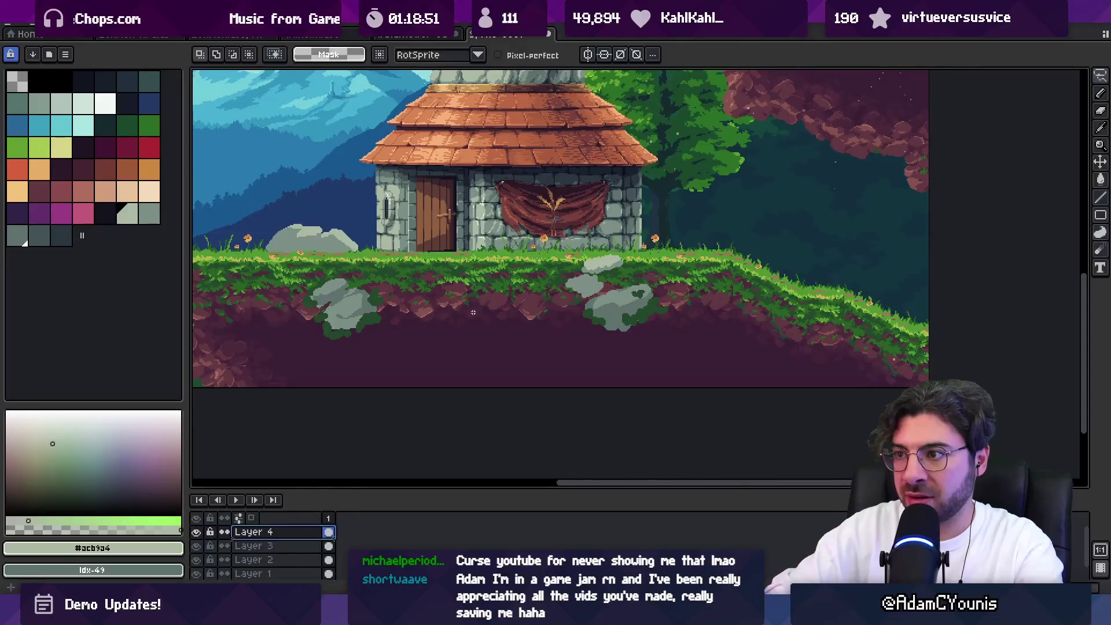
Sample the rock's grey-green and paint light highlights along the rock's top edge
{"action": "scroll", "coordinate": [579, 248], "scroll_direction": "up", "scroll_amount": 2}
{"action": "key", "text": "b"}
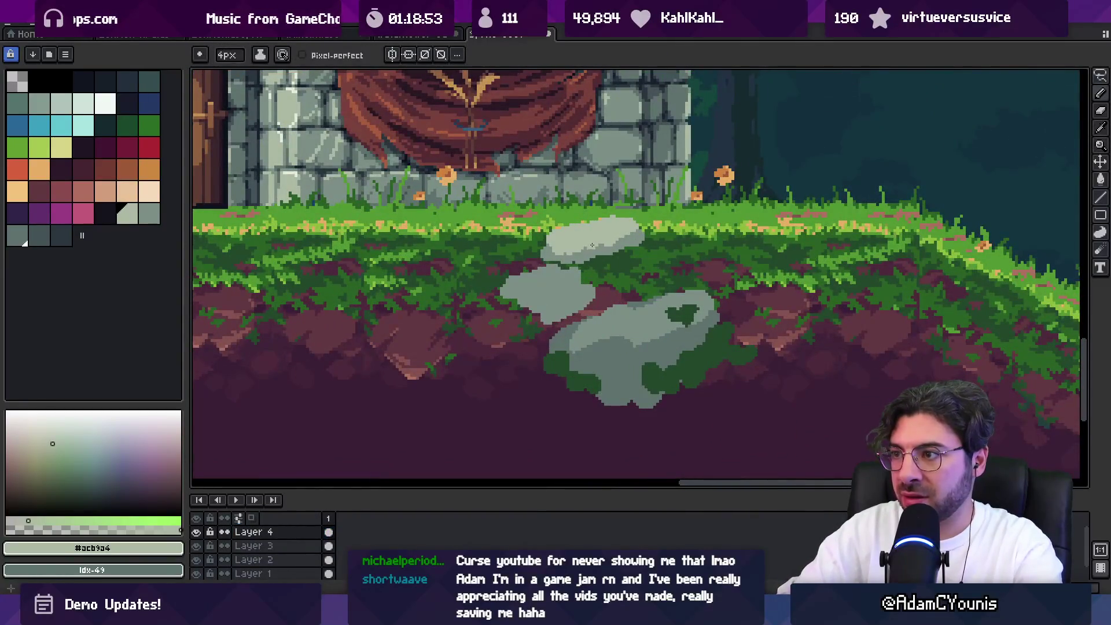
{"action": "left_click", "coordinate": [595, 238], "text": "alt"}
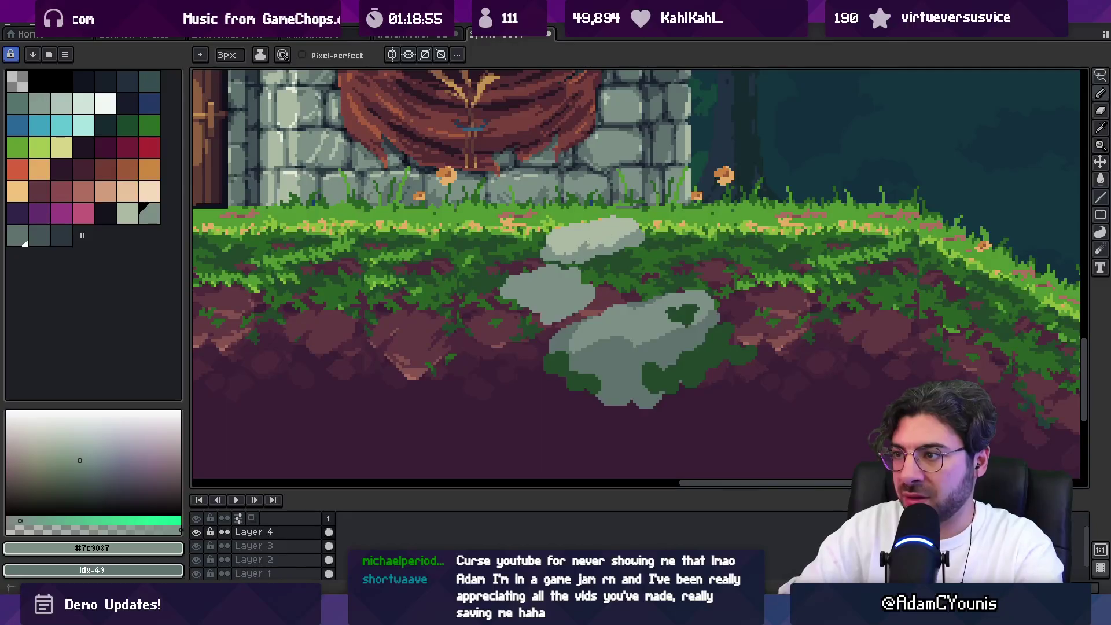
{"action": "key", "text": "b"}
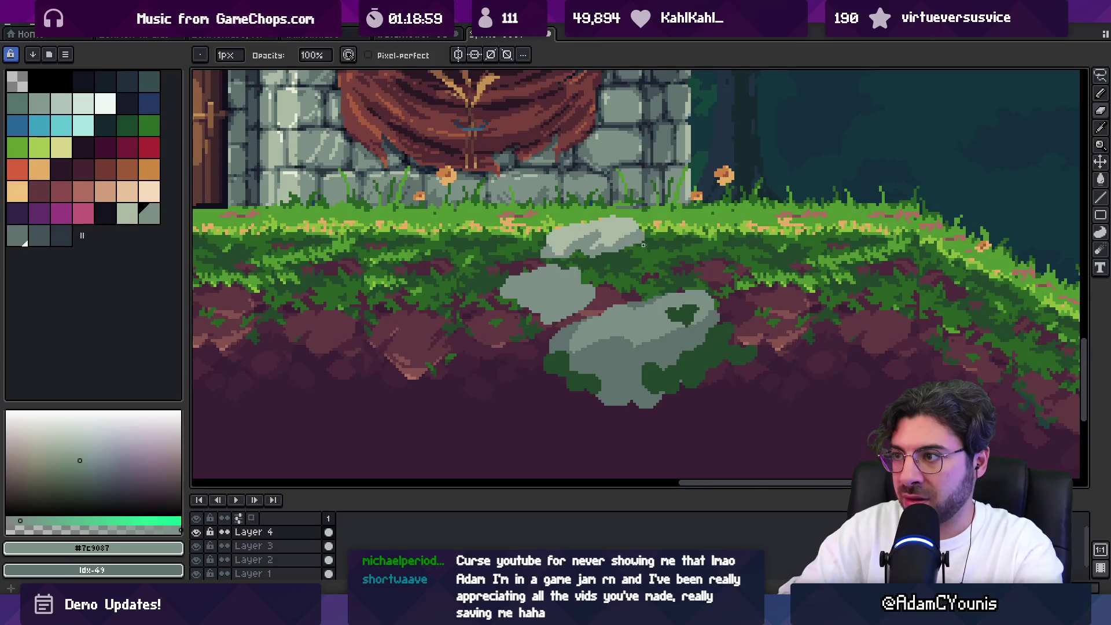
{"action": "key", "text": "z"}
{"action": "scroll", "coordinate": [598, 227], "scroll_direction": "down", "scroll_amount": 5}
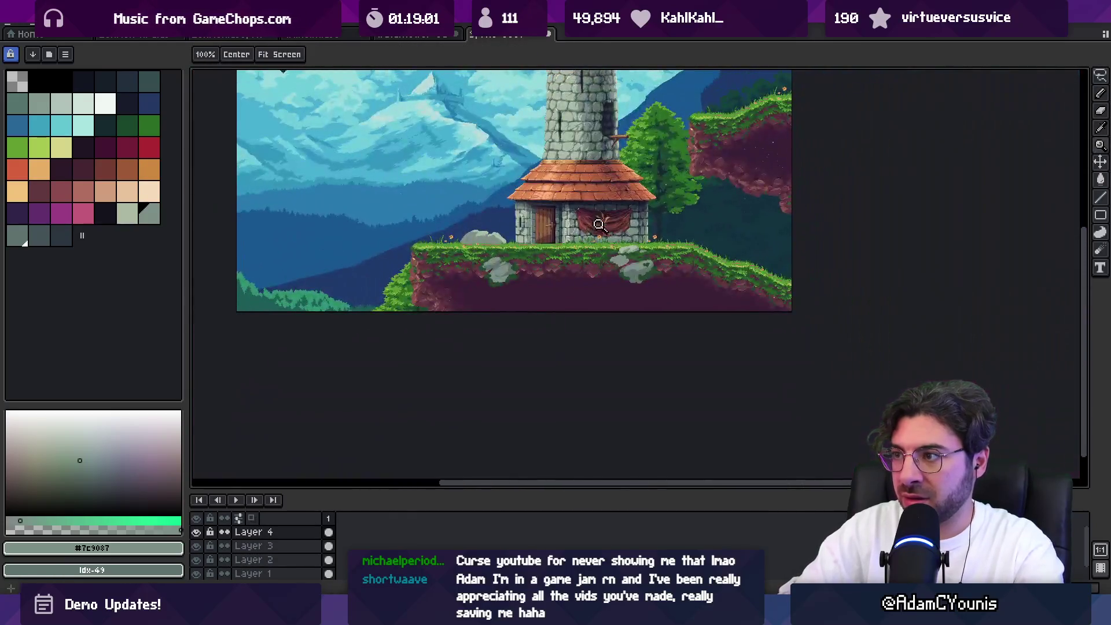
{"action": "scroll", "coordinate": [598, 227], "scroll_direction": "up", "scroll_amount": 5}
{"action": "key", "text": "b"}
{"action": "left_click", "coordinate": [555, 238], "text": "alt"}
{"action": "left_click_drag", "start_coordinate": [541, 227], "coordinate": [583, 230]}
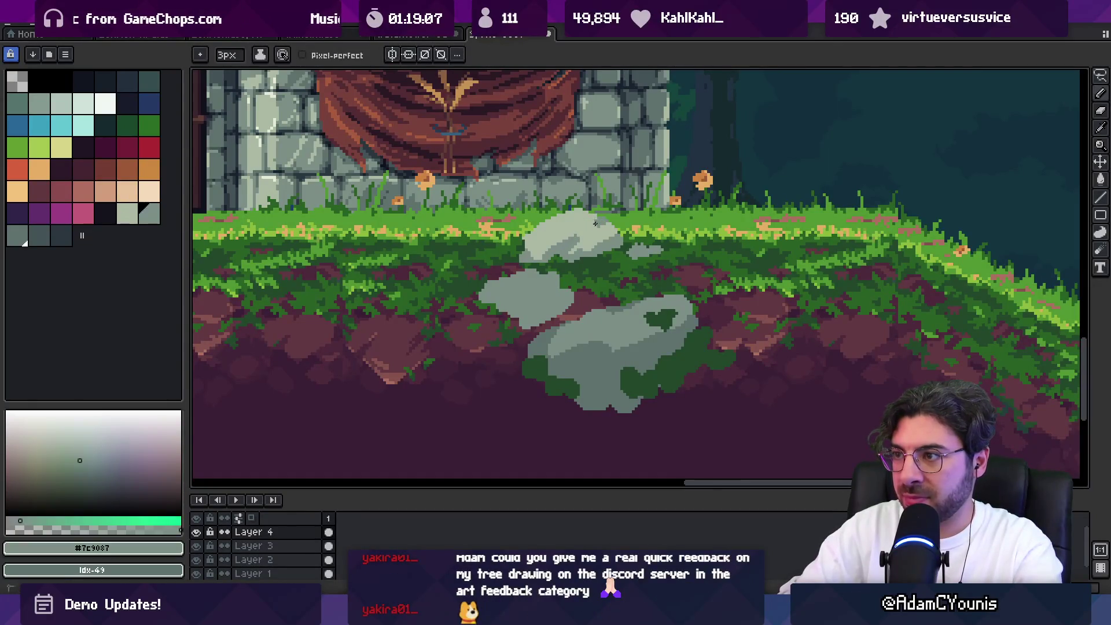
Add light grey strokes extending the left rock's tip, then make Layer 2 active
{"action": "key", "text": "z"}
{"action": "scroll", "coordinate": [582, 239], "scroll_direction": "down", "scroll_amount": 2}
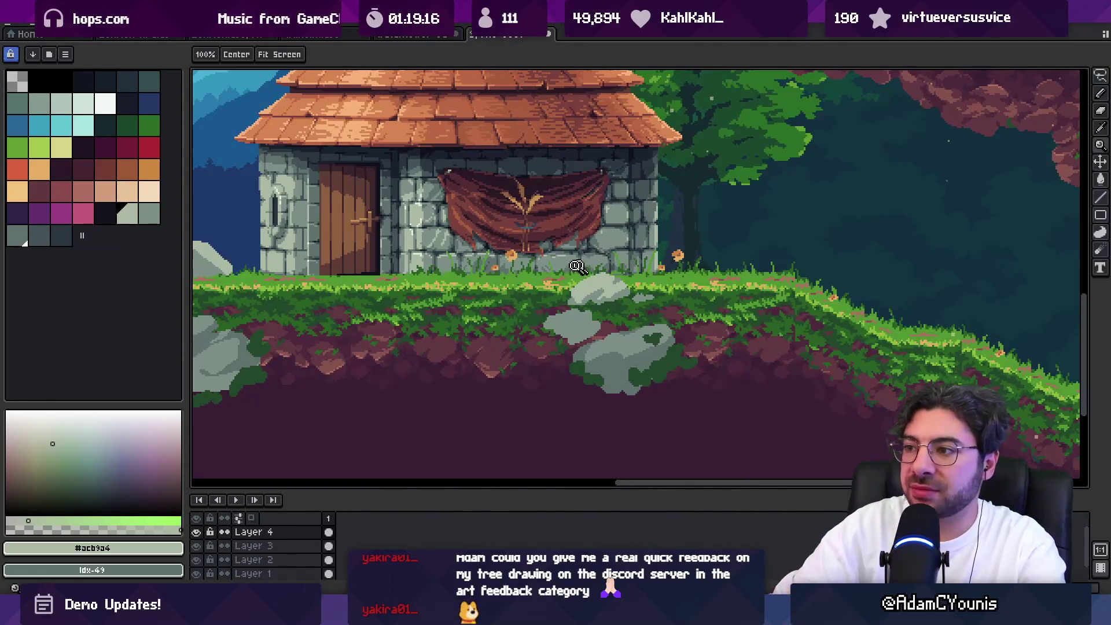
{"action": "scroll", "coordinate": [580, 267], "scroll_direction": "down", "scroll_amount": 2}
{"action": "key", "text": "b"}
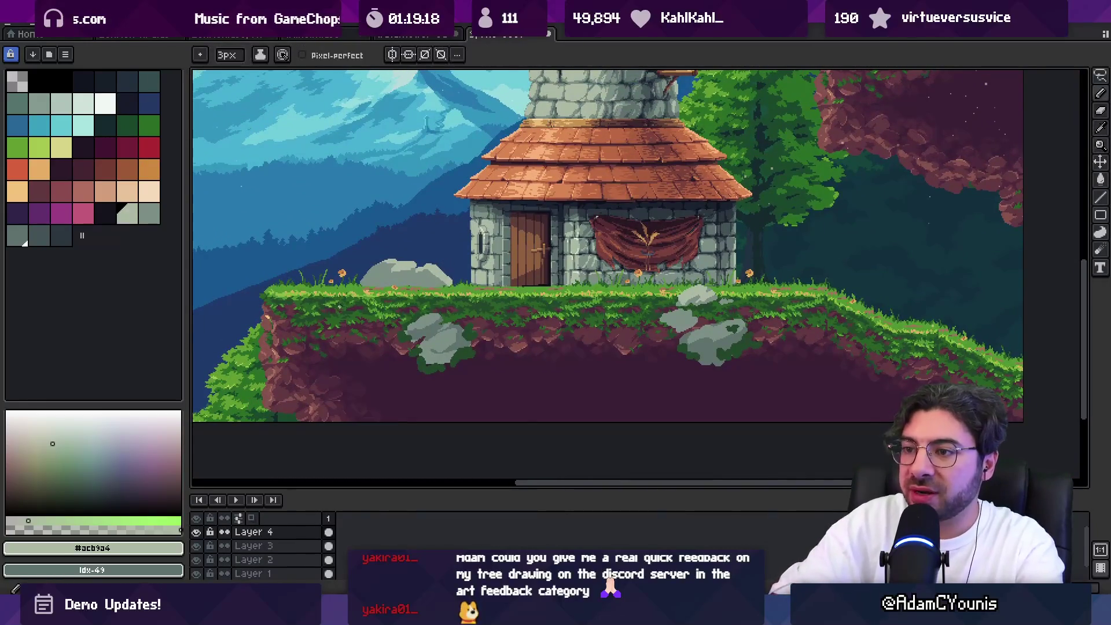
{"action": "mouse_move", "coordinate": [340, 305]}
{"action": "left_mouse_down"}
{"action": "mouse_move", "coordinate": [363, 297]}
{"action": "mouse_move", "coordinate": [421, 321]}
{"action": "left_mouse_up"}
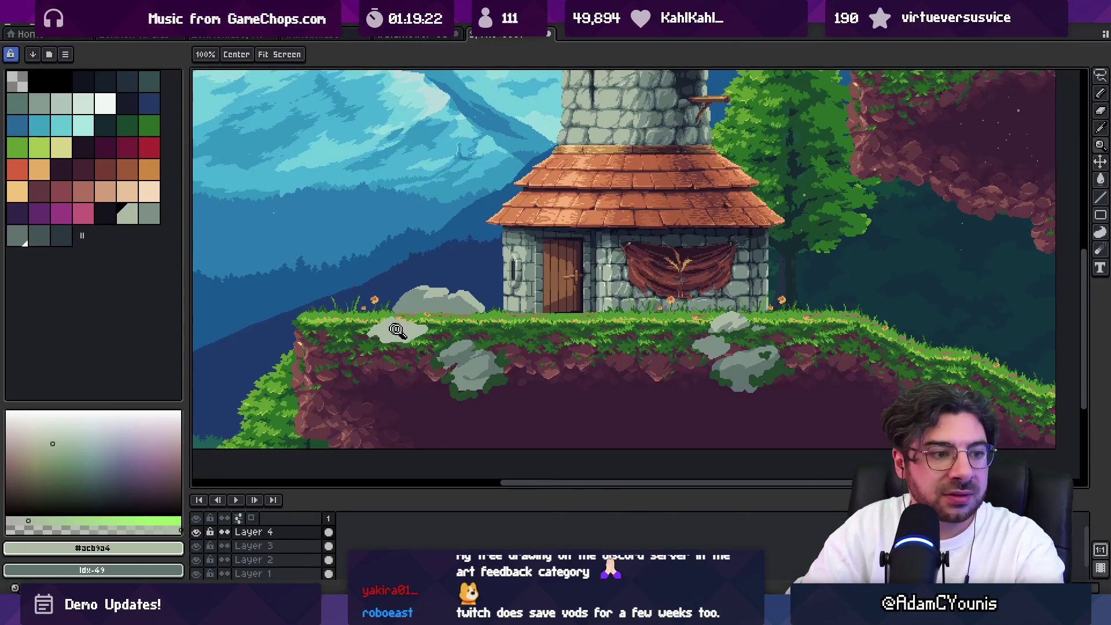
{"action": "scroll", "coordinate": [382, 324], "scroll_direction": "up", "scroll_amount": 2}
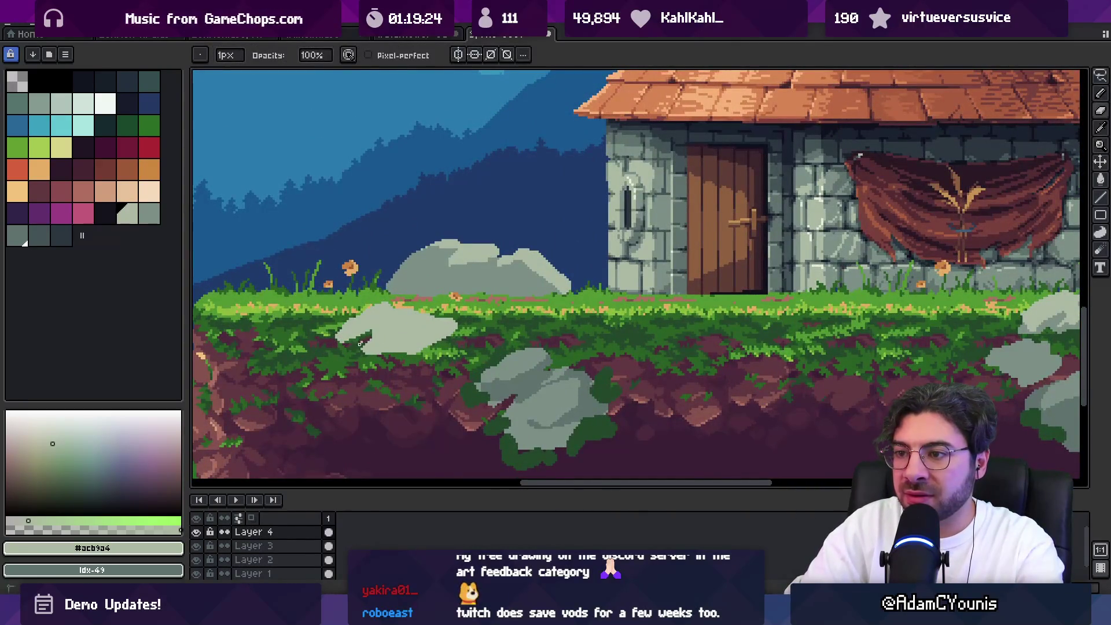
{"action": "left_click_drag", "start_coordinate": [331, 335], "coordinate": [440, 343]}
{"action": "key", "text": "x"}
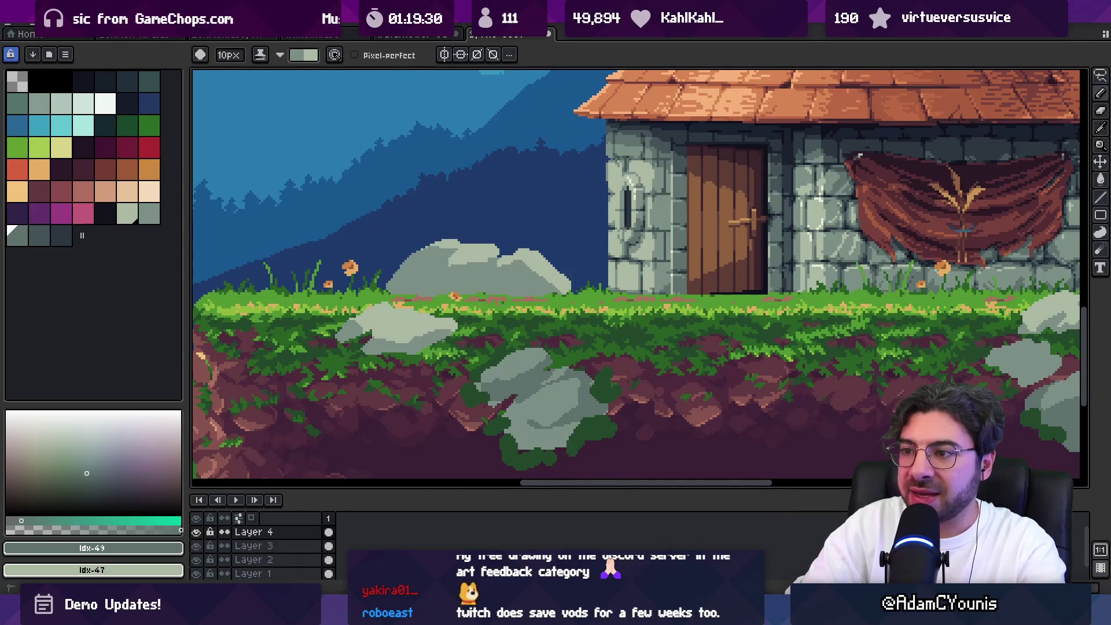
{"action": "left_click", "coordinate": [423, 274], "text": "ctrl"}
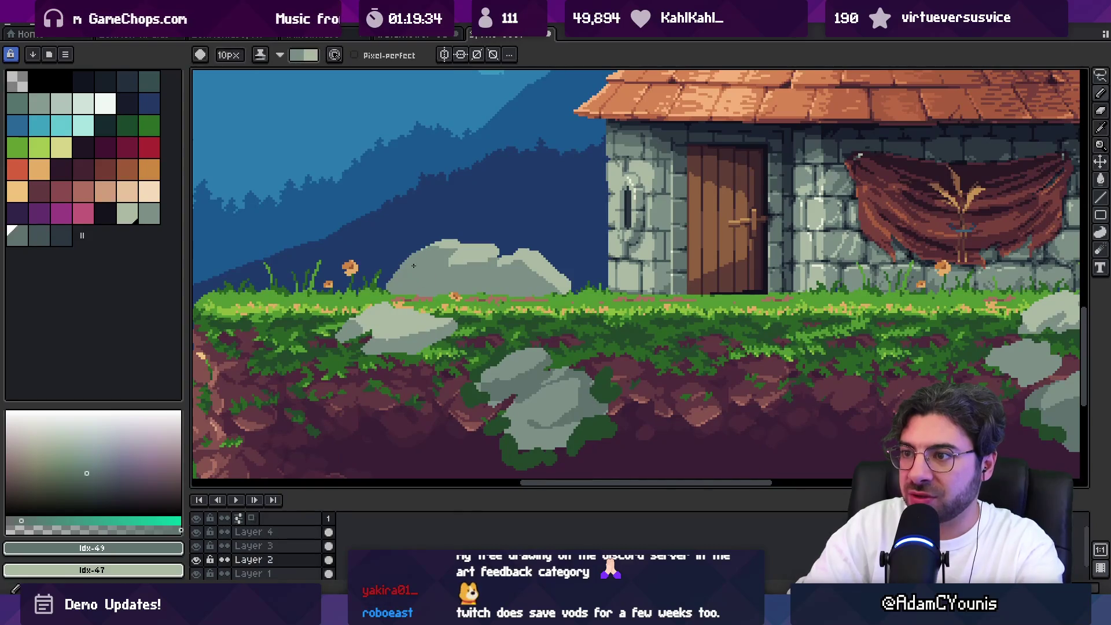
{"action": "key", "text": "x"}
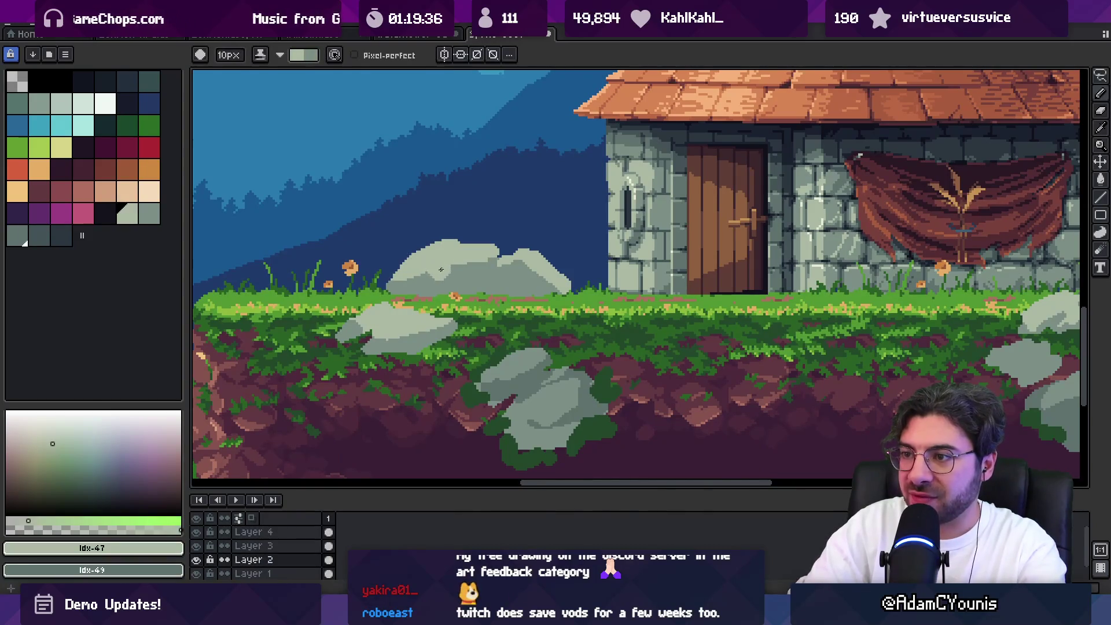
{"action": "key", "text": "z"}
{"action": "key", "text": "1"}
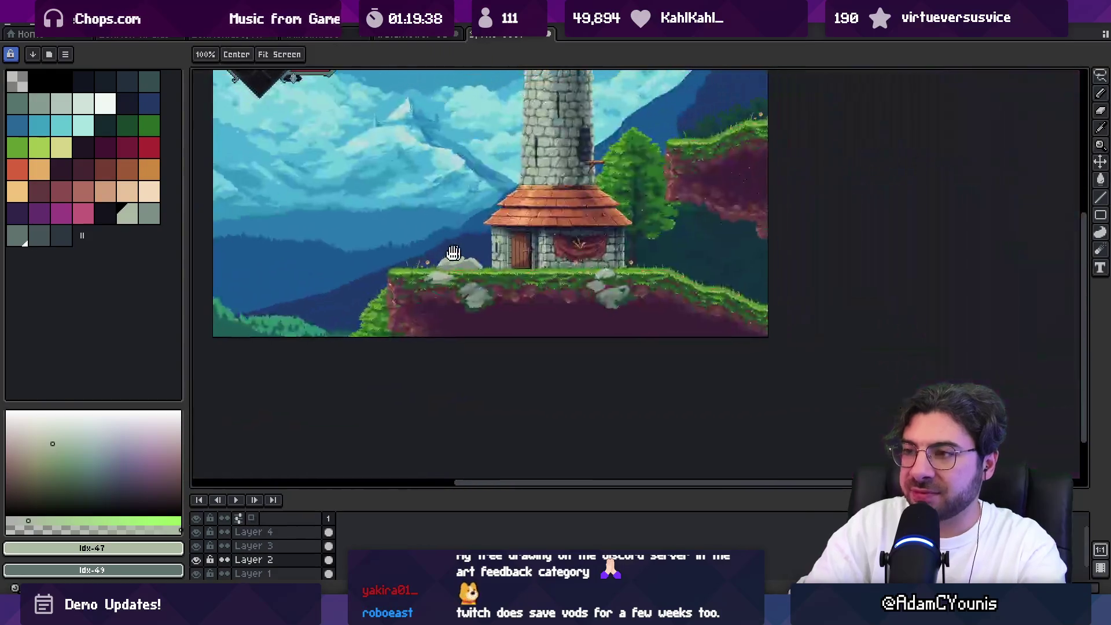
{"action": "key", "text": "3"}
{"action": "key", "text": "b"}
{"action": "left_click", "coordinate": [357, 247], "text": "alt"}
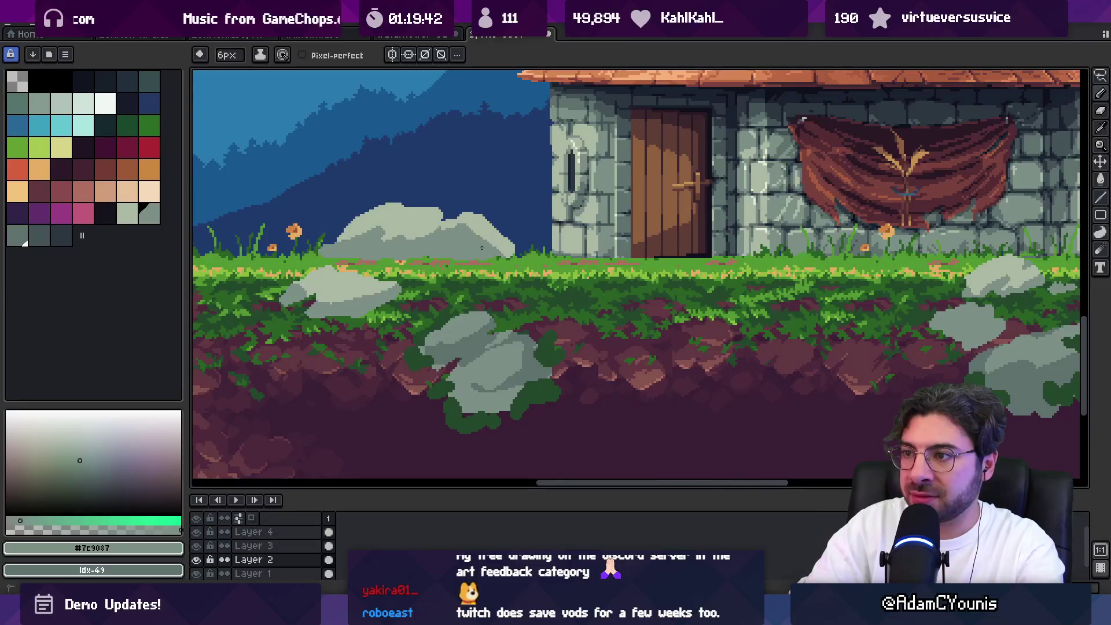
{"action": "left_click", "coordinate": [502, 249], "text": "alt"}
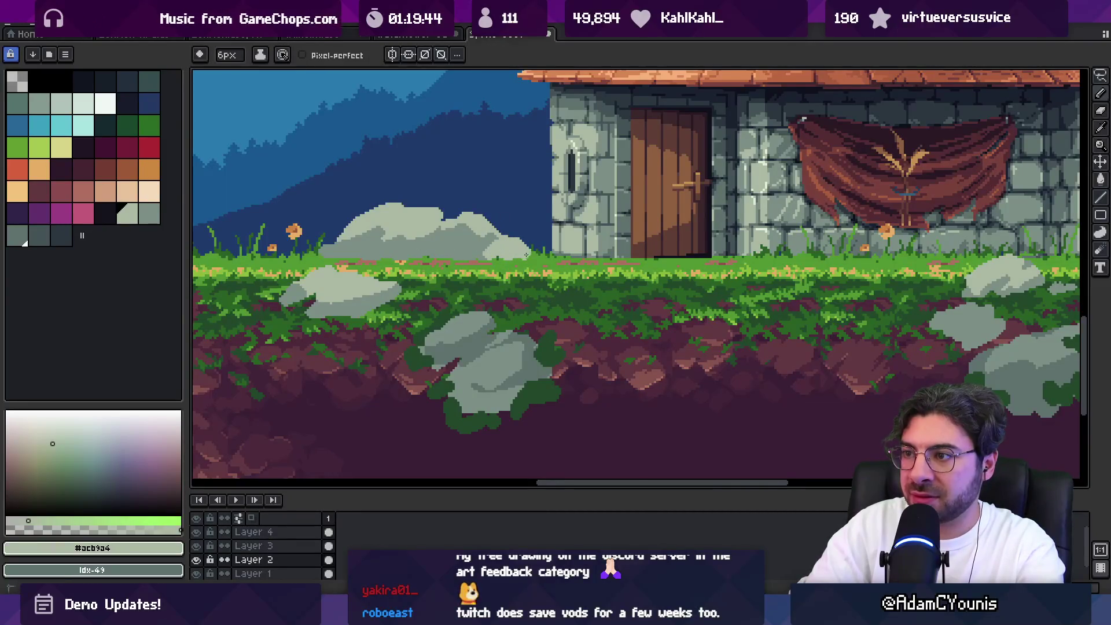
{"action": "key", "text": "z"}
{"action": "key", "text": "1"}
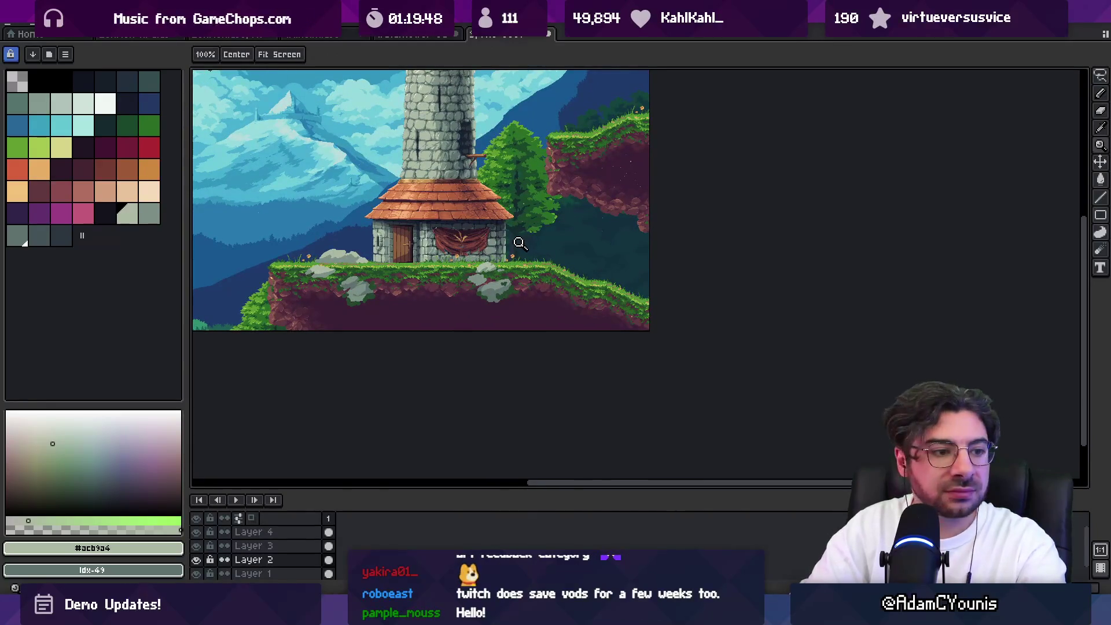
{"action": "left_click_drag", "start_coordinate": [420, 251], "coordinate": [469, 286]}
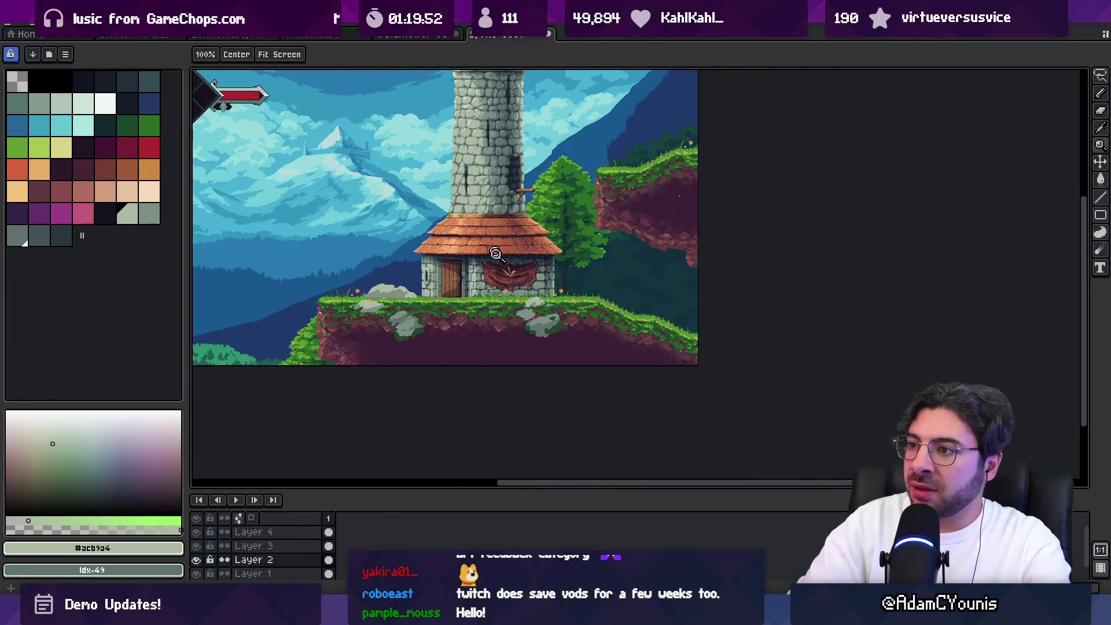
{"action": "left_click", "coordinate": [492, 249]}
{"action": "mouse_move", "coordinate": [566, 284]}
{"action": "left_mouse_down"}
{"action": "mouse_move", "coordinate": [536, 256]}
{"action": "mouse_move", "coordinate": [451, 319]}
{"action": "mouse_move", "coordinate": [440, 243]}
{"action": "mouse_move", "coordinate": [457, 220]}
{"action": "mouse_move", "coordinate": [496, 272]}
{"action": "mouse_move", "coordinate": [585, 313]}
{"action": "mouse_move", "coordinate": [579, 243]}
{"action": "mouse_move", "coordinate": [511, 266]}
{"action": "mouse_move", "coordinate": [602, 237]}
{"action": "mouse_move", "coordinate": [596, 220]}
{"action": "mouse_move", "coordinate": [637, 290]}
{"action": "mouse_move", "coordinate": [609, 280]}
{"action": "mouse_move", "coordinate": [654, 319]}
{"action": "mouse_move", "coordinate": [572, 292]}
{"action": "mouse_move", "coordinate": [683, 313]}
{"action": "mouse_move", "coordinate": [724, 278]}
{"action": "mouse_move", "coordinate": [738, 341]}
{"action": "mouse_move", "coordinate": [753, 309]}
{"action": "left_mouse_up"}
With a larger brush, trim the grey wall shape's top and extend it further right
{"action": "key", "text": "b"}
{"action": "key", "text": "plus"}
{"action": "key", "text": "plus"}
{"action": "key", "text": "plus"}
{"action": "key", "text": "z"}
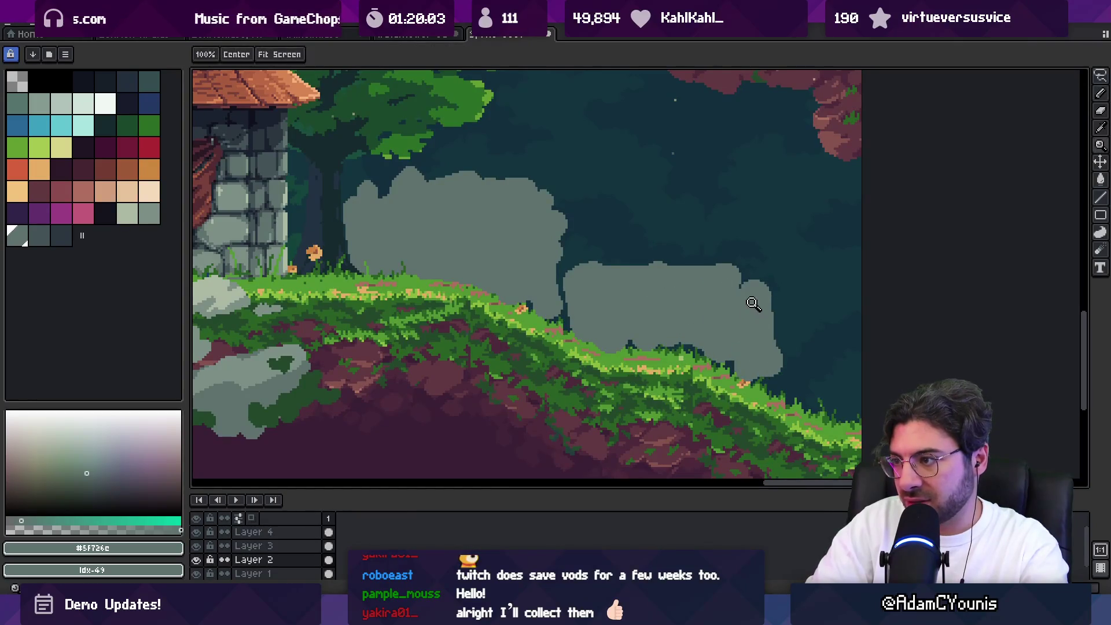
{"action": "scroll", "coordinate": [608, 277], "scroll_direction": "down", "scroll_amount": 5}
{"action": "scroll", "coordinate": [579, 277], "scroll_direction": "up", "scroll_amount": 6}
{"action": "key", "text": "b"}
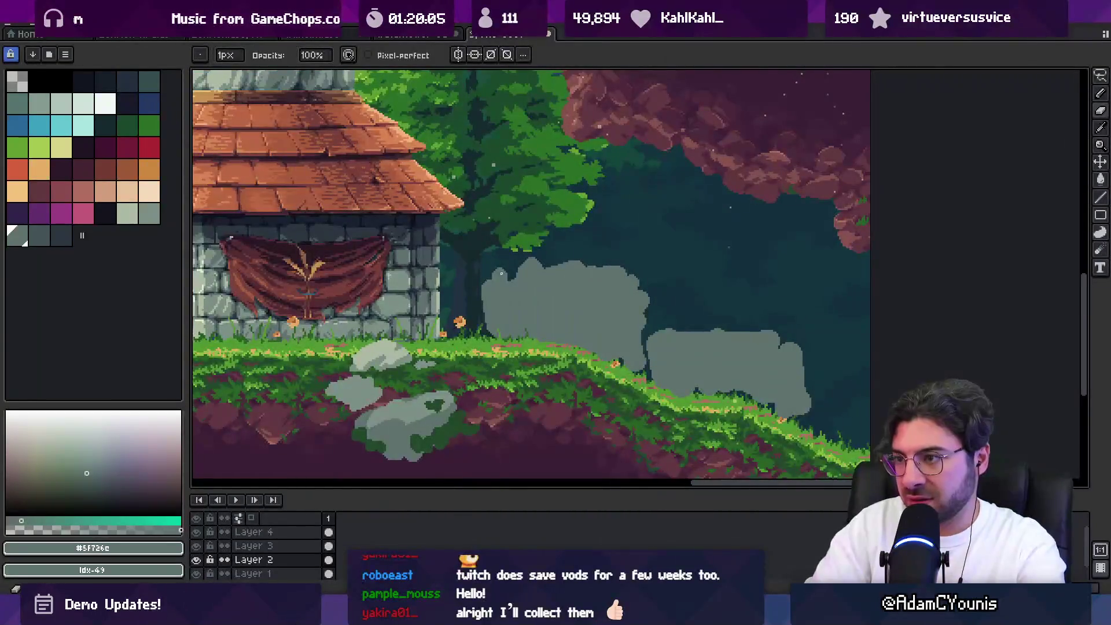
{"action": "mouse_move", "coordinate": [507, 267]}
{"action": "left_mouse_down"}
{"action": "mouse_move", "coordinate": [660, 278]}
{"action": "mouse_move", "coordinate": [521, 272]}
{"action": "left_mouse_up"}
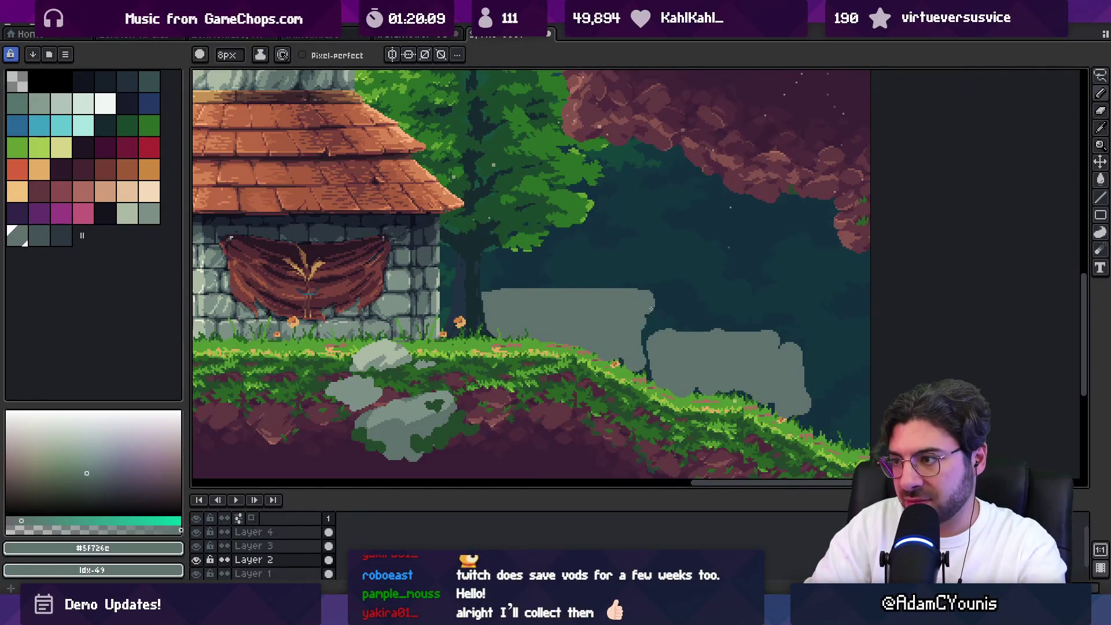
{"action": "mouse_move", "coordinate": [789, 349]}
{"action": "left_mouse_down"}
{"action": "mouse_move", "coordinate": [814, 350]}
{"action": "mouse_move", "coordinate": [815, 411]}
{"action": "mouse_move", "coordinate": [832, 427]}
{"action": "left_mouse_up"}
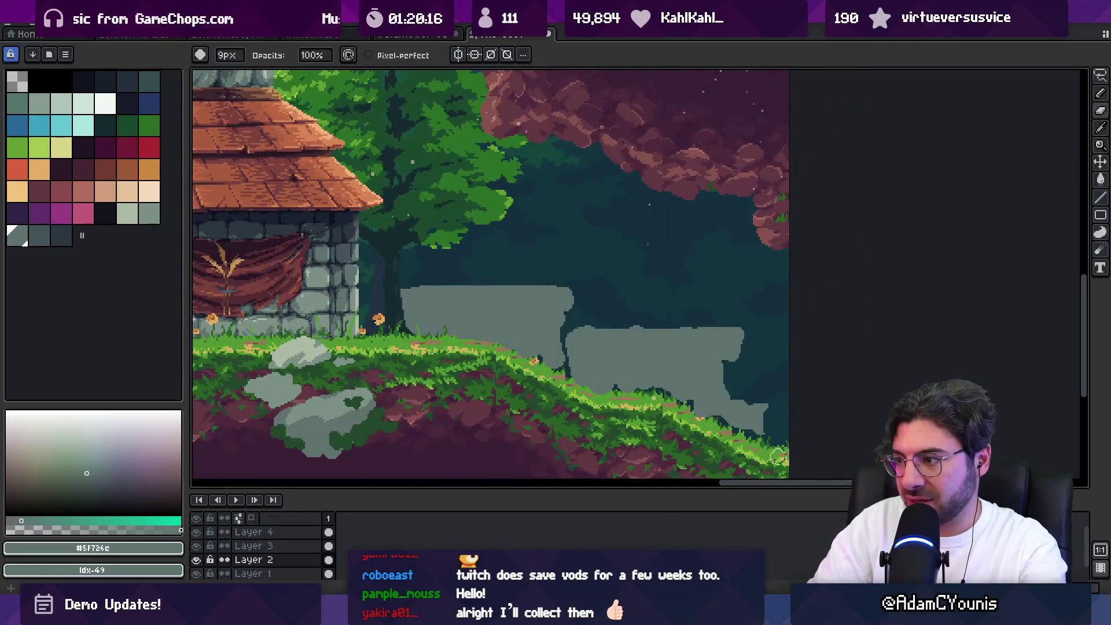
{"action": "mouse_move", "coordinate": [533, 350]}
{"action": "left_mouse_down"}
{"action": "mouse_move", "coordinate": [540, 332]}
{"action": "mouse_move", "coordinate": [585, 338]}
{"action": "left_mouse_up"}
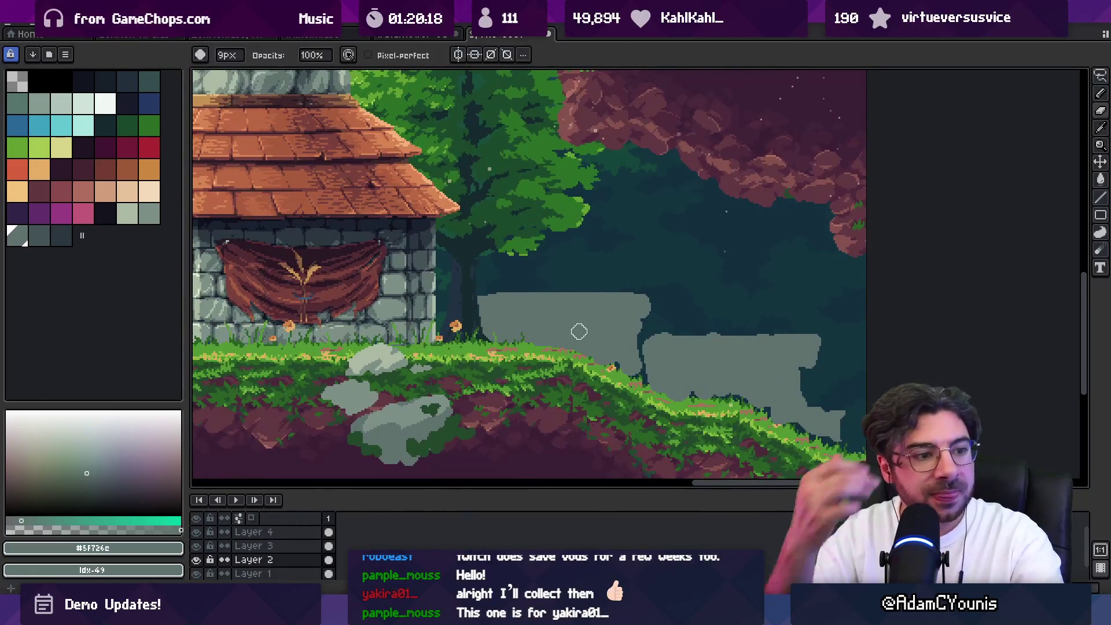
Eyedrop a darker grey and shade the lower half of the left wall
{"action": "key", "text": "i"}
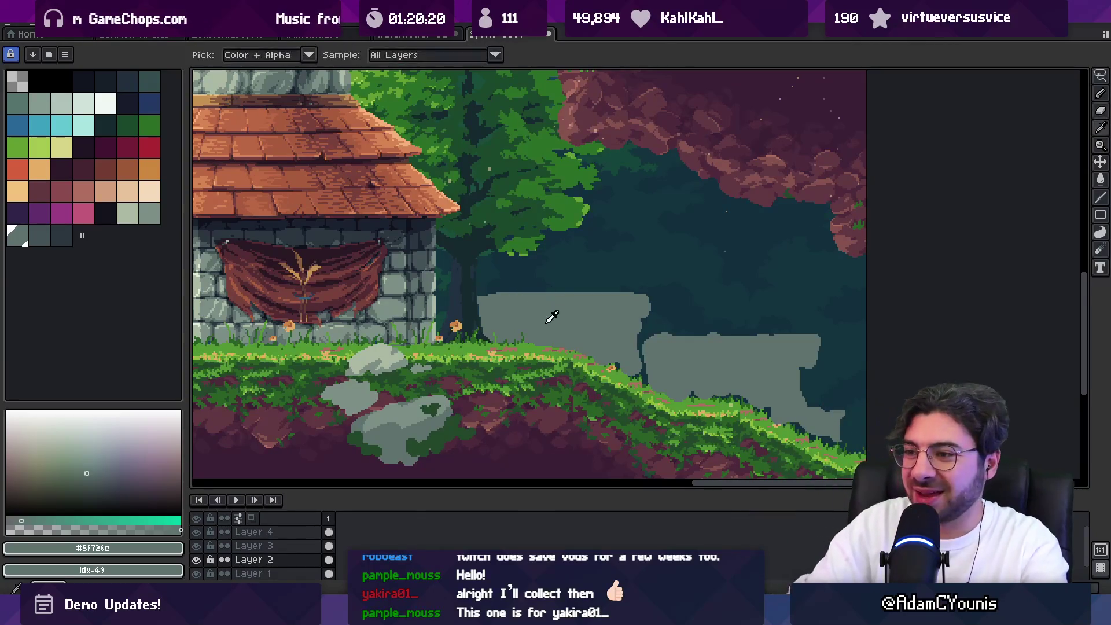
{"action": "left_click", "coordinate": [17, 245]}
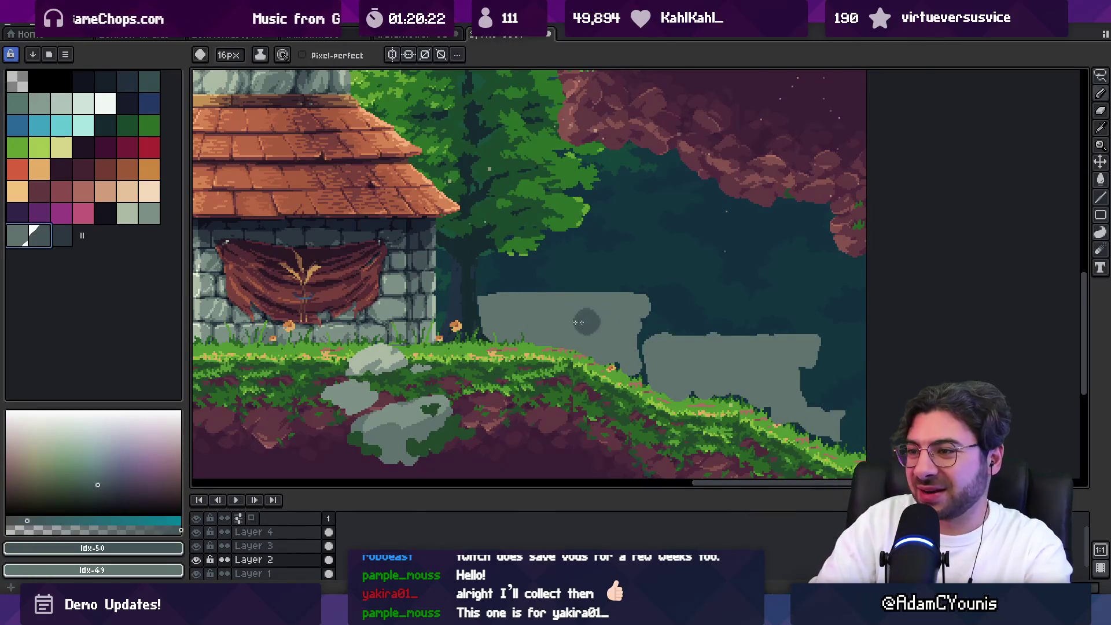
{"action": "key", "text": "x"}
{"action": "mouse_move", "coordinate": [497, 316]}
{"action": "left_mouse_down"}
{"action": "mouse_move", "coordinate": [584, 316]}
{"action": "mouse_move", "coordinate": [562, 357]}
{"action": "mouse_move", "coordinate": [657, 376]}
{"action": "mouse_move", "coordinate": [658, 360]}
{"action": "mouse_move", "coordinate": [833, 441]}
{"action": "left_mouse_up"}
{"action": "scroll", "coordinate": [759, 403], "scroll_direction": "down", "scroll_amount": 5}
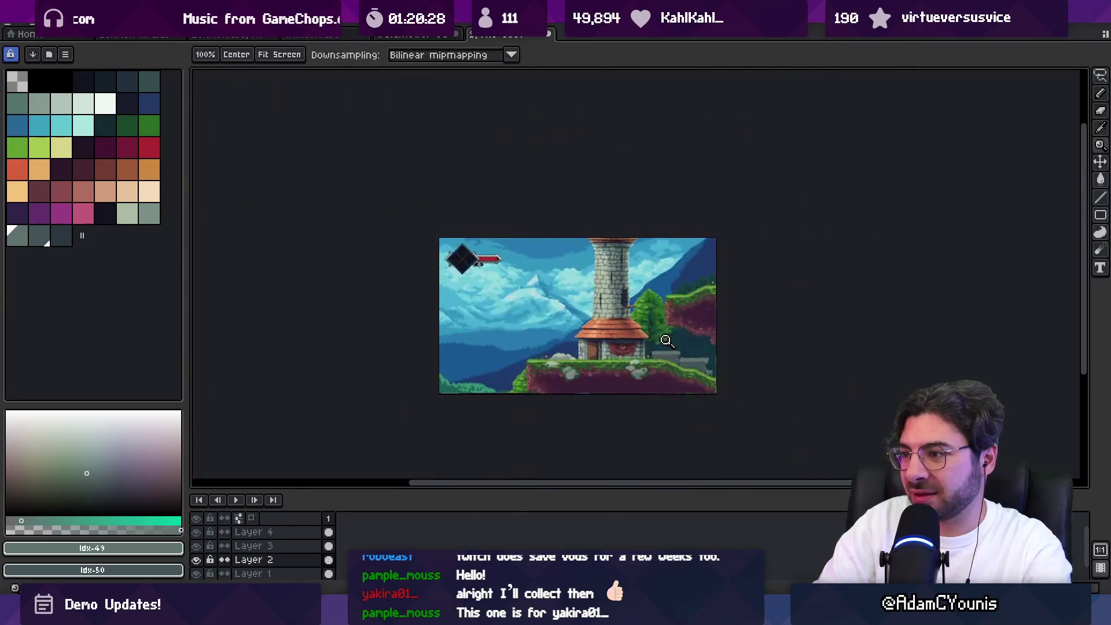
Flatten the left wall's top, lower the right wall's top, and add a 3px dark teal edge
{"action": "scroll", "coordinate": [637, 272], "scroll_direction": "up", "scroll_amount": 4}
{"action": "scroll", "coordinate": [592, 327], "scroll_direction": "up", "scroll_amount": 3}
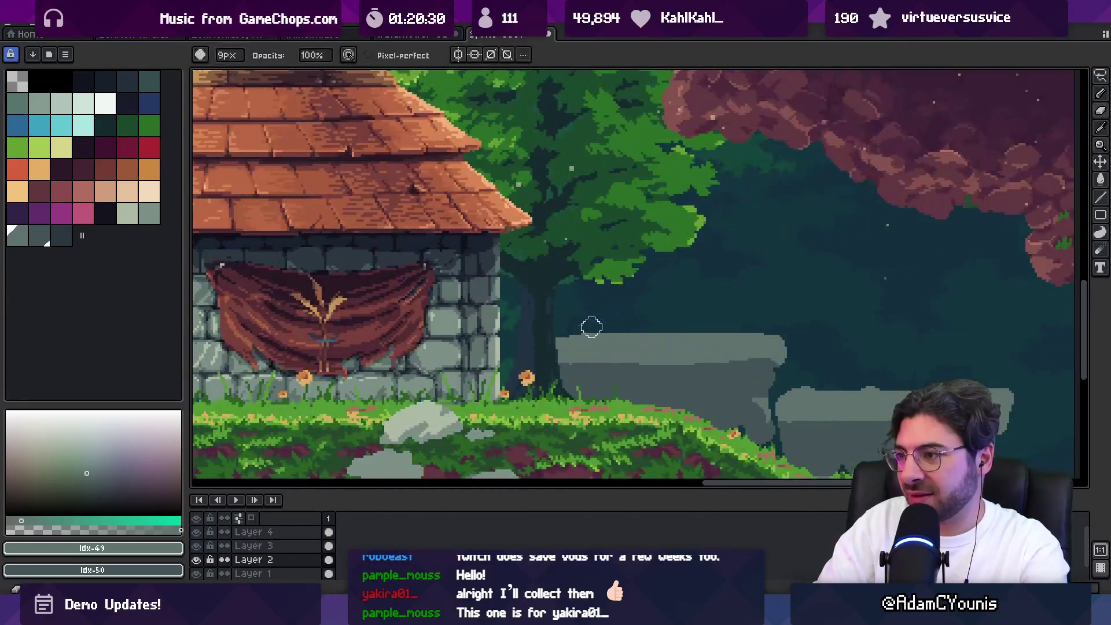
{"action": "mouse_move", "coordinate": [562, 327]}
{"action": "left_mouse_down"}
{"action": "mouse_move", "coordinate": [774, 325]}
{"action": "mouse_move", "coordinate": [546, 340]}
{"action": "mouse_move", "coordinate": [782, 344]}
{"action": "left_mouse_up"}
{"action": "key", "text": "space"}
{"action": "left_click_drag", "start_coordinate": [857, 354], "coordinate": [718, 329]}
{"action": "left_click_drag", "start_coordinate": [643, 365], "coordinate": [869, 362]}
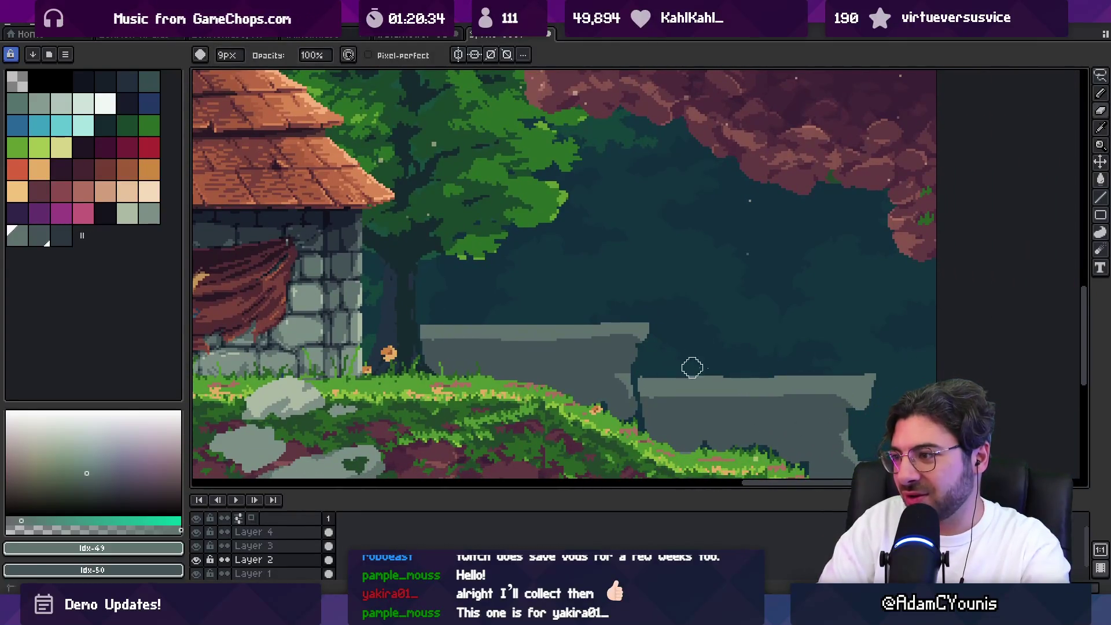
{"action": "key", "text": "alt"}
{"action": "left_click", "coordinate": [710, 399], "text": "alt"}
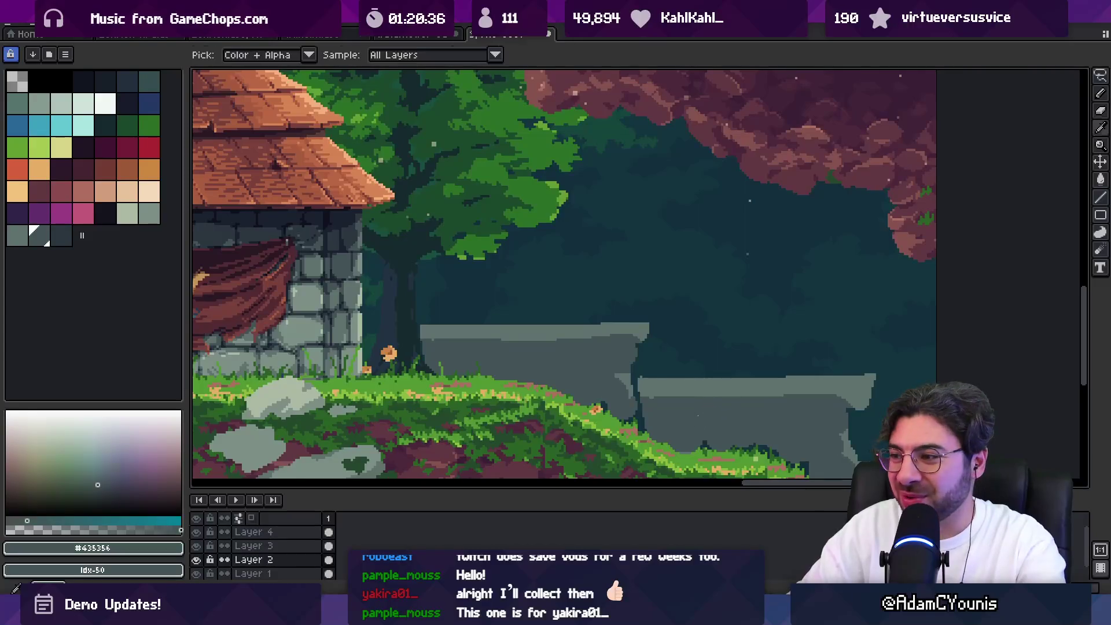
{"action": "key", "text": "minus"}
{"action": "left_click_drag", "start_coordinate": [682, 379], "coordinate": [683, 398]}
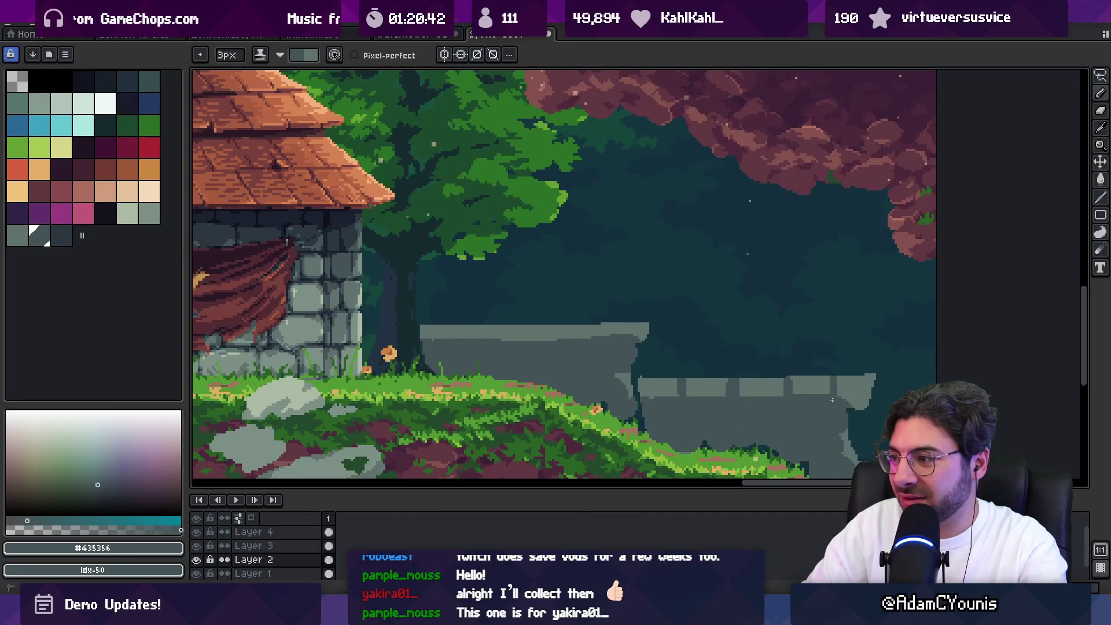
Alternate eraser and pencil to touch up the wall's top stones
{"action": "key", "text": "e"}
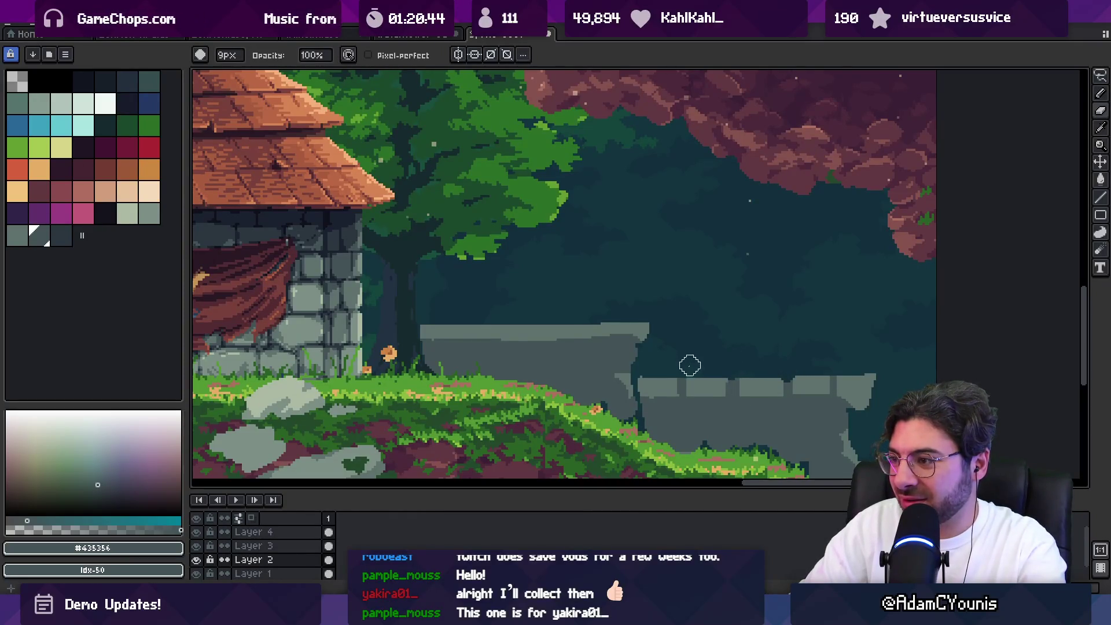
{"action": "key", "text": "b"}
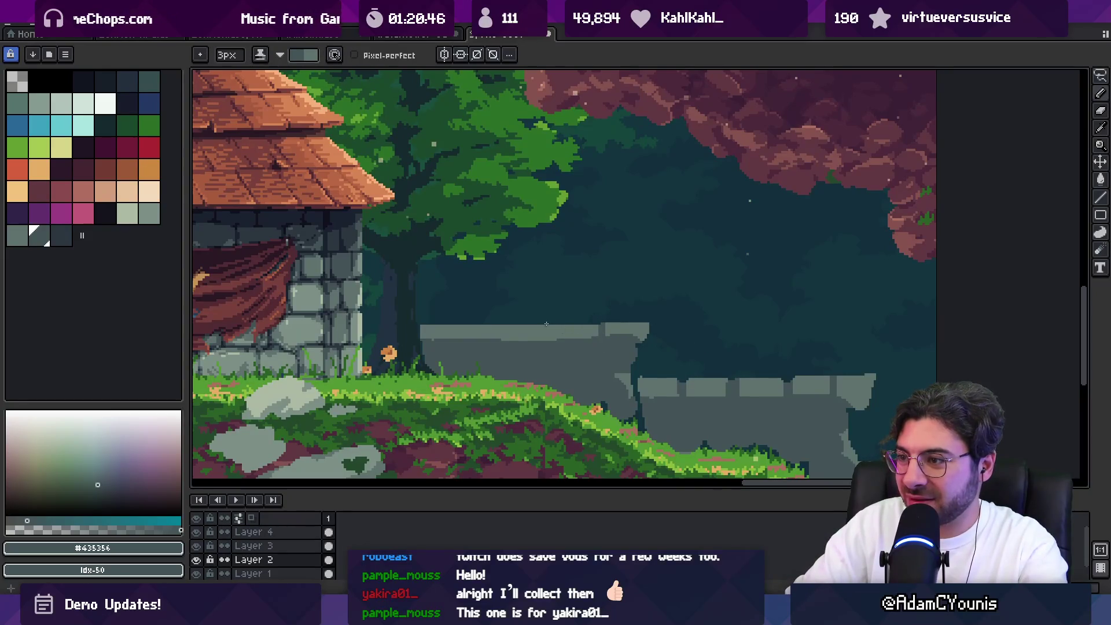
{"action": "key", "text": "e"}
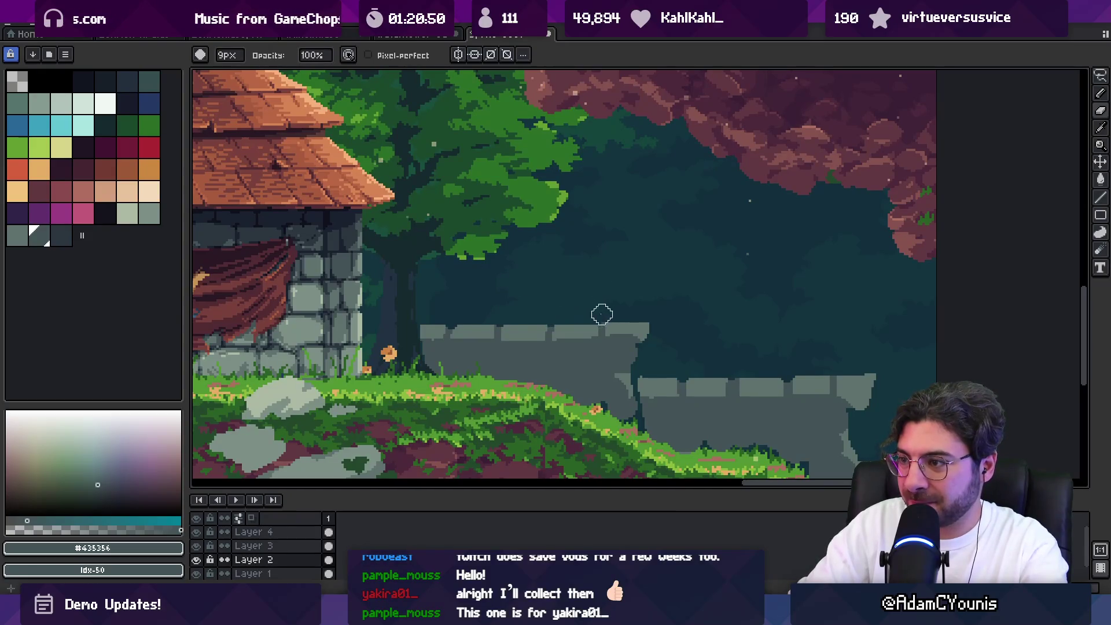
{"action": "key", "text": "z"}
{"action": "scroll", "coordinate": [601, 296], "scroll_direction": "down", "scroll_amount": 5}
{"action": "scroll", "coordinate": [654, 288], "scroll_direction": "up", "scroll_amount": 2}
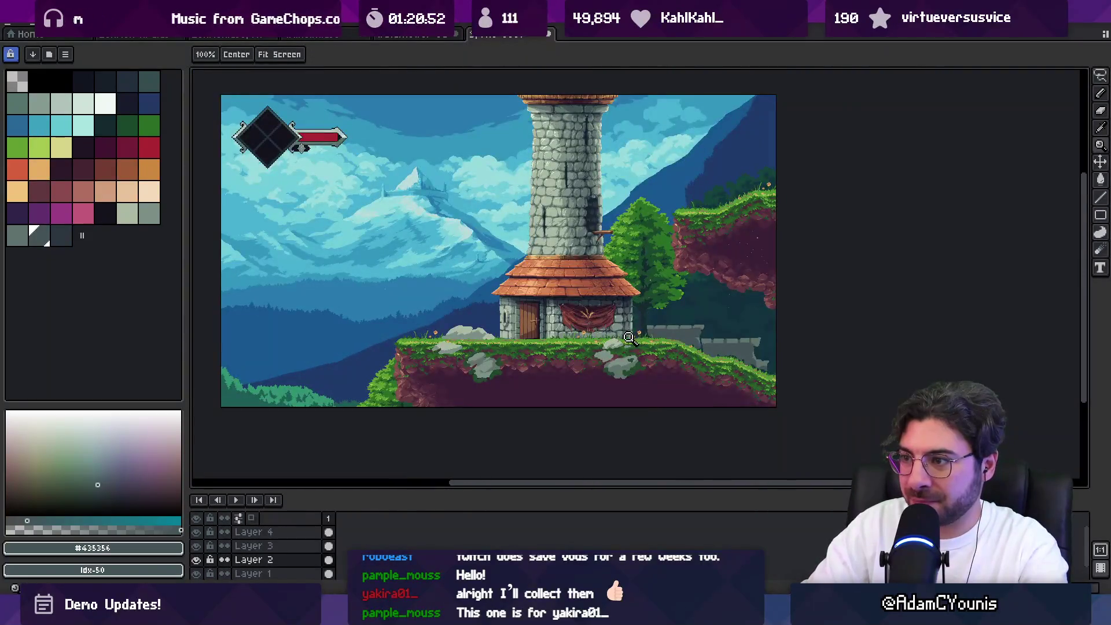
{"action": "scroll", "coordinate": [654, 342], "scroll_direction": "up", "scroll_amount": 3}
{"action": "key", "text": "b"}
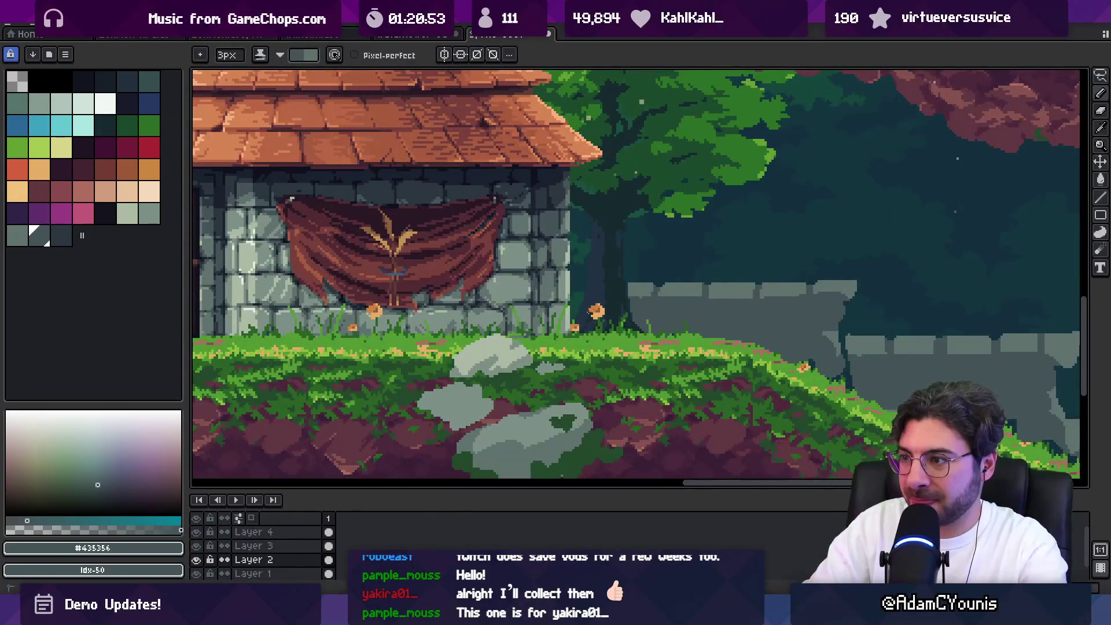
{"action": "key", "text": "e"}
Zoom out and back in to check the whole scene
{"action": "key", "text": "z"}
{"action": "scroll", "coordinate": [579, 324], "scroll_direction": "down", "scroll_amount": 5}
{"action": "scroll", "coordinate": [629, 329], "scroll_direction": "up", "scroll_amount": 1}
{"action": "scroll", "coordinate": [629, 328], "scroll_direction": "up", "scroll_amount": 2}
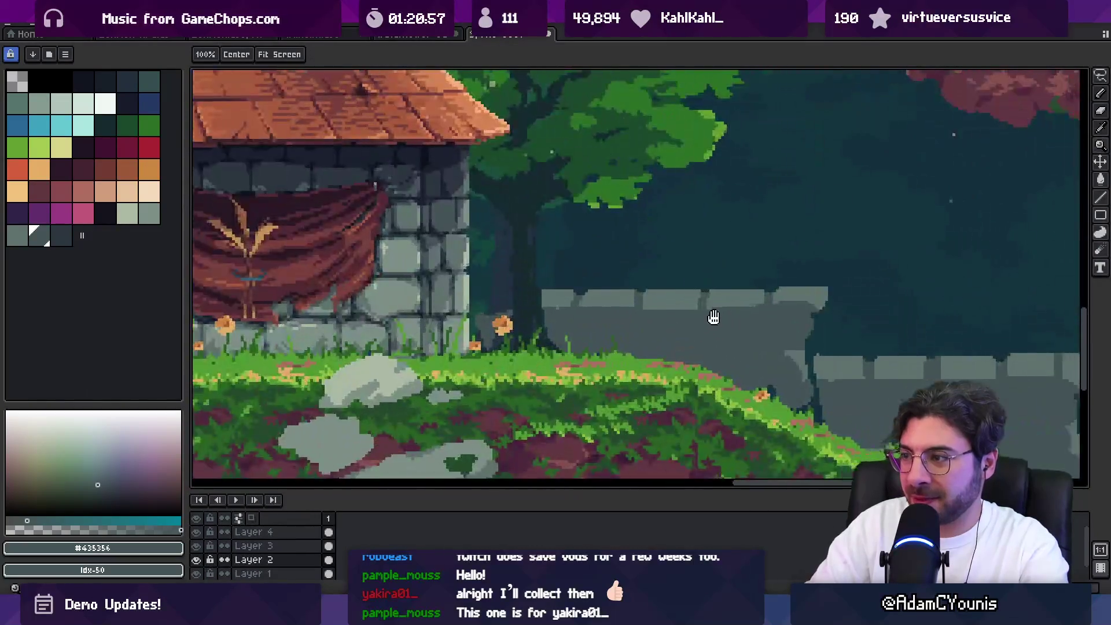
{"action": "scroll", "coordinate": [641, 313], "scroll_direction": "up", "scroll_amount": 1}
{"action": "key", "text": "e"}
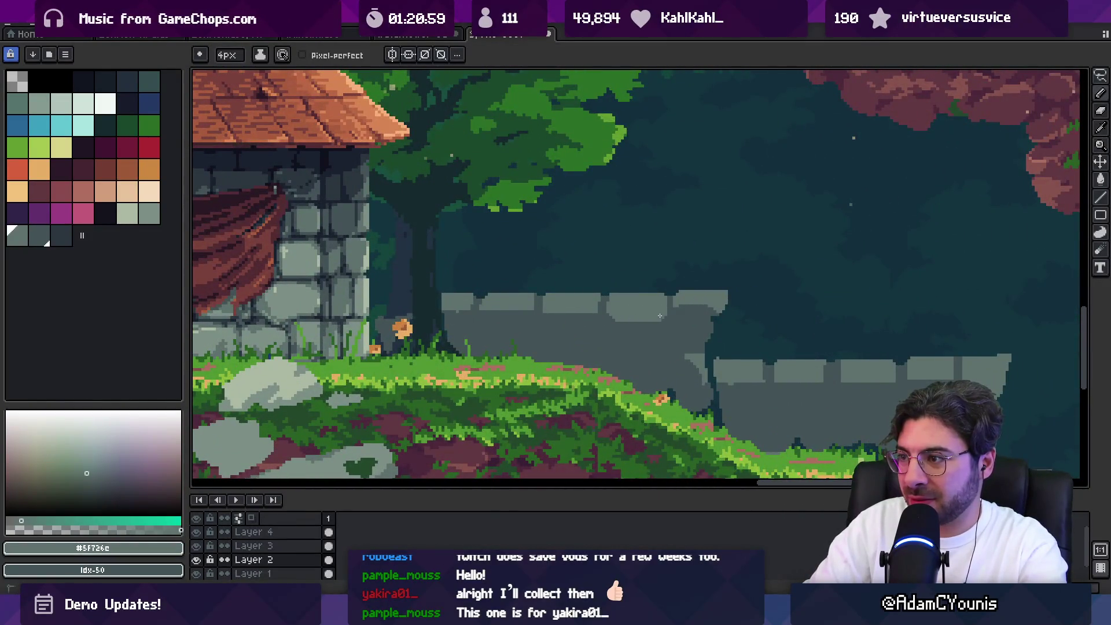
{"action": "key", "text": "z"}
{"action": "scroll", "coordinate": [723, 310], "scroll_direction": "down", "scroll_amount": 4}
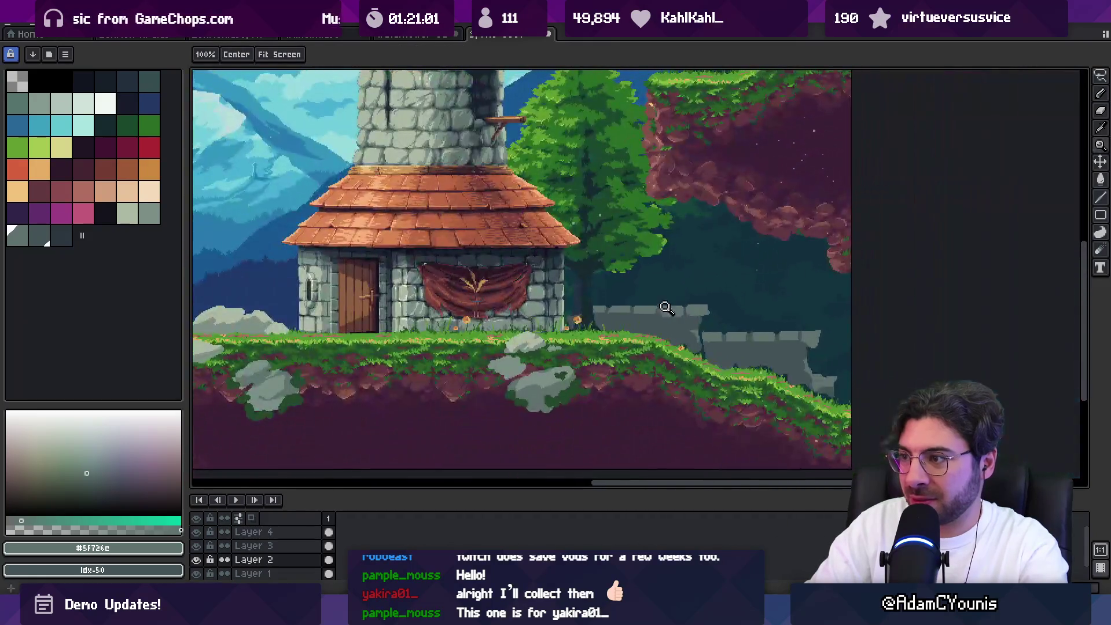
{"action": "scroll", "coordinate": [695, 324], "scroll_direction": "up", "scroll_amount": 2}
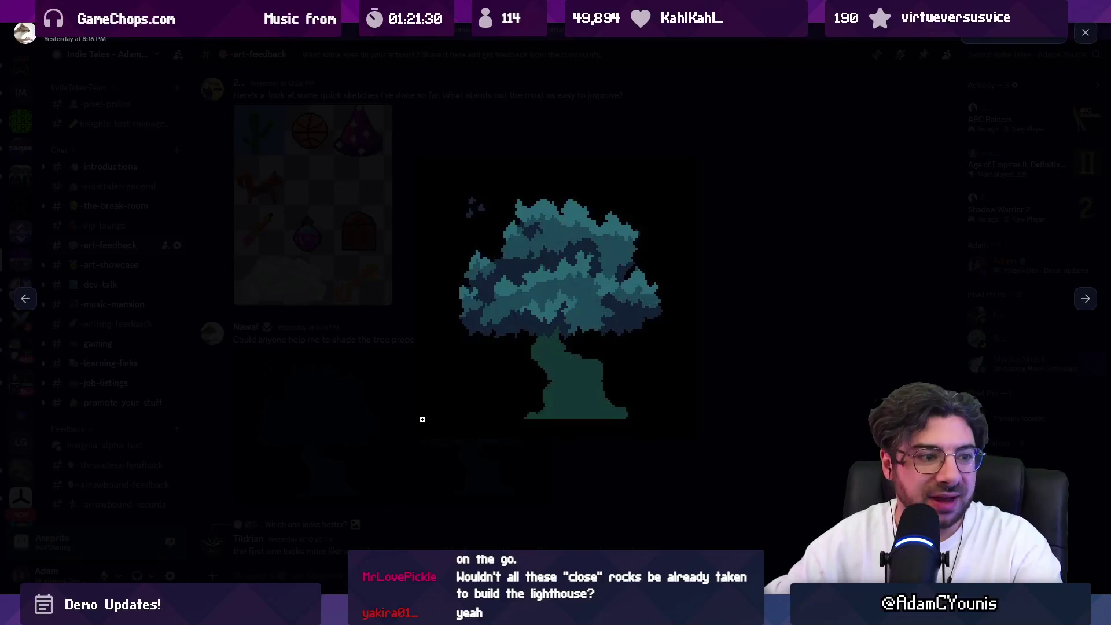
Inspect the posted tree image at full size in Discord and copy it
{"action": "left_click", "coordinate": [555, 294]}
{"action": "left_click", "coordinate": [556, 309]}
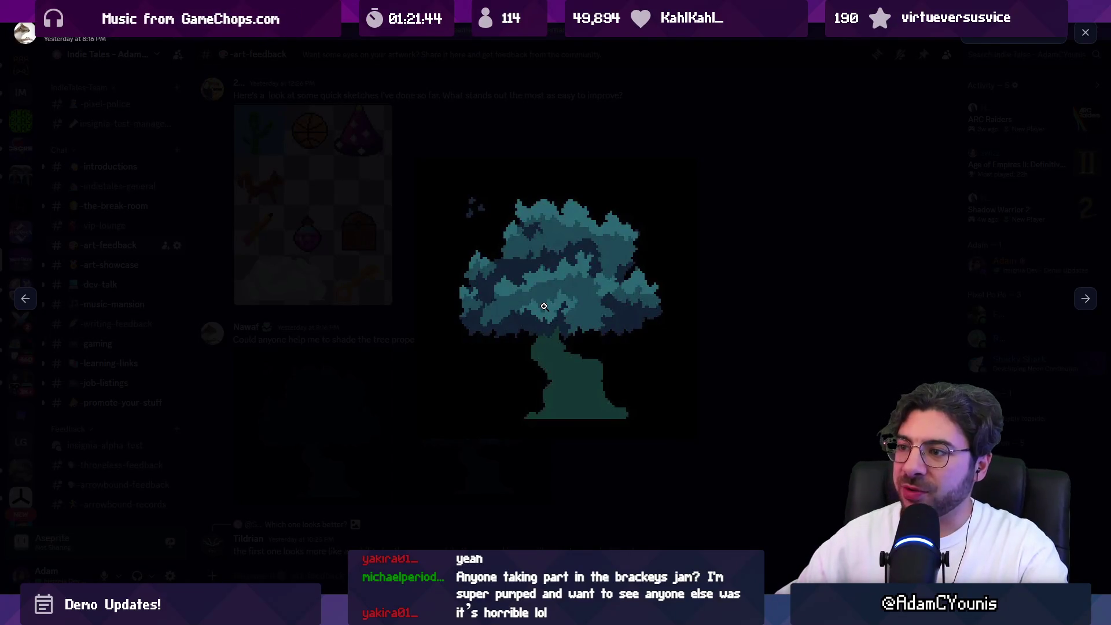
{"action": "left_click", "coordinate": [544, 306]}
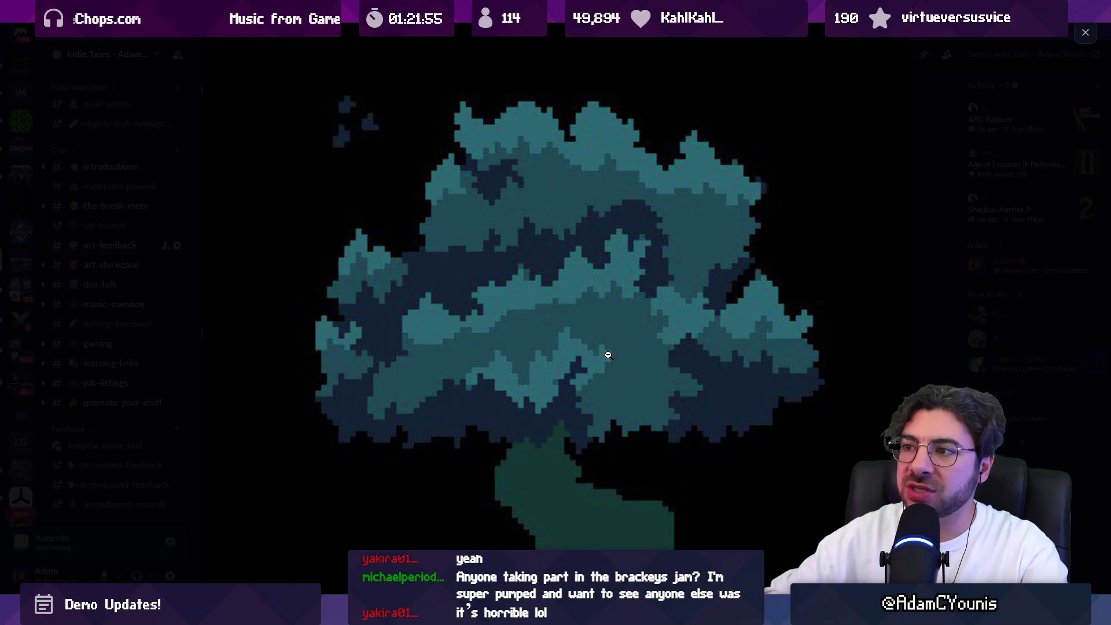
{"action": "left_click", "coordinate": [519, 302]}
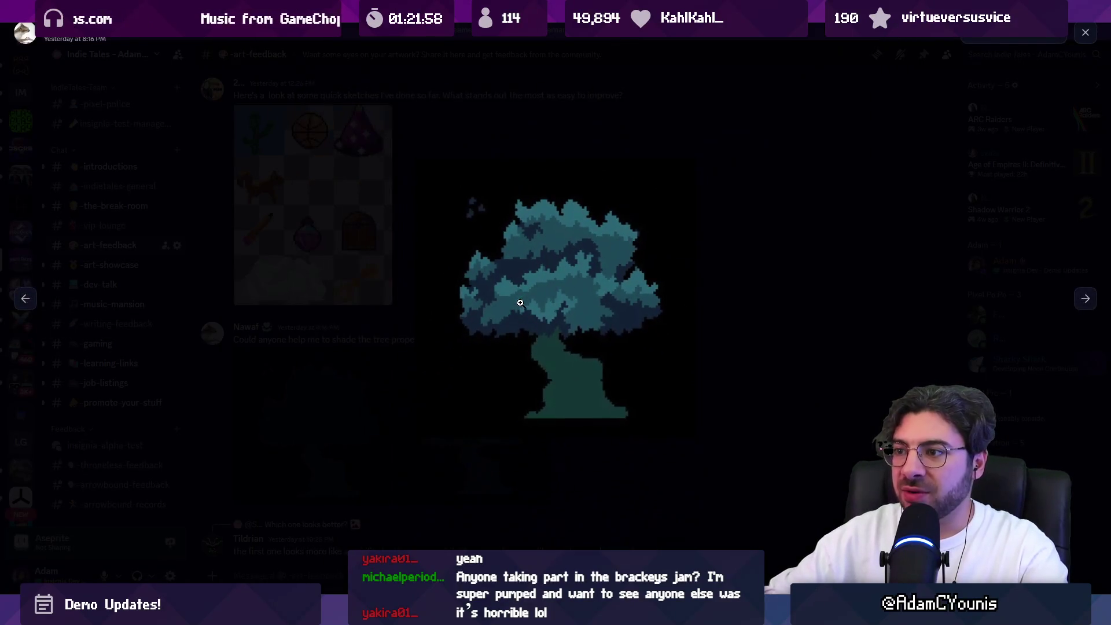
{"action": "right_click", "coordinate": [550, 308]}
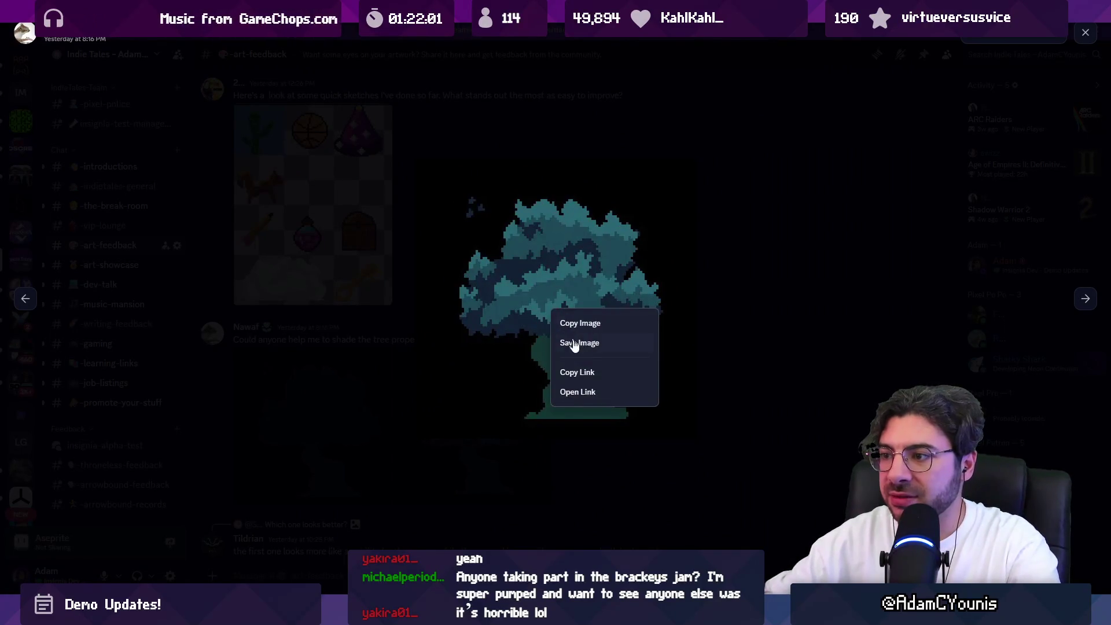
{"action": "left_click", "coordinate": [589, 327]}
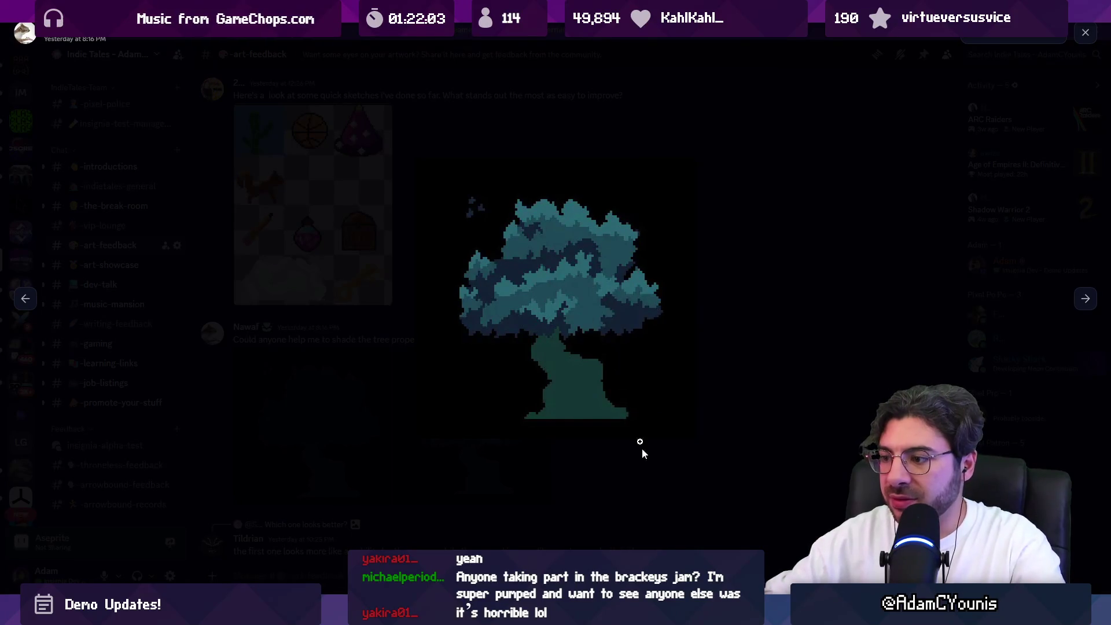
Launch Leonardo from Windows search and paste the tree onto the canvas
{"action": "key", "text": "Escape"}
{"action": "key", "text": "super"}
{"action": "type", "text": "leo"}
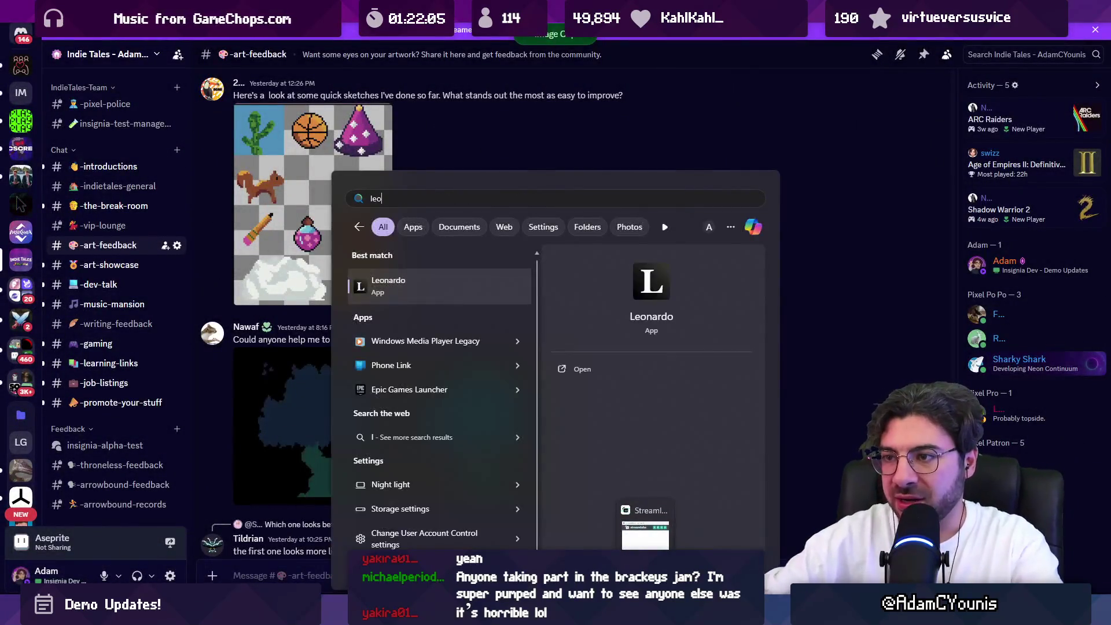
{"action": "key", "text": "Return"}
{"action": "key", "text": "ctrl+v"}
Rectangle-select the tree and drag a copy to its right
{"action": "key", "text": "b"}
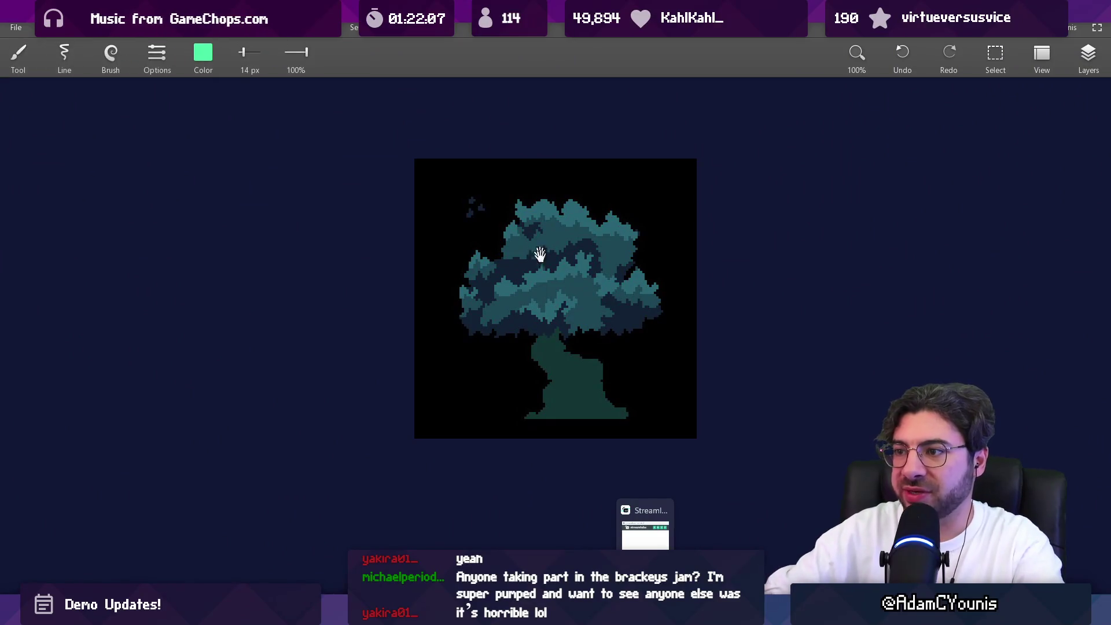
{"action": "left_click_drag", "start_coordinate": [553, 305], "coordinate": [436, 372]}
{"action": "scroll", "coordinate": [446, 356], "scroll_direction": "up", "scroll_amount": 2}
{"action": "scroll", "coordinate": [467, 338], "scroll_direction": "down", "scroll_amount": 3}
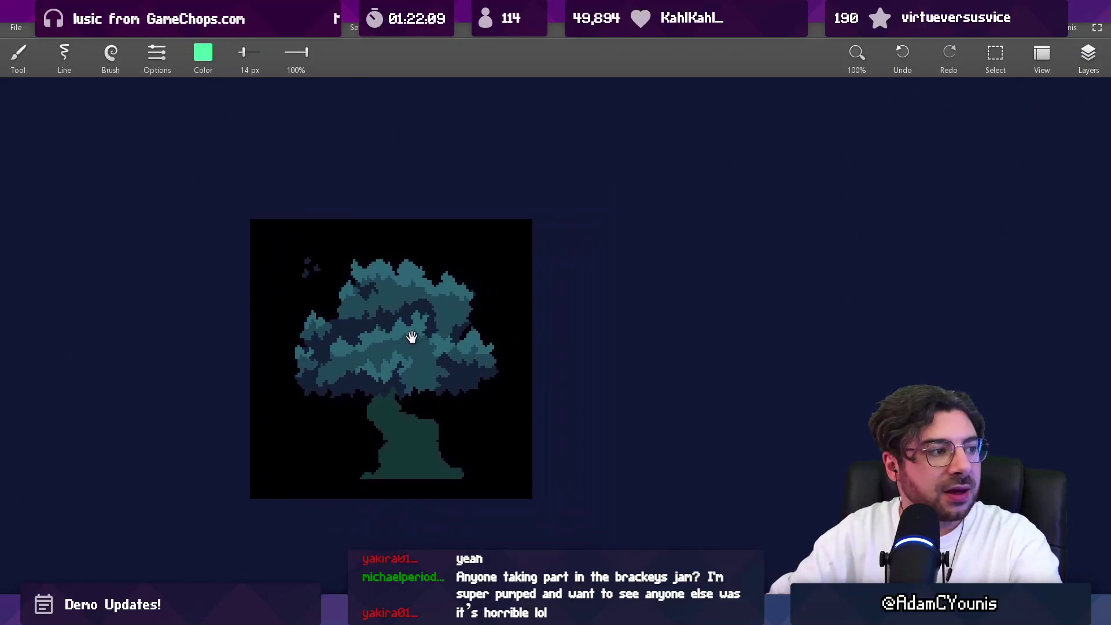
{"action": "key", "text": "s"}
{"action": "left_click_drag", "start_coordinate": [378, 280], "coordinate": [529, 424]}
{"action": "mouse_move", "coordinate": [463, 347]}
{"action": "left_mouse_down"}
{"action": "mouse_move", "coordinate": [496, 368]}
{"action": "mouse_move", "coordinate": [642, 367]}
{"action": "left_mouse_up"}
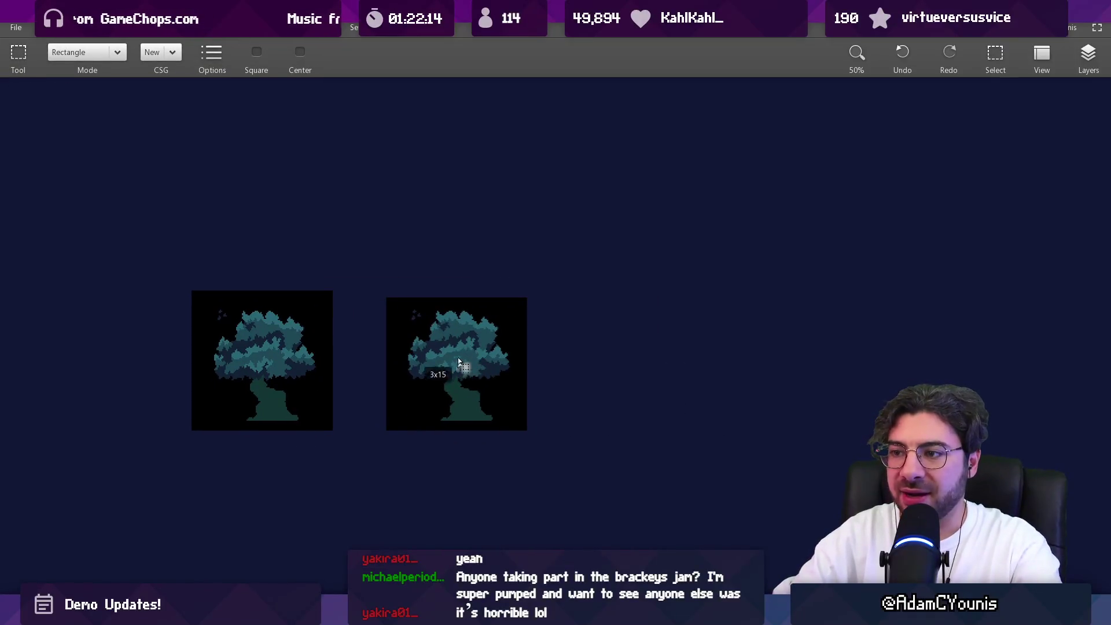
Eyedrop teal and navy from the trees, shrink the brush to 14 px, and paint a large teal dot
{"action": "scroll", "coordinate": [471, 335], "scroll_direction": "down", "scroll_amount": 2}
{"action": "scroll", "coordinate": [461, 413], "scroll_direction": "down", "scroll_amount": 1}
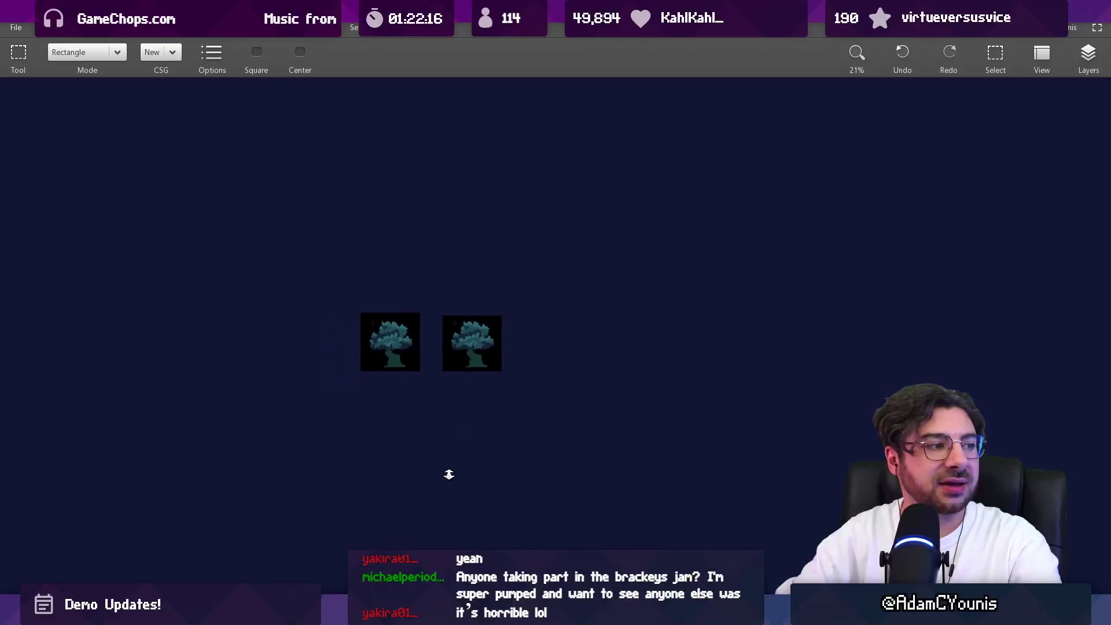
{"action": "scroll", "coordinate": [490, 291], "scroll_direction": "up", "scroll_amount": 1}
{"action": "key", "text": "b"}
{"action": "left_click", "coordinate": [466, 329]}
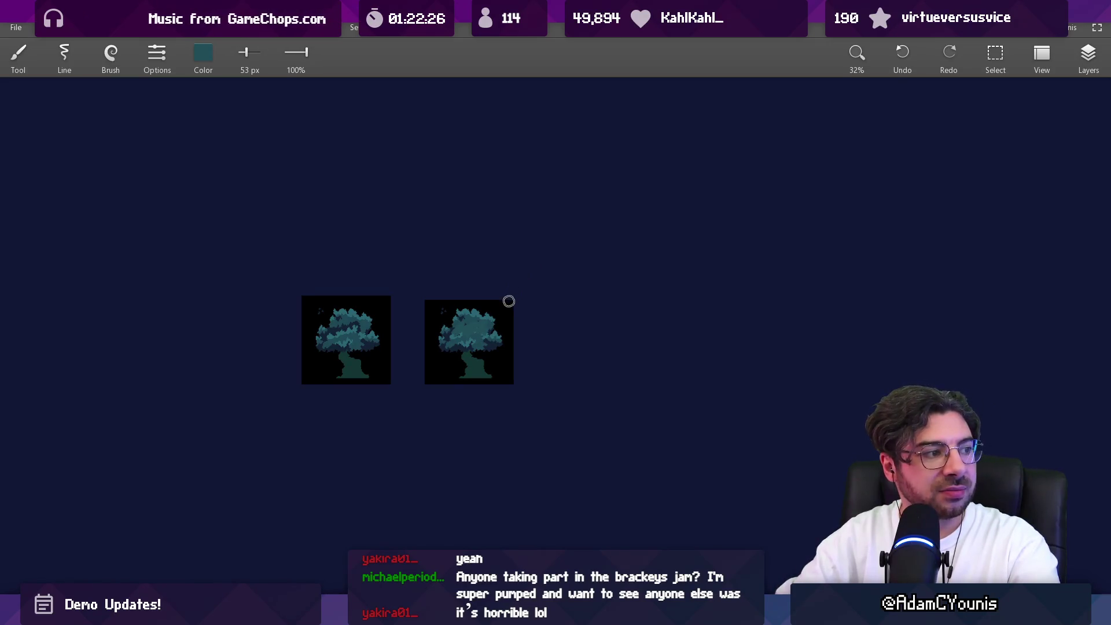
{"action": "scroll", "coordinate": [495, 307], "scroll_direction": "up", "scroll_amount": 1}
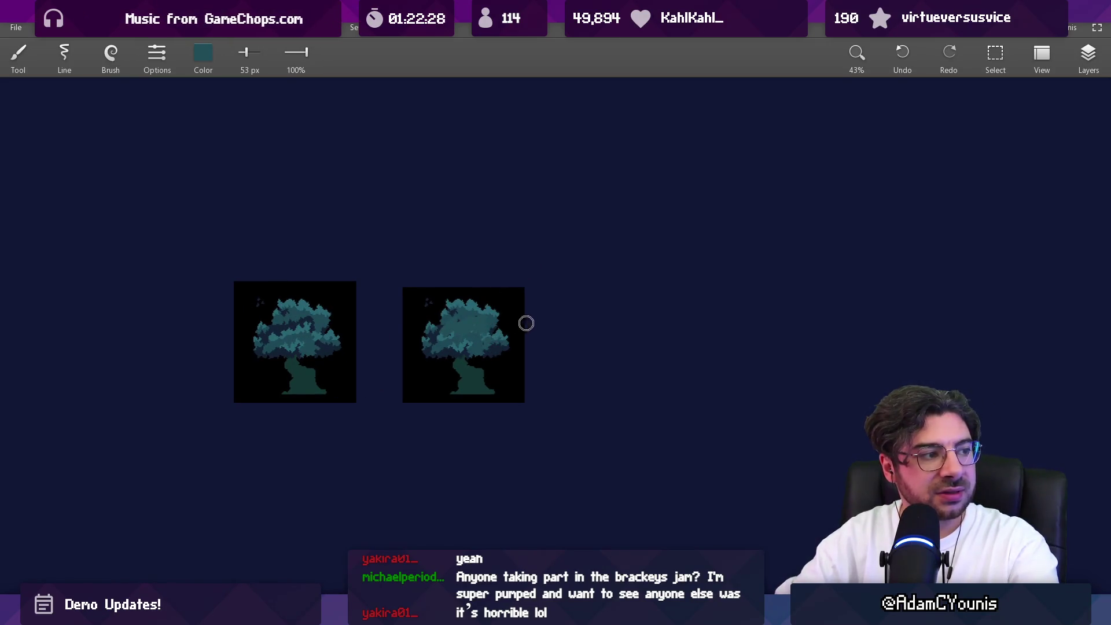
{"action": "left_click", "coordinate": [508, 356], "text": "alt"}
{"action": "mouse_move", "coordinate": [509, 356]}
{"action": "left_mouse_down"}
{"action": "mouse_move", "coordinate": [498, 301]}
{"action": "mouse_move", "coordinate": [481, 329]}
{"action": "left_mouse_up"}
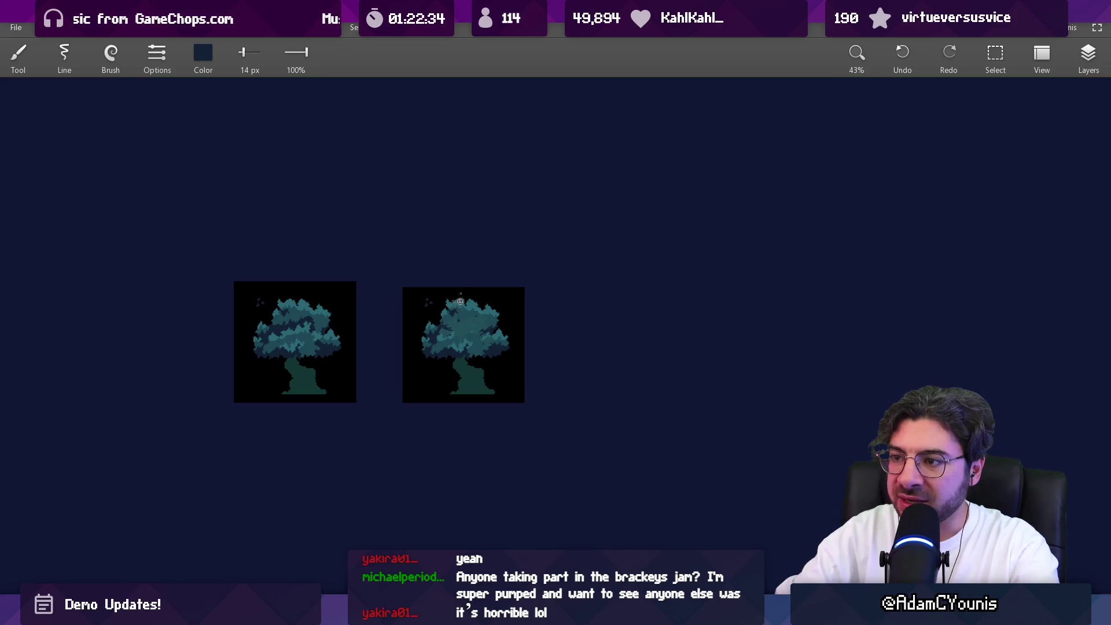
{"action": "scroll", "coordinate": [491, 264], "scroll_direction": "up", "scroll_amount": 3}
{"action": "left_click", "coordinate": [475, 301], "text": "alt"}
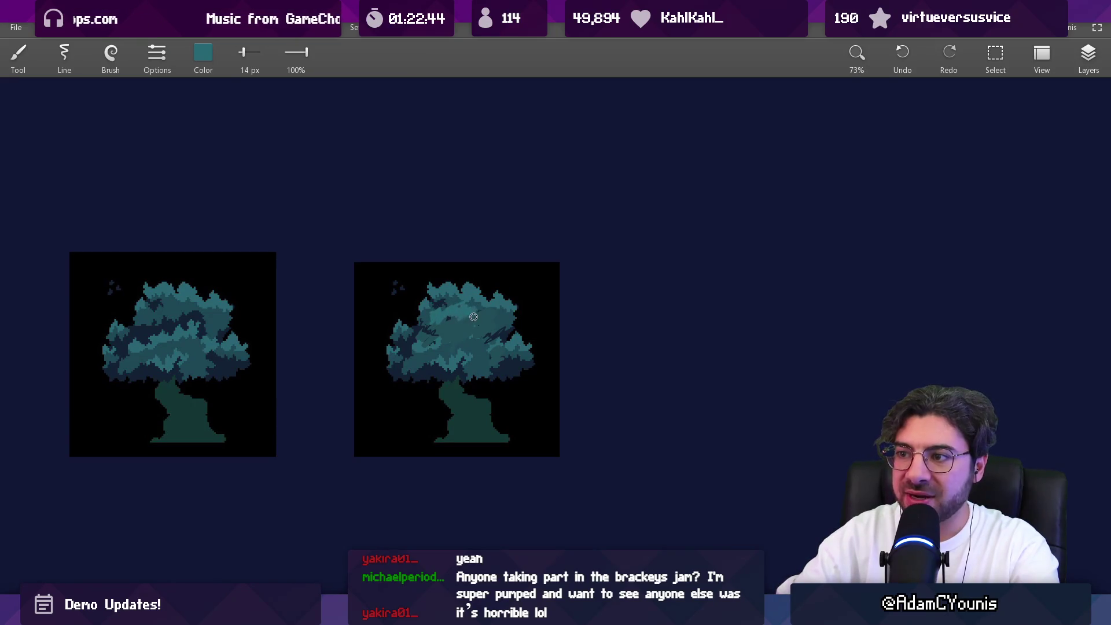
{"action": "scroll", "coordinate": [473, 317], "scroll_direction": "down", "scroll_amount": 2}
{"action": "left_click", "coordinate": [372, 327], "text": "alt"}
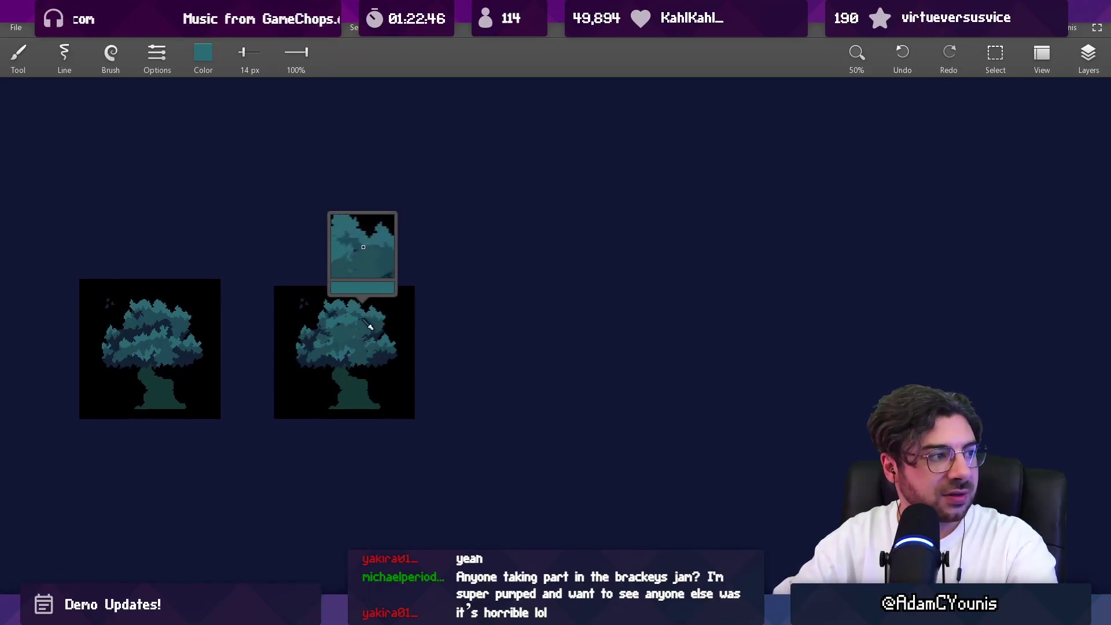
{"action": "left_click", "coordinate": [507, 343]}
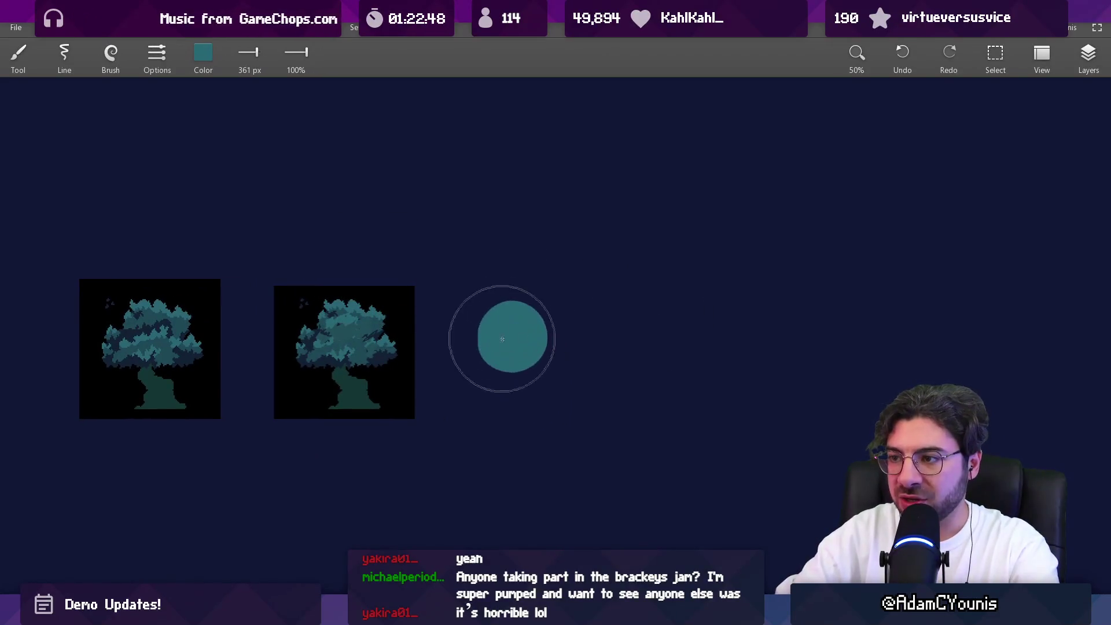
Brush darker navy patches inside the teal dot, undoing one unwanted stroke
{"action": "left_click_drag", "start_coordinate": [441, 338], "coordinate": [343, 337]}
{"action": "left_click", "coordinate": [509, 337]}
{"action": "mouse_move", "coordinate": [513, 334]}
{"action": "left_mouse_down"}
{"action": "mouse_move", "coordinate": [521, 330]}
{"action": "mouse_move", "coordinate": [511, 333]}
{"action": "left_mouse_up"}
{"action": "left_click_drag", "start_coordinate": [370, 312], "coordinate": [359, 308]}
{"action": "mouse_move", "coordinate": [347, 359]}
{"action": "left_mouse_down"}
{"action": "mouse_move", "coordinate": [336, 362]}
{"action": "mouse_move", "coordinate": [445, 370]}
{"action": "left_mouse_up"}
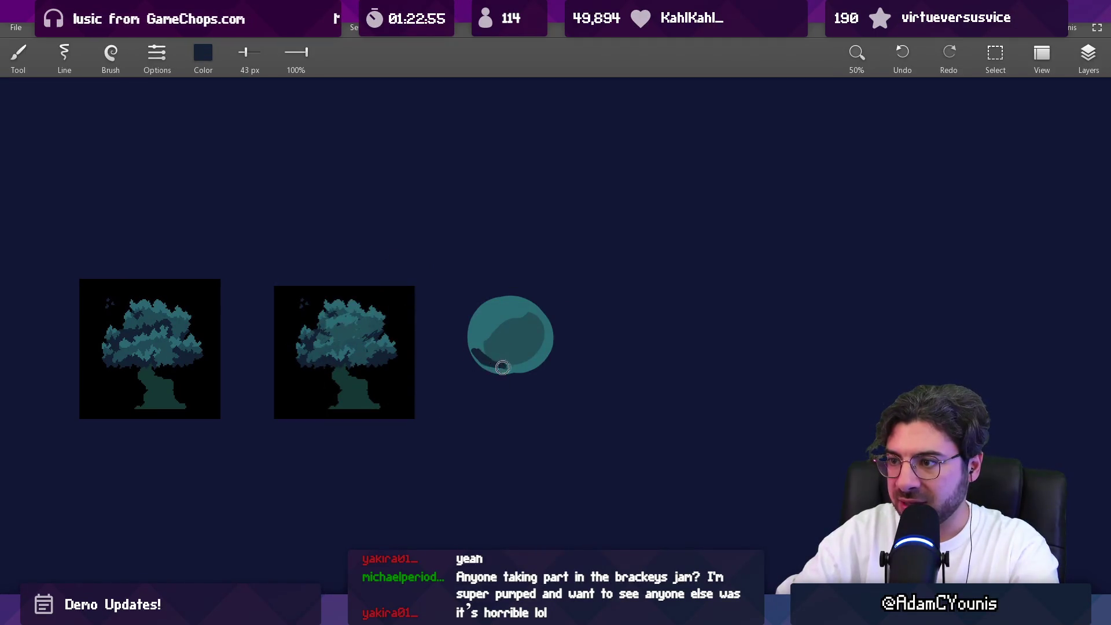
{"action": "mouse_move", "coordinate": [539, 349]}
{"action": "left_mouse_down"}
{"action": "mouse_move", "coordinate": [519, 323]}
{"action": "mouse_move", "coordinate": [534, 330]}
{"action": "mouse_move", "coordinate": [501, 341]}
{"action": "mouse_move", "coordinate": [547, 328]}
{"action": "left_mouse_up"}
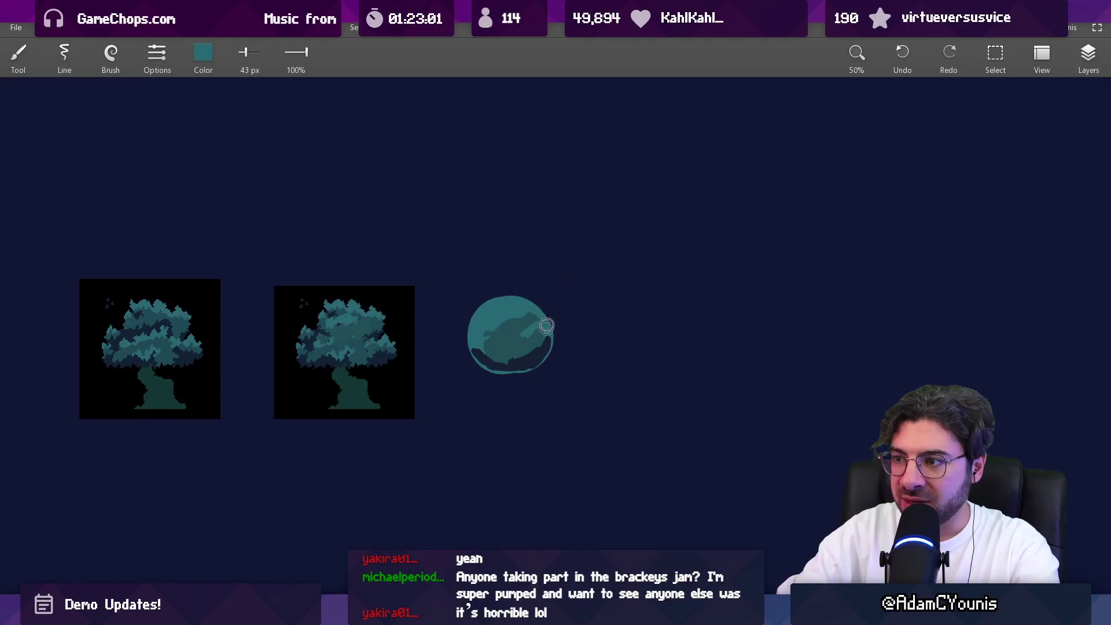
{"action": "key", "text": "e"}
{"action": "key", "text": "ctrl+z"}
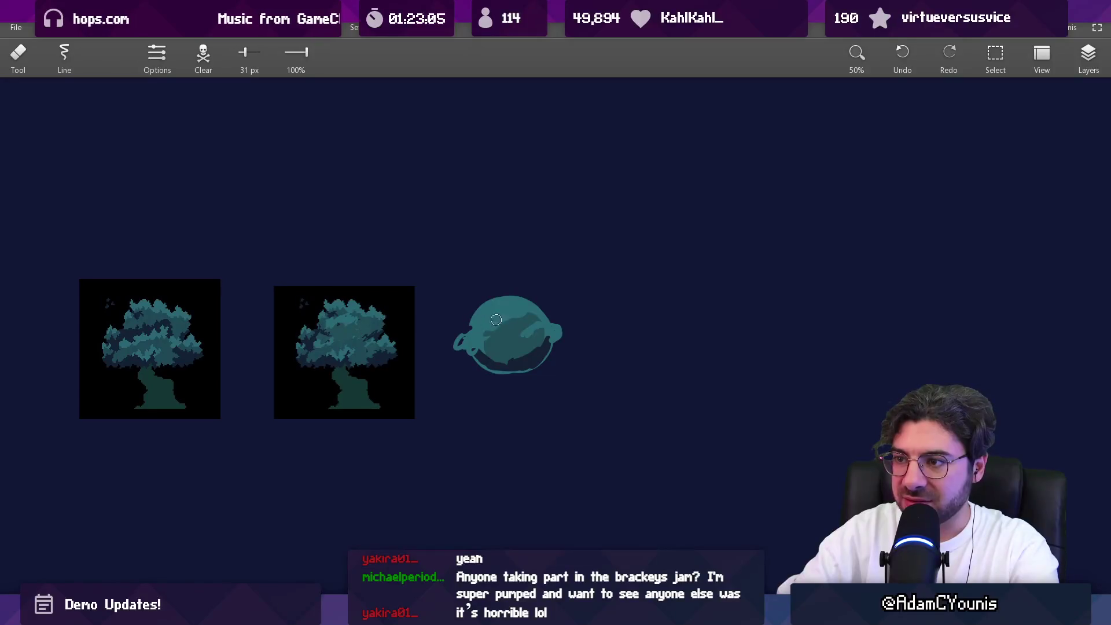
{"action": "left_click", "coordinate": [497, 306]}
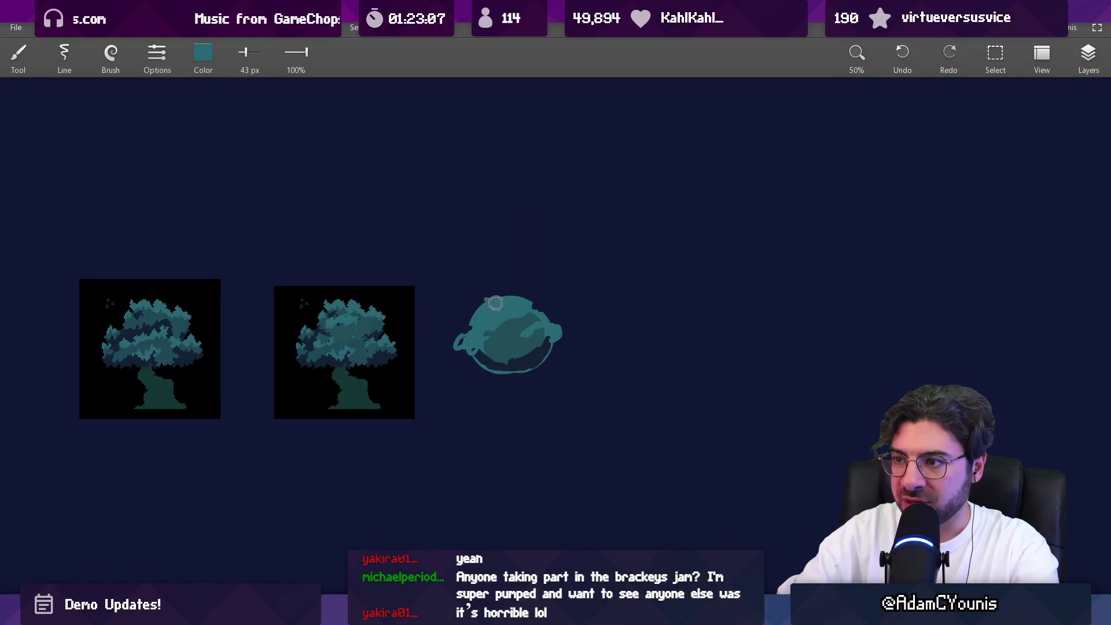
{"action": "left_click", "coordinate": [498, 308]}
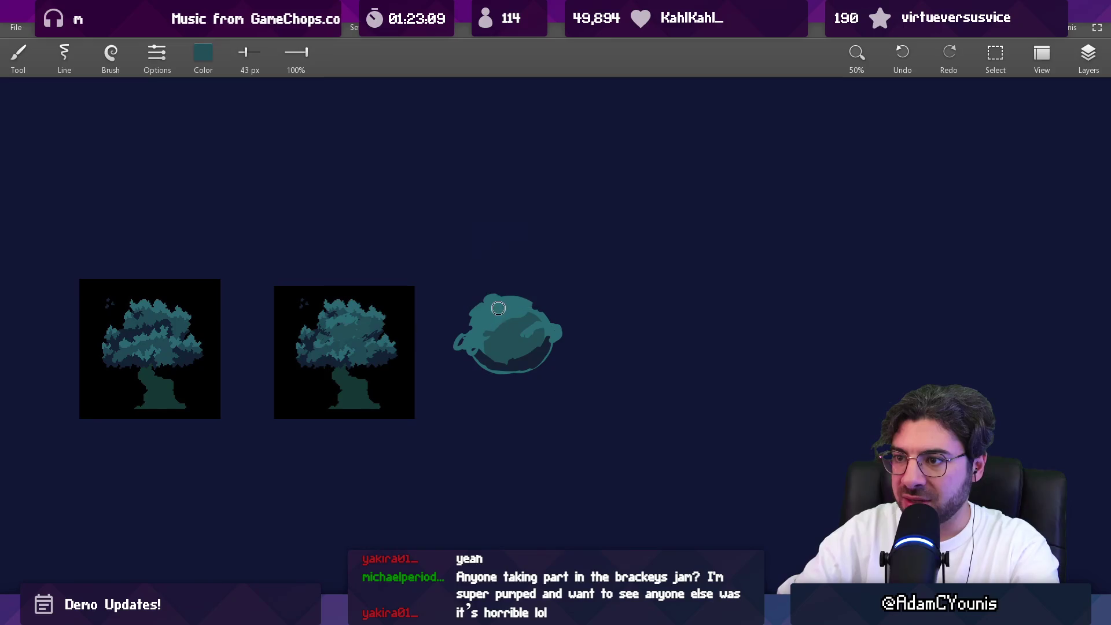
{"action": "mouse_move", "coordinate": [498, 347]}
{"action": "left_mouse_down"}
{"action": "mouse_move", "coordinate": [513, 371]}
{"action": "mouse_move", "coordinate": [475, 365]}
{"action": "mouse_move", "coordinate": [496, 348]}
{"action": "mouse_move", "coordinate": [478, 364]}
{"action": "mouse_move", "coordinate": [541, 355]}
{"action": "mouse_move", "coordinate": [550, 367]}
{"action": "mouse_move", "coordinate": [538, 362]}
{"action": "mouse_move", "coordinate": [537, 377]}
{"action": "left_mouse_up"}
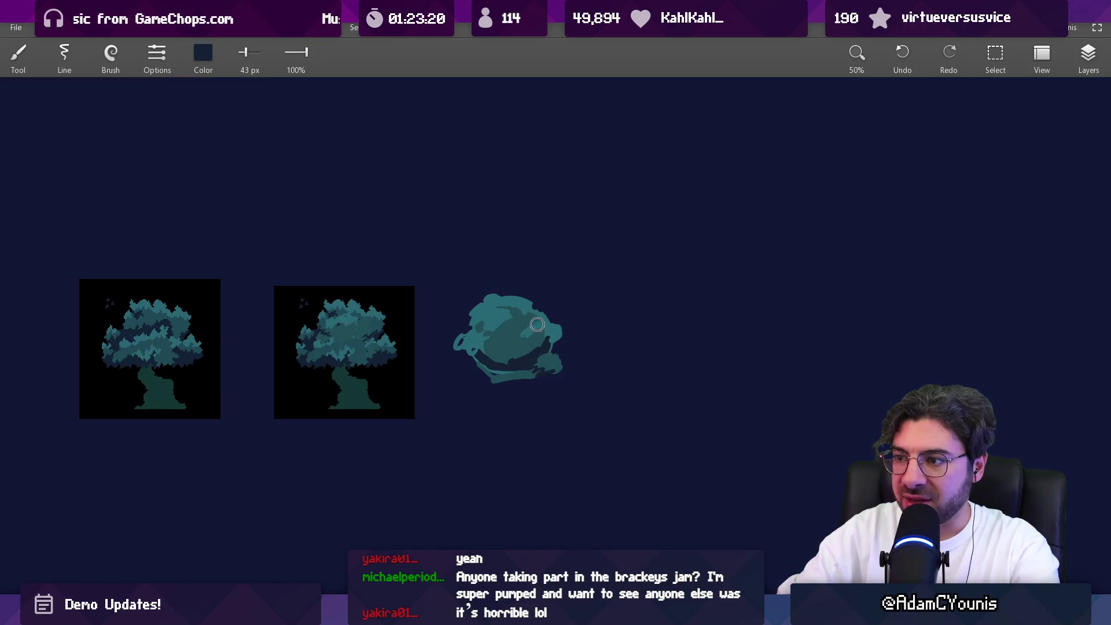
Sample lighter teal and paint it over the canopy's lower-left shadow
{"action": "scroll", "coordinate": [537, 326], "scroll_direction": "down", "scroll_amount": 2}
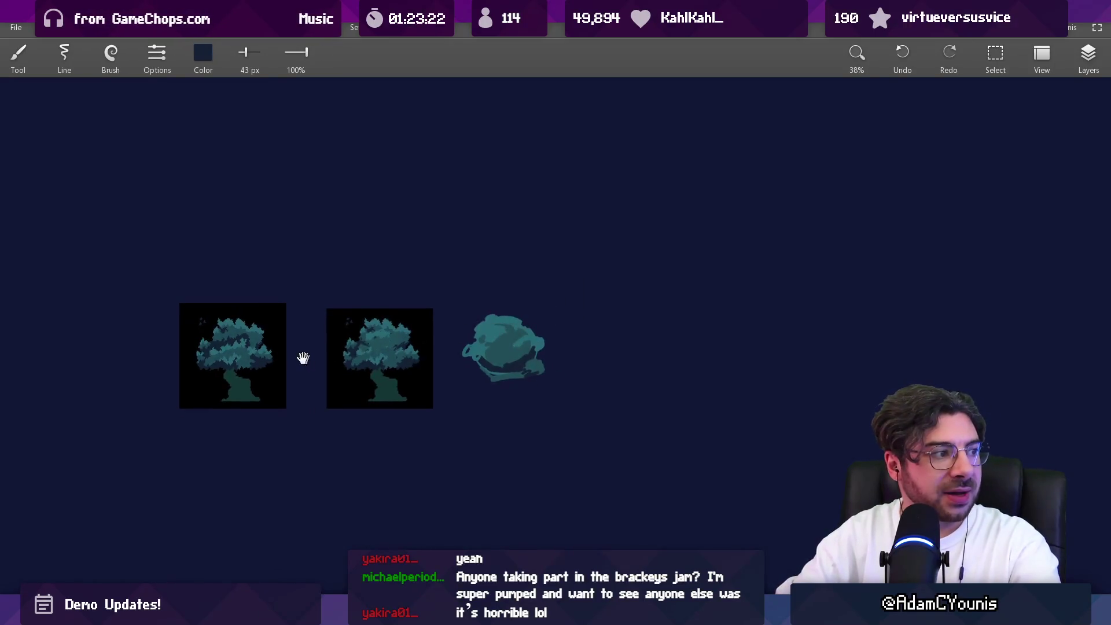
{"action": "scroll", "coordinate": [412, 251], "scroll_direction": "up", "scroll_amount": 5}
{"action": "left_click", "coordinate": [444, 346]}
{"action": "scroll", "coordinate": [444, 346], "scroll_direction": "up", "scroll_amount": 3}
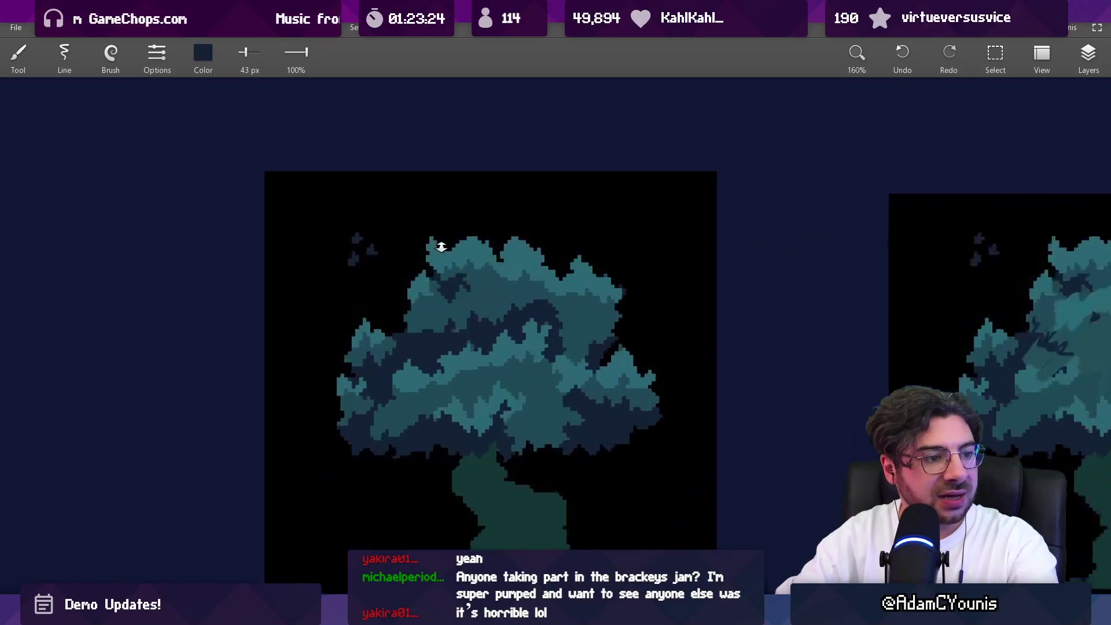
{"action": "left_click", "coordinate": [504, 336]}
{"action": "scroll", "coordinate": [507, 336], "scroll_direction": "down", "scroll_amount": 4}
{"action": "left_click_drag", "start_coordinate": [628, 300], "coordinate": [289, 278]}
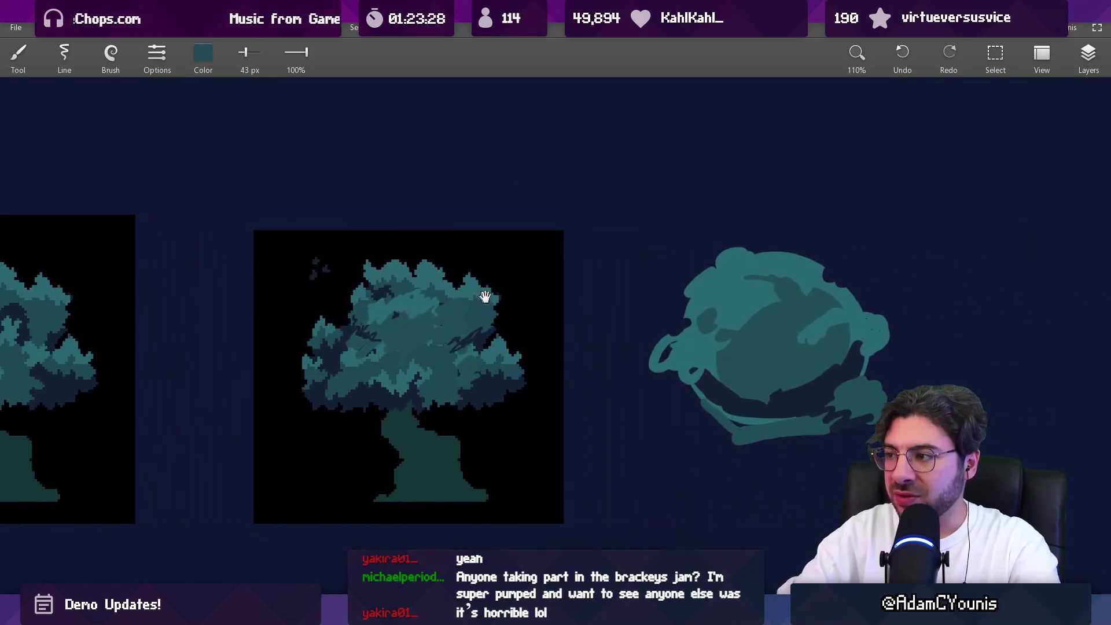
{"action": "left_click", "coordinate": [700, 379]}
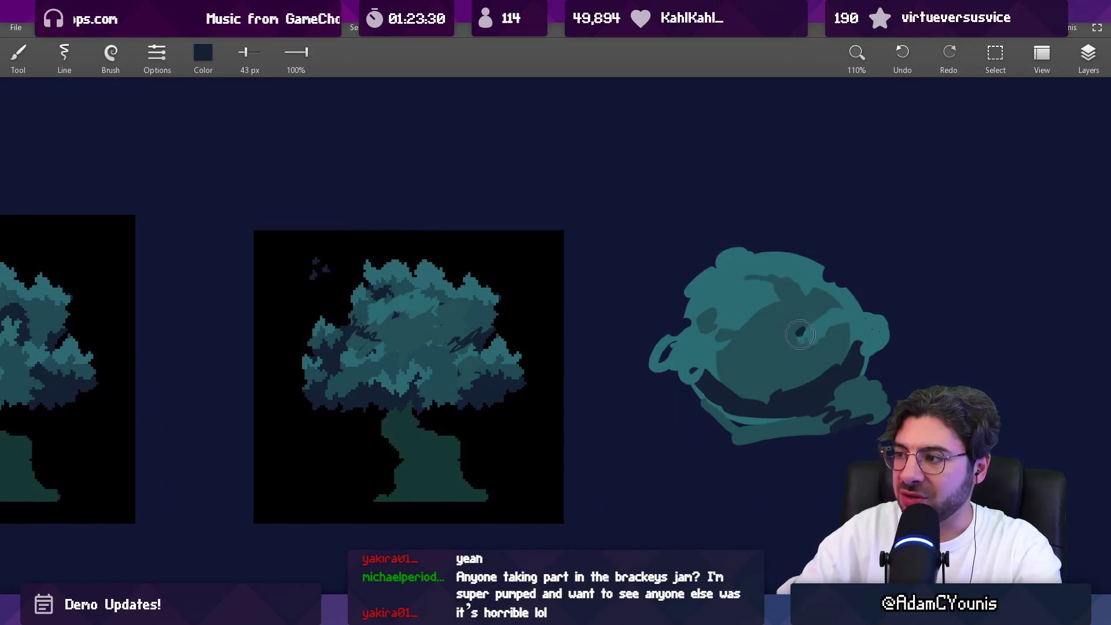
{"action": "left_click", "coordinate": [716, 371]}
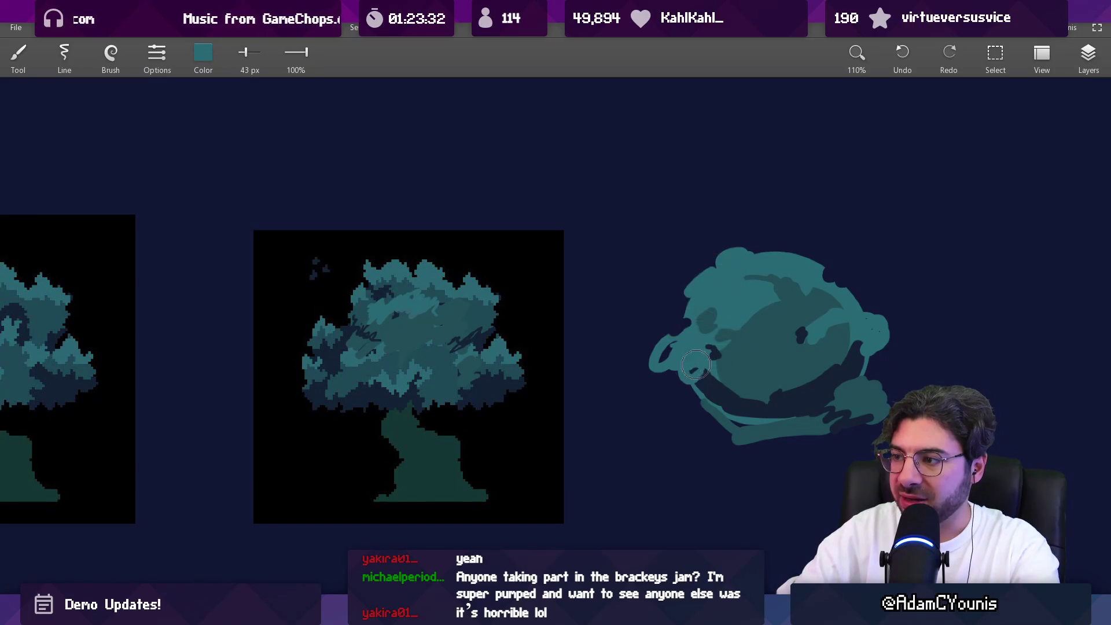
{"action": "left_click", "coordinate": [718, 373]}
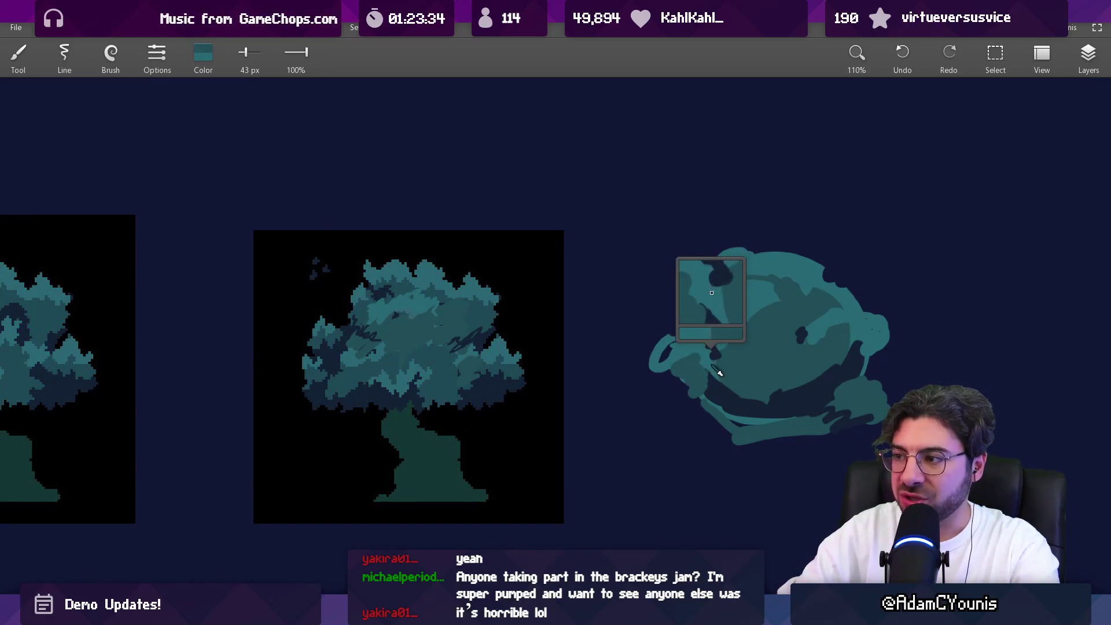
{"action": "left_click_drag", "start_coordinate": [709, 376], "coordinate": [725, 388]}
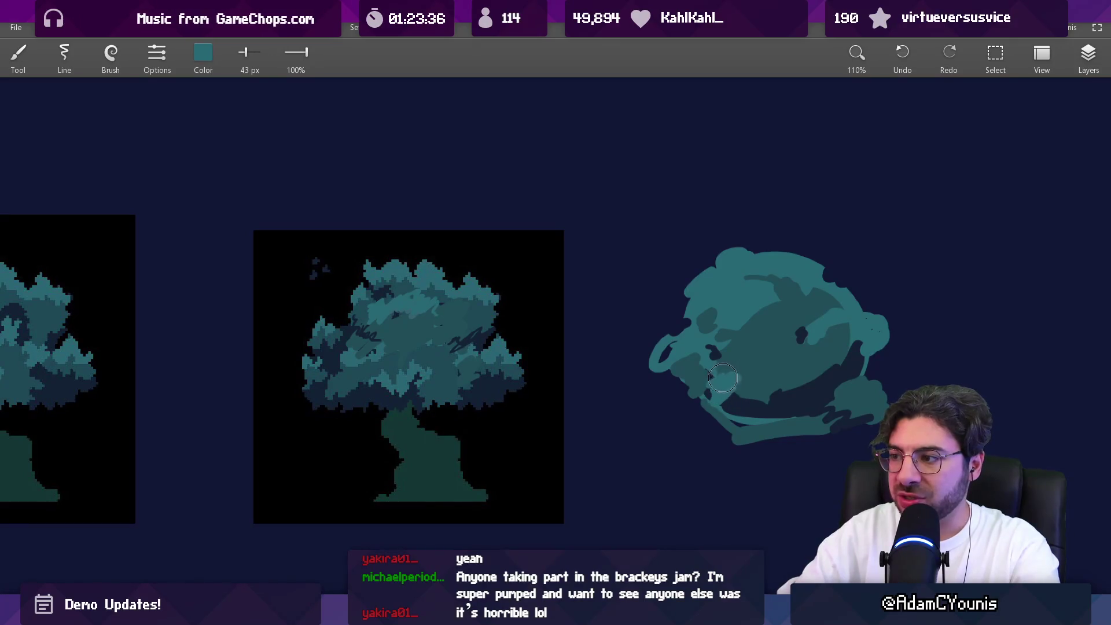
Sample the dark shades and trunk green, then paint a dark green trunk below the canopy
{"action": "left_click", "coordinate": [785, 391]}
{"action": "left_click", "coordinate": [764, 390]}
{"action": "scroll", "coordinate": [682, 390], "scroll_direction": "down", "scroll_amount": 1}
{"action": "left_click", "coordinate": [655, 427]}
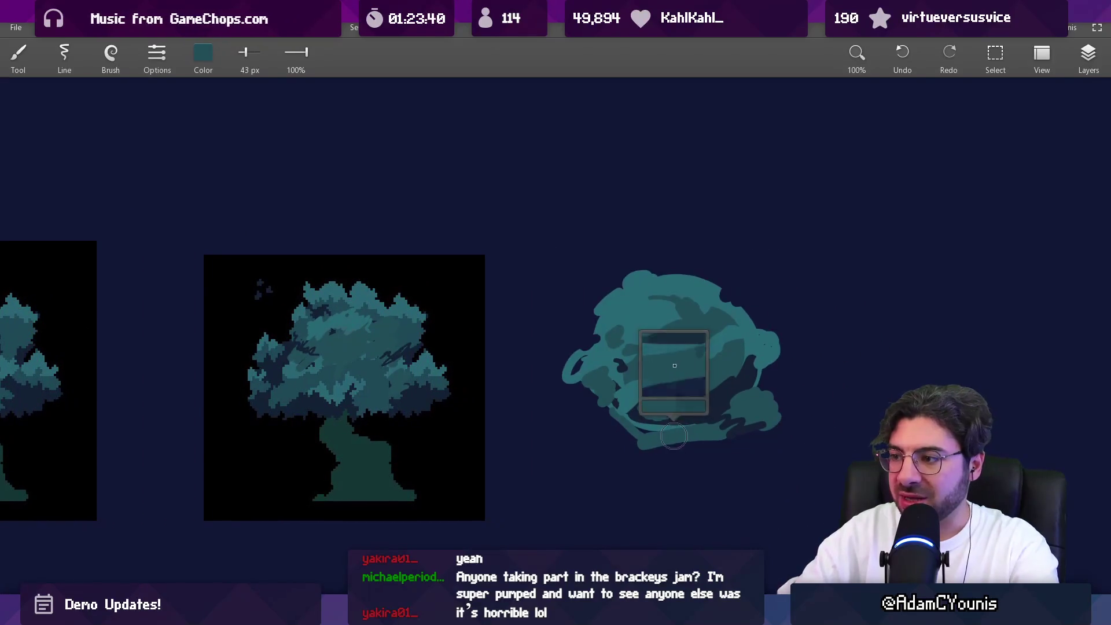
{"action": "left_click", "coordinate": [674, 422]}
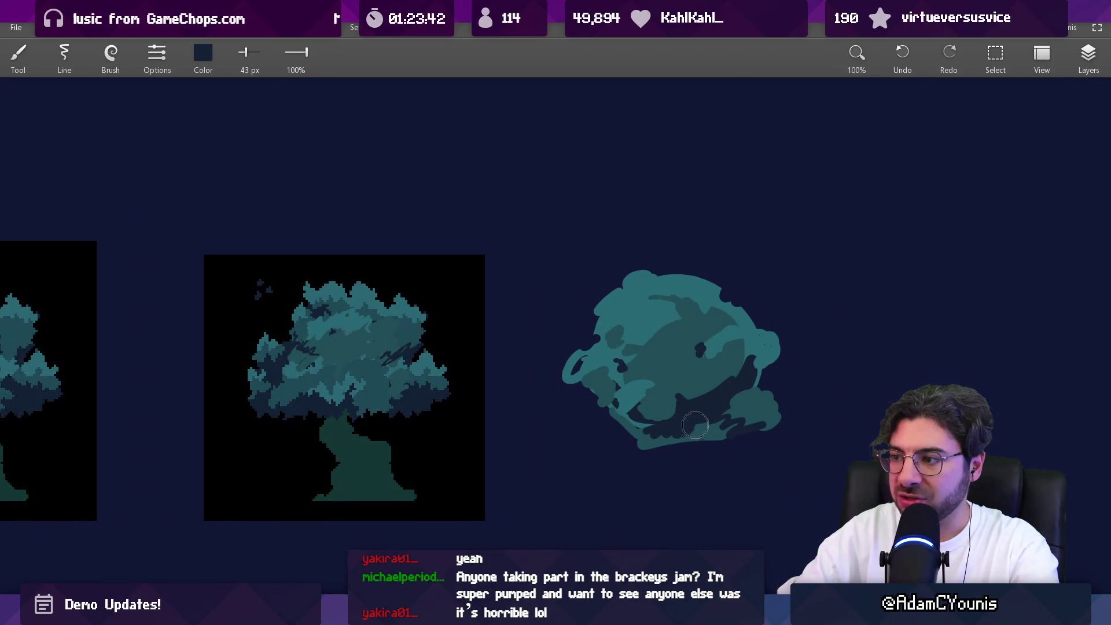
{"action": "scroll", "coordinate": [655, 434], "scroll_direction": "down", "scroll_amount": 4}
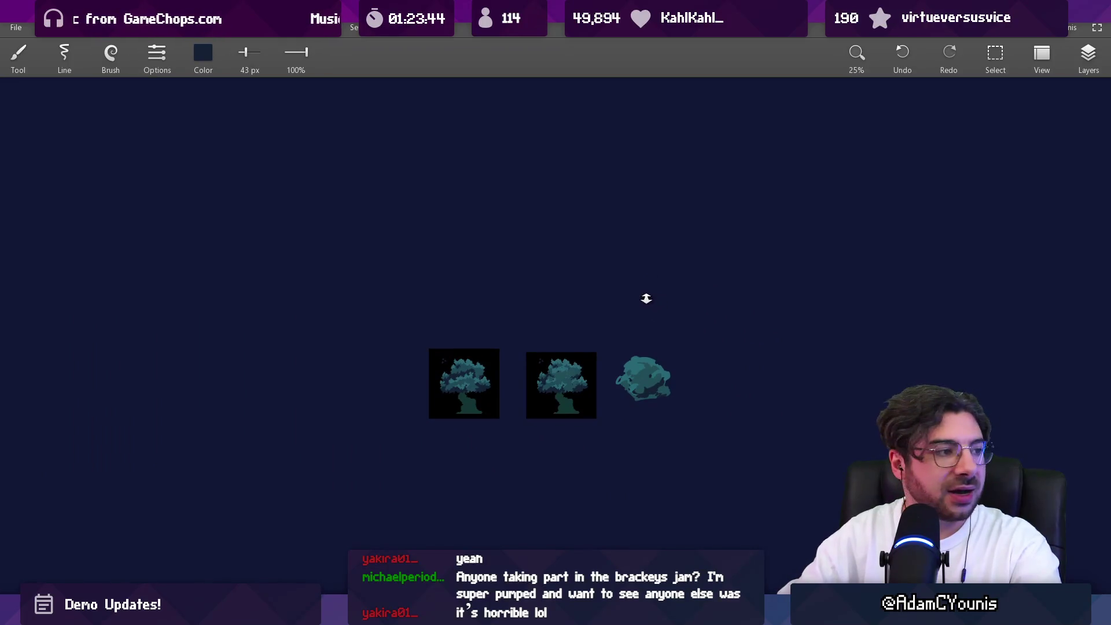
{"action": "scroll", "coordinate": [668, 342], "scroll_direction": "up", "scroll_amount": 4}
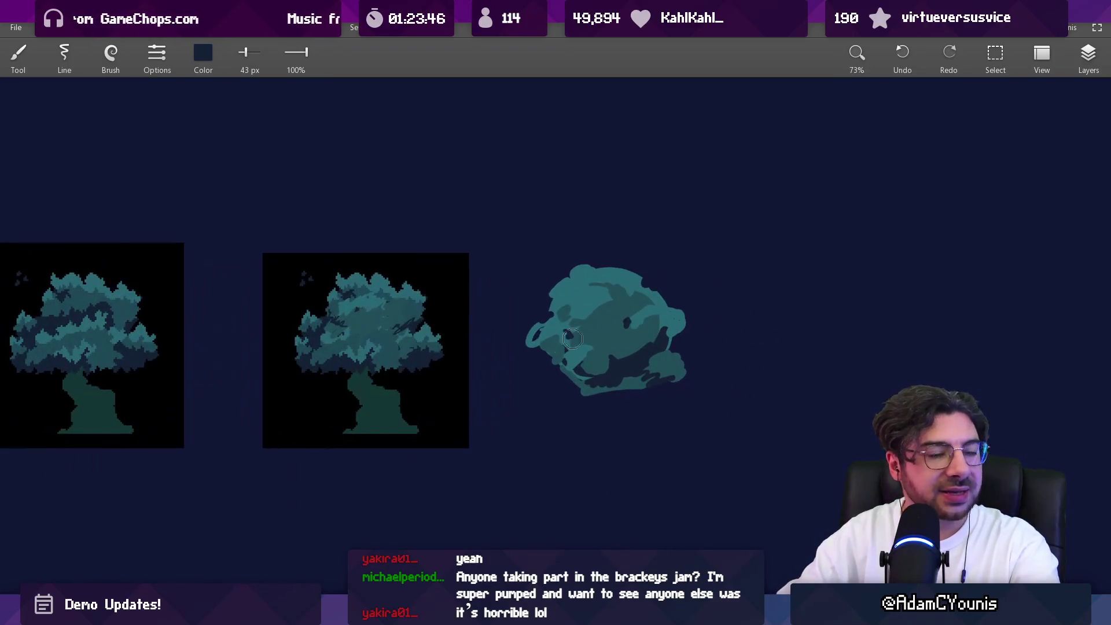
{"action": "left_click", "coordinate": [377, 416]}
{"action": "mouse_move", "coordinate": [596, 397]}
{"action": "left_mouse_down"}
{"action": "mouse_move", "coordinate": [651, 437]}
{"action": "mouse_move", "coordinate": [590, 483]}
{"action": "mouse_move", "coordinate": [642, 479]}
{"action": "left_mouse_up"}
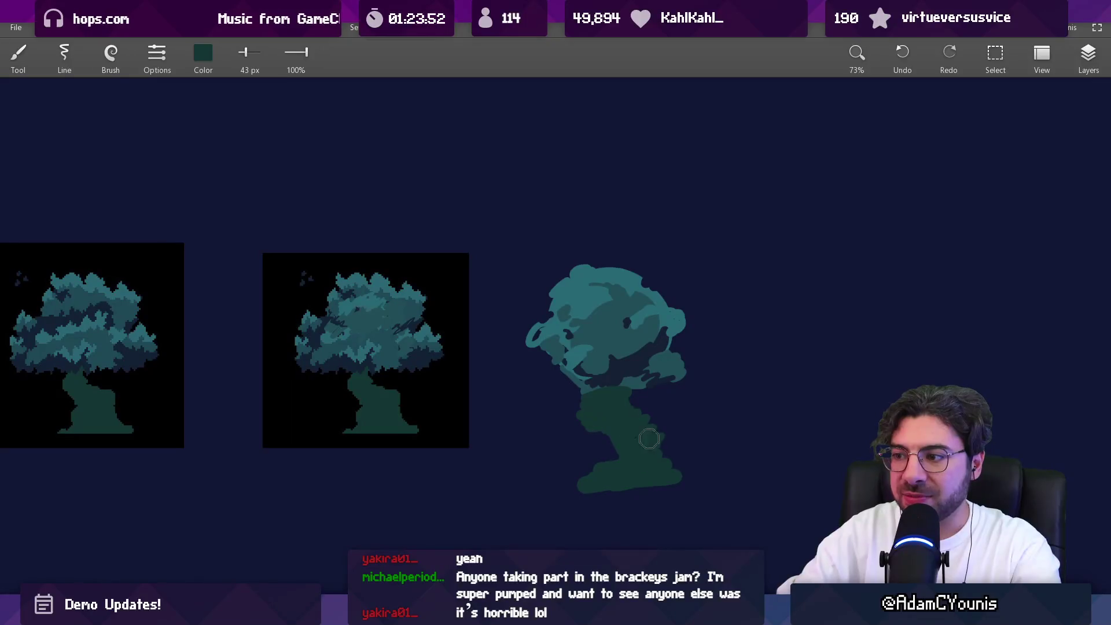
Trim the middle tree's trunk edges with black and fill its lower-left notch
{"action": "key", "text": "e"}
{"action": "scroll", "coordinate": [442, 399], "scroll_direction": "left", "scroll_amount": 5}
{"action": "scroll", "coordinate": [388, 349], "scroll_direction": "up", "scroll_amount": 2}
{"action": "scroll", "coordinate": [387, 349], "scroll_direction": "right", "scroll_amount": 5}
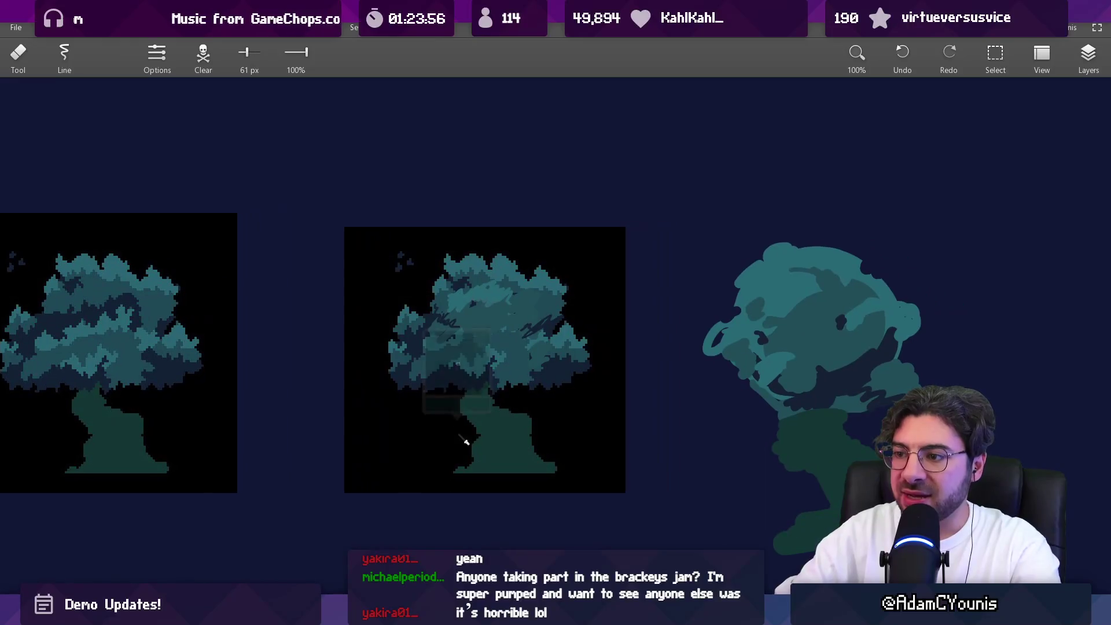
{"action": "key", "text": "b"}
{"action": "mouse_move", "coordinate": [469, 441]}
{"action": "left_mouse_down"}
{"action": "mouse_move", "coordinate": [488, 451]}
{"action": "mouse_move", "coordinate": [537, 422]}
{"action": "mouse_move", "coordinate": [527, 413]}
{"action": "mouse_move", "coordinate": [536, 447]}
{"action": "mouse_move", "coordinate": [470, 457]}
{"action": "left_mouse_up"}
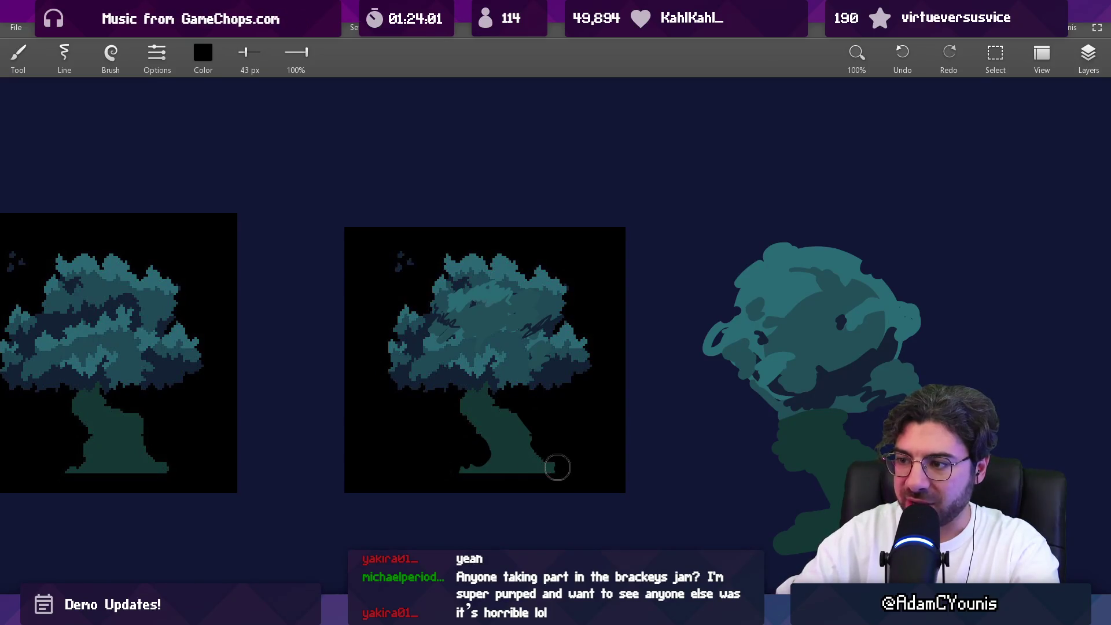
{"action": "scroll", "coordinate": [539, 429], "scroll_direction": "down", "scroll_amount": 5}
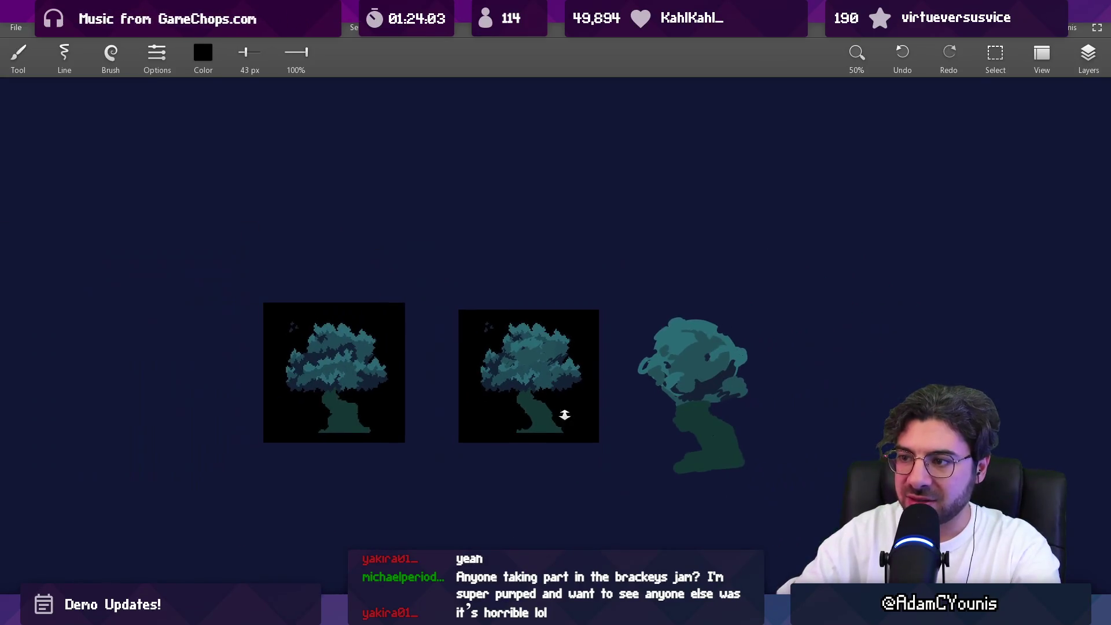
{"action": "scroll", "coordinate": [550, 417], "scroll_direction": "up", "scroll_amount": 6}
{"action": "left_click_drag", "start_coordinate": [494, 430], "coordinate": [506, 439]}
With a 1 px black brush, draw a thin dark line across the trunk; then enlarge the brush to 2.6 px
{"action": "left_click", "coordinate": [530, 438], "text": "alt"}
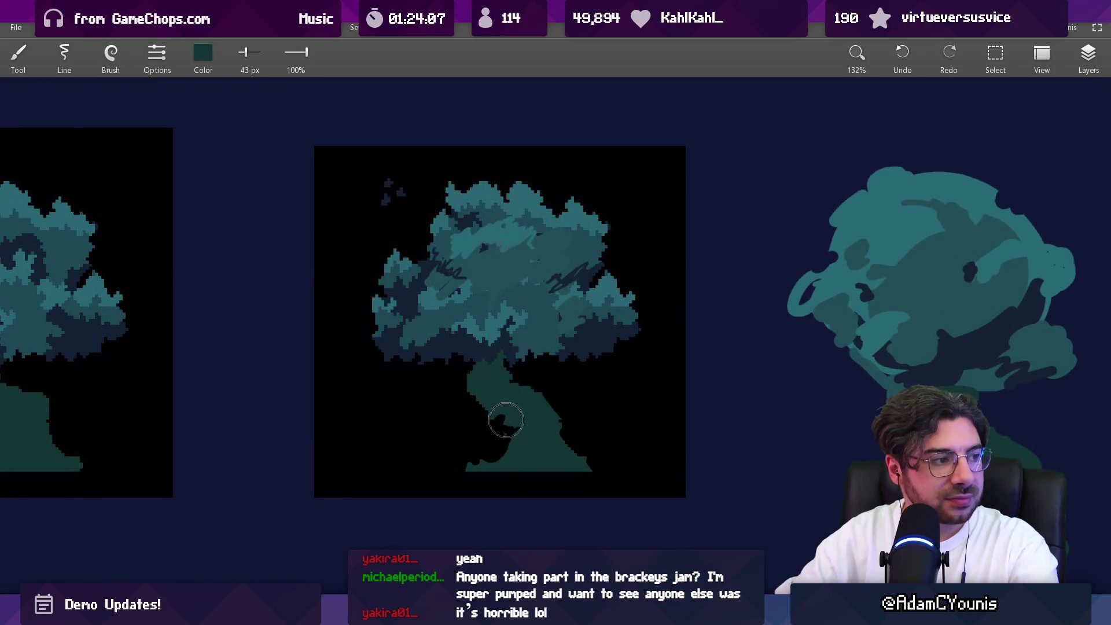
{"action": "left_click", "coordinate": [497, 423], "text": "alt"}
{"action": "scroll", "coordinate": [492, 425], "scroll_direction": "up", "scroll_amount": 5}
{"action": "left_click_drag", "start_coordinate": [495, 426], "coordinate": [456, 423]}
{"action": "left_click_drag", "start_coordinate": [519, 395], "coordinate": [497, 404]}
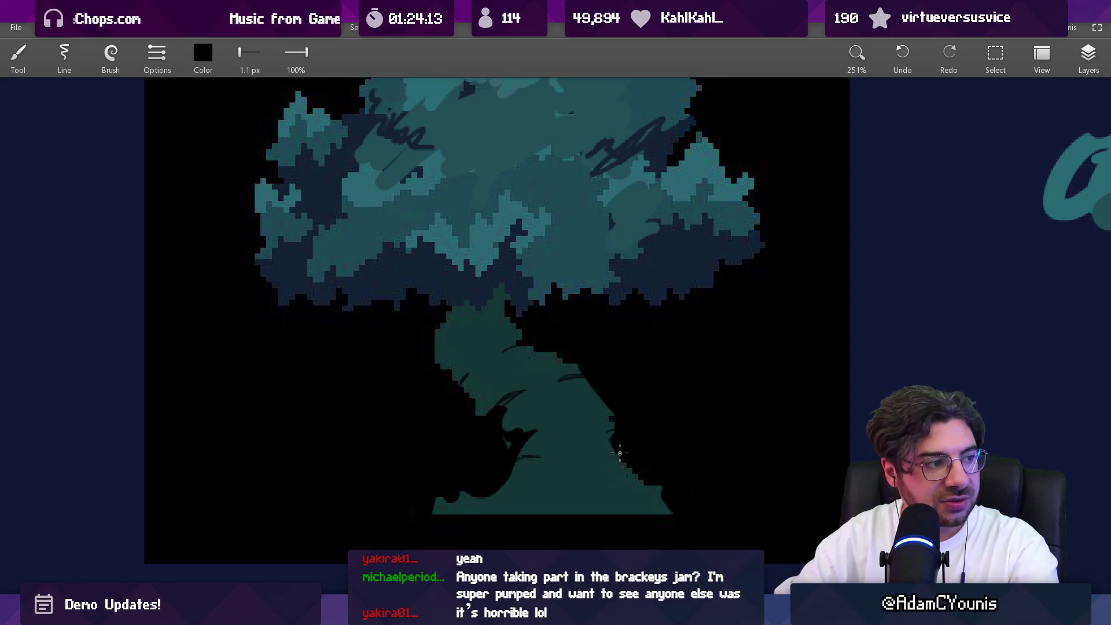
{"action": "scroll", "coordinate": [658, 440], "scroll_direction": "down", "scroll_amount": 5}
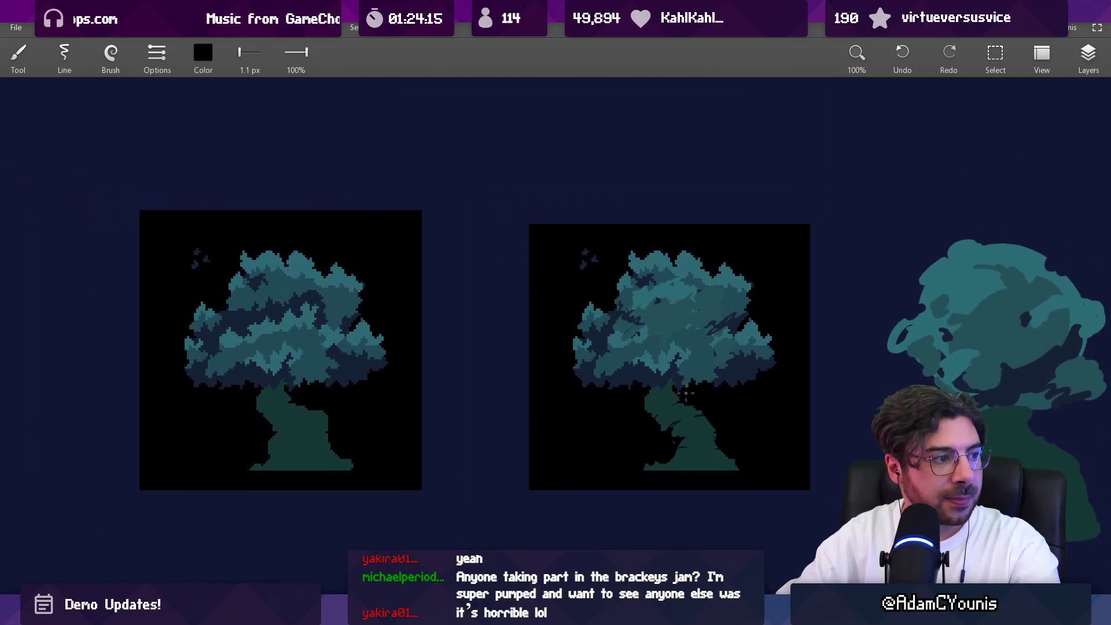
{"action": "scroll", "coordinate": [705, 367], "scroll_direction": "up", "scroll_amount": 2}
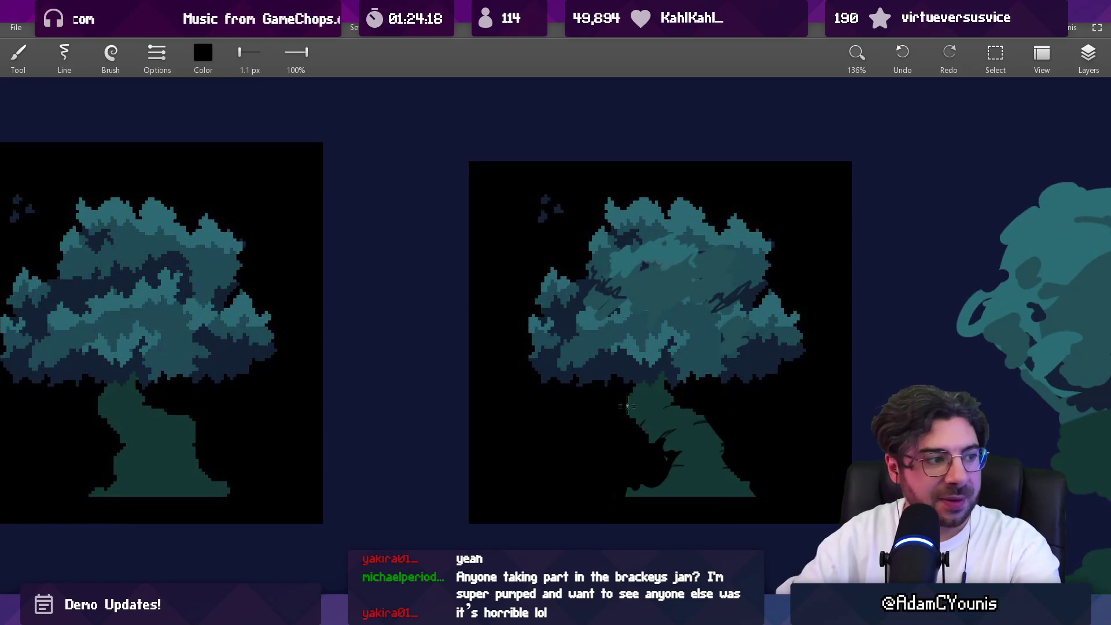
{"action": "scroll", "coordinate": [656, 408], "scroll_direction": "up", "scroll_amount": 1}
{"action": "key", "text": "bracketright"}
{"action": "key", "text": "bracketright"}
{"action": "key", "text": "bracketright"}
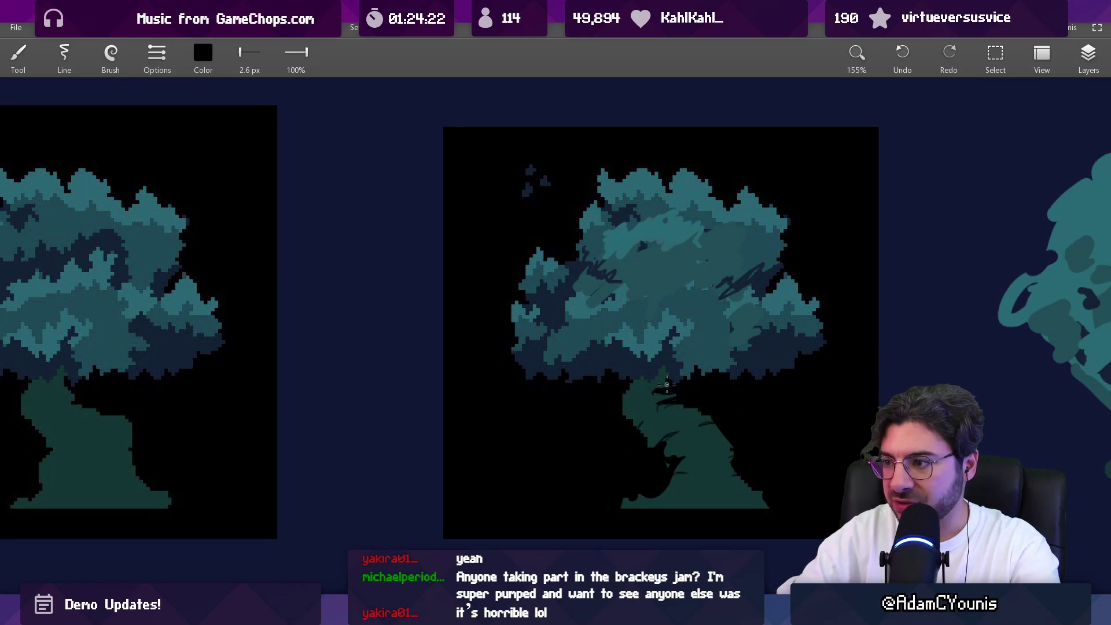
Paint 14 px teal strokes along the canopy's underside, sampled from the canopy
{"action": "scroll", "coordinate": [665, 384], "scroll_direction": "down", "scroll_amount": 4}
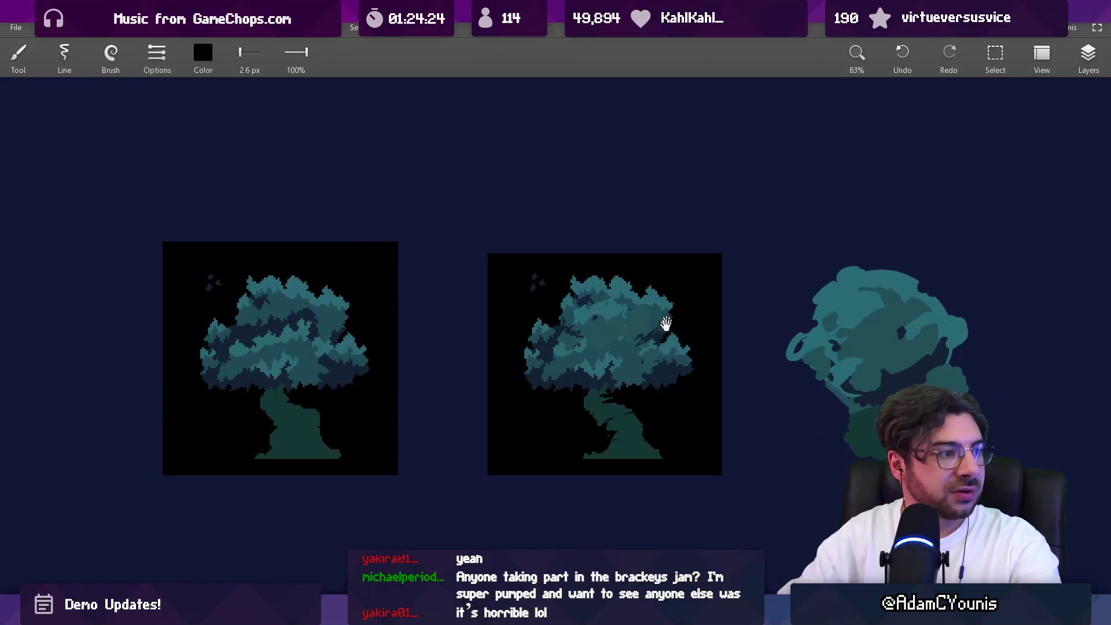
{"action": "left_click_drag", "start_coordinate": [667, 316], "coordinate": [632, 308]}
{"action": "scroll", "coordinate": [643, 356], "scroll_direction": "up", "scroll_amount": 4}
{"action": "left_click", "coordinate": [581, 365], "text": "alt"}
{"action": "key", "text": "bracketright"}
{"action": "key", "text": "bracketright"}
{"action": "key", "text": "bracketright"}
{"action": "mouse_move", "coordinate": [596, 402]}
{"action": "left_mouse_down"}
{"action": "mouse_move", "coordinate": [613, 391]}
{"action": "mouse_move", "coordinate": [605, 405]}
{"action": "mouse_move", "coordinate": [634, 405]}
{"action": "left_mouse_up"}
{"action": "left_click_drag", "start_coordinate": [445, 401], "coordinate": [448, 391]}
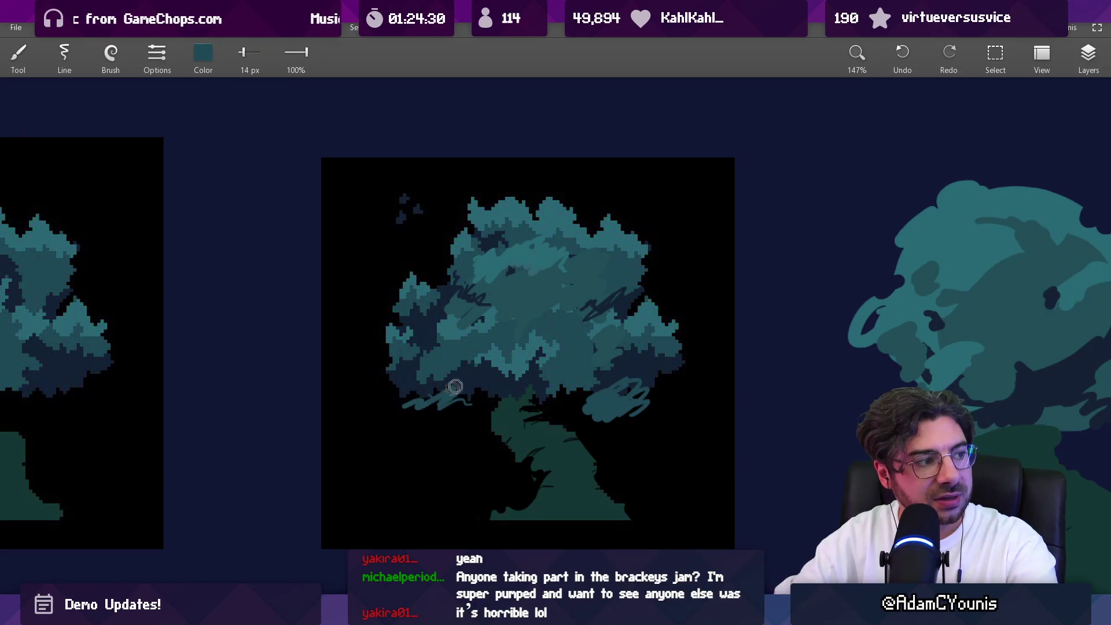
Eyedrop the canopy's teal in Leonardo as the current paint colour
{"action": "scroll", "coordinate": [466, 398], "scroll_direction": "down", "scroll_amount": 5}
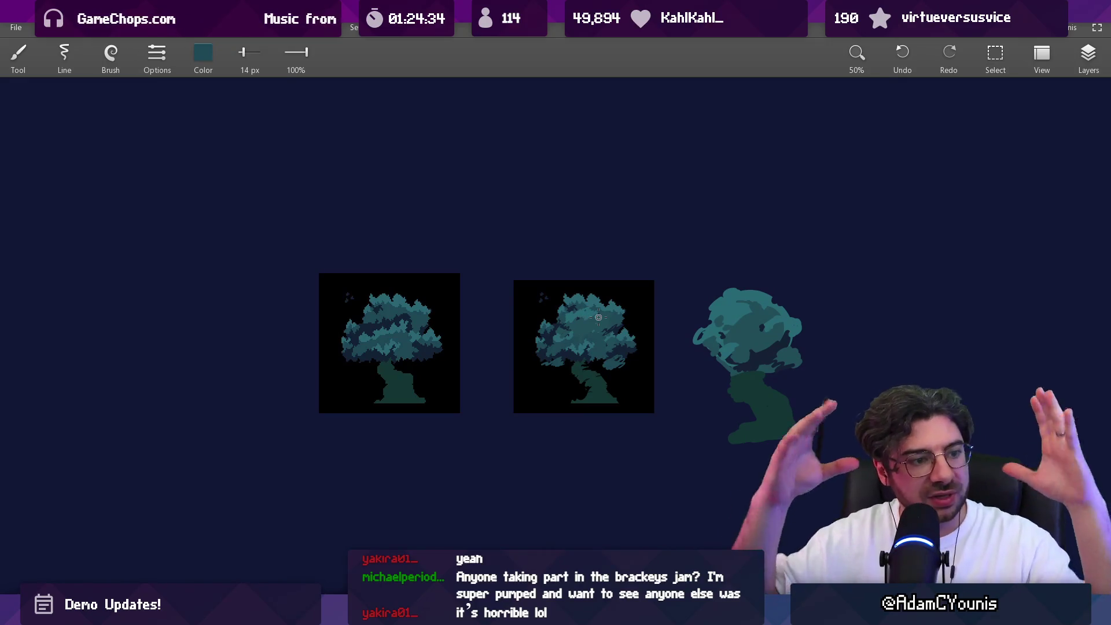
{"action": "scroll", "coordinate": [606, 347], "scroll_direction": "up", "scroll_amount": 5}
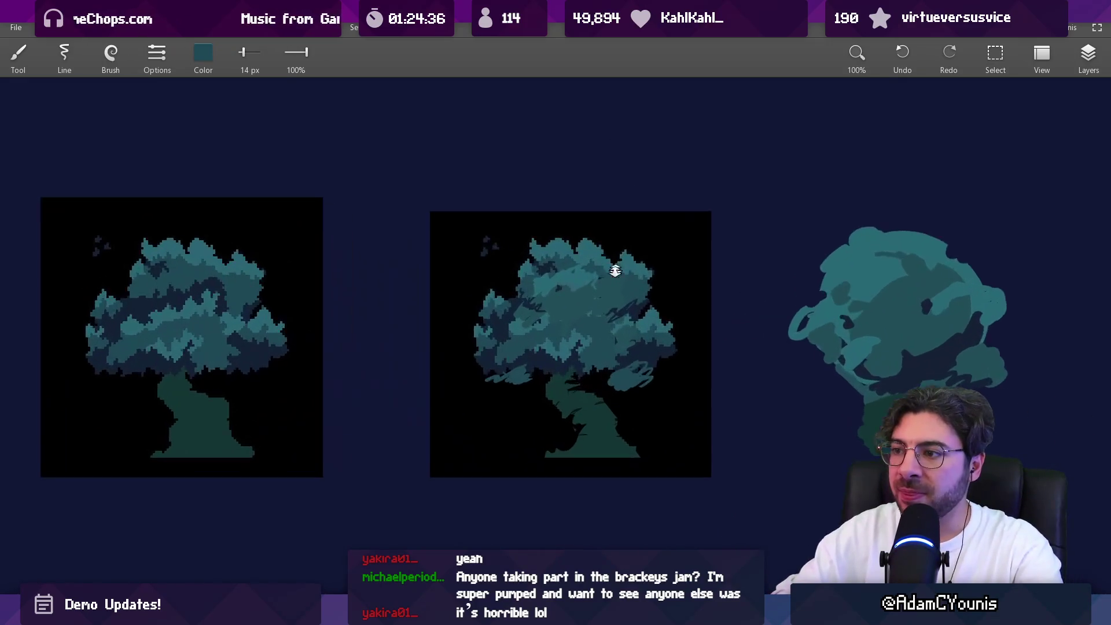
{"action": "mouse_move", "coordinate": [578, 336]}
{"action": "left_mouse_down"}
{"action": "mouse_move", "coordinate": [596, 289]}
{"action": "mouse_move", "coordinate": [560, 289]}
{"action": "left_mouse_up"}
{"action": "scroll", "coordinate": [554, 287], "scroll_direction": "up", "scroll_amount": 1}
{"action": "scroll", "coordinate": [554, 288], "scroll_direction": "up", "scroll_amount": 3}
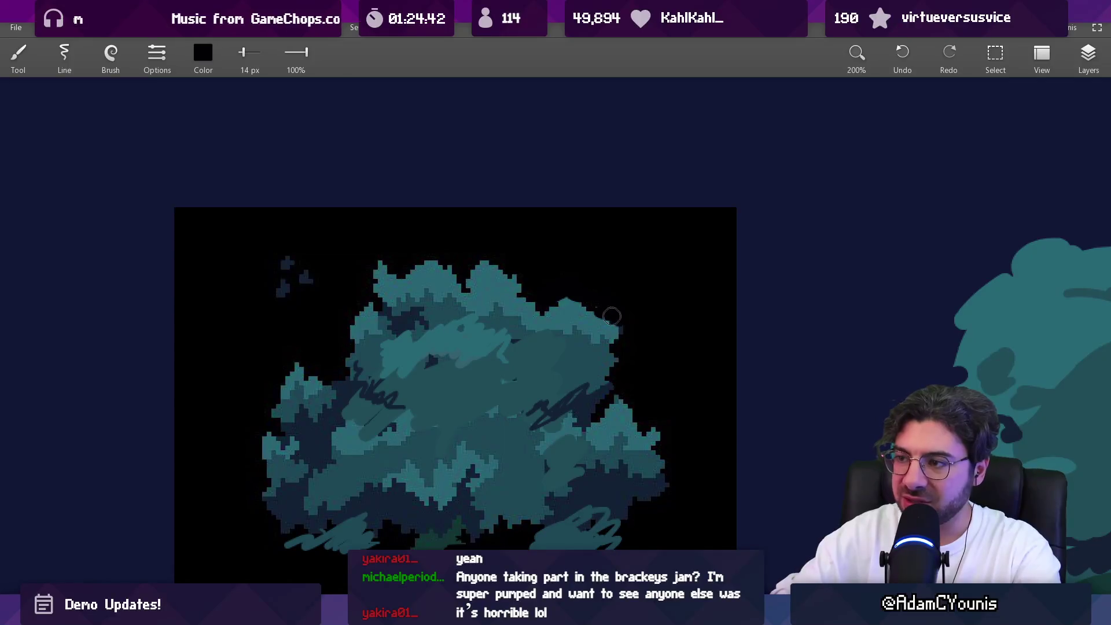
{"action": "scroll", "coordinate": [583, 325], "scroll_direction": "down", "scroll_amount": 5}
{"action": "scroll", "coordinate": [611, 286], "scroll_direction": "down", "scroll_amount": 5}
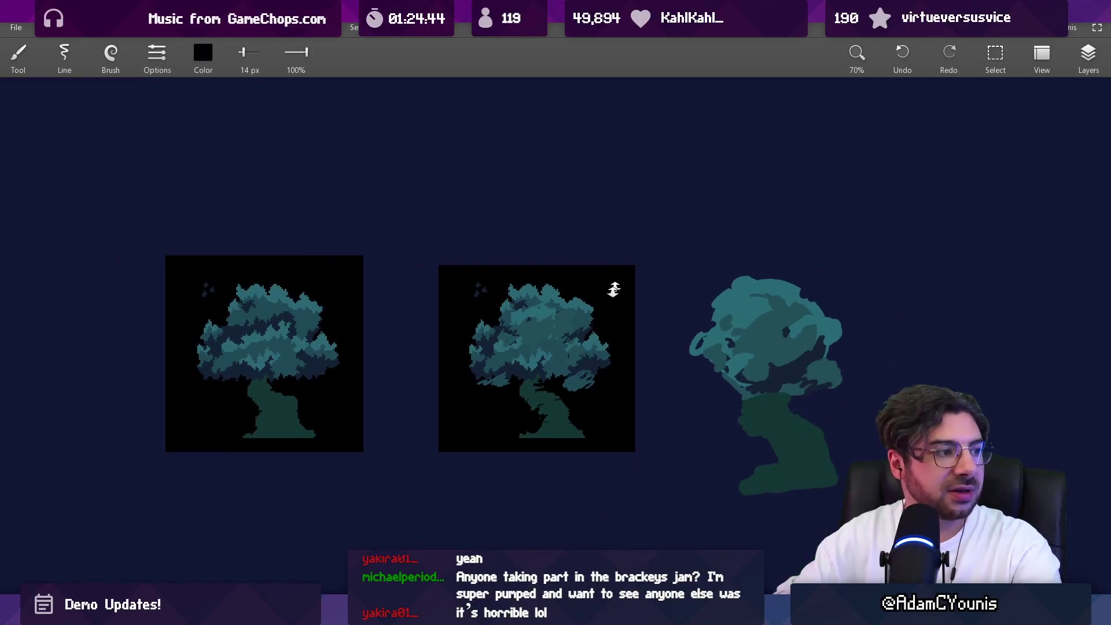
{"action": "scroll", "coordinate": [573, 301], "scroll_direction": "up", "scroll_amount": 5}
{"action": "scroll", "coordinate": [546, 280], "scroll_direction": "up", "scroll_amount": 4}
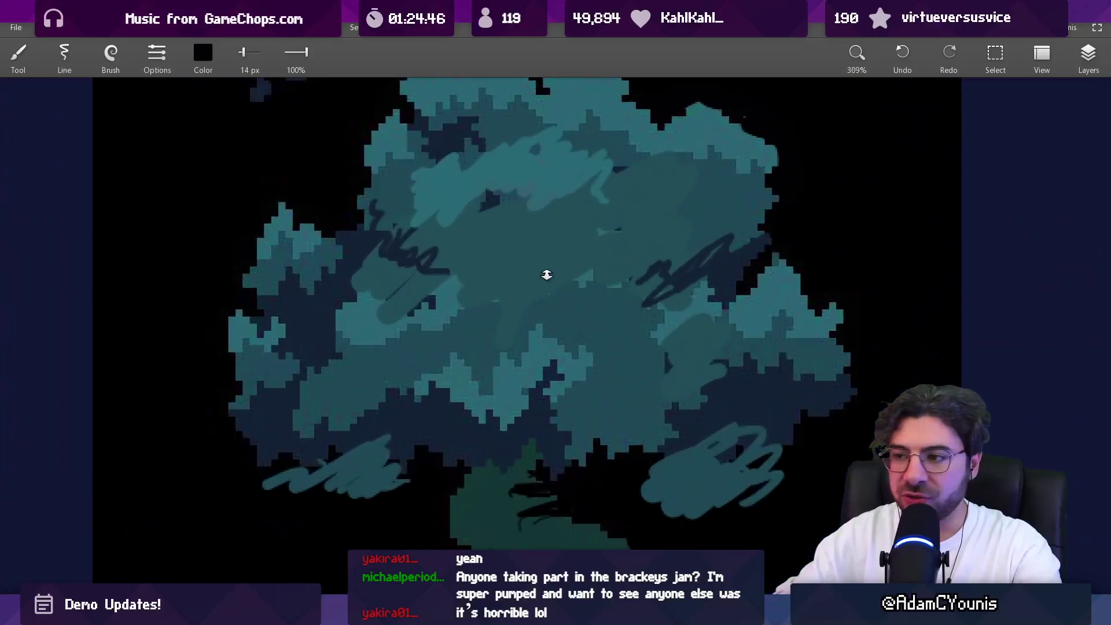
{"action": "scroll", "coordinate": [529, 422], "scroll_direction": "up", "scroll_amount": 2}
{"action": "left_click", "coordinate": [408, 349]}
{"action": "scroll", "coordinate": [556, 307], "scroll_direction": "down", "scroll_amount": 4}
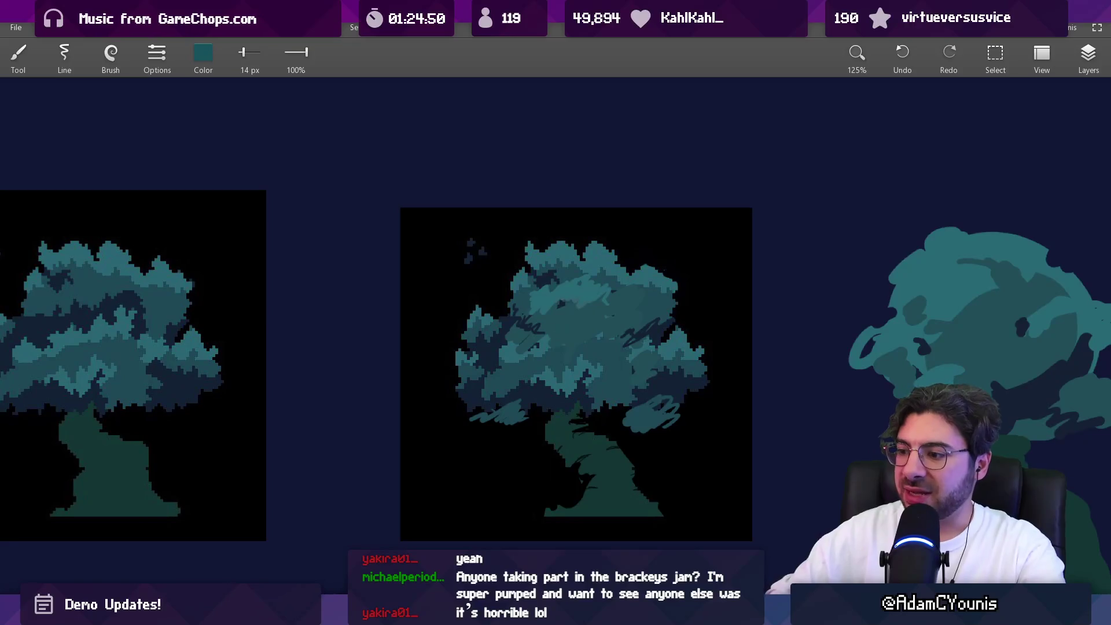
{"action": "scroll", "coordinate": [554, 179], "scroll_direction": "up", "scroll_amount": 3}
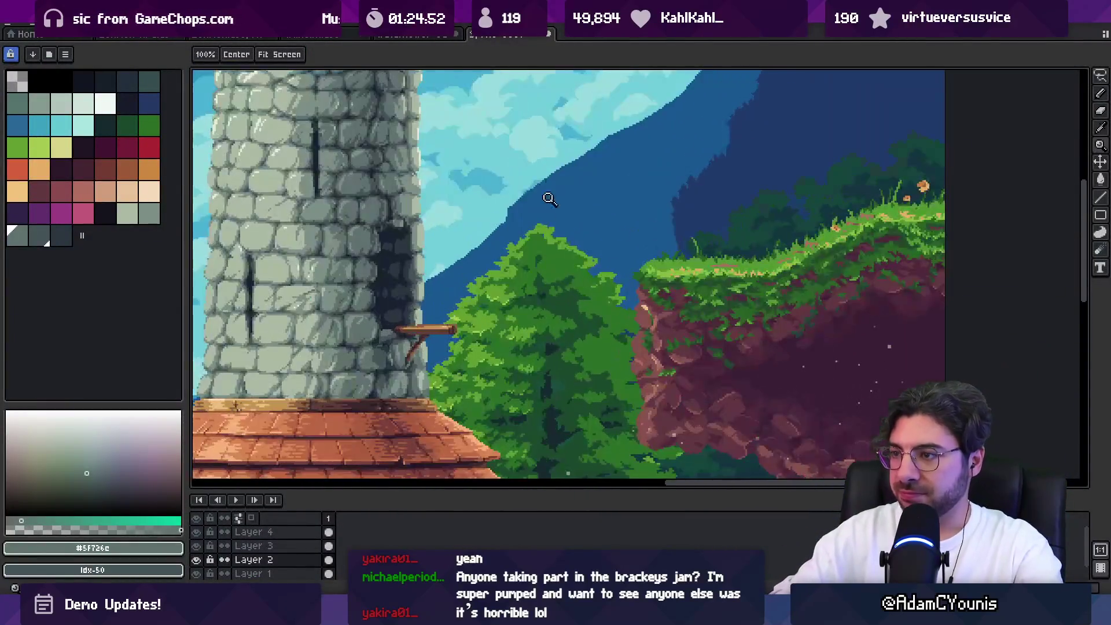
Take the tree's dark green #2b6c25 as the Aseprite foreground colour
{"action": "scroll", "coordinate": [525, 339], "scroll_direction": "up", "scroll_amount": 2}
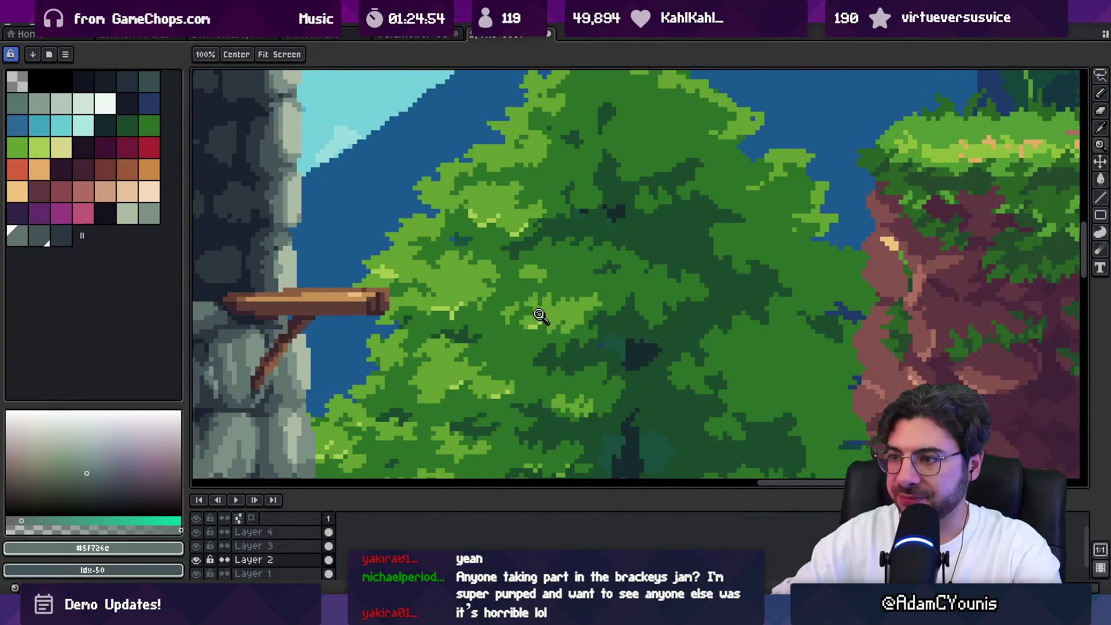
{"action": "scroll", "coordinate": [466, 347], "scroll_direction": "up", "scroll_amount": 1}
{"action": "scroll", "coordinate": [499, 266], "scroll_direction": "up", "scroll_amount": 3}
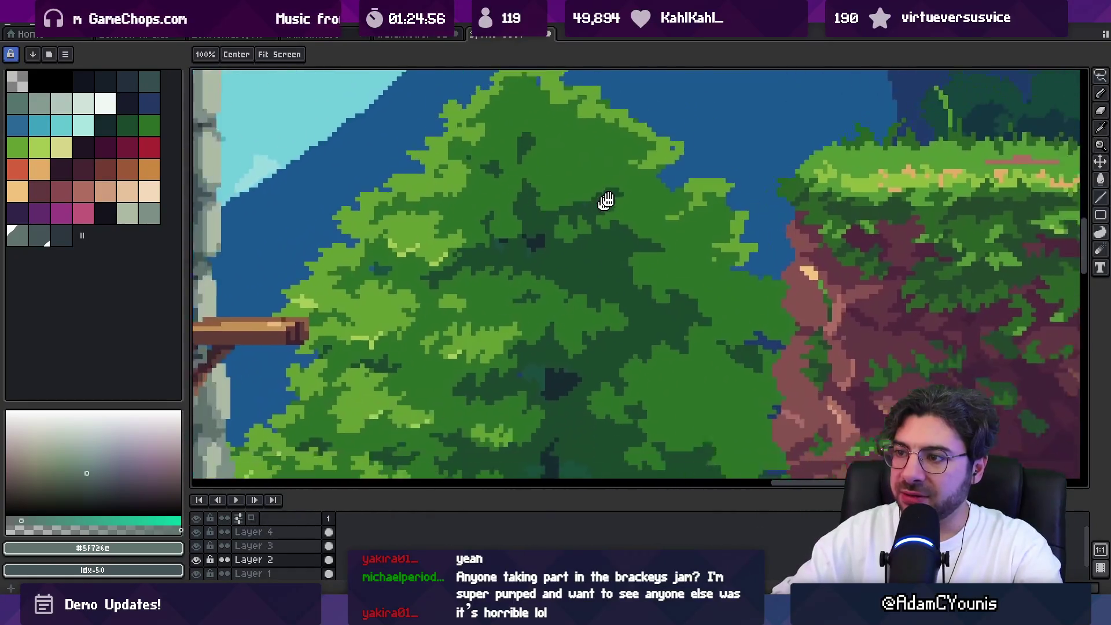
{"action": "scroll", "coordinate": [602, 239], "scroll_direction": "down", "scroll_amount": 5}
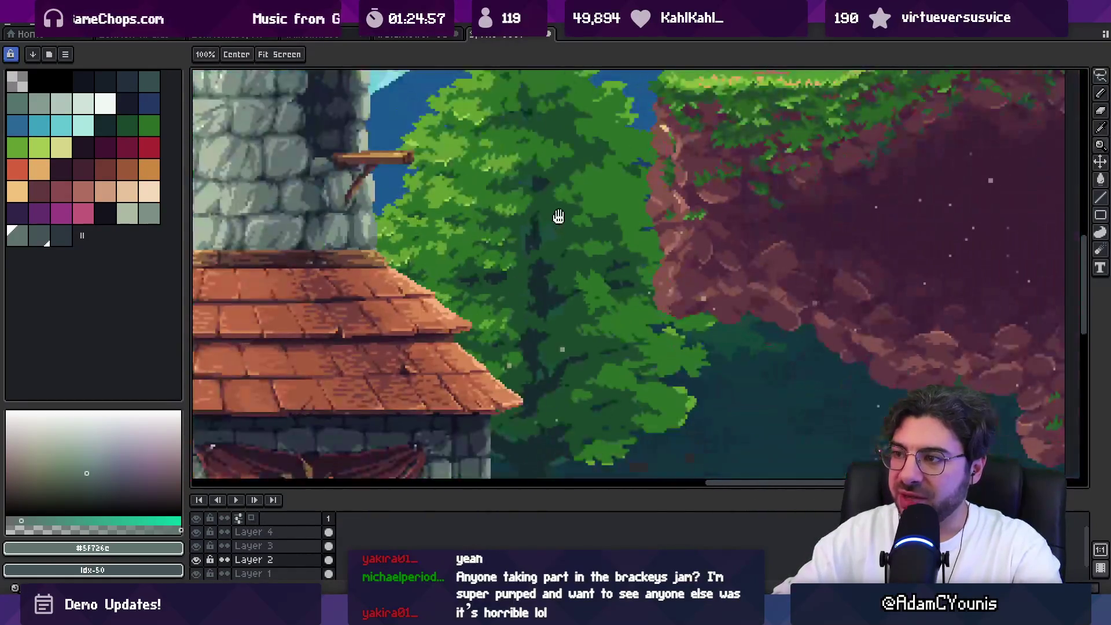
{"action": "scroll", "coordinate": [573, 324], "scroll_direction": "up", "scroll_amount": 3}
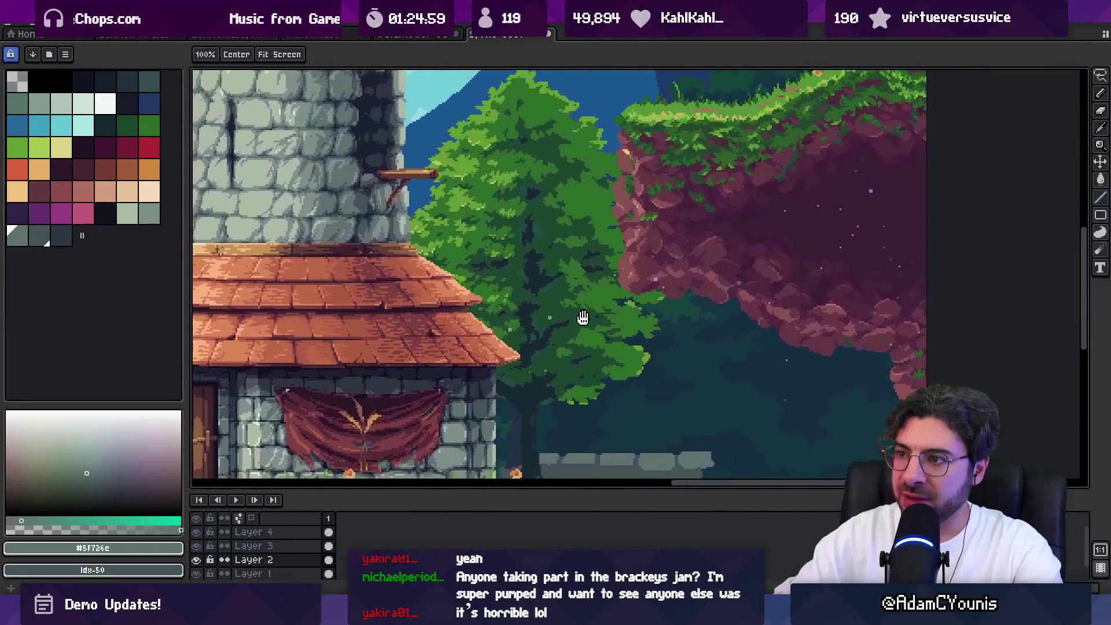
{"action": "scroll", "coordinate": [521, 301], "scroll_direction": "up", "scroll_amount": 3}
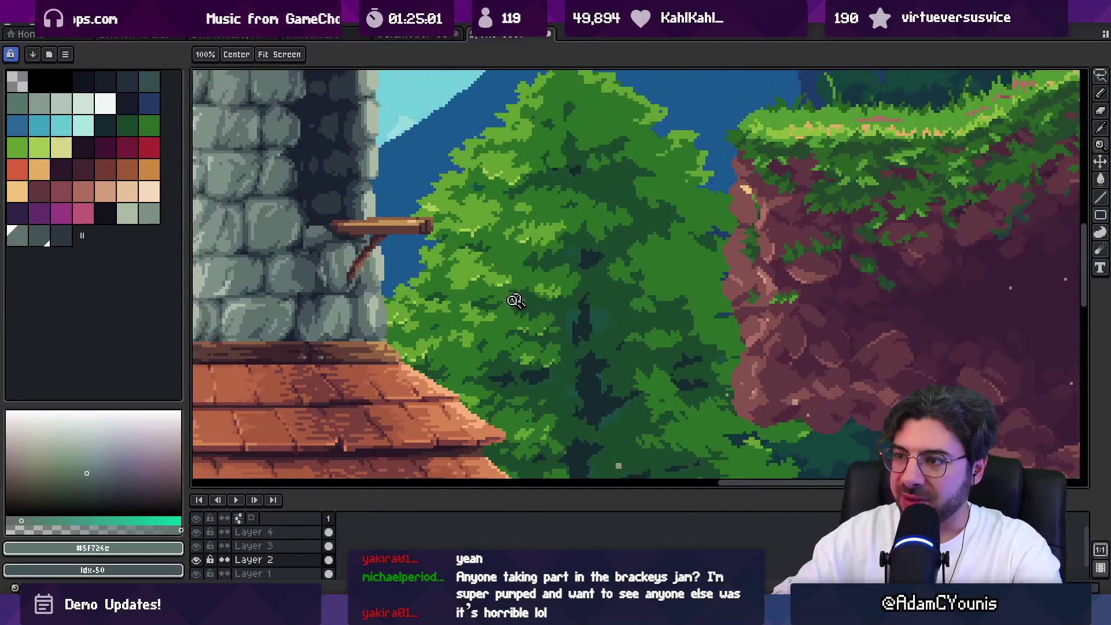
{"action": "key", "text": "m"}
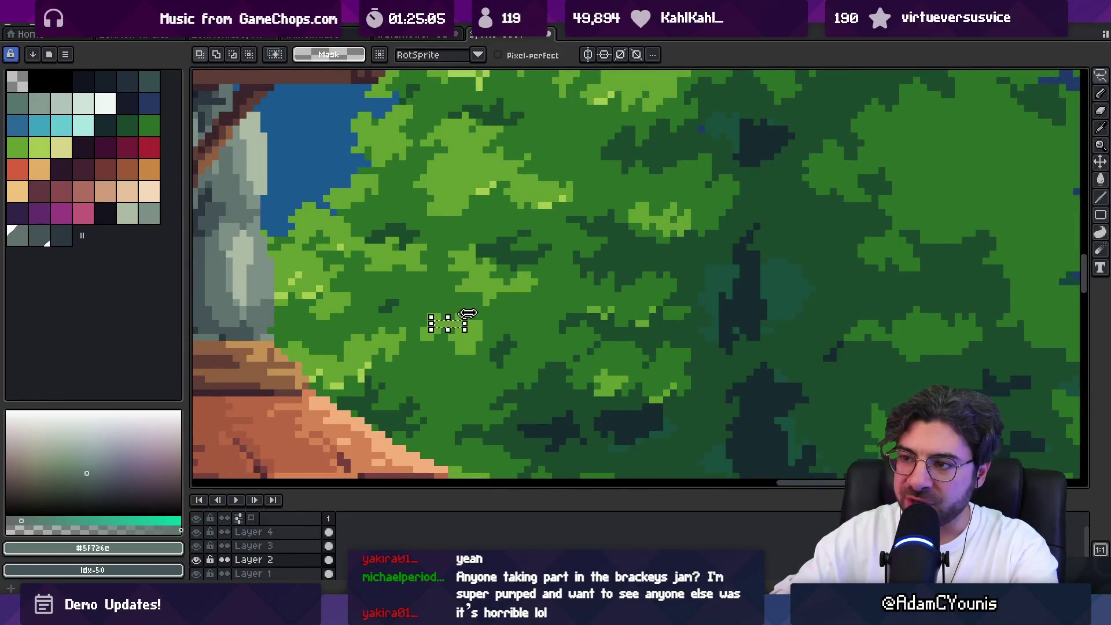
{"action": "key", "text": "b"}
{"action": "left_click", "coordinate": [478, 348], "text": "alt"}
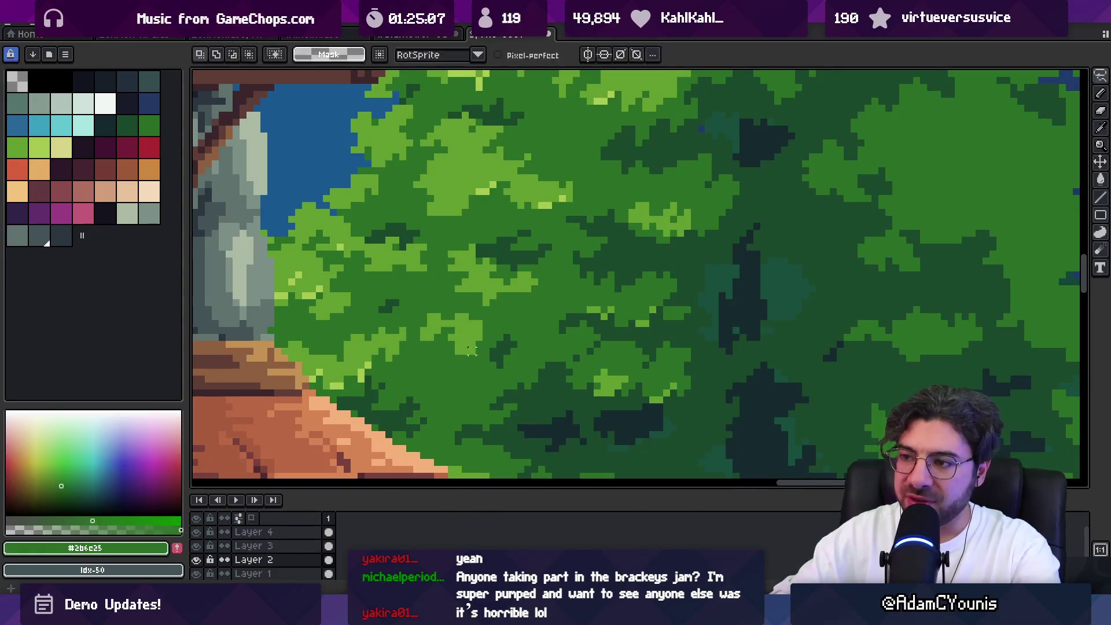
Zoom in on the tree and cliff and bring the left tree's canopy into view
{"action": "key", "text": "z"}
{"action": "scroll", "coordinate": [497, 325], "scroll_direction": "down", "scroll_amount": 5}
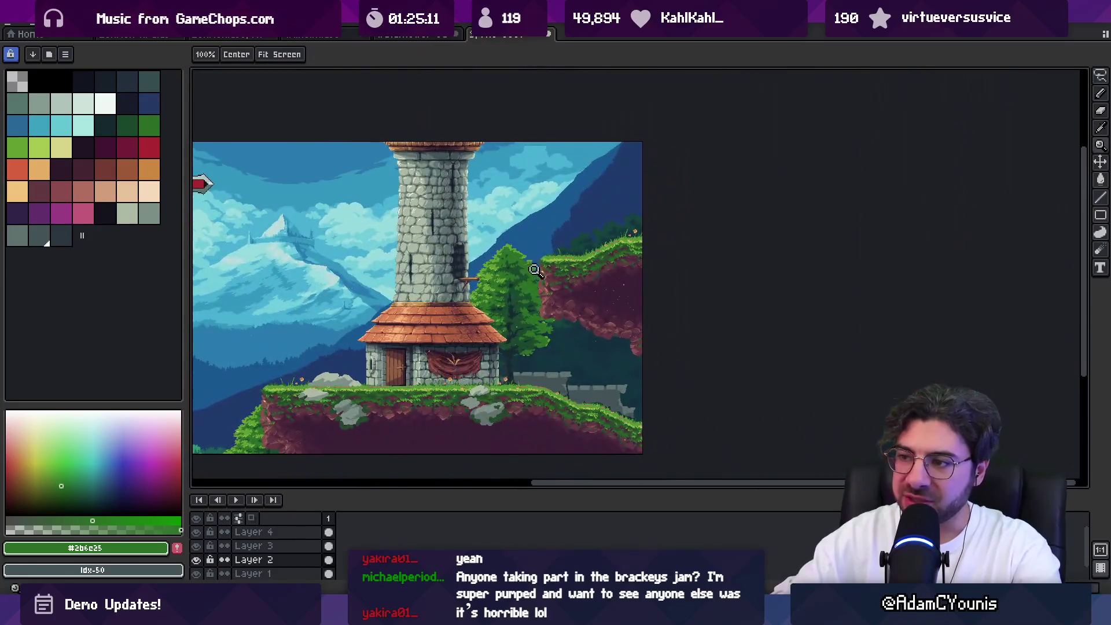
{"action": "left_click", "coordinate": [535, 271]}
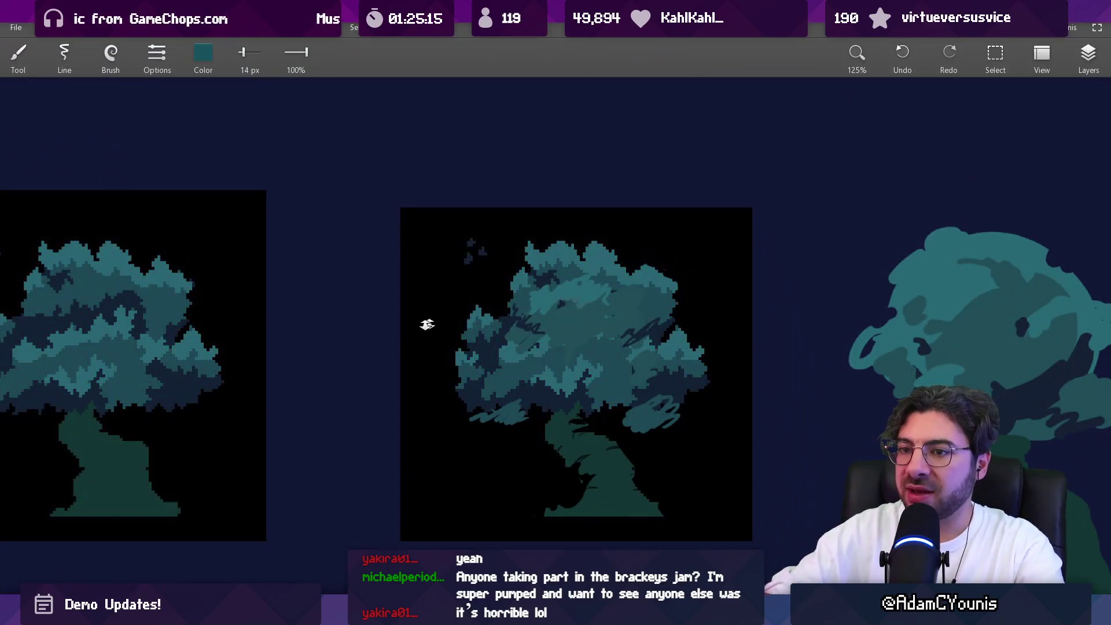
{"action": "left_click_drag", "start_coordinate": [427, 325], "coordinate": [640, 355]}
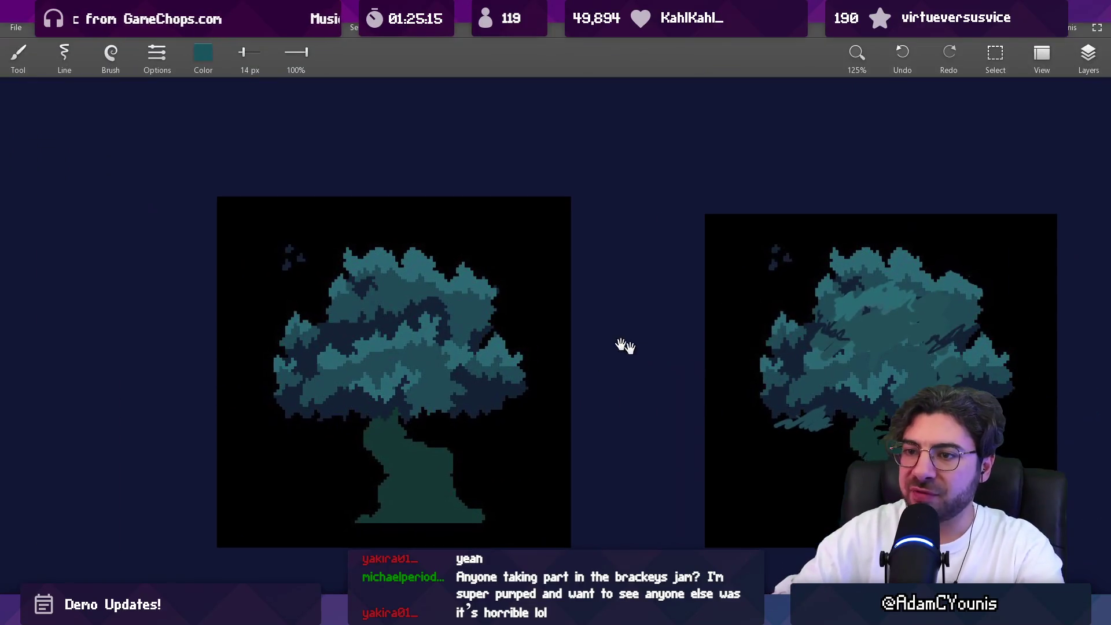
Try a lasso selection at the canopy's top-left, cancel it, and shift the view right
{"action": "scroll", "coordinate": [640, 355], "scroll_direction": "up", "scroll_amount": 4}
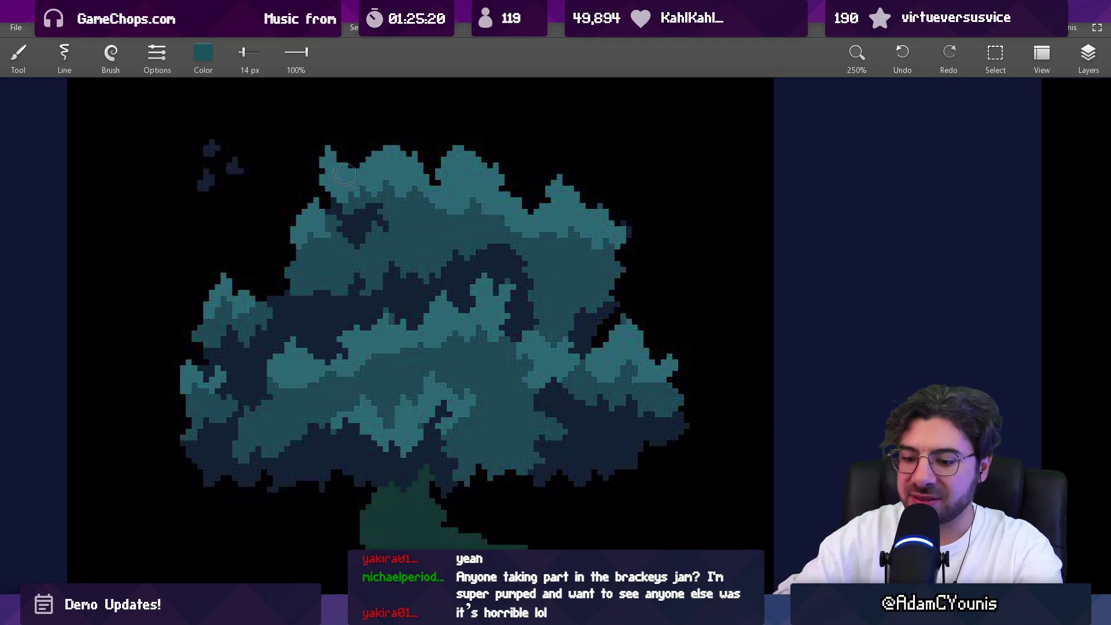
{"action": "key", "text": "l"}
{"action": "mouse_move", "coordinate": [333, 139]}
{"action": "left_mouse_down"}
{"action": "mouse_move", "coordinate": [327, 191]}
{"action": "mouse_move", "coordinate": [348, 179]}
{"action": "left_mouse_up"}
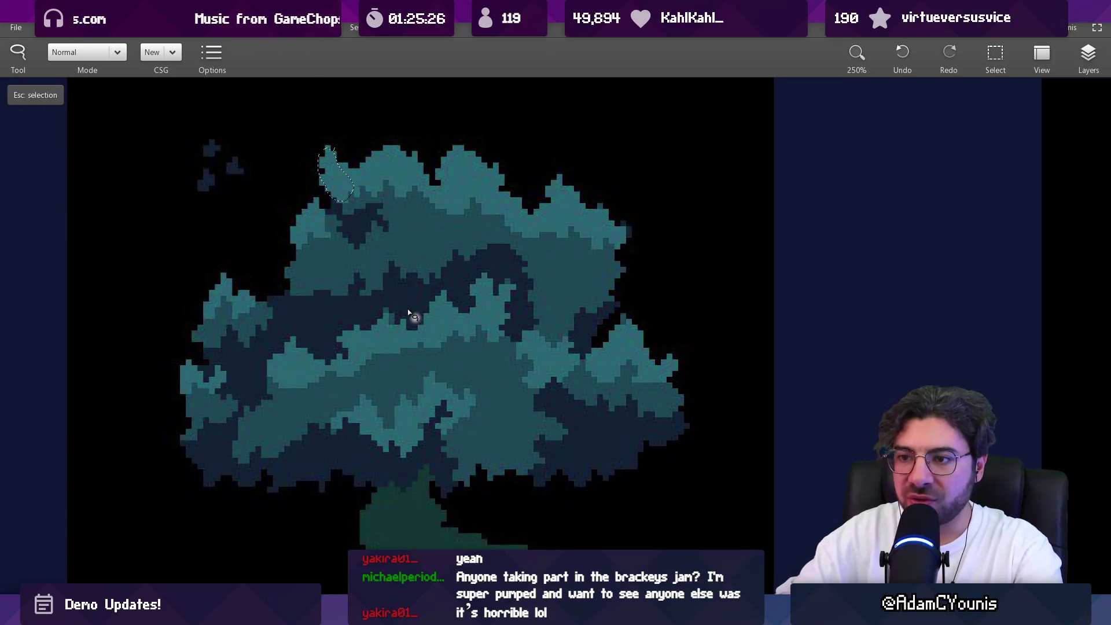
{"action": "key", "text": "Escape"}
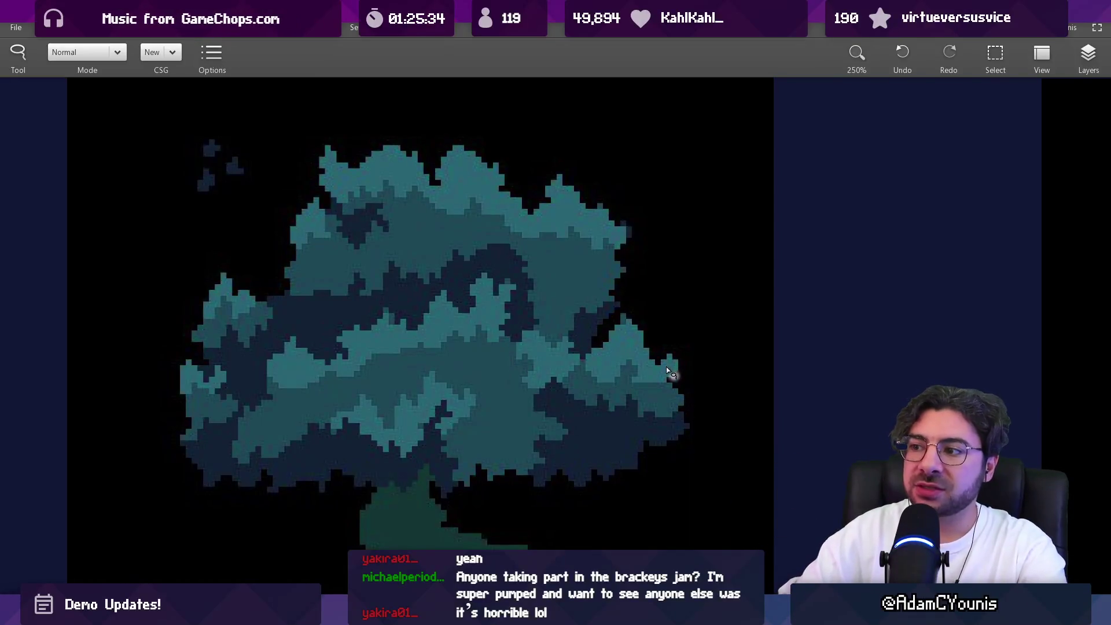
{"action": "left_click_drag", "start_coordinate": [657, 369], "coordinate": [517, 378]}
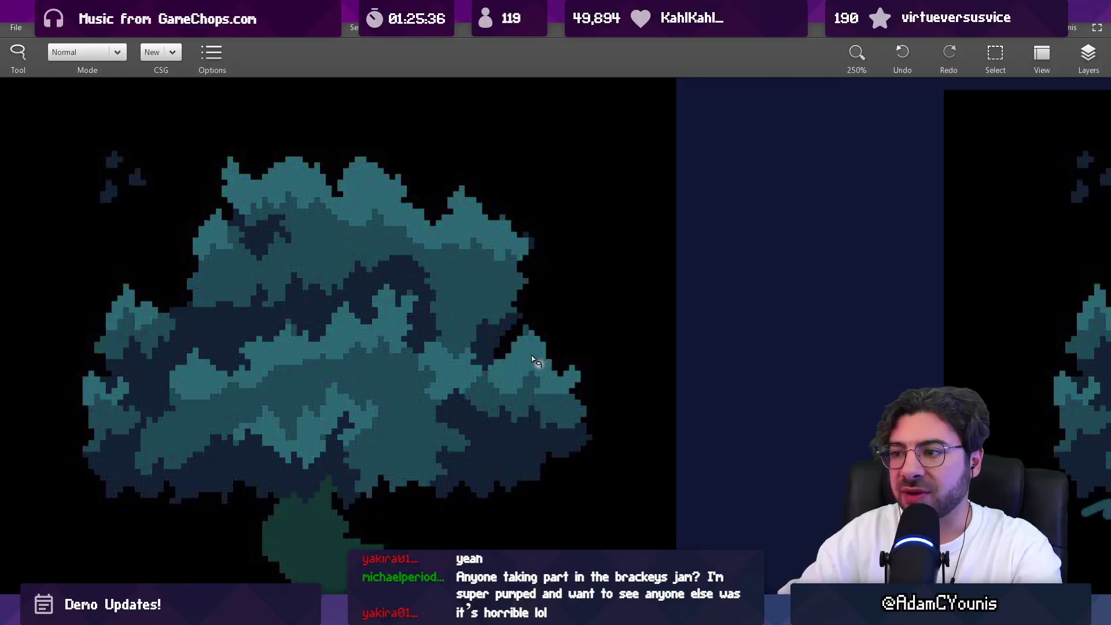
Dab small teal leaves at the canopy's right and left edges, then pick dark navy
{"action": "key", "text": "b"}
{"action": "left_click_drag", "start_coordinate": [561, 348], "coordinate": [562, 341]}
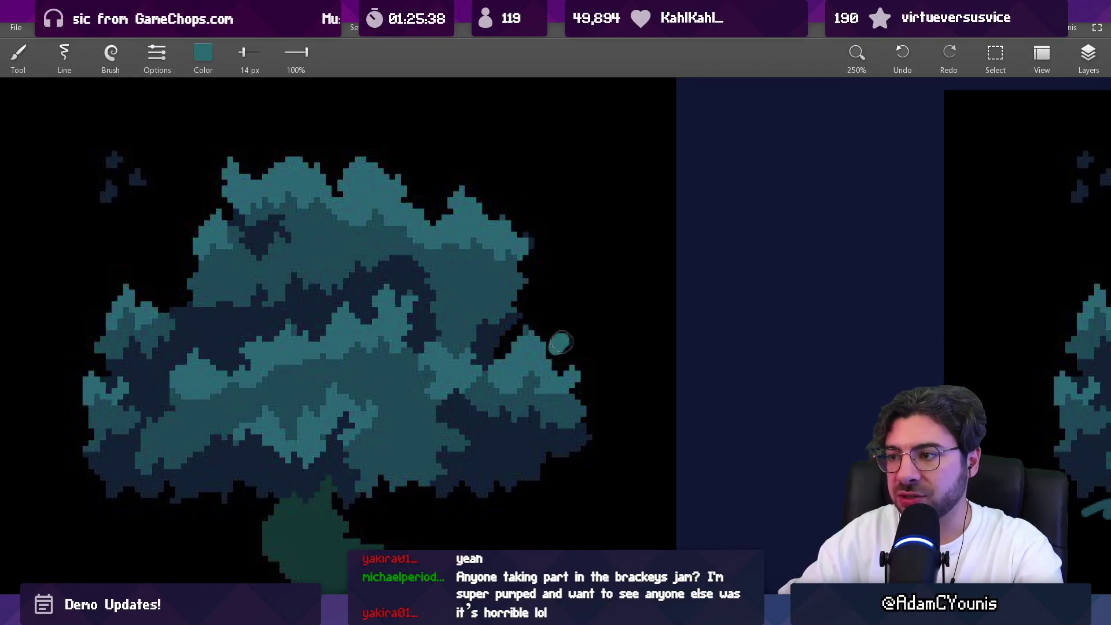
{"action": "left_click", "coordinate": [589, 384]}
{"action": "left_click", "coordinate": [573, 374]}
{"action": "left_click", "coordinate": [93, 428]}
{"action": "left_click", "coordinate": [67, 446]}
{"action": "left_click", "coordinate": [176, 401]}
{"action": "mouse_move", "coordinate": [176, 400]}
{"action": "left_mouse_down"}
{"action": "mouse_move", "coordinate": [171, 455]}
{"action": "mouse_move", "coordinate": [175, 440]}
{"action": "mouse_move", "coordinate": [198, 439]}
{"action": "left_mouse_up"}
{"action": "scroll", "coordinate": [198, 439], "scroll_direction": "down", "scroll_amount": 5}
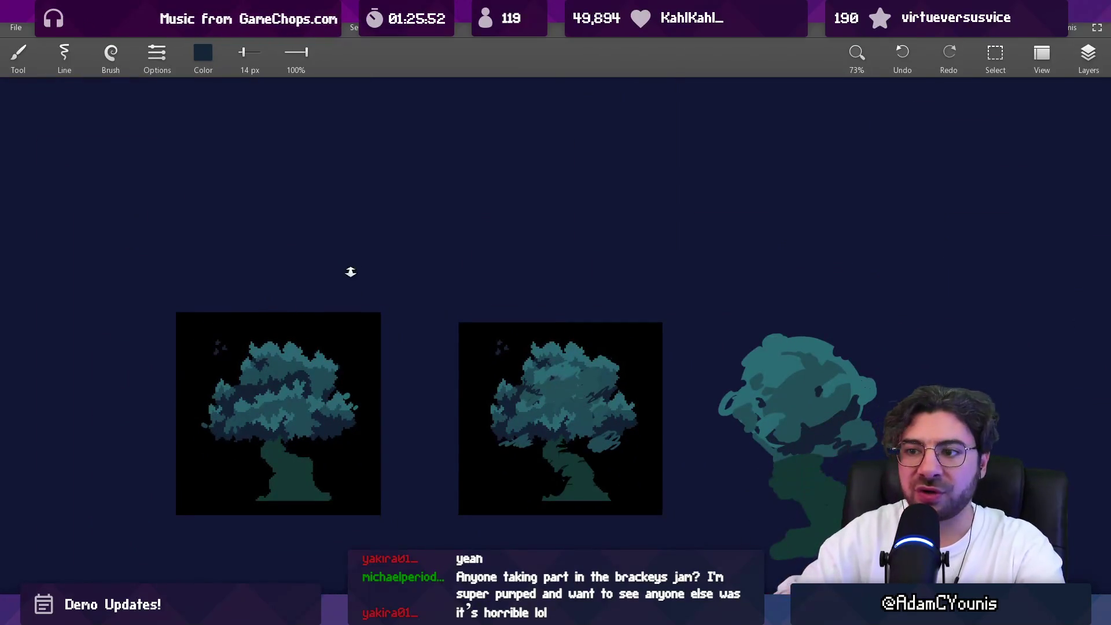
Set a 10.5 px brush and carve black into the teal peak at the canopy top
{"action": "scroll", "coordinate": [250, 293], "scroll_direction": "up", "scroll_amount": 5}
{"action": "left_click_drag", "start_coordinate": [253, 296], "coordinate": [253, 295]}
{"action": "scroll", "coordinate": [250, 330], "scroll_direction": "up", "scroll_amount": 2}
{"action": "mouse_move", "coordinate": [246, 350]}
{"action": "left_mouse_down"}
{"action": "mouse_move", "coordinate": [224, 280]}
{"action": "mouse_move", "coordinate": [236, 314]}
{"action": "mouse_move", "coordinate": [266, 273]}
{"action": "mouse_move", "coordinate": [241, 322]}
{"action": "mouse_move", "coordinate": [258, 356]}
{"action": "mouse_move", "coordinate": [249, 344]}
{"action": "mouse_move", "coordinate": [281, 330]}
{"action": "mouse_move", "coordinate": [252, 313]}
{"action": "left_mouse_up"}
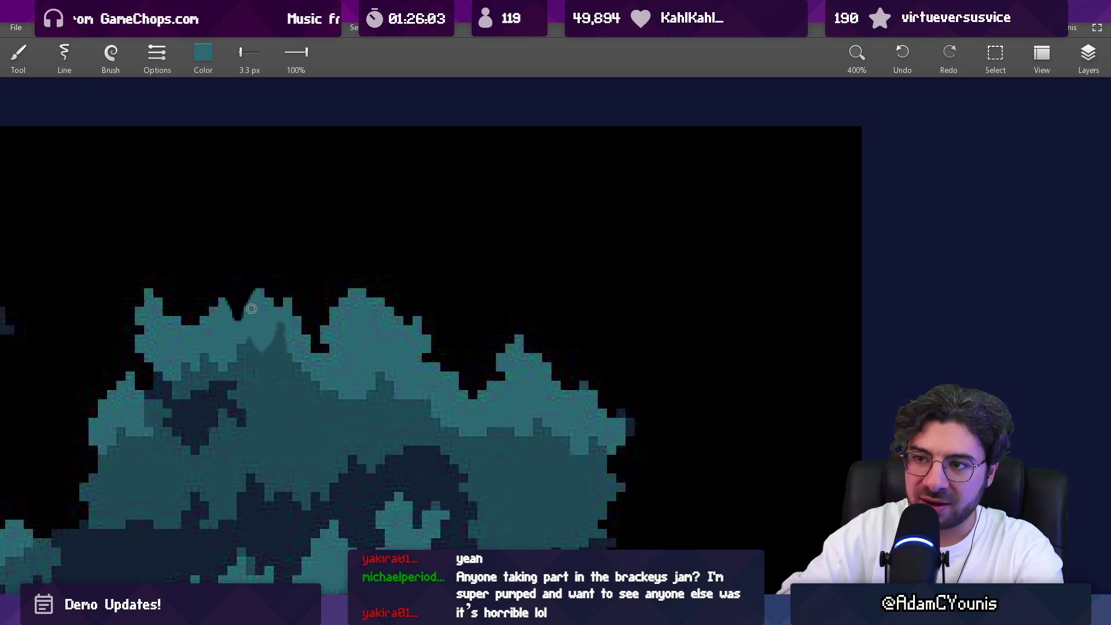
{"action": "scroll", "coordinate": [267, 308], "scroll_direction": "down", "scroll_amount": 5}
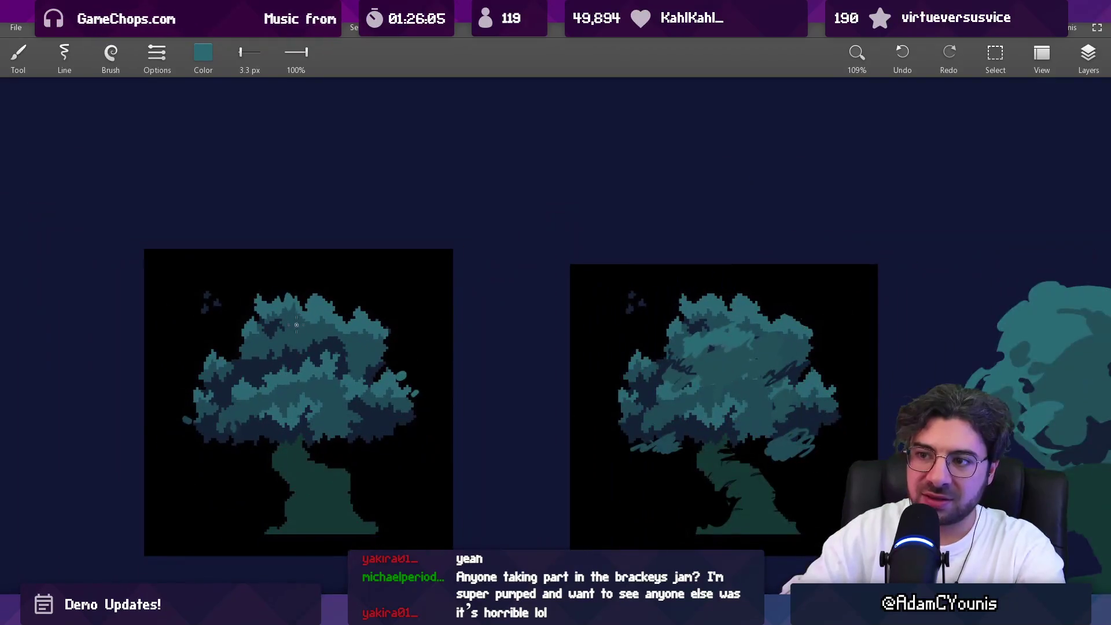
{"action": "scroll", "coordinate": [309, 295], "scroll_direction": "down", "scroll_amount": 1}
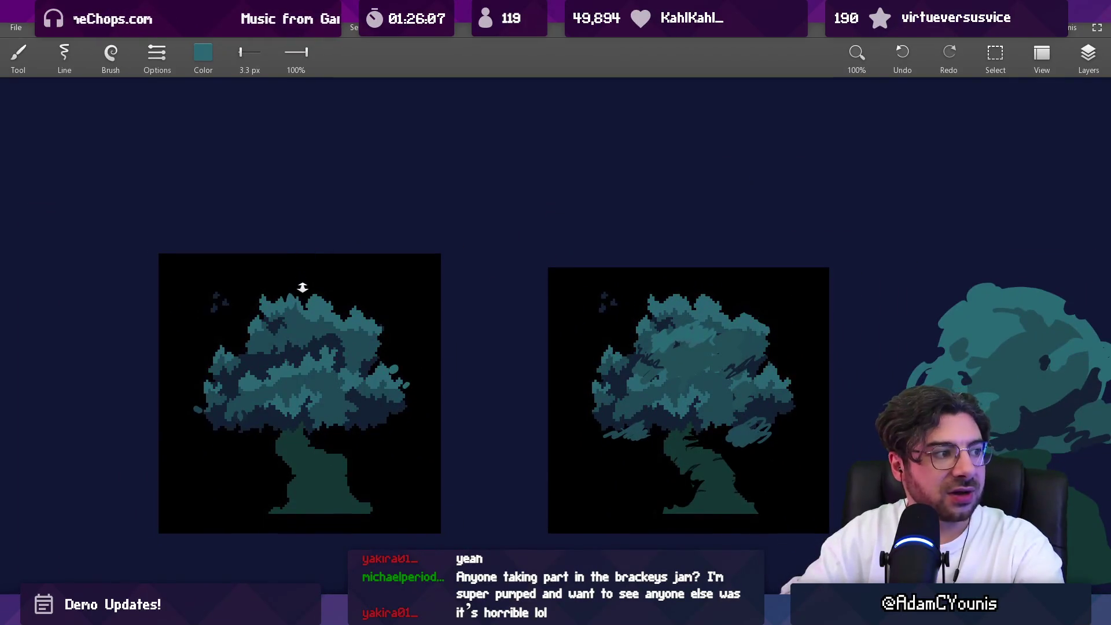
{"action": "scroll", "coordinate": [302, 286], "scroll_direction": "up", "scroll_amount": 5}
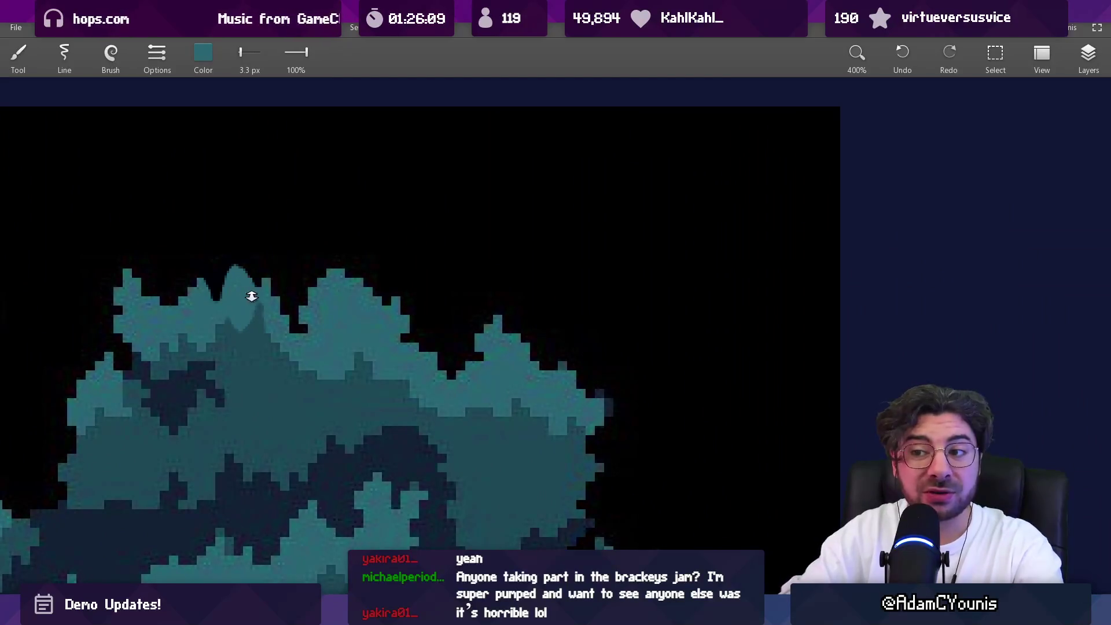
{"action": "key", "text": "bracketright"}
{"action": "key", "text": "bracketright"}
{"action": "key", "text": "bracketright"}
{"action": "left_click", "coordinate": [238, 248], "text": "alt"}
{"action": "key", "text": "bracketleft"}
{"action": "key", "text": "bracketleft"}
{"action": "left_click_drag", "start_coordinate": [231, 273], "coordinate": [238, 286]}
Refill the peak with teal, cutting black notches on its right and adding darker teal
{"action": "left_click", "coordinate": [227, 285], "text": "alt"}
{"action": "left_click", "coordinate": [227, 284]}
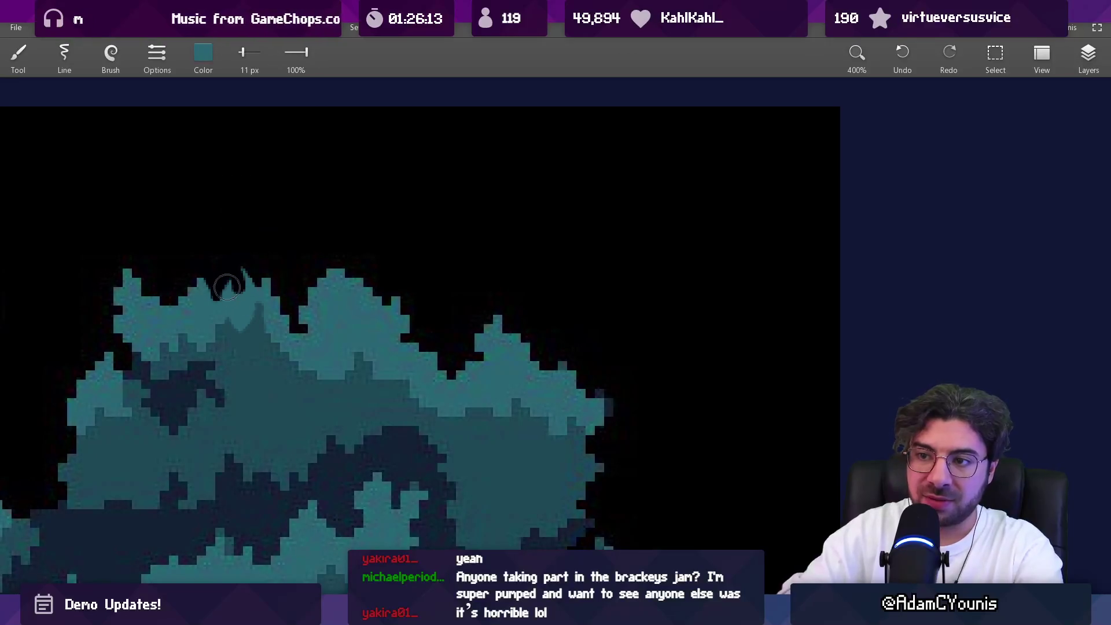
{"action": "left_click", "coordinate": [248, 272], "text": "alt"}
{"action": "mouse_move", "coordinate": [248, 272]}
{"action": "left_mouse_down"}
{"action": "mouse_move", "coordinate": [250, 301]}
{"action": "mouse_move", "coordinate": [278, 289]}
{"action": "mouse_move", "coordinate": [261, 295]}
{"action": "mouse_move", "coordinate": [238, 271]}
{"action": "mouse_move", "coordinate": [241, 338]}
{"action": "left_mouse_up"}
{"action": "left_click", "coordinate": [258, 293], "text": "alt"}
{"action": "left_click", "coordinate": [271, 271], "text": "alt"}
{"action": "left_click", "coordinate": [248, 285], "text": "alt"}
{"action": "left_click", "coordinate": [235, 255], "text": "alt"}
{"action": "left_click", "coordinate": [236, 309], "text": "alt"}
{"action": "left_click", "coordinate": [251, 345], "text": "alt"}
{"action": "scroll", "coordinate": [241, 338], "scroll_direction": "down", "scroll_amount": 3}
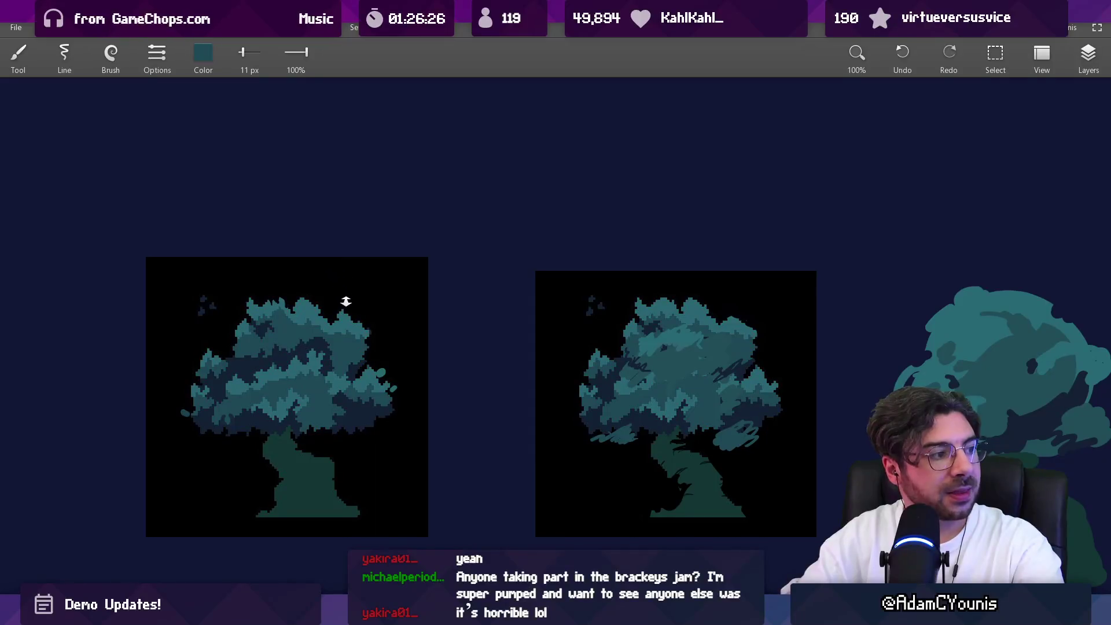
{"action": "scroll", "coordinate": [291, 278], "scroll_direction": "up", "scroll_amount": 2}
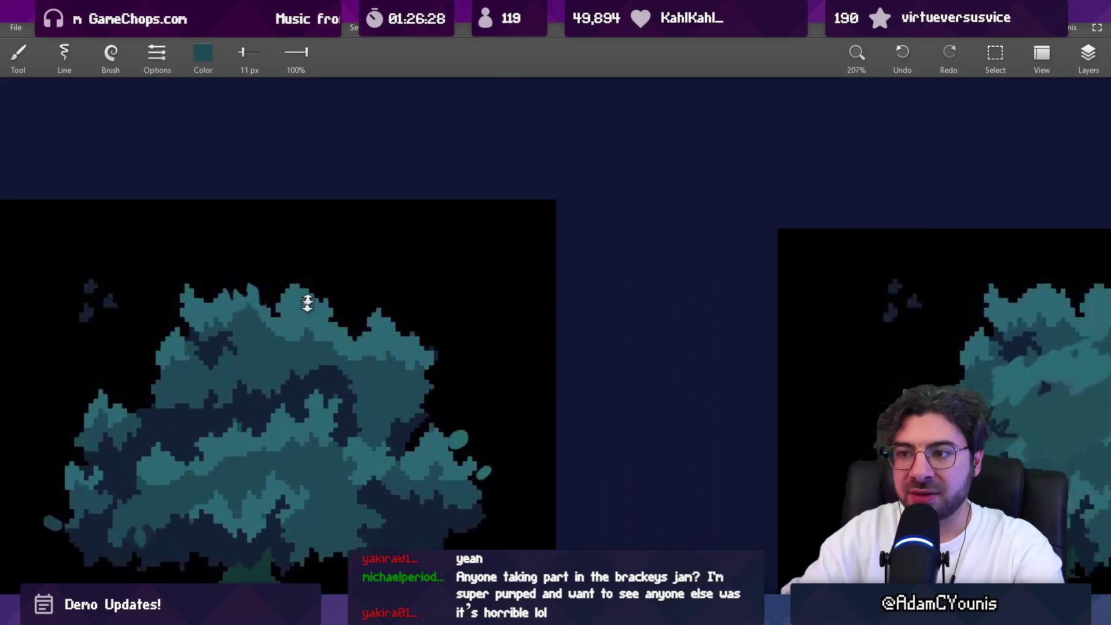
Trim the canopy's upper-left teal edge with black, then re-sample the canopy teal
{"action": "left_click_drag", "start_coordinate": [186, 347], "coordinate": [409, 292]}
{"action": "left_click", "coordinate": [321, 293], "text": "alt"}
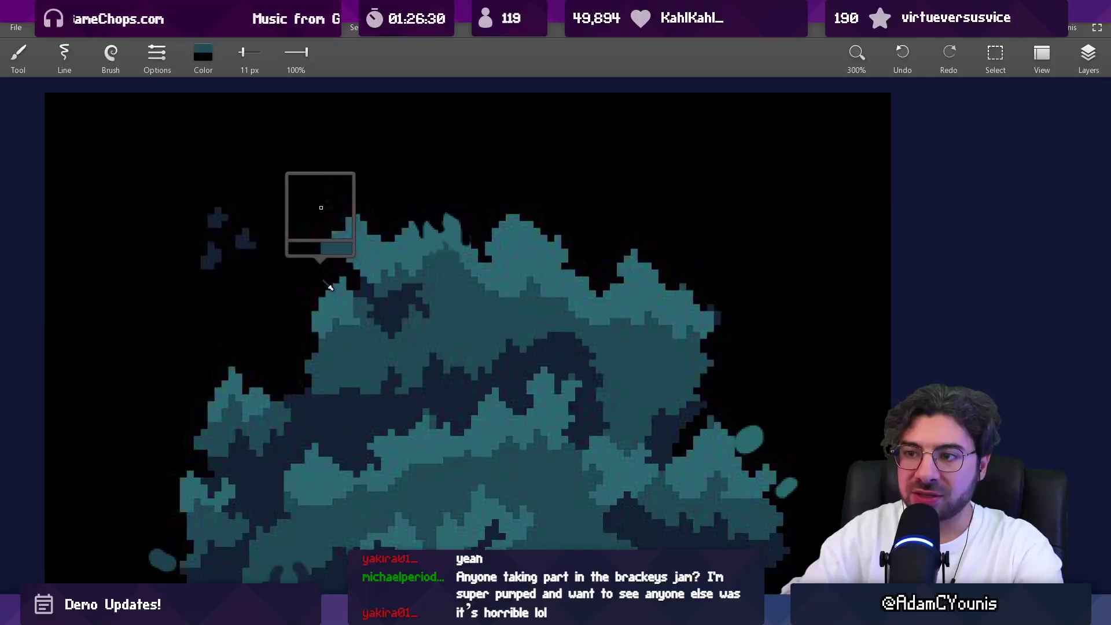
{"action": "mouse_move", "coordinate": [308, 283]}
{"action": "left_mouse_down"}
{"action": "mouse_move", "coordinate": [339, 292]}
{"action": "mouse_move", "coordinate": [357, 272]}
{"action": "left_mouse_up"}
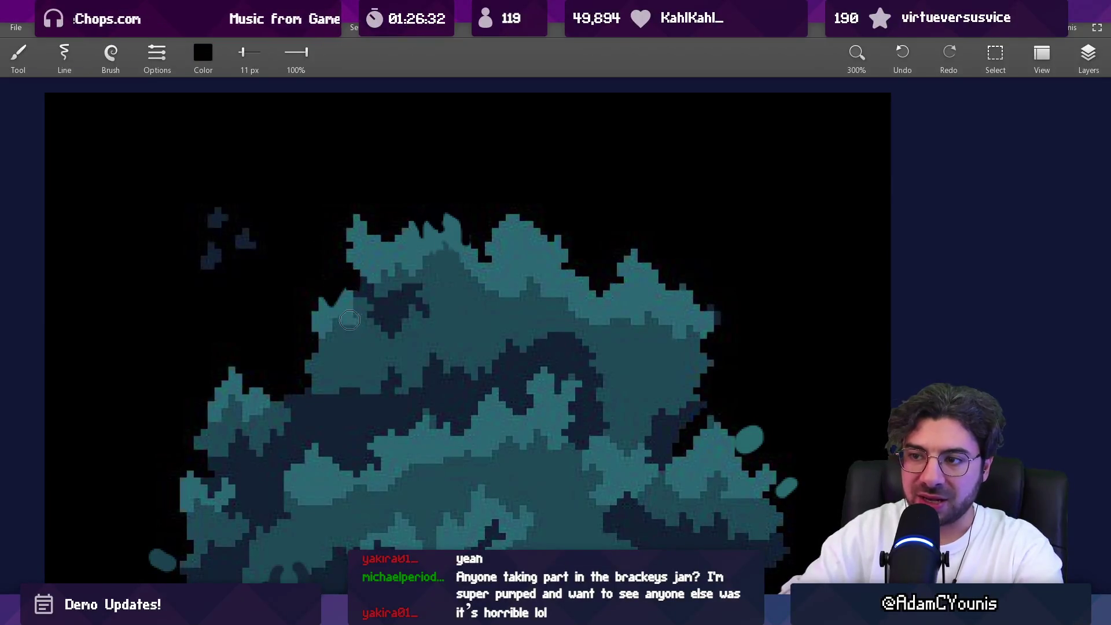
{"action": "left_click", "coordinate": [362, 332], "text": "alt"}
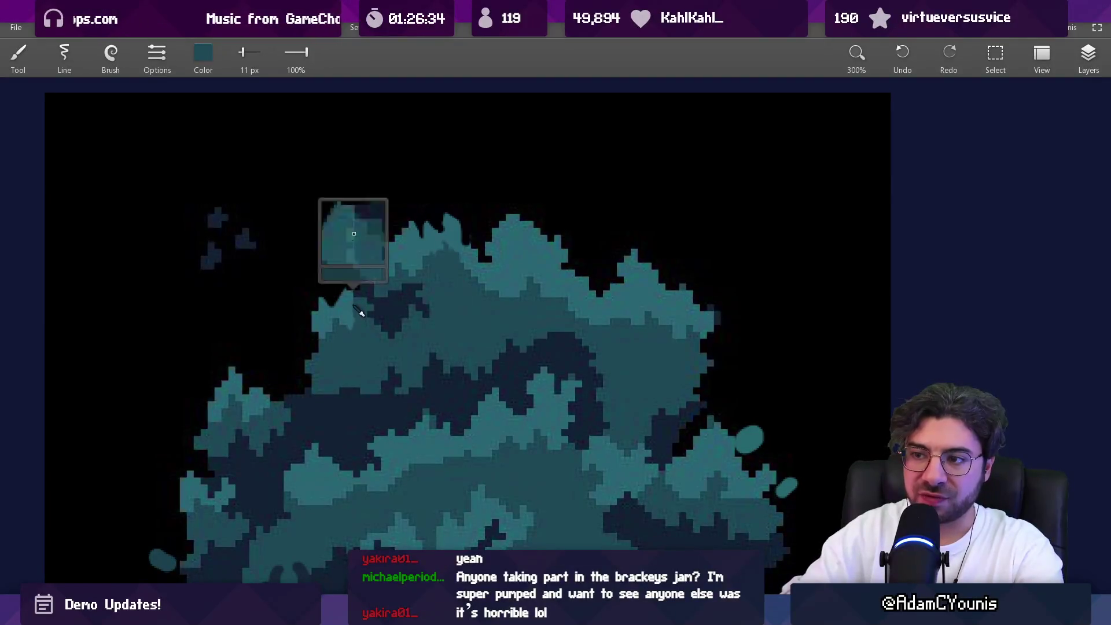
Close Leonardo with Alt+F4 so the save-changes prompt appears
{"action": "scroll", "coordinate": [357, 299], "scroll_direction": "down", "scroll_amount": 5}
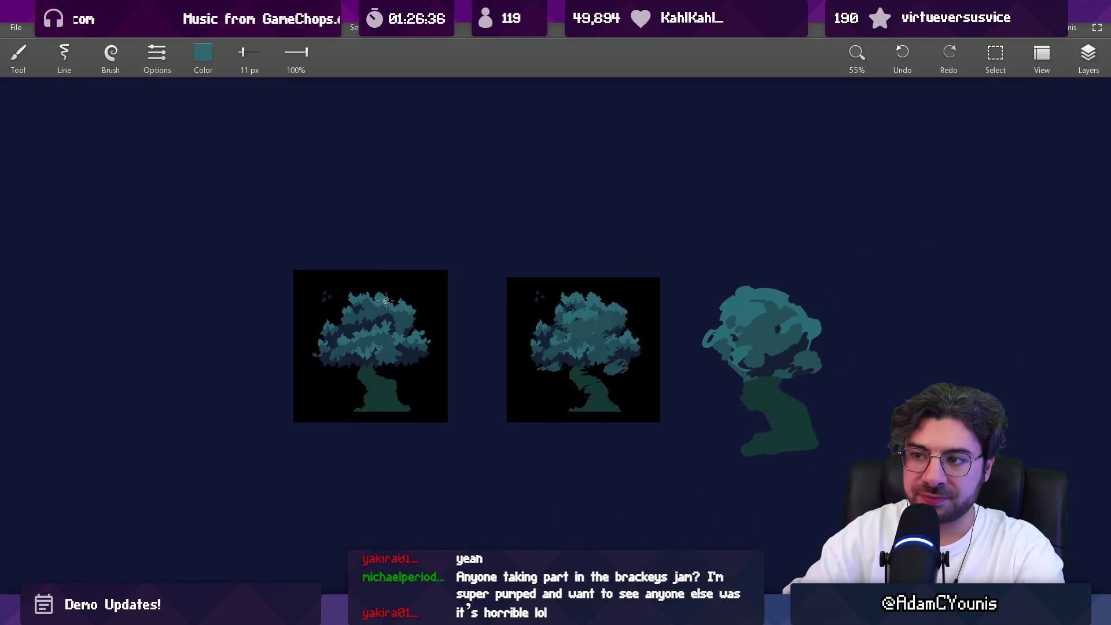
{"action": "scroll", "coordinate": [405, 240], "scroll_direction": "down", "scroll_amount": 1}
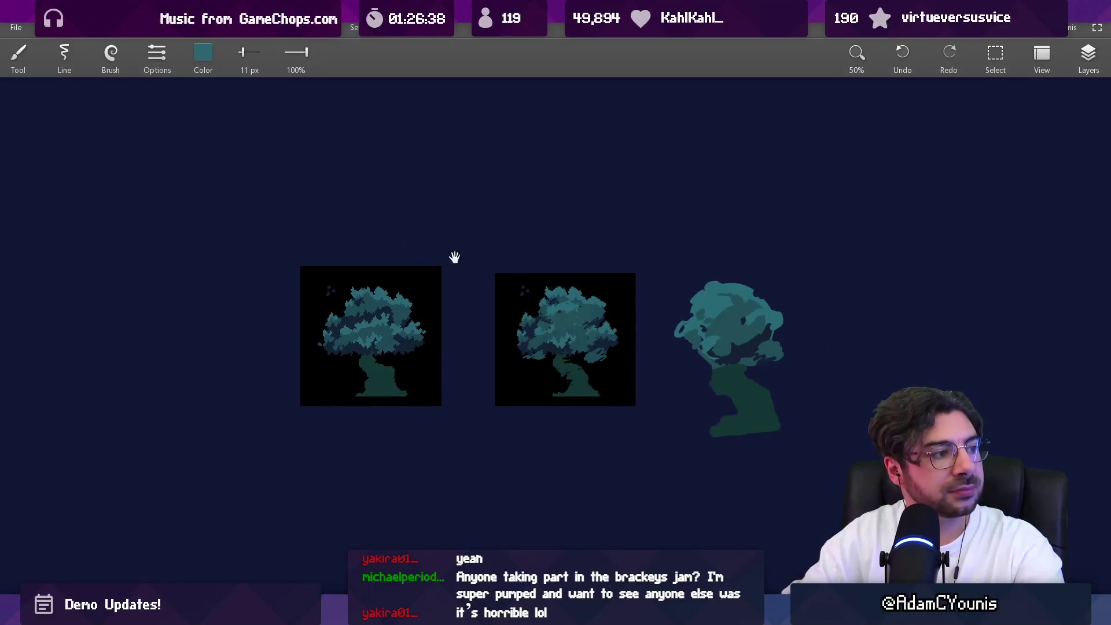
{"action": "scroll", "coordinate": [455, 249], "scroll_direction": "up", "scroll_amount": 3}
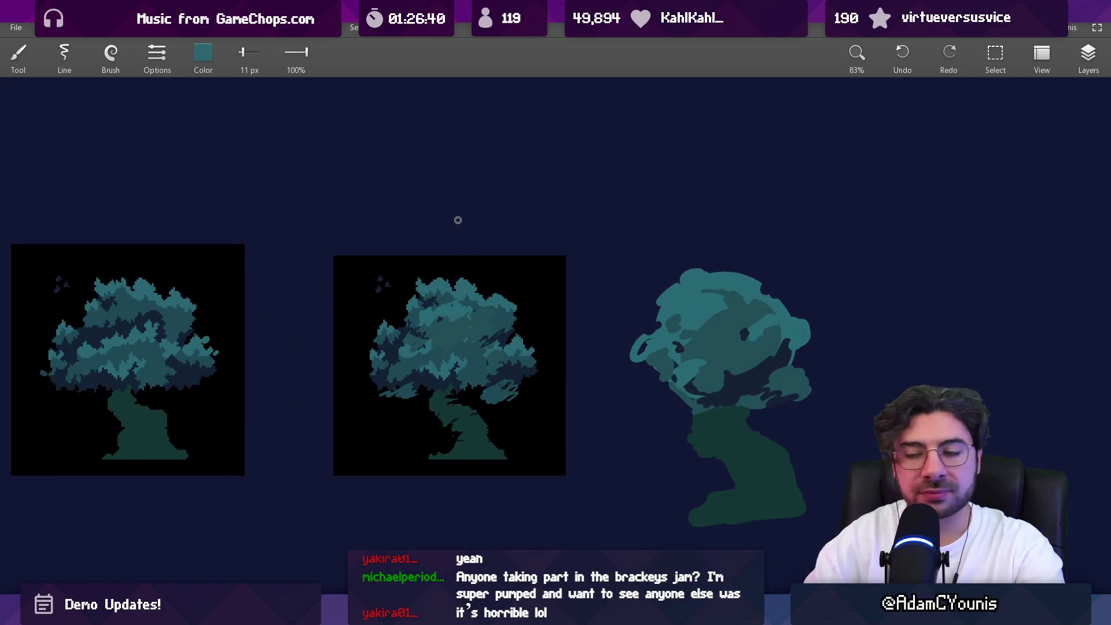
{"action": "key", "text": "alt+F4"}
Discard the tree sketches with Don't save and zoom in on the Aseprite wall
{"action": "left_click", "coordinate": [571, 330]}
{"action": "scroll", "coordinate": [552, 294], "scroll_direction": "down", "scroll_amount": 2}
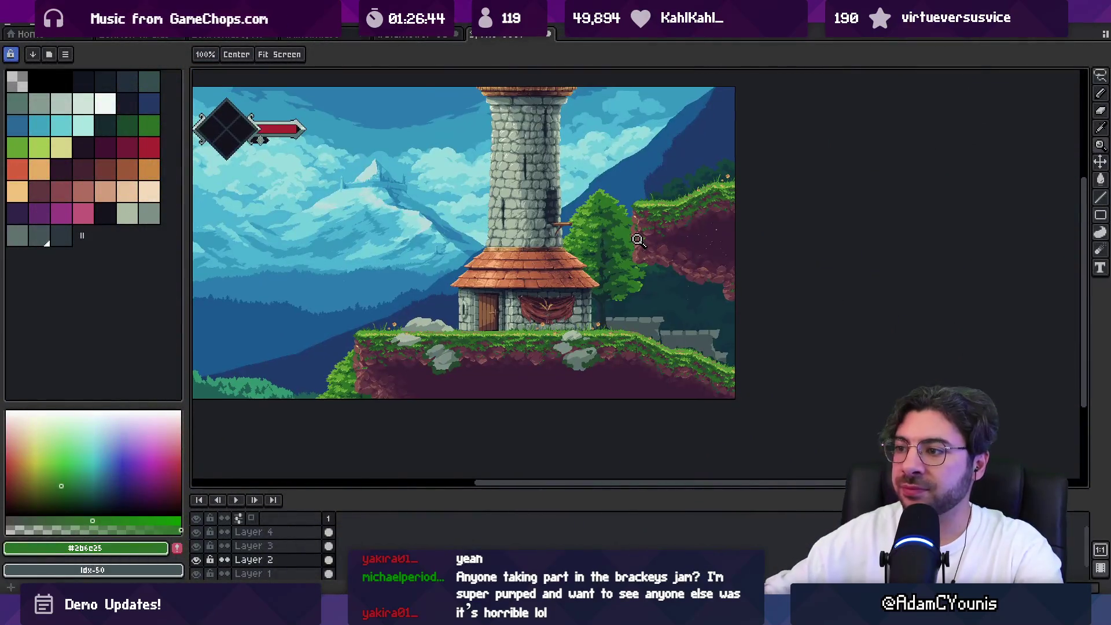
{"action": "scroll", "coordinate": [595, 349], "scroll_direction": "up", "scroll_amount": 1}
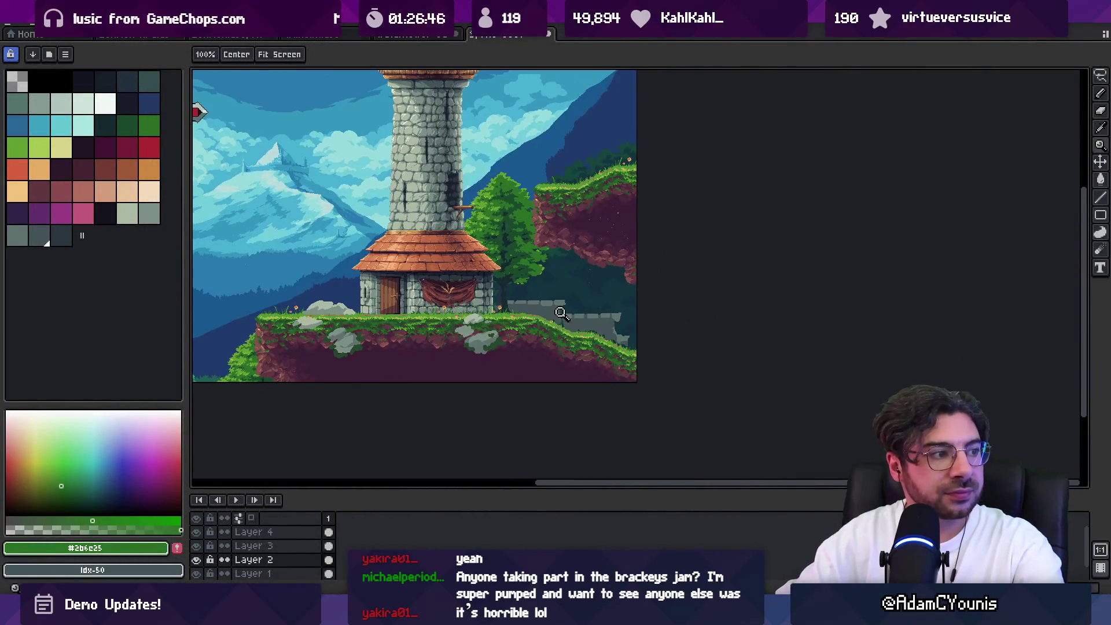
{"action": "scroll", "coordinate": [557, 304], "scroll_direction": "up", "scroll_amount": 1}
{"action": "scroll", "coordinate": [555, 305], "scroll_direction": "up", "scroll_amount": 1}
Eyedrop the wall grey #5F726E and pencil a wall stone's top edge higher
{"action": "key", "text": "b"}
{"action": "left_click", "coordinate": [506, 263], "text": "alt"}
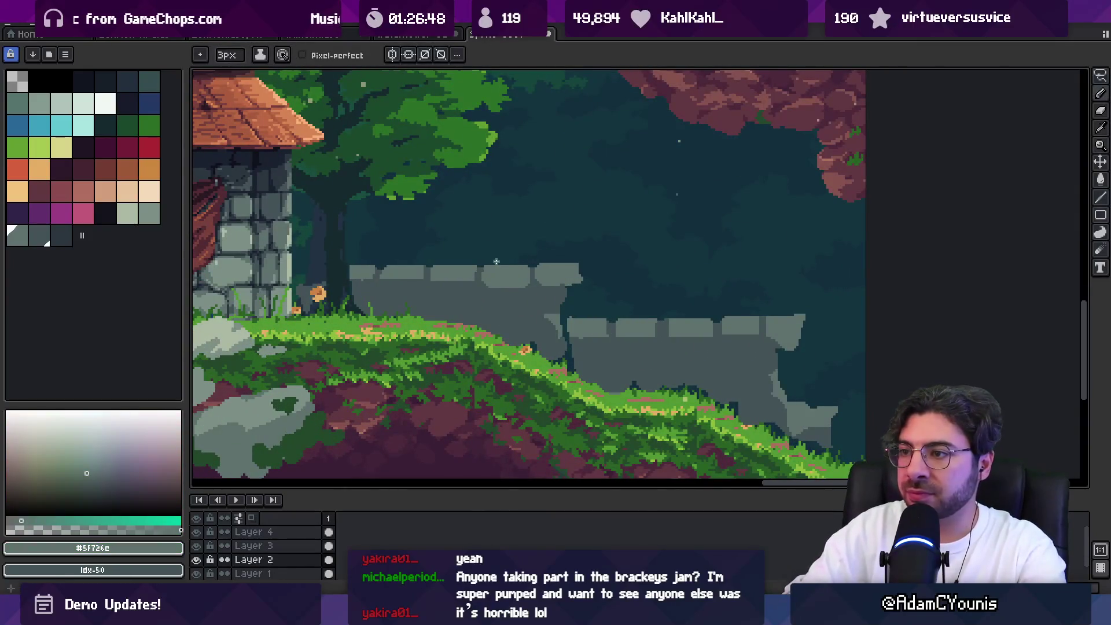
{"action": "left_click_drag", "start_coordinate": [491, 262], "coordinate": [506, 263]}
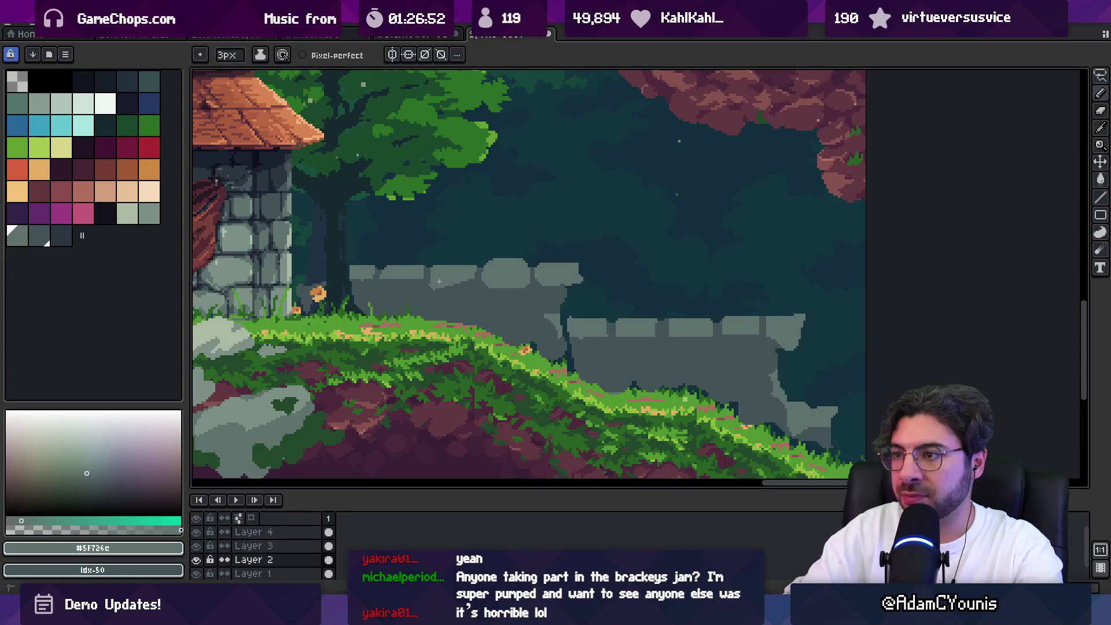
{"action": "key", "text": "z"}
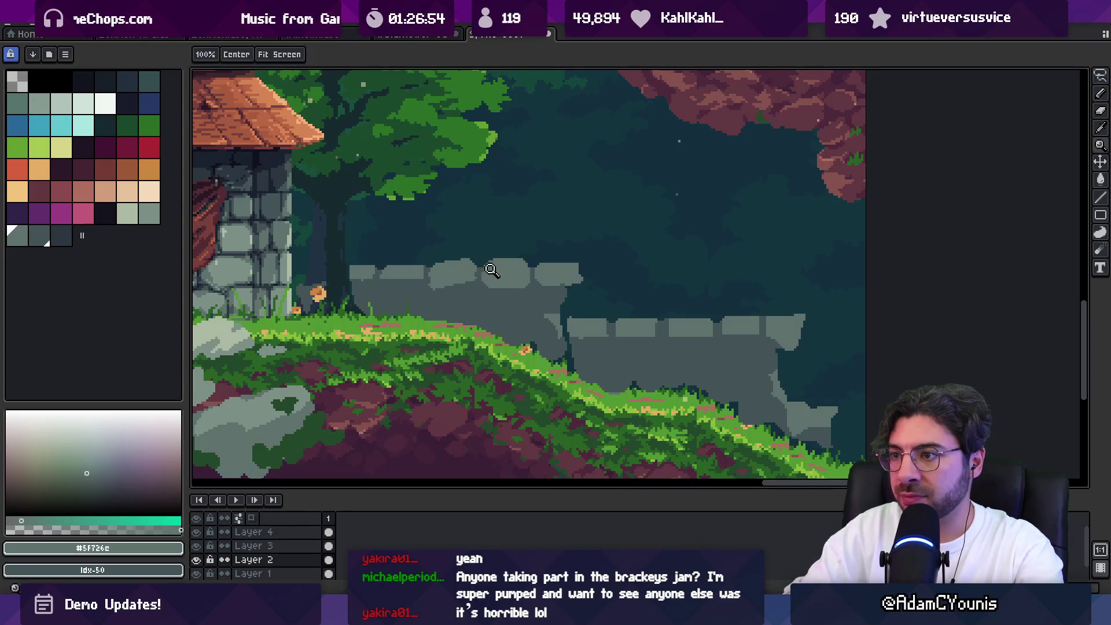
{"action": "scroll", "coordinate": [486, 281], "scroll_direction": "down", "scroll_amount": 4}
{"action": "scroll", "coordinate": [503, 283], "scroll_direction": "up", "scroll_amount": 5}
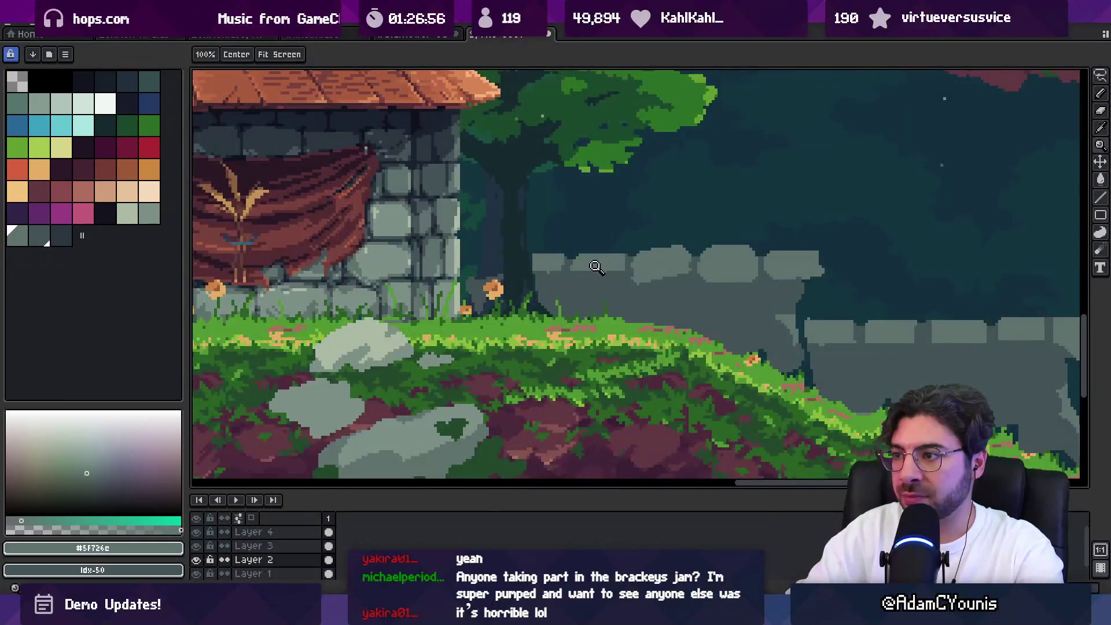
{"action": "key", "text": "b"}
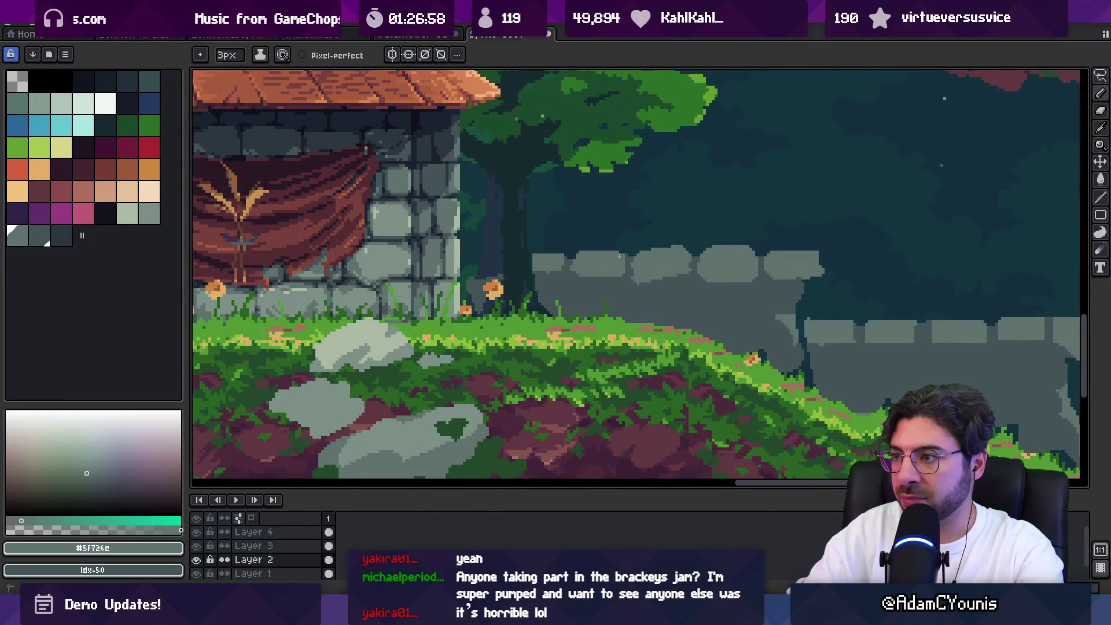
{"action": "scroll", "coordinate": [617, 276], "scroll_direction": "right", "scroll_amount": 5}
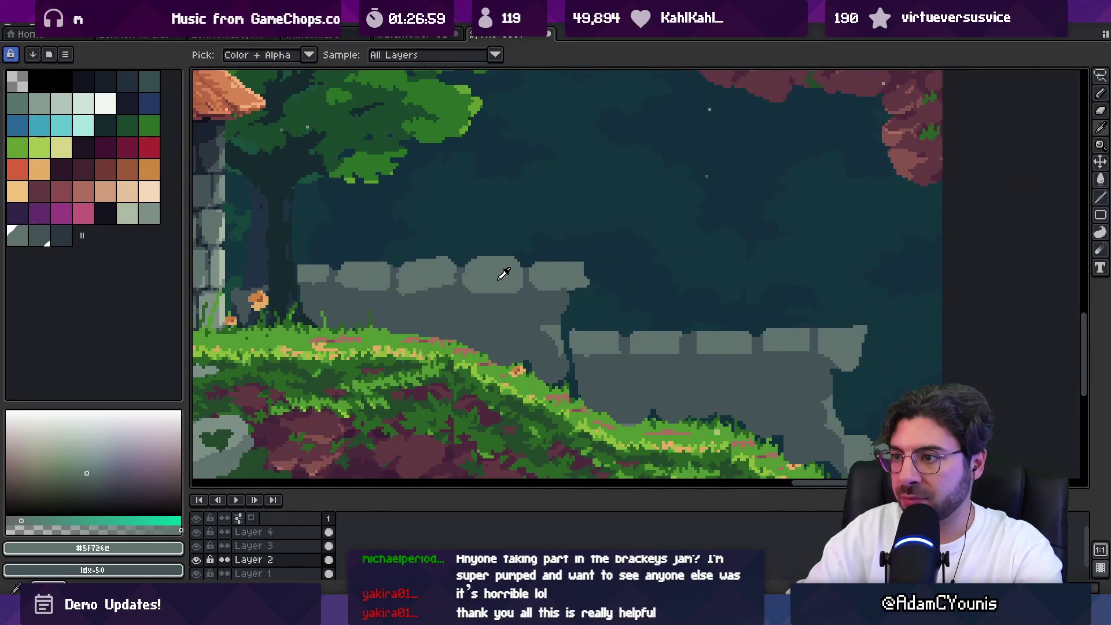
Add light grey highlights on the wall, including a 1 px line along it
{"action": "left_click_drag", "start_coordinate": [488, 308], "coordinate": [522, 305]}
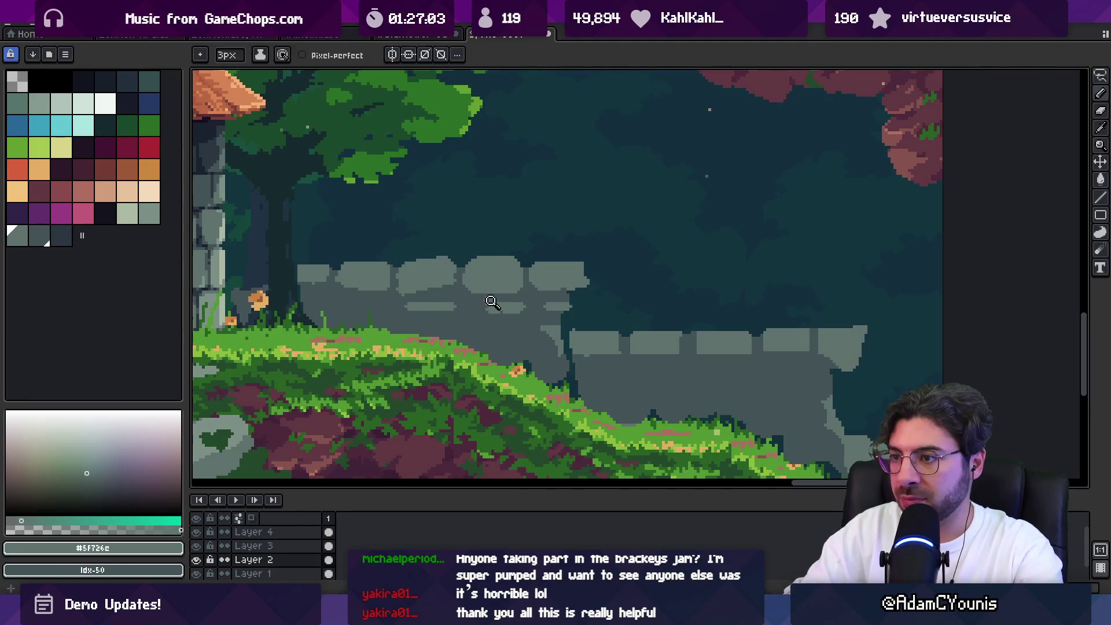
{"action": "key", "text": "z"}
{"action": "scroll", "coordinate": [484, 302], "scroll_direction": "down", "scroll_amount": 4}
{"action": "scroll", "coordinate": [561, 308], "scroll_direction": "up", "scroll_amount": 5}
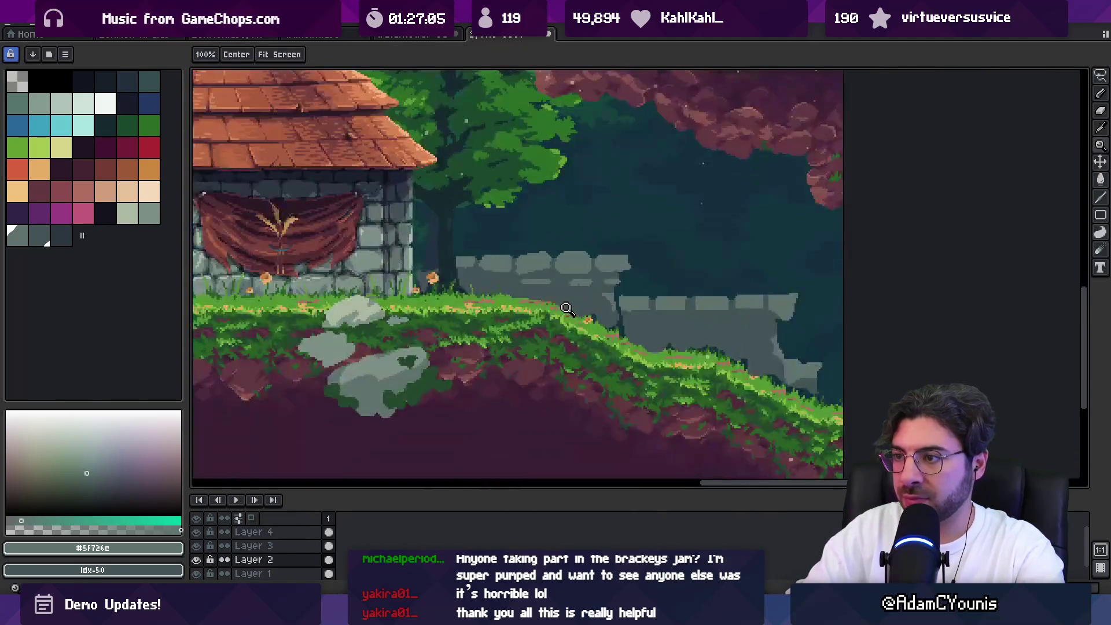
{"action": "scroll", "coordinate": [700, 298], "scroll_direction": "up", "scroll_amount": 1}
{"action": "scroll", "coordinate": [700, 298], "scroll_direction": "up", "scroll_amount": 1}
{"action": "key", "text": "b"}
{"action": "key", "text": "minus"}
{"action": "left_click_drag", "start_coordinate": [604, 309], "coordinate": [798, 306]}
Highlight the top and right edges of a stone block in light grey
{"action": "key", "text": "z"}
{"action": "scroll", "coordinate": [750, 315], "scroll_direction": "down", "scroll_amount": 2}
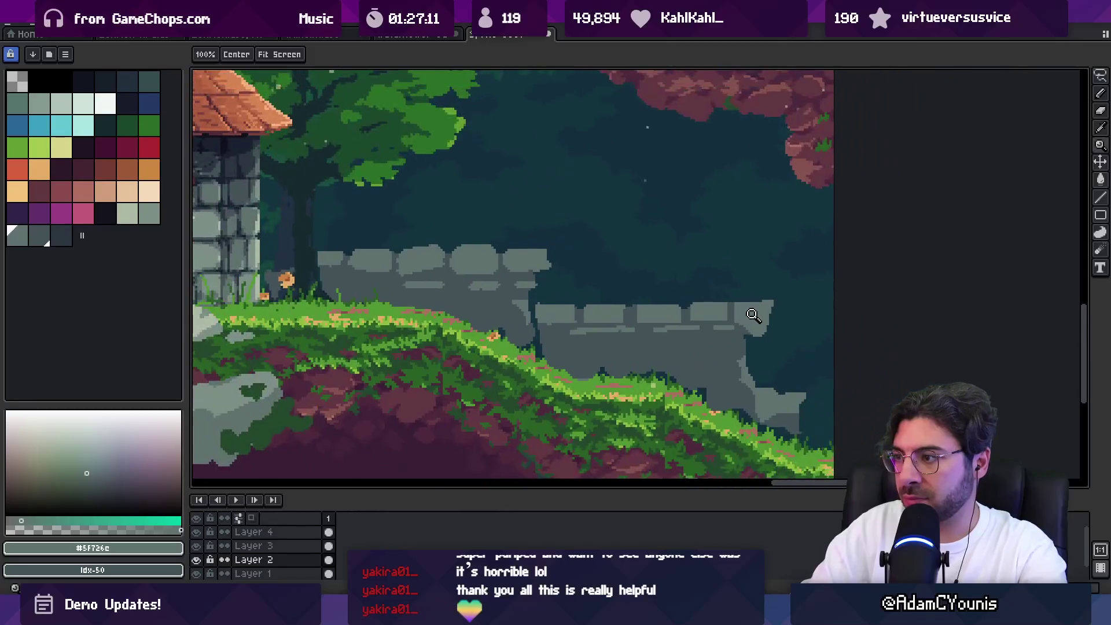
{"action": "scroll", "coordinate": [750, 315], "scroll_direction": "up", "scroll_amount": 1}
{"action": "key", "text": "b"}
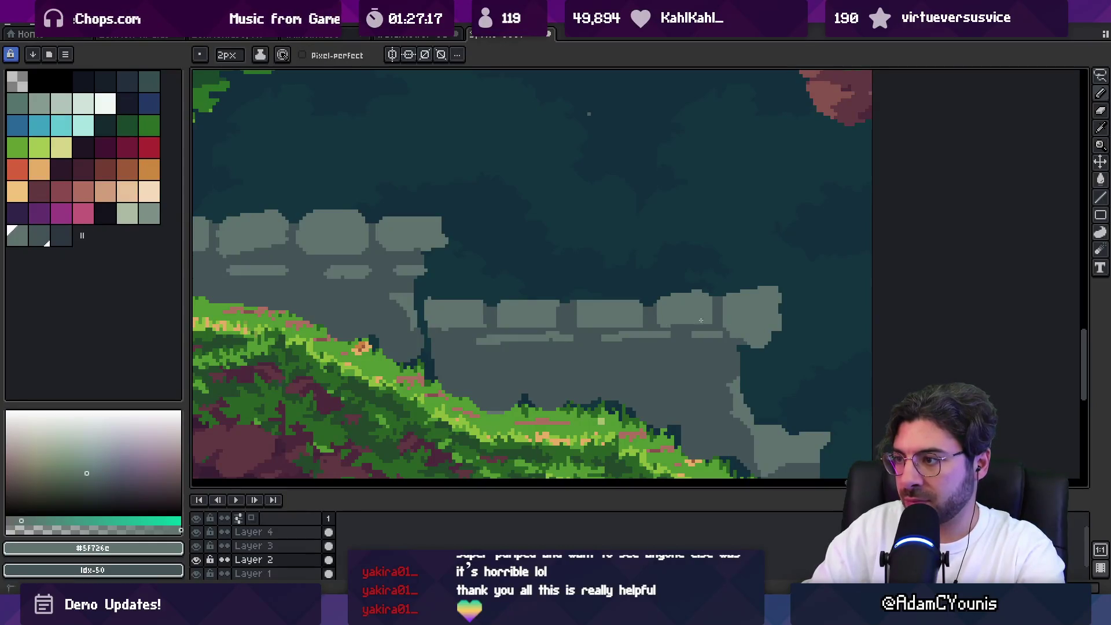
{"action": "left_click_drag", "start_coordinate": [581, 301], "coordinate": [646, 301]}
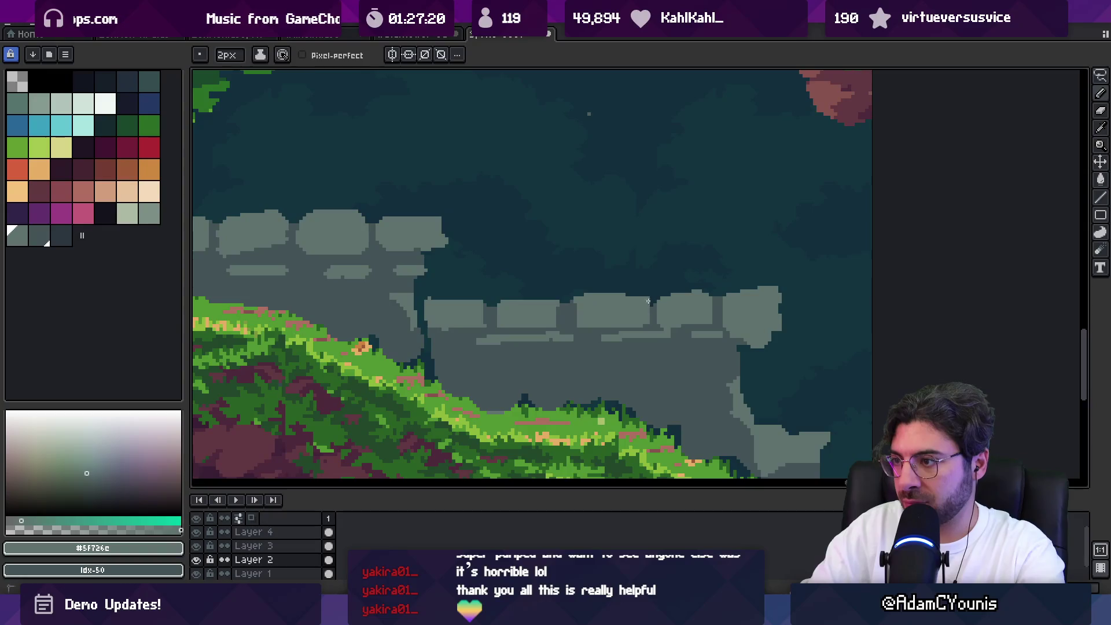
{"action": "left_click_drag", "start_coordinate": [561, 327], "coordinate": [562, 296]}
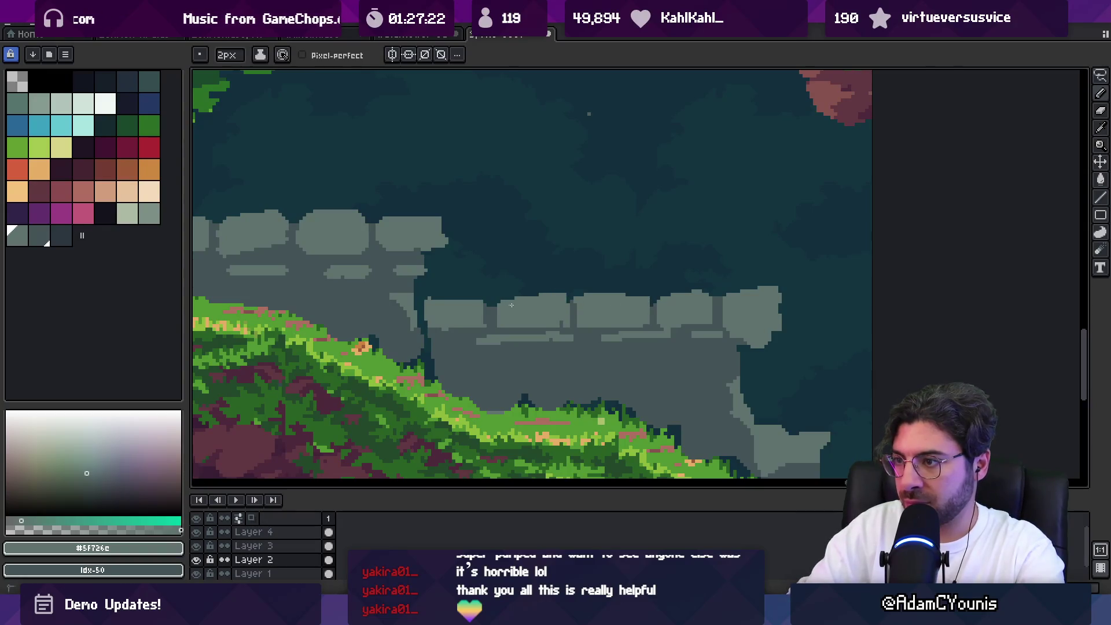
Shade the lower right wall with the darker slate colour #435356
{"action": "key", "text": "z"}
{"action": "scroll", "coordinate": [588, 290], "scroll_direction": "down", "scroll_amount": 5}
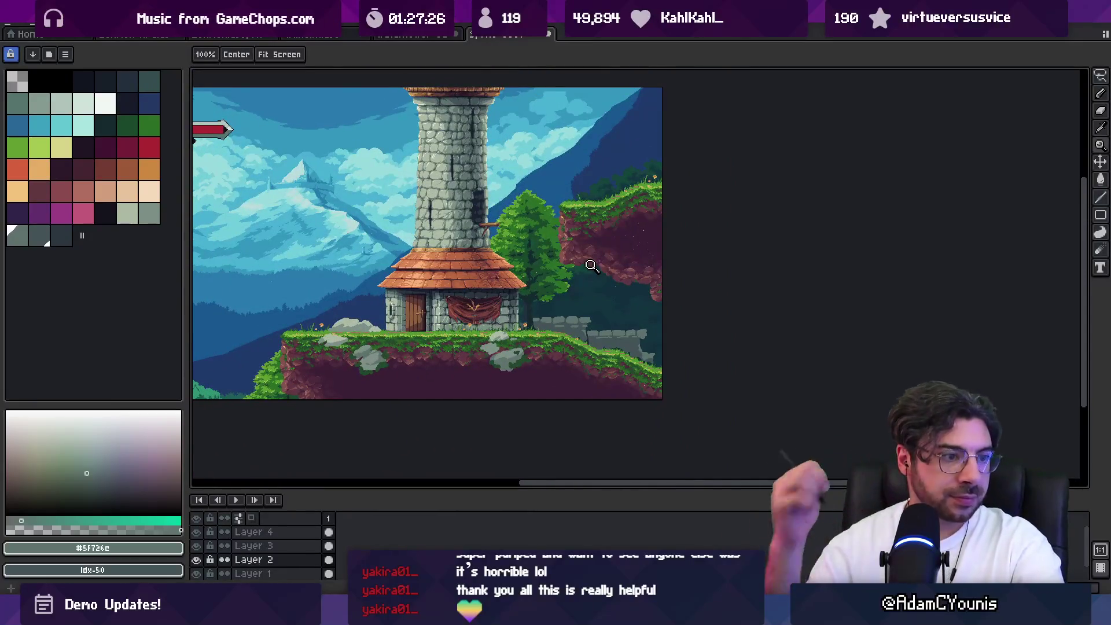
{"action": "left_click_drag", "start_coordinate": [628, 352], "coordinate": [603, 338]}
{"action": "scroll", "coordinate": [603, 338], "scroll_direction": "up", "scroll_amount": 2}
{"action": "key", "text": "b"}
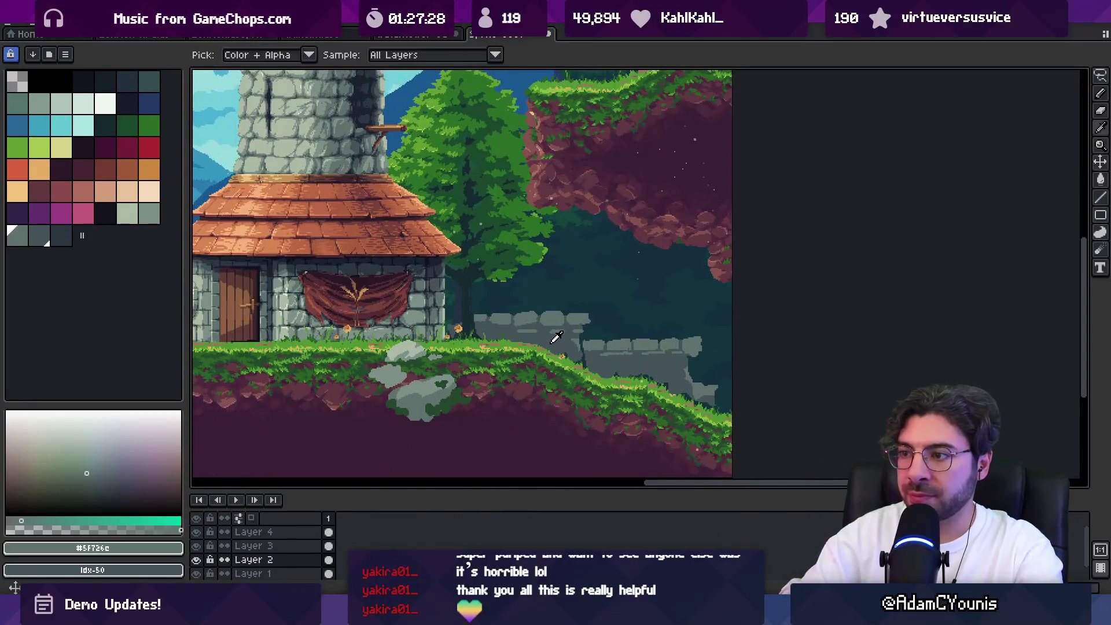
{"action": "left_click", "coordinate": [36, 237]}
{"action": "key", "text": "b"}
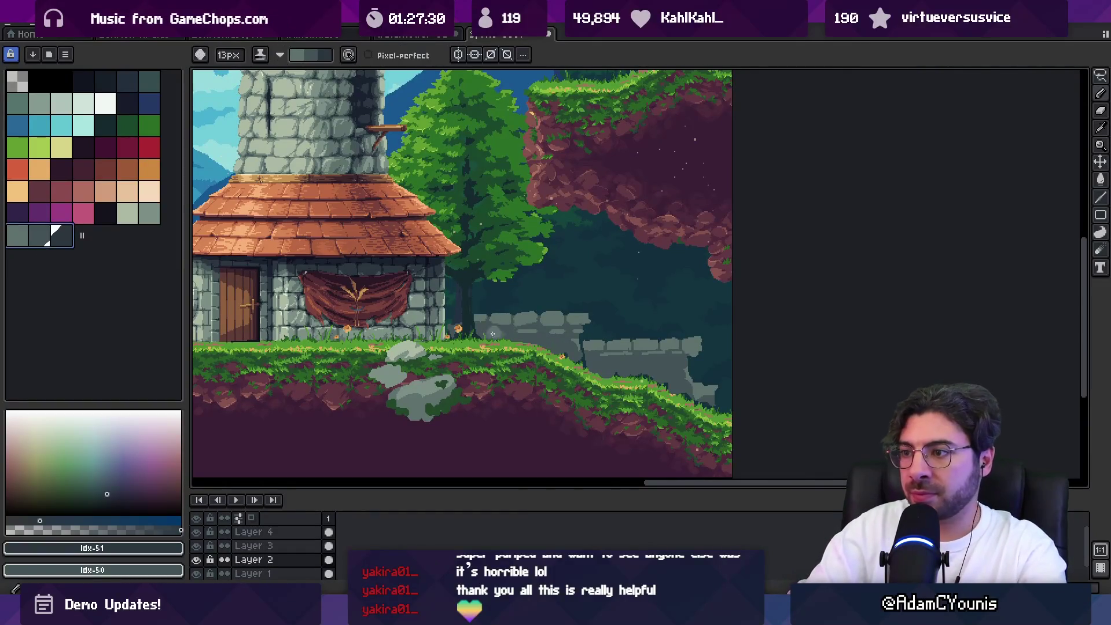
{"action": "left_click_drag", "start_coordinate": [553, 354], "coordinate": [666, 360]}
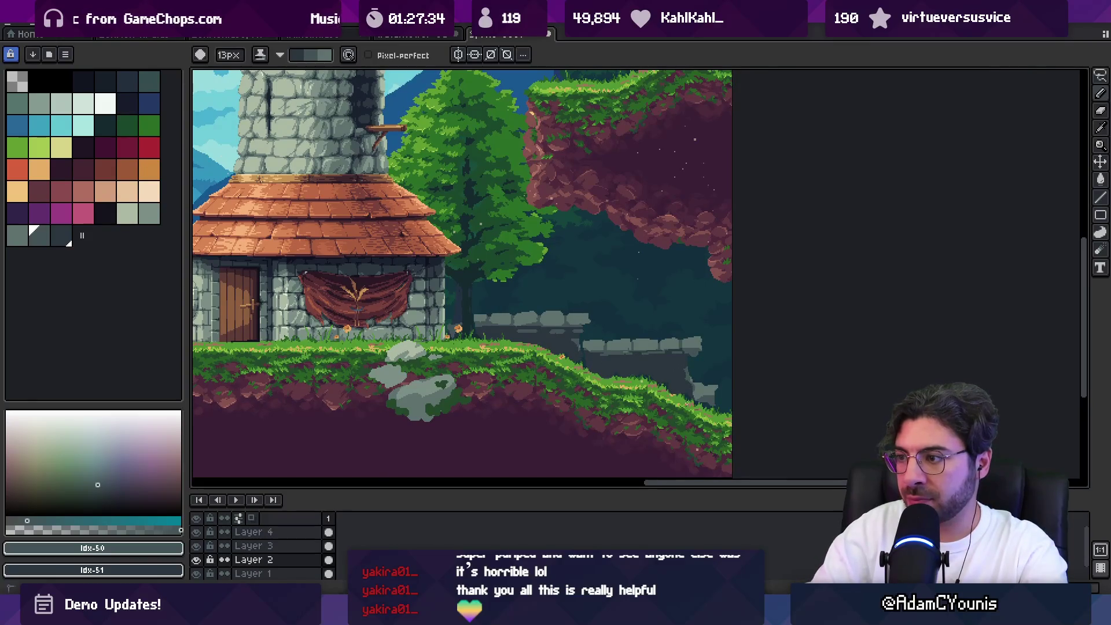
{"action": "key", "text": "z"}
{"action": "scroll", "coordinate": [637, 324], "scroll_direction": "down", "scroll_amount": 2}
{"action": "scroll", "coordinate": [604, 354], "scroll_direction": "up", "scroll_amount": 3}
{"action": "left_click", "coordinate": [605, 354]}
Sample the foliage's dark green and bring the house and the left wall into view
{"action": "key", "text": "i"}
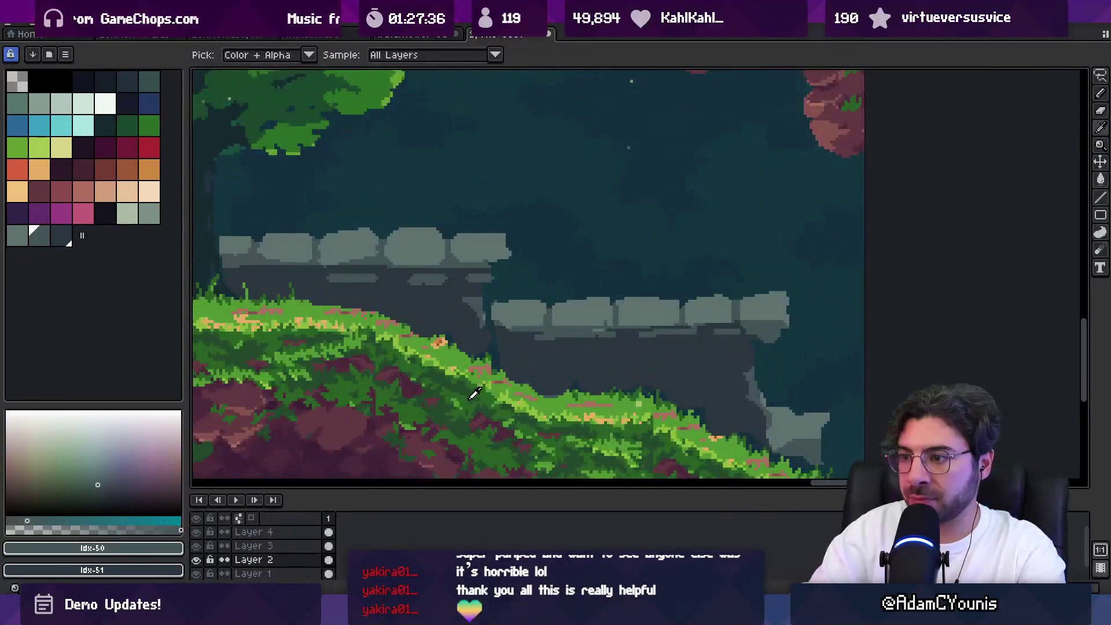
{"action": "left_click", "coordinate": [475, 391]}
{"action": "key", "text": "b"}
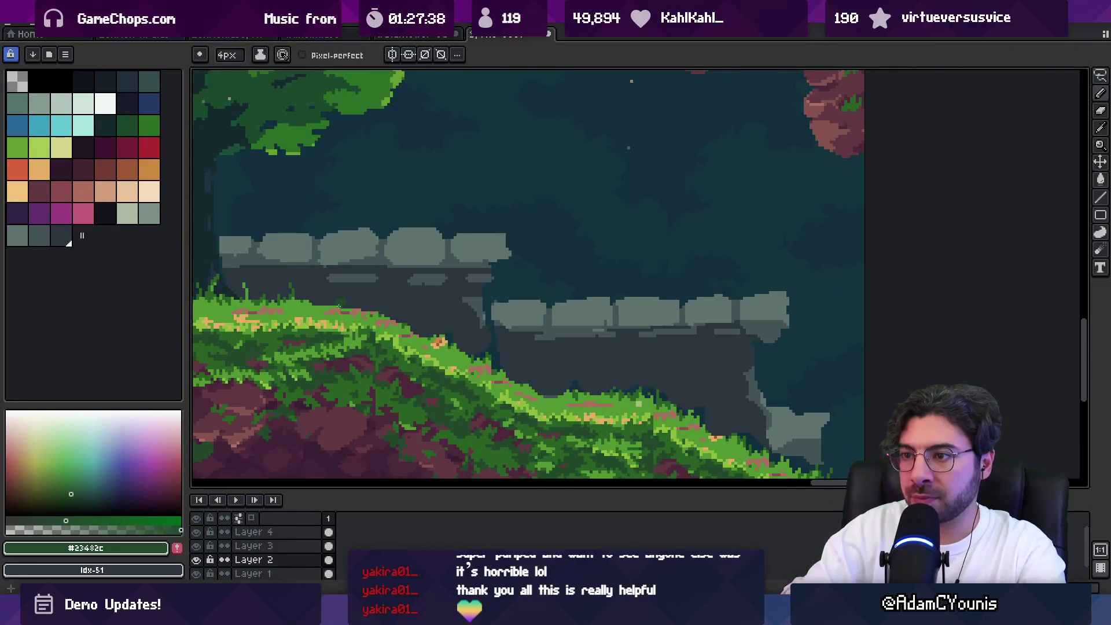
{"action": "left_click_drag", "start_coordinate": [304, 296], "coordinate": [352, 318]}
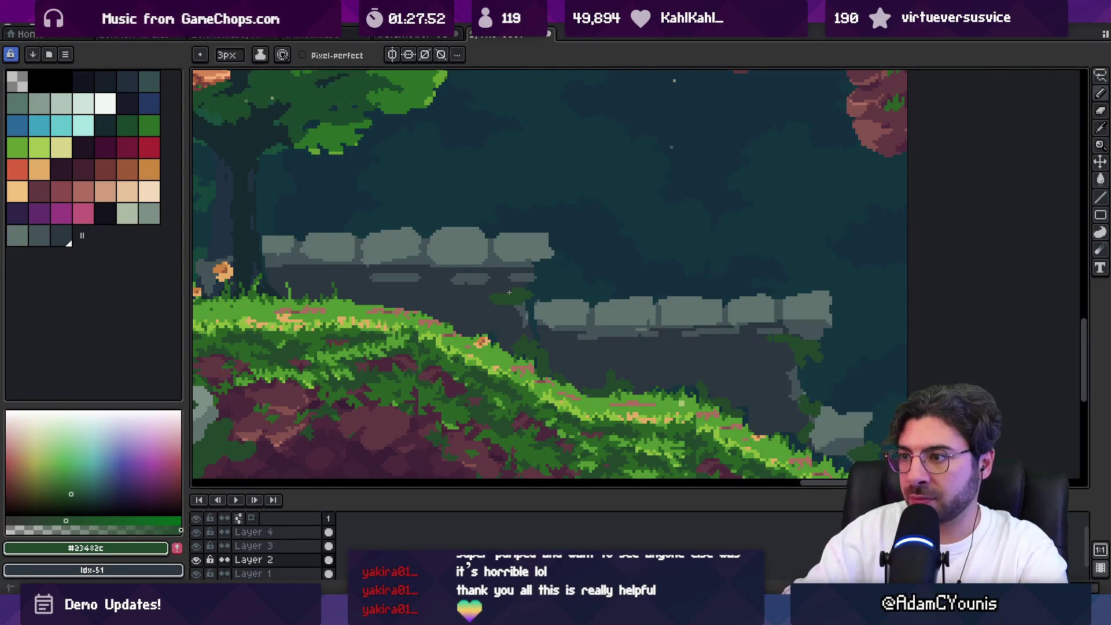
{"action": "left_click_drag", "start_coordinate": [377, 286], "coordinate": [523, 294]}
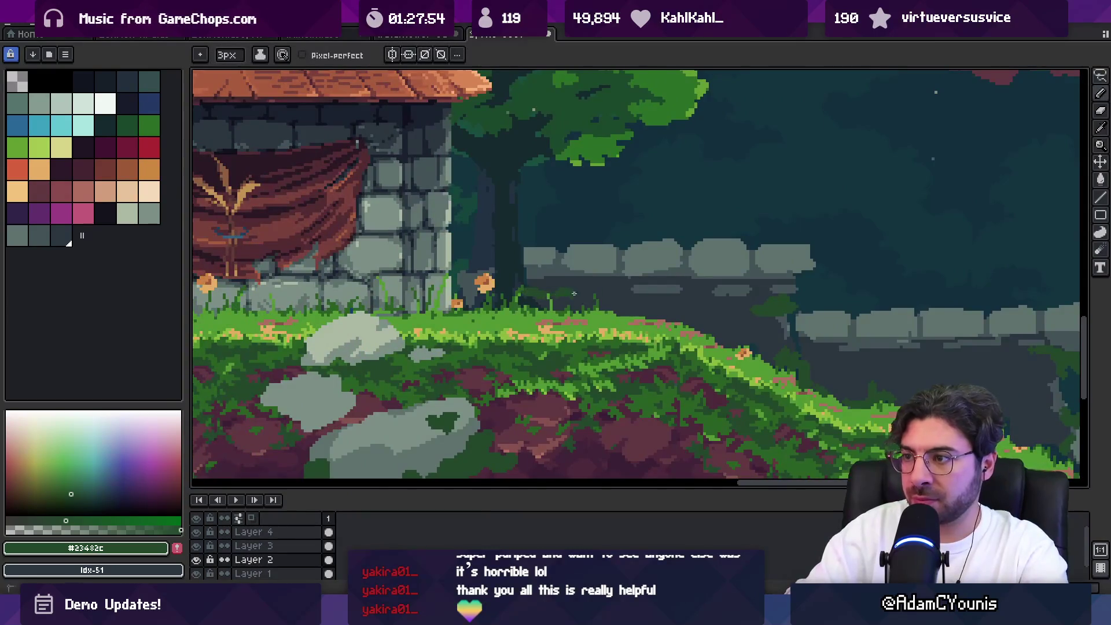
{"action": "scroll", "coordinate": [650, 284], "scroll_direction": "down", "scroll_amount": 4}
{"action": "scroll", "coordinate": [664, 315], "scroll_direction": "up", "scroll_amount": 5}
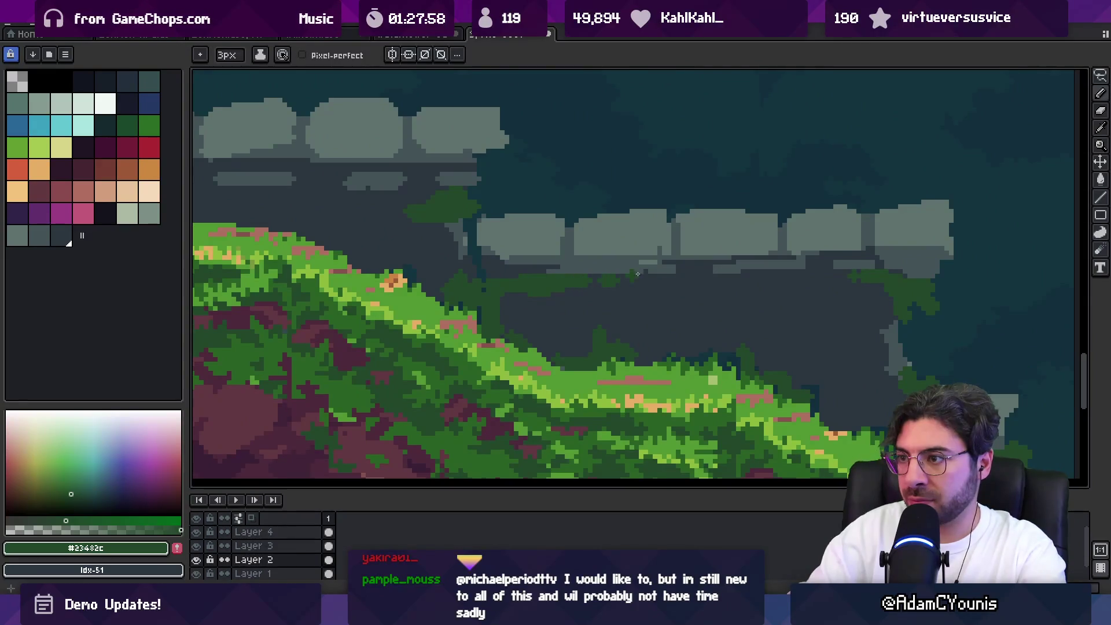
{"action": "scroll", "coordinate": [632, 277], "scroll_direction": "up", "scroll_amount": 2}
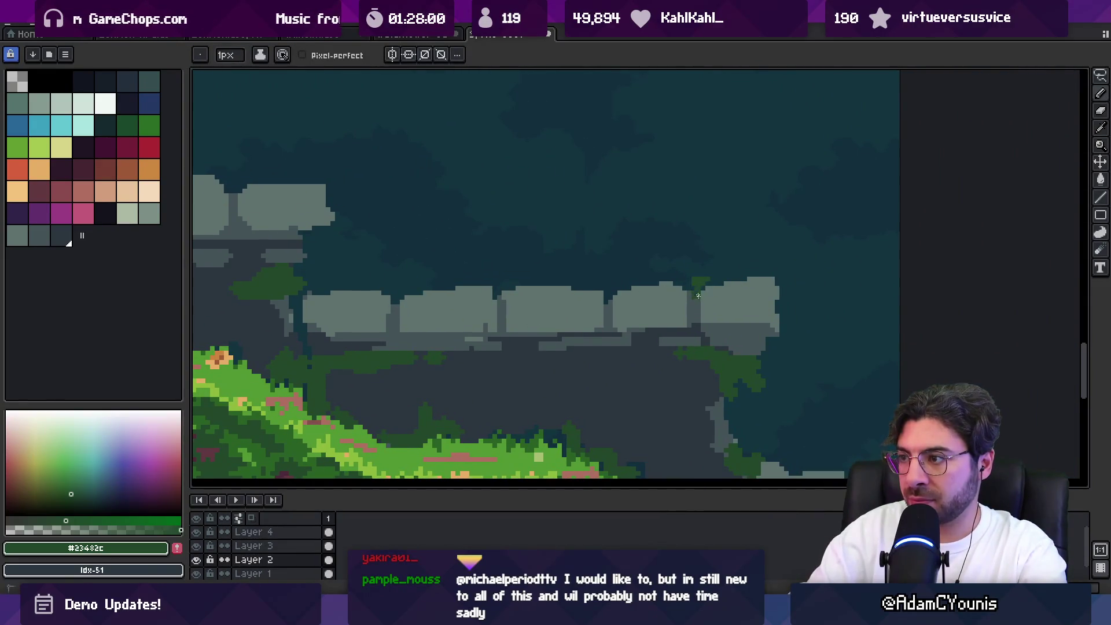
Zoom in and pencil dark-green moss onto the low stone wall, then switch to the browser
{"action": "key", "text": "z"}
{"action": "scroll", "coordinate": [753, 336], "scroll_direction": "down", "scroll_amount": 3}
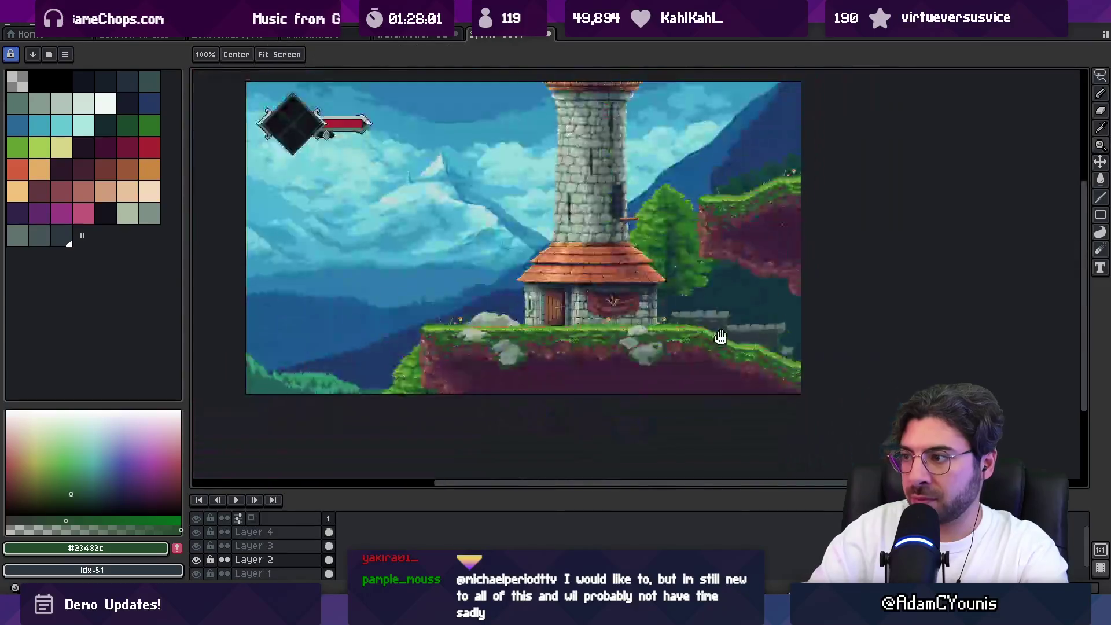
{"action": "scroll", "coordinate": [706, 260], "scroll_direction": "up", "scroll_amount": 1}
{"action": "scroll", "coordinate": [703, 322], "scroll_direction": "up", "scroll_amount": 2}
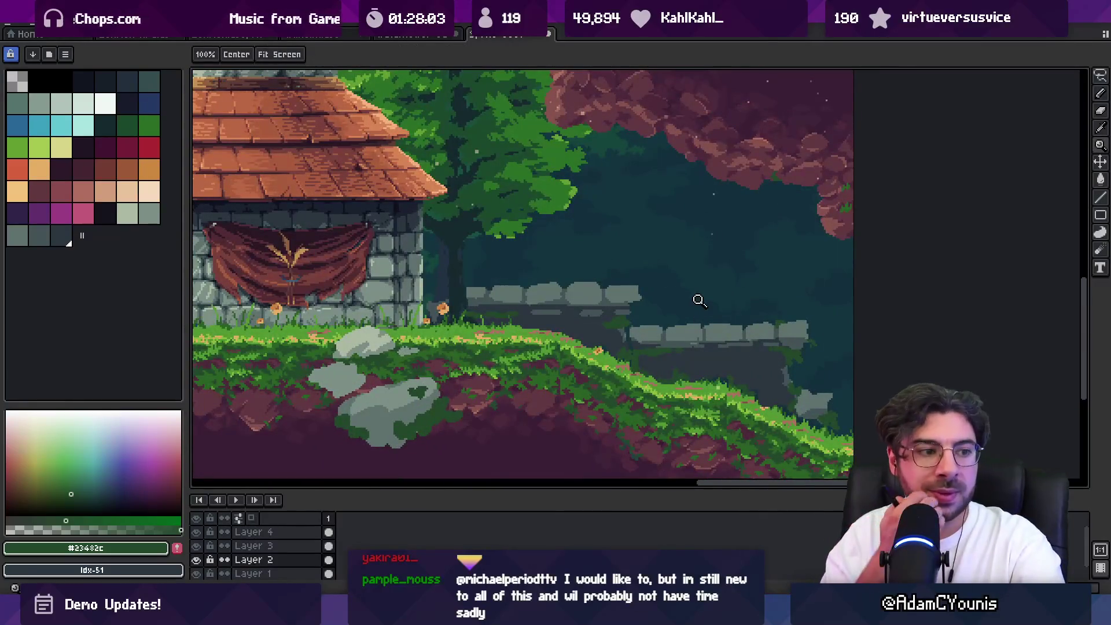
{"action": "scroll", "coordinate": [486, 283], "scroll_direction": "left", "scroll_amount": 2}
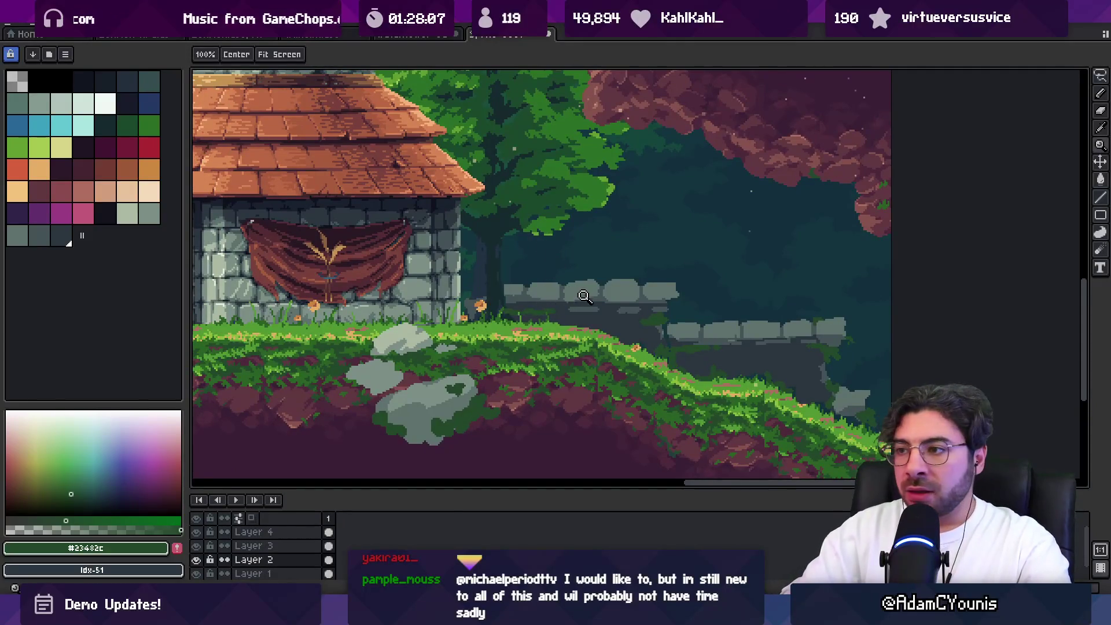
{"action": "scroll", "coordinate": [539, 261], "scroll_direction": "up", "scroll_amount": 2}
{"action": "key", "text": "b"}
{"action": "left_click_drag", "start_coordinate": [532, 266], "coordinate": [554, 283]}
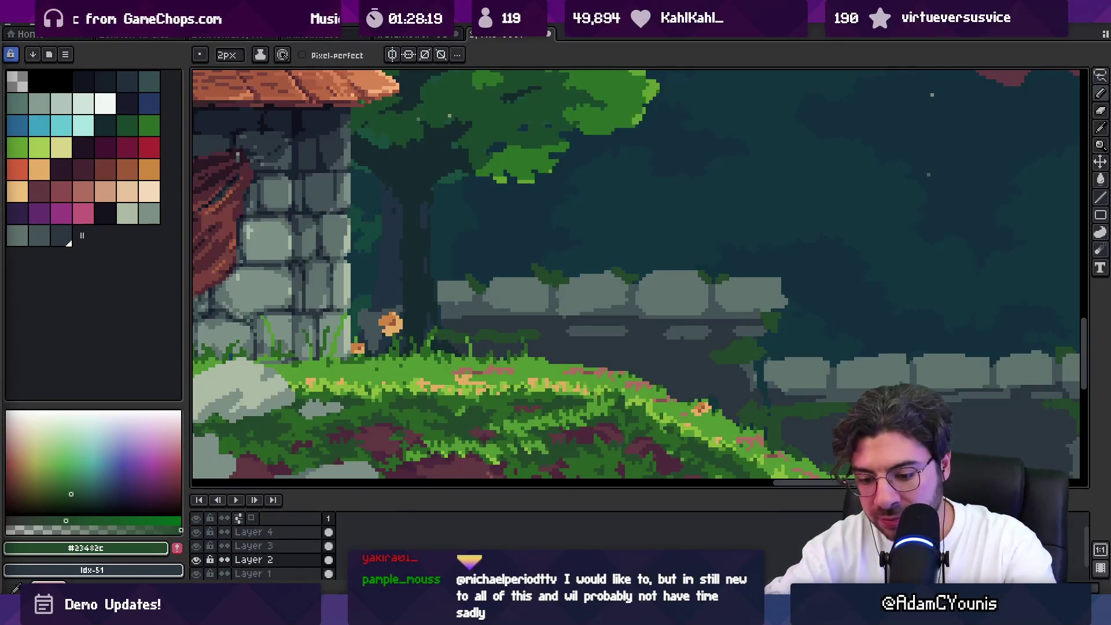
{"action": "key", "text": "alt+Tab"}
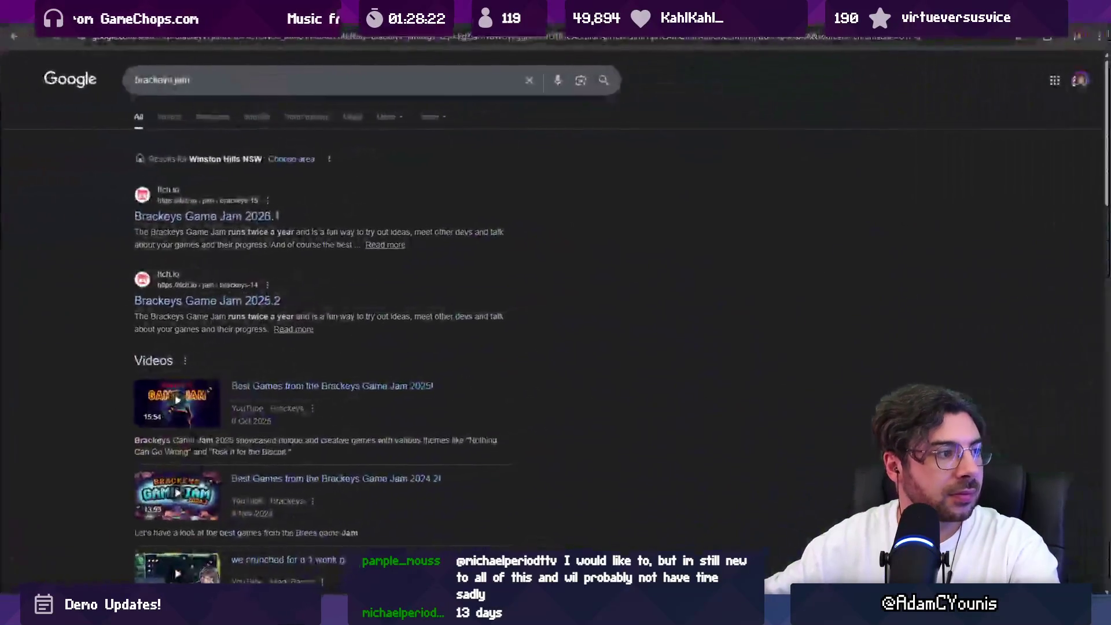
Look at the Brackeys Game Jam 2026.1 page, then search 'bigmode jam' in a new tab
{"action": "left_click", "coordinate": [195, 213]}
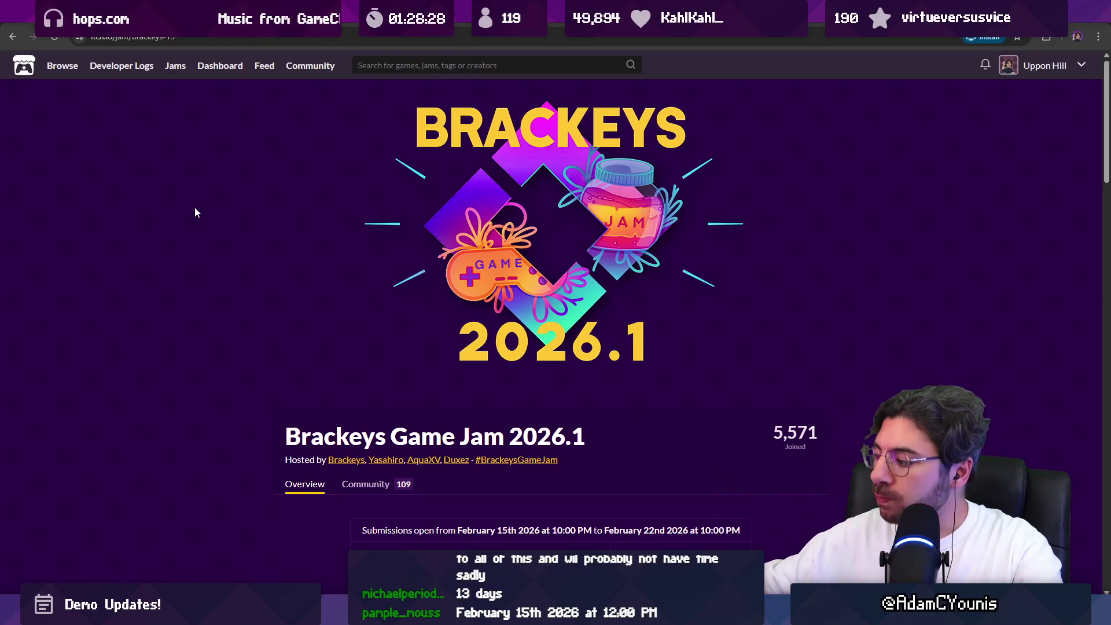
{"action": "scroll", "coordinate": [247, 286], "scroll_direction": "down", "scroll_amount": 4}
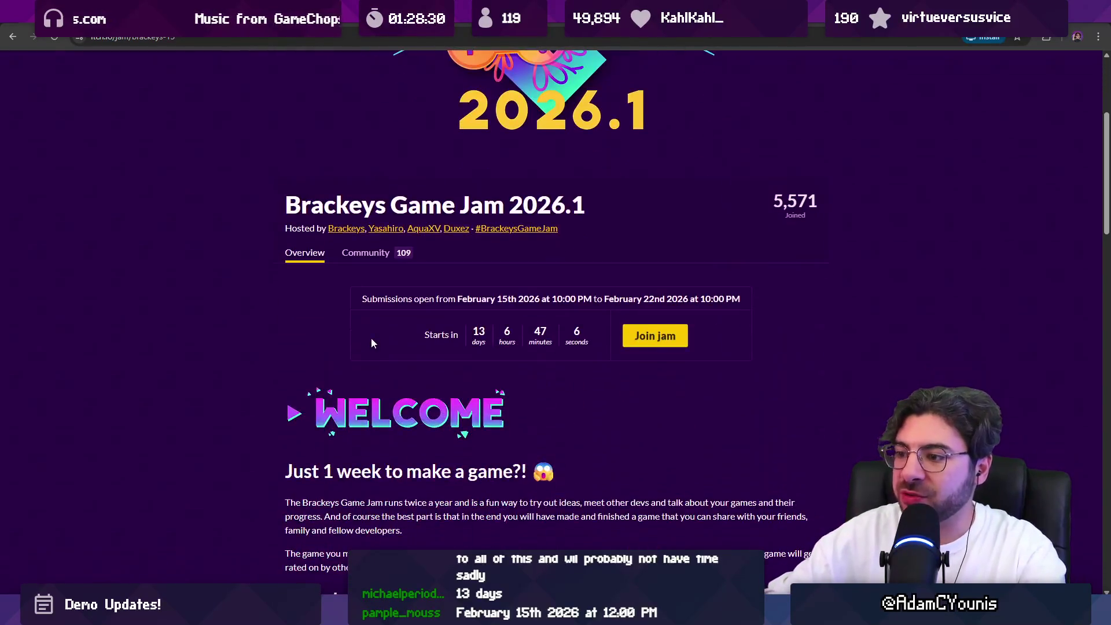
{"action": "key", "text": "ctrl+t"}
{"action": "type", "text": "bi"}
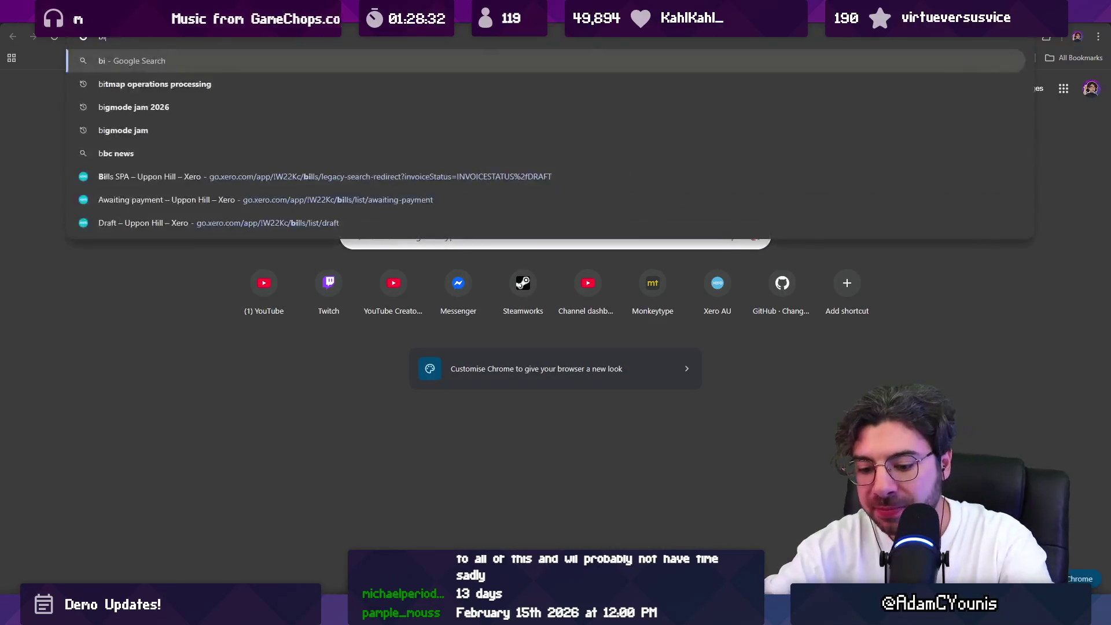
{"action": "type", "text": "gmode jam"}
{"action": "key", "text": "Return"}
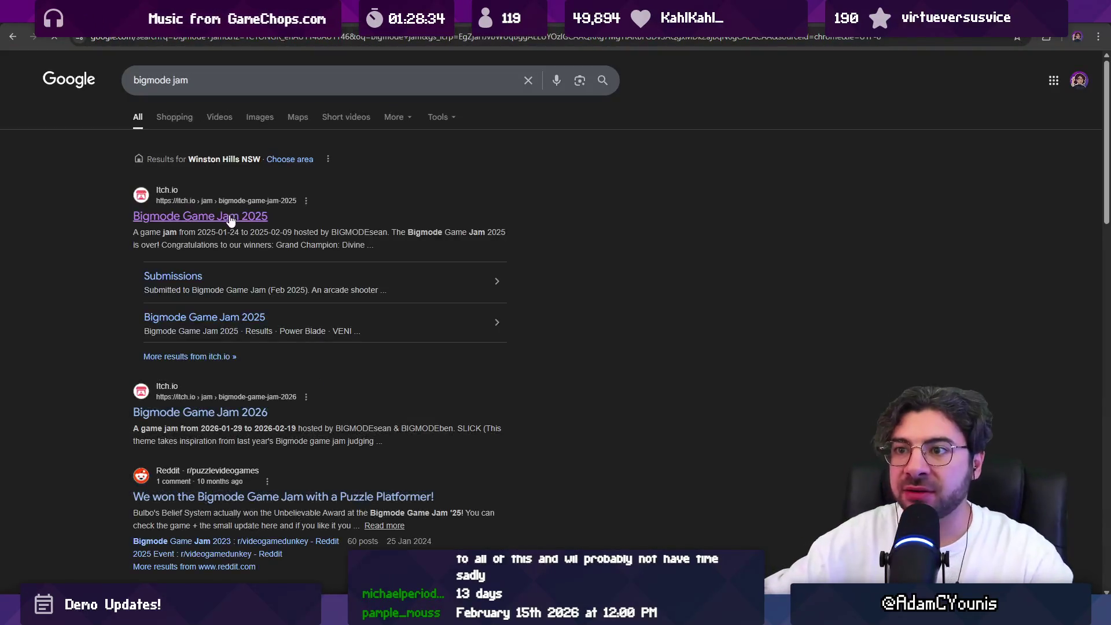
Open the Bigmode Game Jam 2025 page, restoring it after closing the tab by mistake
{"action": "left_click", "coordinate": [173, 222]}
{"action": "key", "text": "ctrl+w"}
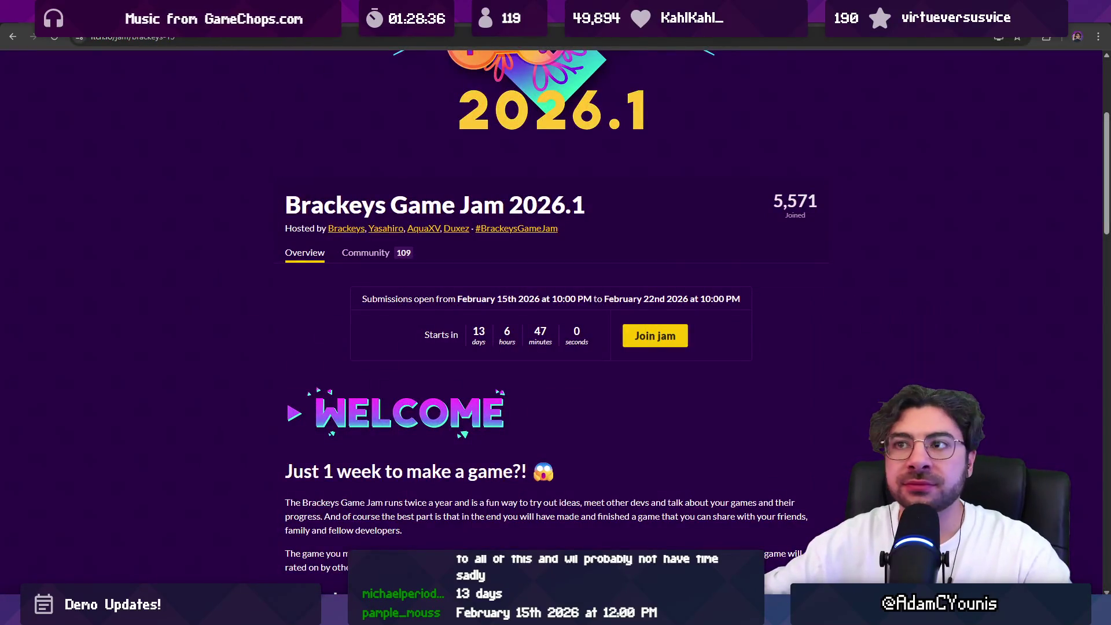
{"action": "key", "text": "ctrl+shift+t"}
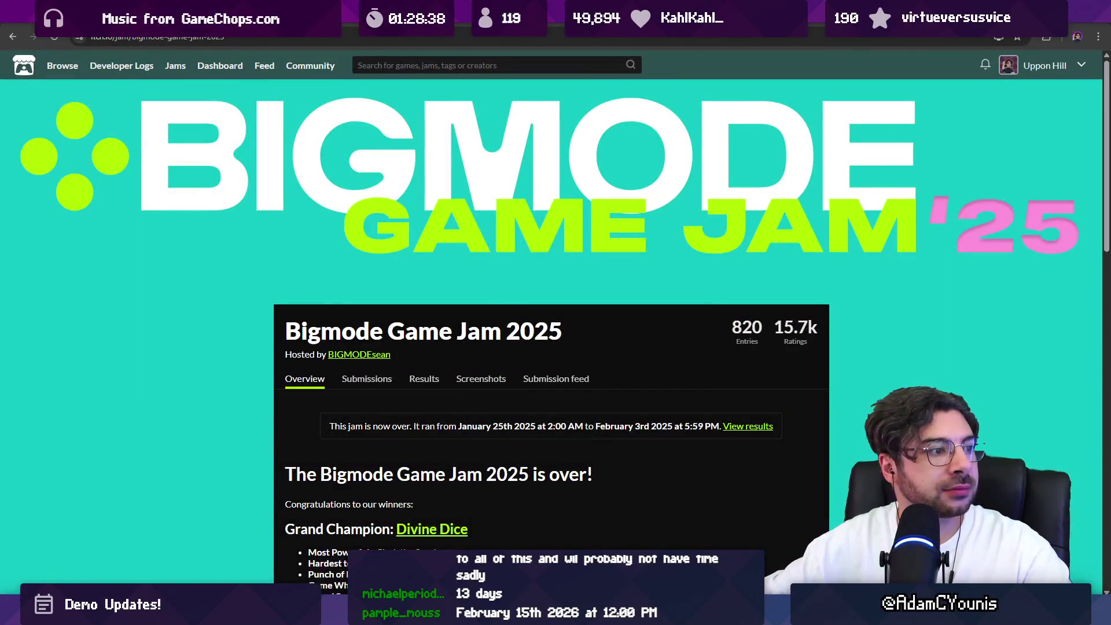
{"action": "scroll", "coordinate": [461, 297], "scroll_direction": "down", "scroll_amount": 1}
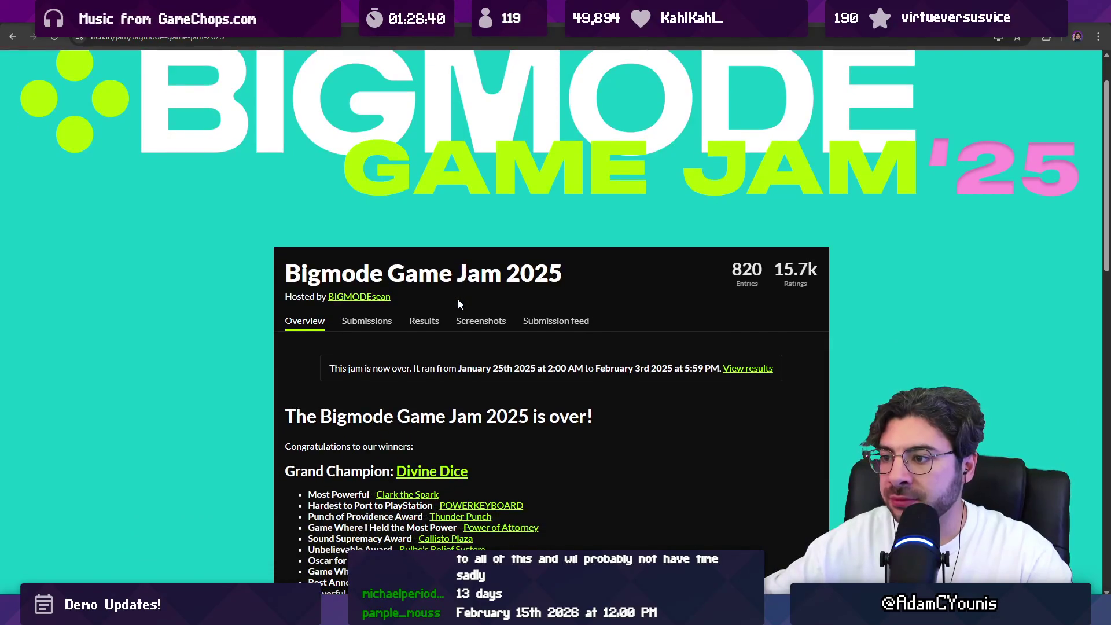
{"action": "scroll", "coordinate": [457, 299], "scroll_direction": "up", "scroll_amount": 1}
Change the year in the URL to 2026 to load the Bigmode Game Jam 2026 page
{"action": "left_click", "coordinate": [238, 39]}
{"action": "left_click", "coordinate": [238, 39]}
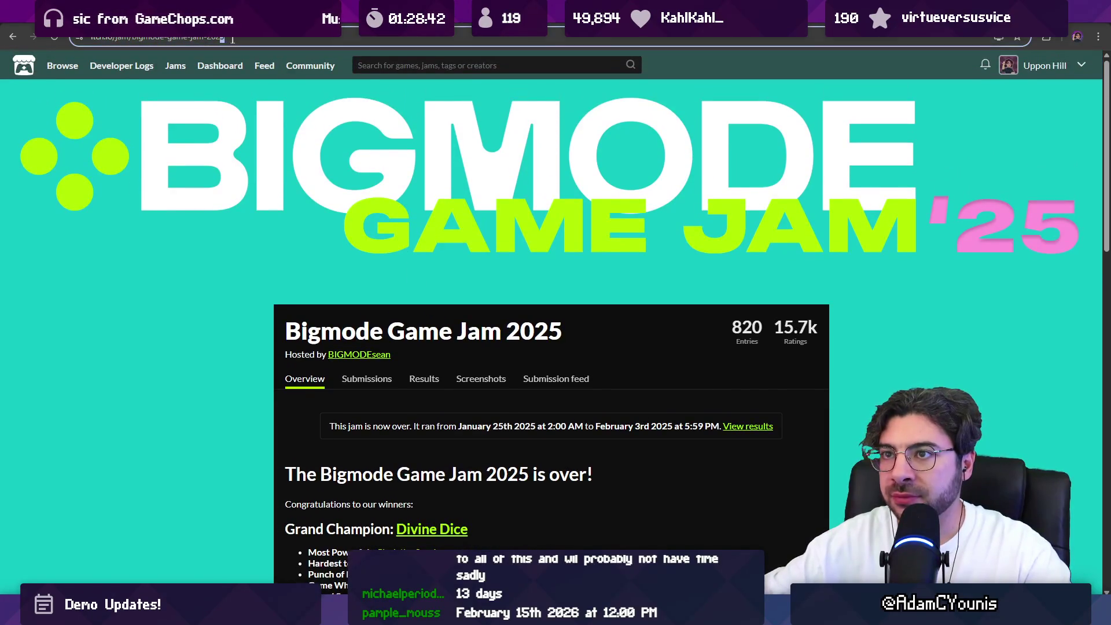
{"action": "type", "text": "6"}
{"action": "key", "text": "Return"}
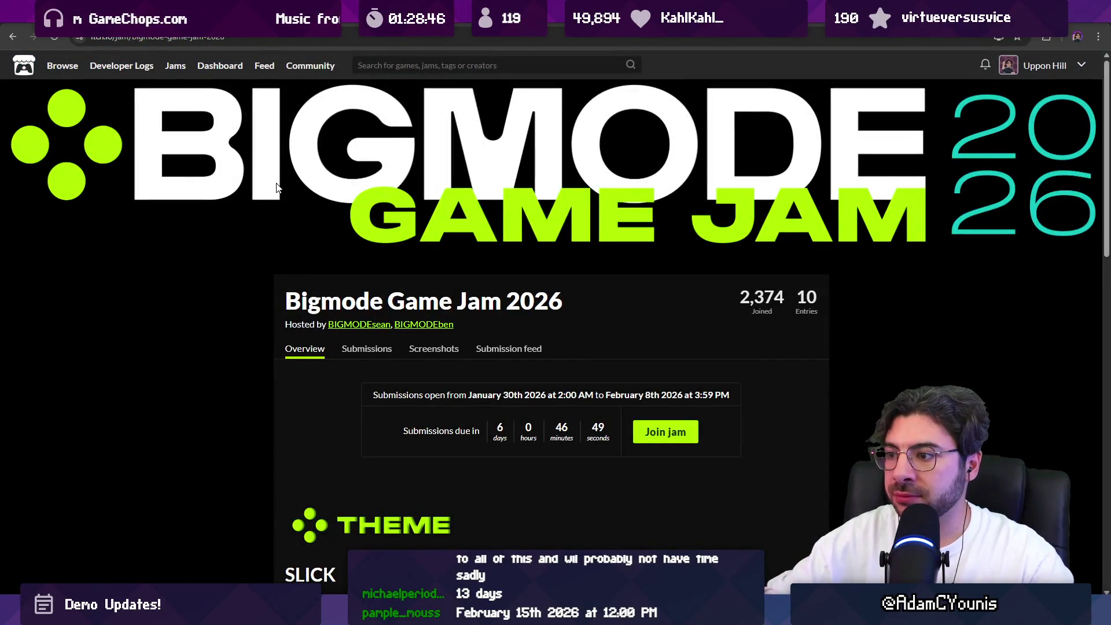
Read through the Bigmode 2026 theme, rules and Q&A, then start a page search with Ctrl+F
{"action": "scroll", "coordinate": [272, 185], "scroll_direction": "down", "scroll_amount": 3}
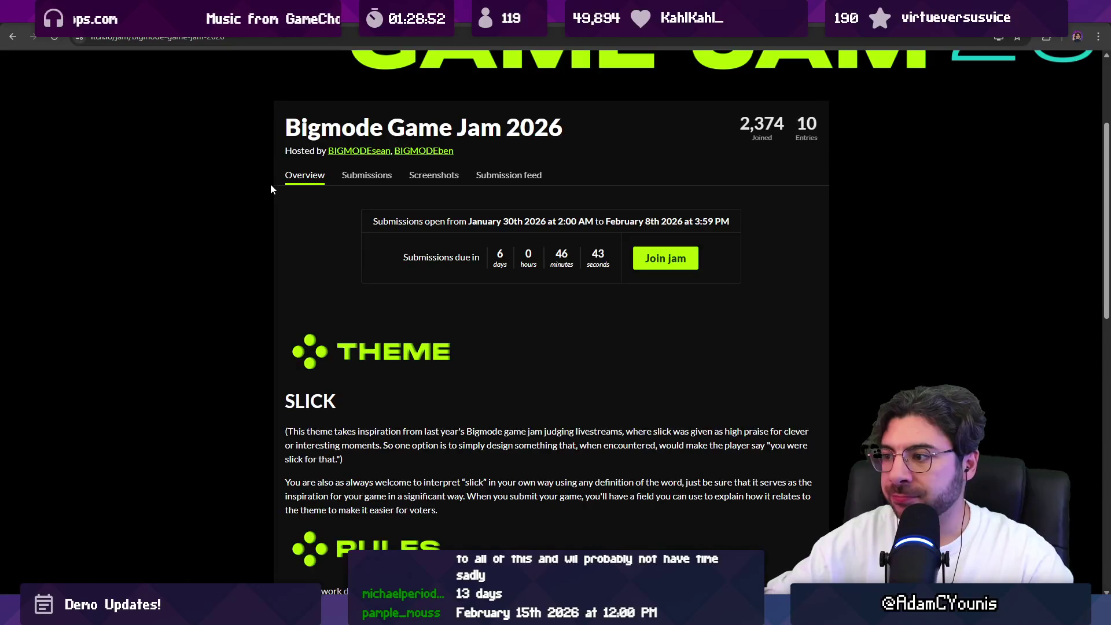
{"action": "scroll", "coordinate": [266, 188], "scroll_direction": "down", "scroll_amount": 2}
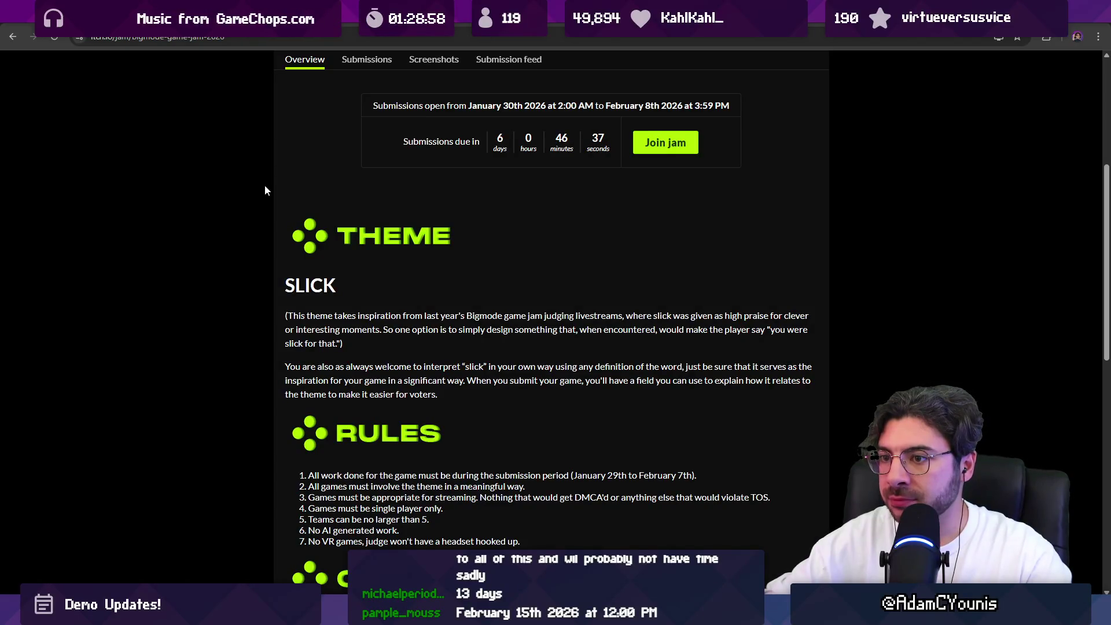
{"action": "scroll", "coordinate": [263, 191], "scroll_direction": "down", "scroll_amount": 2}
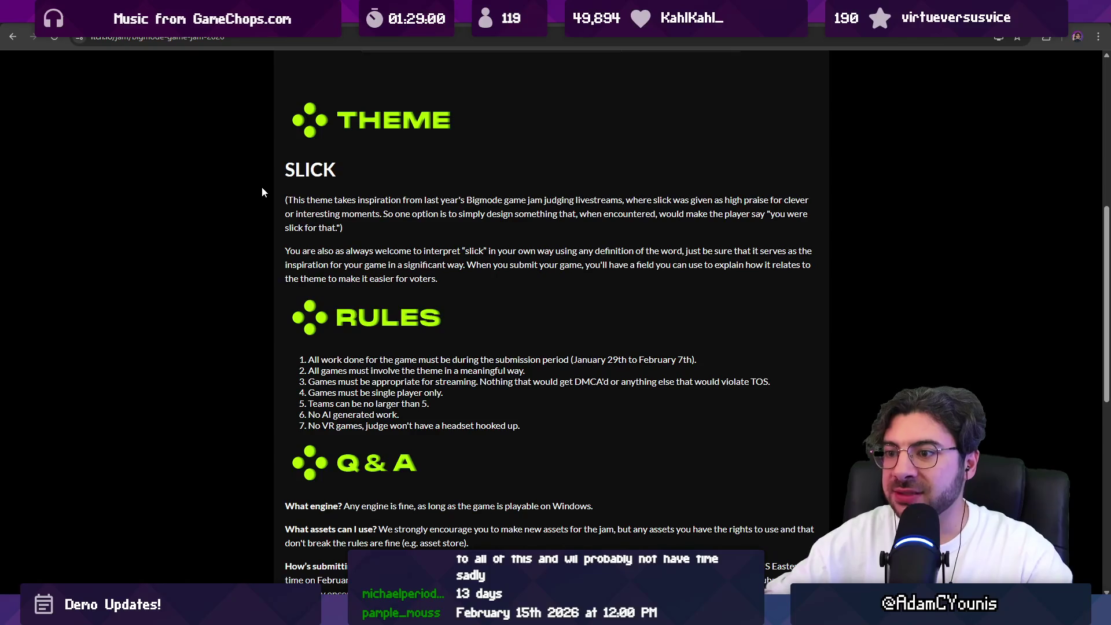
{"action": "scroll", "coordinate": [262, 191], "scroll_direction": "down", "scroll_amount": 7}
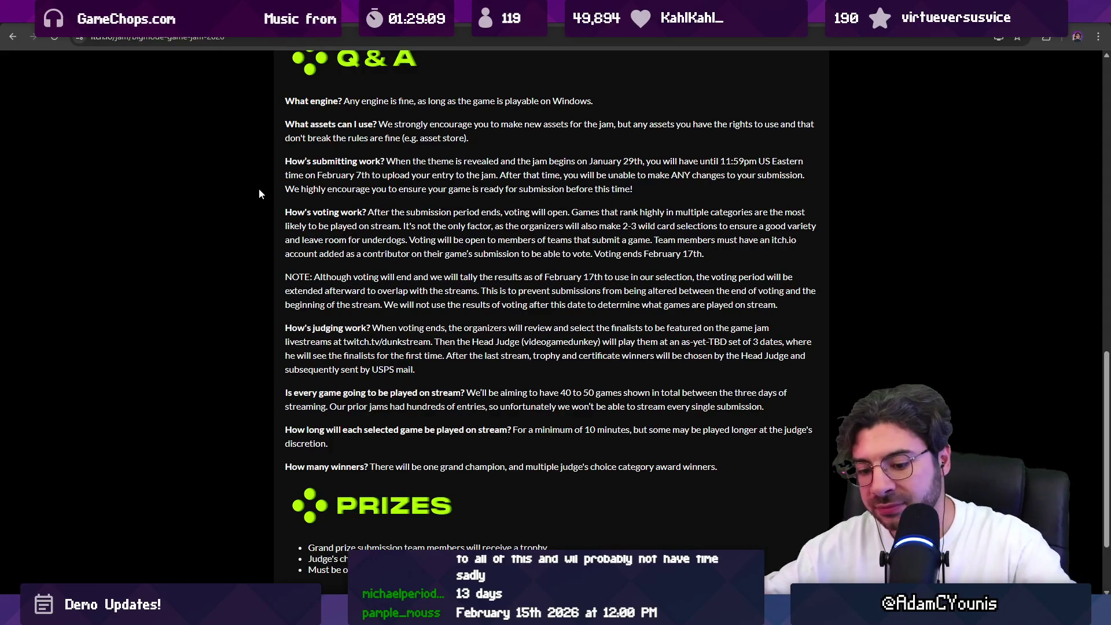
{"action": "key", "text": "ctrl+f"}
Find 'AI' on the page to reach the rule banning AI-generated work, then close the search
{"action": "type", "text": "Al"}
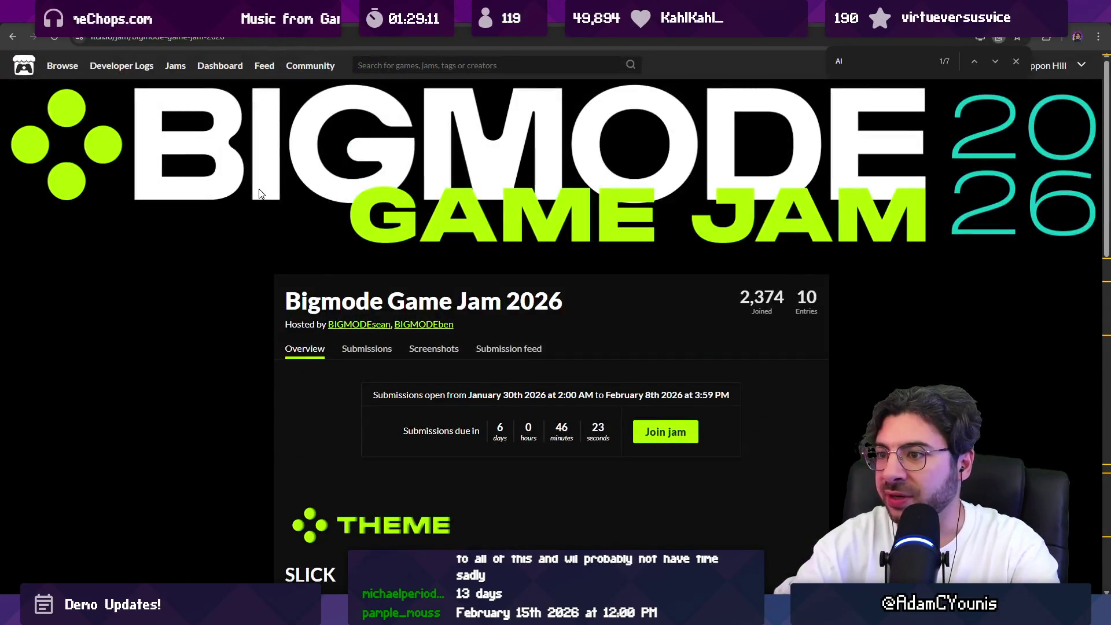
{"action": "key", "text": "Return"}
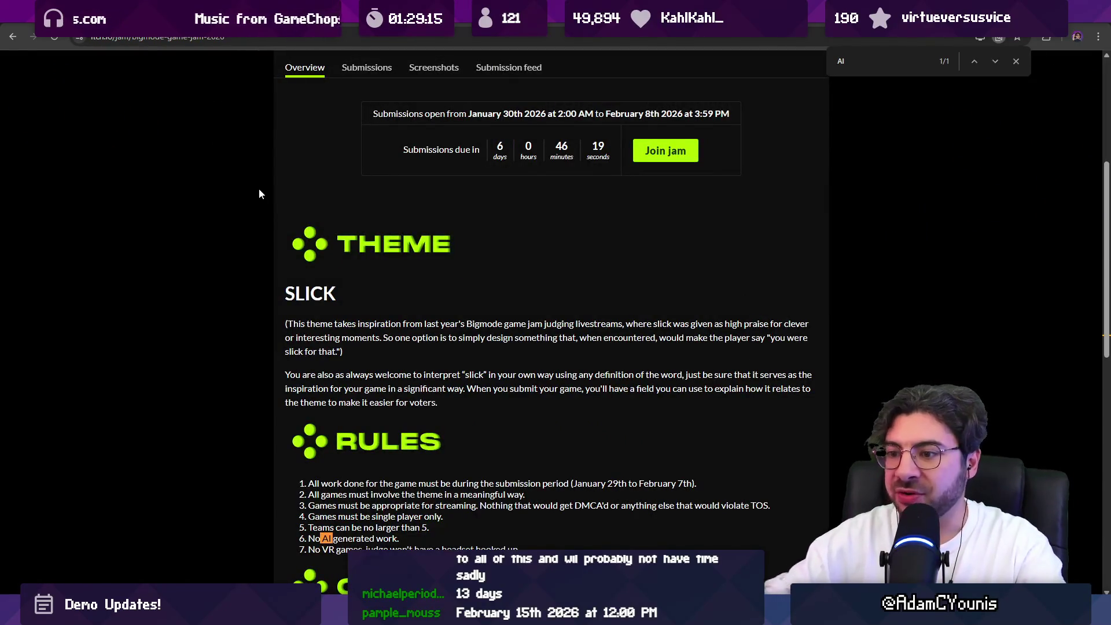
{"action": "scroll", "coordinate": [220, 255], "scroll_direction": "down", "scroll_amount": 4}
{"action": "key", "text": "Escape"}
{"action": "left_click", "coordinate": [252, 297]}
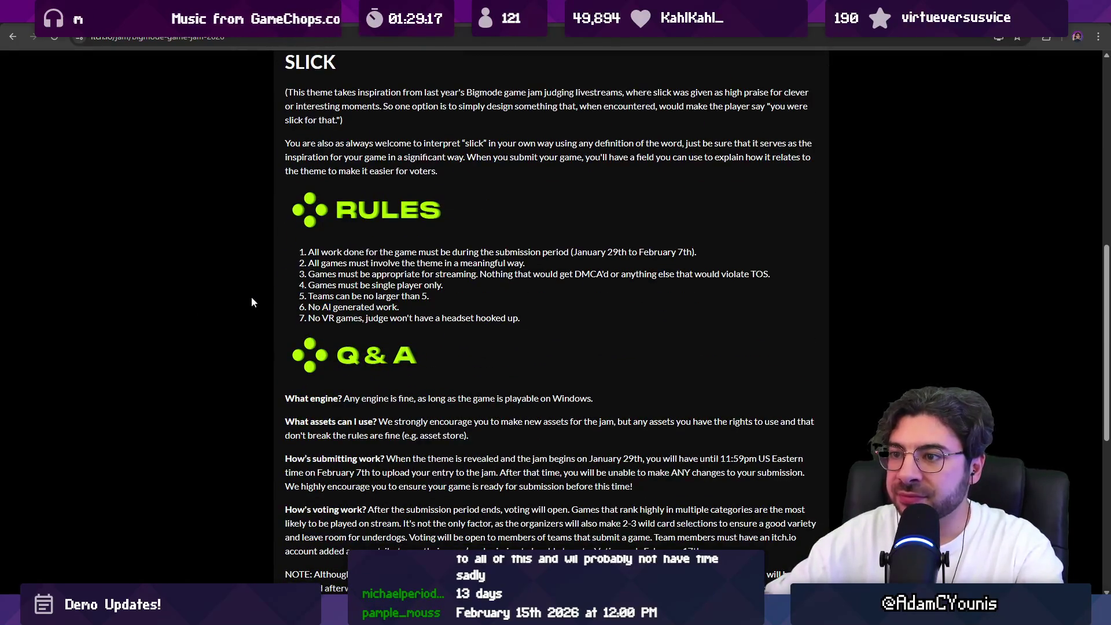
Read further down the jam page and back to the countdown, then switch to the Unity editor
{"action": "scroll", "coordinate": [249, 298], "scroll_direction": "down", "scroll_amount": 5}
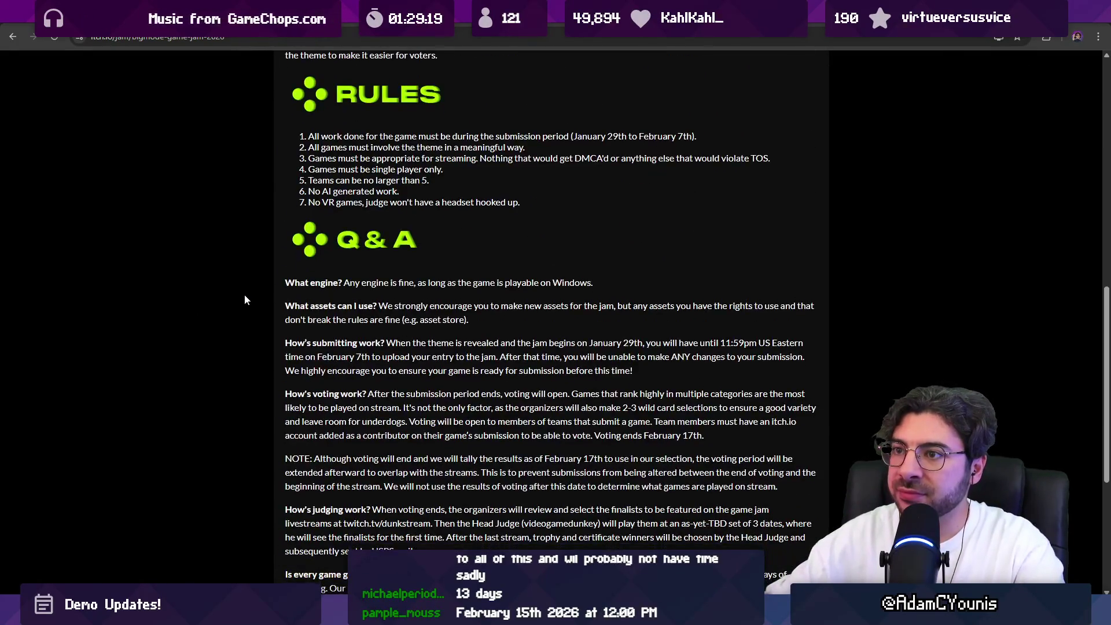
{"action": "scroll", "coordinate": [242, 299], "scroll_direction": "down", "scroll_amount": 2}
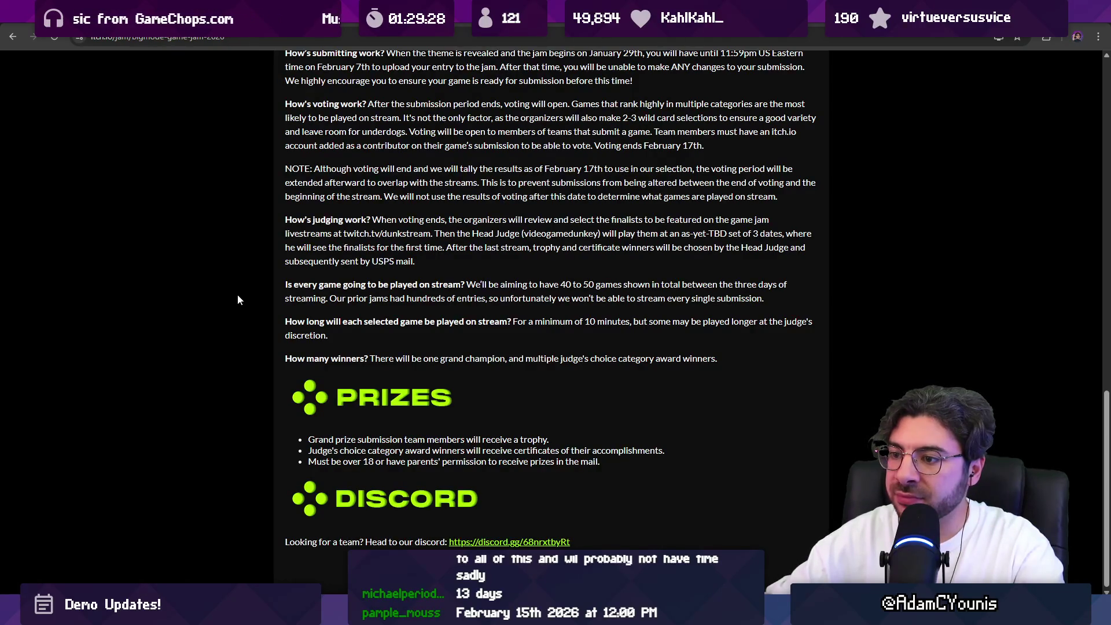
{"action": "scroll", "coordinate": [244, 307], "scroll_direction": "up", "scroll_amount": 15}
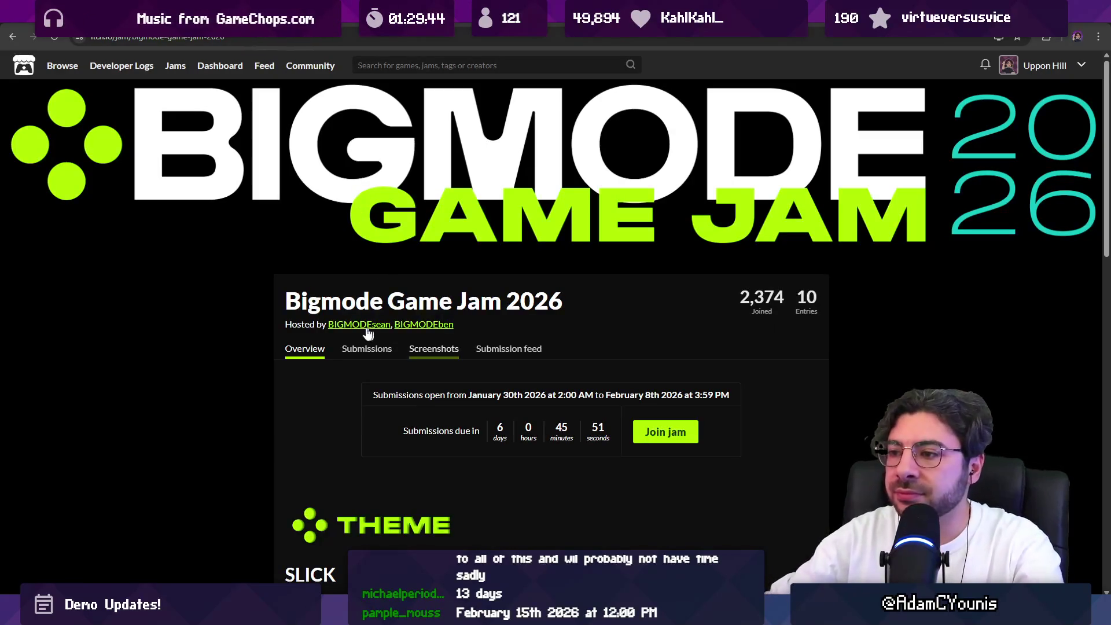
{"action": "scroll", "coordinate": [329, 319], "scroll_direction": "down", "scroll_amount": 5}
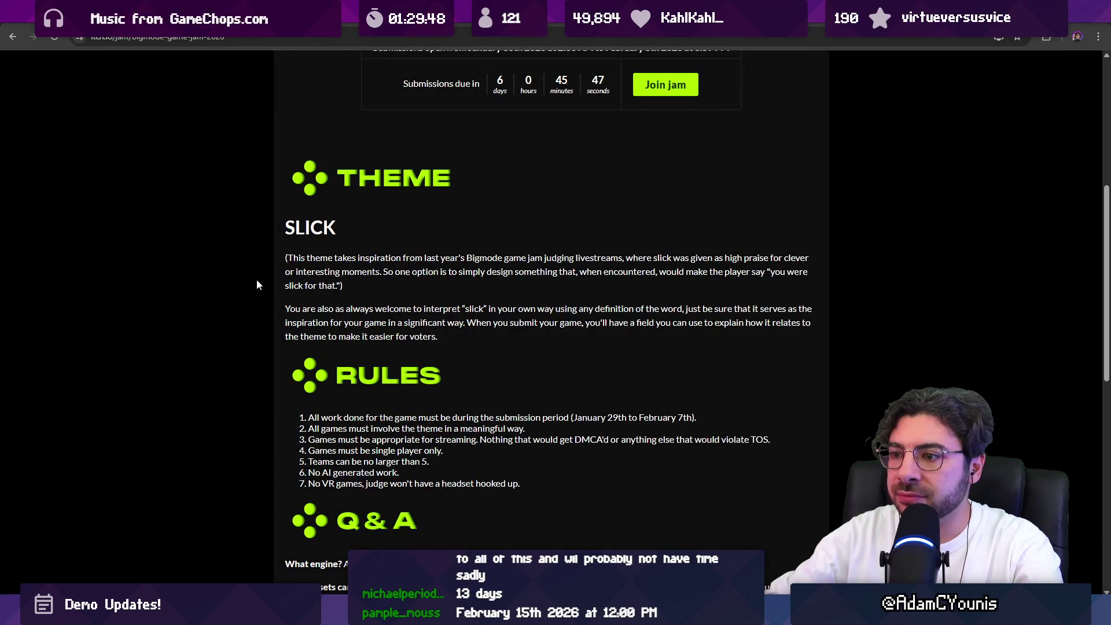
{"action": "scroll", "coordinate": [255, 281], "scroll_direction": "down", "scroll_amount": 4}
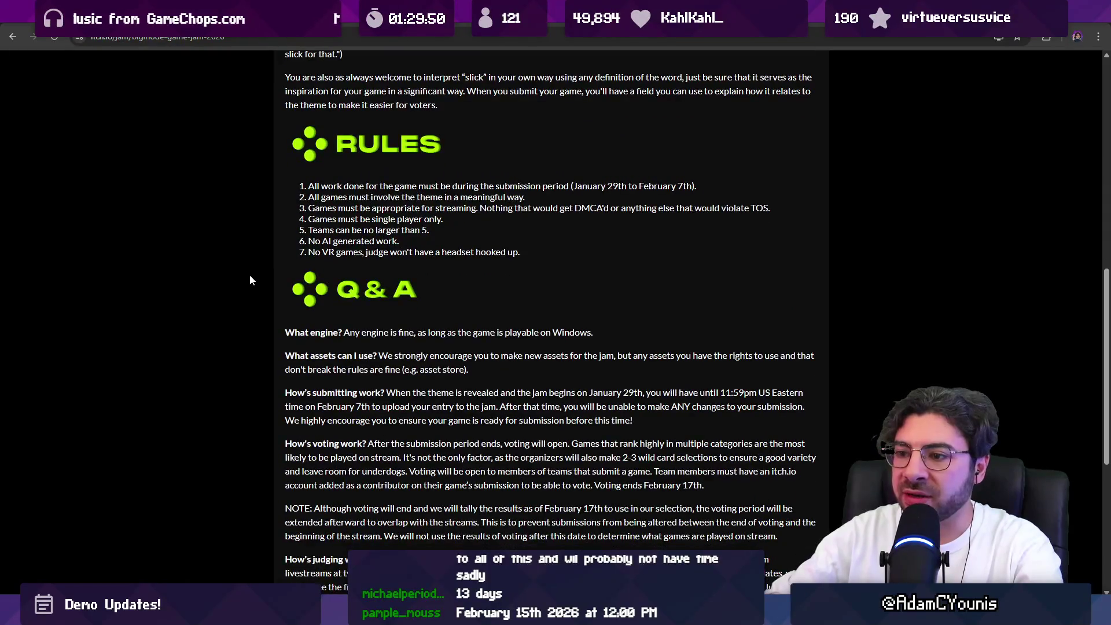
{"action": "scroll", "coordinate": [251, 280], "scroll_direction": "down", "scroll_amount": 3}
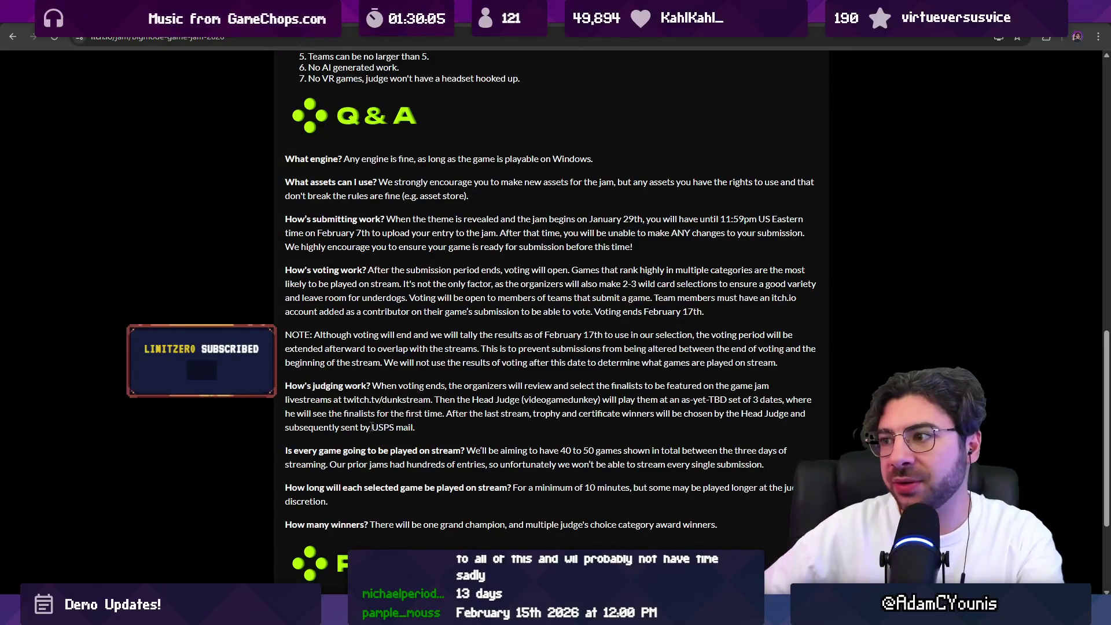
{"action": "scroll", "coordinate": [369, 429], "scroll_direction": "up", "scroll_amount": 8}
{"action": "scroll", "coordinate": [468, 442], "scroll_direction": "up", "scroll_amount": 7}
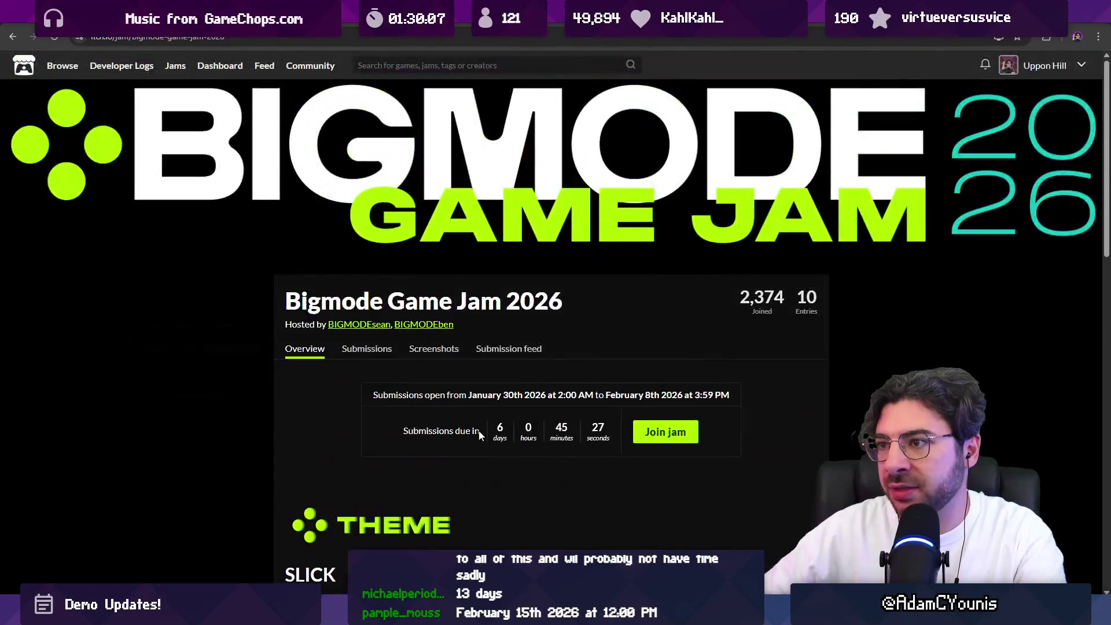
{"action": "left_click", "coordinate": [217, 417]}
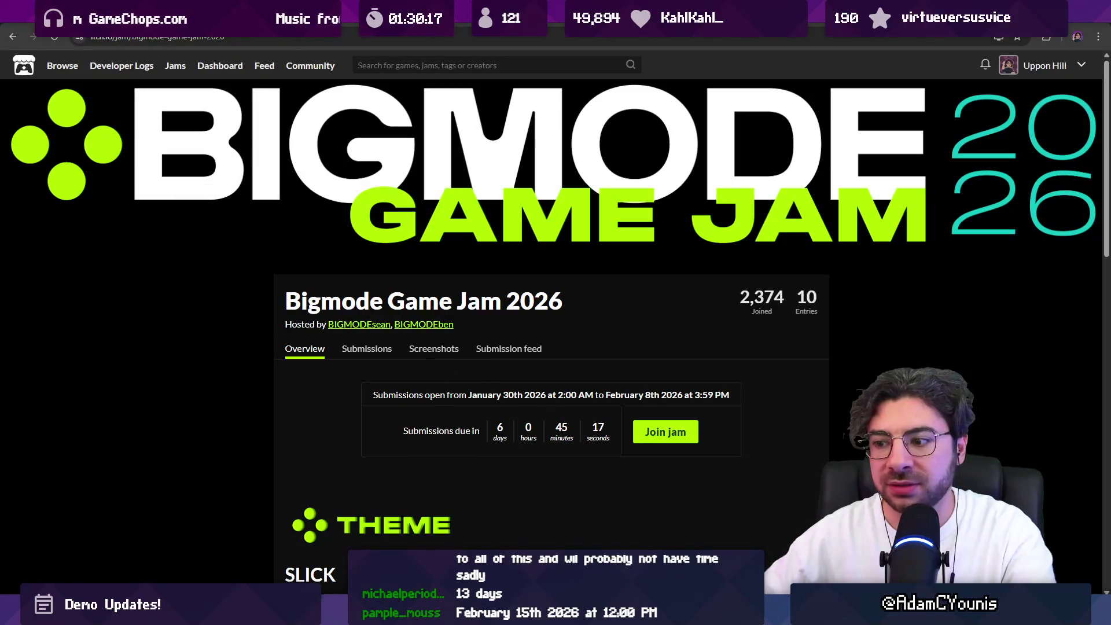
{"action": "mouse_move", "coordinate": [386, 612]}
{"action": "left_click", "coordinate": [382, 527]}
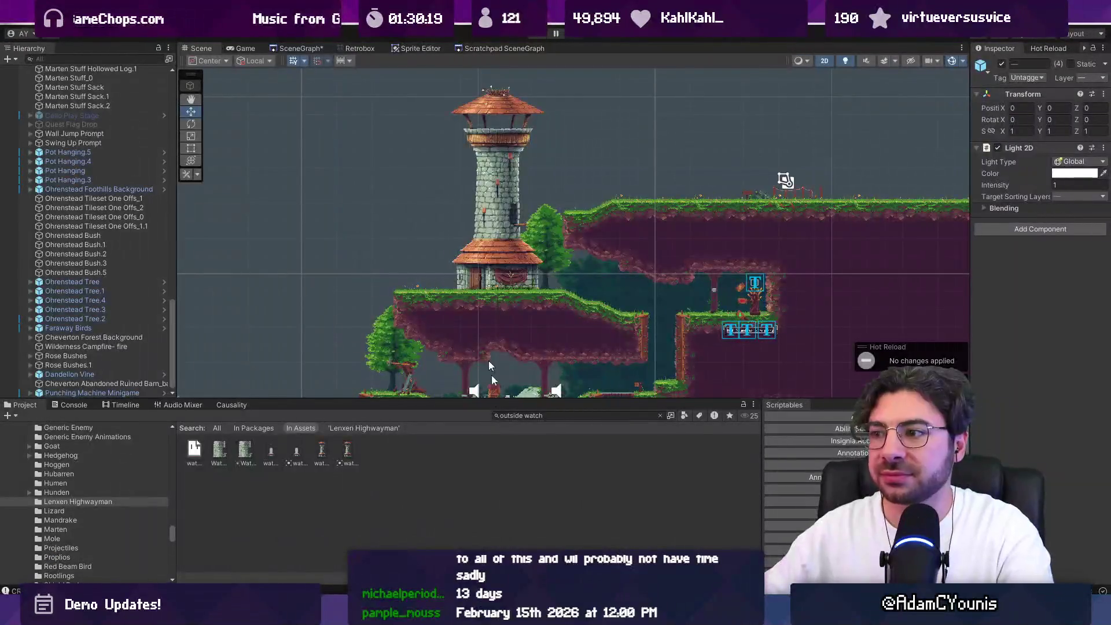
Back in Aseprite, sample the wall's grey and choose a lighter stone grey from the palette
{"action": "key", "text": "alt+Tab"}
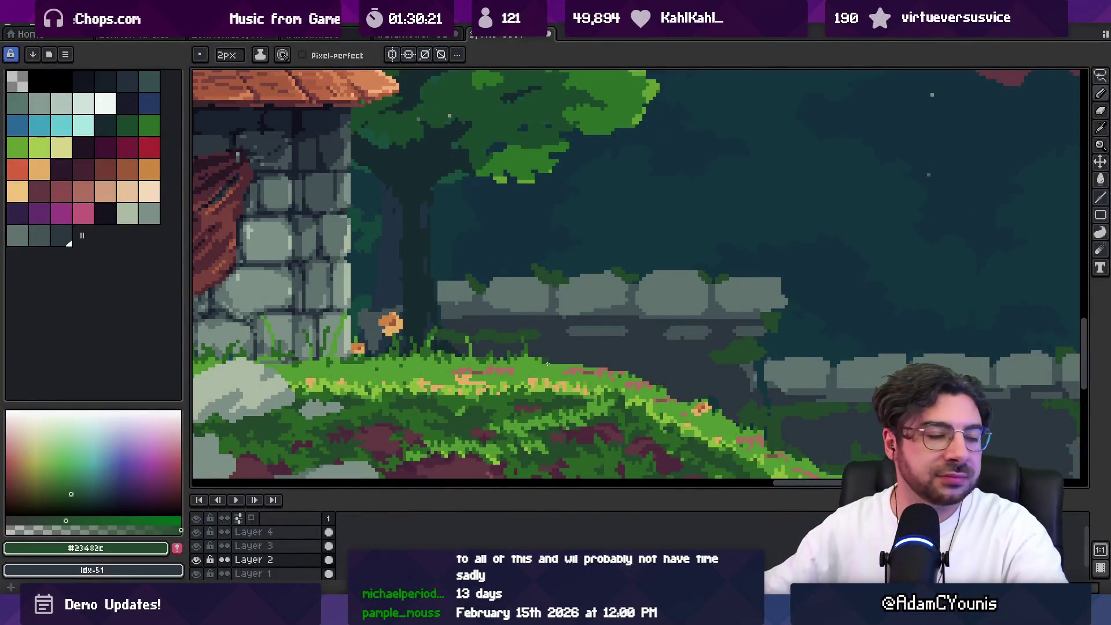
{"action": "scroll", "coordinate": [598, 243], "scroll_direction": "down", "scroll_amount": 2}
{"action": "scroll", "coordinate": [335, 272], "scroll_direction": "up", "scroll_amount": 3}
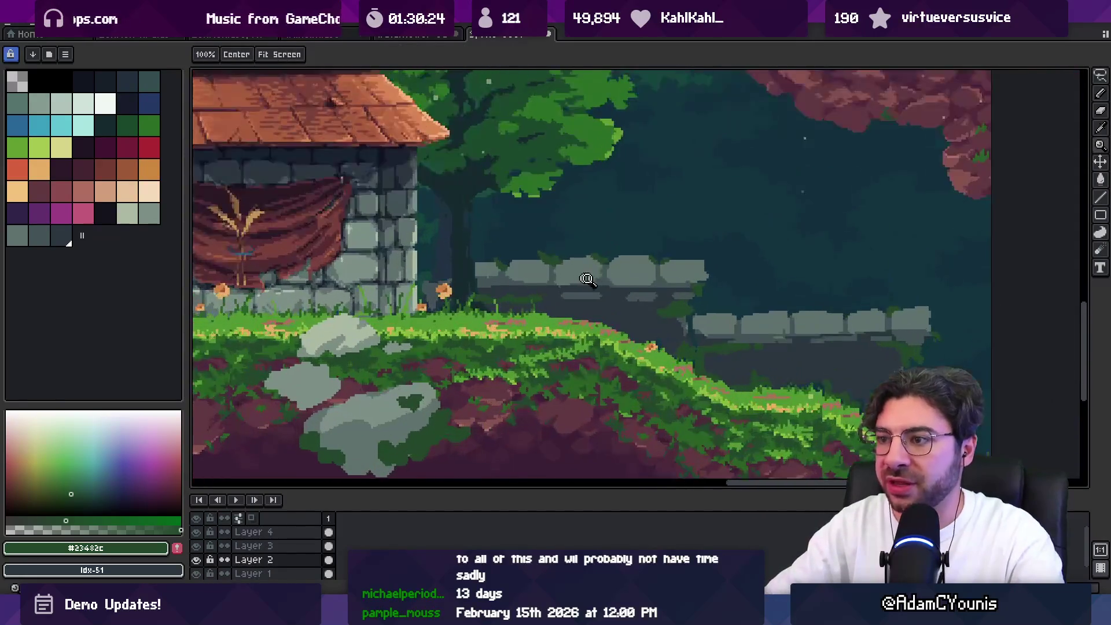
{"action": "left_click", "coordinate": [486, 263], "text": "alt"}
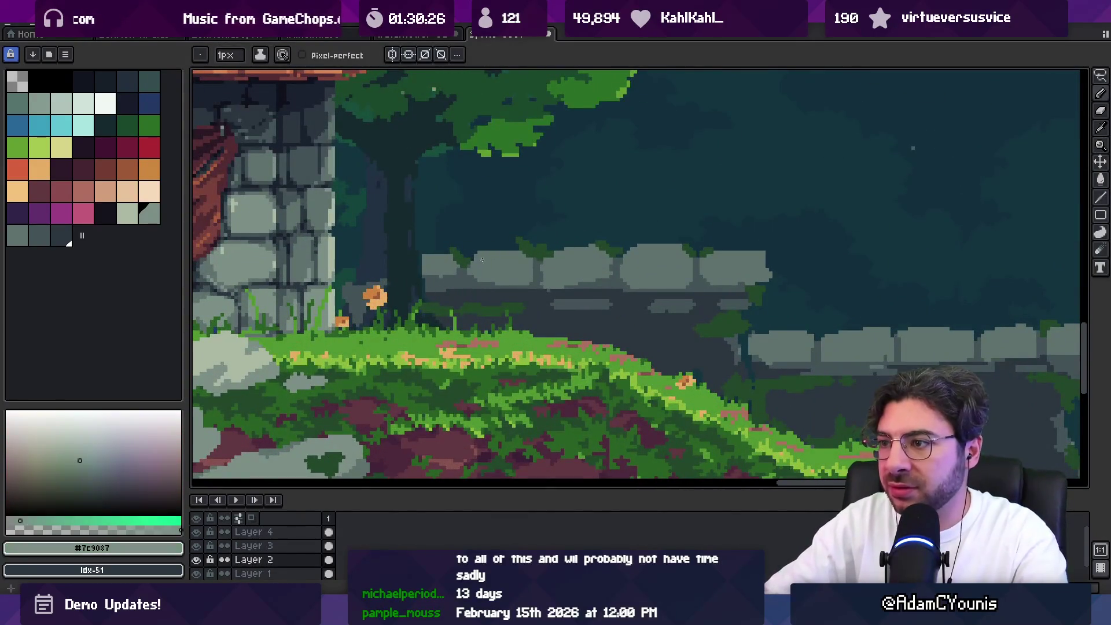
{"action": "scroll", "coordinate": [501, 265], "scroll_direction": "up", "scroll_amount": 3}
{"action": "left_click", "coordinate": [149, 213]}
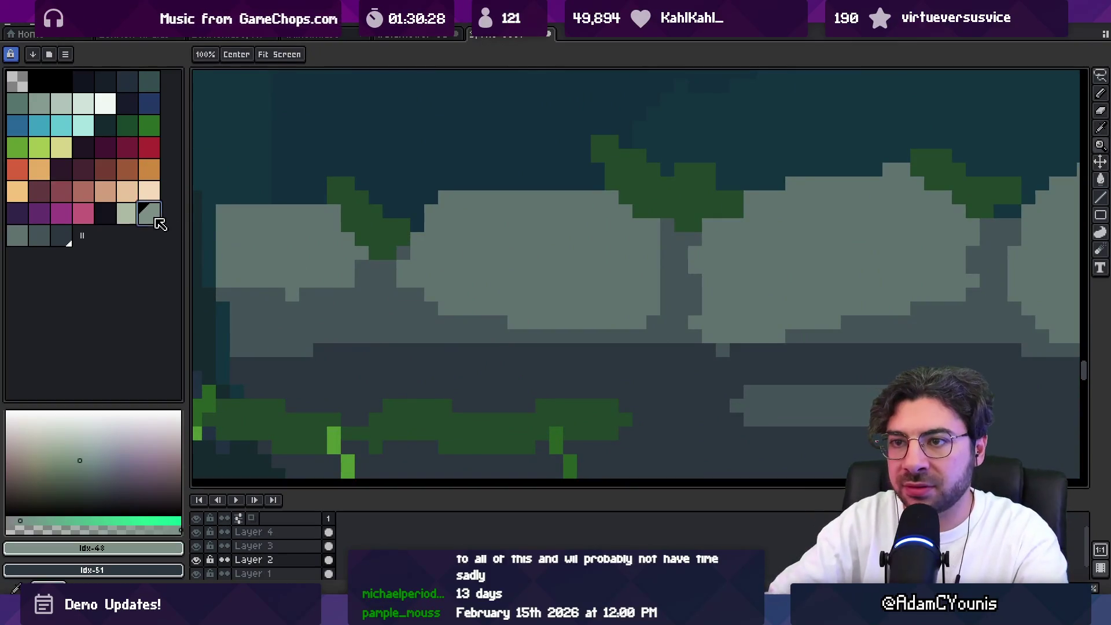
Paint light highlight pixels along the tops of the middle and right stones
{"action": "mouse_move", "coordinate": [443, 217]}
{"action": "left_mouse_down"}
{"action": "mouse_move", "coordinate": [462, 205]}
{"action": "mouse_move", "coordinate": [417, 197]}
{"action": "left_mouse_up"}
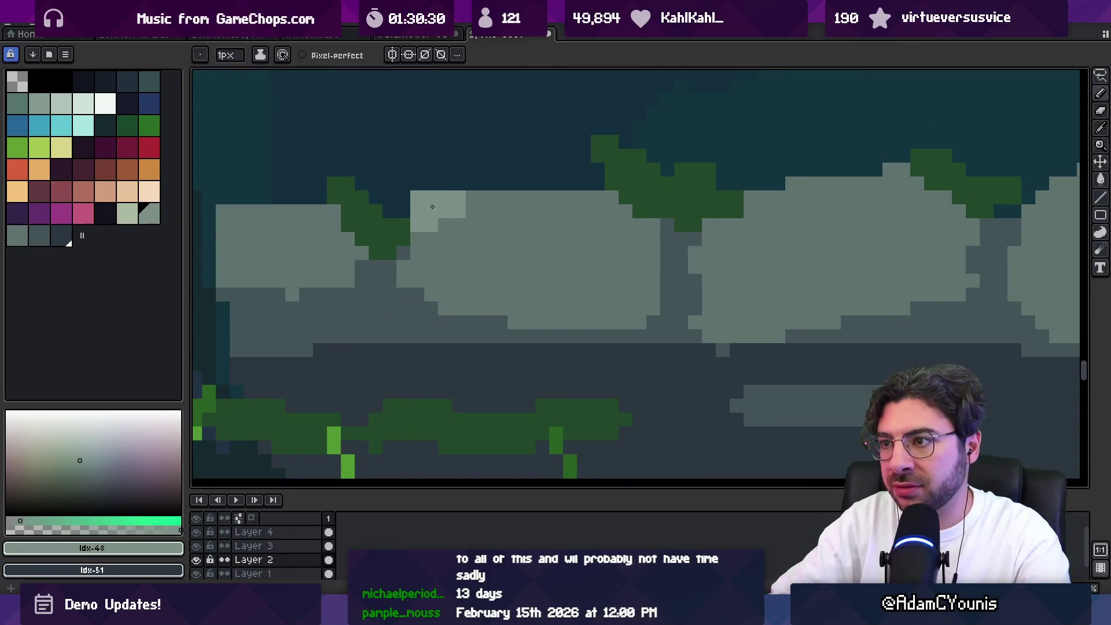
{"action": "mouse_move", "coordinate": [751, 197]}
{"action": "left_mouse_down"}
{"action": "mouse_move", "coordinate": [784, 190]}
{"action": "mouse_move", "coordinate": [716, 211]}
{"action": "mouse_move", "coordinate": [709, 226]}
{"action": "left_mouse_up"}
{"action": "left_click_drag", "start_coordinate": [918, 197], "coordinate": [972, 229]}
{"action": "scroll", "coordinate": [854, 239], "scroll_direction": "down", "scroll_amount": 3}
{"action": "scroll", "coordinate": [854, 239], "scroll_direction": "up", "scroll_amount": 5}
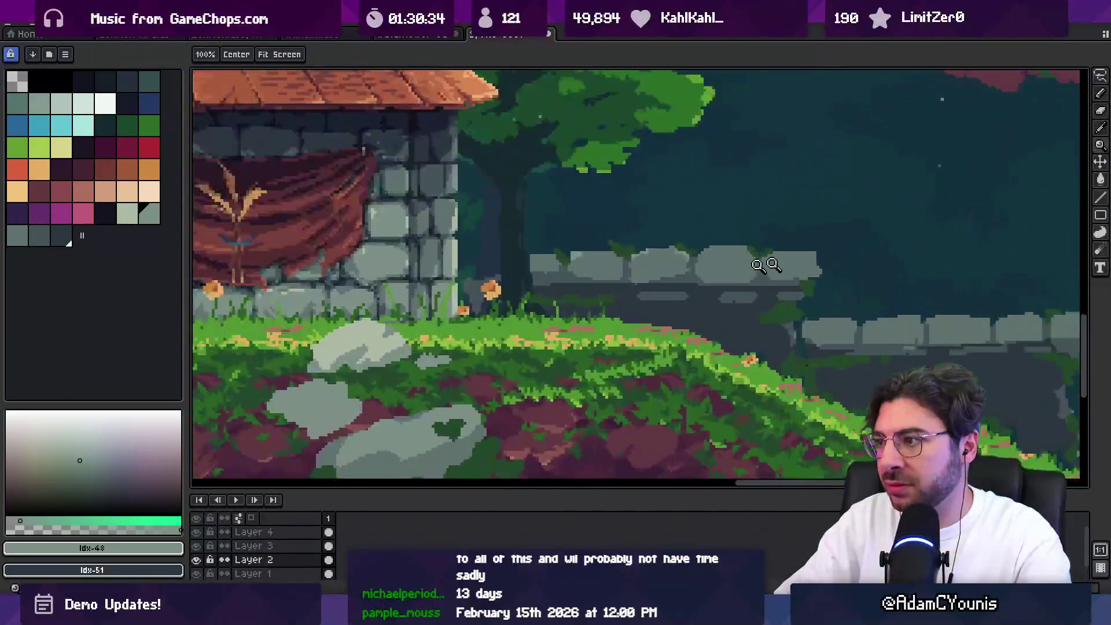
{"action": "left_click_drag", "start_coordinate": [814, 239], "coordinate": [891, 232]}
{"action": "scroll", "coordinate": [711, 247], "scroll_direction": "down", "scroll_amount": 5}
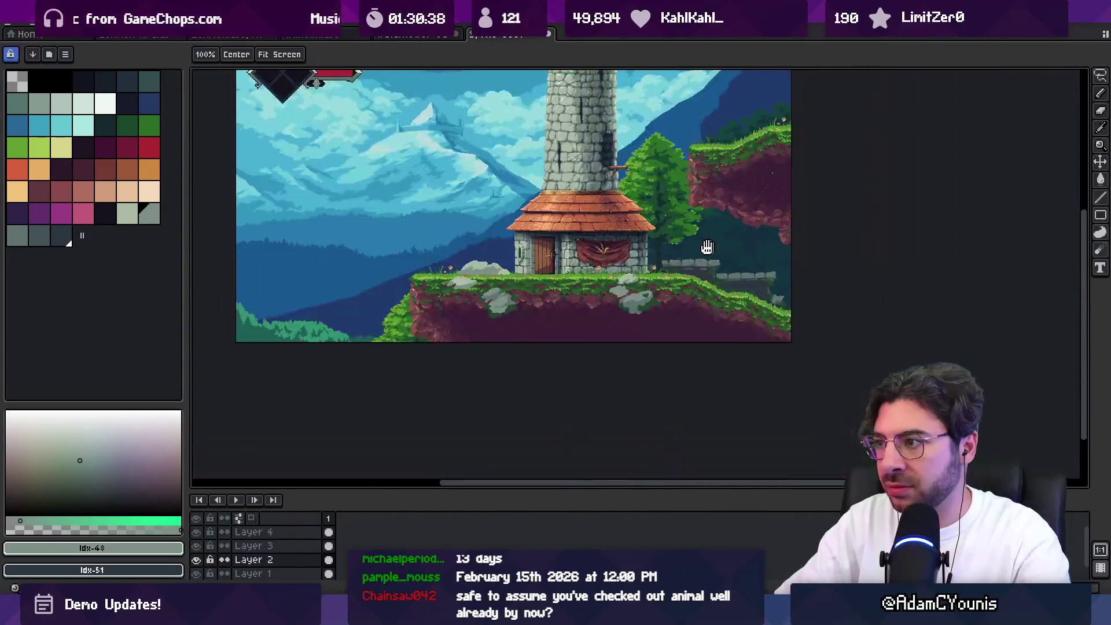
Reframe the view and zoom in on the house and the walls beside it
{"action": "left_click_drag", "start_coordinate": [711, 247], "coordinate": [691, 253]}
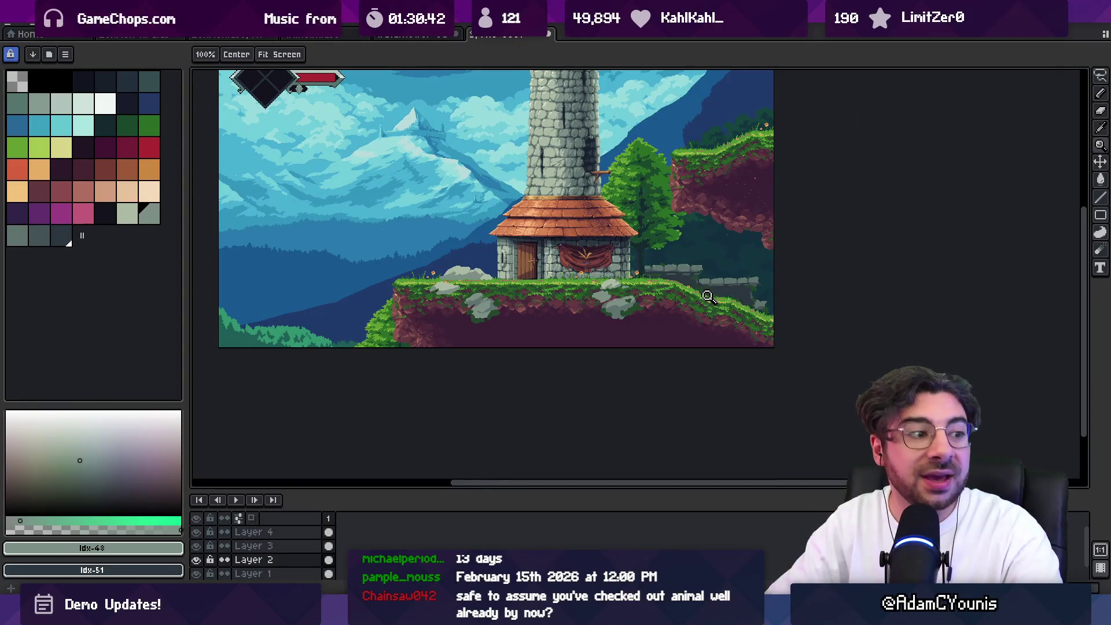
{"action": "left_click", "coordinate": [702, 271]}
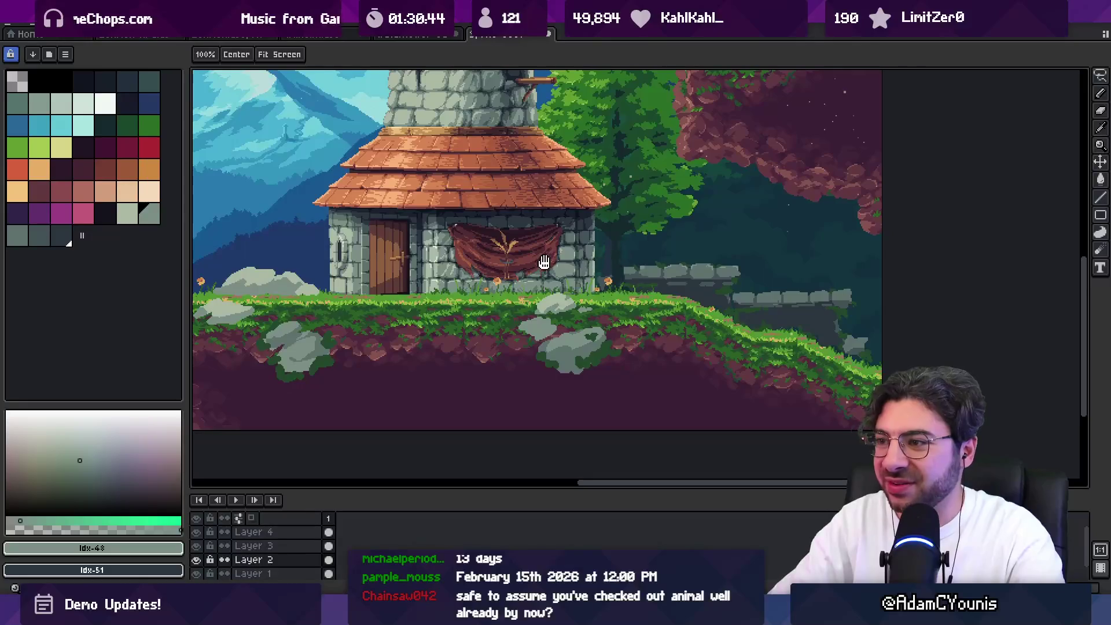
{"action": "left_click_drag", "start_coordinate": [244, 278], "coordinate": [575, 288]}
{"action": "left_click", "coordinate": [582, 293]}
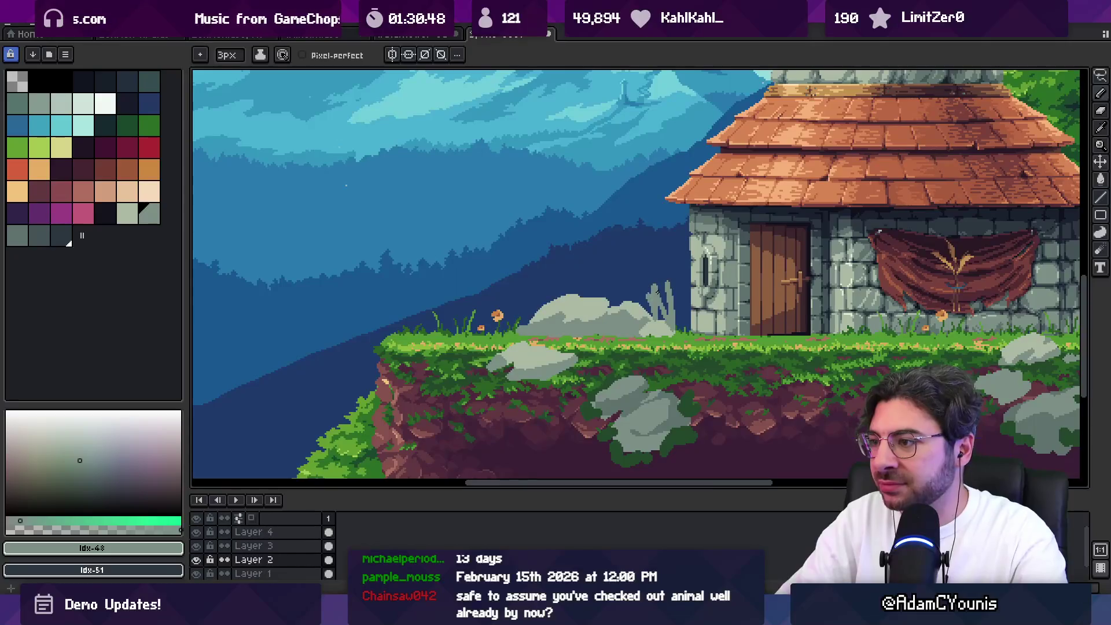
{"action": "left_click_drag", "start_coordinate": [727, 302], "coordinate": [467, 310]}
Lasso the stone walls right of the house, cut them and paste them onto a new layer
{"action": "key", "text": "m"}
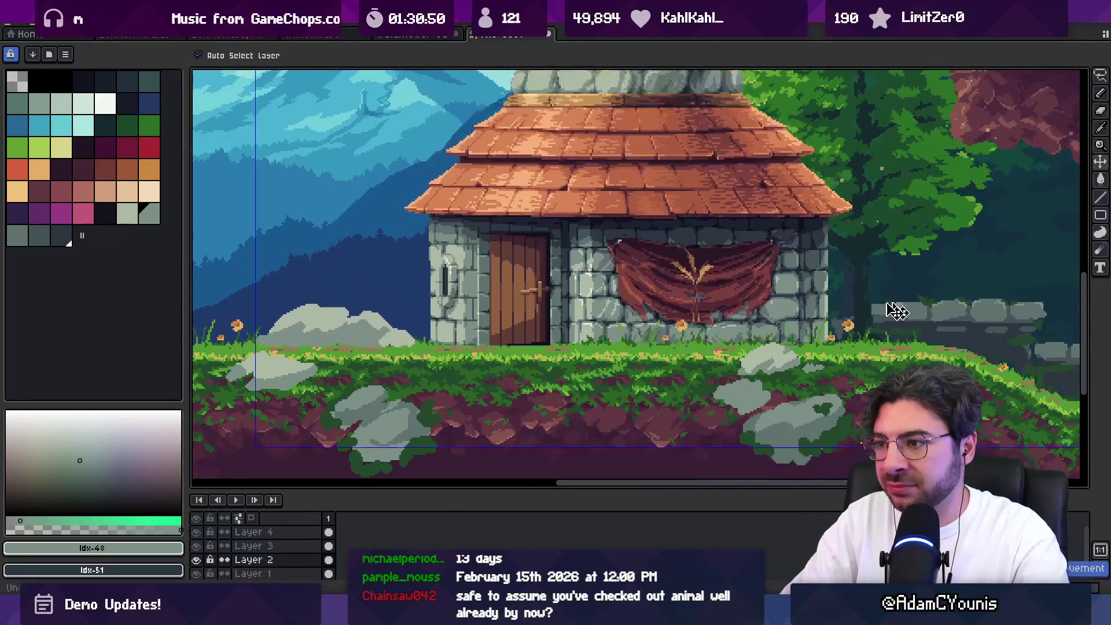
{"action": "left_click_drag", "start_coordinate": [325, 280], "coordinate": [227, 354]}
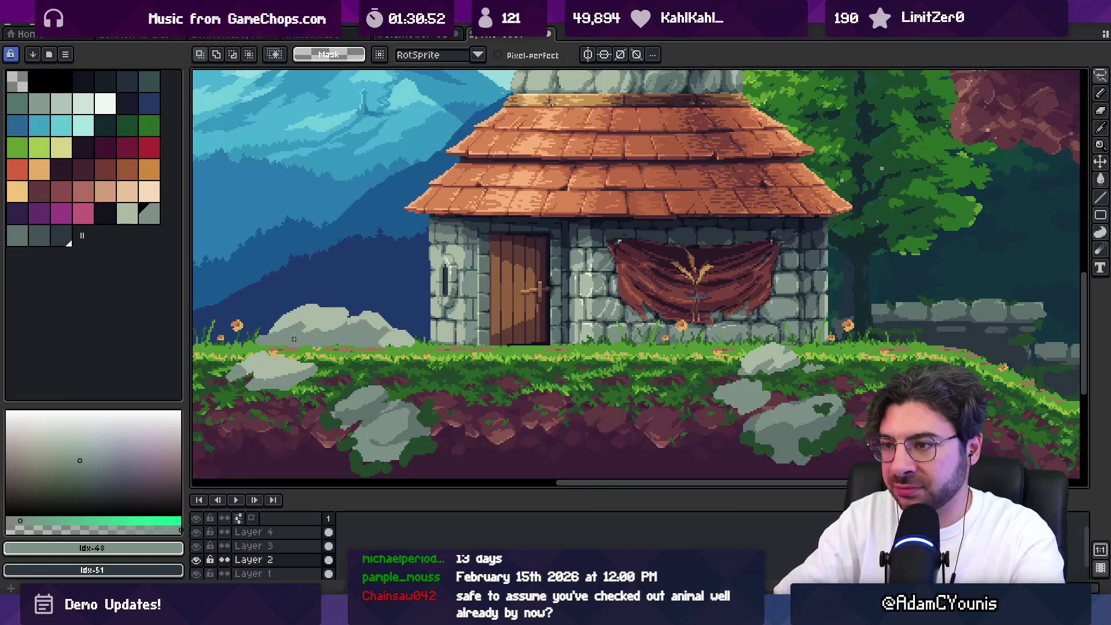
{"action": "left_click_drag", "start_coordinate": [899, 286], "coordinate": [650, 277]}
{"action": "mouse_move", "coordinate": [611, 321]}
{"action": "left_mouse_down"}
{"action": "mouse_move", "coordinate": [579, 312]}
{"action": "mouse_move", "coordinate": [746, 377]}
{"action": "mouse_move", "coordinate": [833, 431]}
{"action": "mouse_move", "coordinate": [796, 279]}
{"action": "left_mouse_up"}
{"action": "key", "text": "Delete"}
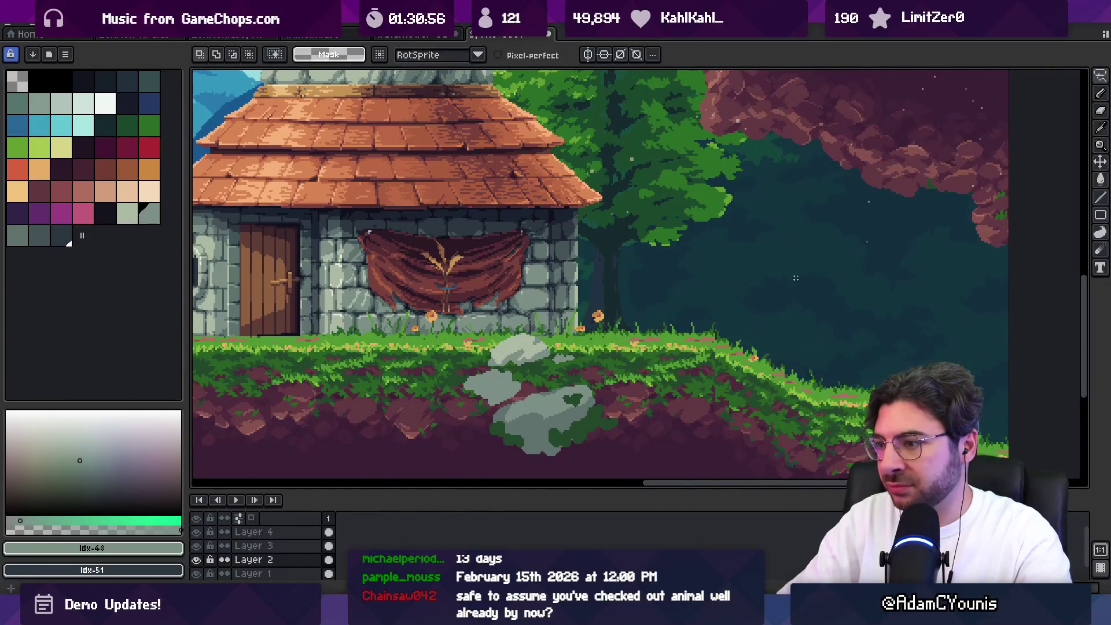
{"action": "key", "text": "shift+n"}
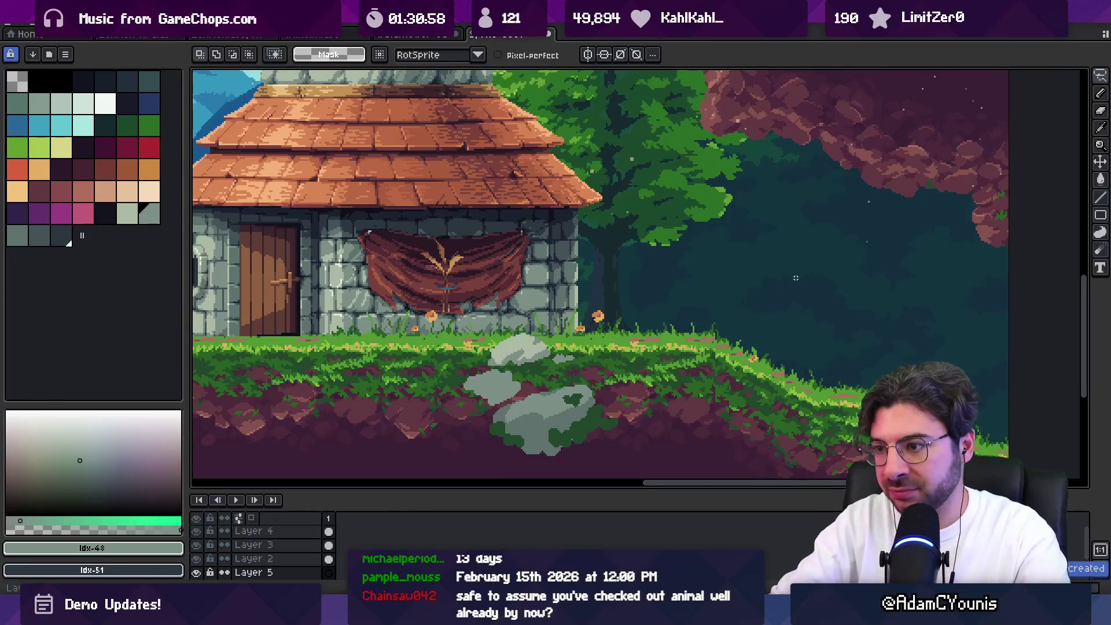
{"action": "key", "text": "ctrl+v"}
Sample the stone grey and fill the gap between the rock and the house wall with grey
{"action": "scroll", "coordinate": [796, 278], "scroll_direction": "left", "scroll_amount": 5}
{"action": "key", "text": "b"}
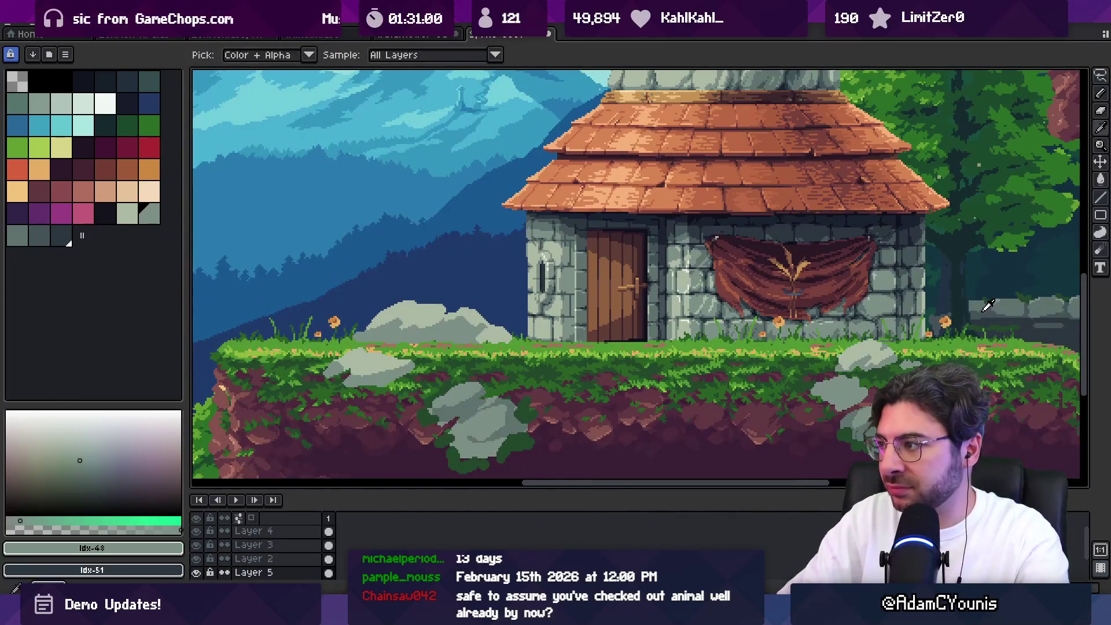
{"action": "left_click", "coordinate": [672, 312], "text": "alt"}
{"action": "mouse_move", "coordinate": [519, 310]}
{"action": "left_mouse_down"}
{"action": "mouse_move", "coordinate": [486, 312]}
{"action": "mouse_move", "coordinate": [524, 320]}
{"action": "mouse_move", "coordinate": [512, 341]}
{"action": "left_mouse_up"}
{"action": "mouse_move", "coordinate": [458, 305]}
{"action": "left_mouse_down"}
{"action": "mouse_move", "coordinate": [423, 296]}
{"action": "mouse_move", "coordinate": [512, 294]}
{"action": "left_mouse_up"}
Try moving the grey rock near the house left with a freehand selection, then undo it
{"action": "key", "text": "e"}
{"action": "key", "text": "alt+Up"}
{"action": "key", "text": "m"}
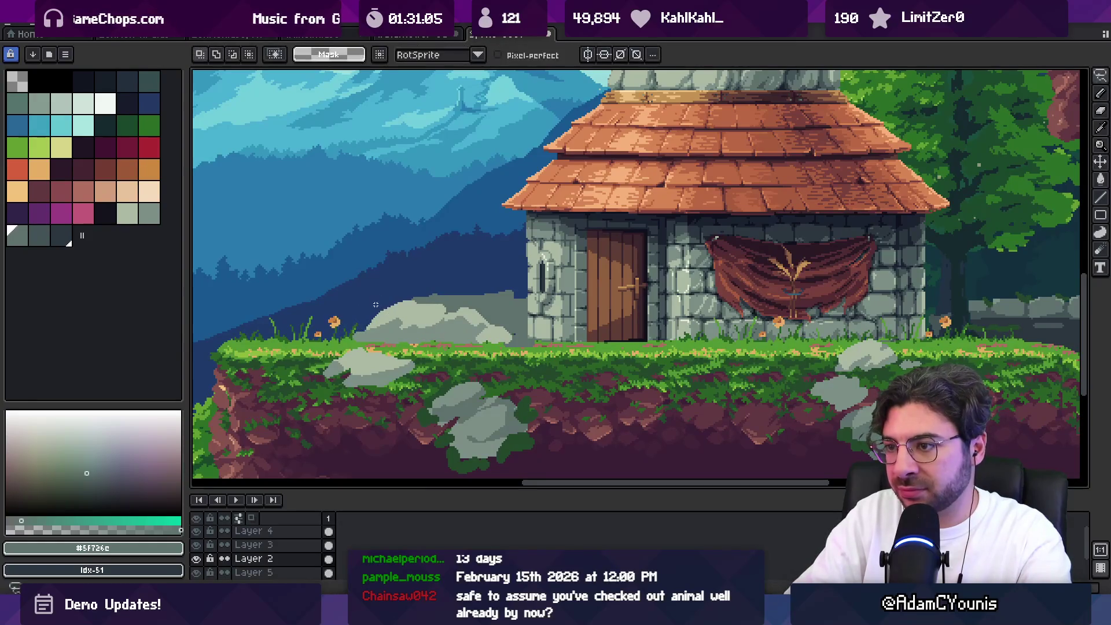
{"action": "left_click_drag", "start_coordinate": [409, 283], "coordinate": [340, 341]}
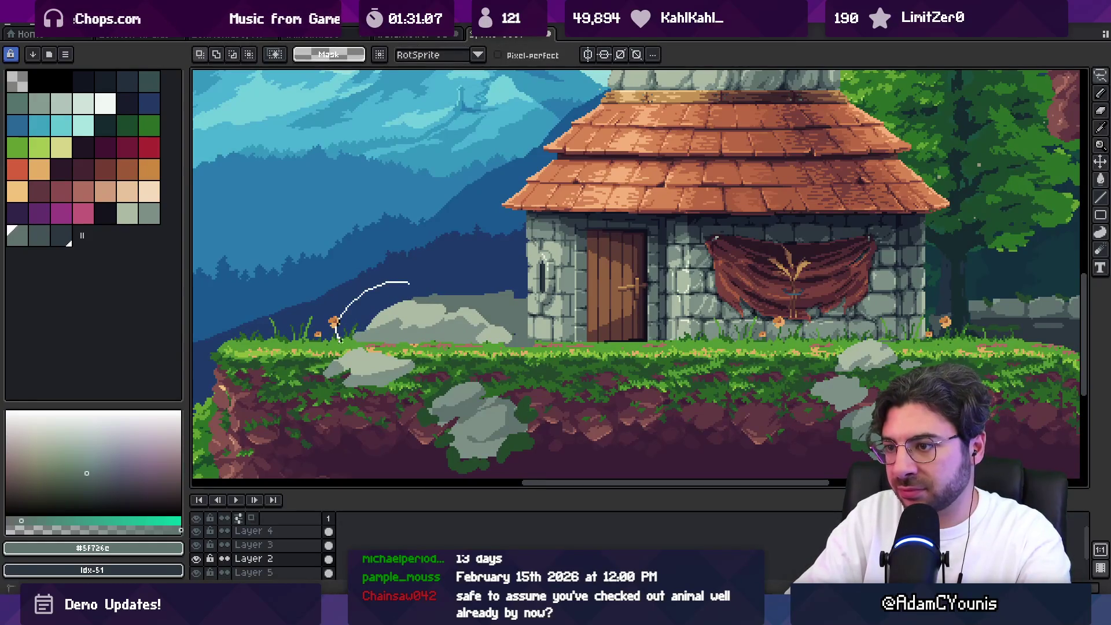
{"action": "mouse_move", "coordinate": [485, 366]}
{"action": "left_mouse_down"}
{"action": "mouse_move", "coordinate": [422, 296]}
{"action": "mouse_move", "coordinate": [278, 324]}
{"action": "left_mouse_up"}
{"action": "left_click_drag", "start_coordinate": [276, 430], "coordinate": [438, 320]}
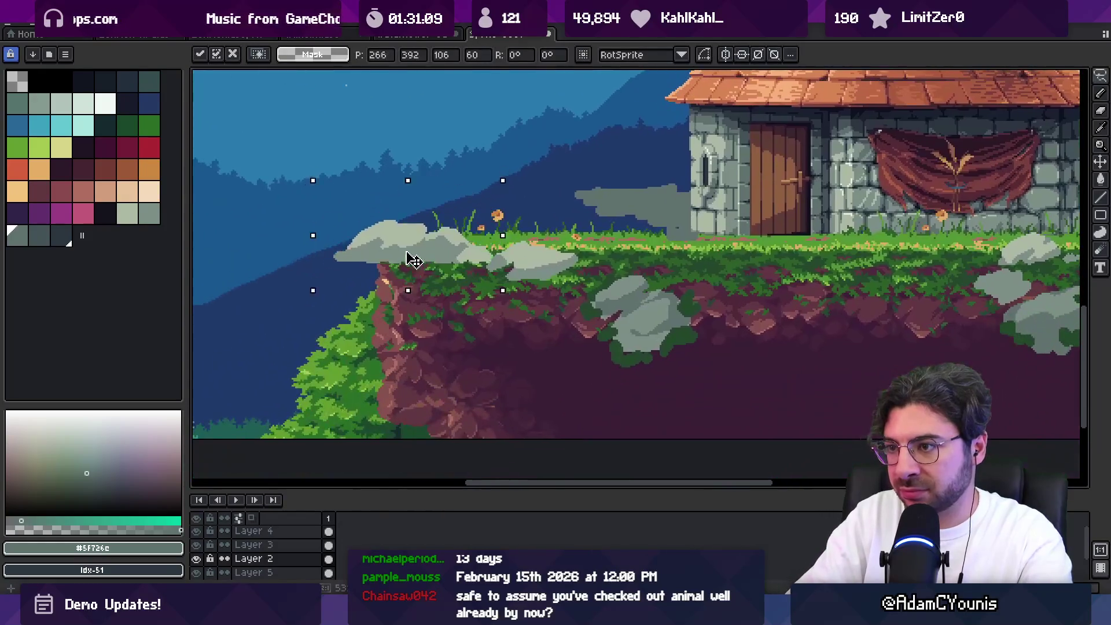
{"action": "key", "text": "ctrl+z"}
Clean up the grey shape's top edge and extend the wall left and down with a 5px tool
{"action": "key", "text": "b"}
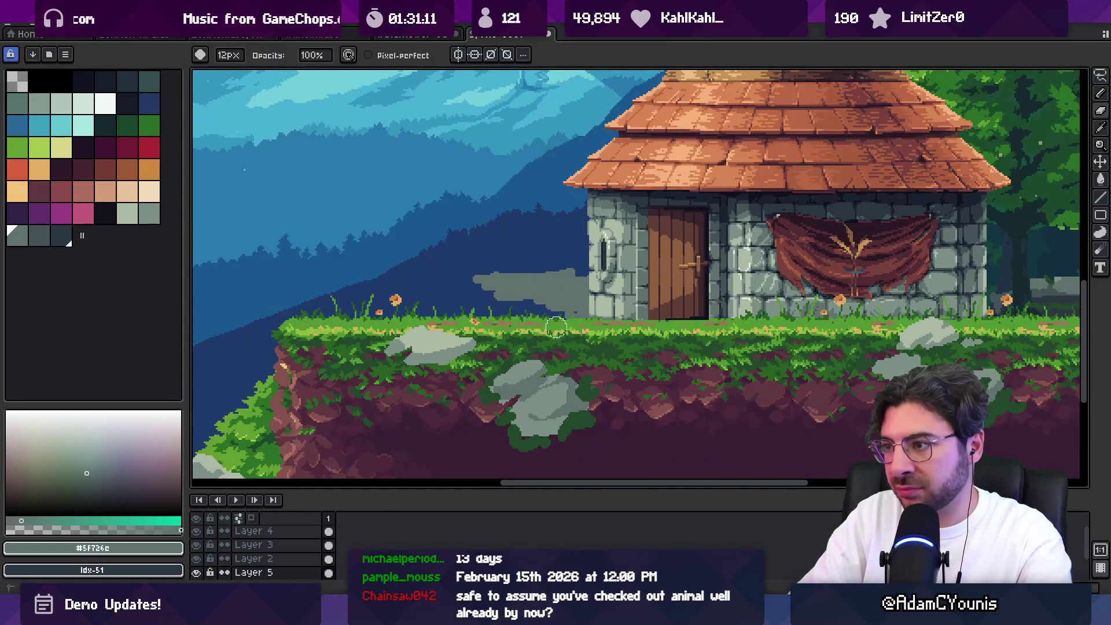
{"action": "mouse_move", "coordinate": [577, 272]}
{"action": "left_mouse_down"}
{"action": "mouse_move", "coordinate": [478, 271]}
{"action": "mouse_move", "coordinate": [605, 269]}
{"action": "left_mouse_up"}
{"action": "key", "text": "g"}
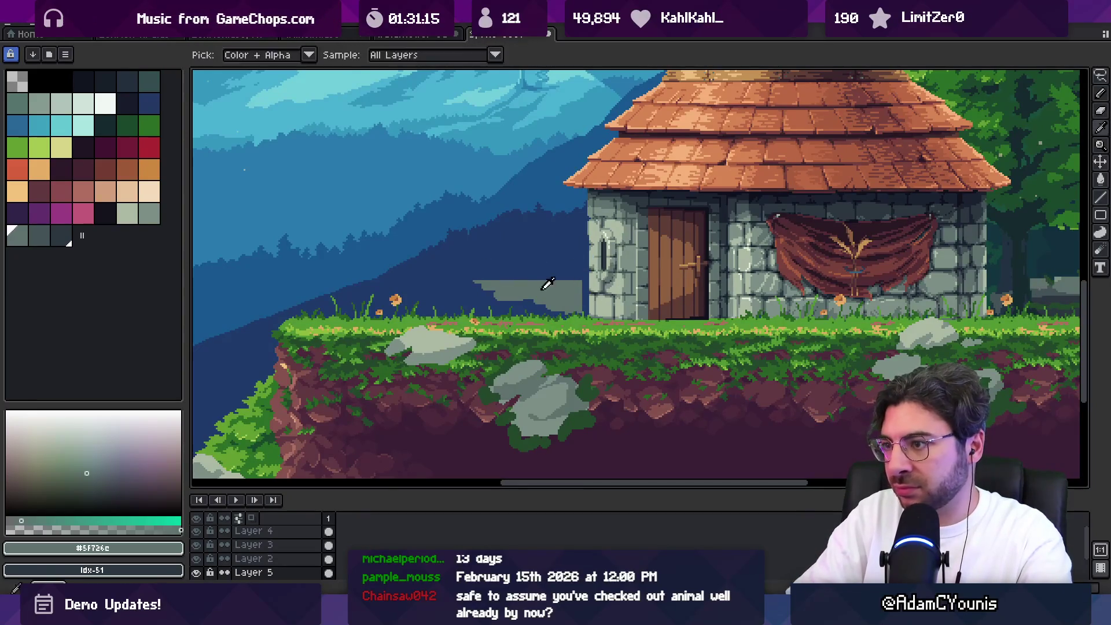
{"action": "key", "text": "e"}
{"action": "mouse_move", "coordinate": [582, 294]}
{"action": "left_mouse_down"}
{"action": "mouse_move", "coordinate": [463, 287]}
{"action": "mouse_move", "coordinate": [455, 299]}
{"action": "mouse_move", "coordinate": [535, 307]}
{"action": "left_mouse_up"}
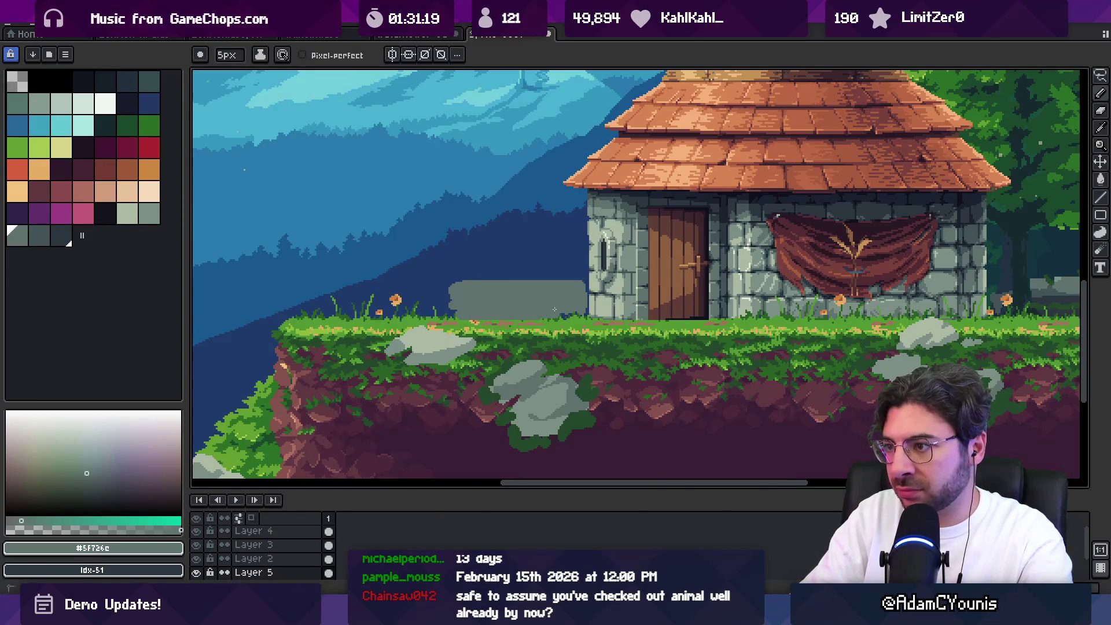
Darken the lower half of the grey wall using 3px and 7px pencil strokes
{"action": "key", "text": "b"}
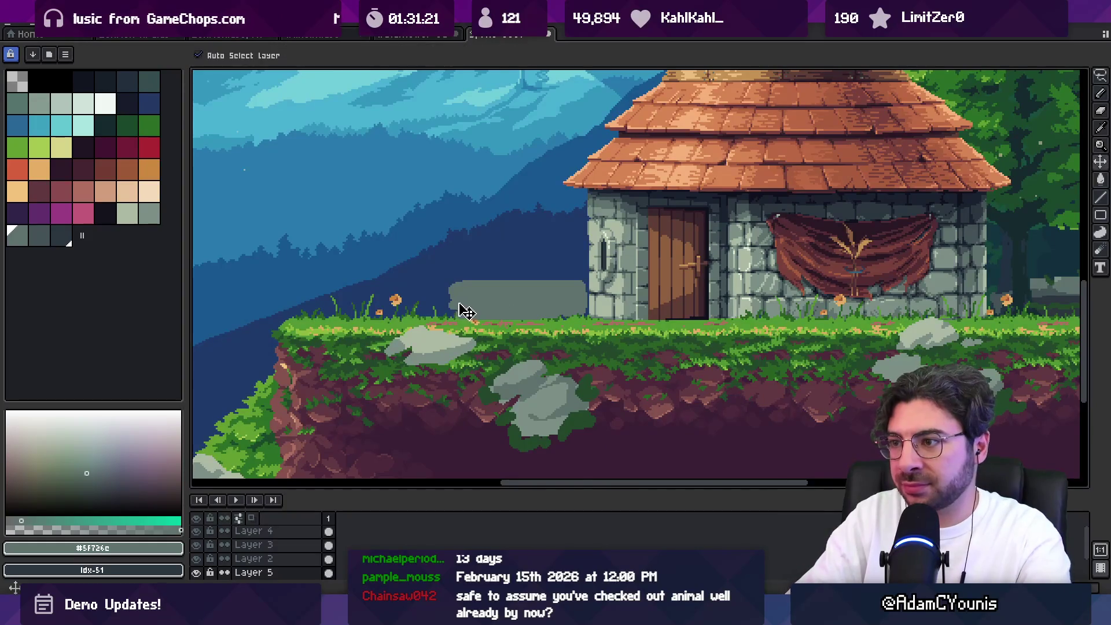
{"action": "mouse_move", "coordinate": [479, 312]}
{"action": "left_mouse_down"}
{"action": "mouse_move", "coordinate": [568, 313]}
{"action": "mouse_move", "coordinate": [521, 307]}
{"action": "mouse_move", "coordinate": [567, 301]}
{"action": "mouse_move", "coordinate": [379, 302]}
{"action": "left_mouse_up"}
{"action": "key", "text": "minus"}
{"action": "key", "text": "minus"}
{"action": "key", "text": "minus"}
{"action": "left_click_drag", "start_coordinate": [288, 307], "coordinate": [320, 307]}
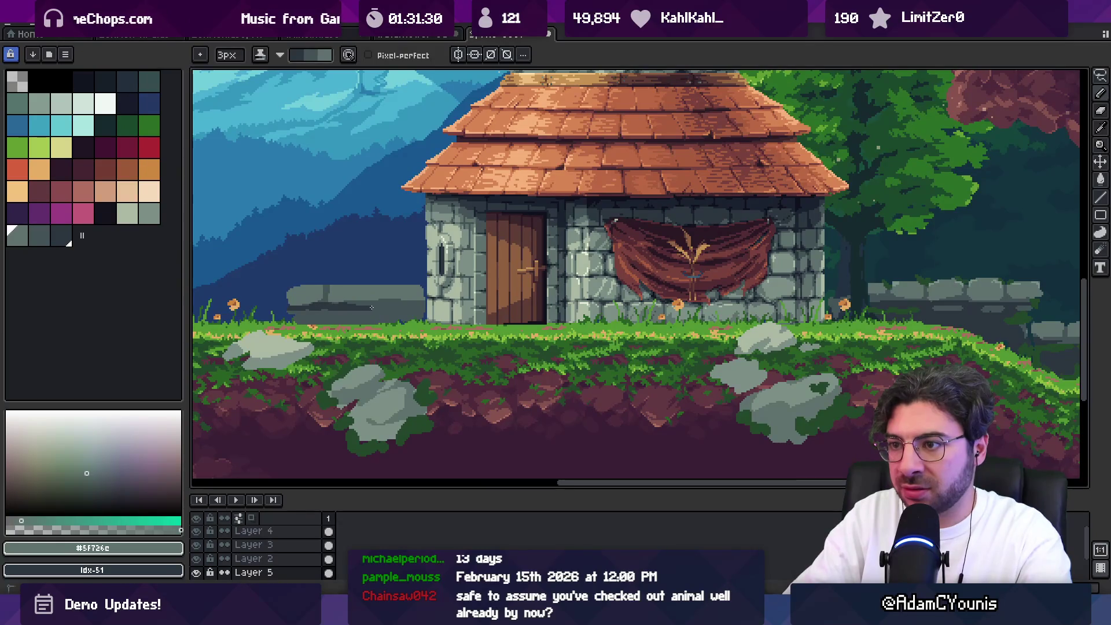
{"action": "left_click_drag", "start_coordinate": [382, 305], "coordinate": [394, 305]}
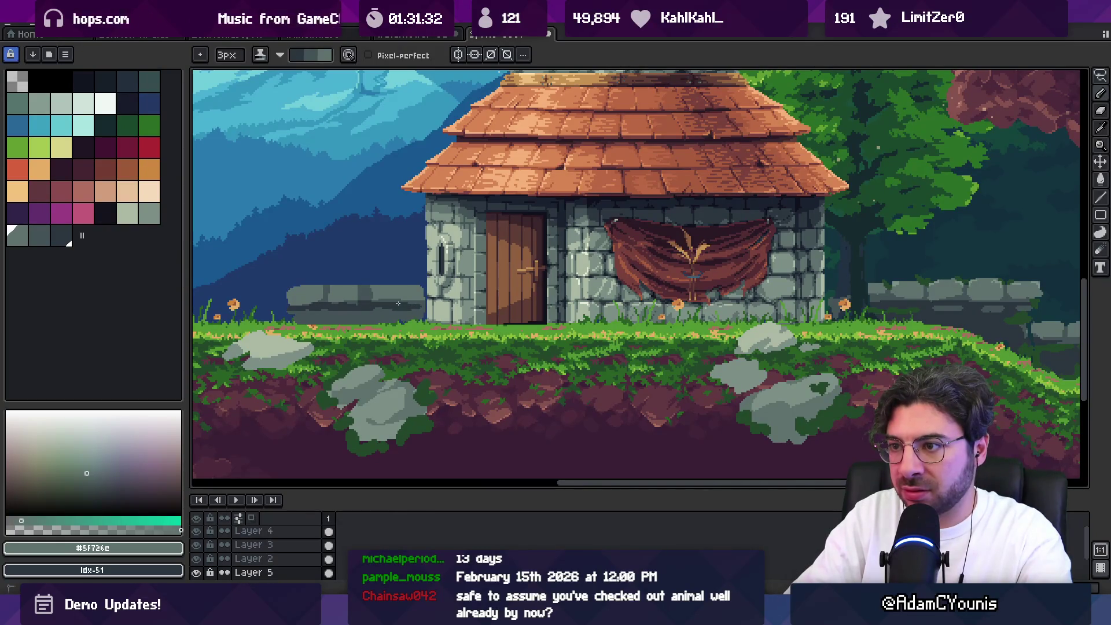
{"action": "key", "text": "plus"}
{"action": "key", "text": "plus"}
{"action": "key", "text": "plus"}
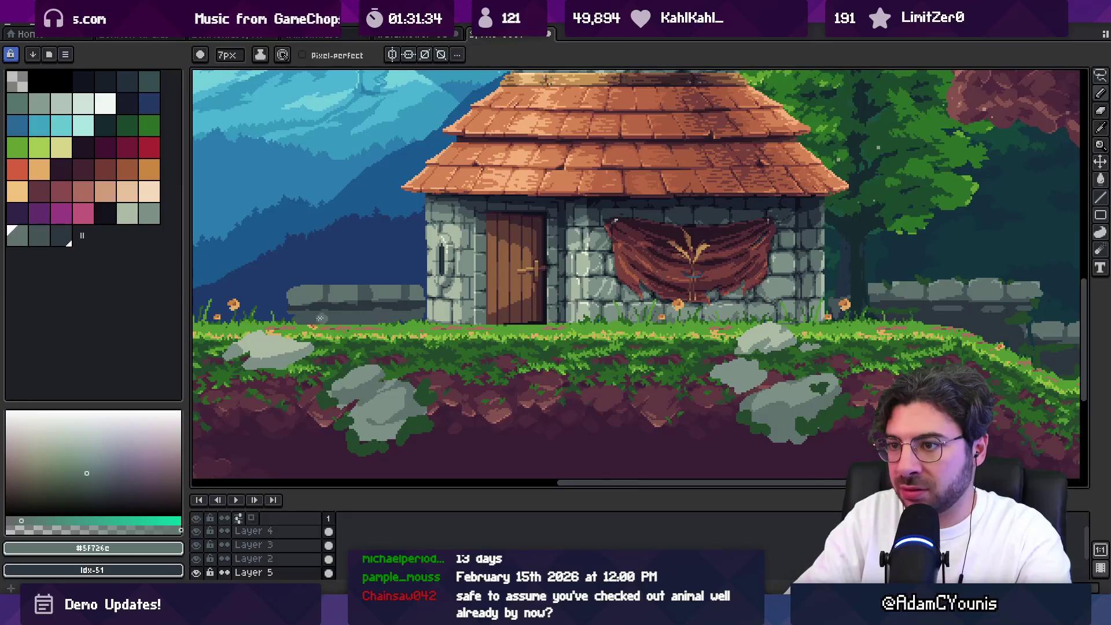
{"action": "left_click_drag", "start_coordinate": [343, 319], "coordinate": [366, 316]}
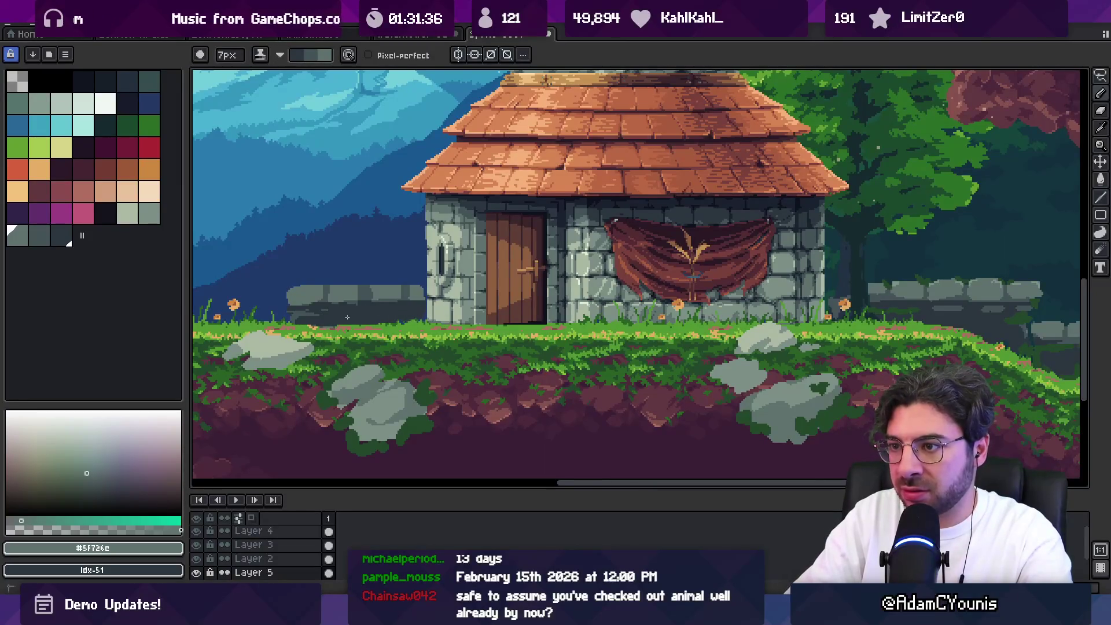
{"action": "scroll", "coordinate": [325, 324], "scroll_direction": "down", "scroll_amount": 3}
{"action": "scroll", "coordinate": [385, 311], "scroll_direction": "up", "scroll_amount": 5}
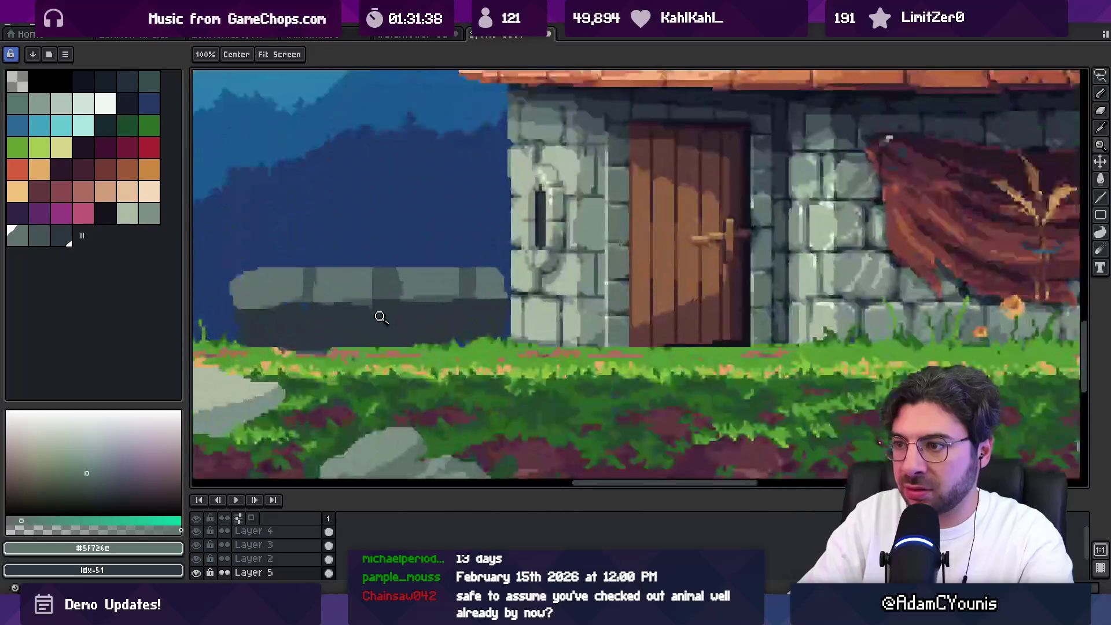
Paint lighter stone blocks across the wall, separated by dark gaps between them
{"action": "left_click", "coordinate": [391, 248]}
{"action": "scroll", "coordinate": [391, 249], "scroll_direction": "down", "scroll_amount": 1}
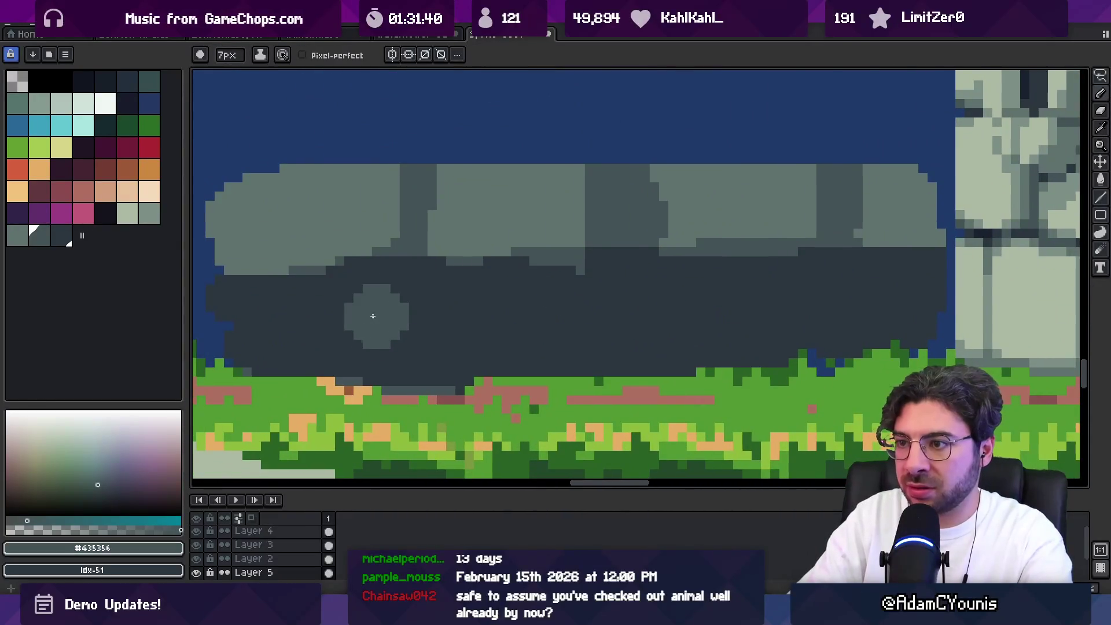
{"action": "mouse_move", "coordinate": [270, 315]}
{"action": "left_mouse_down"}
{"action": "mouse_move", "coordinate": [393, 298]}
{"action": "mouse_move", "coordinate": [273, 322]}
{"action": "mouse_move", "coordinate": [243, 356]}
{"action": "mouse_move", "coordinate": [631, 364]}
{"action": "left_mouse_up"}
{"action": "mouse_move", "coordinate": [520, 323]}
{"action": "left_mouse_down"}
{"action": "mouse_move", "coordinate": [406, 307]}
{"action": "mouse_move", "coordinate": [417, 341]}
{"action": "mouse_move", "coordinate": [579, 342]}
{"action": "left_mouse_up"}
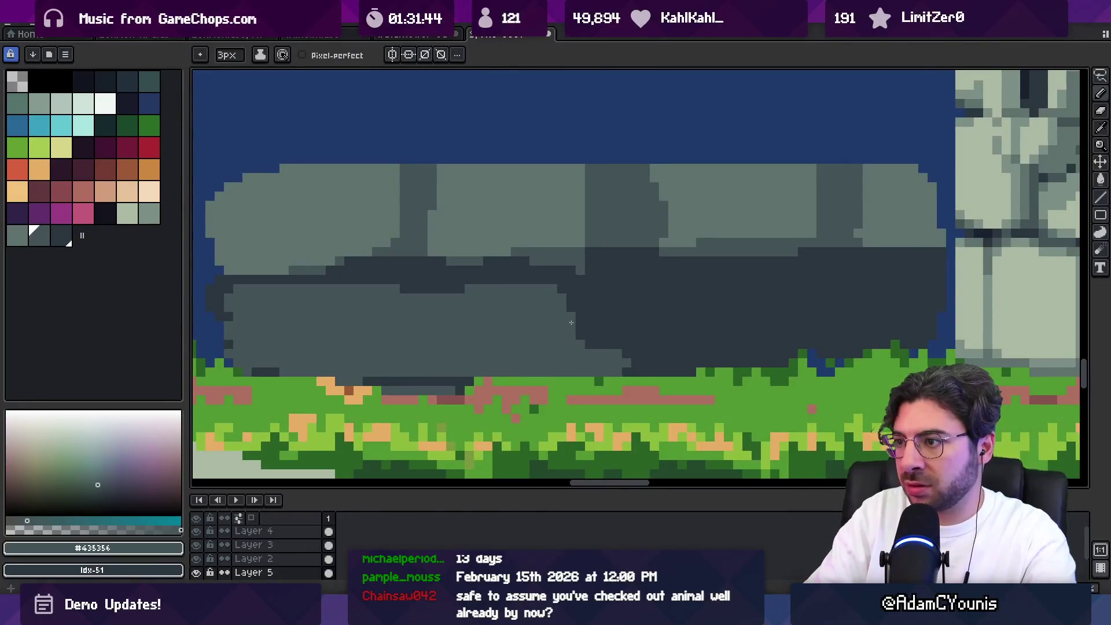
{"action": "key", "text": "x"}
{"action": "left_click_drag", "start_coordinate": [525, 303], "coordinate": [515, 321]}
{"action": "key", "text": "x"}
{"action": "mouse_move", "coordinate": [579, 296]}
{"action": "left_mouse_down"}
{"action": "mouse_move", "coordinate": [590, 298]}
{"action": "mouse_move", "coordinate": [579, 330]}
{"action": "mouse_move", "coordinate": [683, 349]}
{"action": "left_mouse_up"}
{"action": "mouse_move", "coordinate": [746, 292]}
{"action": "left_mouse_down"}
{"action": "mouse_move", "coordinate": [834, 313]}
{"action": "mouse_move", "coordinate": [833, 337]}
{"action": "left_mouse_up"}
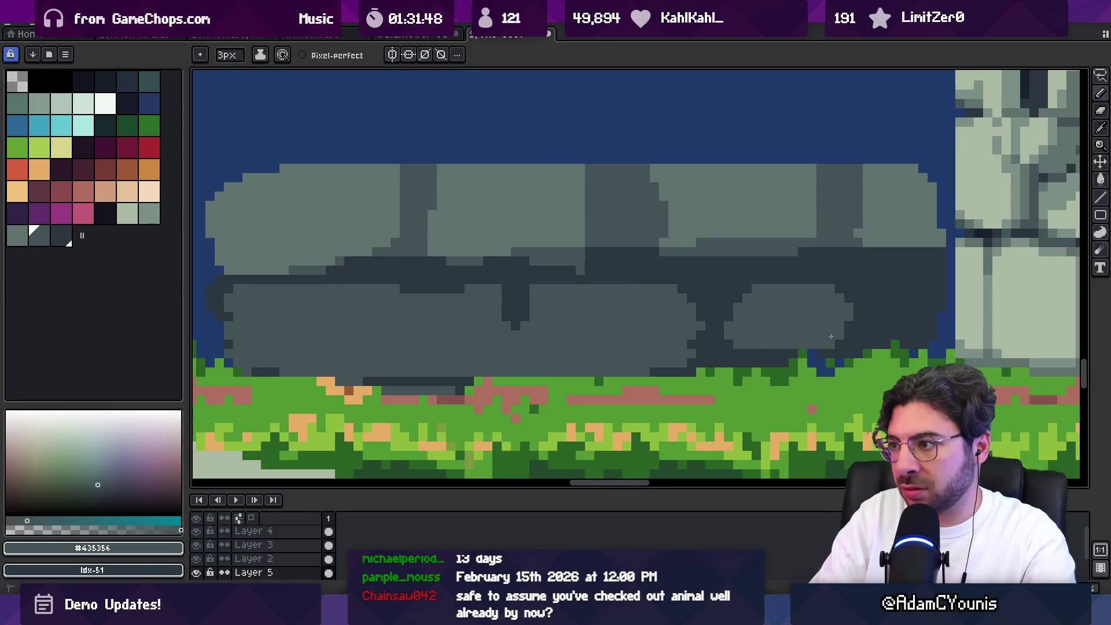
{"action": "left_click_drag", "start_coordinate": [757, 296], "coordinate": [747, 279]}
{"action": "mouse_move", "coordinate": [655, 335]}
{"action": "left_mouse_down"}
{"action": "mouse_move", "coordinate": [692, 356]}
{"action": "mouse_move", "coordinate": [646, 383]}
{"action": "left_mouse_up"}
{"action": "mouse_move", "coordinate": [755, 359]}
{"action": "left_mouse_down"}
{"action": "mouse_move", "coordinate": [856, 344]}
{"action": "mouse_move", "coordinate": [914, 313]}
{"action": "left_mouse_up"}
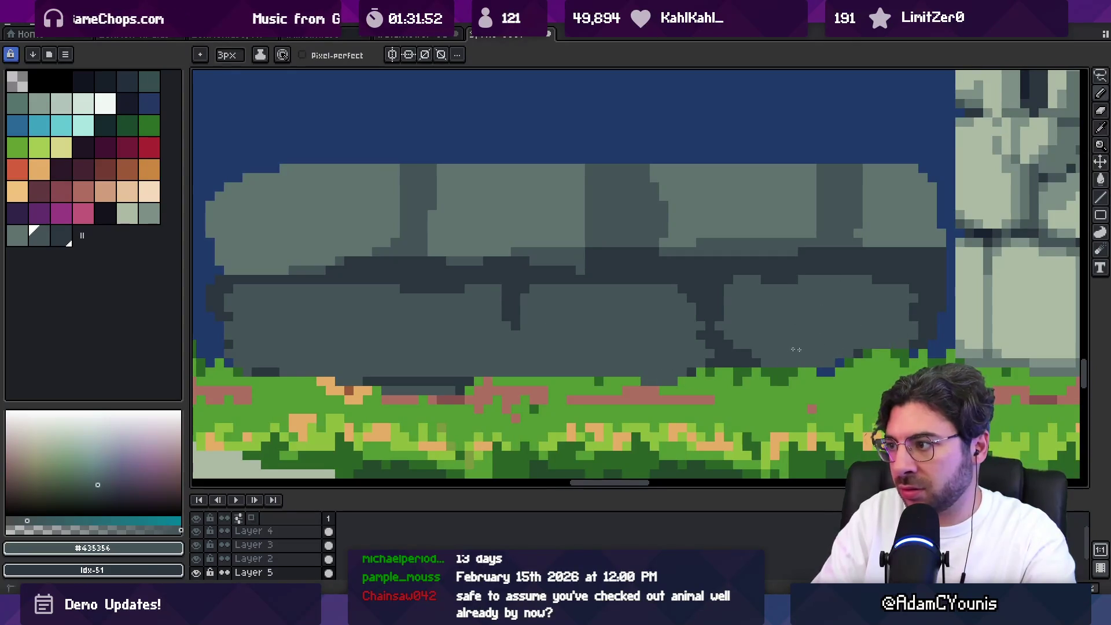
Zoom out, sample the dark rock shadow colour and enlarge the pencil to 2px
{"action": "key", "text": "z"}
{"action": "scroll", "coordinate": [680, 341], "scroll_direction": "down", "scroll_amount": 10}
{"action": "scroll", "coordinate": [681, 341], "scroll_direction": "up", "scroll_amount": 2}
{"action": "scroll", "coordinate": [637, 336], "scroll_direction": "up", "scroll_amount": 4}
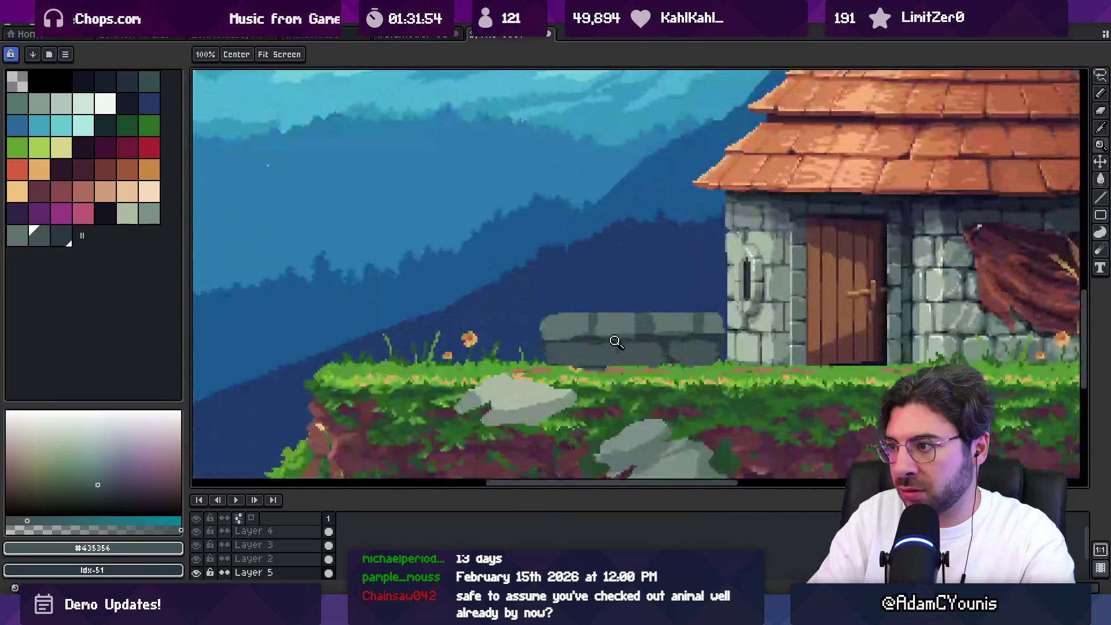
{"action": "key", "text": "b"}
{"action": "left_click", "coordinate": [550, 330], "text": "alt"}
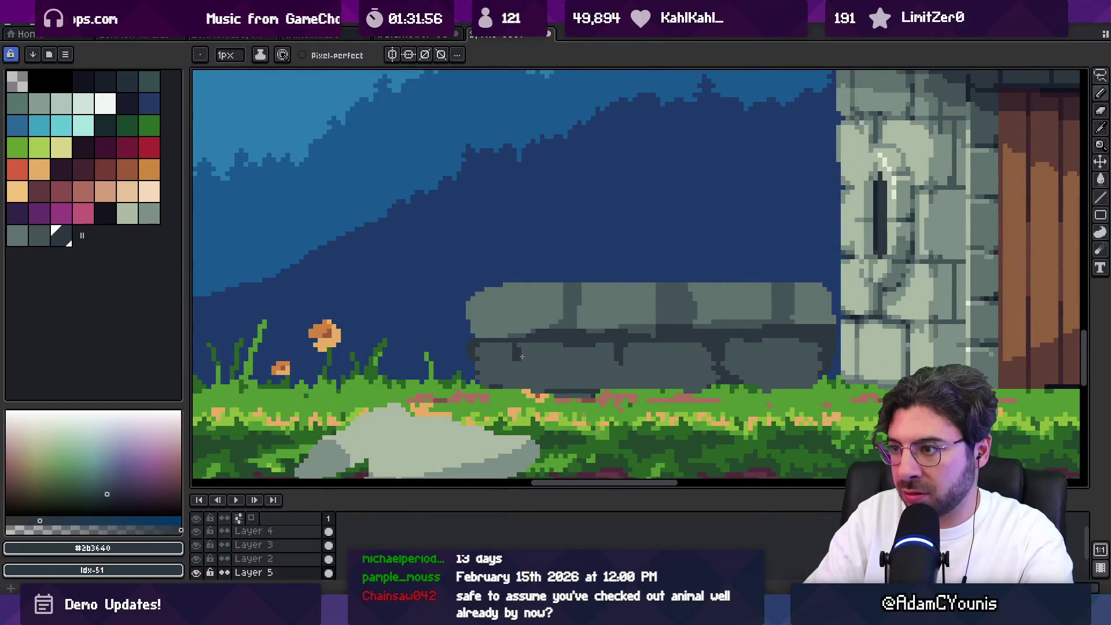
{"action": "left_click", "coordinate": [495, 359], "text": "alt"}
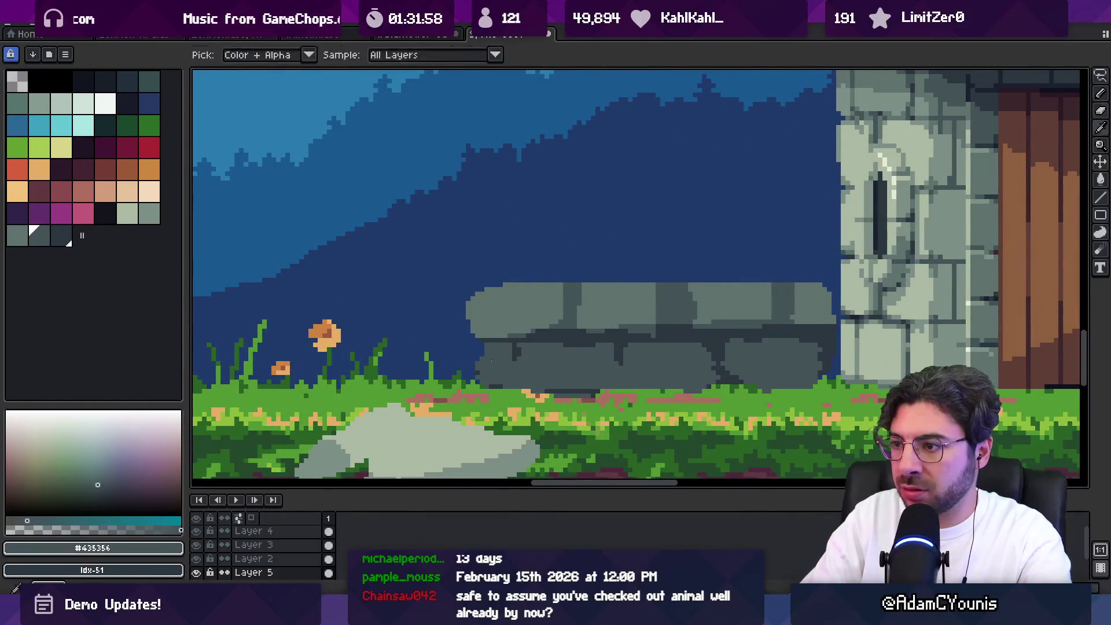
{"action": "left_click", "coordinate": [554, 385], "text": "alt"}
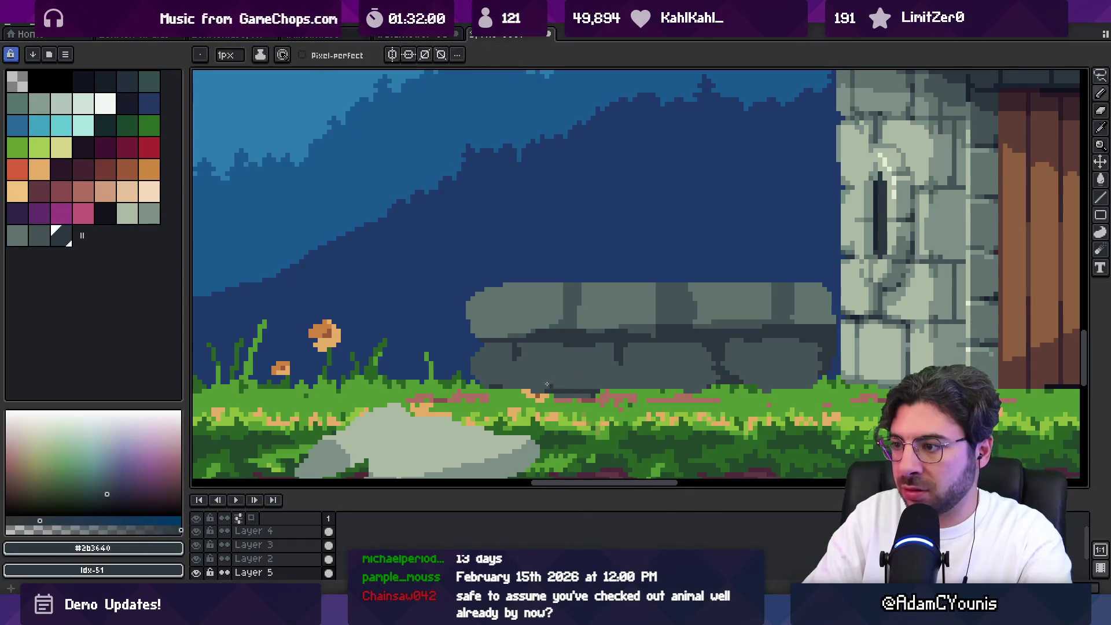
{"action": "key", "text": "plus"}
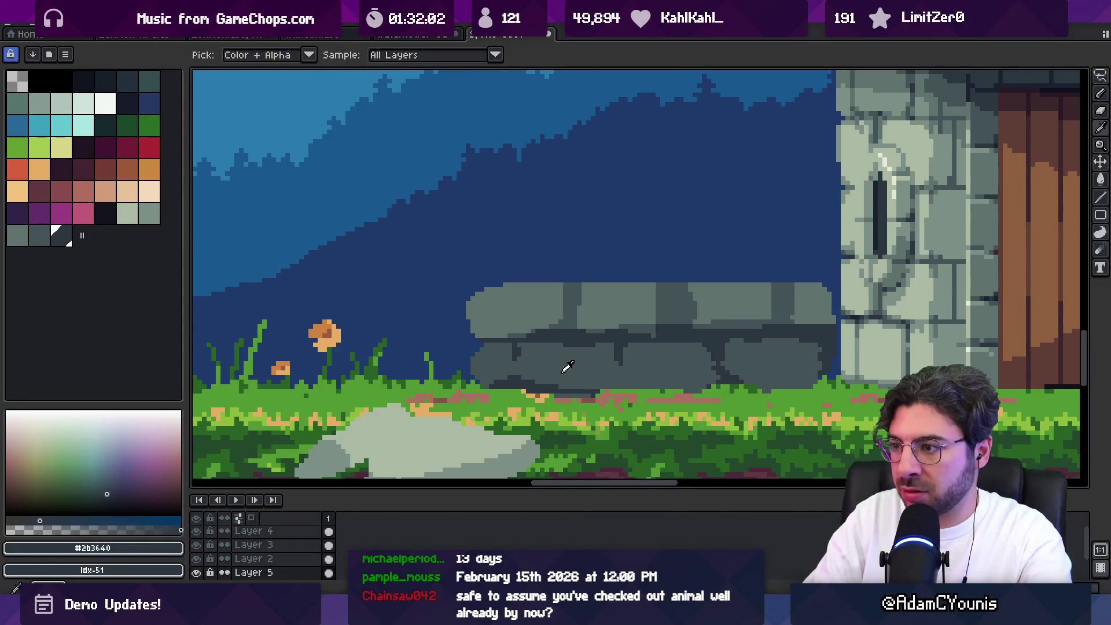
{"action": "left_click", "coordinate": [556, 382], "text": "alt"}
{"action": "left_click", "coordinate": [578, 388], "text": "alt"}
Shade the wall's base and lower stone row darker, then zoom out toward the house
{"action": "left_click_drag", "start_coordinate": [591, 392], "coordinate": [617, 386]}
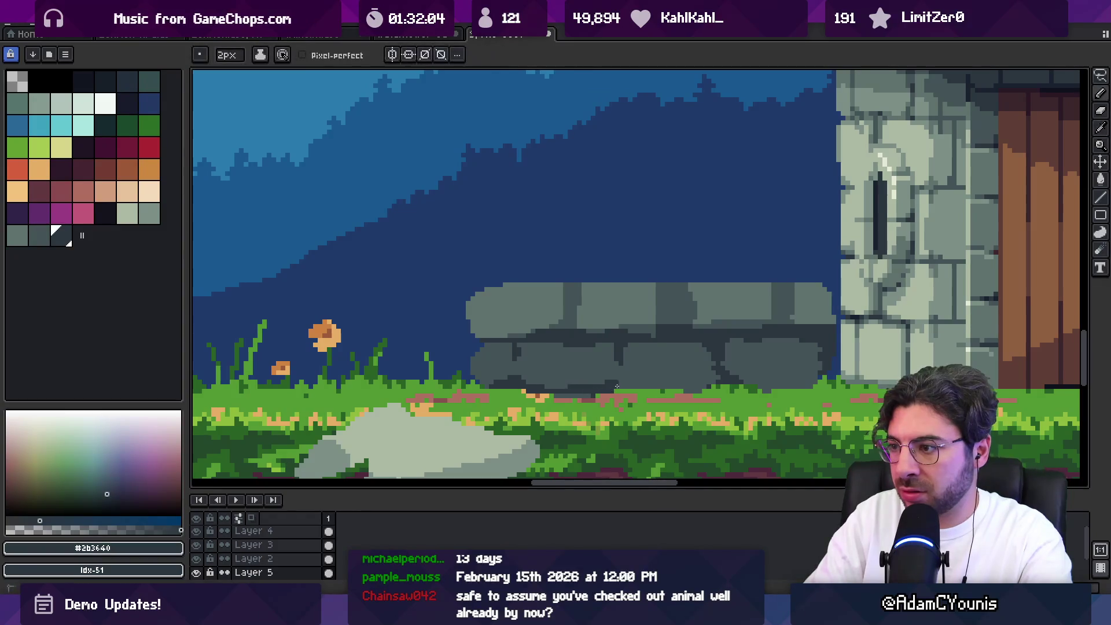
{"action": "left_click", "coordinate": [730, 377], "text": "alt"}
{"action": "mouse_move", "coordinate": [721, 384]}
{"action": "left_mouse_down"}
{"action": "mouse_move", "coordinate": [695, 388]}
{"action": "mouse_move", "coordinate": [765, 385]}
{"action": "mouse_move", "coordinate": [695, 359]}
{"action": "mouse_move", "coordinate": [634, 356]}
{"action": "left_mouse_up"}
{"action": "left_click", "coordinate": [739, 373], "text": "alt"}
{"action": "scroll", "coordinate": [738, 383], "scroll_direction": "down", "scroll_amount": 5}
{"action": "scroll", "coordinate": [634, 356], "scroll_direction": "up", "scroll_amount": 4}
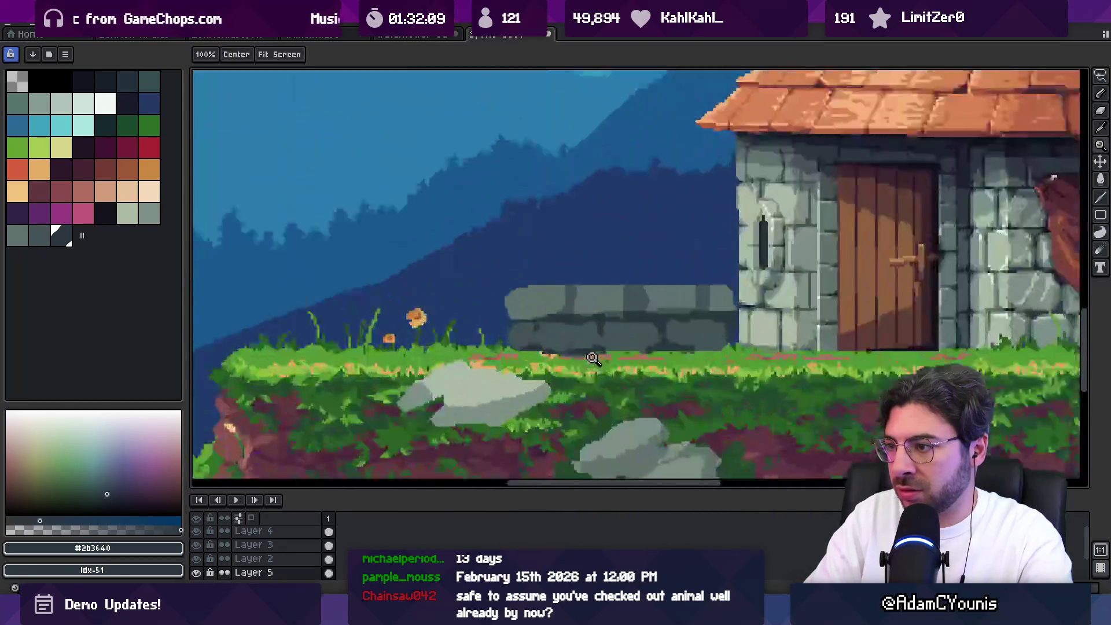
{"action": "mouse_move", "coordinate": [543, 313]}
{"action": "left_mouse_down"}
{"action": "mouse_move", "coordinate": [602, 324]}
{"action": "mouse_move", "coordinate": [805, 319]}
{"action": "mouse_move", "coordinate": [789, 329]}
{"action": "left_mouse_up"}
{"action": "key", "text": "z"}
{"action": "scroll", "coordinate": [643, 314], "scroll_direction": "down", "scroll_amount": 6}
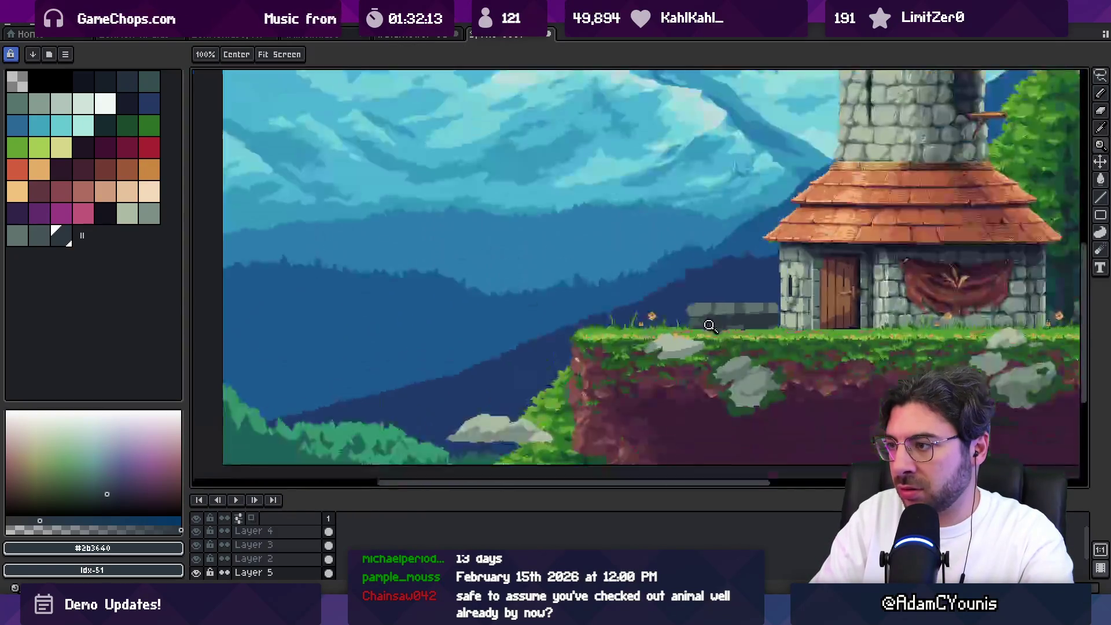
{"action": "scroll", "coordinate": [622, 253], "scroll_direction": "up", "scroll_amount": 5}
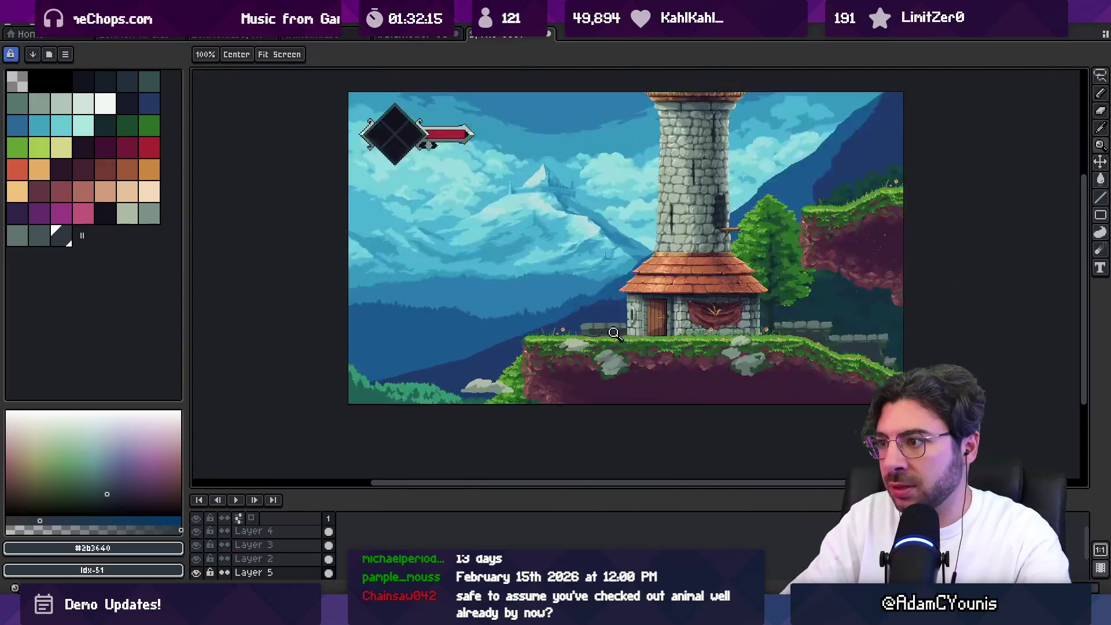
{"action": "mouse_move", "coordinate": [641, 301]}
{"action": "left_mouse_down"}
{"action": "mouse_move", "coordinate": [406, 316]}
{"action": "mouse_move", "coordinate": [400, 348]}
{"action": "left_mouse_up"}
{"action": "scroll", "coordinate": [403, 318], "scroll_direction": "up", "scroll_amount": 2}
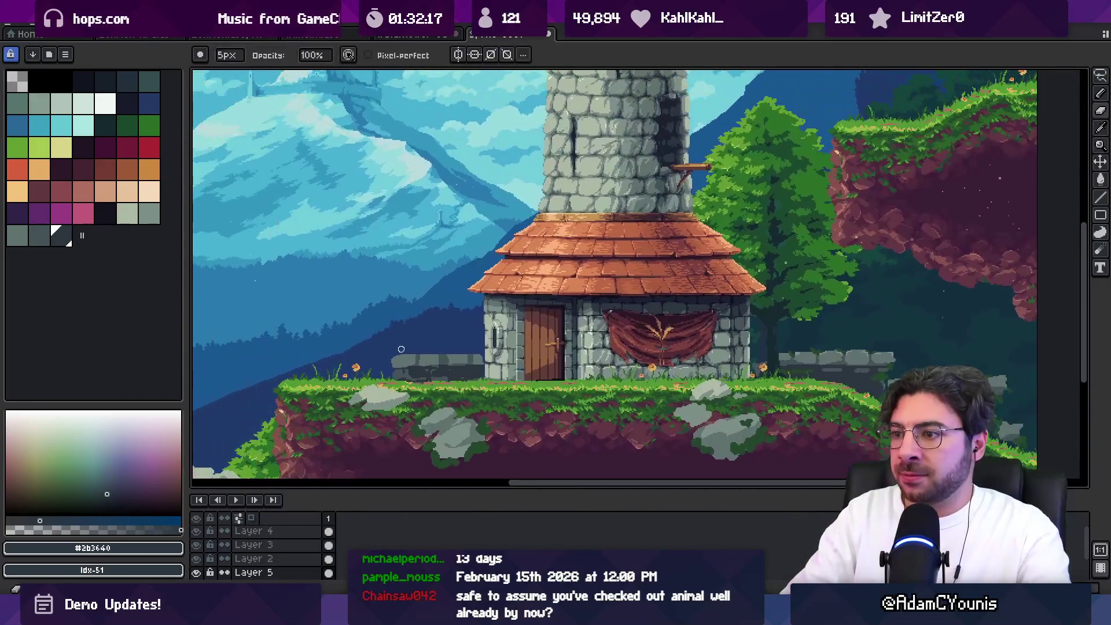
Fill the dark gaps between the stone blocks with light stone and lower one block's top edge
{"action": "scroll", "coordinate": [416, 345], "scroll_direction": "up", "scroll_amount": 3}
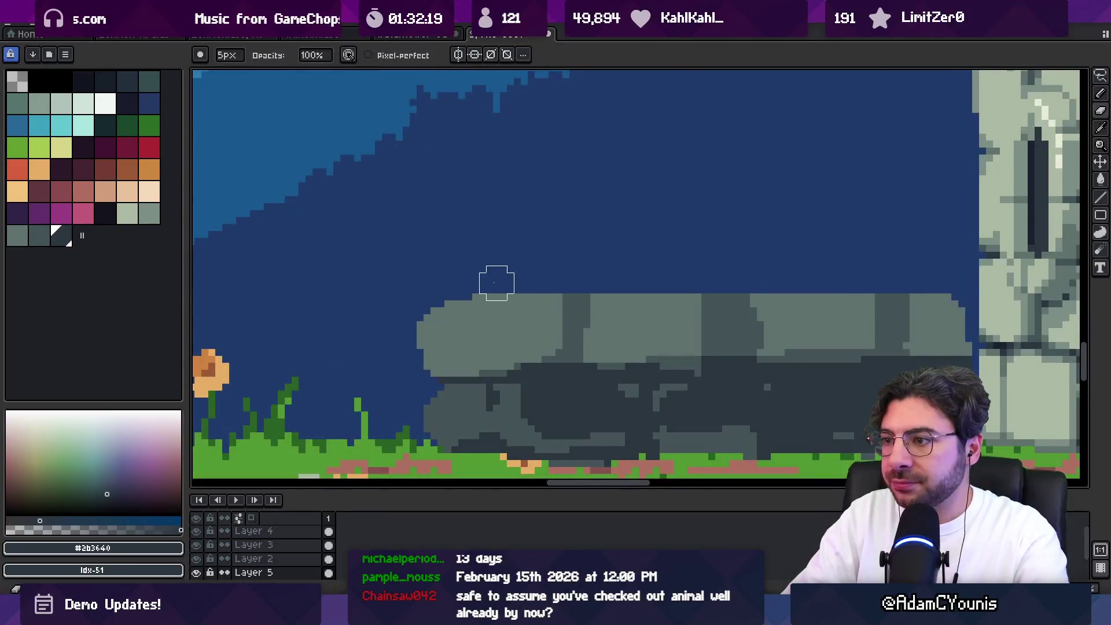
{"action": "left_click", "coordinate": [603, 315], "text": "alt"}
{"action": "left_click_drag", "start_coordinate": [591, 312], "coordinate": [584, 338]}
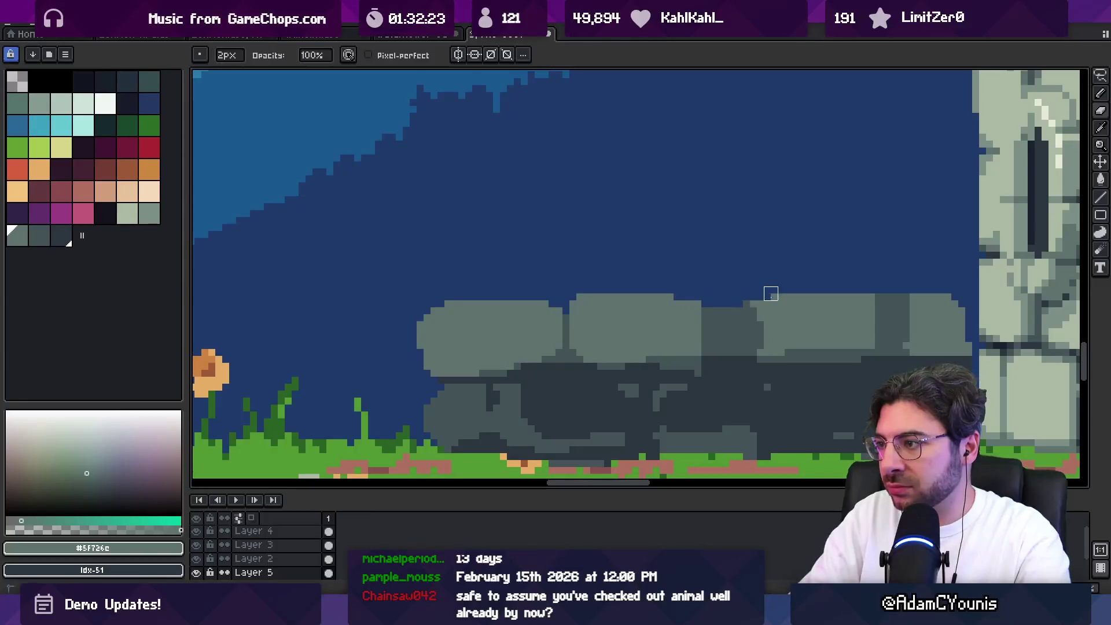
{"action": "left_click_drag", "start_coordinate": [753, 303], "coordinate": [740, 352]}
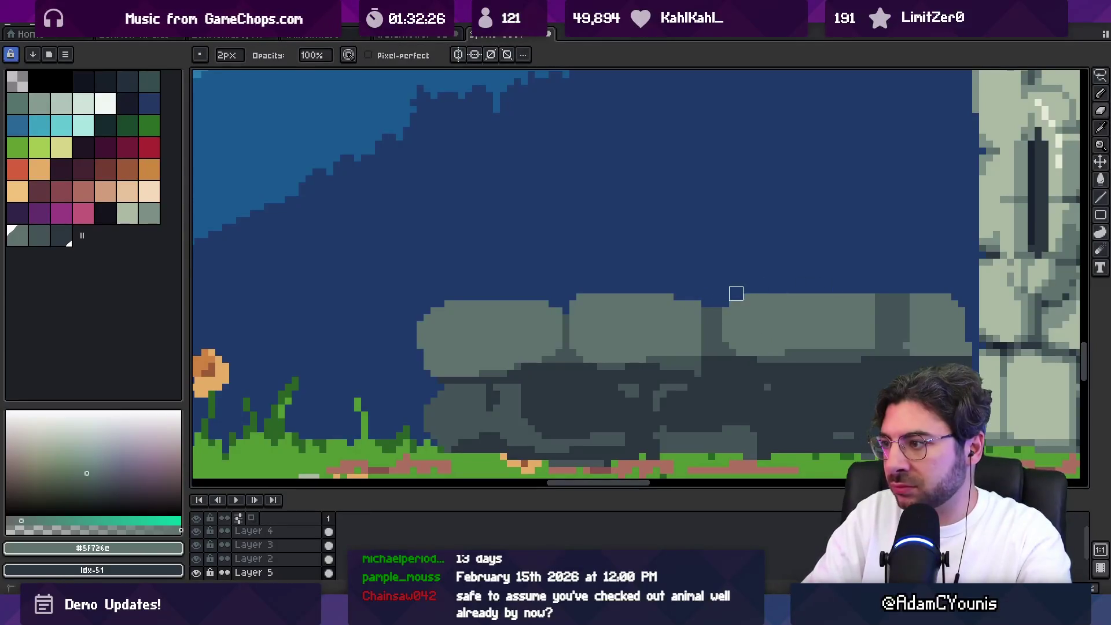
{"action": "left_click_drag", "start_coordinate": [737, 293], "coordinate": [882, 307]}
Paint dark grass over the wall's base and a light green sprout with dark shading on top
{"action": "scroll", "coordinate": [896, 300], "scroll_direction": "down", "scroll_amount": 3}
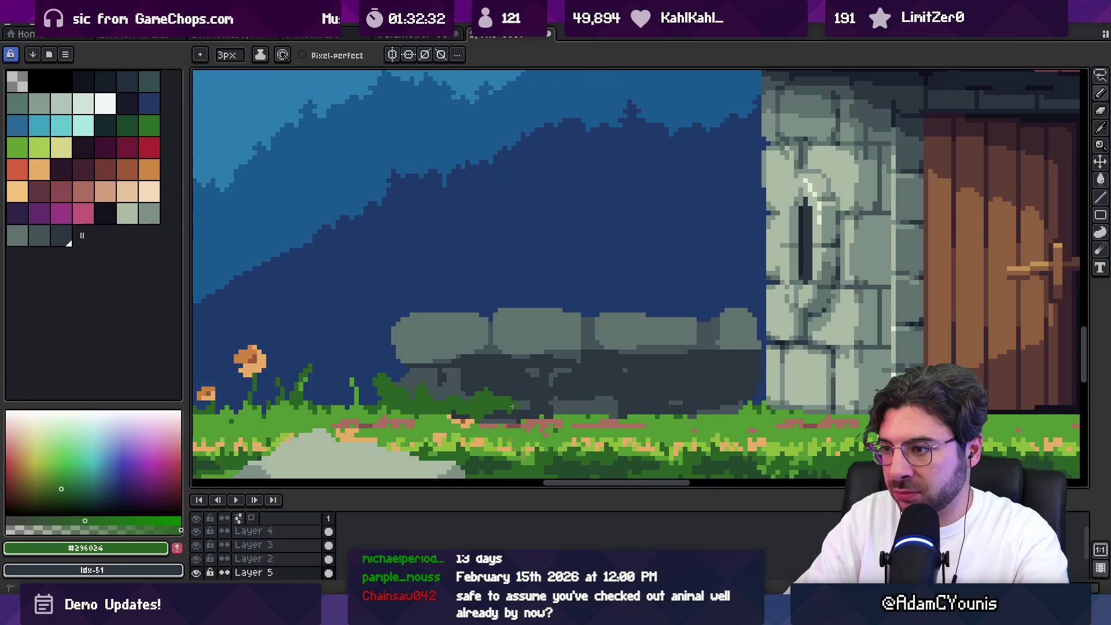
{"action": "left_click_drag", "start_coordinate": [466, 411], "coordinate": [747, 395]}
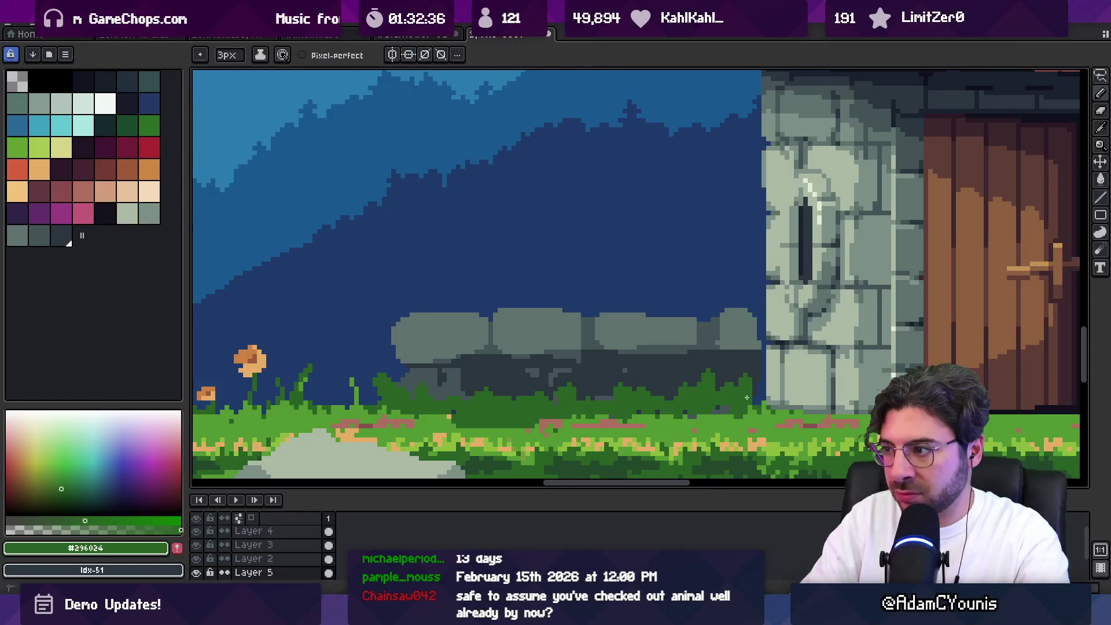
{"action": "key", "text": "alt"}
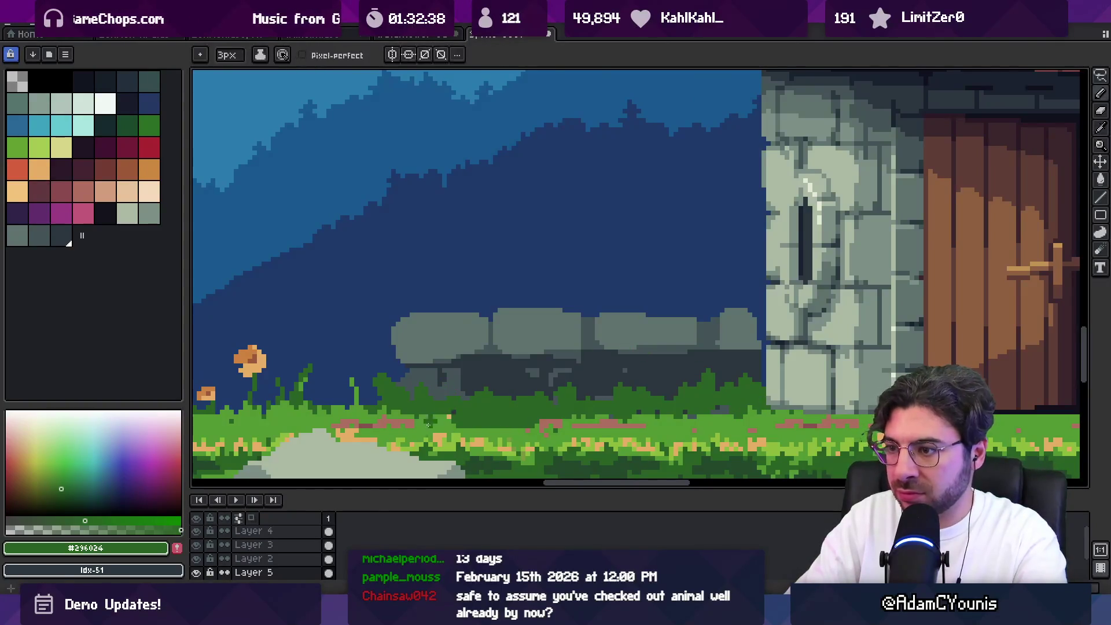
{"action": "left_click", "coordinate": [431, 418], "text": "alt"}
{"action": "left_click_drag", "start_coordinate": [469, 319], "coordinate": [489, 314]}
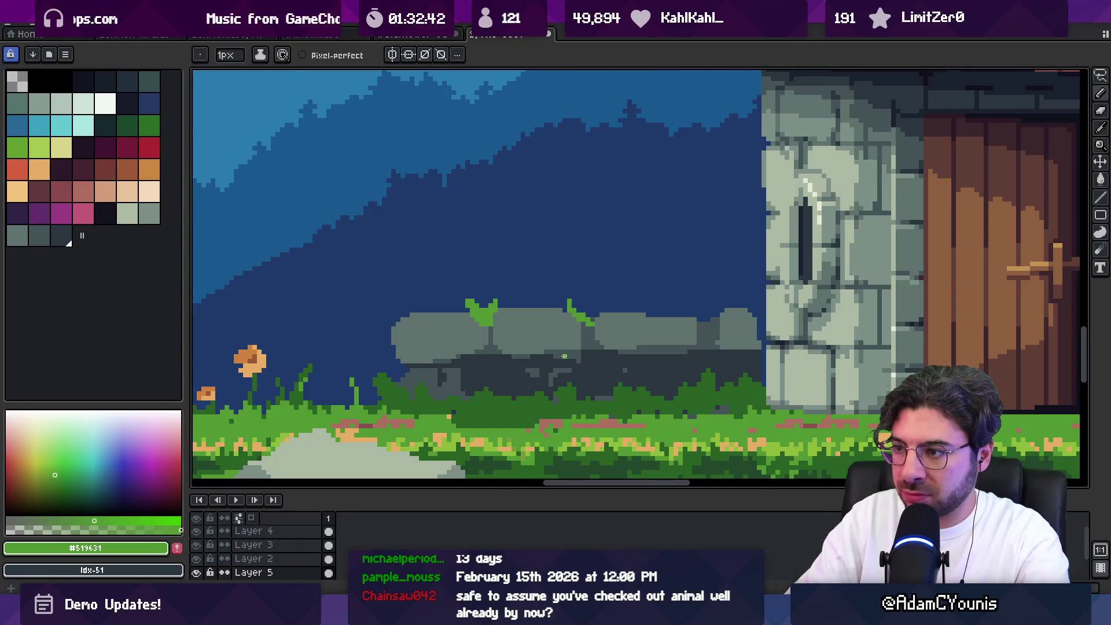
{"action": "key", "text": "x"}
{"action": "left_click_drag", "start_coordinate": [492, 340], "coordinate": [499, 333]}
Sample the light stone colour and outline part of the wall with a freehand selection, then clear it
{"action": "left_click", "coordinate": [584, 330], "text": "alt"}
{"action": "key", "text": "z"}
{"action": "scroll", "coordinate": [582, 330], "scroll_direction": "down", "scroll_amount": 3}
{"action": "scroll", "coordinate": [577, 330], "scroll_direction": "up", "scroll_amount": 1}
{"action": "scroll", "coordinate": [577, 330], "scroll_direction": "up", "scroll_amount": 1}
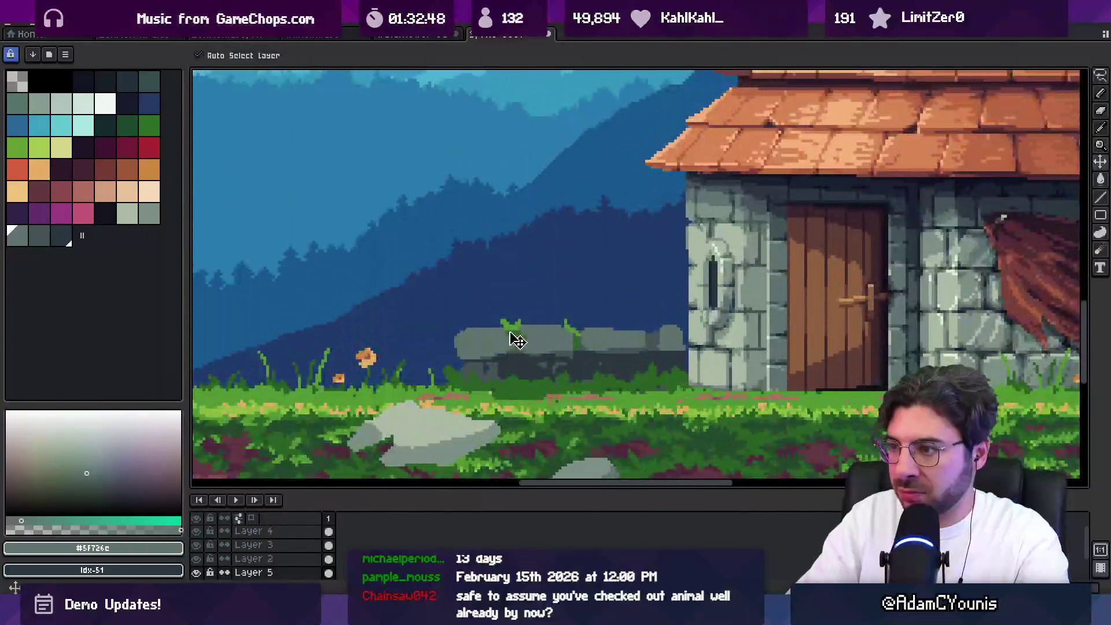
{"action": "scroll", "coordinate": [555, 339], "scroll_direction": "down", "scroll_amount": 3}
{"action": "scroll", "coordinate": [555, 330], "scroll_direction": "up", "scroll_amount": 2}
{"action": "scroll", "coordinate": [556, 330], "scroll_direction": "up", "scroll_amount": 3}
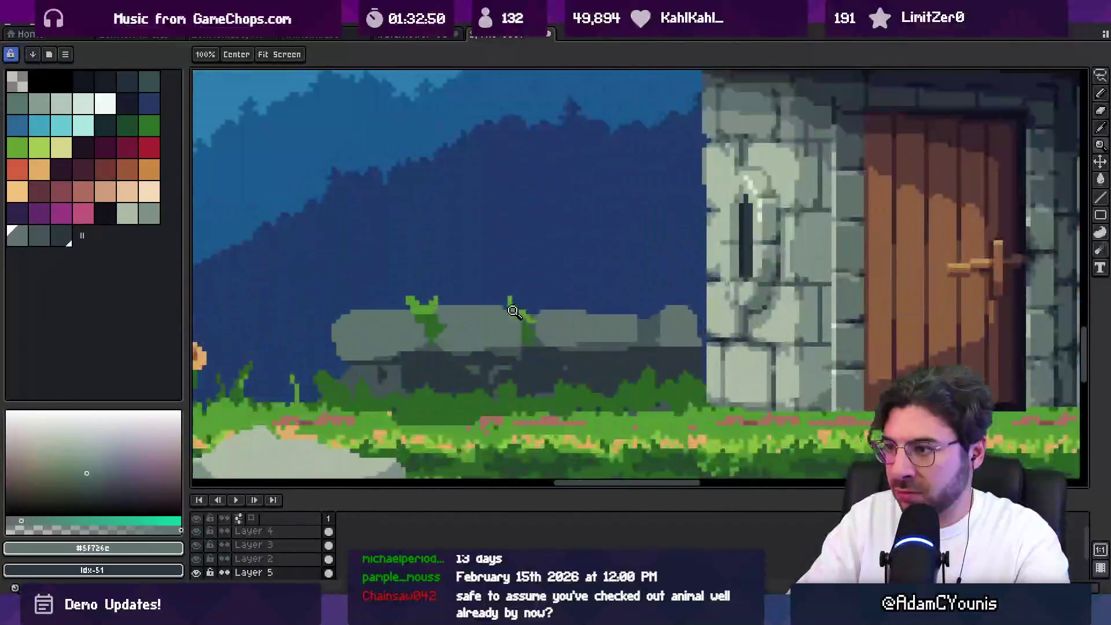
{"action": "key", "text": "q"}
{"action": "mouse_move", "coordinate": [412, 262]}
{"action": "left_mouse_down"}
{"action": "mouse_move", "coordinate": [342, 298]}
{"action": "mouse_move", "coordinate": [567, 322]}
{"action": "mouse_move", "coordinate": [731, 320]}
{"action": "left_mouse_up"}
{"action": "key", "text": "ctrl+d"}
{"action": "key", "text": "alt"}
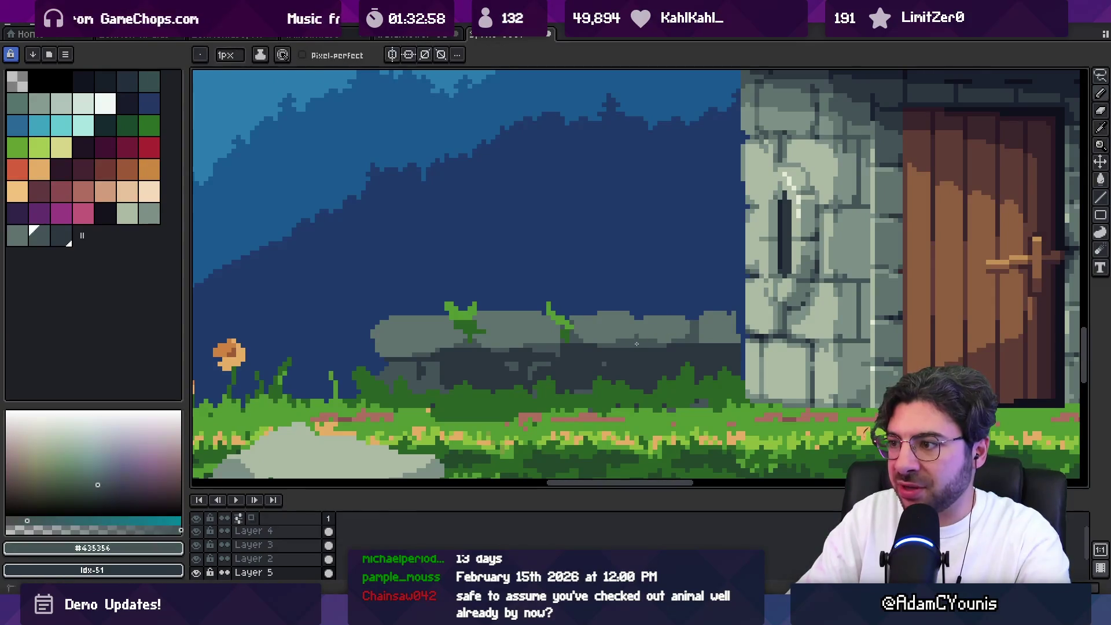
Paint a dark shadow strip along the rock bottom and pick a lighter grey for highlights
{"action": "key", "text": "e"}
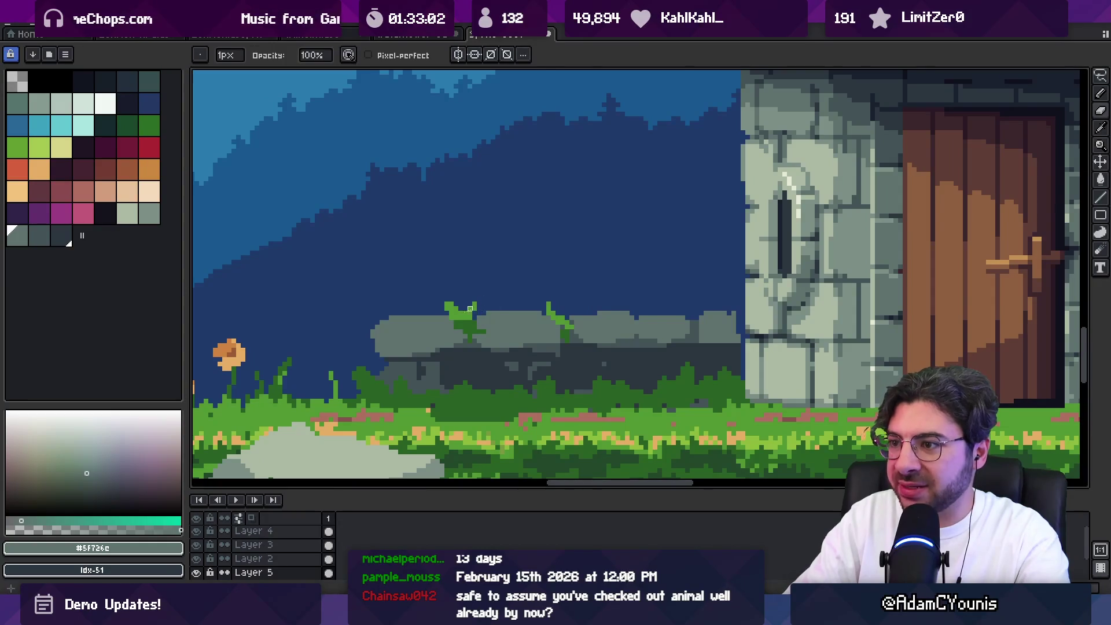
{"action": "scroll", "coordinate": [470, 309], "scroll_direction": "up", "scroll_amount": 1}
{"action": "left_click", "coordinate": [463, 312], "text": "alt"}
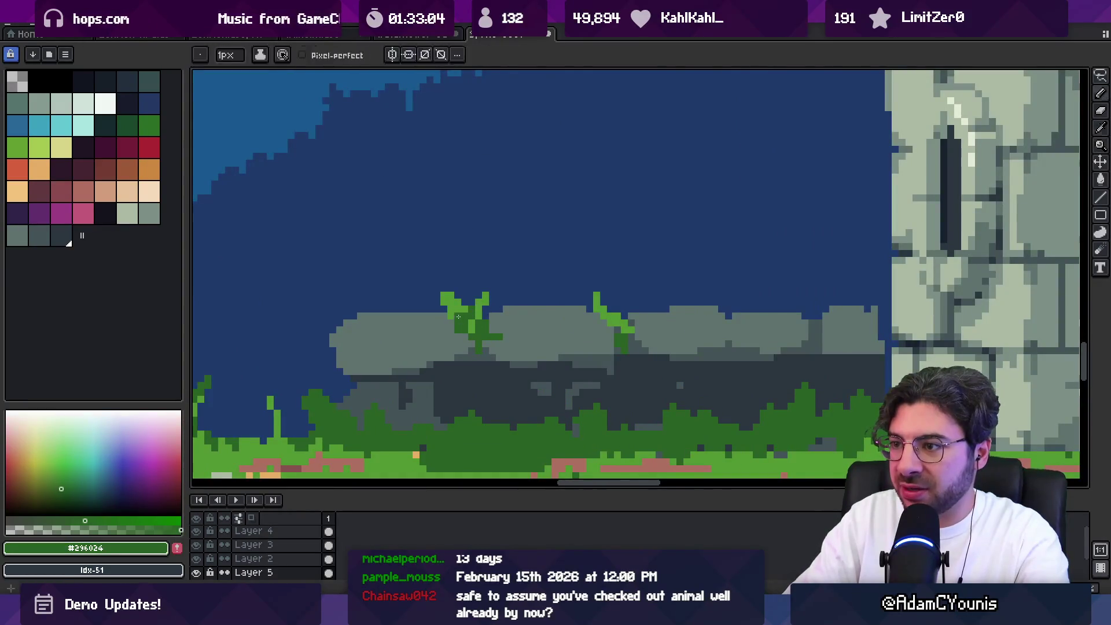
{"action": "left_click", "coordinate": [453, 320], "text": "alt"}
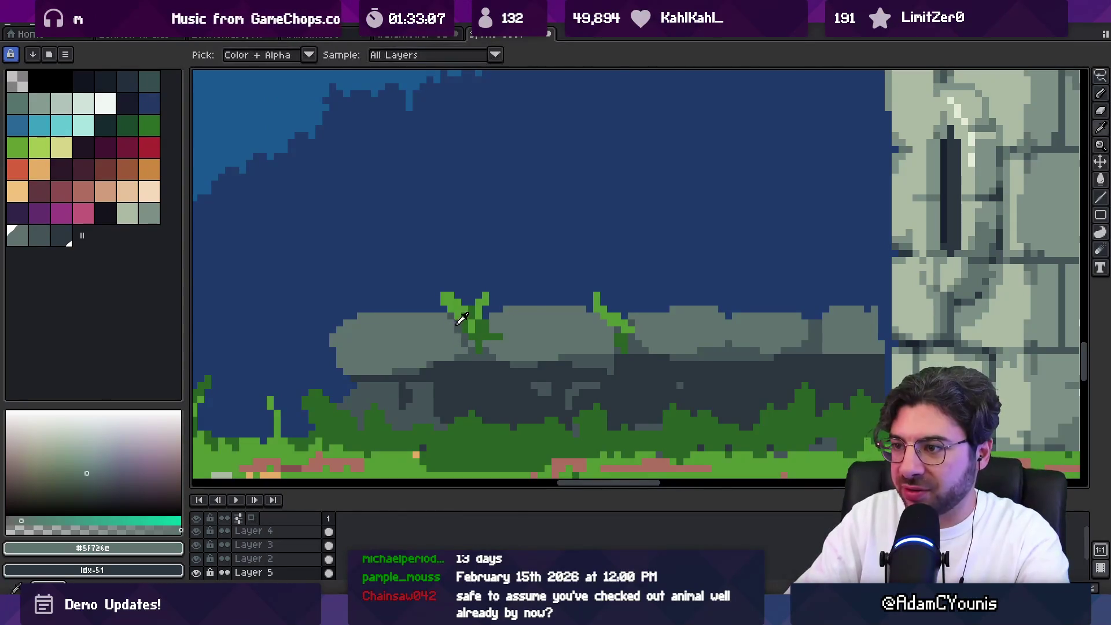
{"action": "left_click", "coordinate": [524, 336], "text": "alt"}
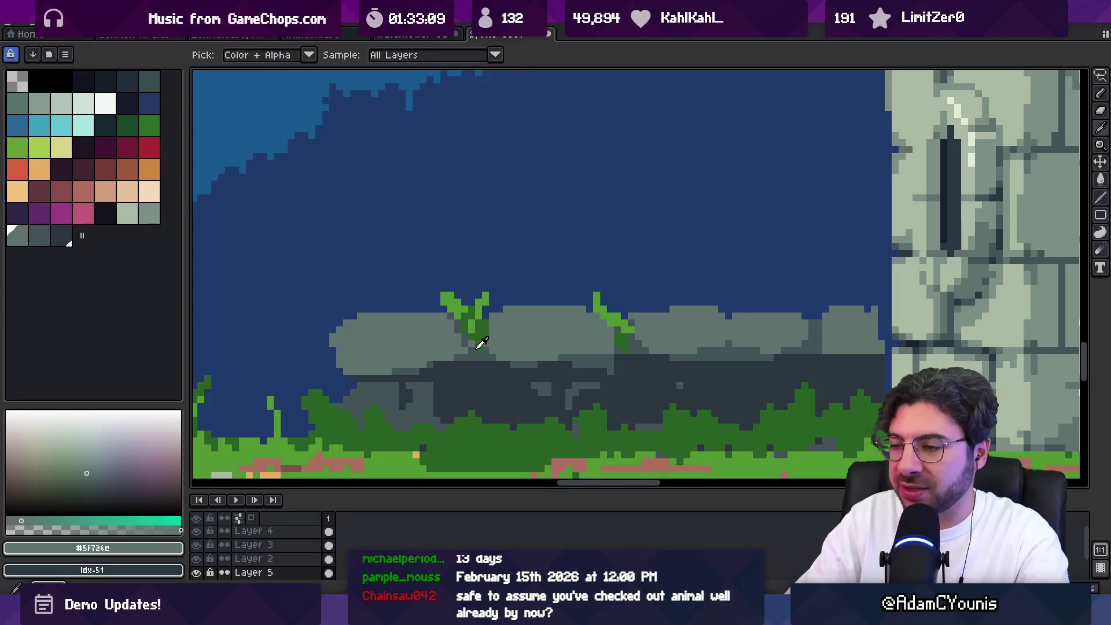
{"action": "left_click", "coordinate": [420, 375], "text": "alt"}
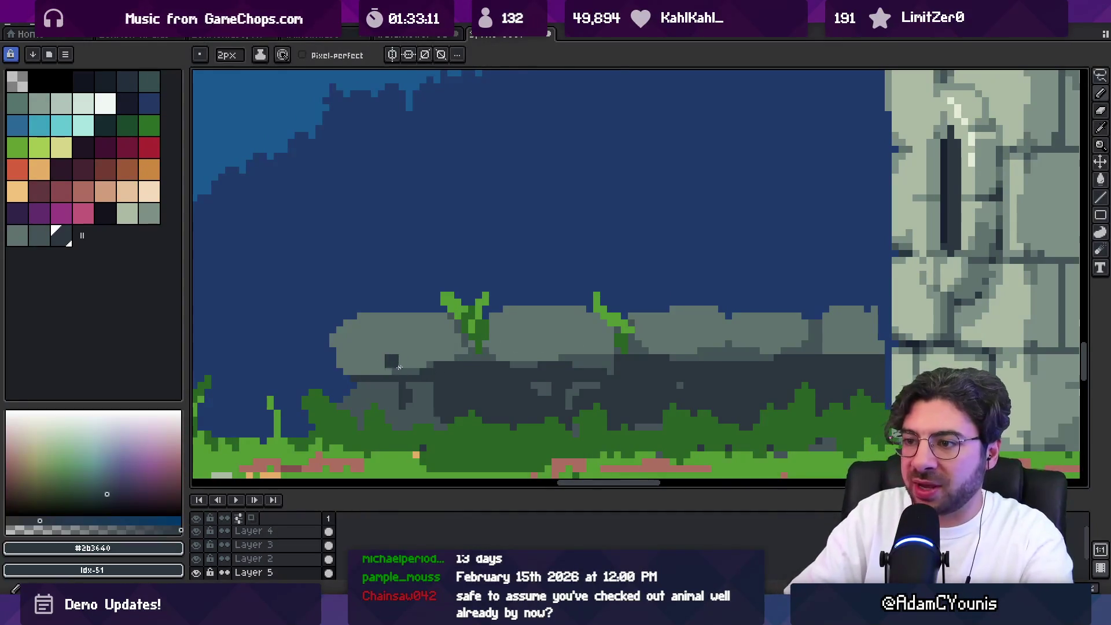
{"action": "left_click_drag", "start_coordinate": [359, 368], "coordinate": [427, 368]}
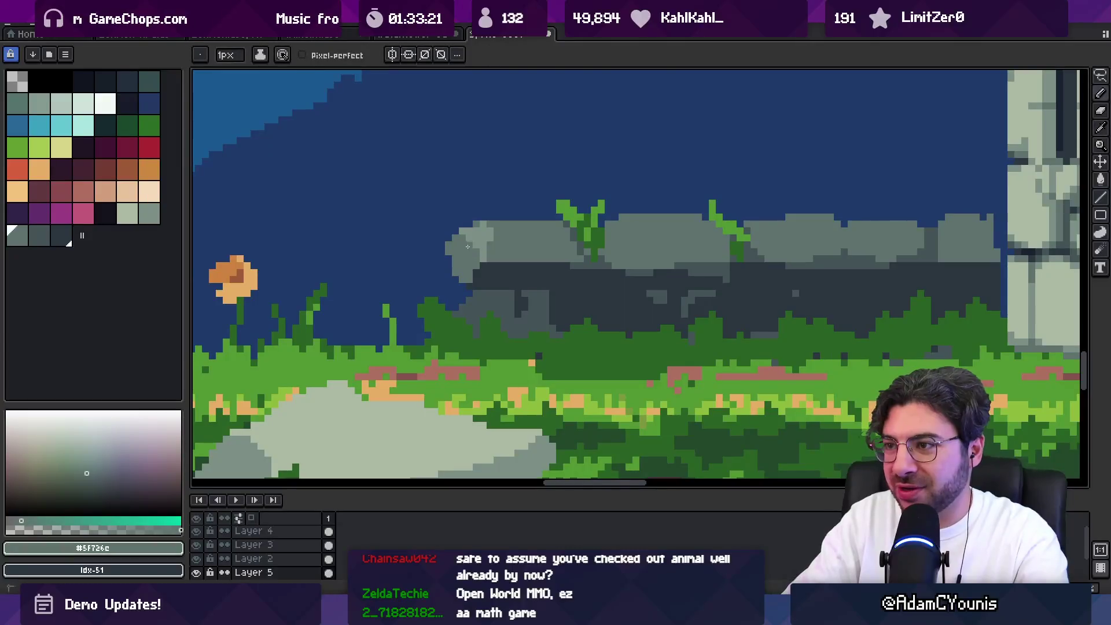
{"action": "left_click", "coordinate": [481, 240], "text": "alt"}
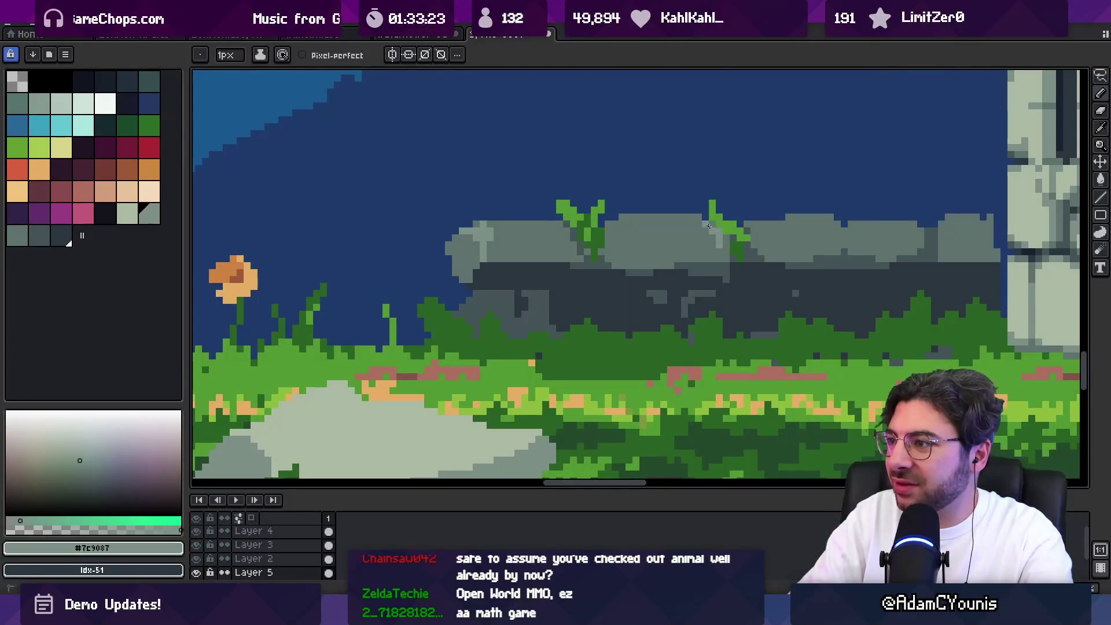
{"action": "scroll", "coordinate": [615, 223], "scroll_direction": "down", "scroll_amount": 2}
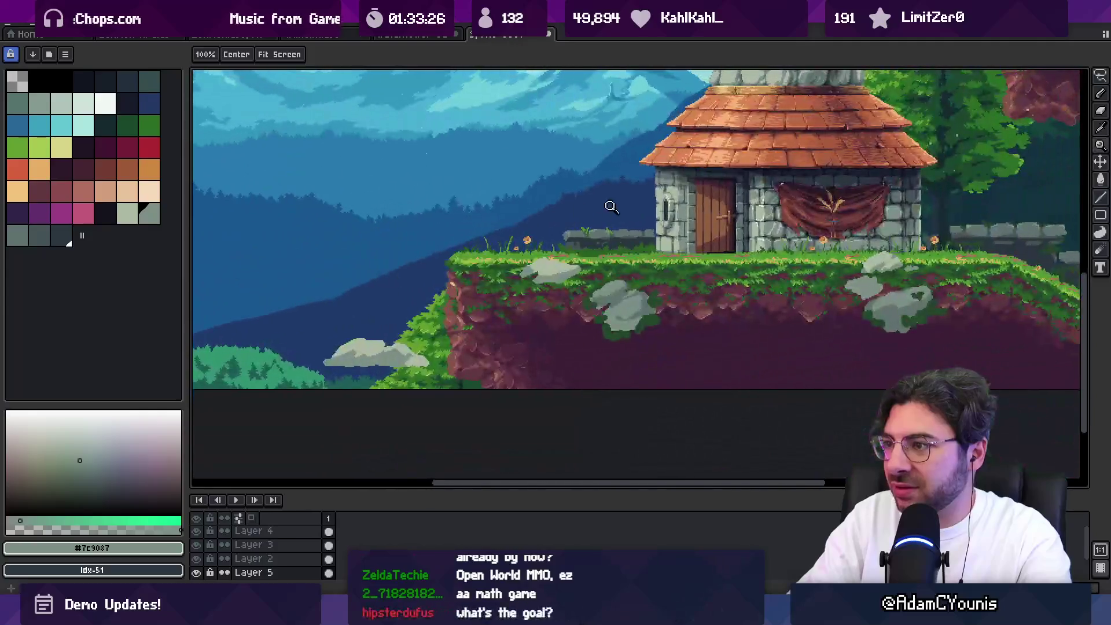
Highlight the rock's top edge and extend its outline in light grey
{"action": "scroll", "coordinate": [600, 206], "scroll_direction": "up", "scroll_amount": 3}
{"action": "left_click_drag", "start_coordinate": [439, 218], "coordinate": [480, 216]}
{"action": "left_click_drag", "start_coordinate": [550, 216], "coordinate": [555, 226]}
{"action": "key", "text": "z"}
{"action": "scroll", "coordinate": [514, 256], "scroll_direction": "down", "scroll_amount": 5}
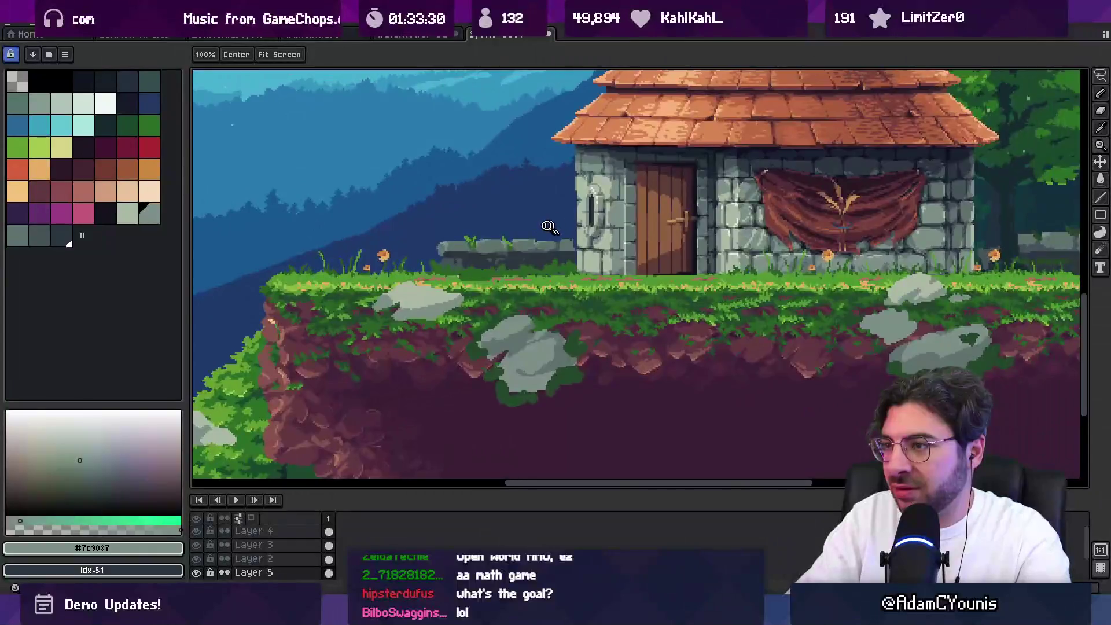
{"action": "scroll", "coordinate": [514, 255], "scroll_direction": "up", "scroll_amount": 6}
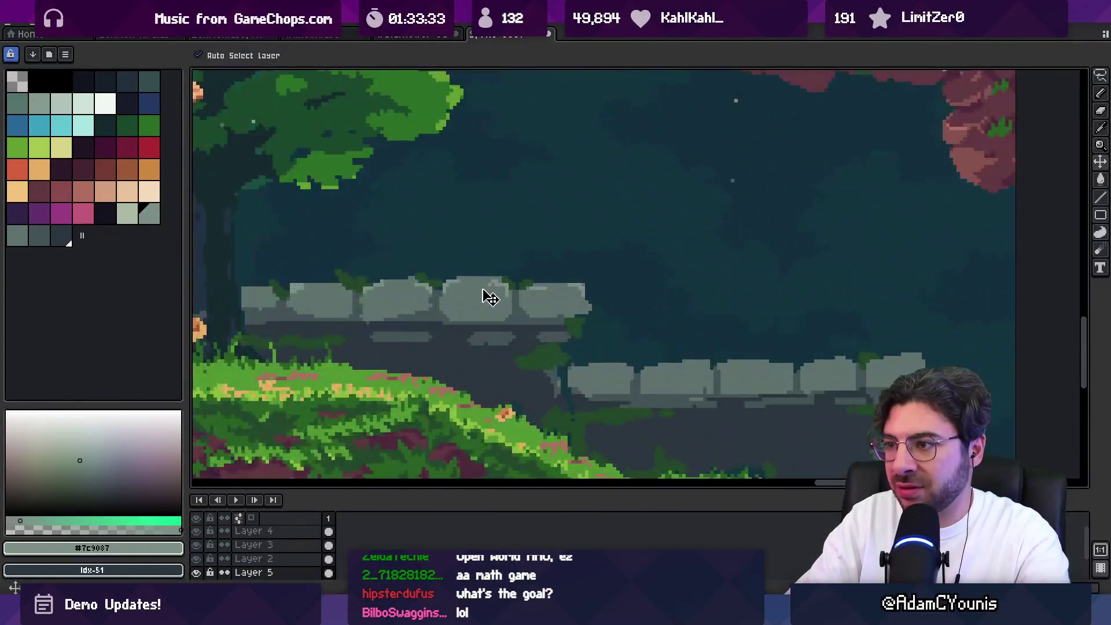
Rectangle-select the upper wall stones and the low wall strips beside the house
{"action": "key", "text": "m"}
{"action": "mouse_move", "coordinate": [226, 250]}
{"action": "left_mouse_down"}
{"action": "mouse_move", "coordinate": [599, 302]}
{"action": "mouse_move", "coordinate": [547, 277]}
{"action": "mouse_move", "coordinate": [574, 307]}
{"action": "mouse_move", "coordinate": [911, 332]}
{"action": "left_mouse_up"}
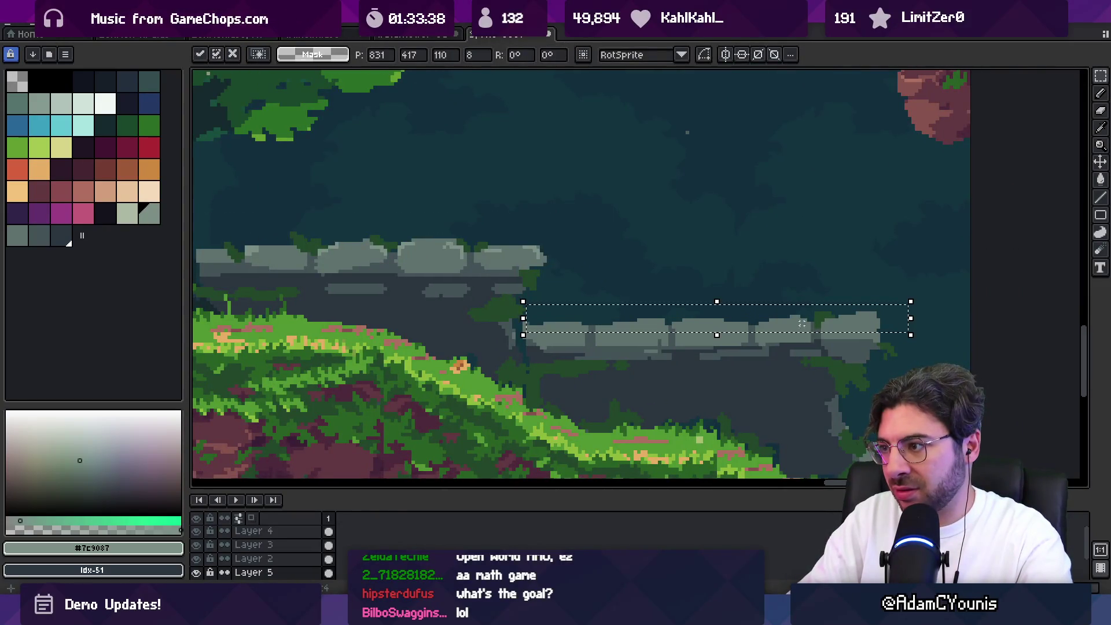
{"action": "key", "text": "space"}
{"action": "scroll", "coordinate": [660, 330], "scroll_direction": "down", "scroll_amount": 5}
{"action": "scroll", "coordinate": [694, 319], "scroll_direction": "up", "scroll_amount": 2}
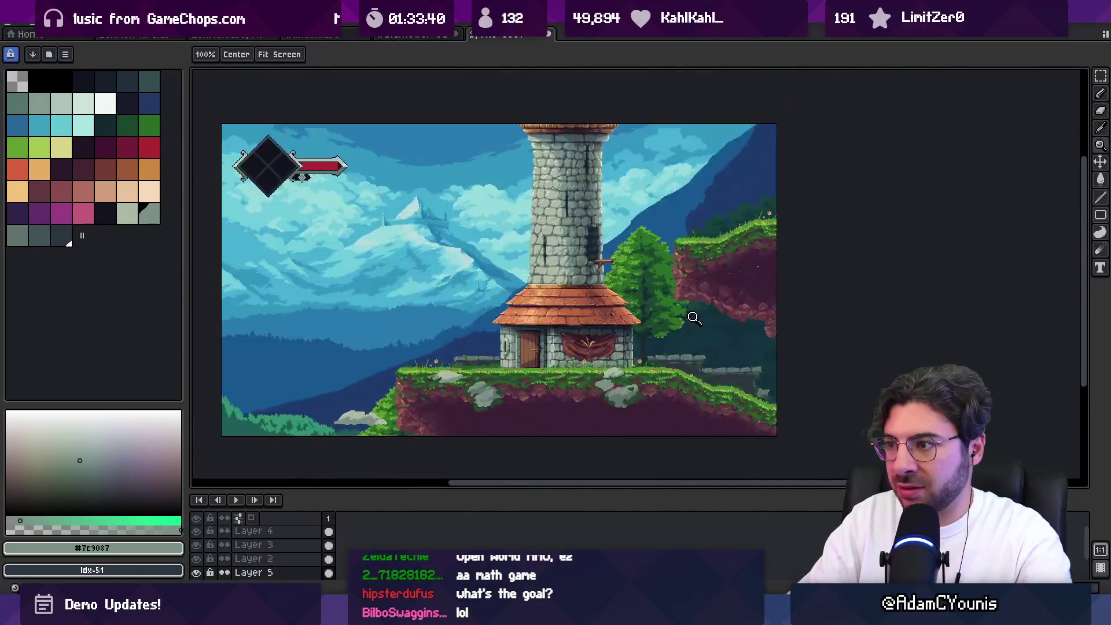
{"action": "left_click_drag", "start_coordinate": [412, 309], "coordinate": [741, 355]}
{"action": "scroll", "coordinate": [460, 354], "scroll_direction": "up", "scroll_amount": 3}
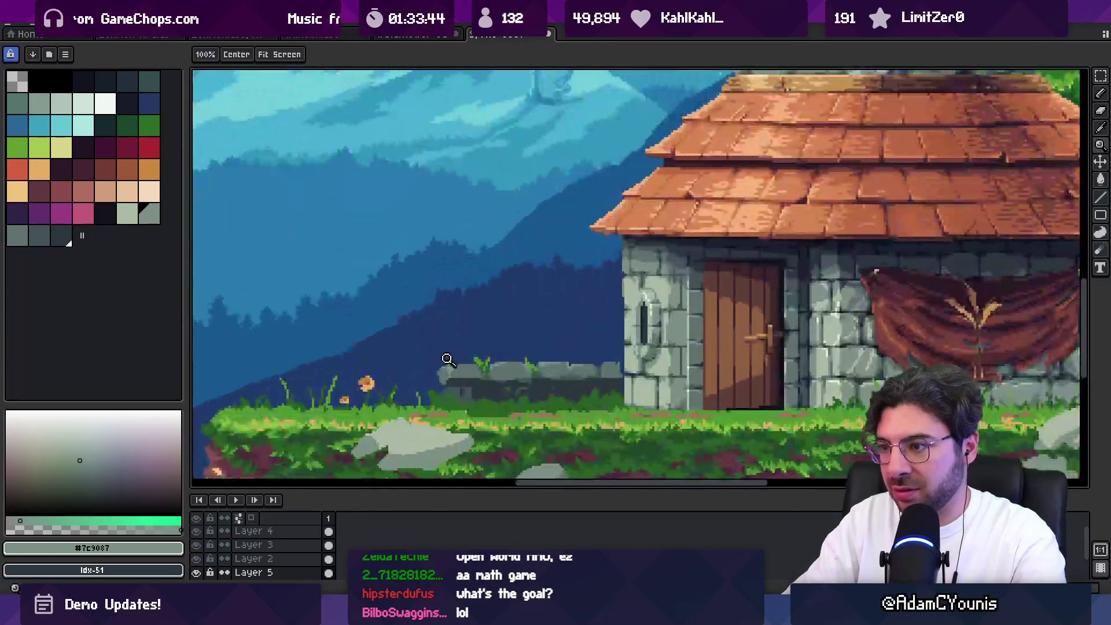
{"action": "left_click_drag", "start_coordinate": [424, 340], "coordinate": [616, 409]}
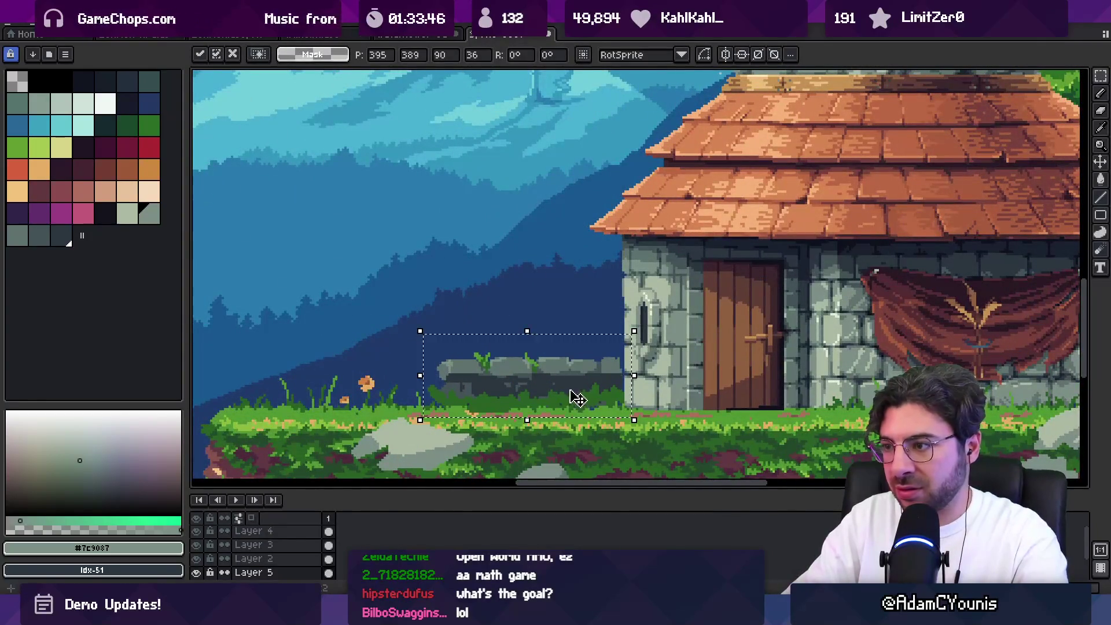
{"action": "key", "text": "z"}
{"action": "scroll", "coordinate": [524, 311], "scroll_direction": "down", "scroll_amount": 5}
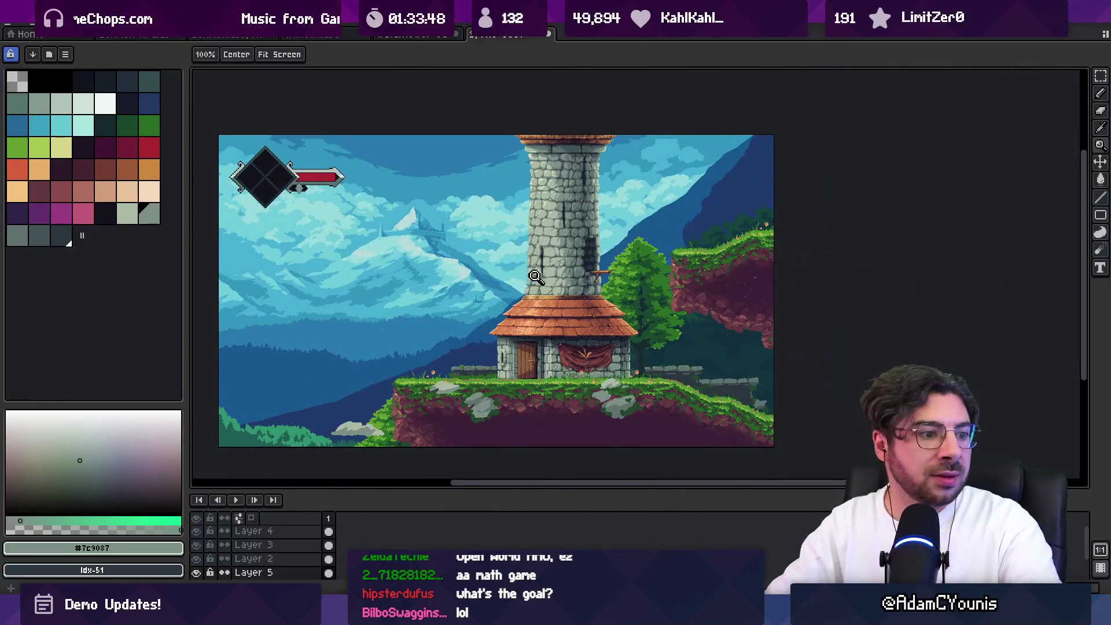
{"action": "left_click_drag", "start_coordinate": [547, 344], "coordinate": [532, 268]}
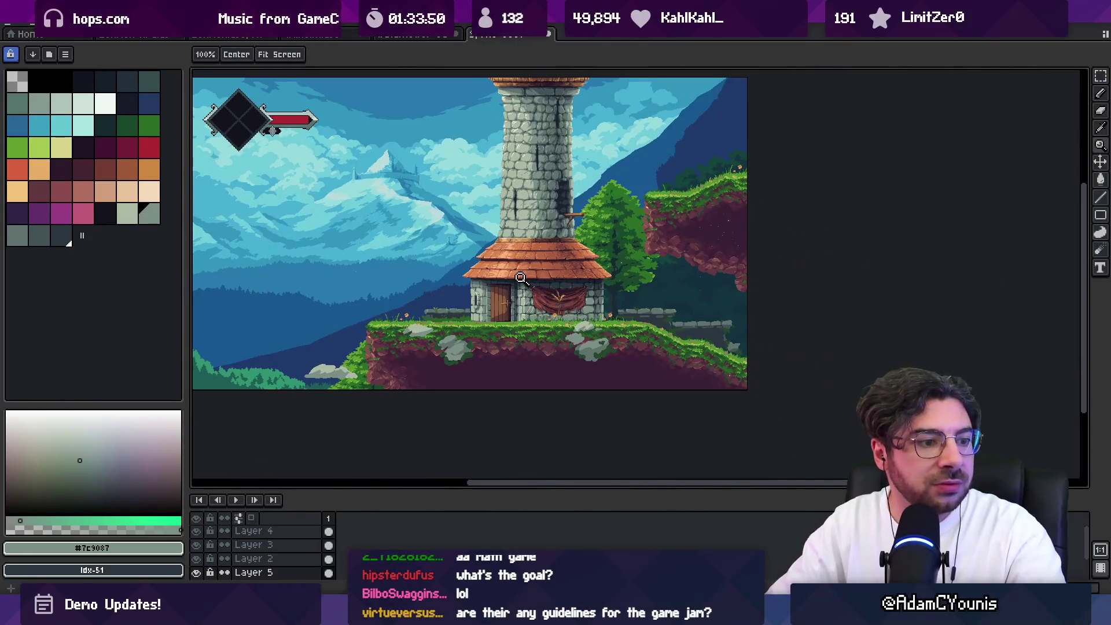
{"action": "scroll", "coordinate": [472, 318], "scroll_direction": "up", "scroll_amount": 3}
With the brush, eyedrop the darker wall grey #5F726C from the wall
{"action": "key", "text": "b"}
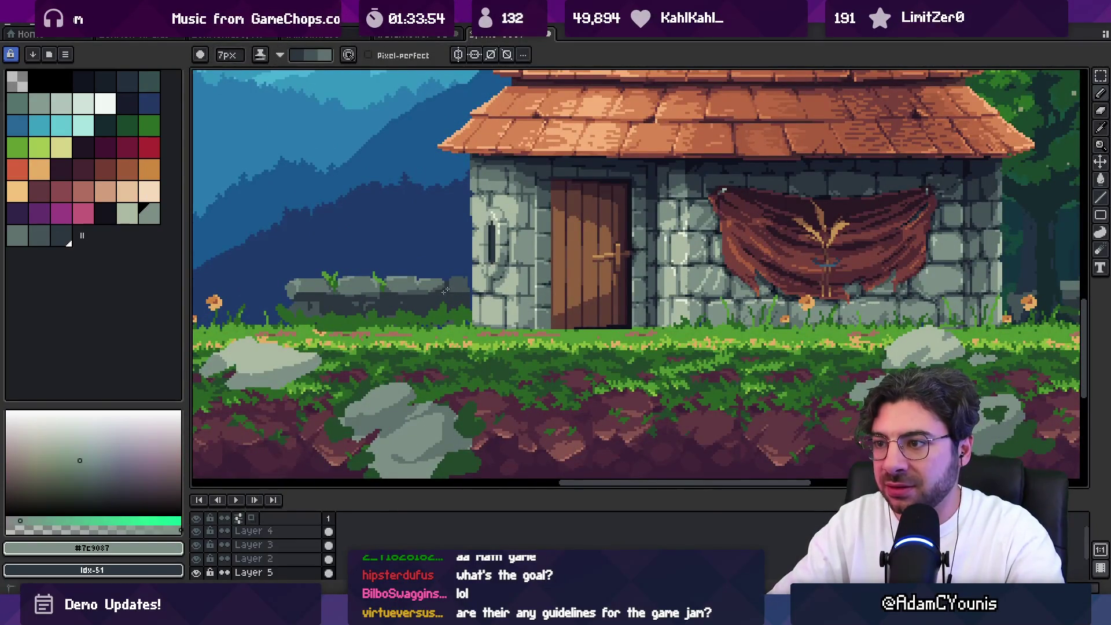
{"action": "key", "text": "z"}
{"action": "scroll", "coordinate": [440, 291], "scroll_direction": "down", "scroll_amount": 5}
{"action": "scroll", "coordinate": [521, 294], "scroll_direction": "up", "scroll_amount": 5}
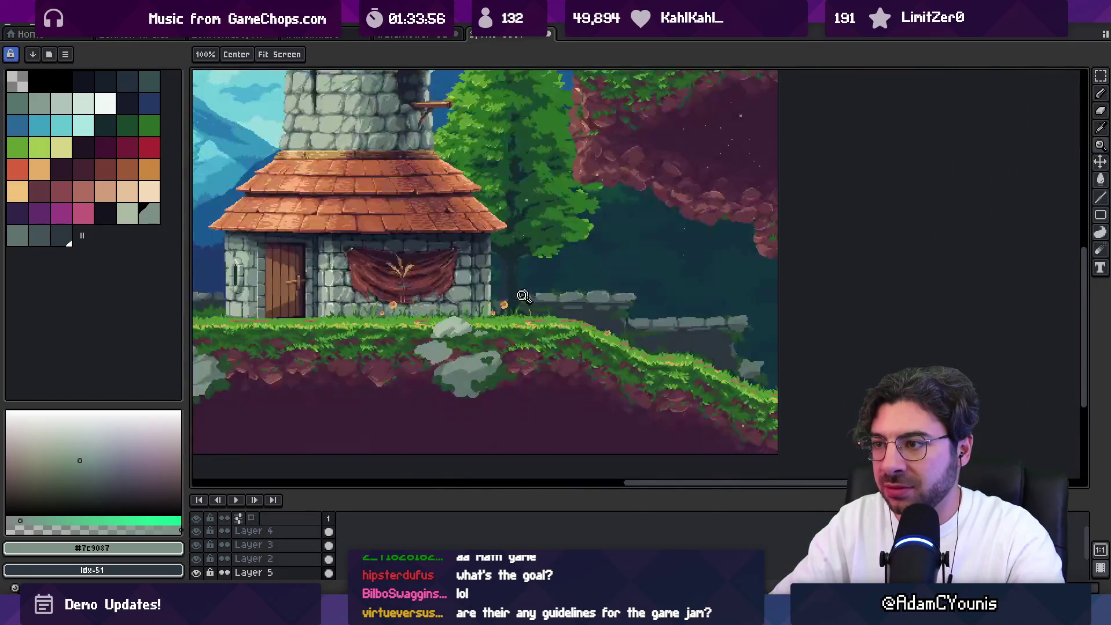
{"action": "key", "text": "b"}
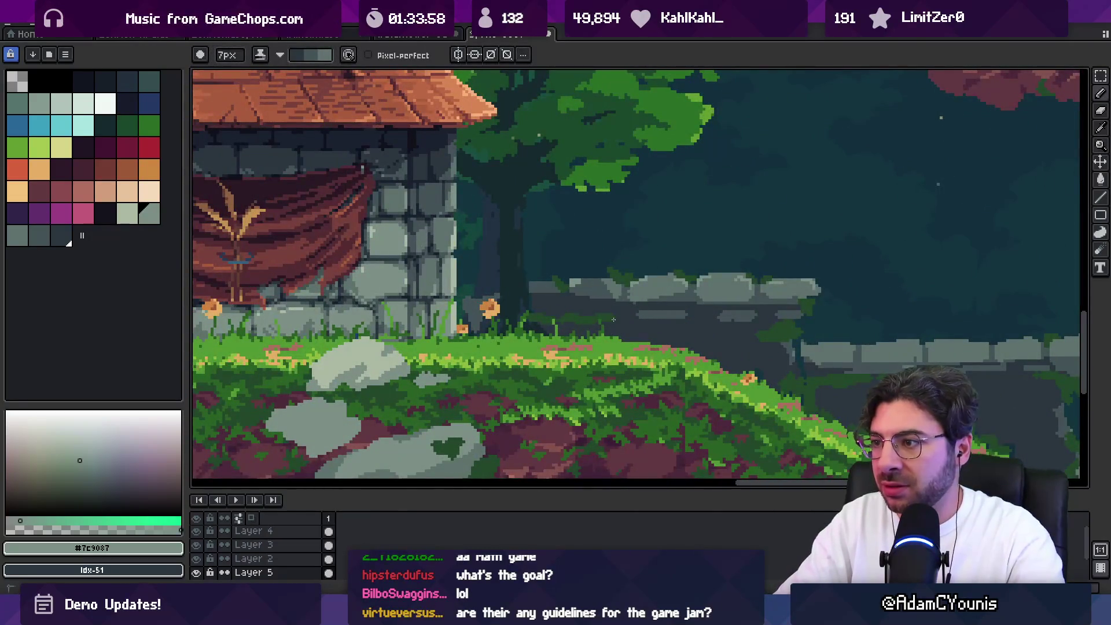
{"action": "scroll", "coordinate": [588, 282], "scroll_direction": "up", "scroll_amount": 1}
{"action": "left_click", "coordinate": [573, 280], "text": "alt"}
{"action": "key", "text": "g"}
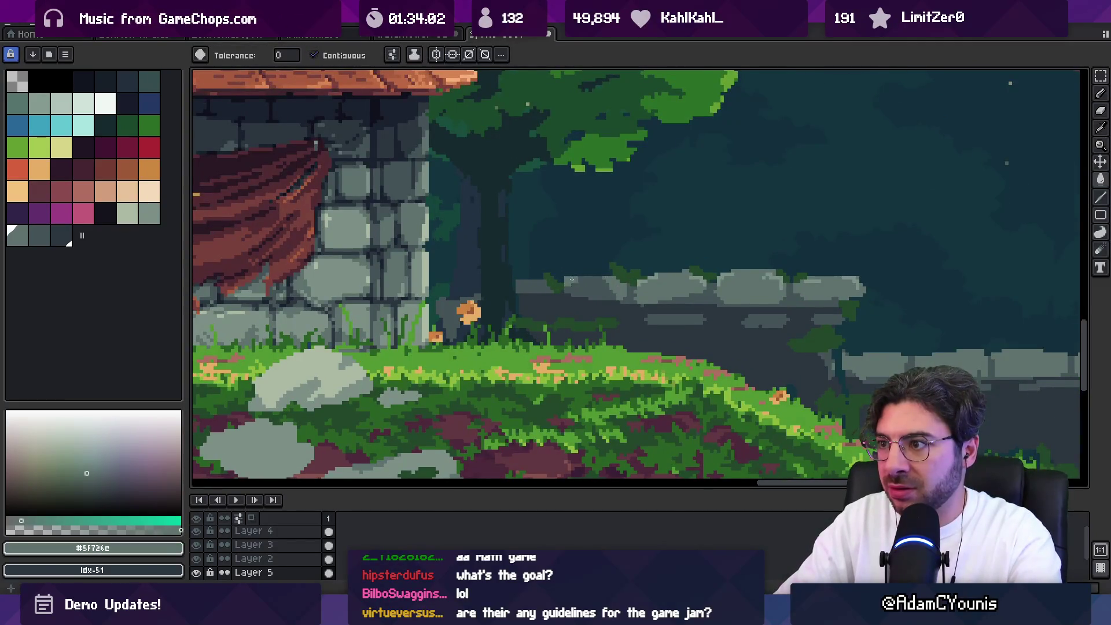
Zoom out over the whole scene, drag across the low wall, and switch to the move tool
{"action": "key", "text": "h"}
{"action": "scroll", "coordinate": [570, 278], "scroll_direction": "down", "scroll_amount": 3}
{"action": "scroll", "coordinate": [579, 273], "scroll_direction": "down", "scroll_amount": 2}
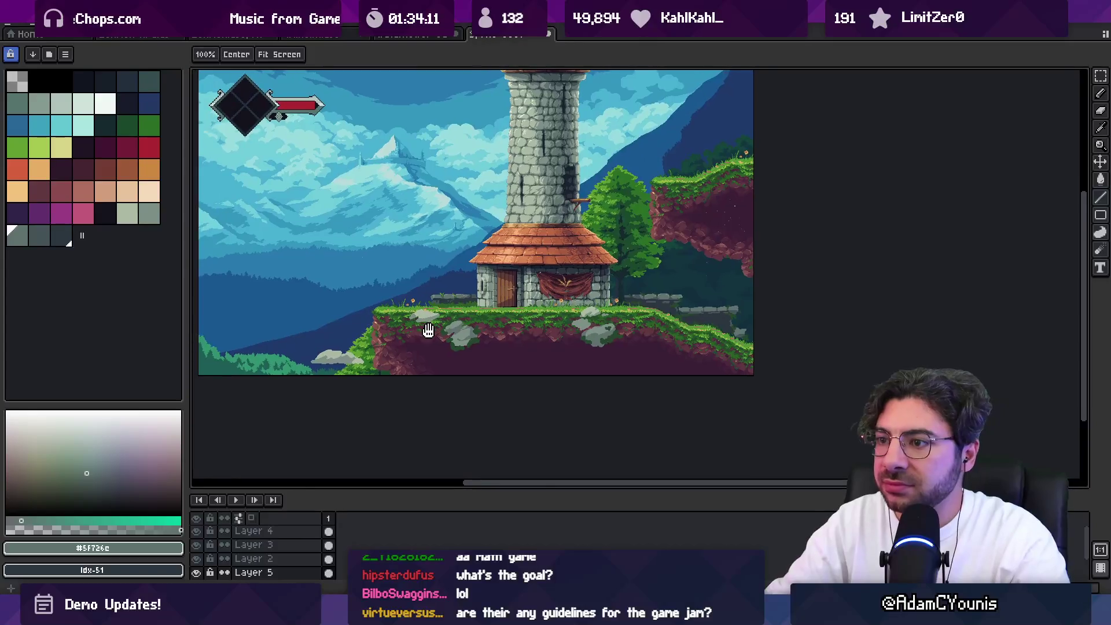
{"action": "left_click_drag", "start_coordinate": [427, 328], "coordinate": [465, 346]}
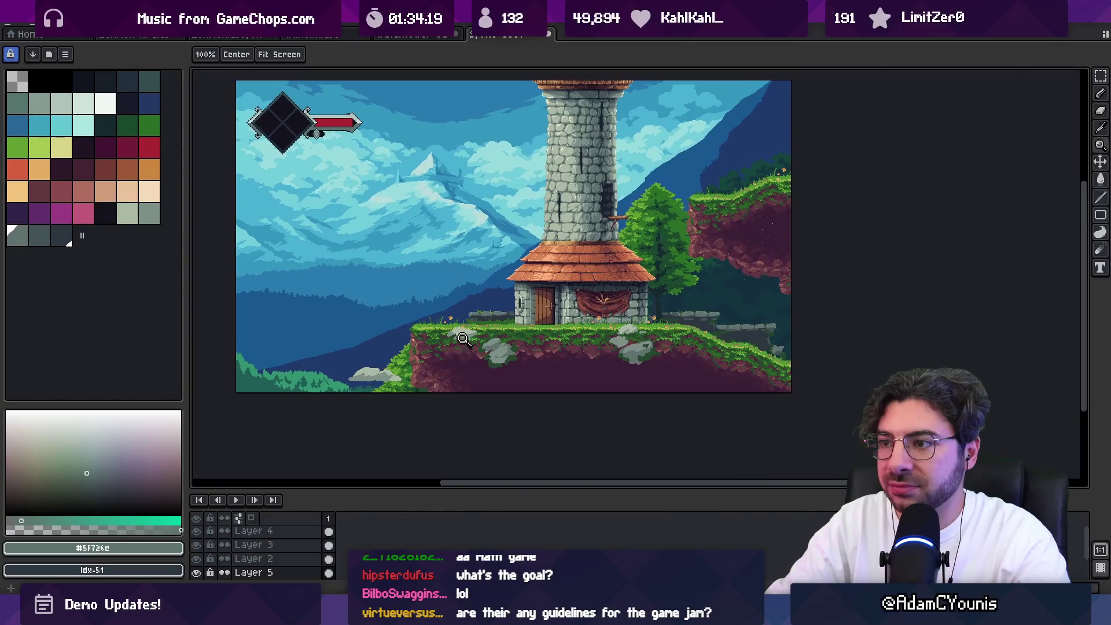
{"action": "scroll", "coordinate": [467, 342], "scroll_direction": "up", "scroll_amount": 3}
{"action": "scroll", "coordinate": [469, 336], "scroll_direction": "down", "scroll_amount": 2}
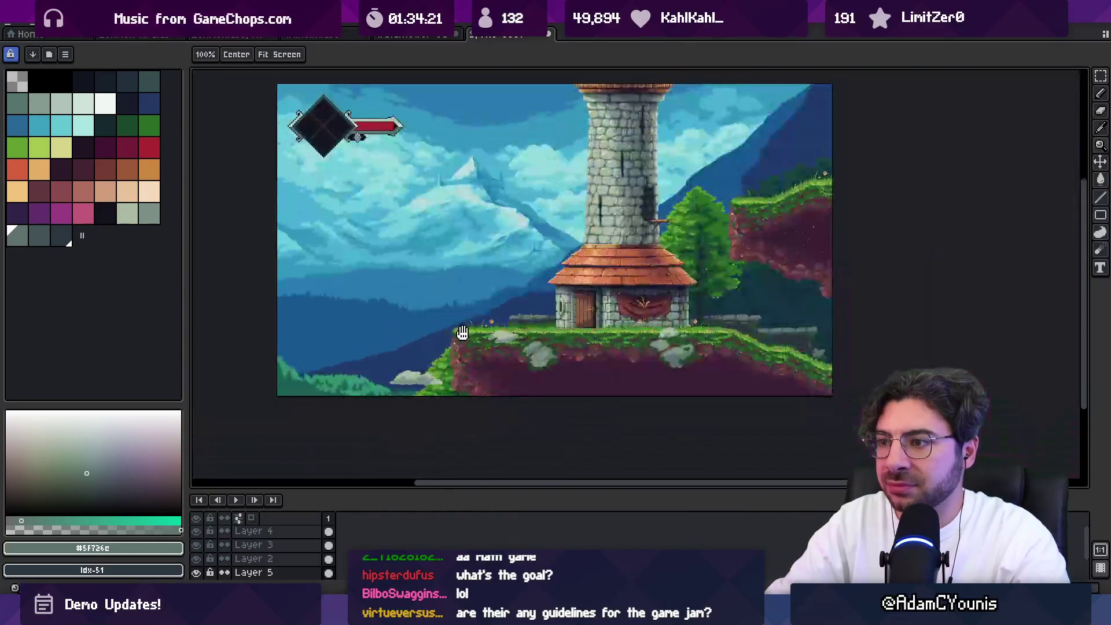
{"action": "scroll", "coordinate": [556, 310], "scroll_direction": "up", "scroll_amount": 1}
{"action": "key", "text": "v"}
{"action": "scroll", "coordinate": [562, 310], "scroll_direction": "up", "scroll_amount": 1}
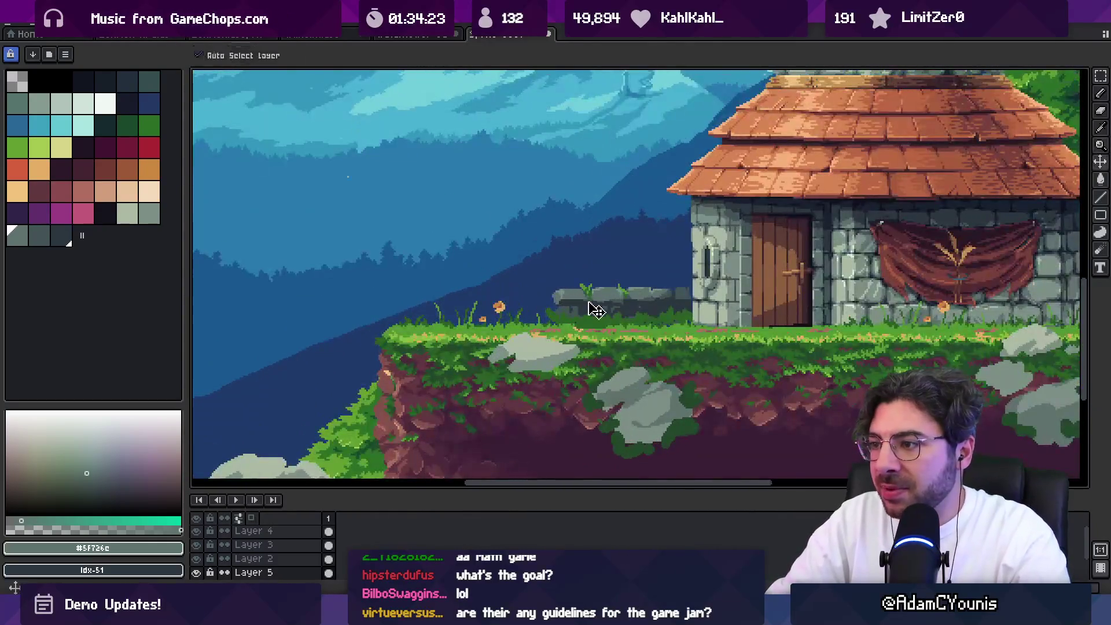
Paint a grey turret shape at the cliff edge, extend it downward, and fill its top-left notch
{"action": "key", "text": "b"}
{"action": "mouse_move", "coordinate": [383, 307]}
{"action": "left_mouse_down"}
{"action": "mouse_move", "coordinate": [391, 335]}
{"action": "mouse_move", "coordinate": [409, 324]}
{"action": "mouse_move", "coordinate": [405, 299]}
{"action": "mouse_move", "coordinate": [362, 300]}
{"action": "left_mouse_up"}
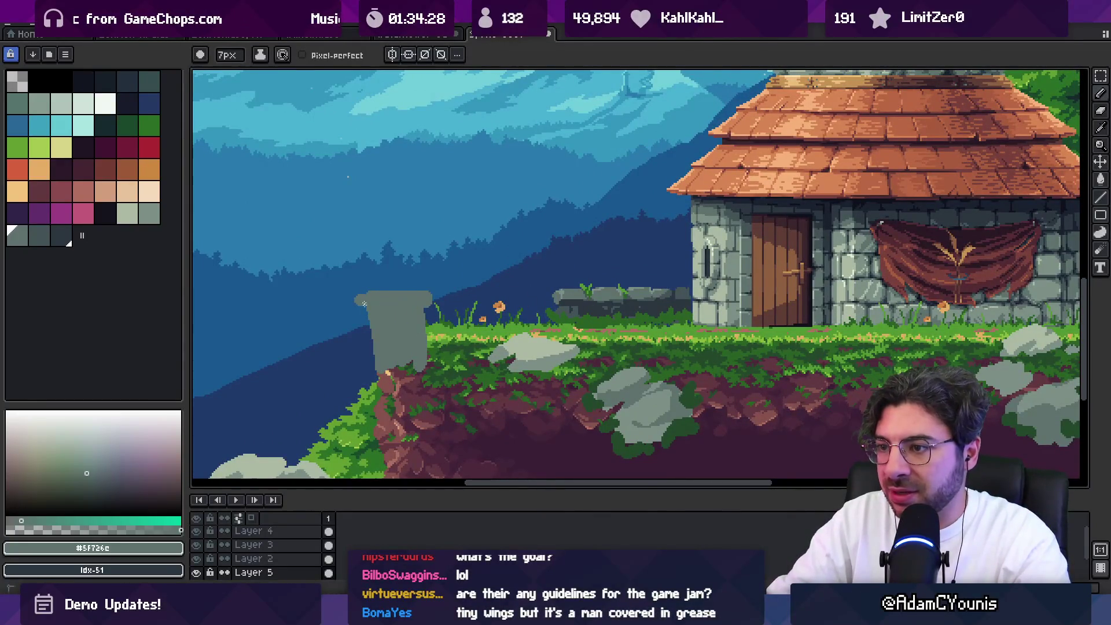
{"action": "left_click_drag", "start_coordinate": [371, 349], "coordinate": [378, 388]}
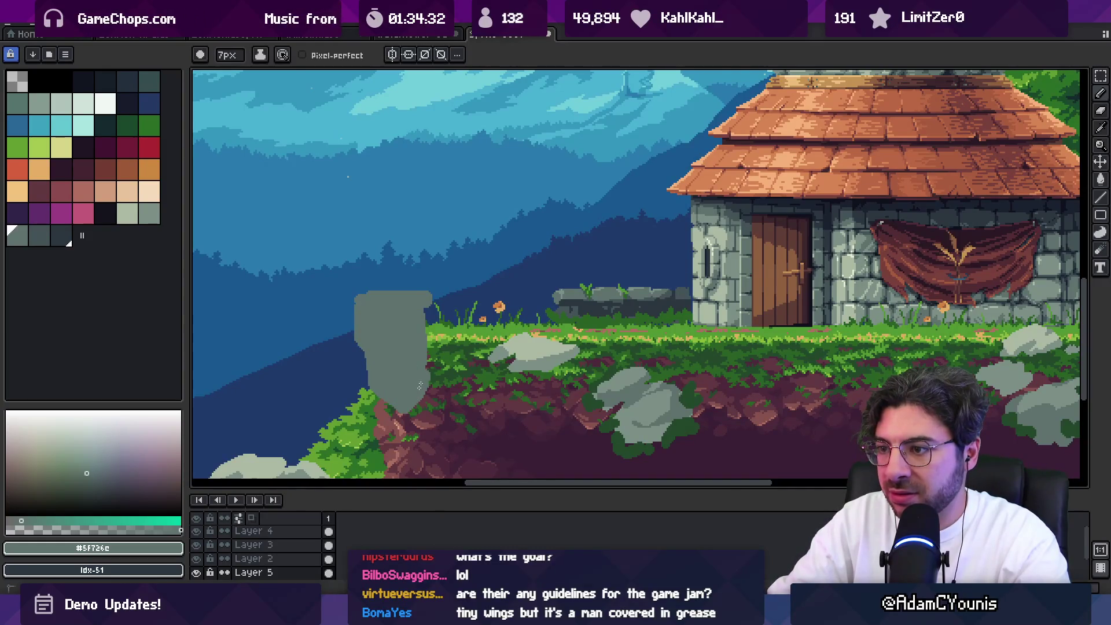
{"action": "key", "text": "b"}
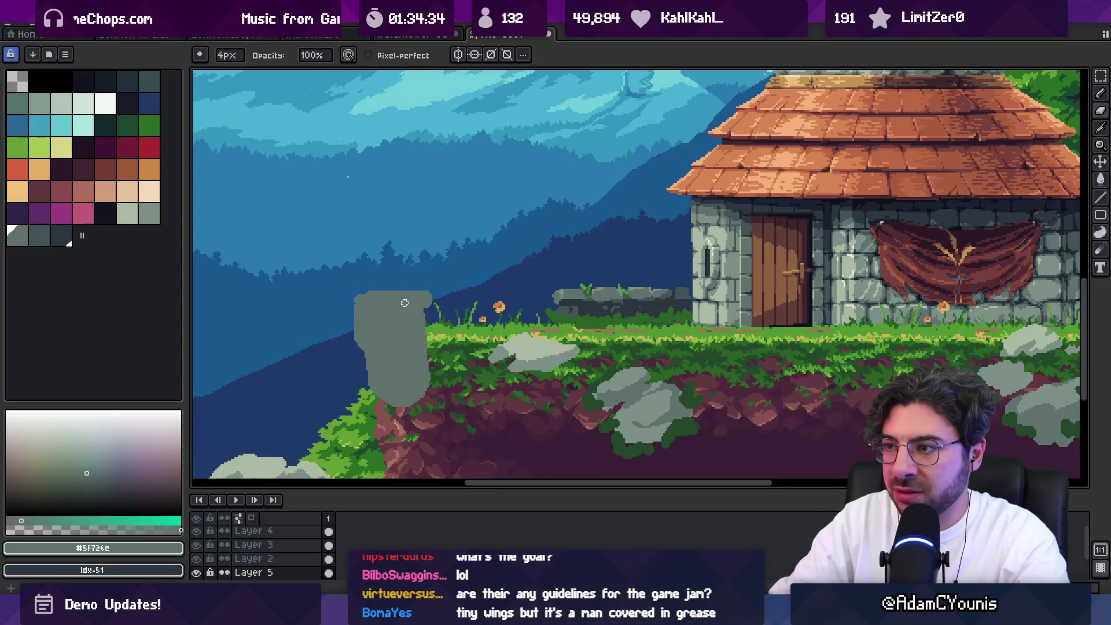
{"action": "left_click_drag", "start_coordinate": [372, 302], "coordinate": [365, 292]}
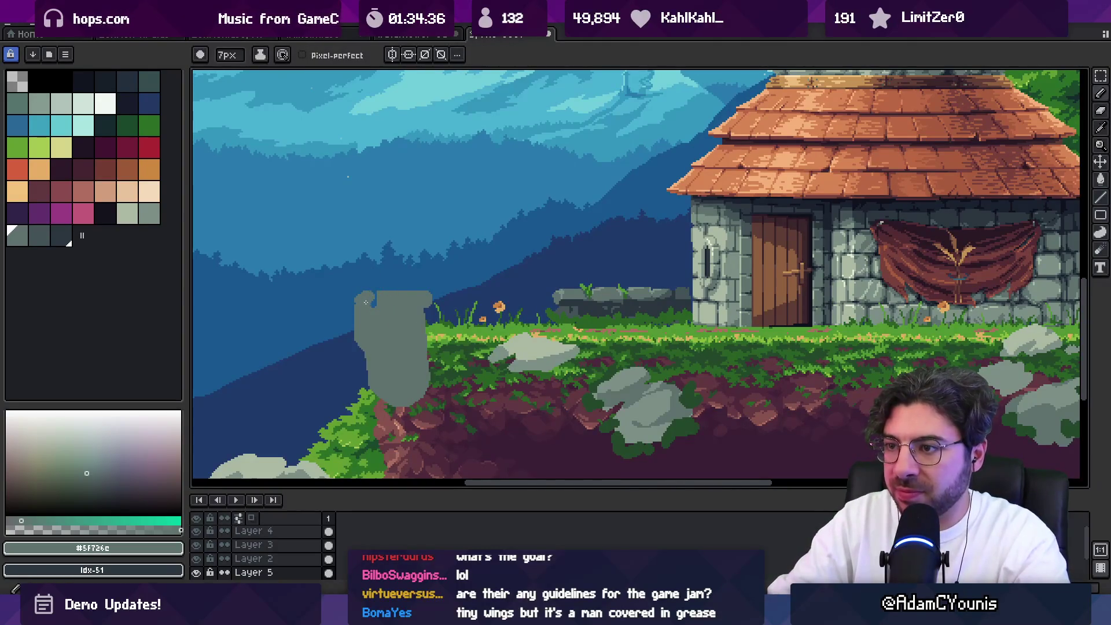
{"action": "key", "text": "b"}
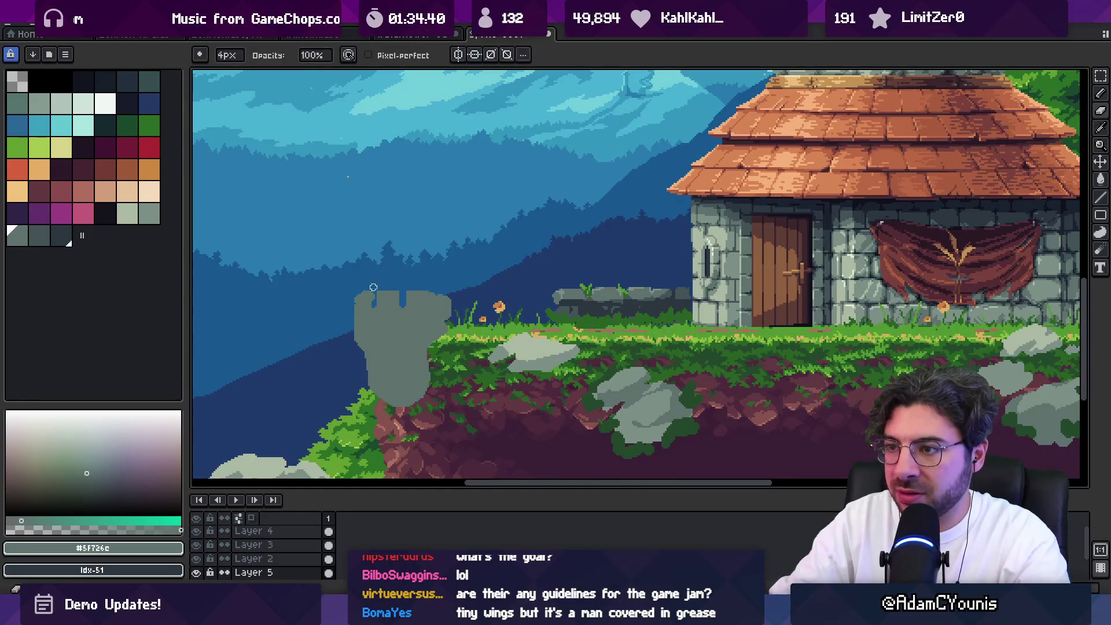
Zoom in on the turret, rework the notch in its top, and add a grey dab top-left
{"action": "key", "text": "z"}
{"action": "left_click", "coordinate": [394, 295]}
{"action": "key", "text": "b"}
{"action": "left_click_drag", "start_coordinate": [424, 304], "coordinate": [438, 290]}
{"action": "key", "text": "ctrl+z"}
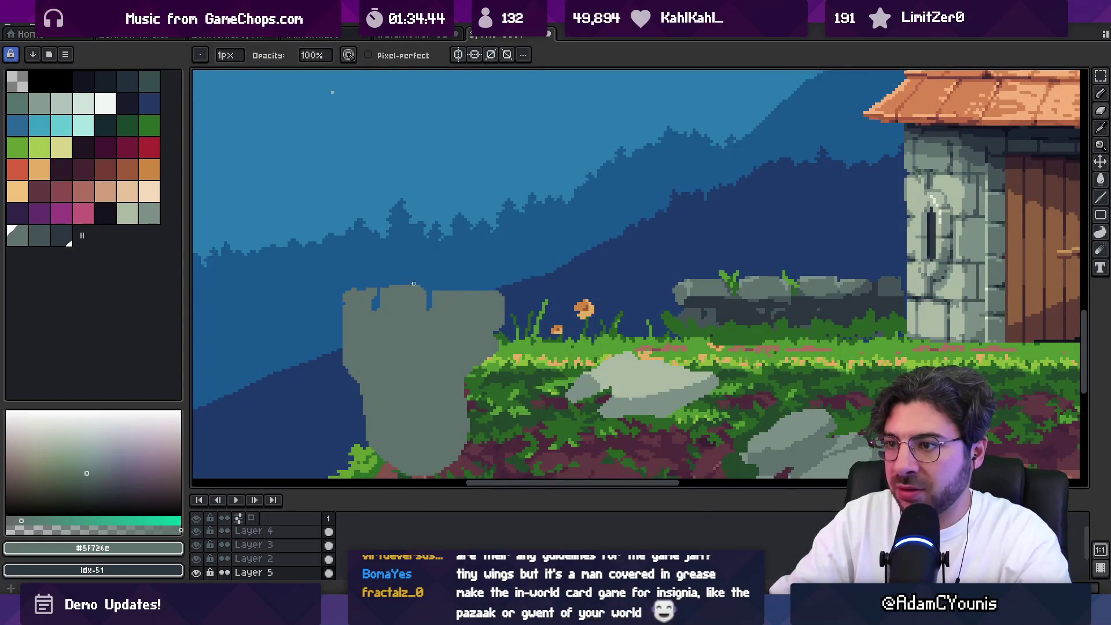
{"action": "key", "text": "b"}
{"action": "left_click", "coordinate": [354, 293]}
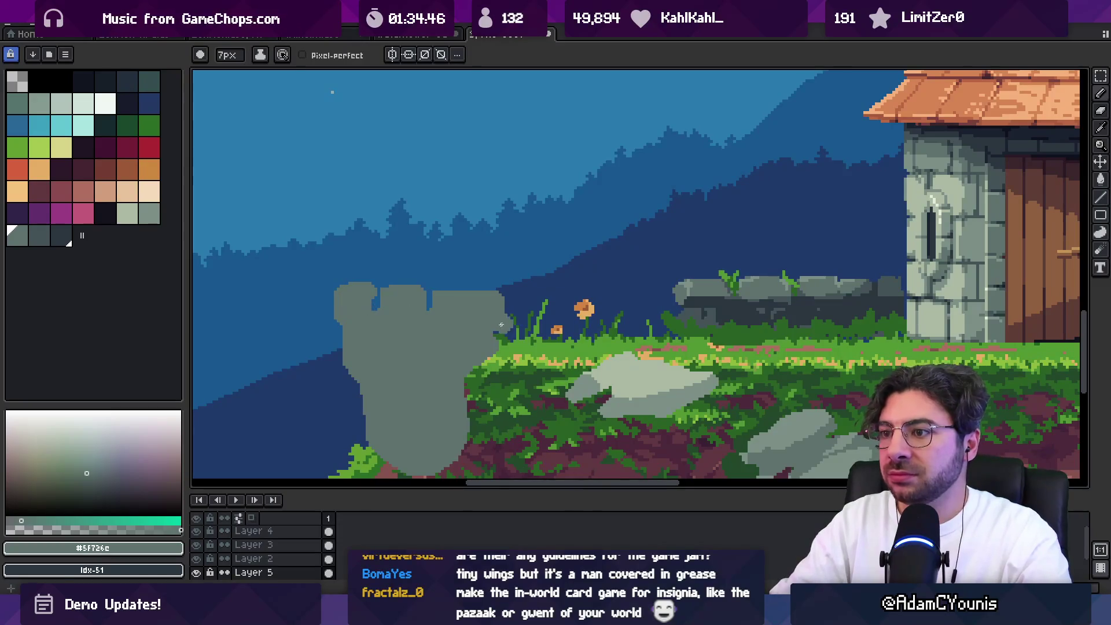
Paint the turret's battlements in a lighter grey with an enlarged brush
{"action": "left_click", "coordinate": [22, 234]}
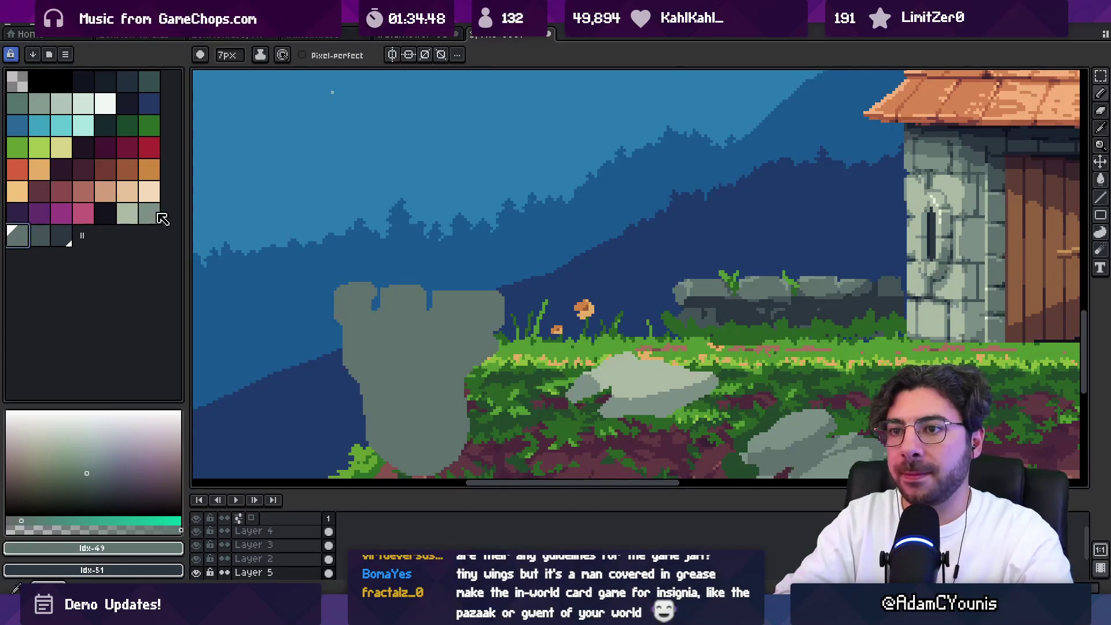
{"action": "left_click", "coordinate": [152, 214]}
{"action": "key", "text": "b"}
{"action": "left_click_drag", "start_coordinate": [339, 293], "coordinate": [515, 319]}
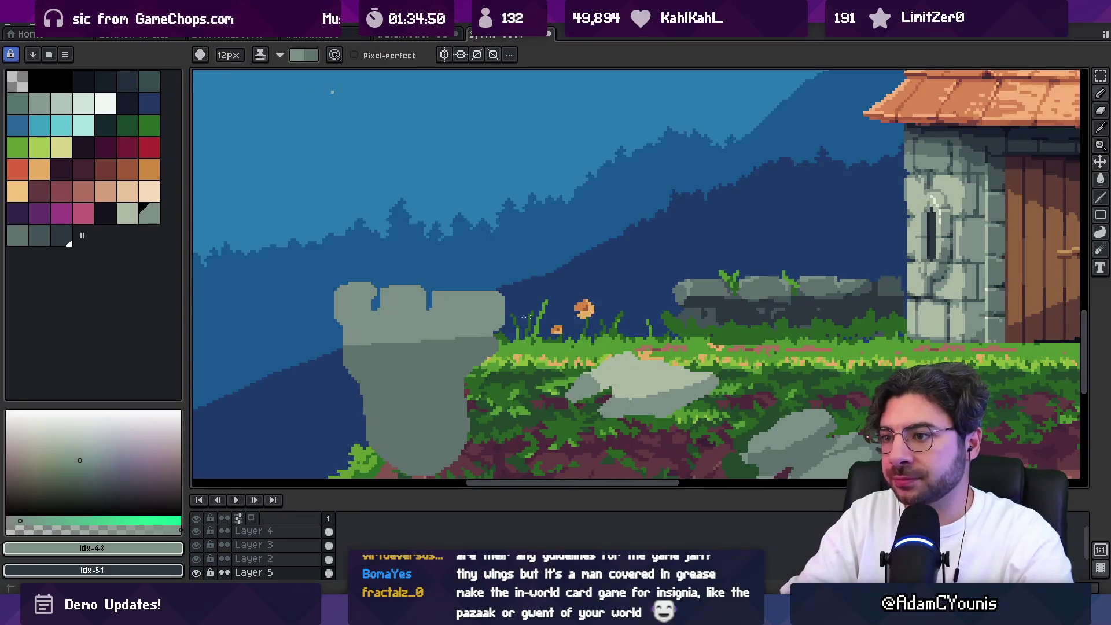
{"action": "scroll", "coordinate": [462, 310], "scroll_direction": "down", "scroll_amount": 4}
{"action": "scroll", "coordinate": [432, 293], "scroll_direction": "up", "scroll_amount": 3}
{"action": "left_click", "coordinate": [387, 298]}
Shade the turret's lower part and top using a selected range of palette greys
{"action": "mouse_move", "coordinate": [386, 297]}
{"action": "left_mouse_down"}
{"action": "mouse_move", "coordinate": [400, 313]}
{"action": "mouse_move", "coordinate": [458, 301]}
{"action": "mouse_move", "coordinate": [387, 330]}
{"action": "mouse_move", "coordinate": [397, 320]}
{"action": "left_mouse_up"}
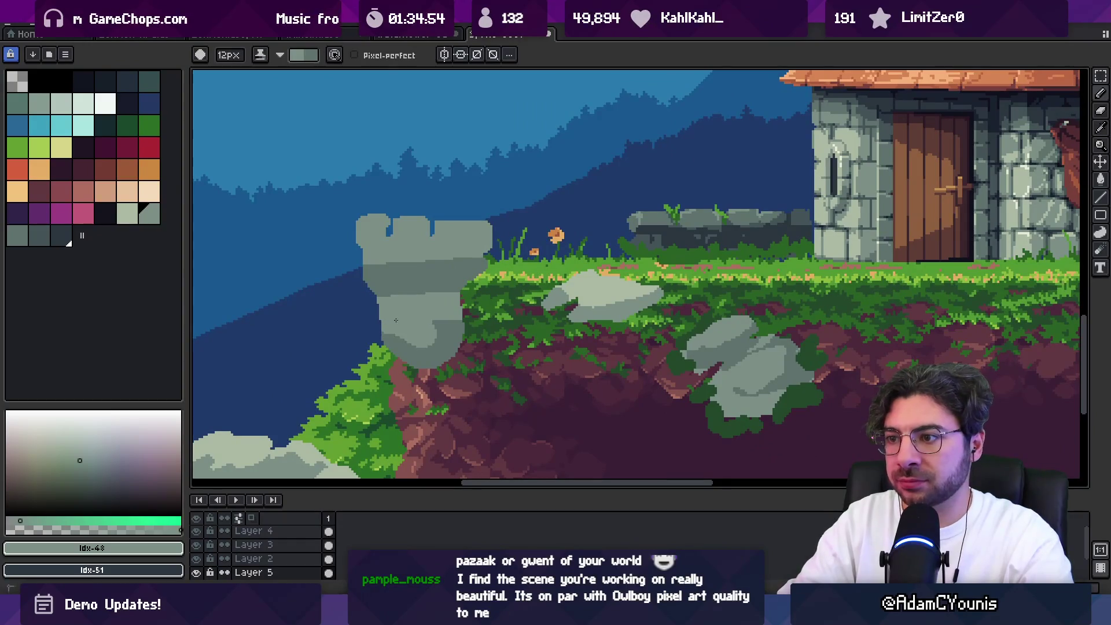
{"action": "left_click_drag", "start_coordinate": [127, 214], "coordinate": [61, 235]}
{"action": "mouse_move", "coordinate": [383, 275]}
{"action": "left_mouse_down"}
{"action": "mouse_move", "coordinate": [399, 301]}
{"action": "mouse_move", "coordinate": [378, 205]}
{"action": "mouse_move", "coordinate": [463, 261]}
{"action": "mouse_move", "coordinate": [486, 243]}
{"action": "mouse_move", "coordinate": [433, 324]}
{"action": "mouse_move", "coordinate": [535, 251]}
{"action": "left_mouse_up"}
{"action": "key", "text": "z"}
{"action": "scroll", "coordinate": [461, 277], "scroll_direction": "down", "scroll_amount": 3}
{"action": "scroll", "coordinate": [460, 277], "scroll_direction": "up", "scroll_amount": 3}
Lasso the turret's left battlement, nudge it down, then clear the selection and take the pencil
{"action": "key", "text": "q"}
{"action": "key", "text": "Down"}
{"action": "key", "text": "Down"}
{"action": "key", "text": "Down"}
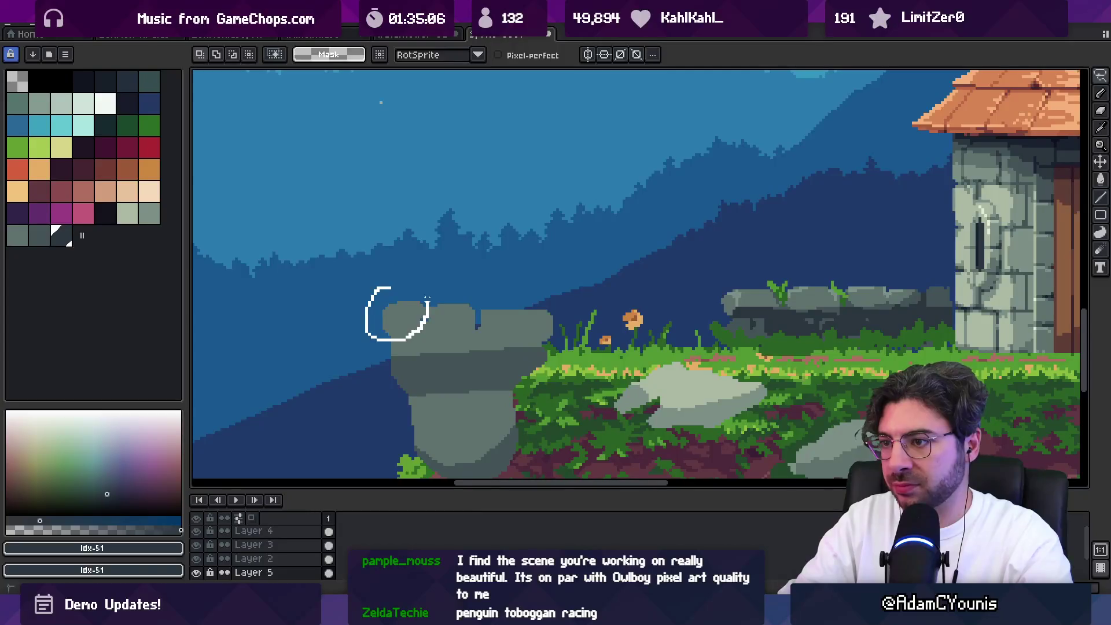
{"action": "left_click_drag", "start_coordinate": [428, 305], "coordinate": [411, 325]}
{"action": "key", "text": "ctrl+d"}
{"action": "key", "text": "z"}
{"action": "scroll", "coordinate": [422, 303], "scroll_direction": "down", "scroll_amount": 1}
{"action": "key", "text": "b"}
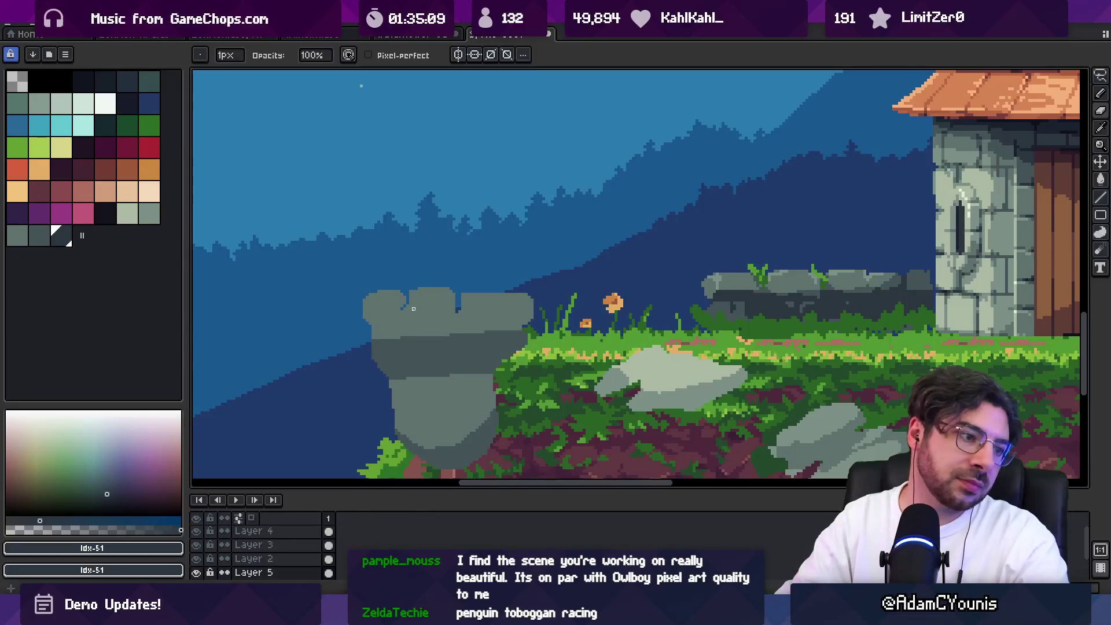
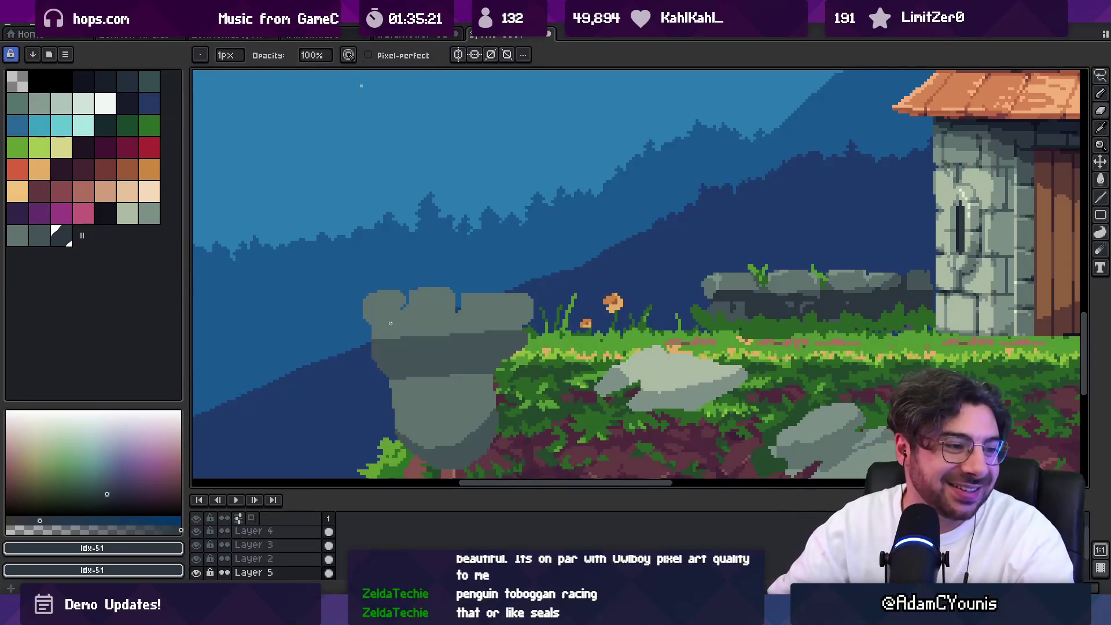
Fill the pillar top's blue notch with grey #5F726C and add a small grey bump
{"action": "key", "text": "space"}
{"action": "scroll", "coordinate": [422, 288], "scroll_direction": "down", "scroll_amount": 5}
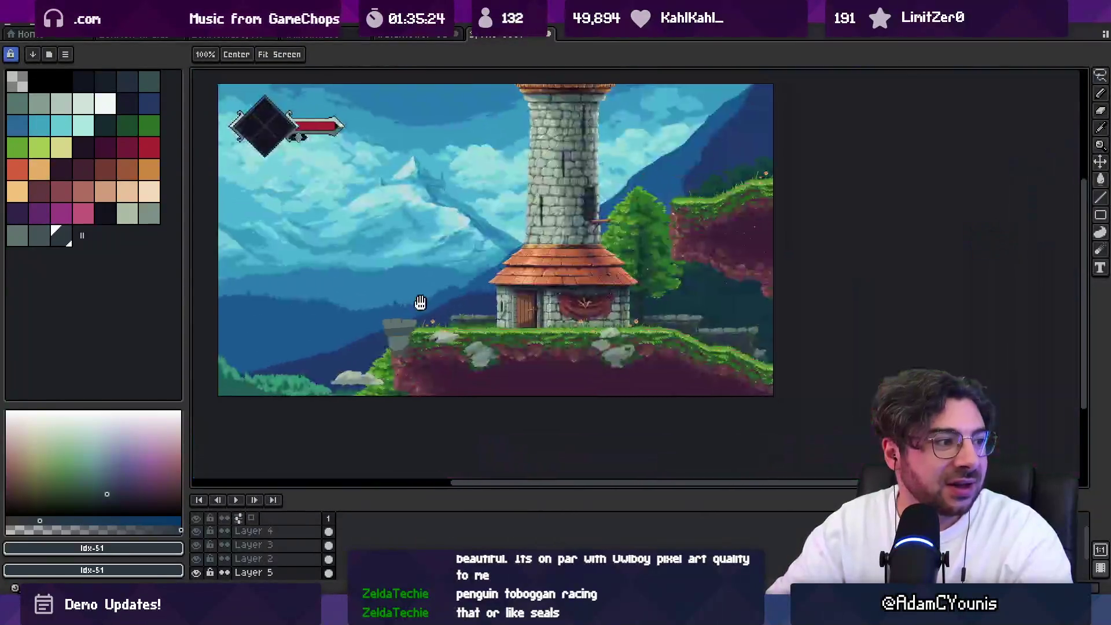
{"action": "left_click_drag", "start_coordinate": [422, 303], "coordinate": [448, 302]}
{"action": "scroll", "coordinate": [448, 302], "scroll_direction": "up", "scroll_amount": 5}
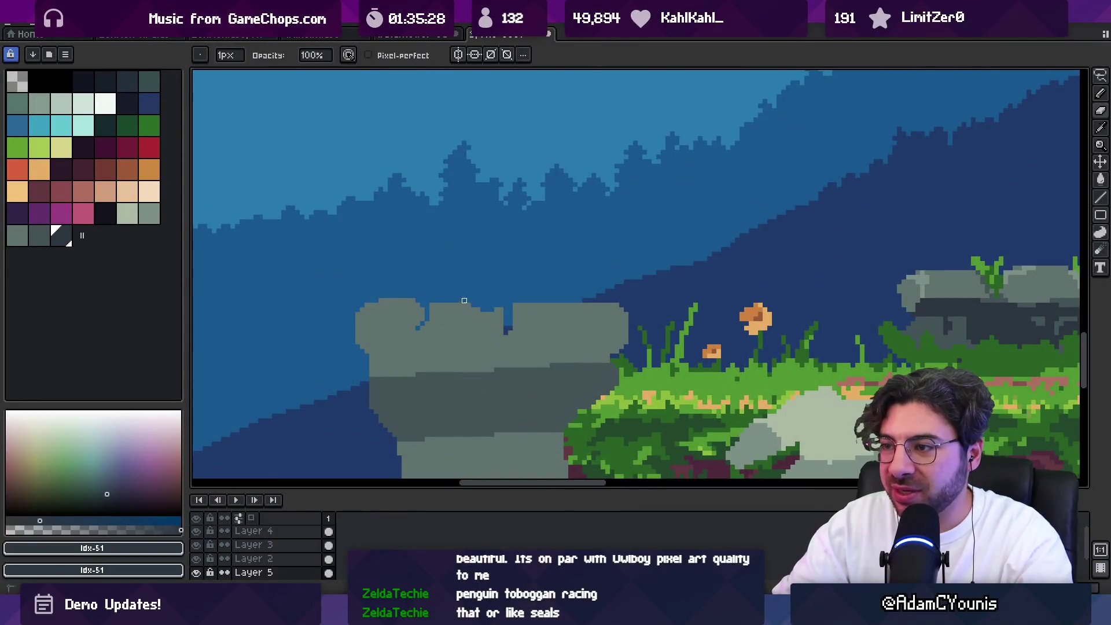
{"action": "left_click", "coordinate": [506, 311], "text": "alt"}
{"action": "left_click", "coordinate": [497, 316]}
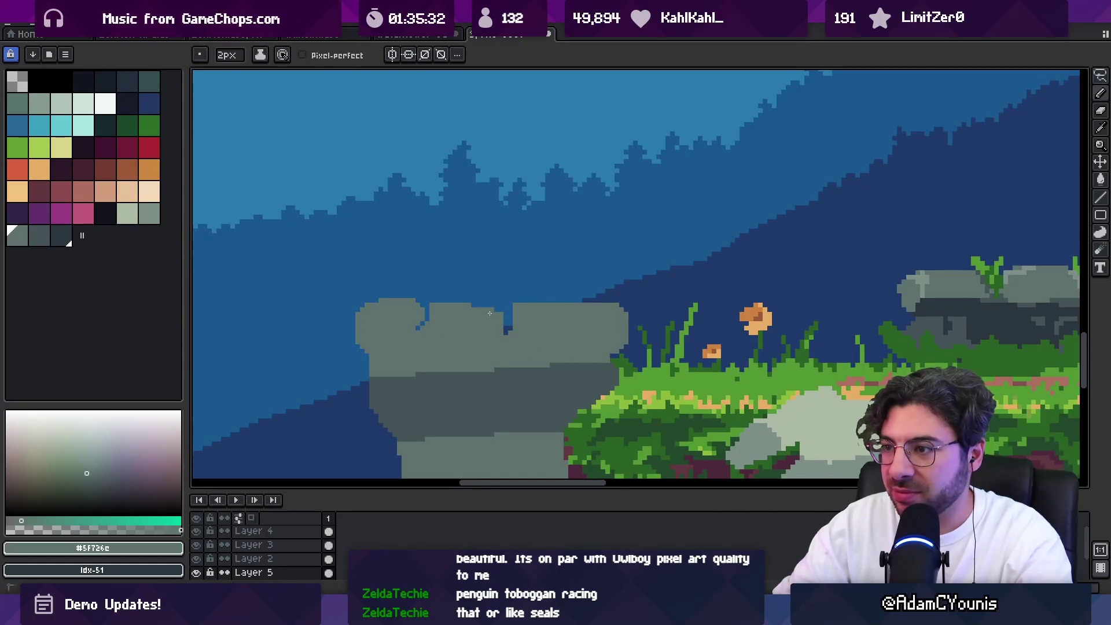
{"action": "key", "text": "b"}
{"action": "left_click_drag", "start_coordinate": [417, 323], "coordinate": [424, 330]}
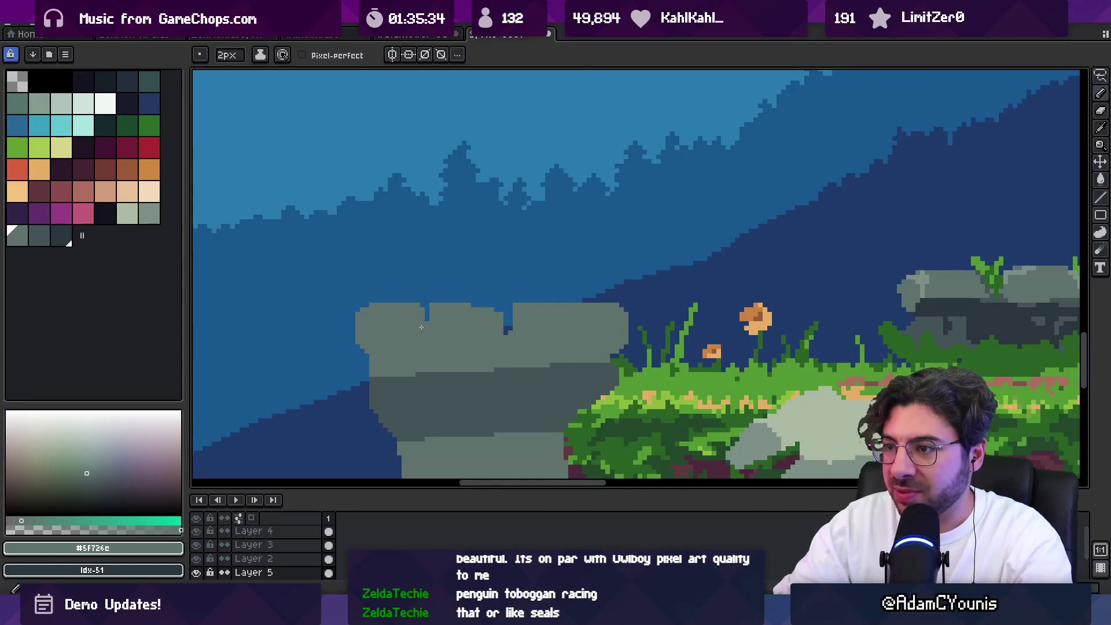
Paint a dark #435356 line along the tower's lower-left edge with the 1px pencil
{"action": "key", "text": "z"}
{"action": "scroll", "coordinate": [454, 313], "scroll_direction": "down", "scroll_amount": 2}
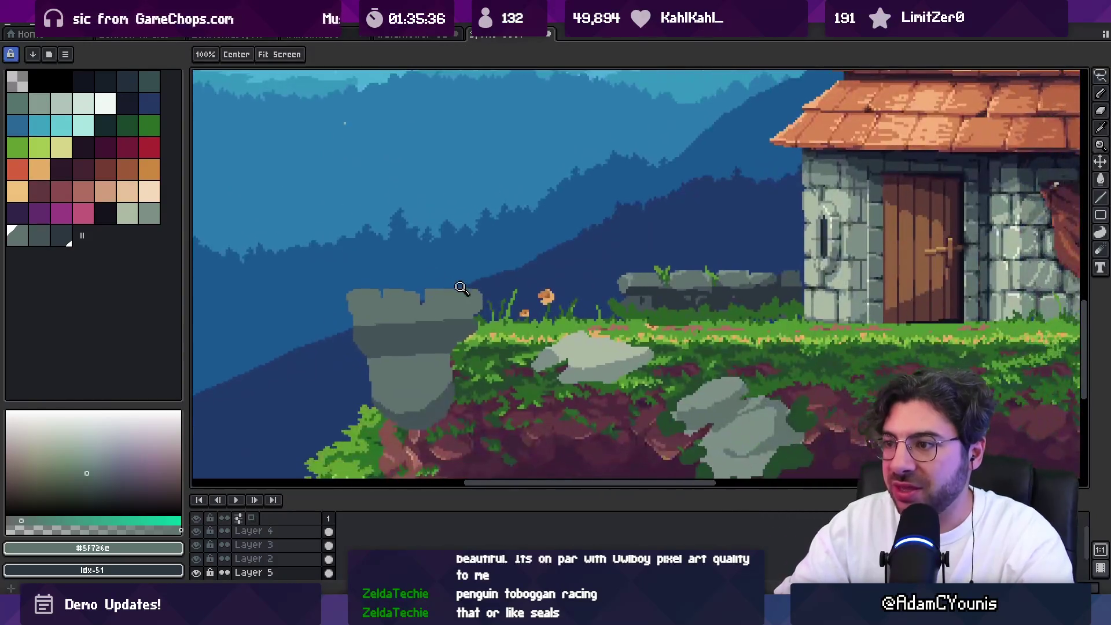
{"action": "scroll", "coordinate": [454, 290], "scroll_direction": "up", "scroll_amount": 2}
{"action": "key", "text": "b"}
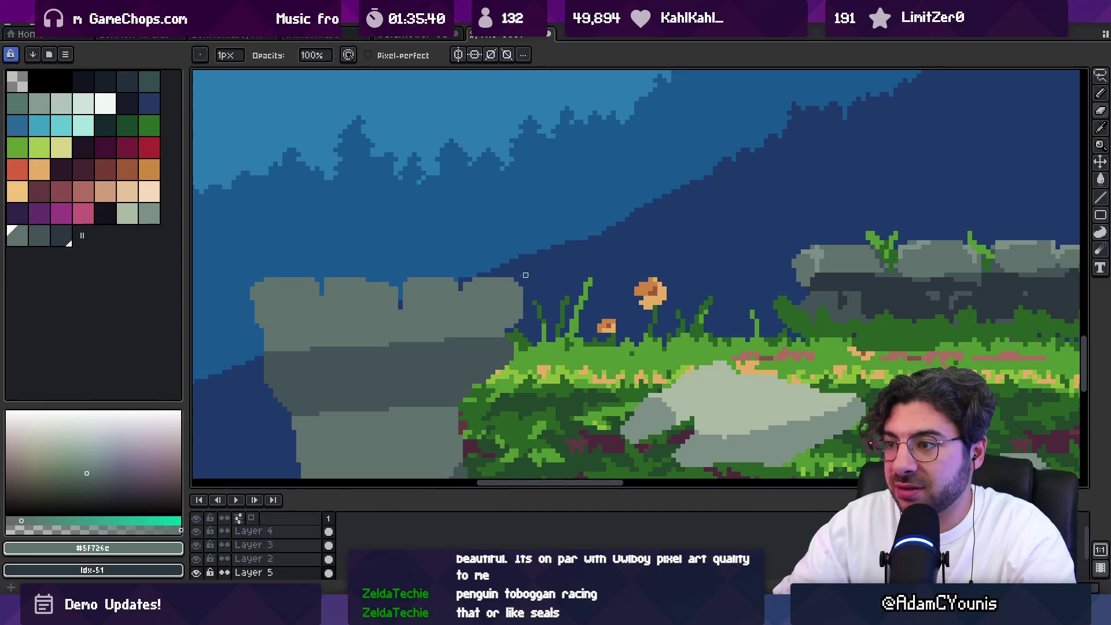
{"action": "key", "text": "e"}
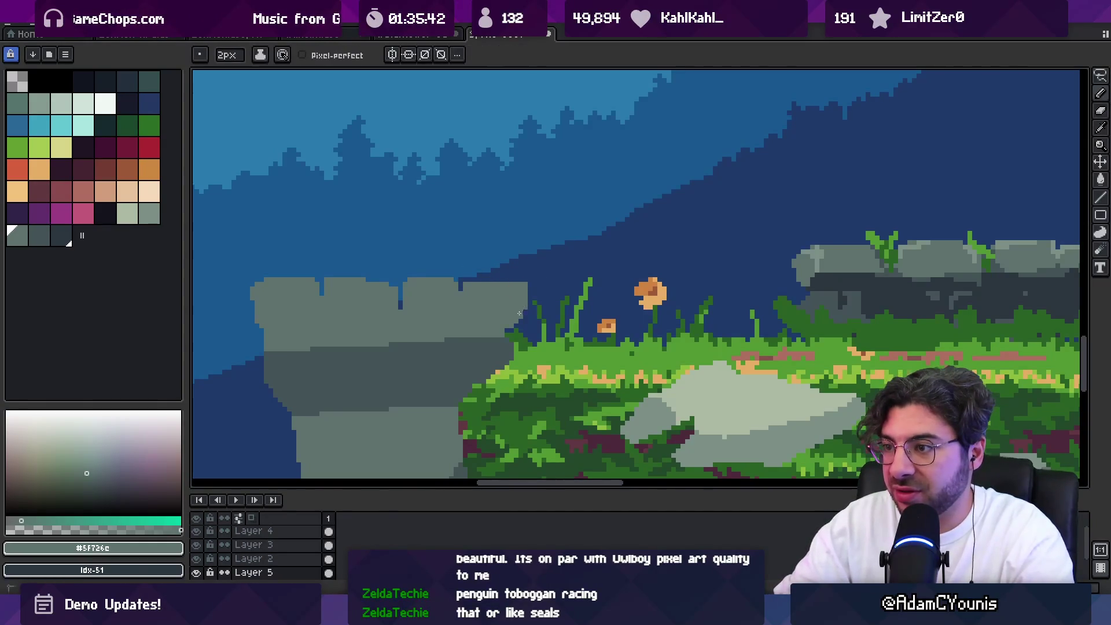
{"action": "key", "text": "b"}
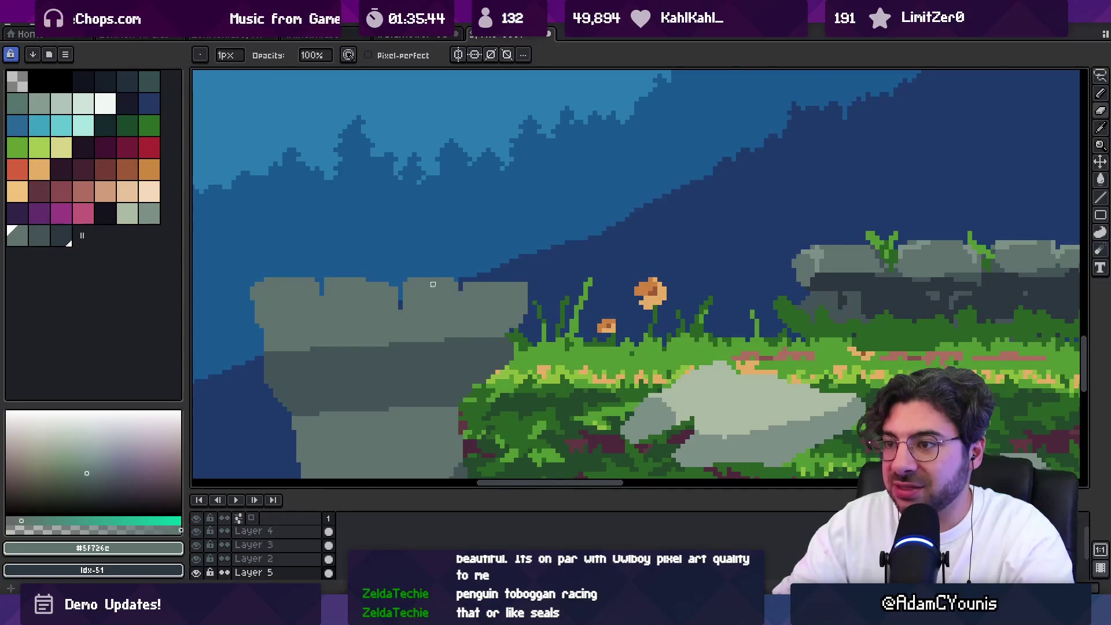
{"action": "key", "text": "z"}
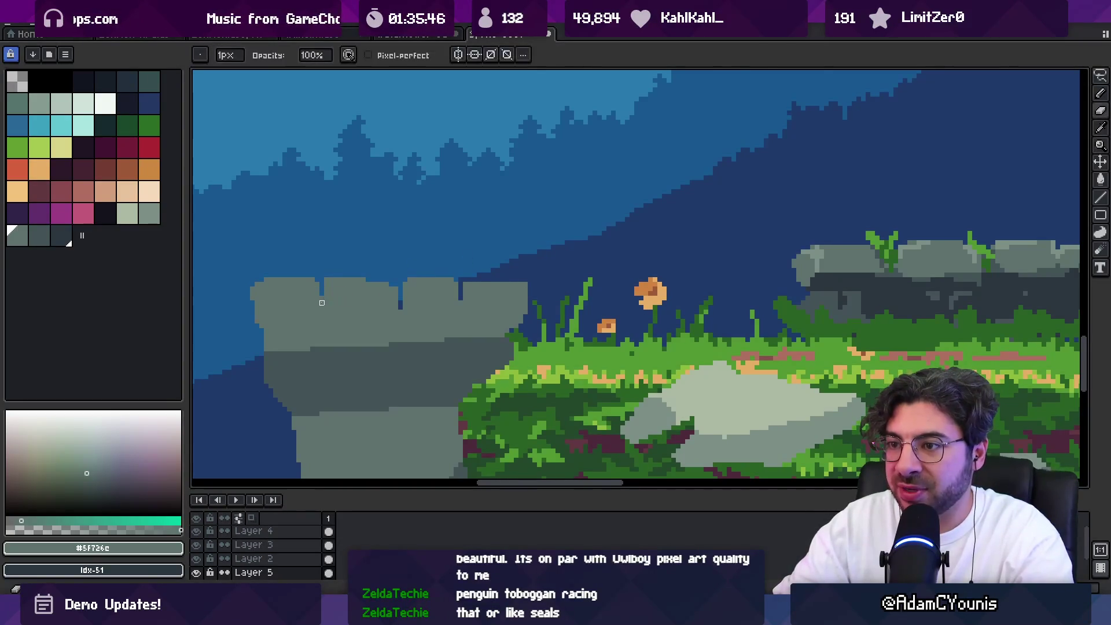
{"action": "scroll", "coordinate": [362, 275], "scroll_direction": "down", "scroll_amount": 3}
{"action": "scroll", "coordinate": [367, 263], "scroll_direction": "down", "scroll_amount": 2}
{"action": "scroll", "coordinate": [367, 266], "scroll_direction": "up", "scroll_amount": 5}
{"action": "key", "text": "i"}
{"action": "left_click", "coordinate": [367, 282]}
{"action": "key", "text": "e"}
{"action": "key", "text": "b"}
{"action": "left_click_drag", "start_coordinate": [364, 285], "coordinate": [455, 272]}
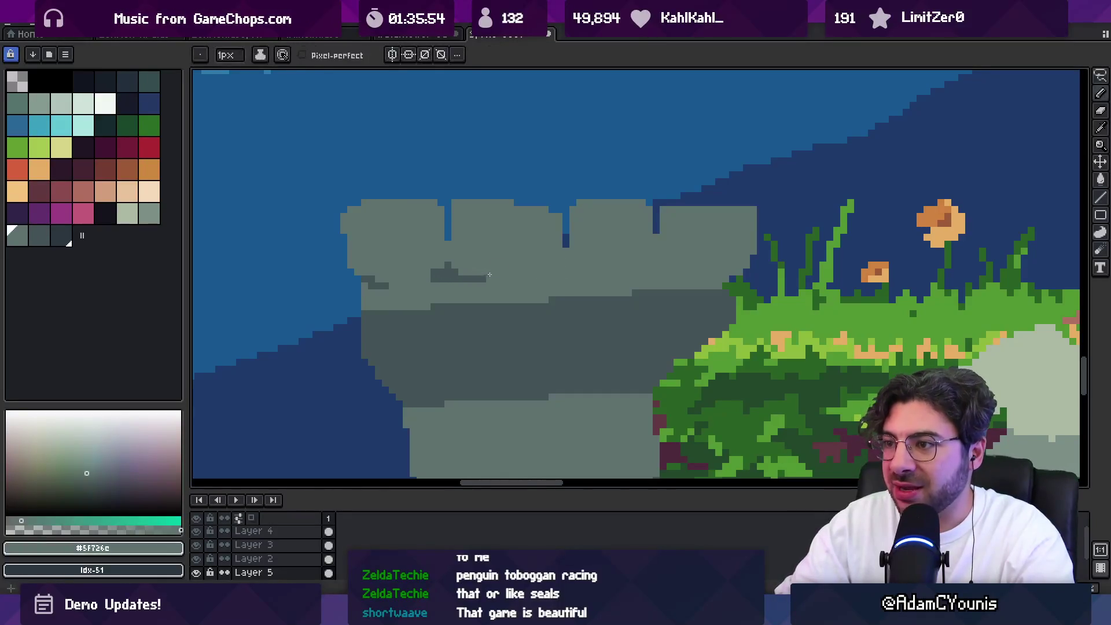
Mark dark stones on the tower top and paint a 4px #435356 band across it
{"action": "left_click_drag", "start_coordinate": [552, 279], "coordinate": [567, 273]}
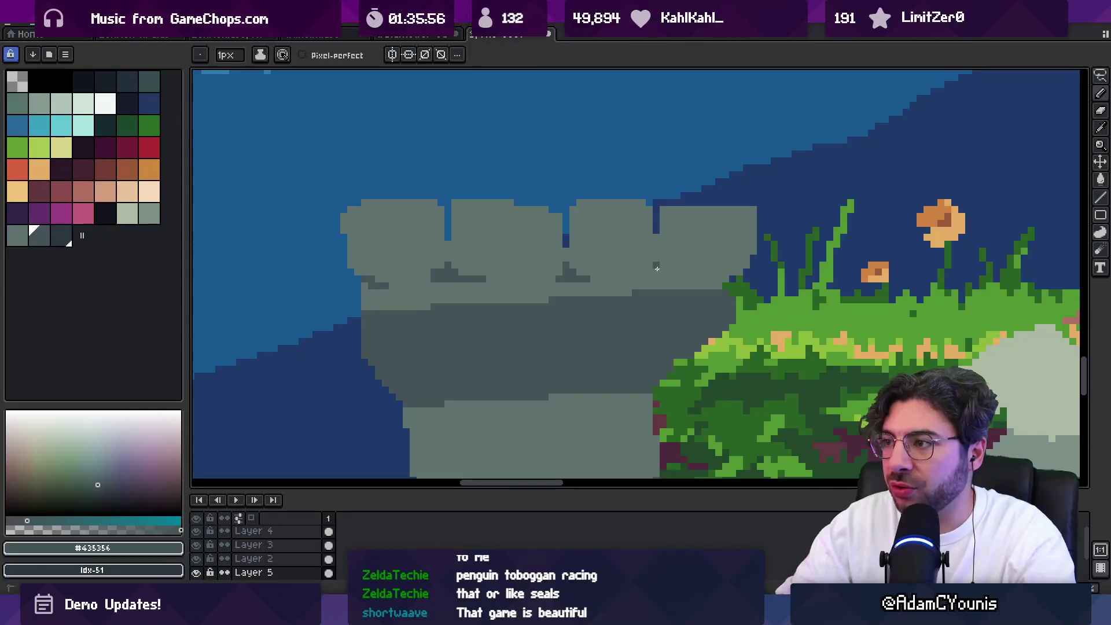
{"action": "scroll", "coordinate": [625, 290], "scroll_direction": "down", "scroll_amount": 3}
{"action": "scroll", "coordinate": [526, 268], "scroll_direction": "up", "scroll_amount": 2}
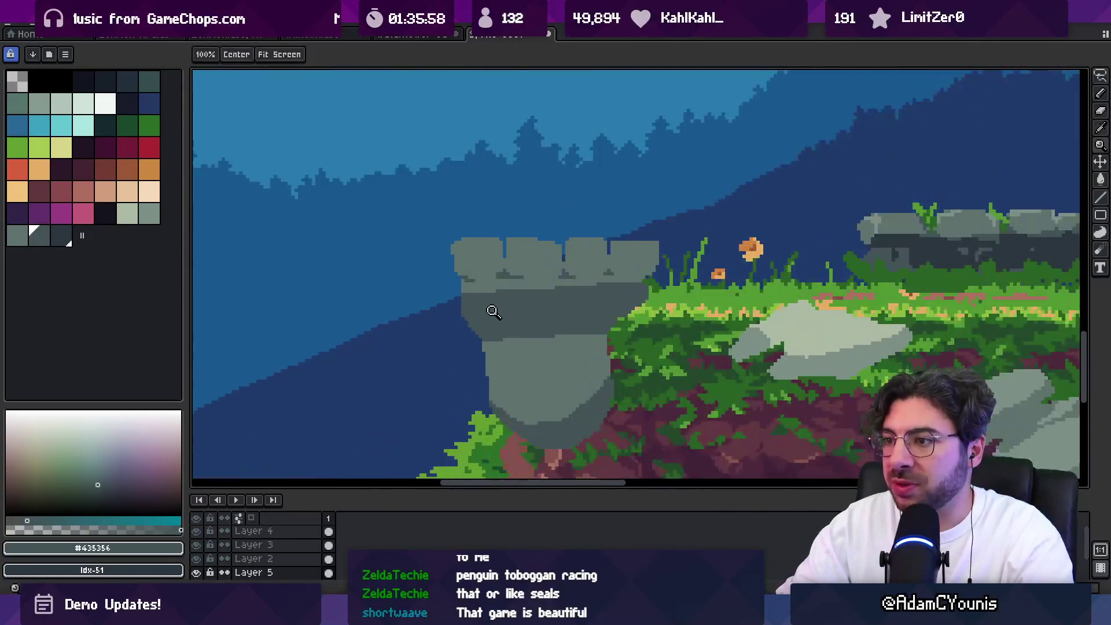
{"action": "key", "text": "e"}
{"action": "left_click_drag", "start_coordinate": [466, 289], "coordinate": [628, 289]}
{"action": "key", "text": "z"}
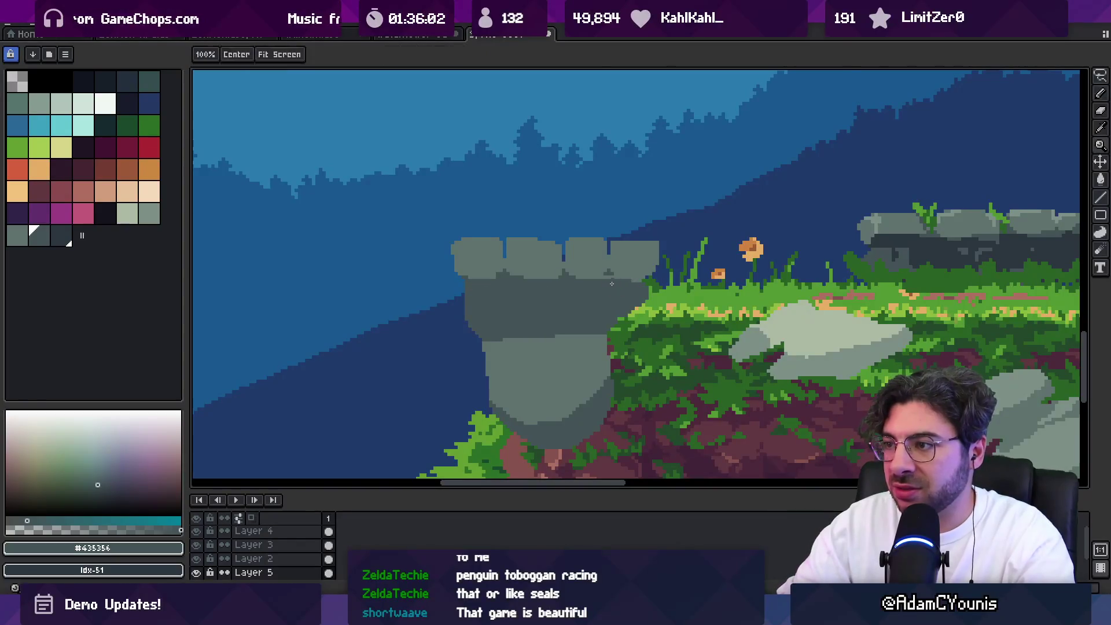
{"action": "scroll", "coordinate": [579, 276], "scroll_direction": "down", "scroll_amount": 2}
{"action": "scroll", "coordinate": [533, 269], "scroll_direction": "up", "scroll_amount": 1}
{"action": "key", "text": "b"}
{"action": "left_click", "coordinate": [489, 303], "text": "alt"}
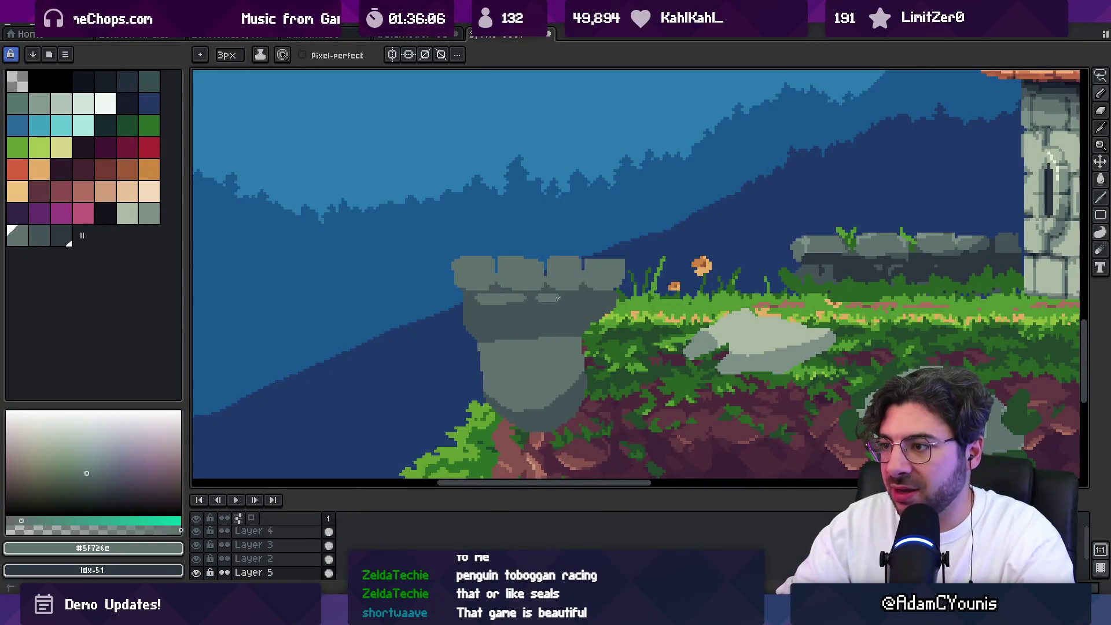
Draw 4px stone-block lines on the tower wall
{"action": "key", "text": "z"}
{"action": "scroll", "coordinate": [521, 276], "scroll_direction": "down", "scroll_amount": 2}
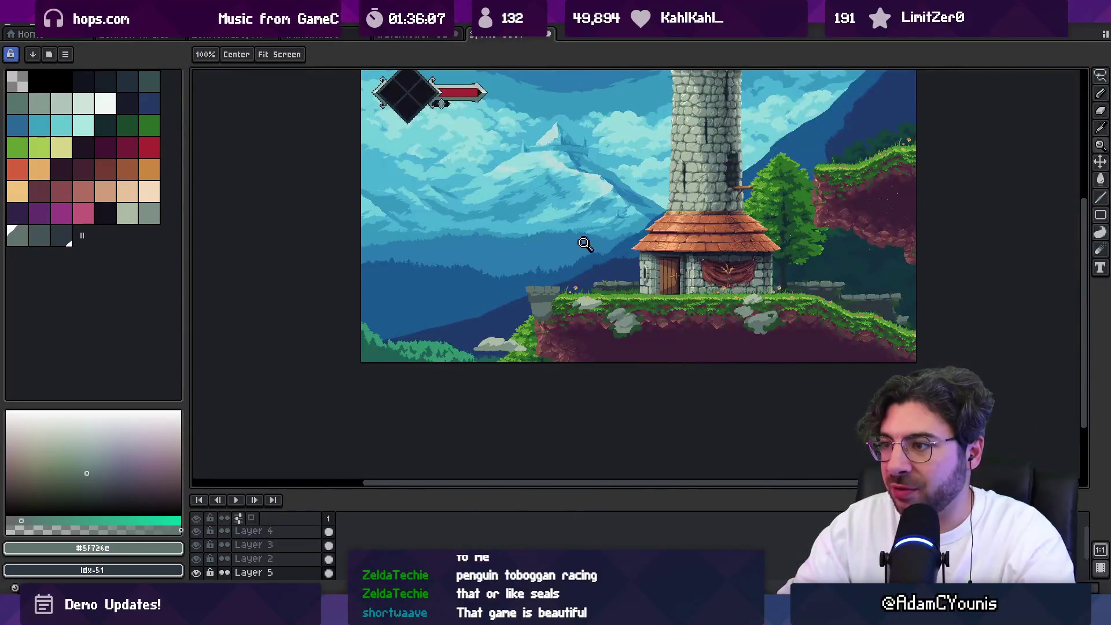
{"action": "scroll", "coordinate": [579, 278], "scroll_direction": "up", "scroll_amount": 1}
{"action": "key", "text": "v"}
{"action": "key", "text": "z"}
{"action": "scroll", "coordinate": [444, 302], "scroll_direction": "up", "scroll_amount": 2}
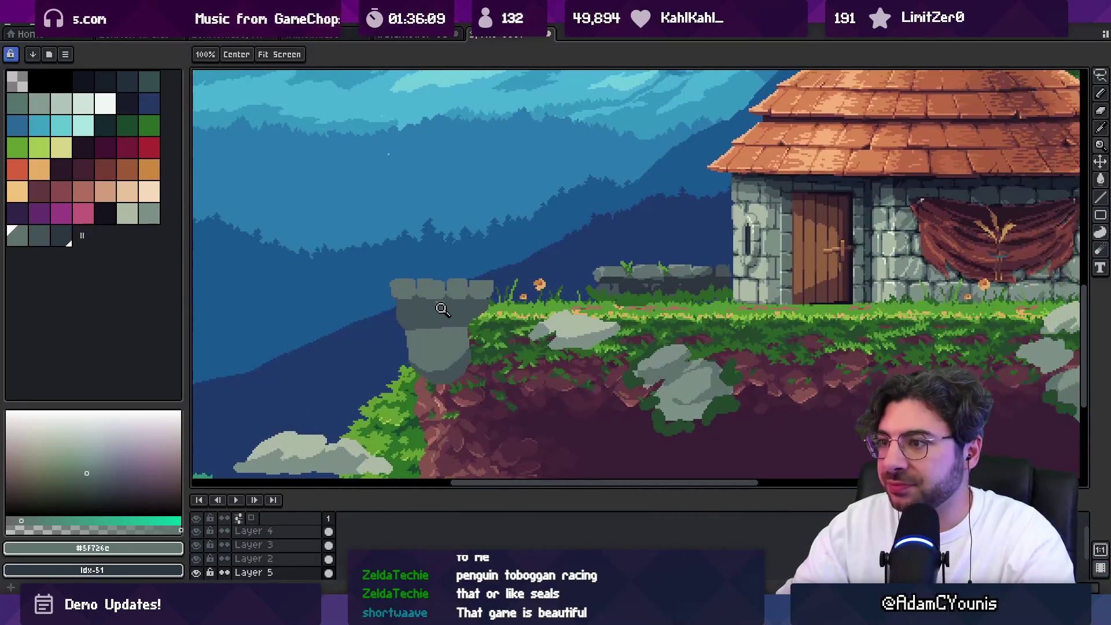
{"action": "key", "text": "b"}
{"action": "key", "text": "plus"}
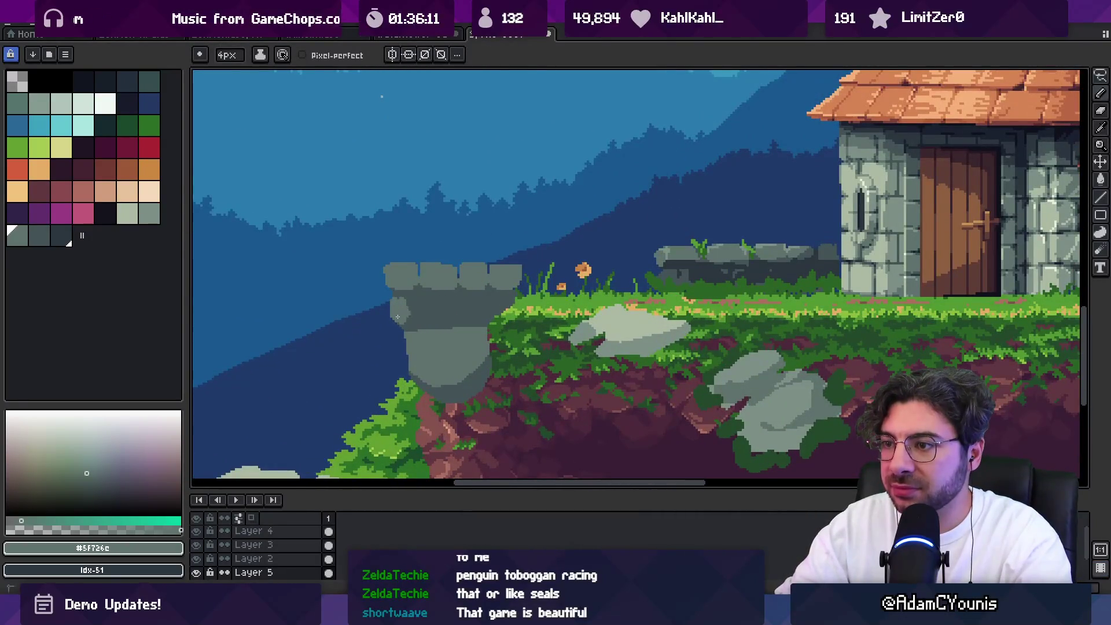
{"action": "left_click_drag", "start_coordinate": [445, 317], "coordinate": [470, 303]}
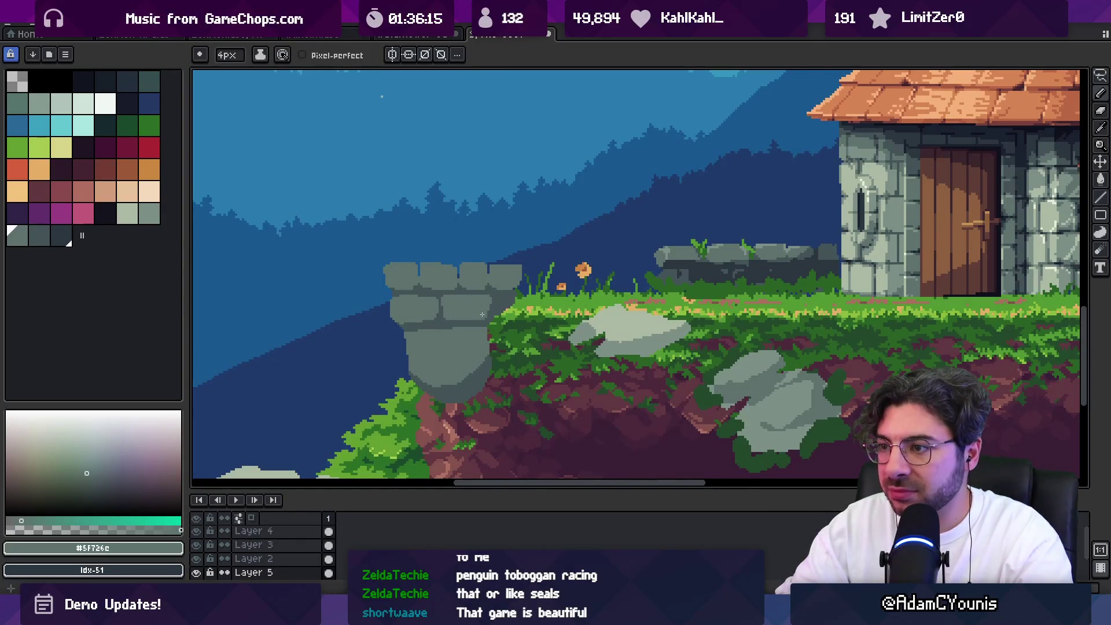
Paint a grey stone patch widening the column beside the tower base
{"action": "key", "text": "z"}
{"action": "scroll", "coordinate": [483, 315], "scroll_direction": "down", "scroll_amount": 5}
{"action": "scroll", "coordinate": [472, 267], "scroll_direction": "up", "scroll_amount": 3}
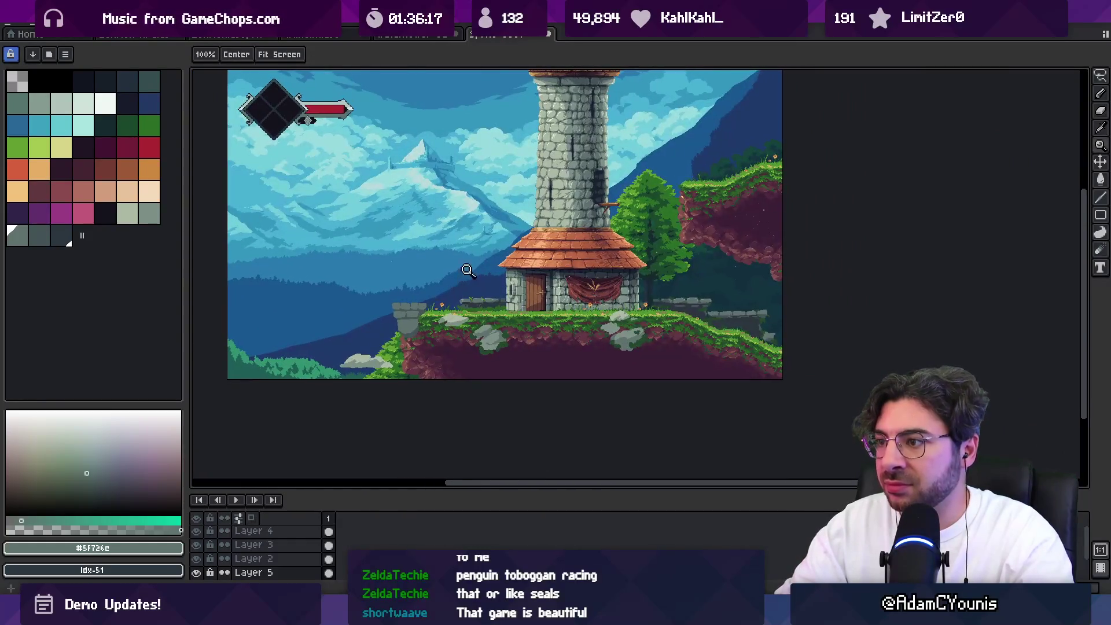
{"action": "scroll", "coordinate": [440, 258], "scroll_direction": "right", "scroll_amount": 2}
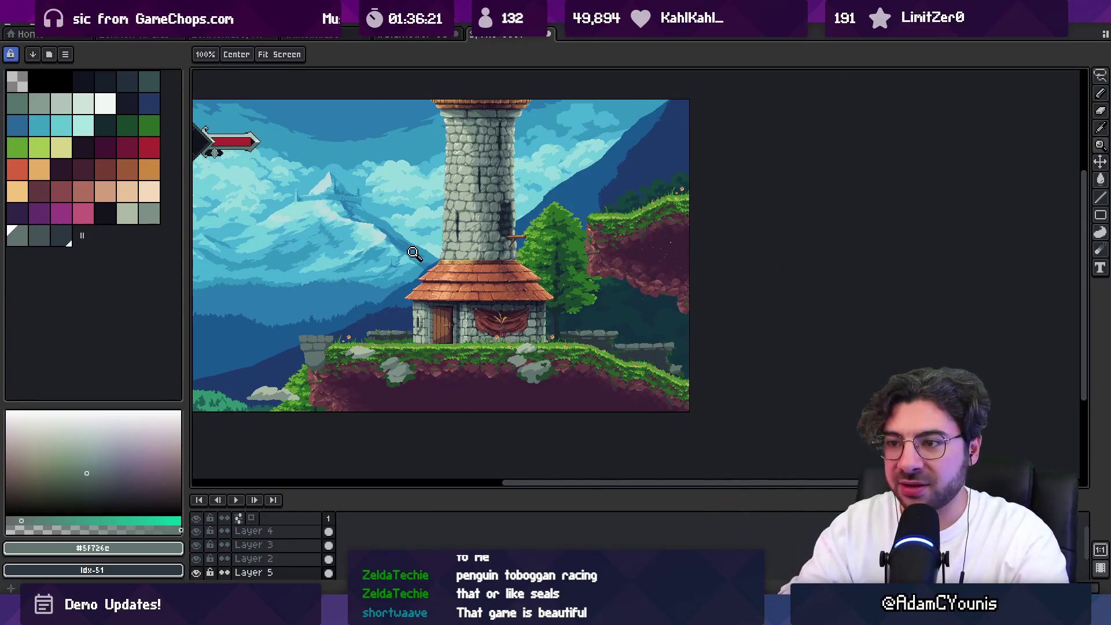
{"action": "scroll", "coordinate": [317, 347], "scroll_direction": "up", "scroll_amount": 3}
{"action": "key", "text": "b"}
{"action": "mouse_move", "coordinate": [318, 344]}
{"action": "left_mouse_down"}
{"action": "mouse_move", "coordinate": [341, 359]}
{"action": "mouse_move", "coordinate": [347, 337]}
{"action": "left_mouse_up"}
{"action": "left_click_drag", "start_coordinate": [357, 377], "coordinate": [473, 400]}
Sample the grass greens #23482c, #296024 and #519631 and draw a bright-green grass blade
{"action": "left_click", "coordinate": [425, 314], "text": "alt"}
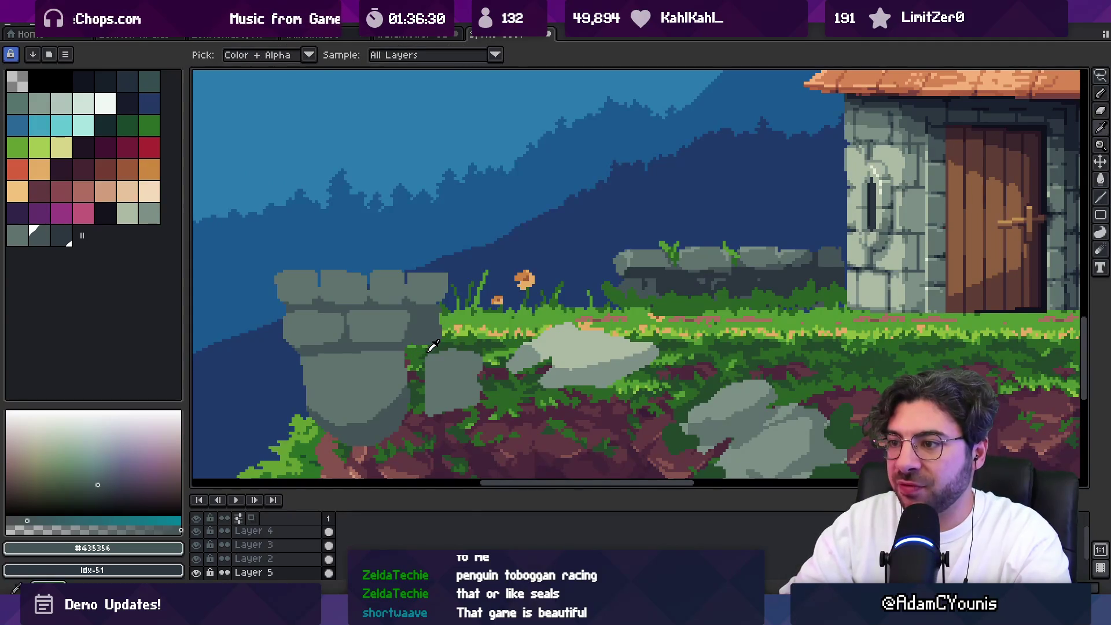
{"action": "left_click", "coordinate": [425, 347], "text": "alt"}
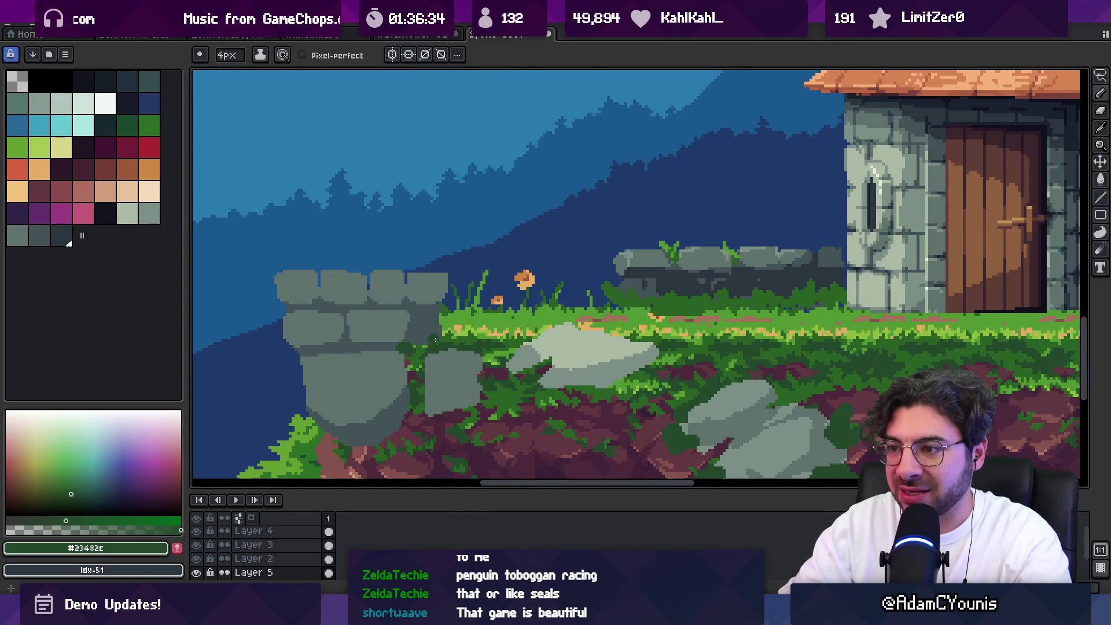
{"action": "left_click", "coordinate": [408, 337], "text": "alt"}
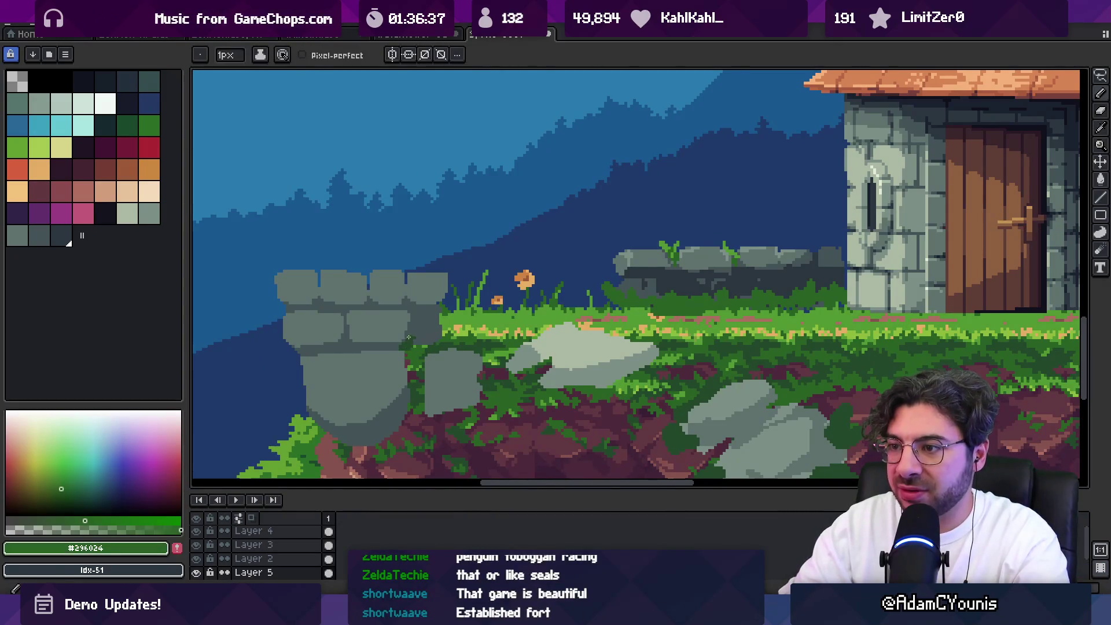
{"action": "left_click", "coordinate": [409, 278], "text": "alt"}
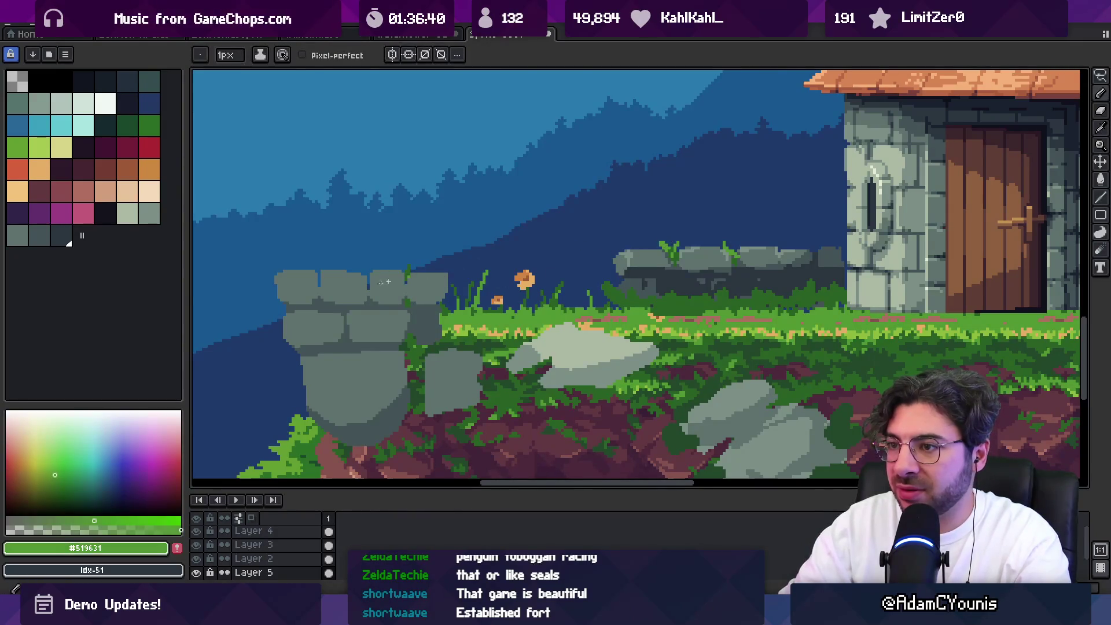
{"action": "left_click_drag", "start_coordinate": [457, 270], "coordinate": [447, 293]}
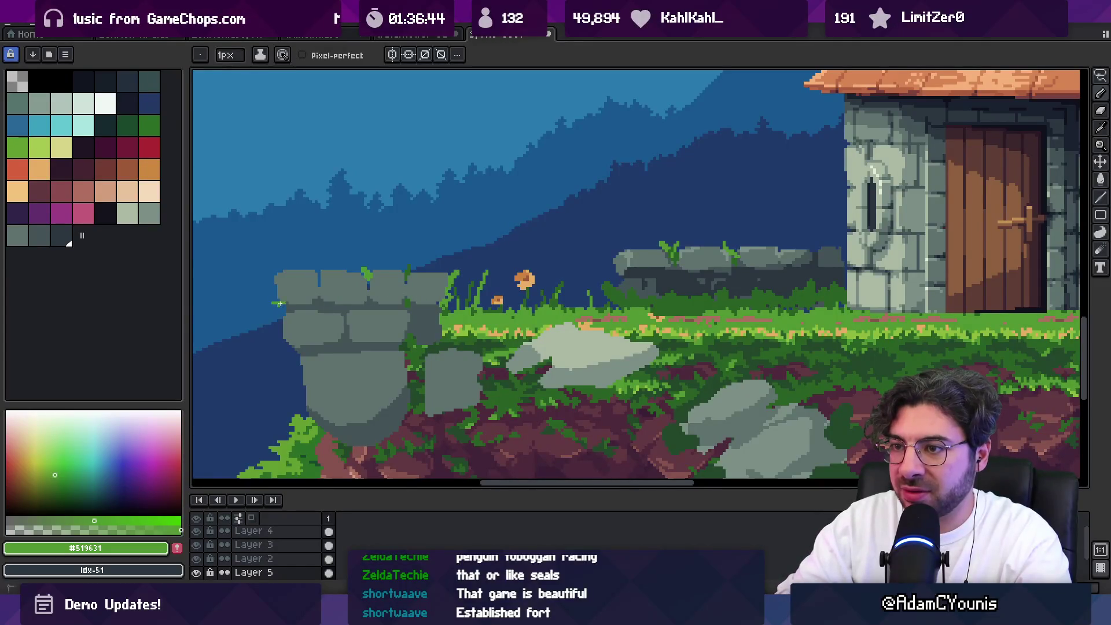
{"action": "key", "text": "z"}
{"action": "scroll", "coordinate": [368, 298], "scroll_direction": "down", "scroll_amount": 5}
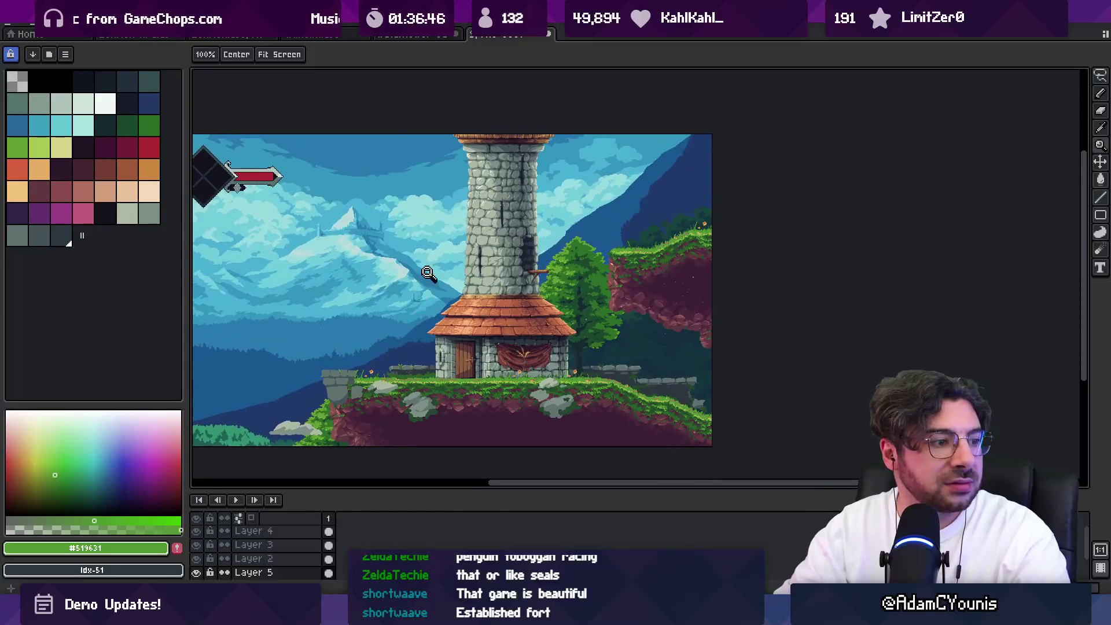
{"action": "left_click_drag", "start_coordinate": [422, 272], "coordinate": [416, 302]}
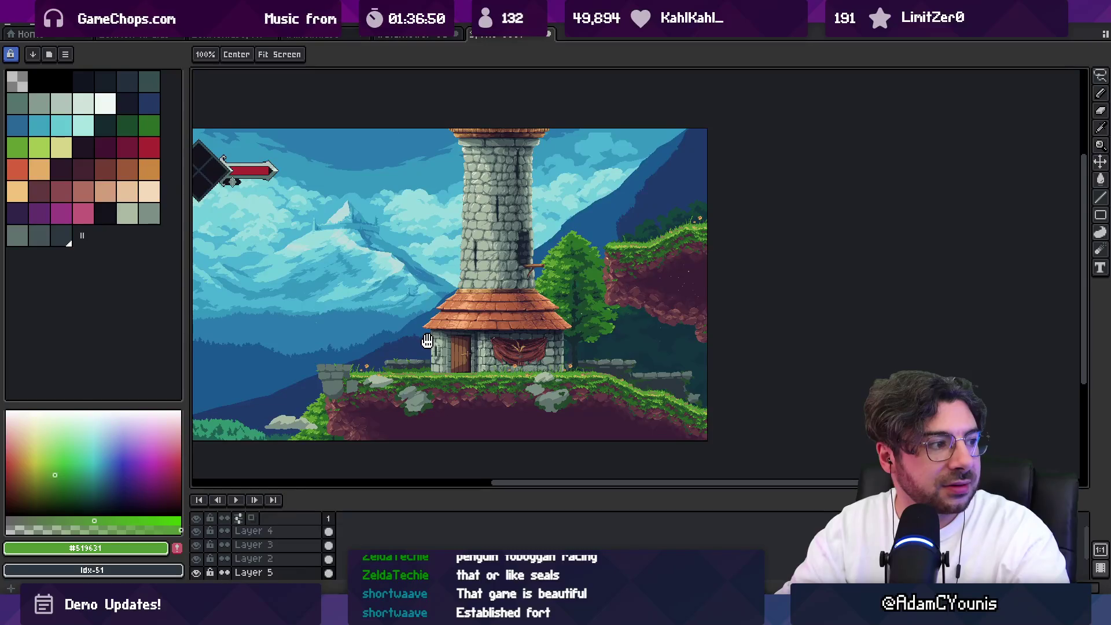
Highlight the pillar's top and left edges with a light stone grey
{"action": "left_click_drag", "start_coordinate": [427, 341], "coordinate": [422, 331]}
{"action": "scroll", "coordinate": [422, 331], "scroll_direction": "up", "scroll_amount": 4}
{"action": "key", "text": "v"}
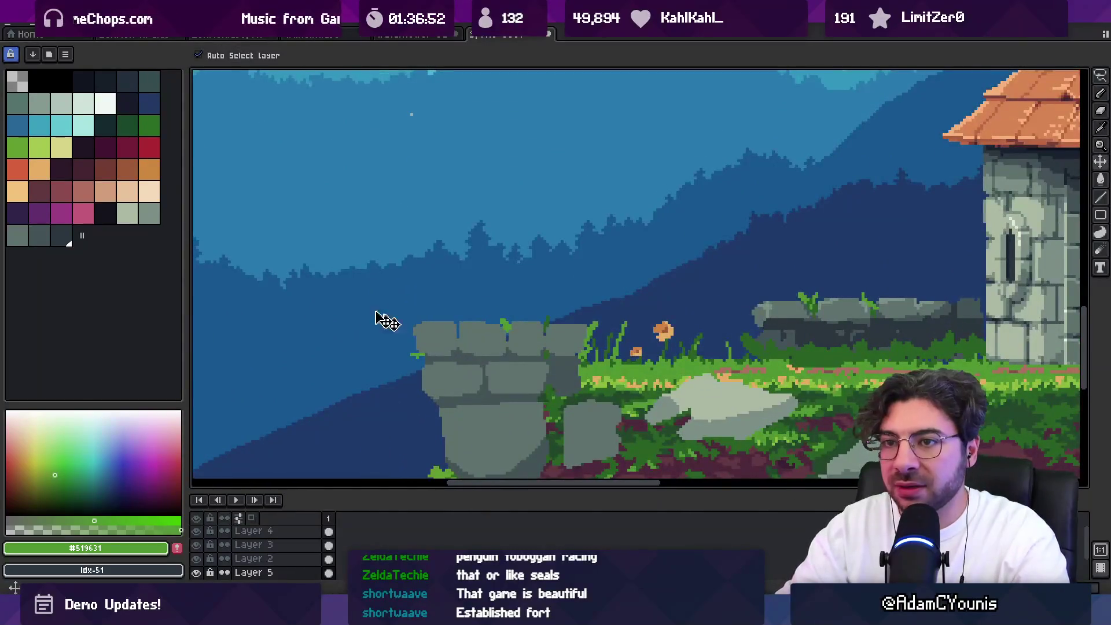
{"action": "left_click_drag", "start_coordinate": [504, 326], "coordinate": [454, 273]}
{"action": "left_click", "coordinate": [394, 277], "text": "alt"}
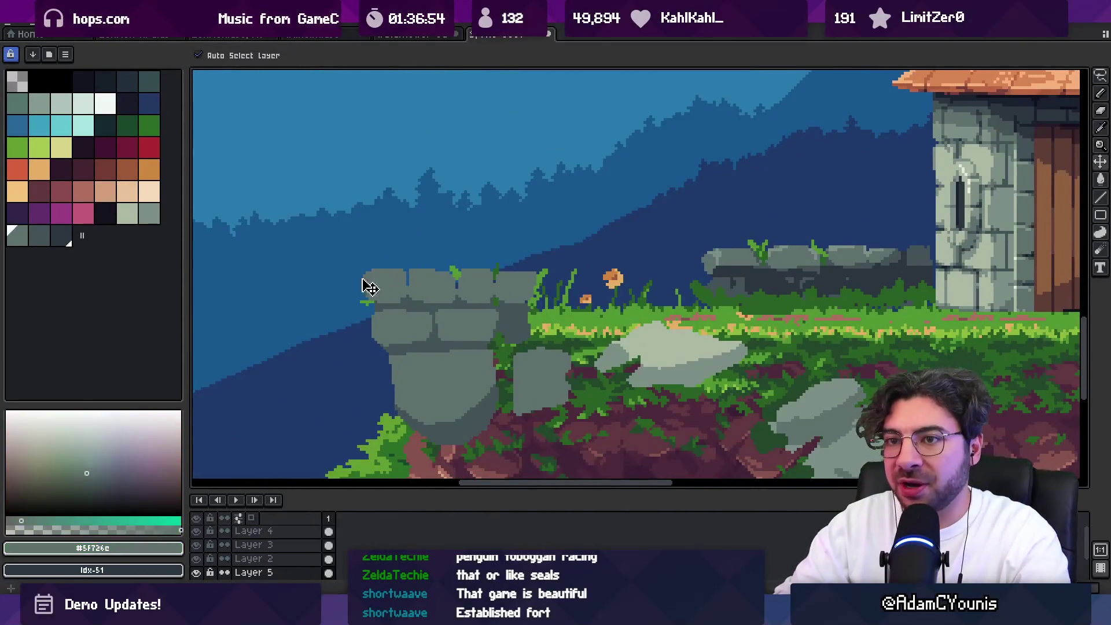
{"action": "left_click", "coordinate": [129, 214]}
{"action": "key", "text": "b"}
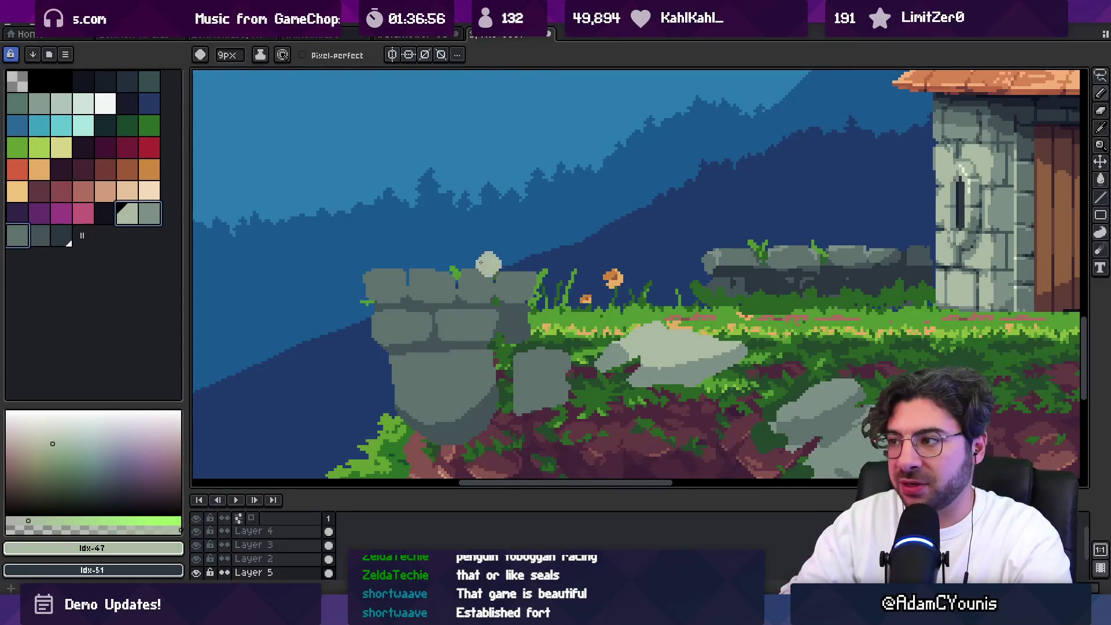
{"action": "left_click_drag", "start_coordinate": [370, 273], "coordinate": [457, 271]}
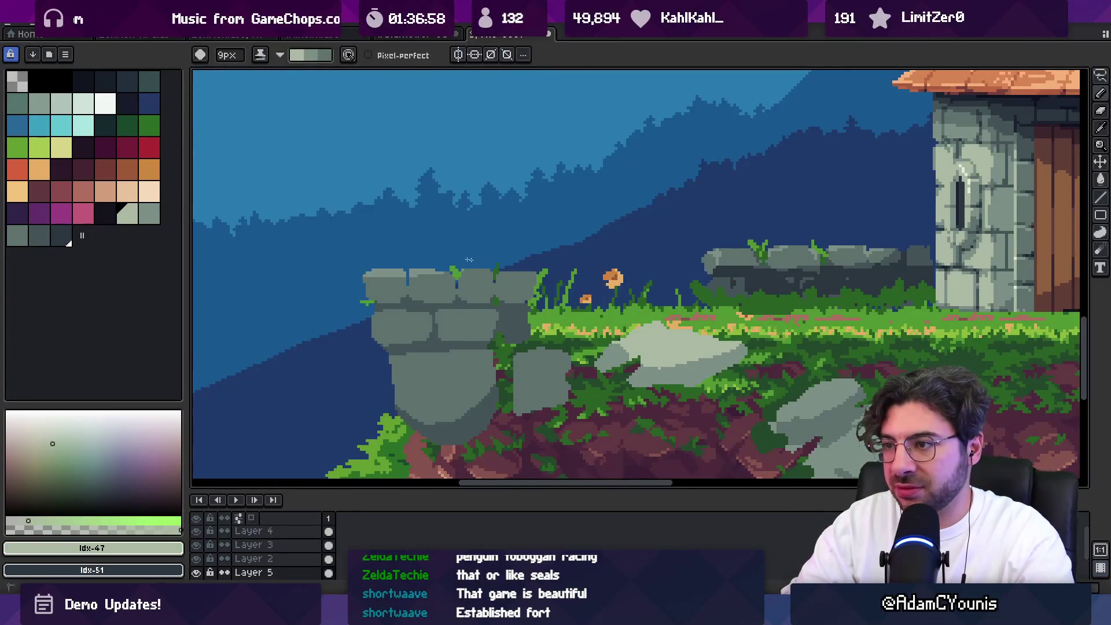
{"action": "left_click_drag", "start_coordinate": [372, 265], "coordinate": [541, 263]}
{"action": "left_click_drag", "start_coordinate": [361, 282], "coordinate": [366, 324]}
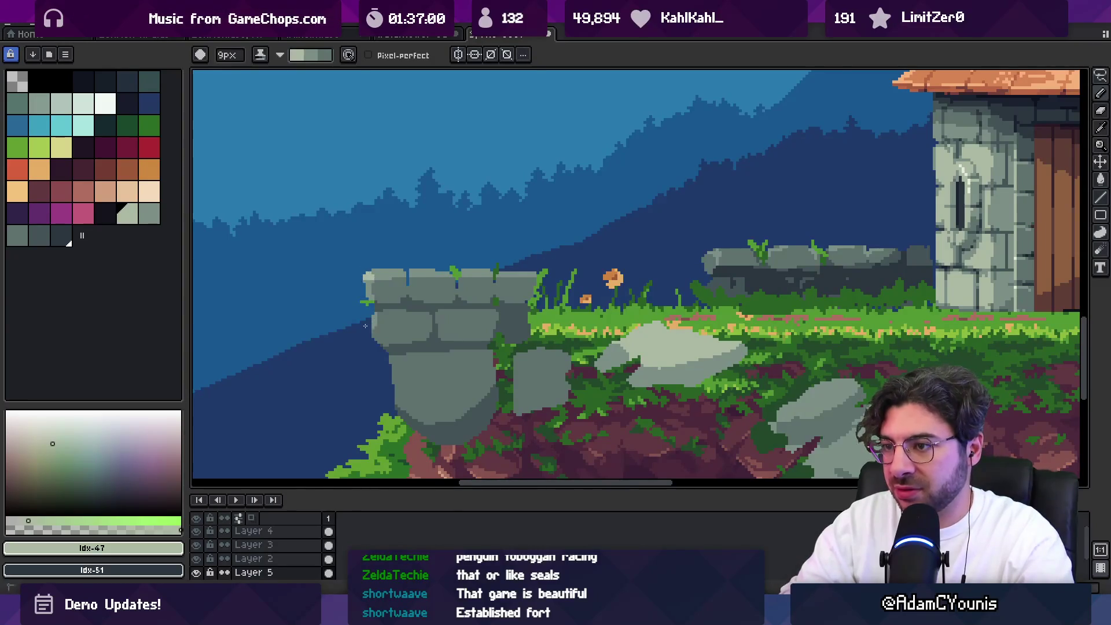
Draw a dark line along the pillar's lower edge in the darkest stone shade
{"action": "key", "text": "z"}
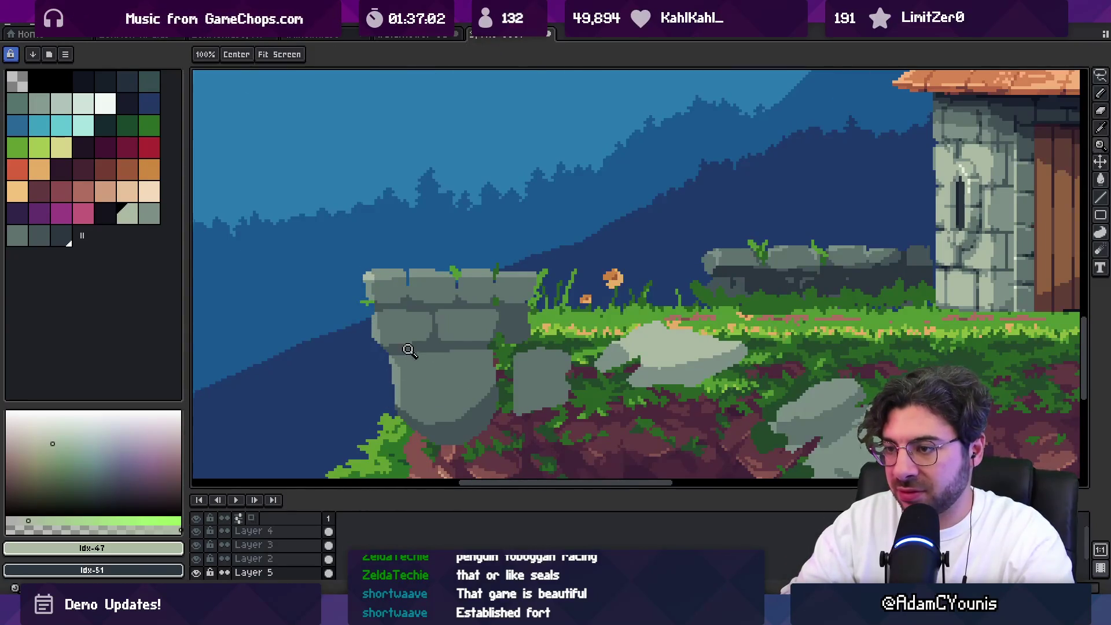
{"action": "scroll", "coordinate": [422, 285], "scroll_direction": "down", "scroll_amount": 2}
{"action": "scroll", "coordinate": [414, 354], "scroll_direction": "up", "scroll_amount": 1}
{"action": "scroll", "coordinate": [414, 354], "scroll_direction": "up", "scroll_amount": 2}
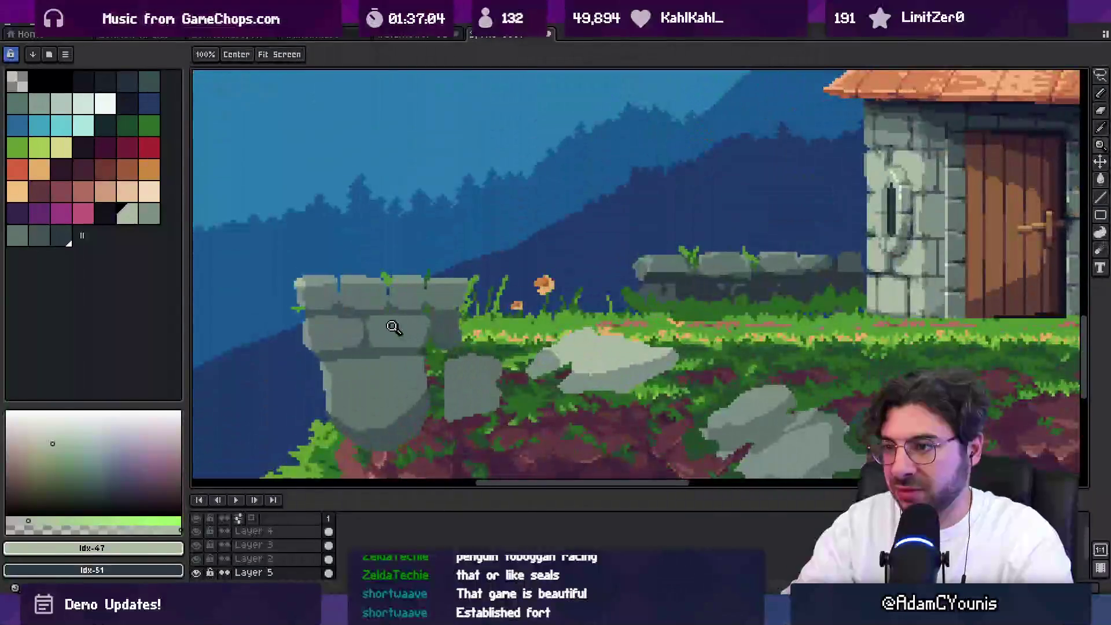
{"action": "key", "text": "b"}
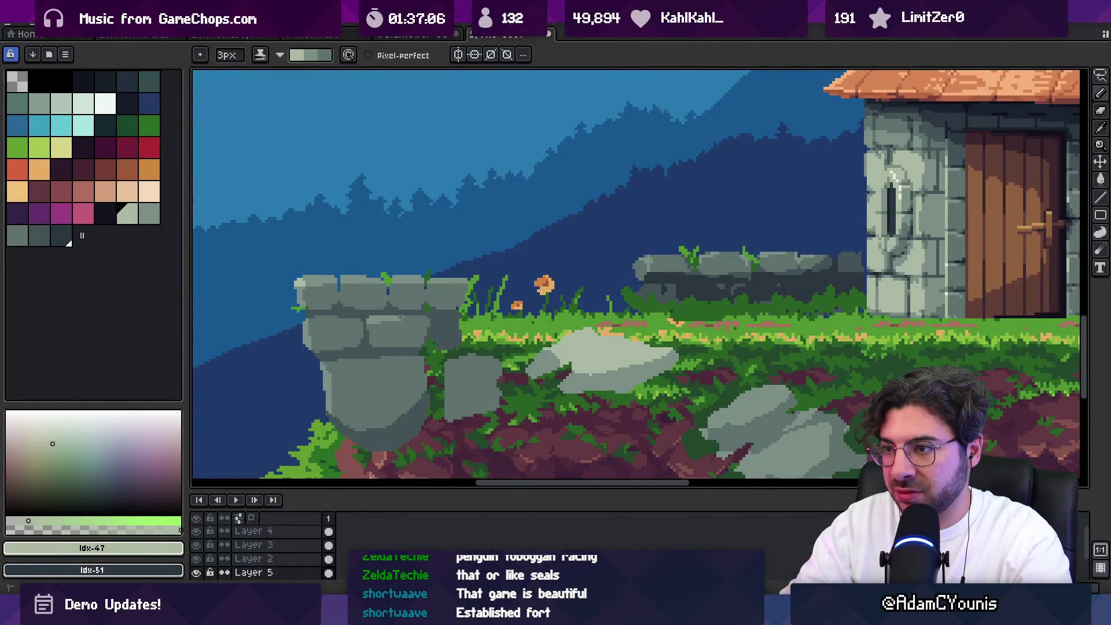
{"action": "scroll", "coordinate": [399, 317], "scroll_direction": "up", "scroll_amount": 1}
{"action": "left_click", "coordinate": [444, 300], "text": "alt"}
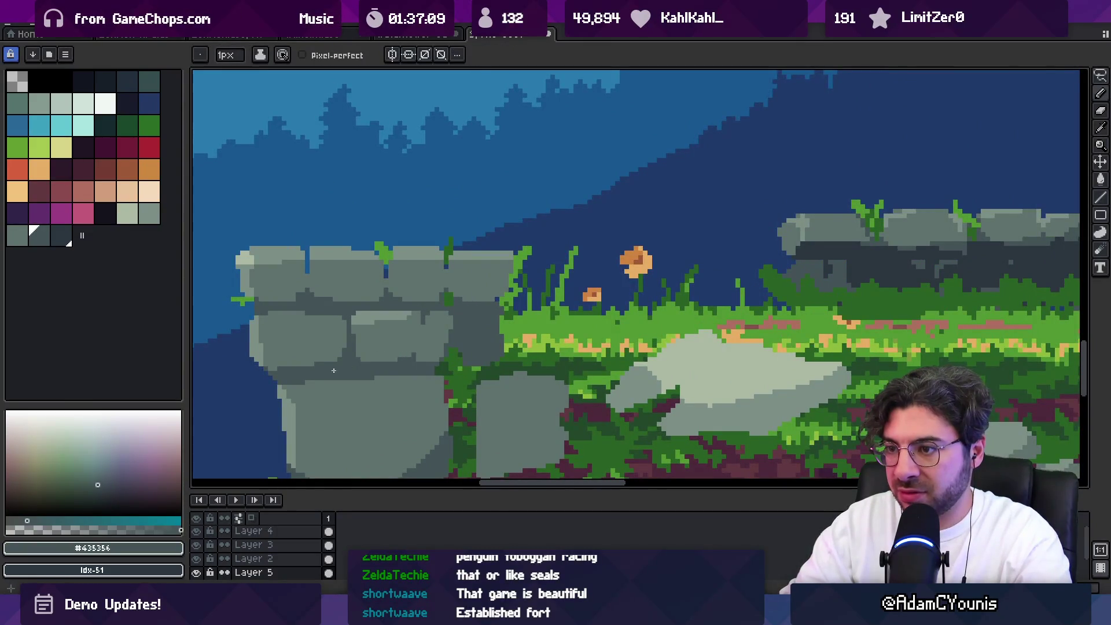
{"action": "left_click", "coordinate": [62, 237]}
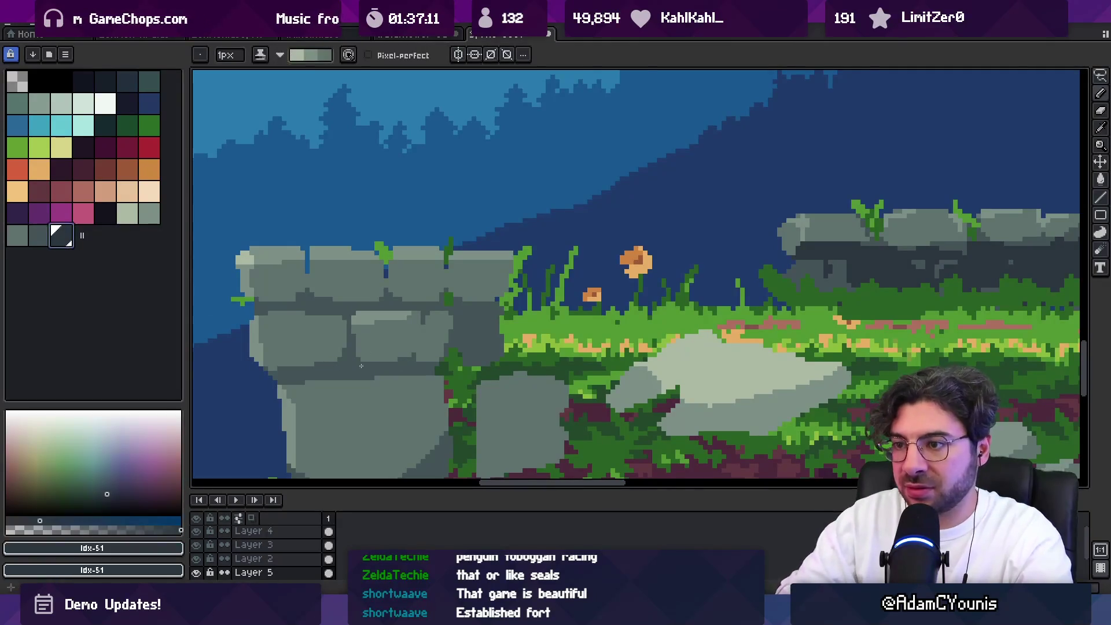
{"action": "left_click_drag", "start_coordinate": [320, 364], "coordinate": [335, 364]}
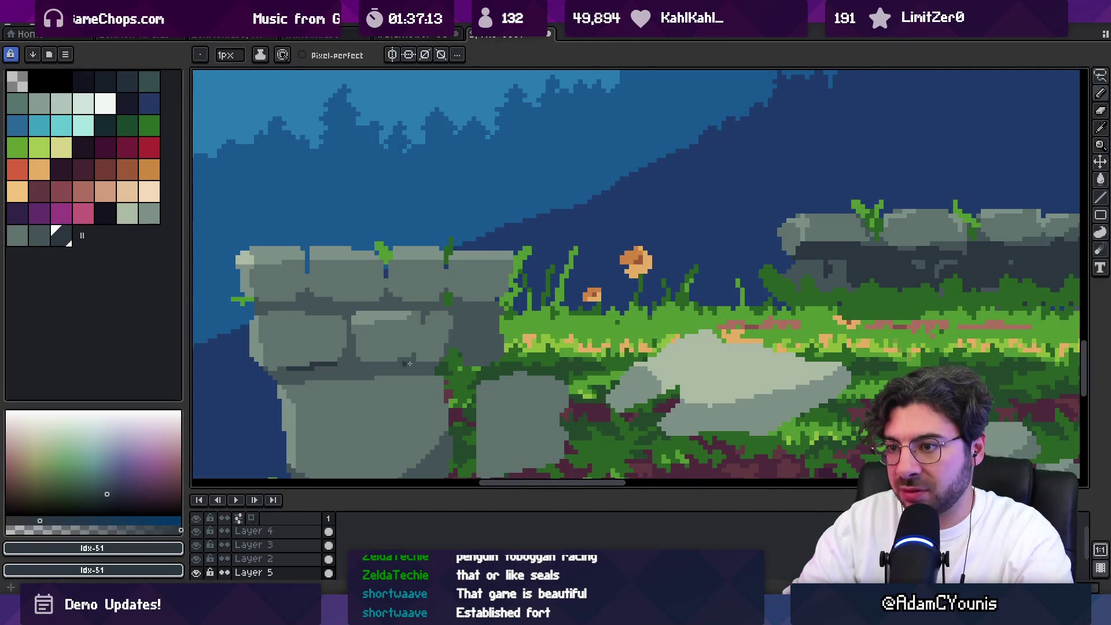
Paint 3px #2b3640 shading along the pillar's lower edge, undoing a misplaced stroke
{"action": "left_click", "coordinate": [37, 235]}
{"action": "key", "text": "alt"}
{"action": "left_click", "coordinate": [312, 362]}
{"action": "left_click_drag", "start_coordinate": [416, 384], "coordinate": [426, 280]}
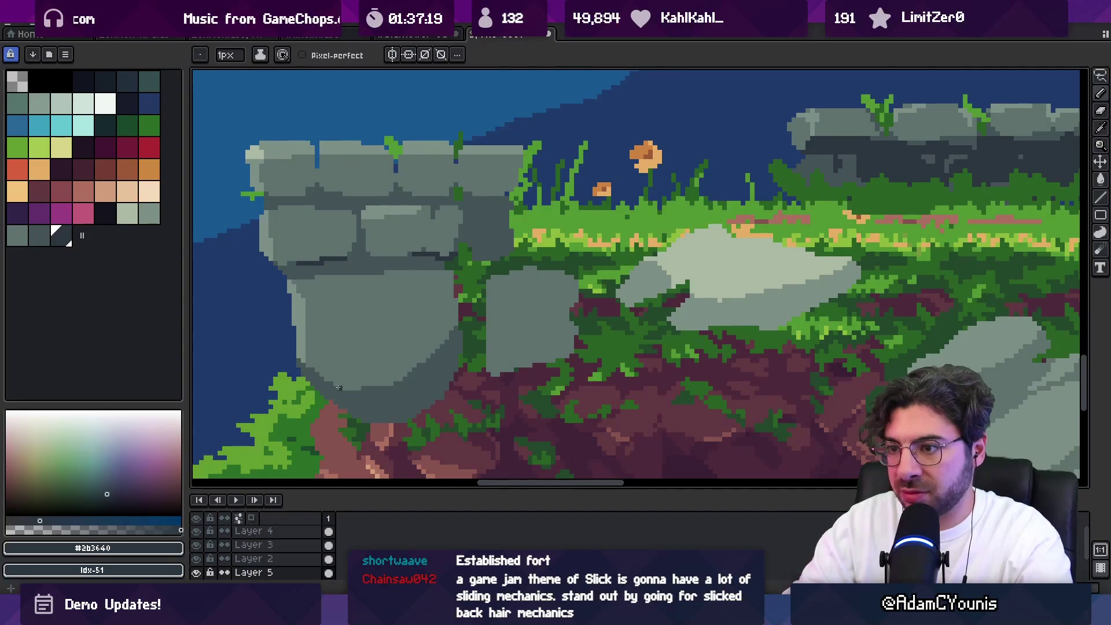
{"action": "key", "text": "plus"}
{"action": "key", "text": "plus"}
{"action": "mouse_move", "coordinate": [313, 370]}
{"action": "left_mouse_down"}
{"action": "mouse_move", "coordinate": [359, 406]}
{"action": "mouse_move", "coordinate": [321, 371]}
{"action": "mouse_move", "coordinate": [376, 385]}
{"action": "mouse_move", "coordinate": [433, 369]}
{"action": "mouse_move", "coordinate": [405, 388]}
{"action": "mouse_move", "coordinate": [454, 359]}
{"action": "mouse_move", "coordinate": [428, 410]}
{"action": "mouse_move", "coordinate": [359, 382]}
{"action": "mouse_move", "coordinate": [445, 341]}
{"action": "left_mouse_up"}
{"action": "key", "text": "ctrl+z"}
Soften the dark diagonal shading with mid grey #435356
{"action": "key", "text": "z"}
{"action": "scroll", "coordinate": [431, 284], "scroll_direction": "down", "scroll_amount": 5}
{"action": "scroll", "coordinate": [431, 284], "scroll_direction": "up", "scroll_amount": 2}
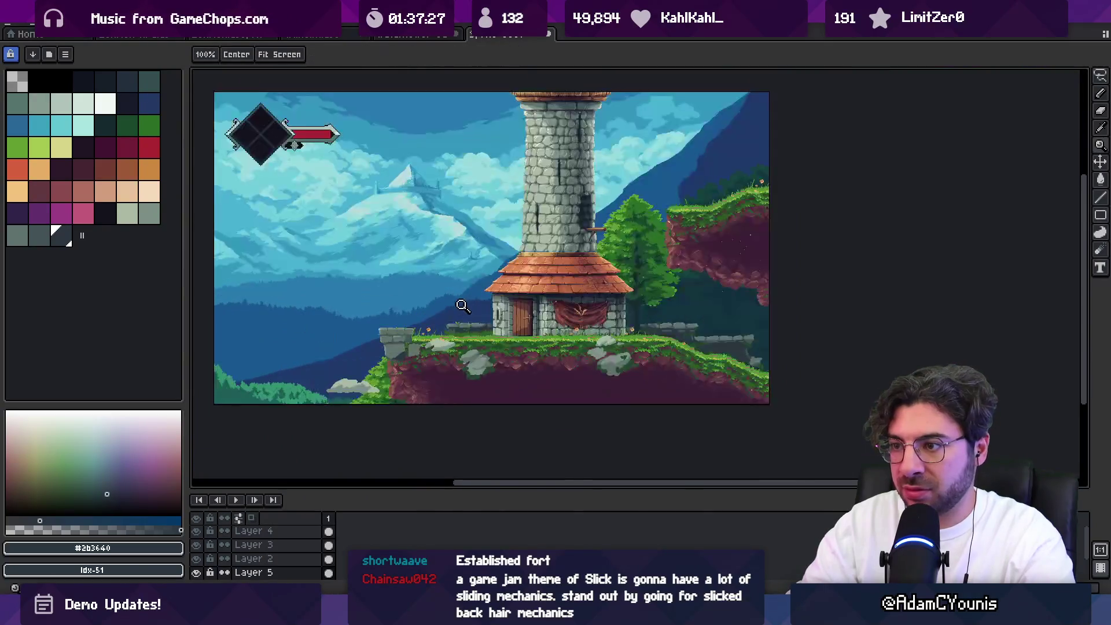
{"action": "scroll", "coordinate": [420, 378], "scroll_direction": "up", "scroll_amount": 3}
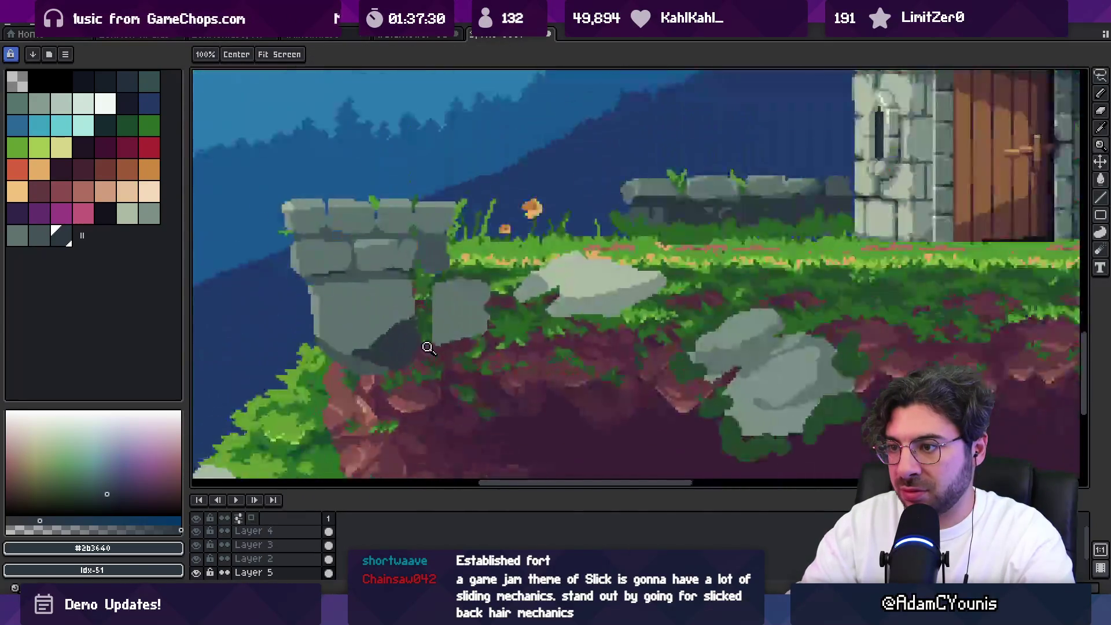
{"action": "left_click", "coordinate": [396, 335], "text": "alt"}
{"action": "key", "text": "b"}
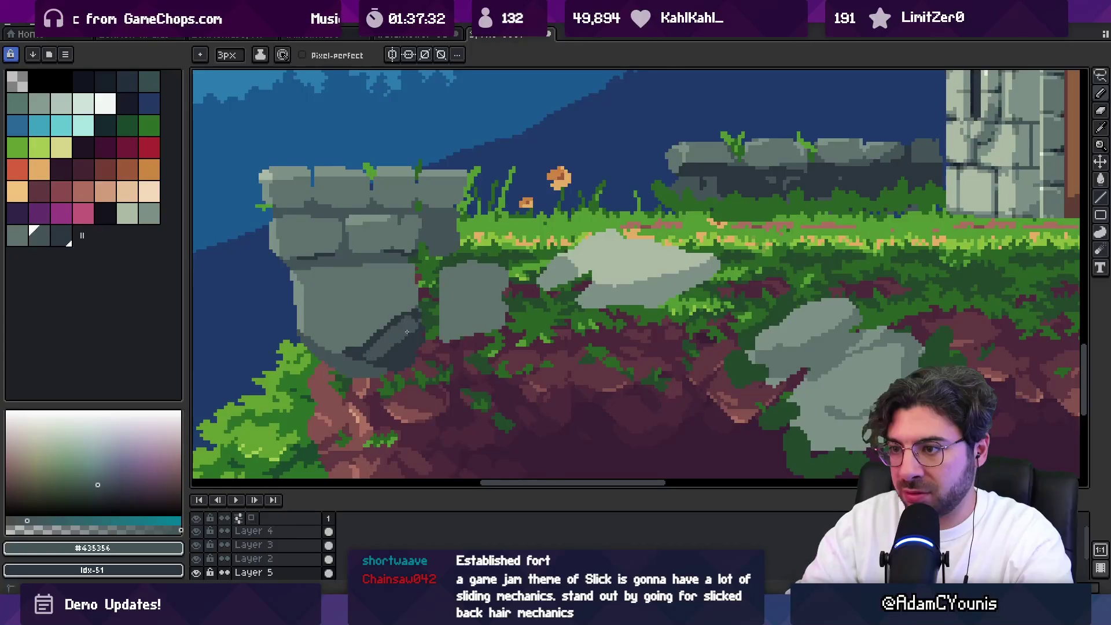
{"action": "left_click_drag", "start_coordinate": [411, 327], "coordinate": [410, 347]}
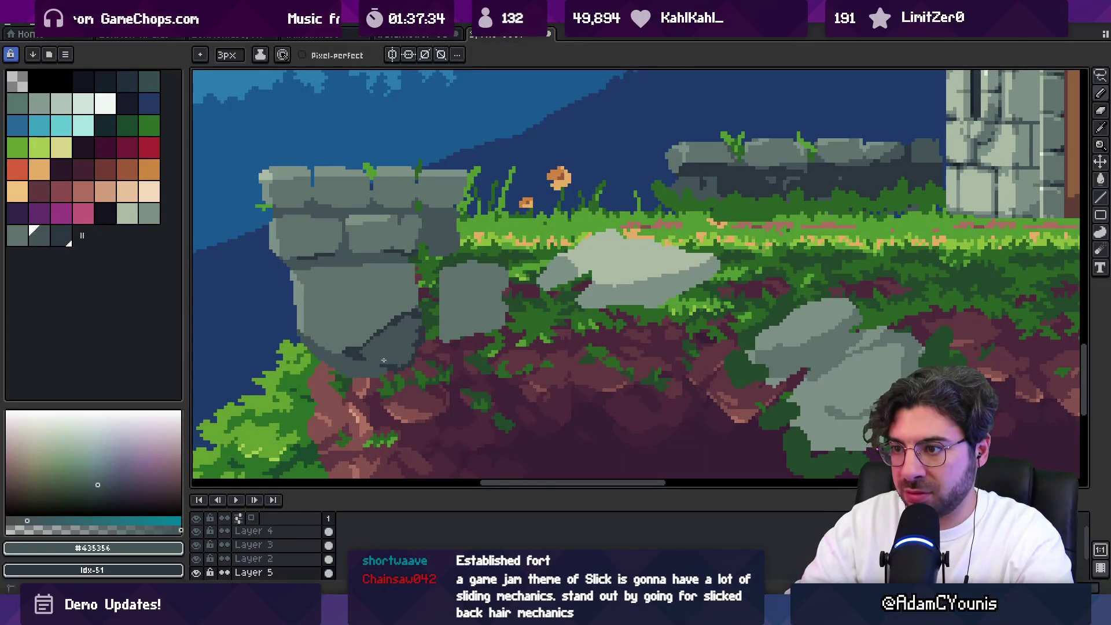
Paint two grey rocks over the brown cliff edge
{"action": "key", "text": "v"}
{"action": "scroll", "coordinate": [376, 342], "scroll_direction": "down", "scroll_amount": 3}
{"action": "scroll", "coordinate": [408, 330], "scroll_direction": "up", "scroll_amount": 3}
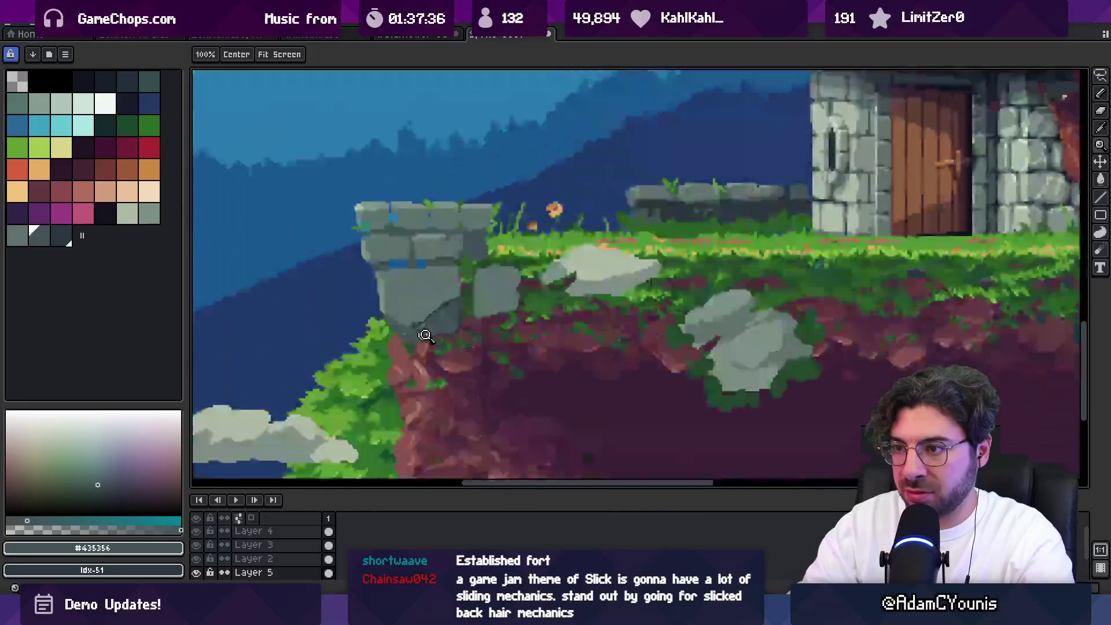
{"action": "key", "text": "b"}
{"action": "left_click_drag", "start_coordinate": [382, 369], "coordinate": [381, 356]}
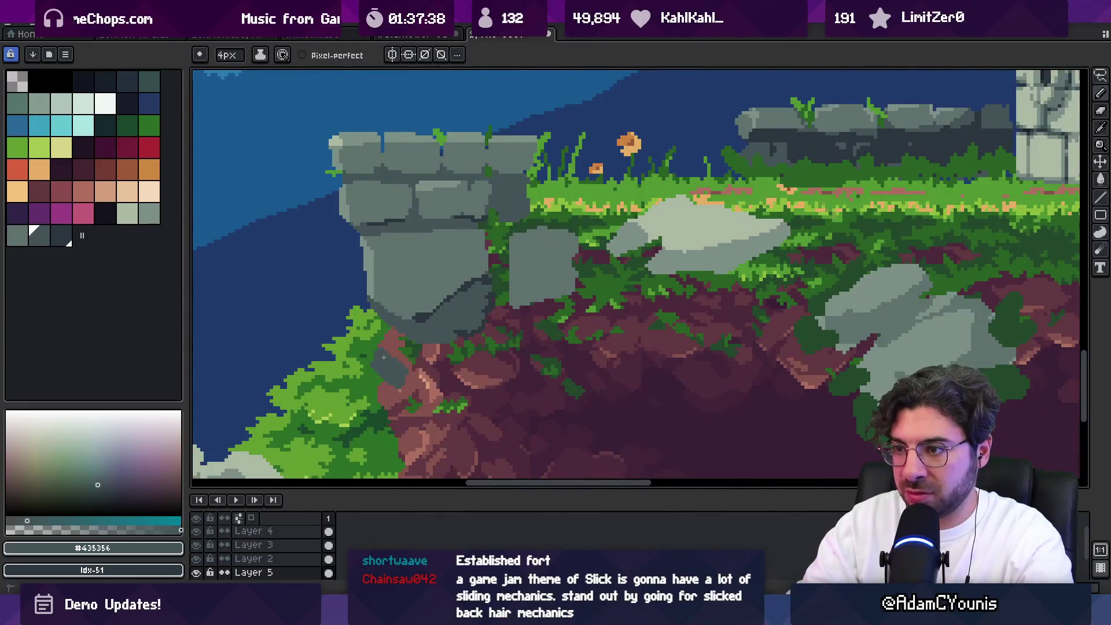
{"action": "mouse_move", "coordinate": [440, 374]}
{"action": "left_mouse_down"}
{"action": "mouse_move", "coordinate": [469, 379]}
{"action": "mouse_move", "coordinate": [480, 356]}
{"action": "mouse_move", "coordinate": [479, 384]}
{"action": "mouse_move", "coordinate": [492, 388]}
{"action": "left_mouse_up"}
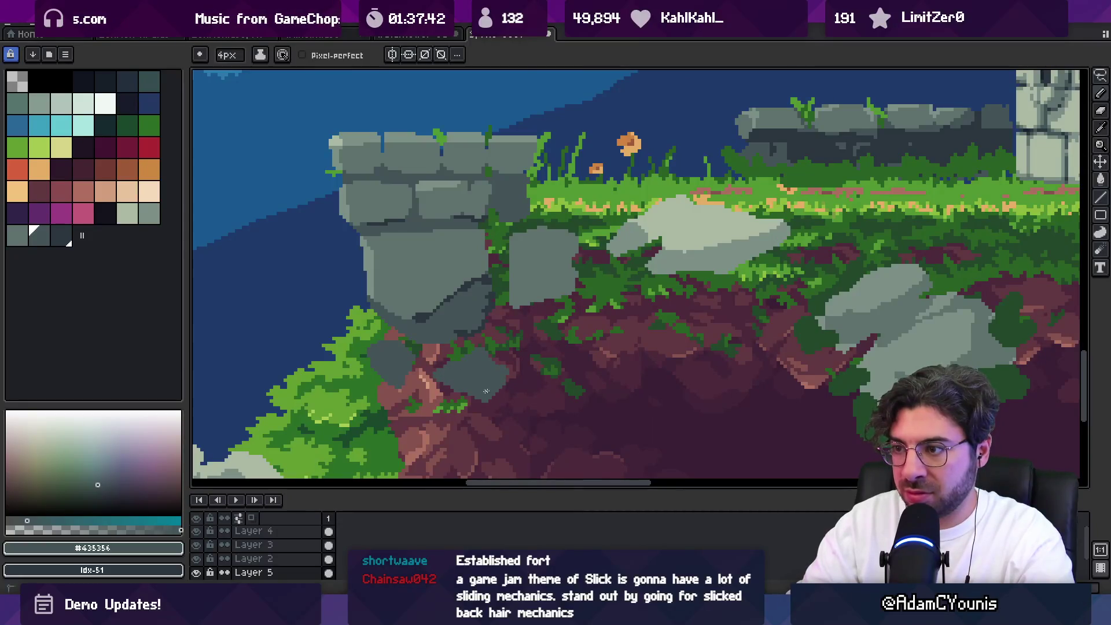
Add light #5F726C highlights to the new rocks
{"action": "key", "text": "z"}
{"action": "scroll", "coordinate": [408, 379], "scroll_direction": "down", "scroll_amount": 3}
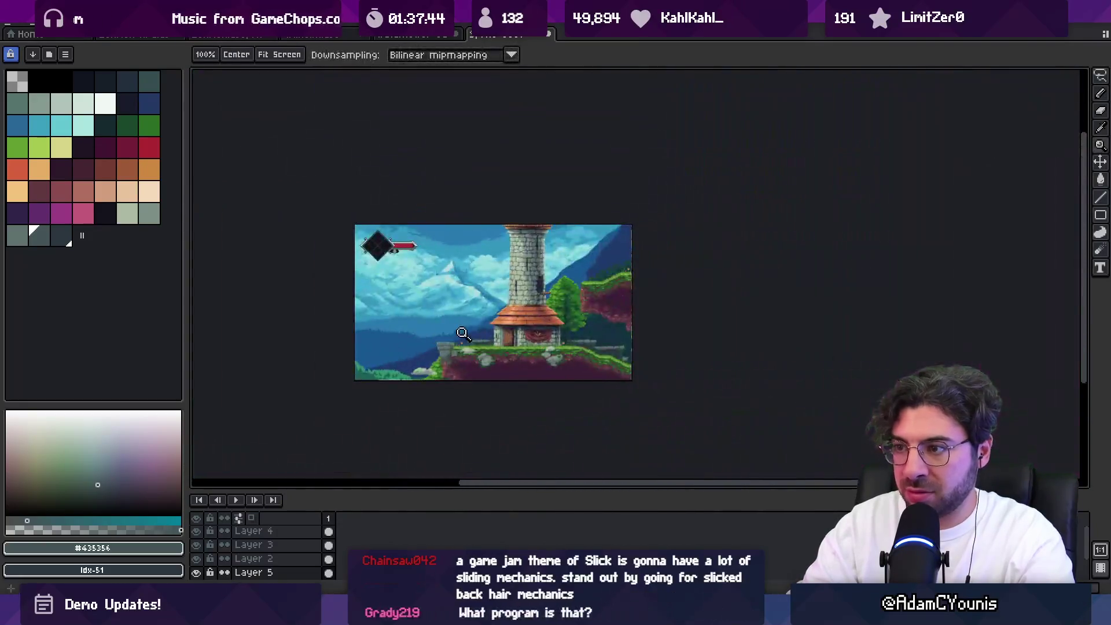
{"action": "scroll", "coordinate": [408, 379], "scroll_direction": "up", "scroll_amount": 1}
{"action": "scroll", "coordinate": [408, 380], "scroll_direction": "up", "scroll_amount": 2}
{"action": "left_click", "coordinate": [441, 293], "text": "alt"}
{"action": "key", "text": "b"}
{"action": "left_click_drag", "start_coordinate": [365, 383], "coordinate": [389, 368]}
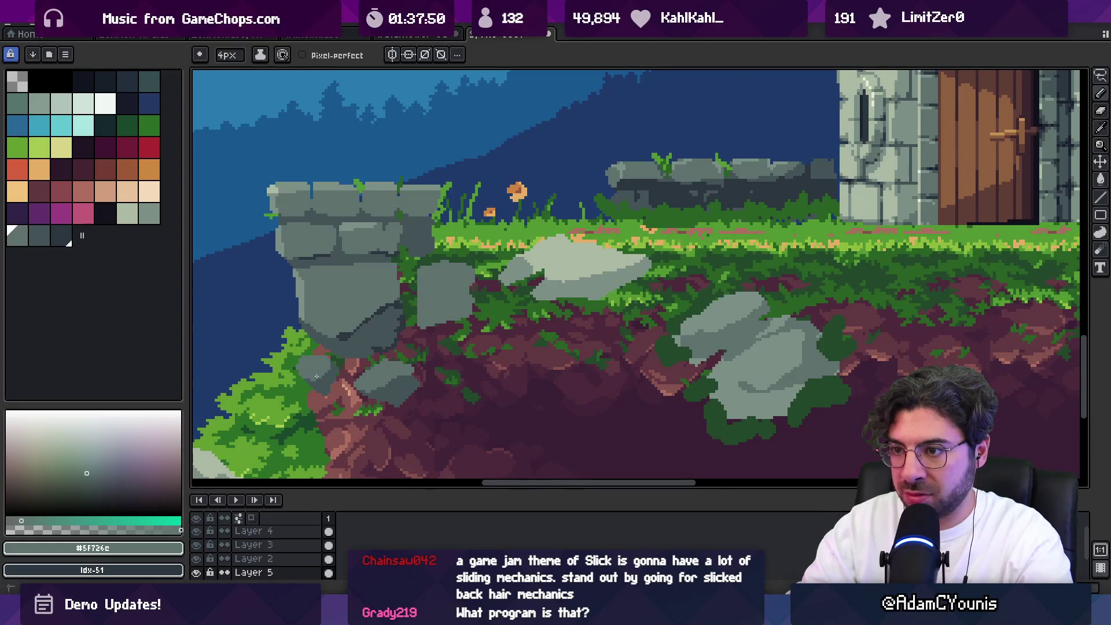
Paint a lighter 2px stroke along the rock's lower edge and resample the rock greys
{"action": "key", "text": "z"}
{"action": "scroll", "coordinate": [320, 372], "scroll_direction": "down", "scroll_amount": 3}
{"action": "scroll", "coordinate": [352, 369], "scroll_direction": "up", "scroll_amount": 4}
{"action": "key", "text": "b"}
{"action": "key", "text": "minus"}
{"action": "key", "text": "minus"}
{"action": "left_click_drag", "start_coordinate": [347, 373], "coordinate": [324, 389]}
{"action": "left_click", "coordinate": [307, 381], "text": "alt"}
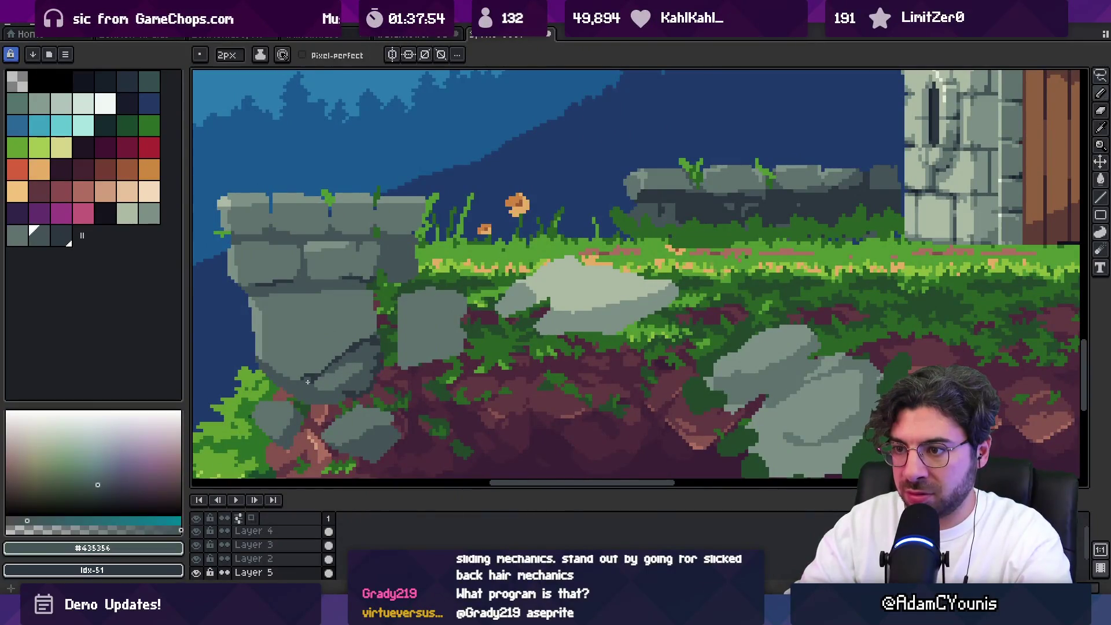
{"action": "left_click", "coordinate": [345, 348], "text": "alt"}
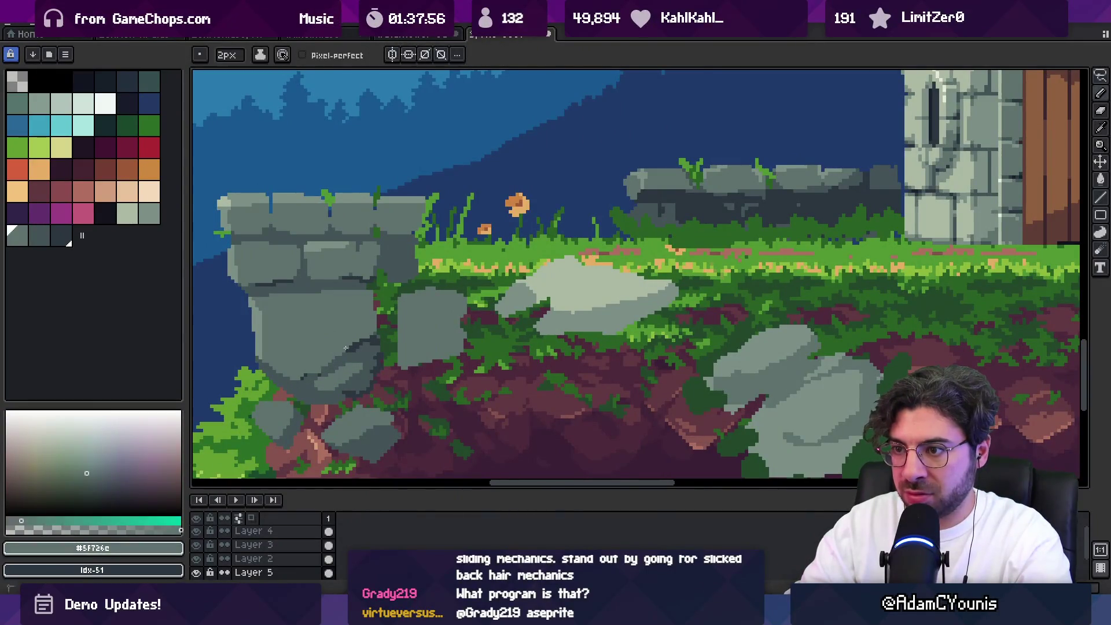
{"action": "scroll", "coordinate": [348, 359], "scroll_direction": "down", "scroll_amount": 4}
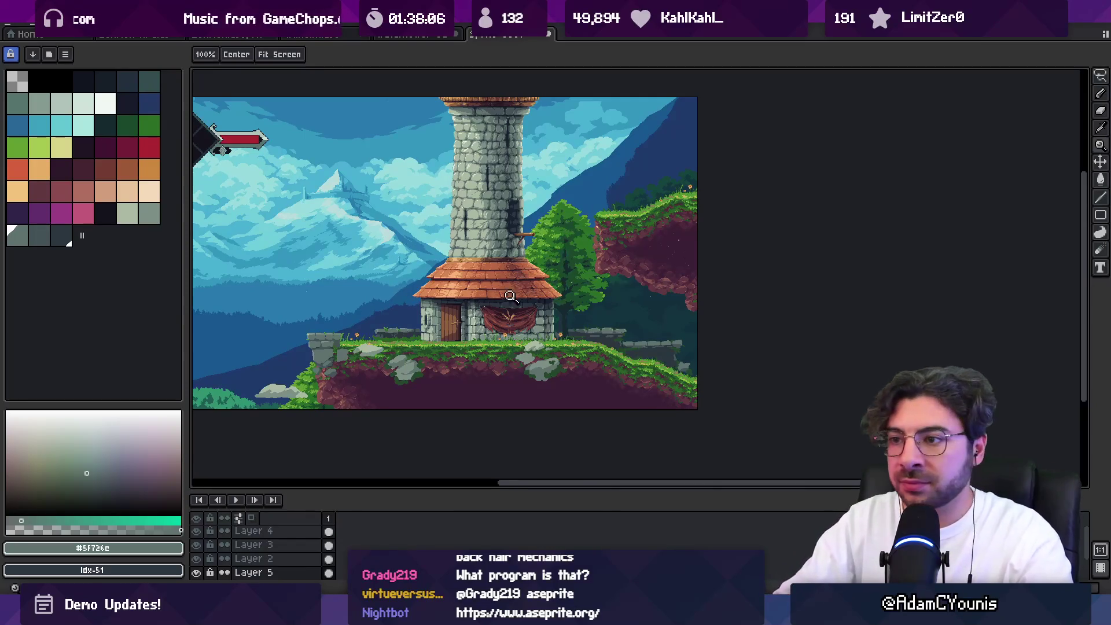
Switch to a 1px pencil and sample the stone greys #2B3640 and #5F726C
{"action": "scroll", "coordinate": [411, 336], "scroll_direction": "up", "scroll_amount": 5}
{"action": "key", "text": "b"}
{"action": "left_click", "coordinate": [434, 341], "text": "alt"}
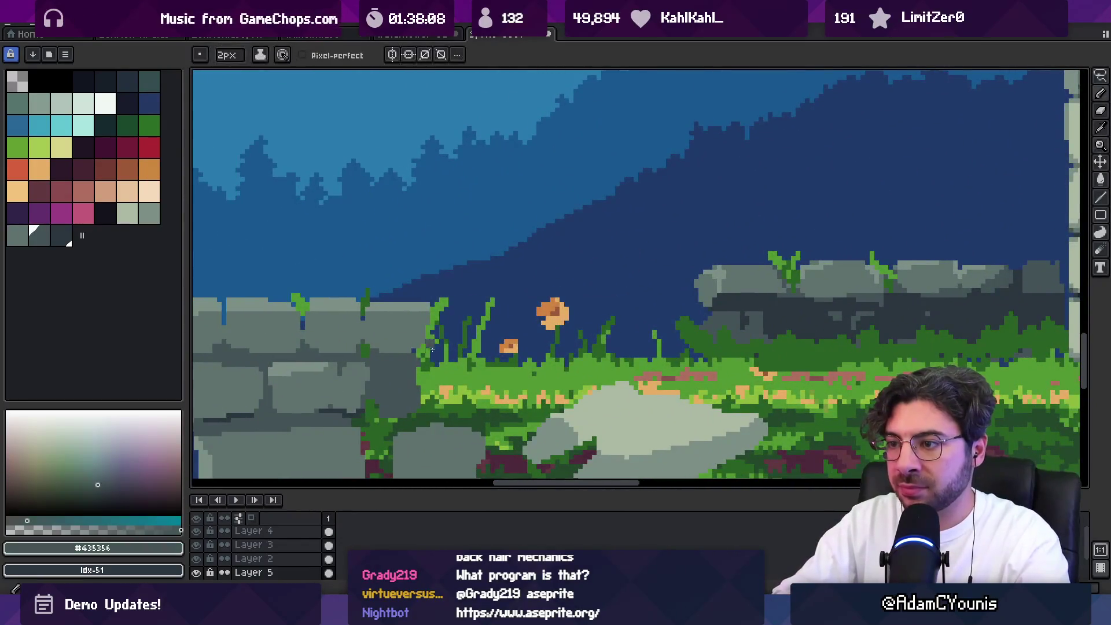
{"action": "key", "text": "minus"}
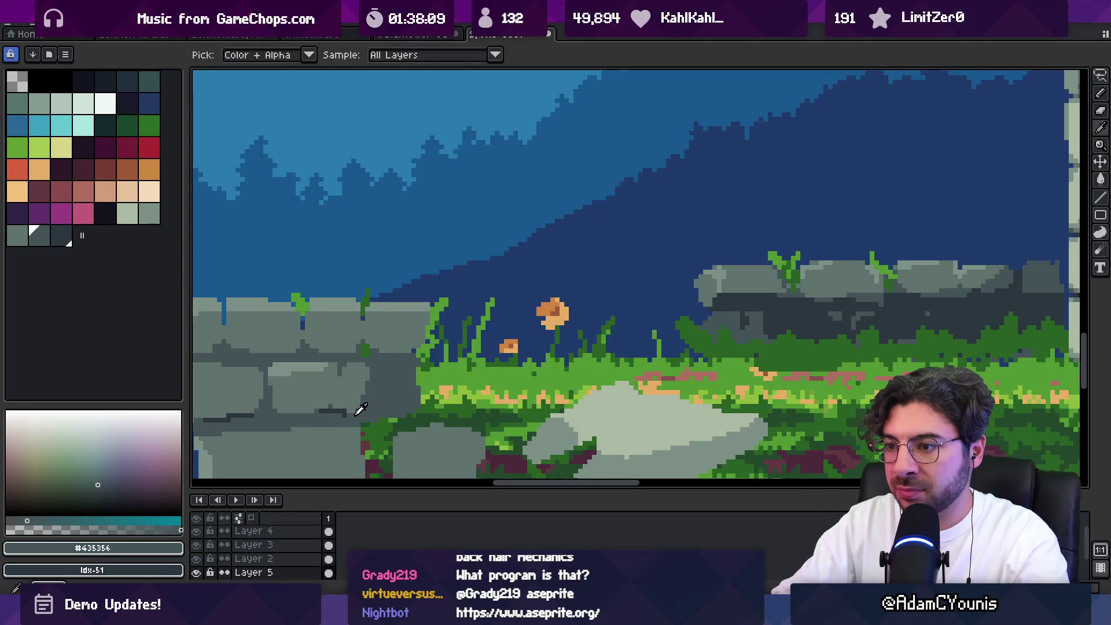
{"action": "left_click", "coordinate": [346, 416], "text": "alt"}
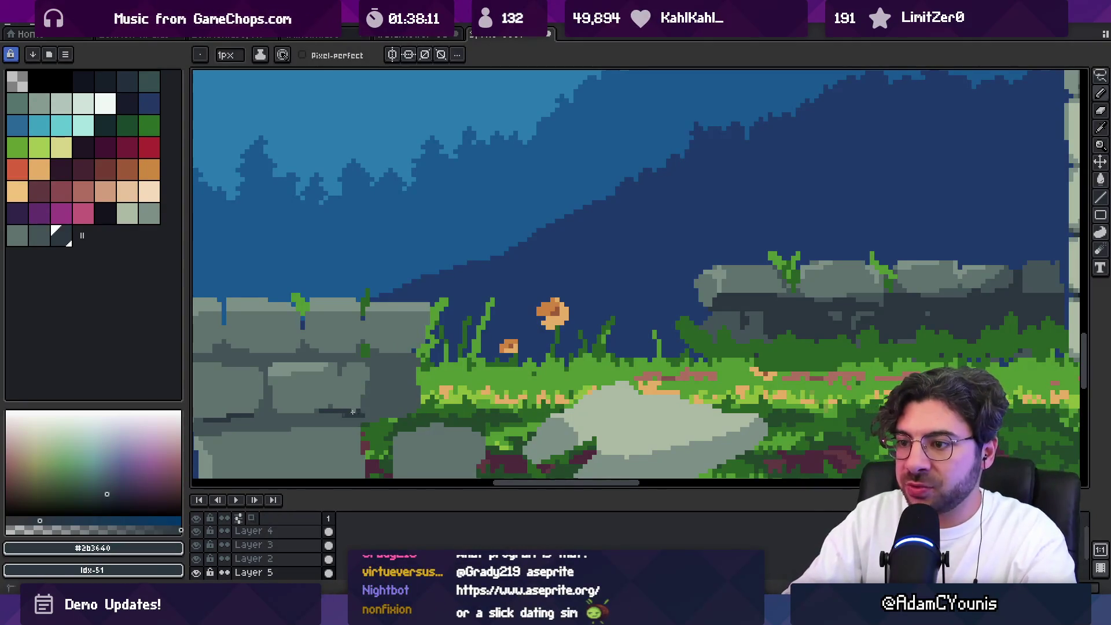
{"action": "left_click", "coordinate": [367, 377], "text": "alt"}
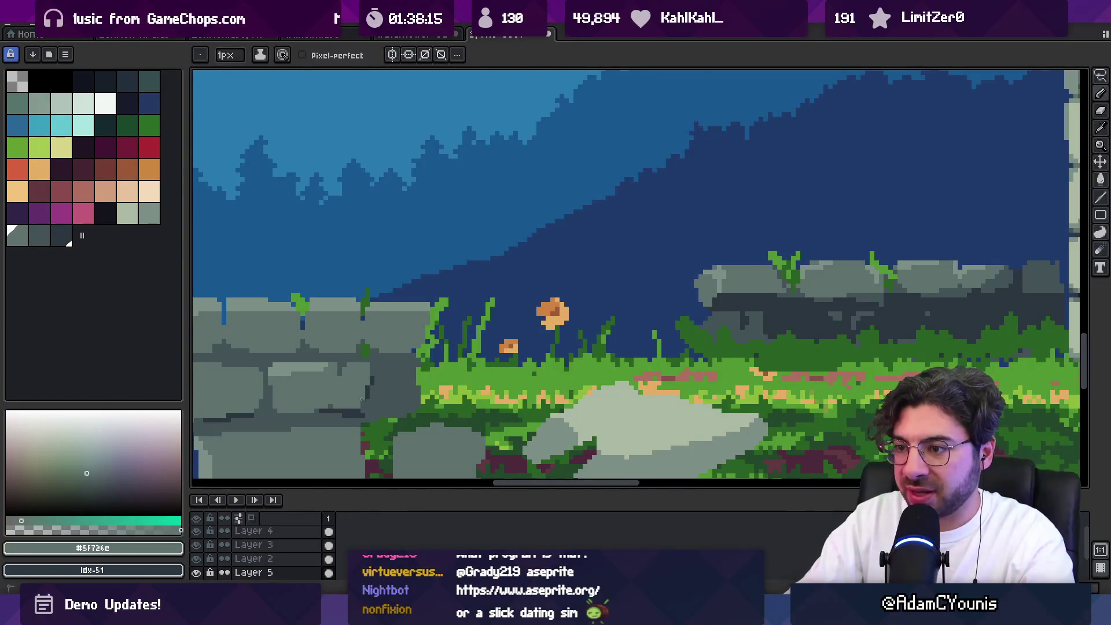
Draw a short dark #435356 crack on the stone wall
{"action": "key", "text": "space"}
{"action": "scroll", "coordinate": [384, 318], "scroll_direction": "down", "scroll_amount": 2}
{"action": "left_click_drag", "start_coordinate": [366, 361], "coordinate": [405, 352]}
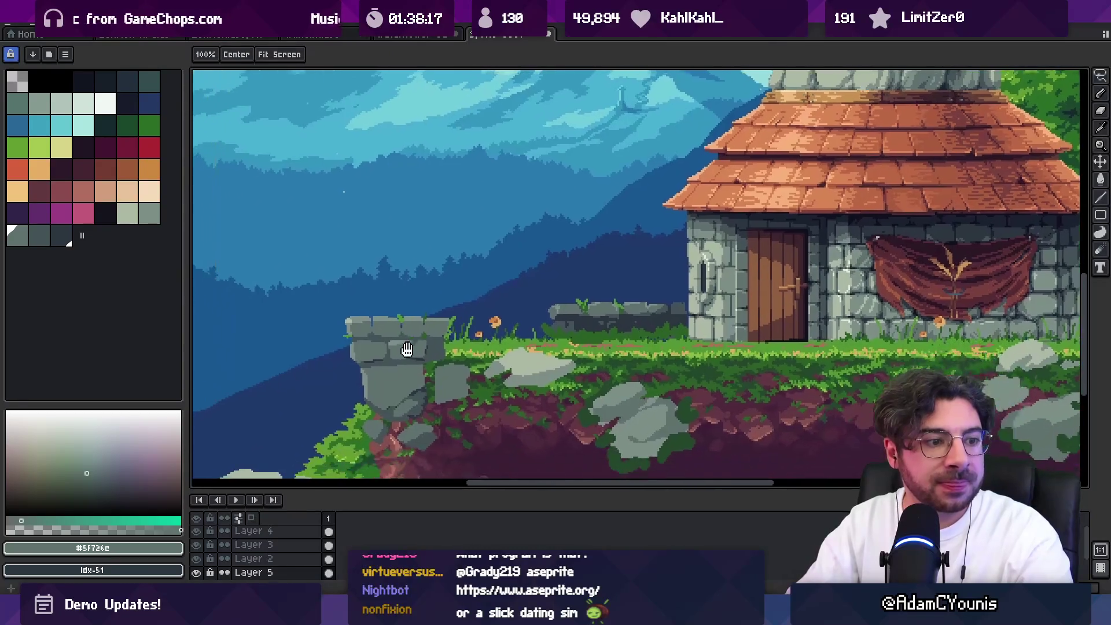
{"action": "scroll", "coordinate": [387, 342], "scroll_direction": "up", "scroll_amount": 4}
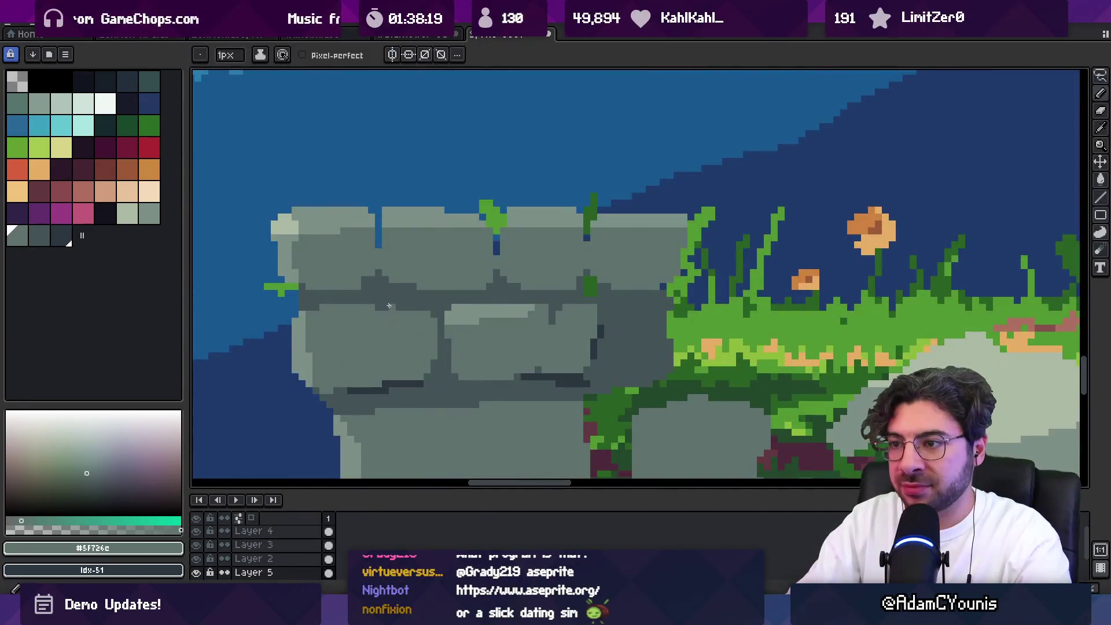
{"action": "left_click", "coordinate": [352, 302], "text": "alt"}
{"action": "left_click_drag", "start_coordinate": [330, 313], "coordinate": [334, 327]}
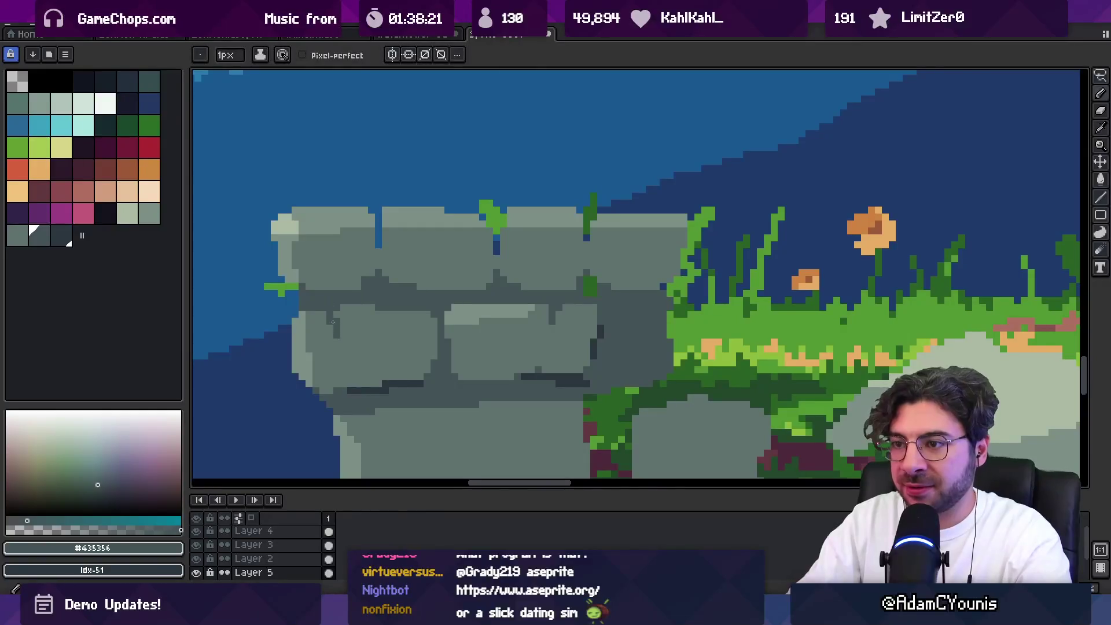
Pick the dark crevice grey from the wall and lasso-select the lower pillar stones
{"action": "scroll", "coordinate": [441, 282], "scroll_direction": "down", "scroll_amount": 4}
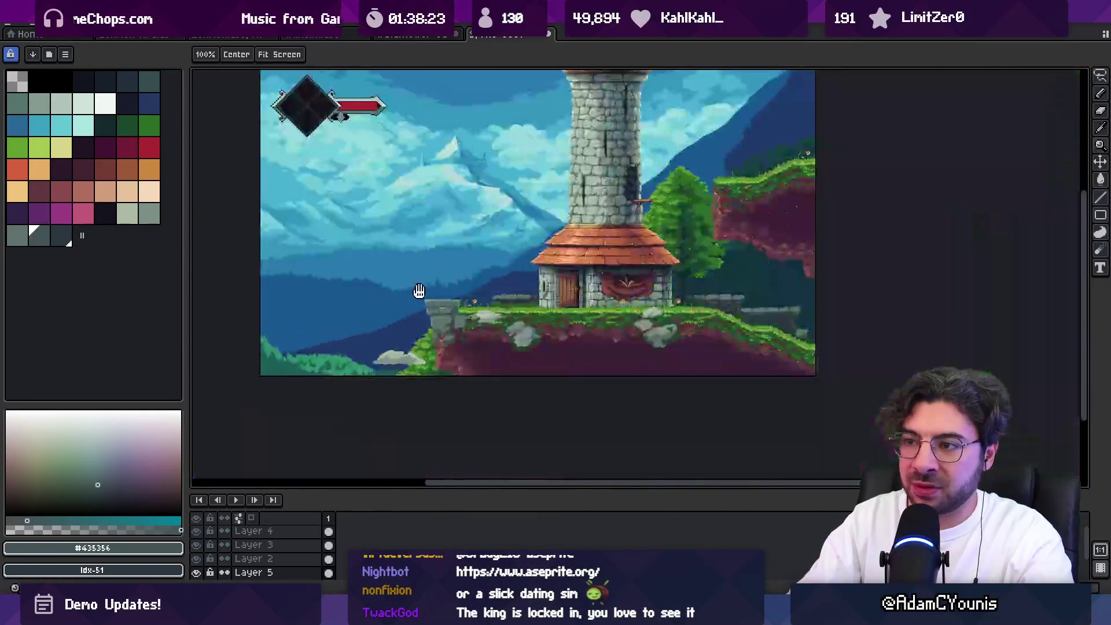
{"action": "scroll", "coordinate": [441, 282], "scroll_direction": "up", "scroll_amount": 4}
{"action": "left_click", "coordinate": [396, 280], "text": "alt"}
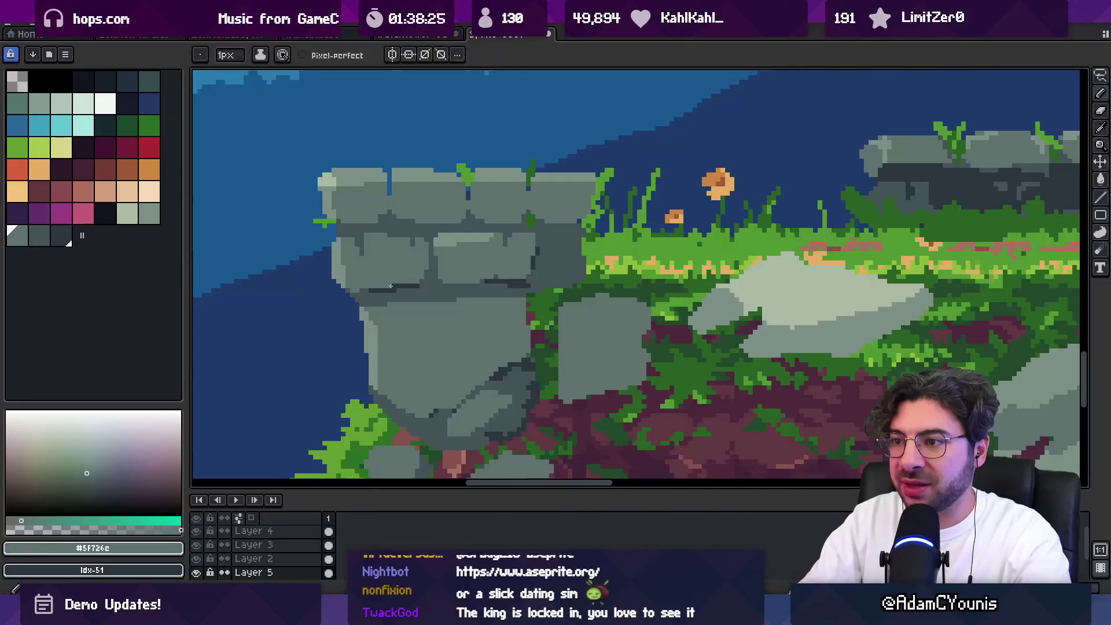
{"action": "scroll", "coordinate": [396, 280], "scroll_direction": "up", "scroll_amount": 2}
{"action": "left_click", "coordinate": [447, 284], "text": "alt"}
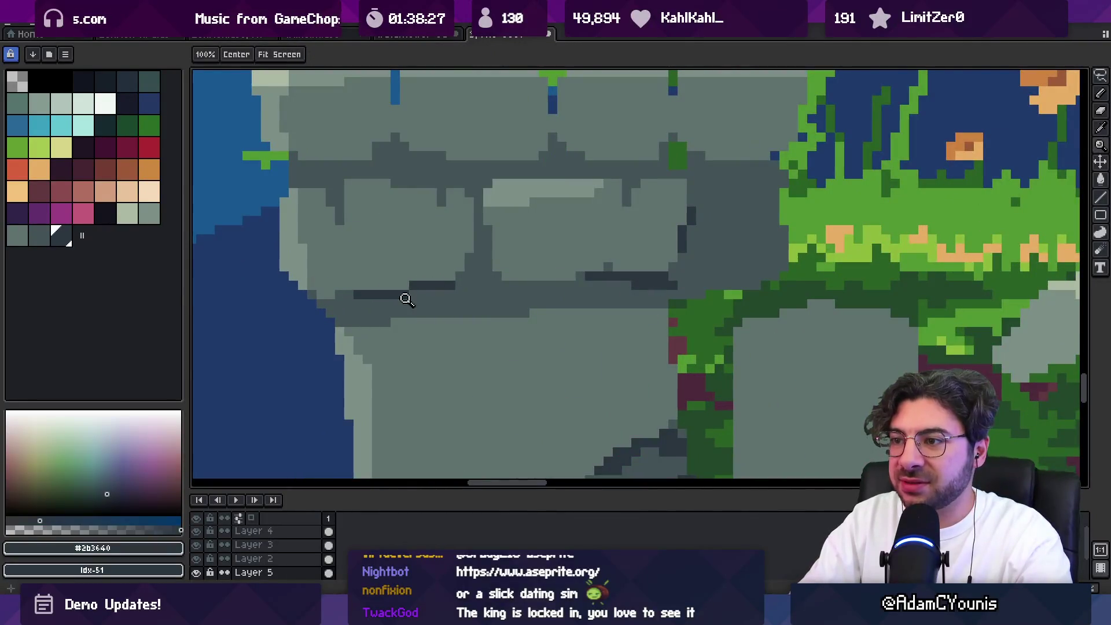
{"action": "scroll", "coordinate": [335, 308], "scroll_direction": "down", "scroll_amount": 3}
{"action": "scroll", "coordinate": [414, 313], "scroll_direction": "down", "scroll_amount": 5}
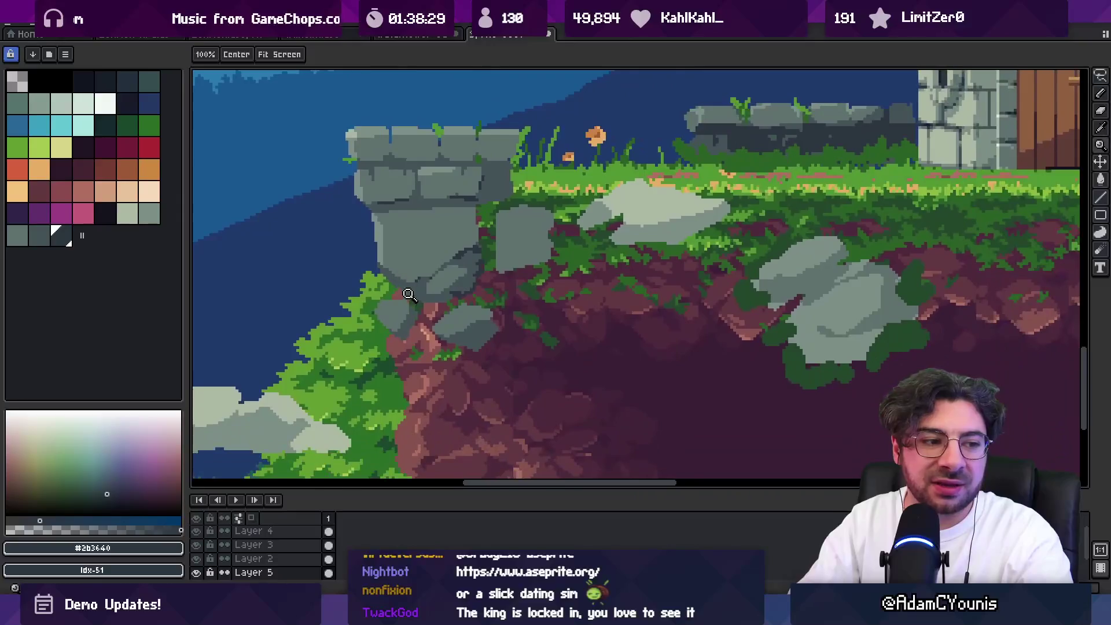
{"action": "key", "text": "q"}
{"action": "mouse_move", "coordinate": [339, 197]}
{"action": "left_mouse_down"}
{"action": "mouse_move", "coordinate": [463, 191]}
{"action": "mouse_move", "coordinate": [505, 246]}
{"action": "mouse_move", "coordinate": [521, 367]}
{"action": "mouse_move", "coordinate": [296, 342]}
{"action": "left_mouse_up"}
Nudge the lassoed lower pillar stones one pixel, then sample the dark and light wall greys
{"action": "left_click", "coordinate": [411, 250]}
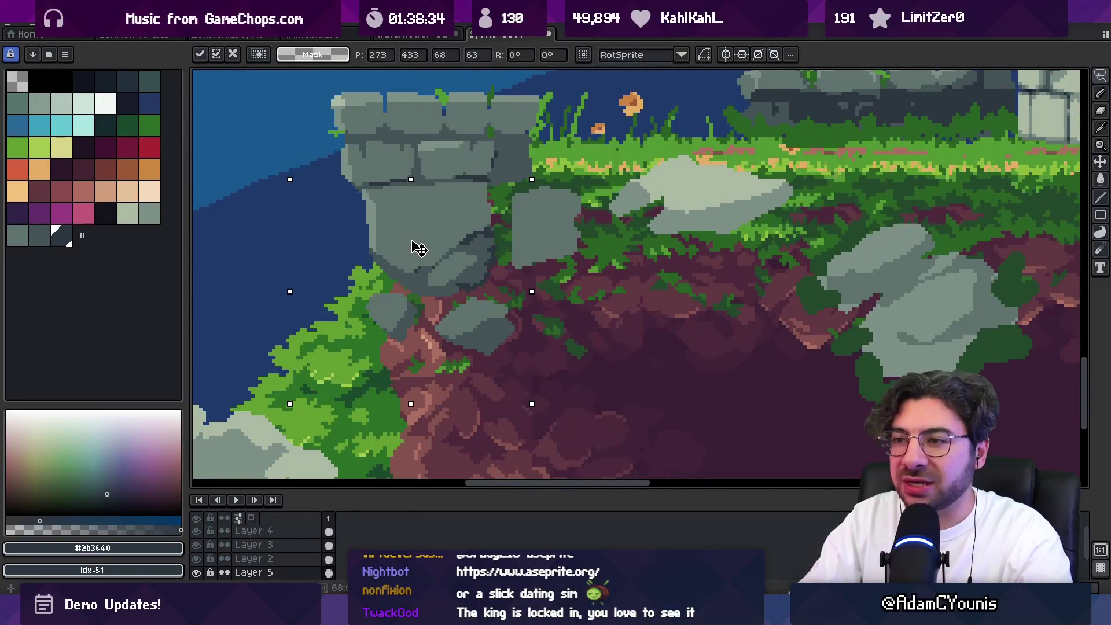
{"action": "left_click_drag", "start_coordinate": [409, 239], "coordinate": [414, 243]}
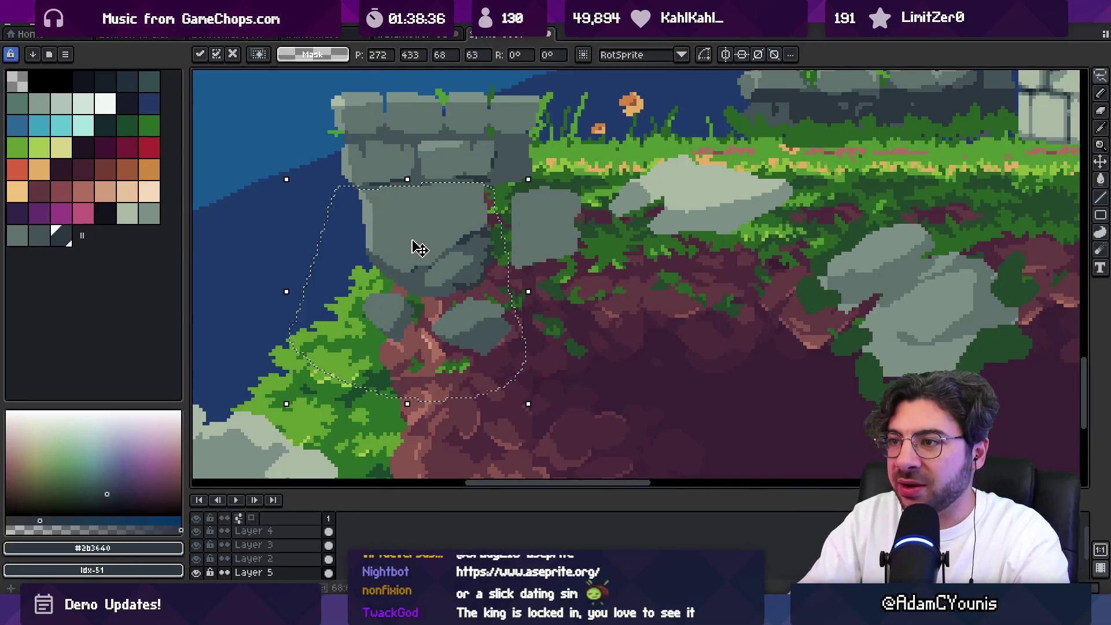
{"action": "key", "text": "i"}
{"action": "scroll", "coordinate": [400, 247], "scroll_direction": "down", "scroll_amount": 2}
{"action": "scroll", "coordinate": [399, 246], "scroll_direction": "up", "scroll_amount": 2}
{"action": "left_click", "coordinate": [399, 268], "text": "alt"}
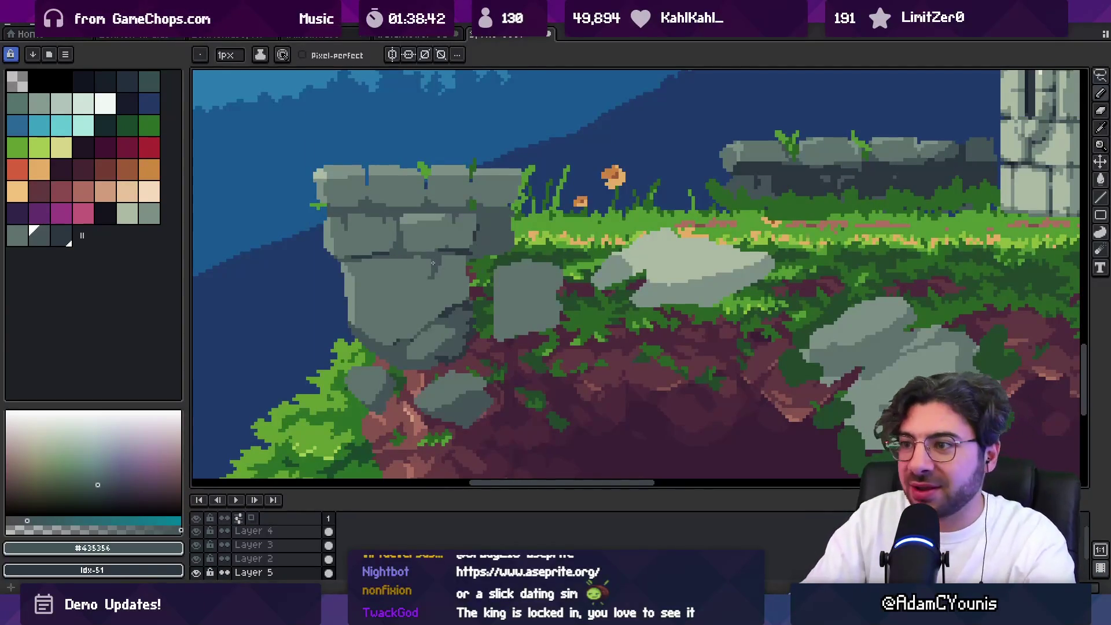
{"action": "left_click", "coordinate": [427, 278], "text": "alt"}
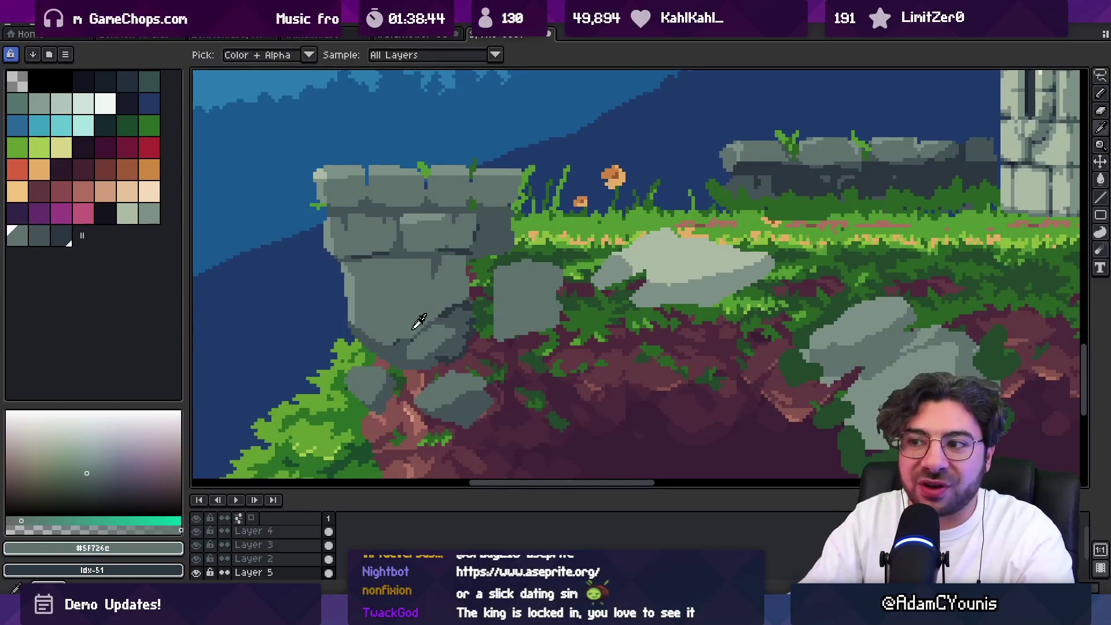
Lasso the lower stone and bush at the cliff edge and move them up against the wall
{"action": "key", "text": "m"}
{"action": "mouse_move", "coordinate": [326, 315]}
{"action": "left_mouse_down"}
{"action": "mouse_move", "coordinate": [446, 310]}
{"action": "mouse_move", "coordinate": [498, 405]}
{"action": "mouse_move", "coordinate": [328, 372]}
{"action": "left_mouse_up"}
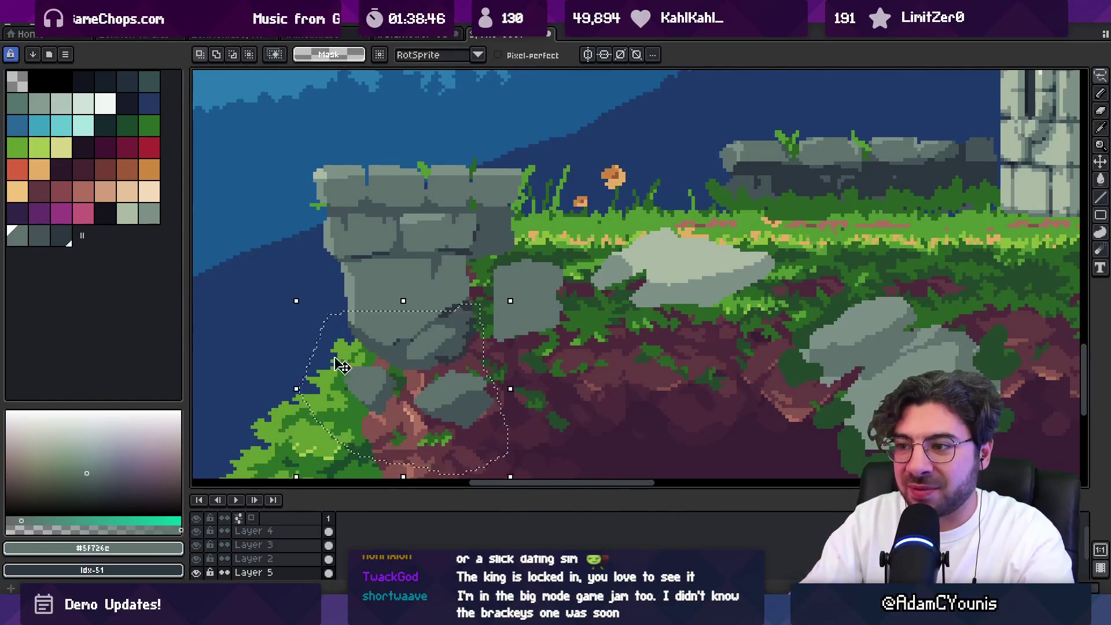
{"action": "mouse_move", "coordinate": [466, 292]}
{"action": "left_mouse_down"}
{"action": "mouse_move", "coordinate": [463, 315]}
{"action": "mouse_move", "coordinate": [441, 322]}
{"action": "mouse_move", "coordinate": [429, 310]}
{"action": "left_mouse_up"}
{"action": "key", "text": "b"}
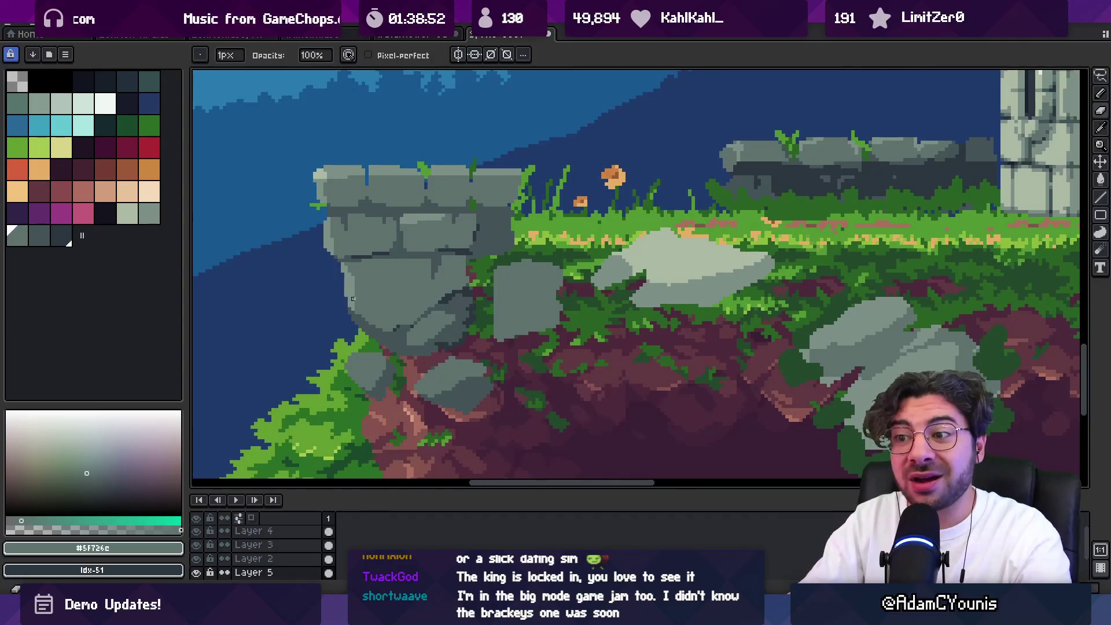
Sample the dark and lighter stone greys around the lower pillar
{"action": "scroll", "coordinate": [339, 295], "scroll_direction": "up", "scroll_amount": 2}
{"action": "left_click", "coordinate": [382, 293], "text": "alt"}
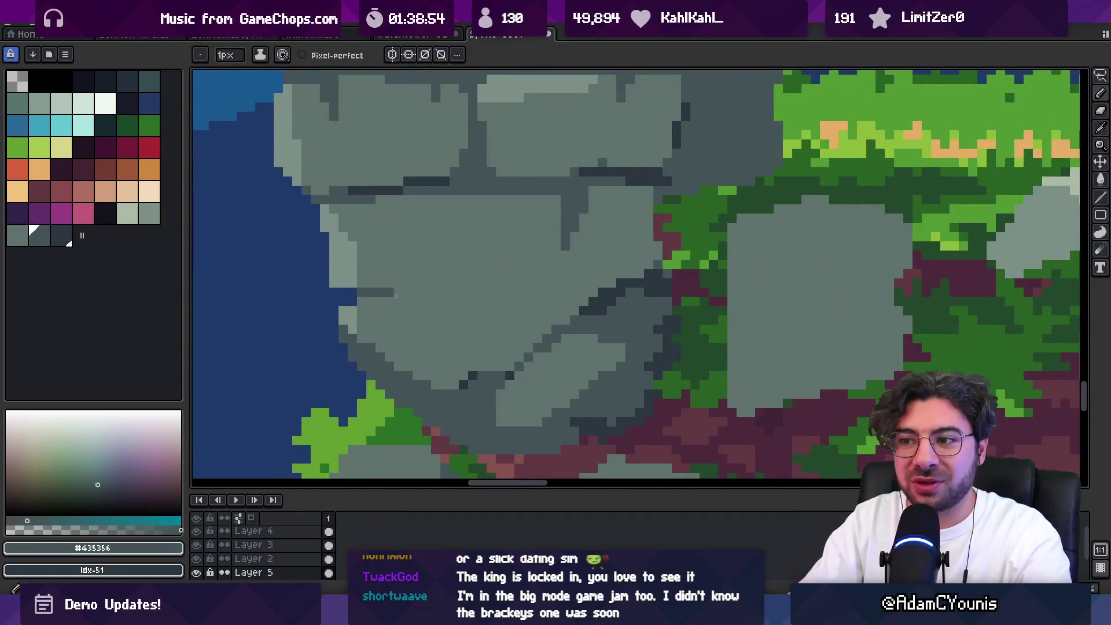
{"action": "scroll", "coordinate": [347, 301], "scroll_direction": "down", "scroll_amount": 3}
{"action": "scroll", "coordinate": [429, 286], "scroll_direction": "up", "scroll_amount": 2}
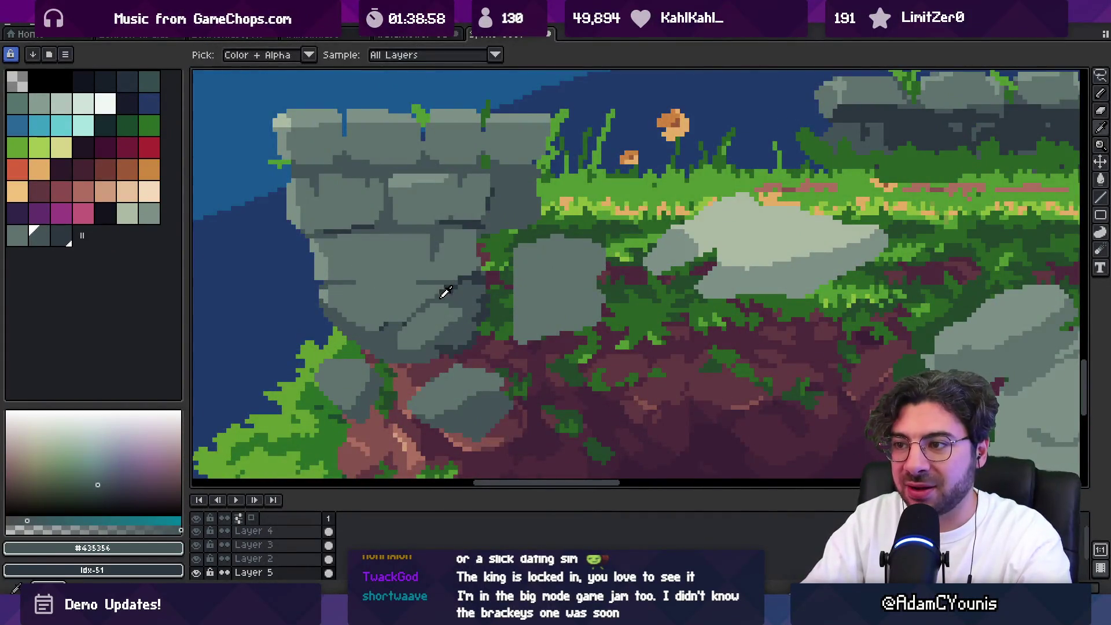
{"action": "key", "text": "b"}
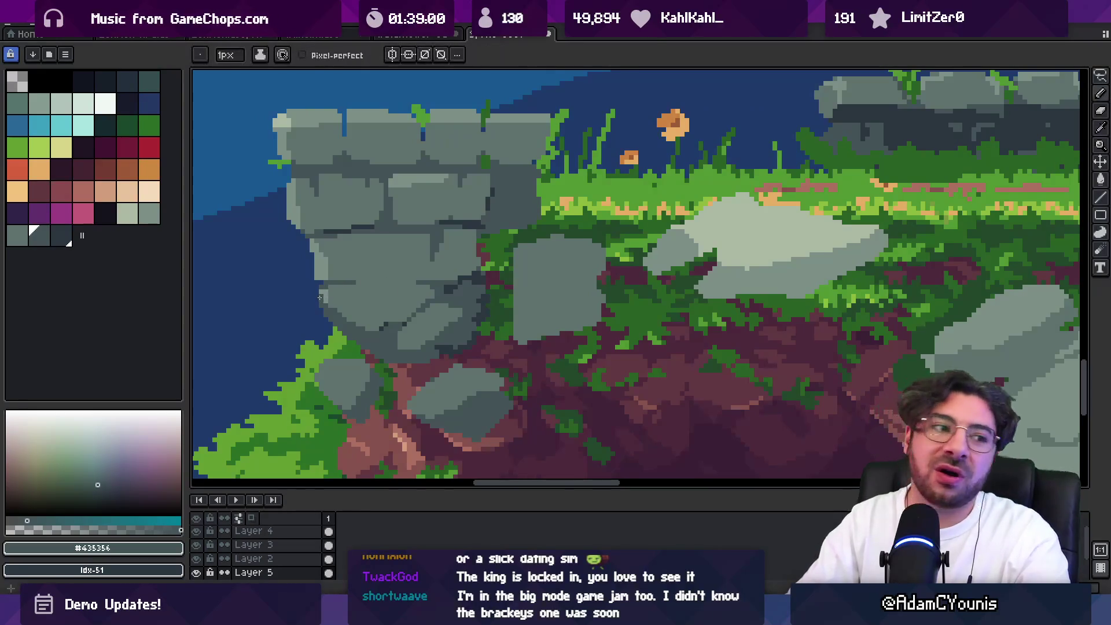
{"action": "left_click", "coordinate": [327, 301], "text": "alt"}
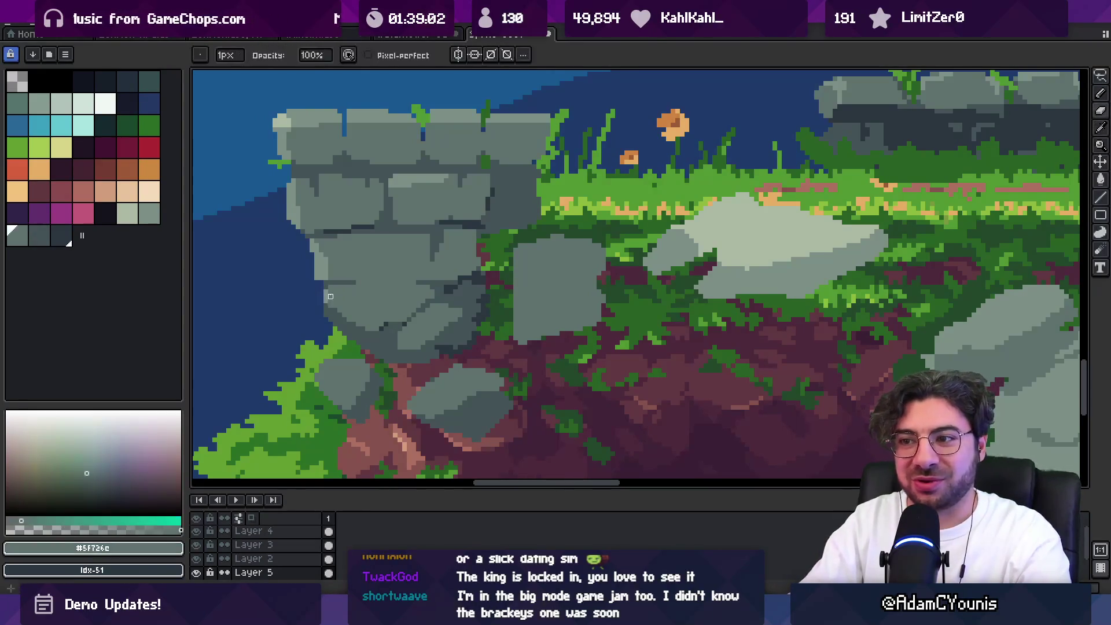
{"action": "key", "text": "z"}
{"action": "scroll", "coordinate": [359, 307], "scroll_direction": "down", "scroll_amount": 4}
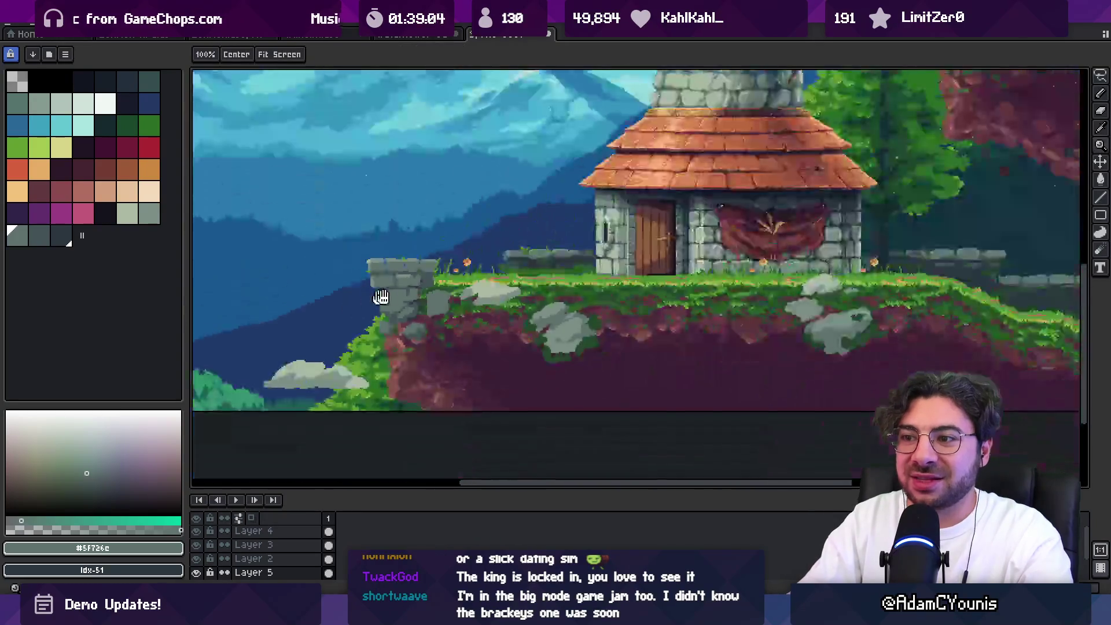
{"action": "scroll", "coordinate": [426, 297], "scroll_direction": "up", "scroll_amount": 4}
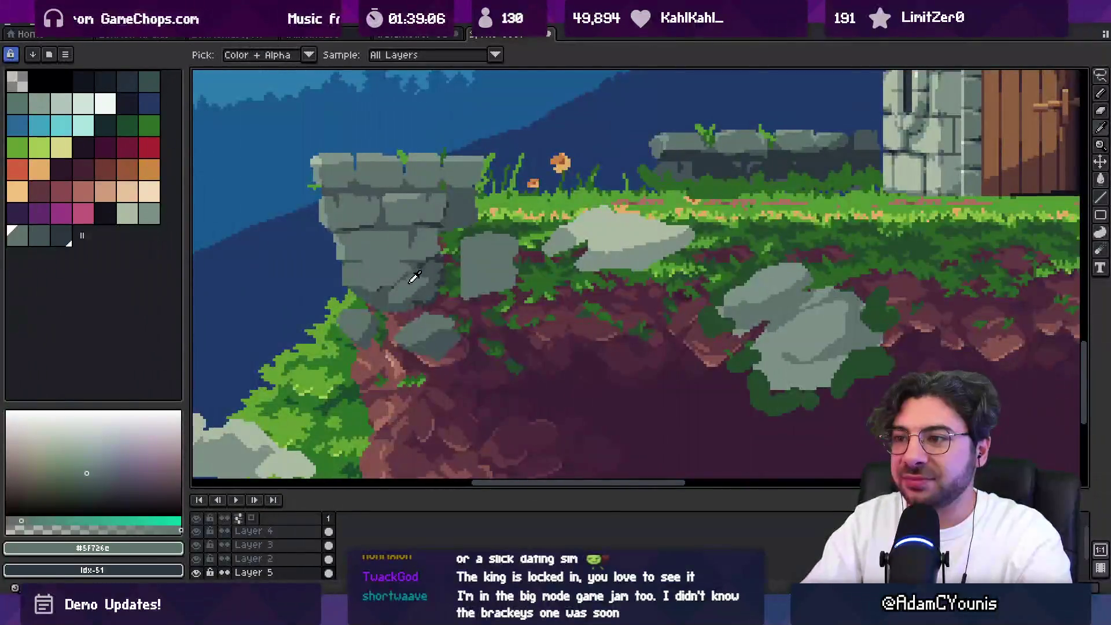
{"action": "left_click", "coordinate": [391, 304], "text": "alt"}
{"action": "key", "text": "b"}
Lasso the small rock at the pillar's base and move it into place
{"action": "key", "text": "m"}
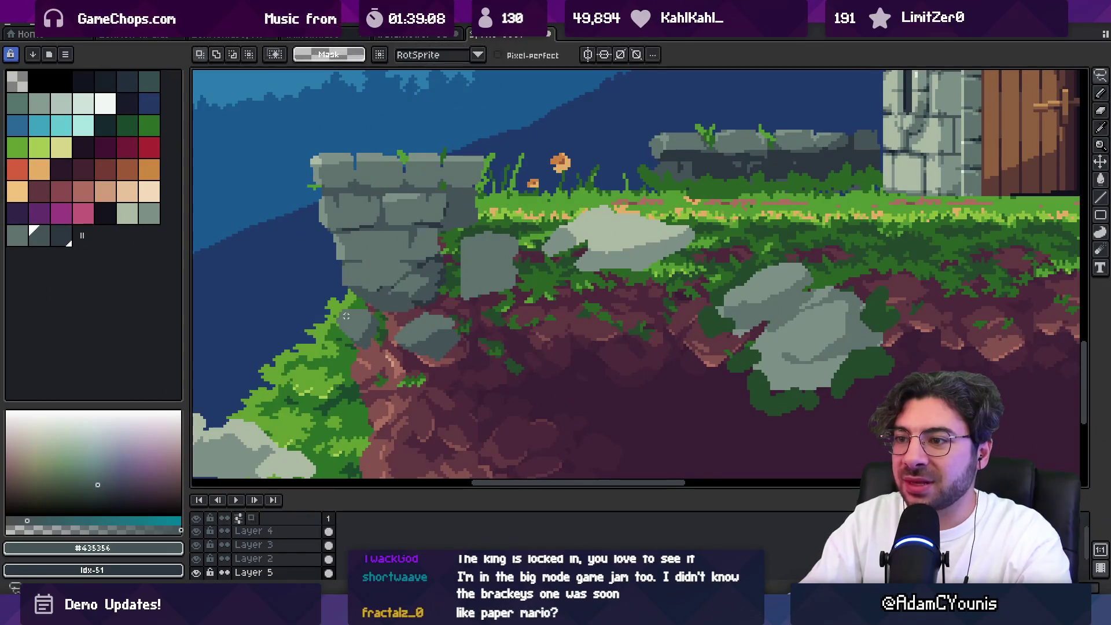
{"action": "key", "text": "z"}
{"action": "scroll", "coordinate": [346, 315], "scroll_direction": "up", "scroll_amount": 1}
{"action": "key", "text": "q"}
{"action": "mouse_move", "coordinate": [341, 297]}
{"action": "left_mouse_down"}
{"action": "mouse_move", "coordinate": [328, 353]}
{"action": "mouse_move", "coordinate": [403, 333]}
{"action": "mouse_move", "coordinate": [376, 338]}
{"action": "mouse_move", "coordinate": [370, 313]}
{"action": "left_mouse_up"}
{"action": "key", "text": "b"}
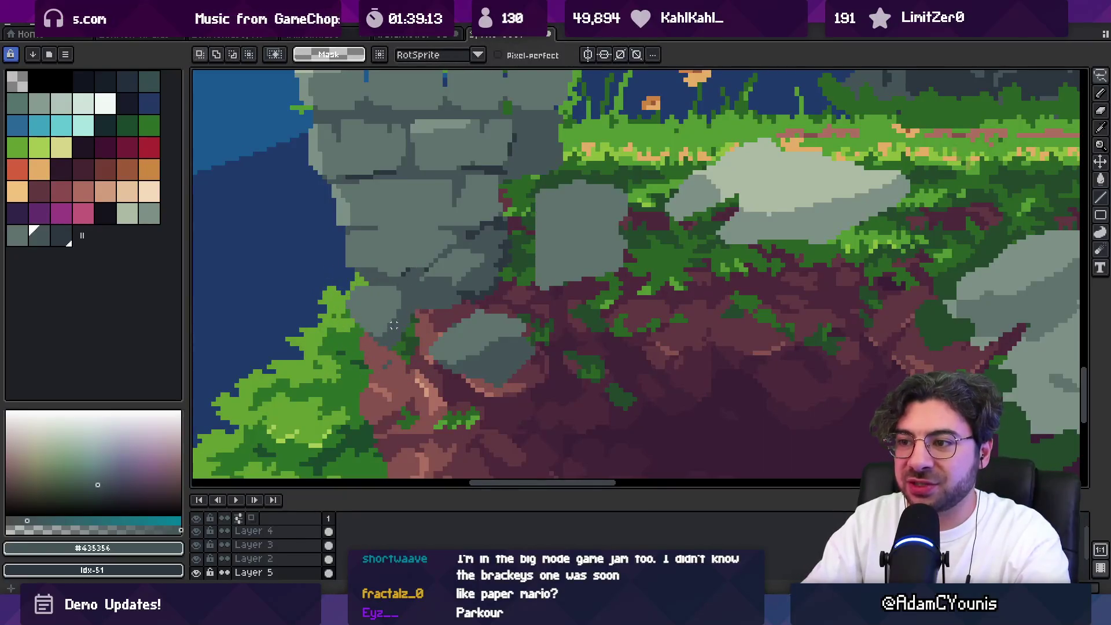
Eyedrop dark green #23482c and pencil moss pixels onto the lower stones
{"action": "key", "text": "e"}
{"action": "key", "text": "i"}
{"action": "left_click", "coordinate": [409, 333]}
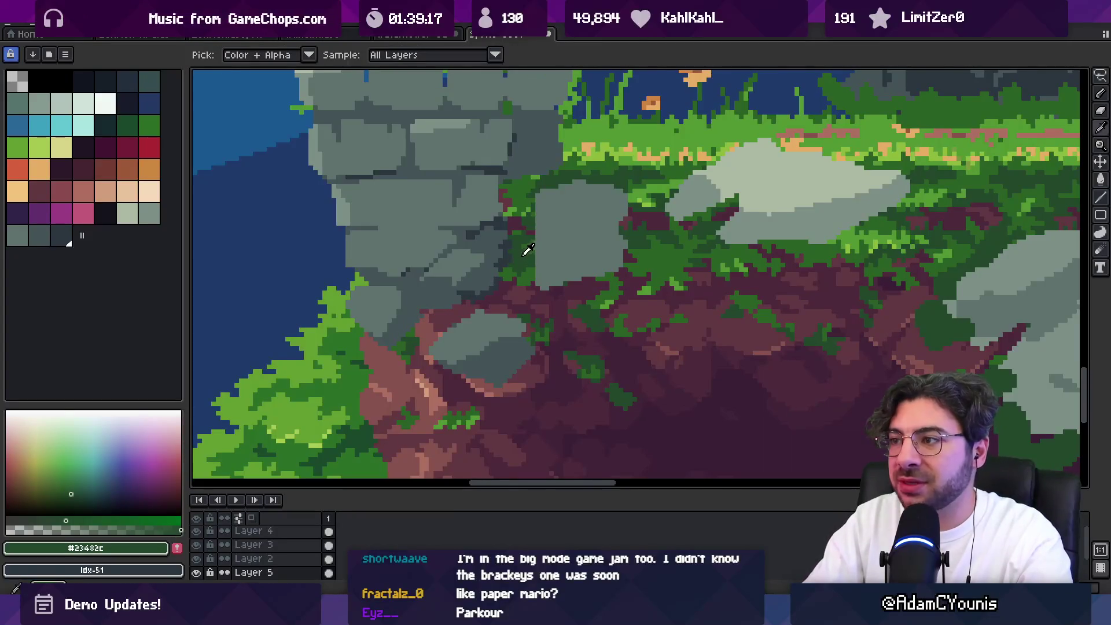
{"action": "key", "text": "b"}
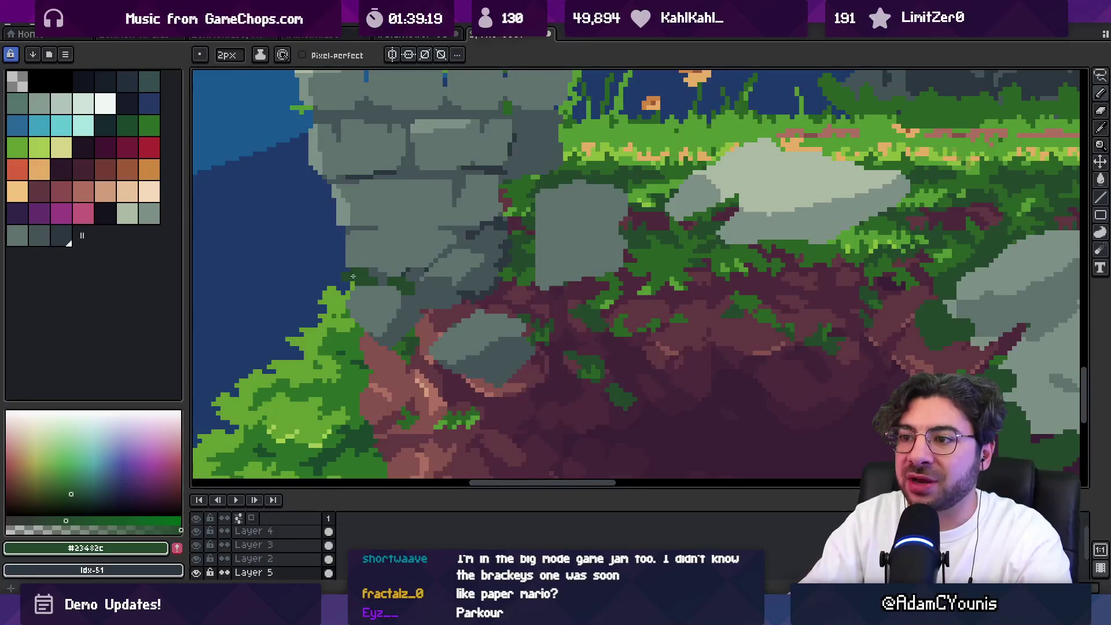
{"action": "left_click", "coordinate": [479, 262], "text": "alt"}
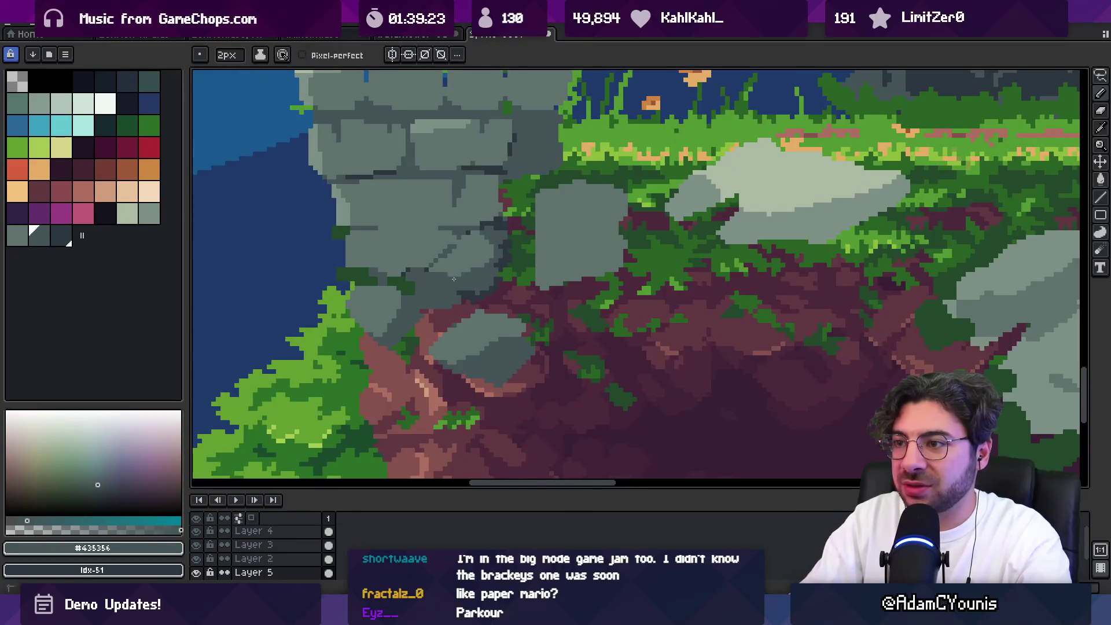
{"action": "left_click", "coordinate": [412, 285], "text": "alt"}
{"action": "left_click", "coordinate": [456, 288]}
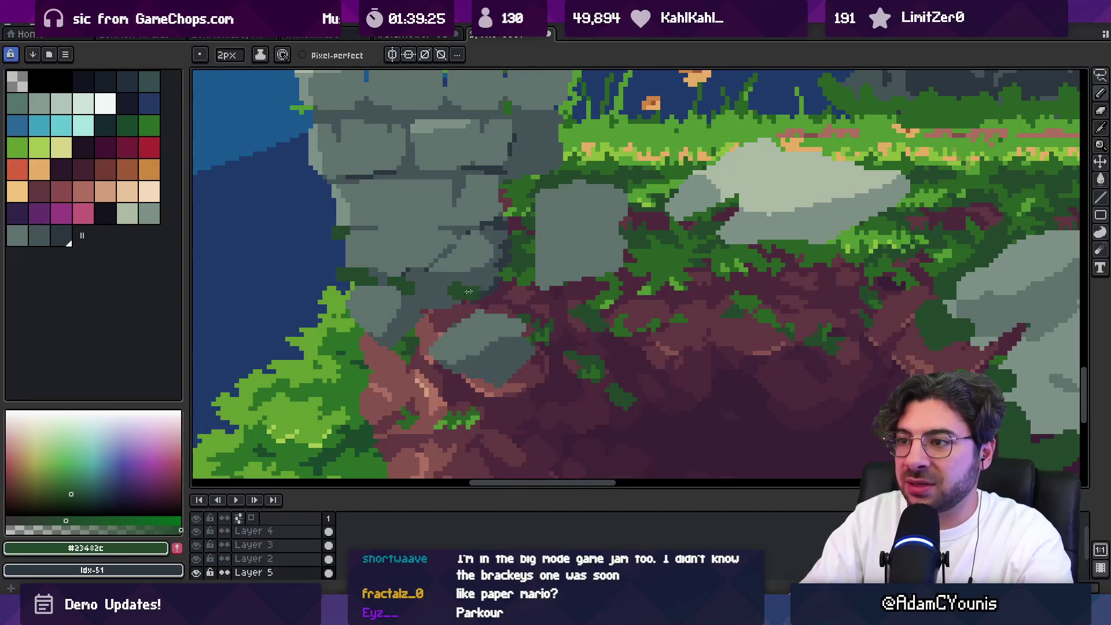
{"action": "left_click", "coordinate": [431, 294], "text": "alt"}
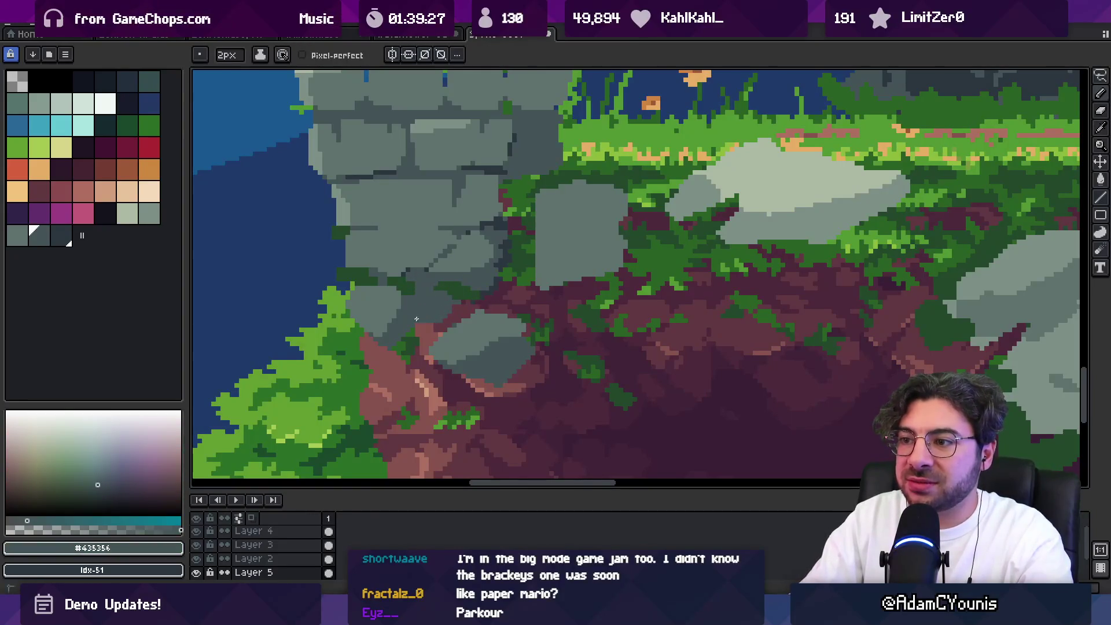
{"action": "key", "text": "z"}
{"action": "scroll", "coordinate": [421, 301], "scroll_direction": "down", "scroll_amount": 3}
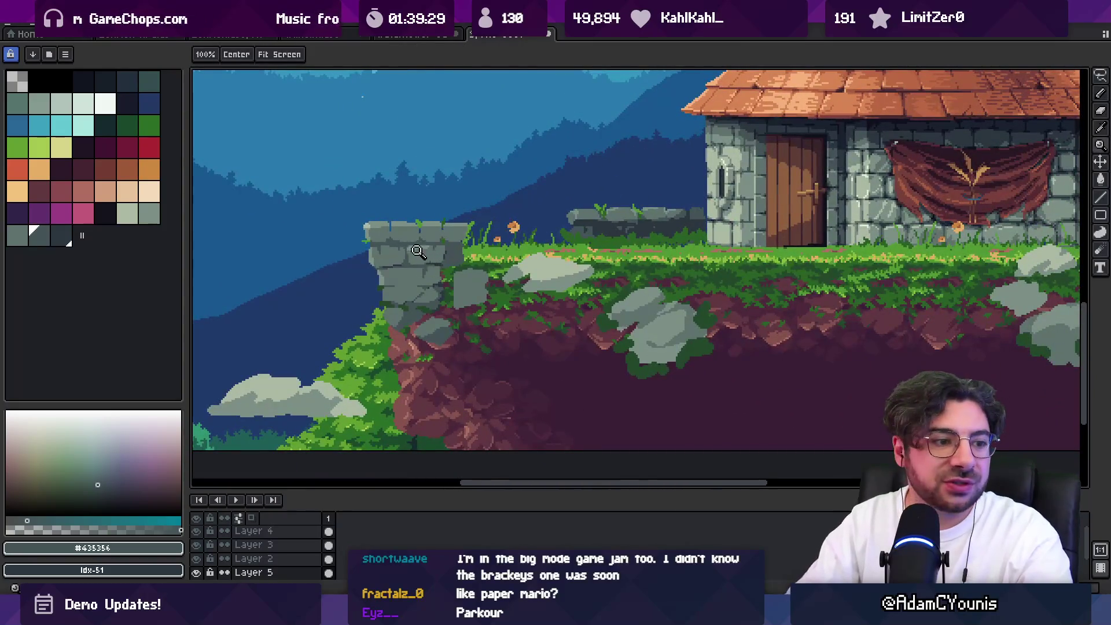
Lighten the shadowed part of the wall using the lighter wall grey
{"action": "left_click", "coordinate": [417, 295]}
{"action": "key", "text": "b"}
{"action": "left_click", "coordinate": [486, 238], "text": "alt"}
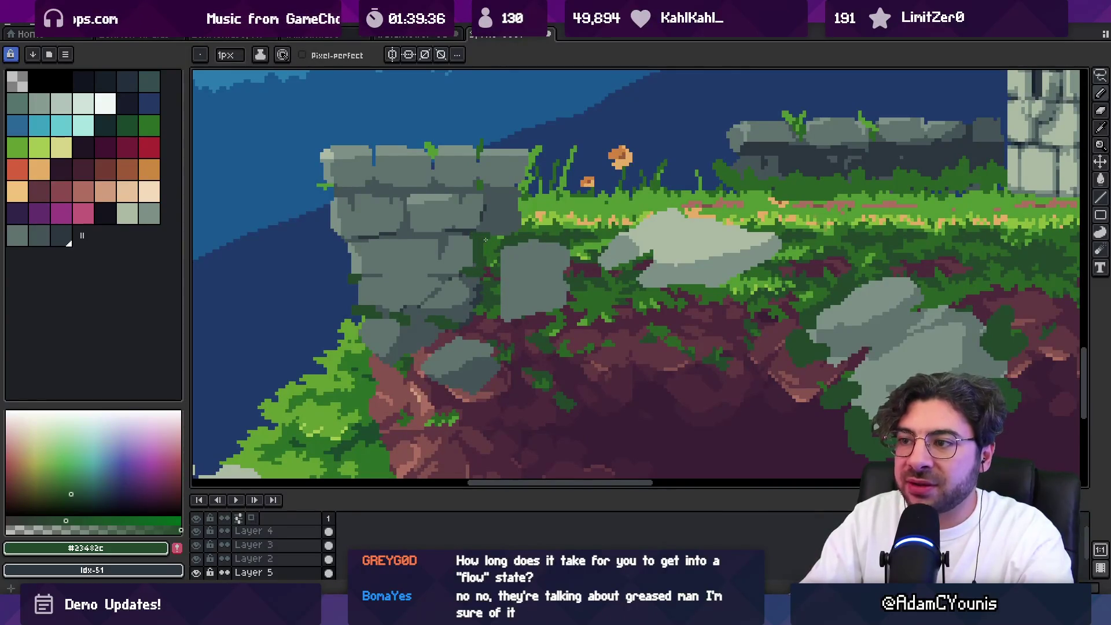
{"action": "key", "text": "h"}
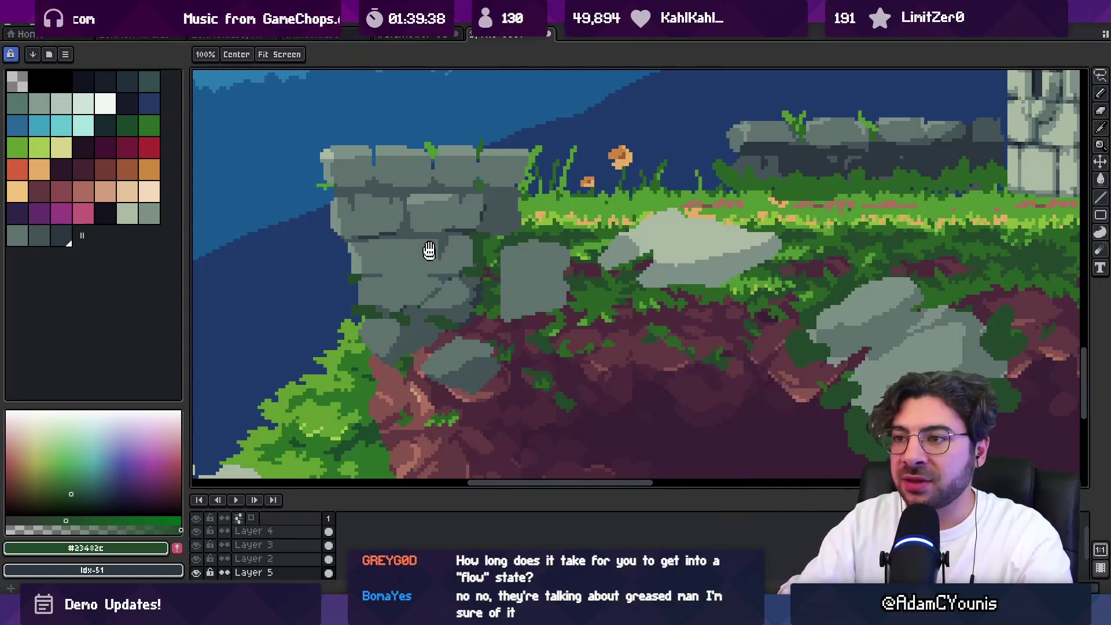
{"action": "scroll", "coordinate": [429, 255], "scroll_direction": "down", "scroll_amount": 2}
{"action": "scroll", "coordinate": [463, 260], "scroll_direction": "down", "scroll_amount": 1}
{"action": "scroll", "coordinate": [486, 264], "scroll_direction": "up", "scroll_amount": 4}
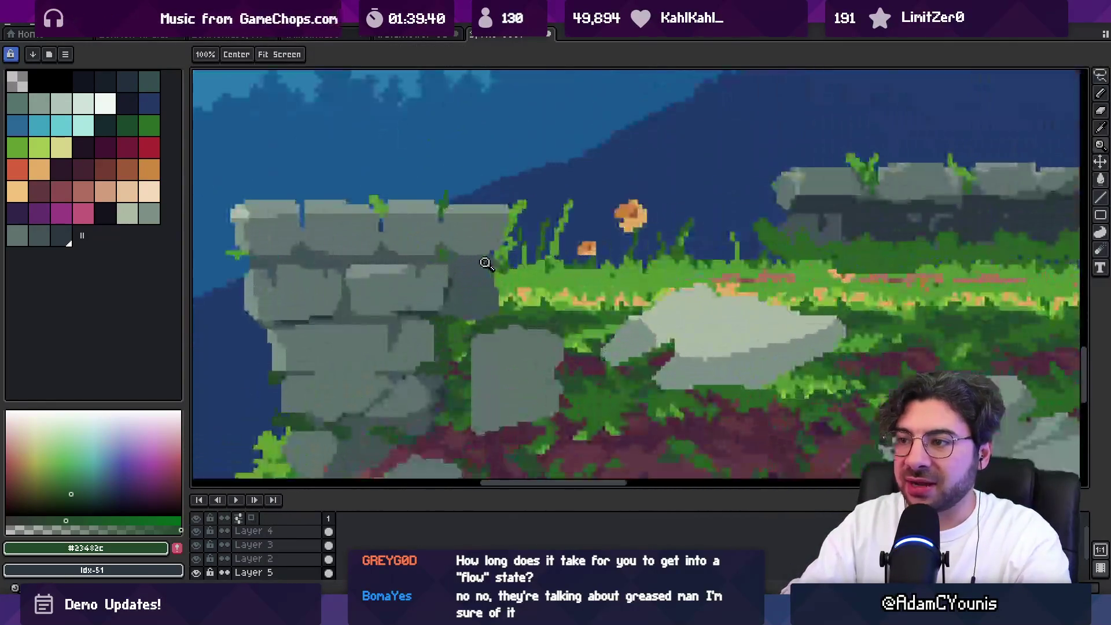
{"action": "key", "text": "b"}
{"action": "left_click", "coordinate": [478, 254], "text": "alt"}
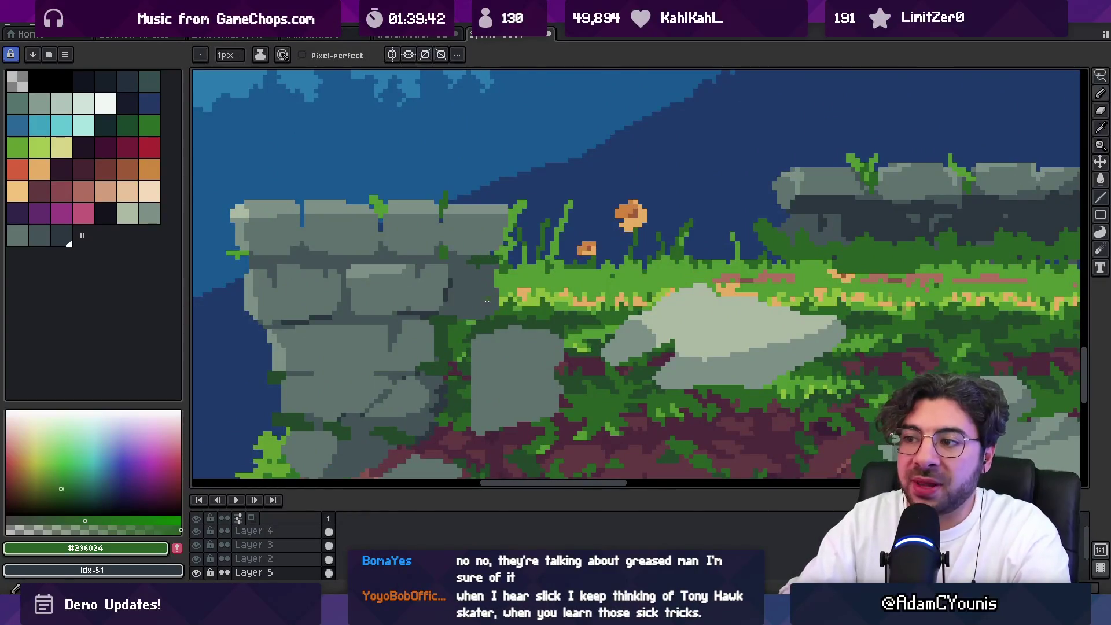
{"action": "left_click", "coordinate": [495, 302], "text": "alt"}
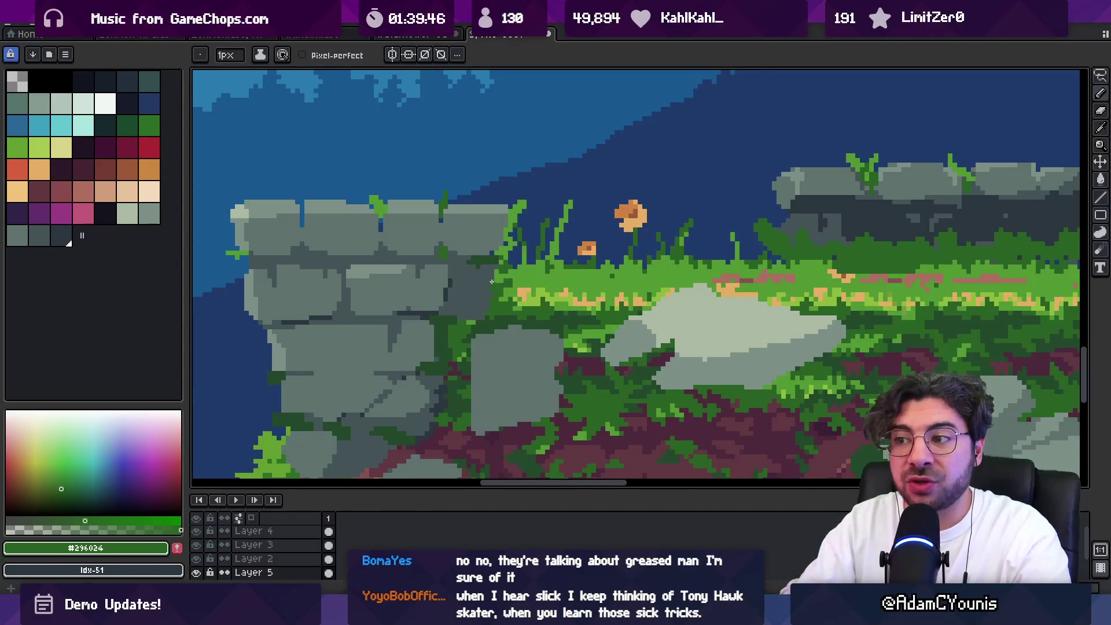
{"action": "left_click", "coordinate": [457, 284], "text": "alt"}
{"action": "mouse_move", "coordinate": [461, 272]}
{"action": "left_mouse_down"}
{"action": "mouse_move", "coordinate": [457, 307]}
{"action": "mouse_move", "coordinate": [490, 280]}
{"action": "left_mouse_up"}
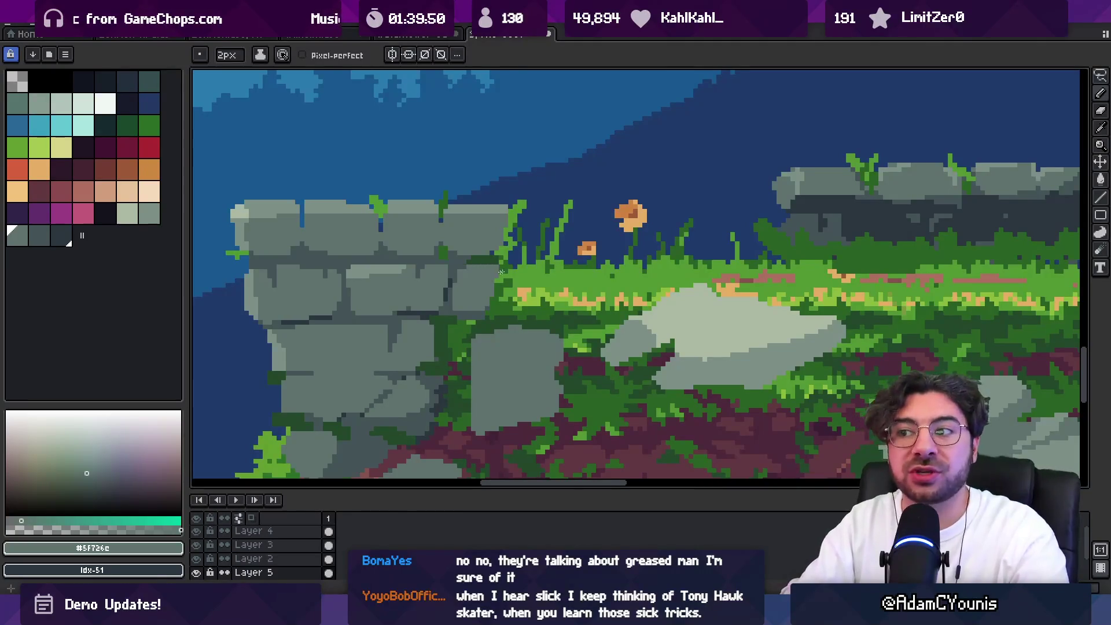
{"action": "scroll", "coordinate": [477, 296], "scroll_direction": "down", "scroll_amount": 3}
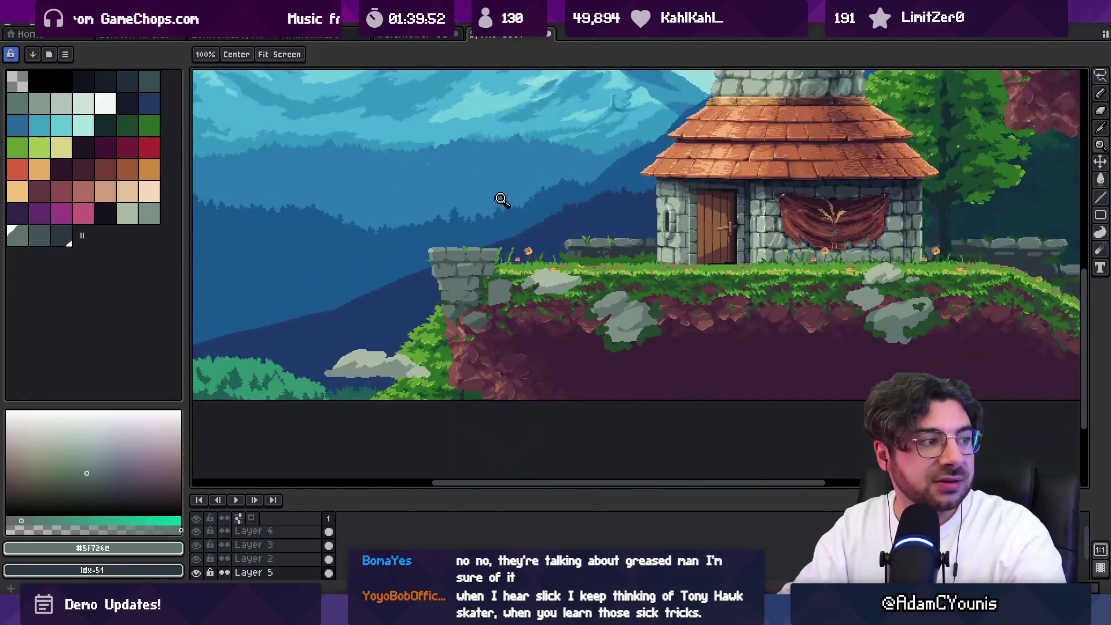
{"action": "scroll", "coordinate": [493, 261], "scroll_direction": "up", "scroll_amount": 3}
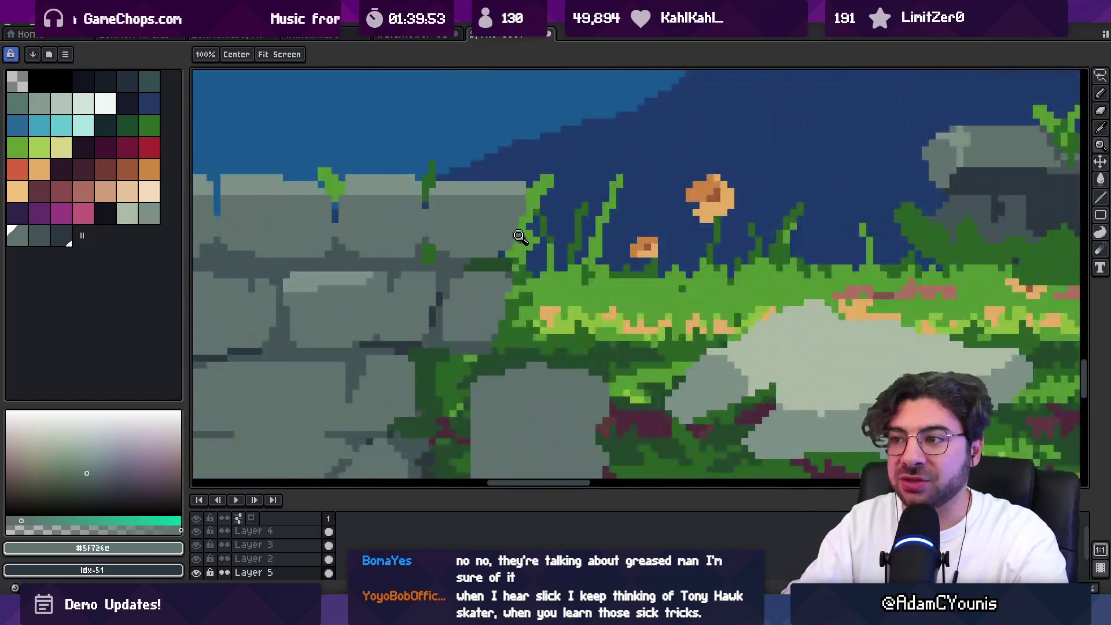
Sample the dark stone grey, zoom to the pillar top, and try then clear a lasso there
{"action": "key", "text": "e"}
{"action": "key", "text": "i"}
{"action": "left_click", "coordinate": [422, 248]}
{"action": "key", "text": "b"}
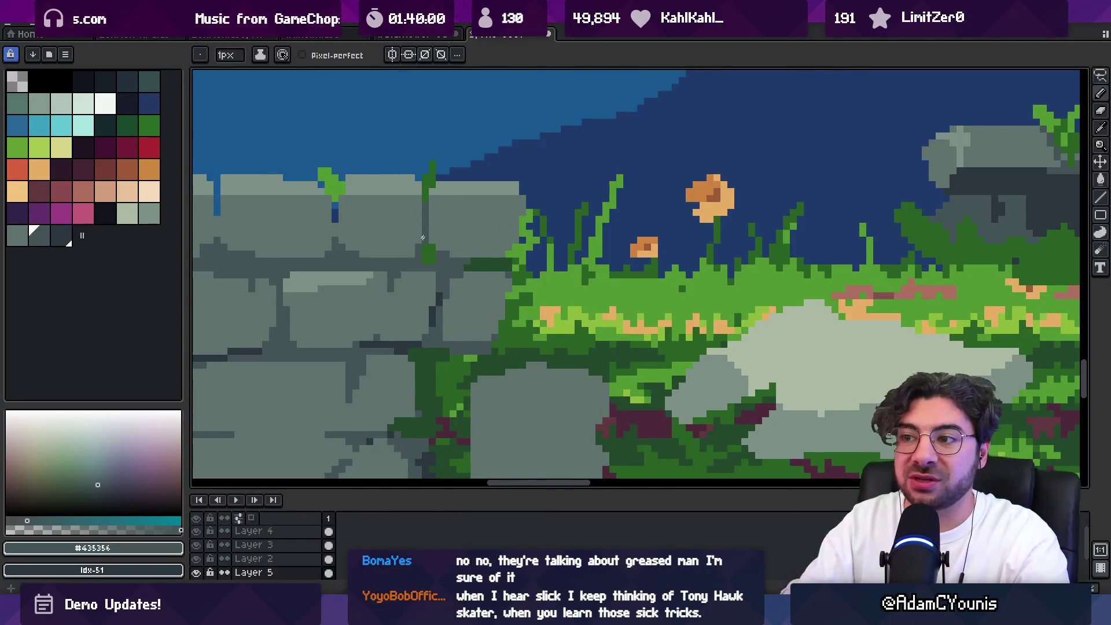
{"action": "key", "text": "z"}
{"action": "scroll", "coordinate": [431, 231], "scroll_direction": "down", "scroll_amount": 5}
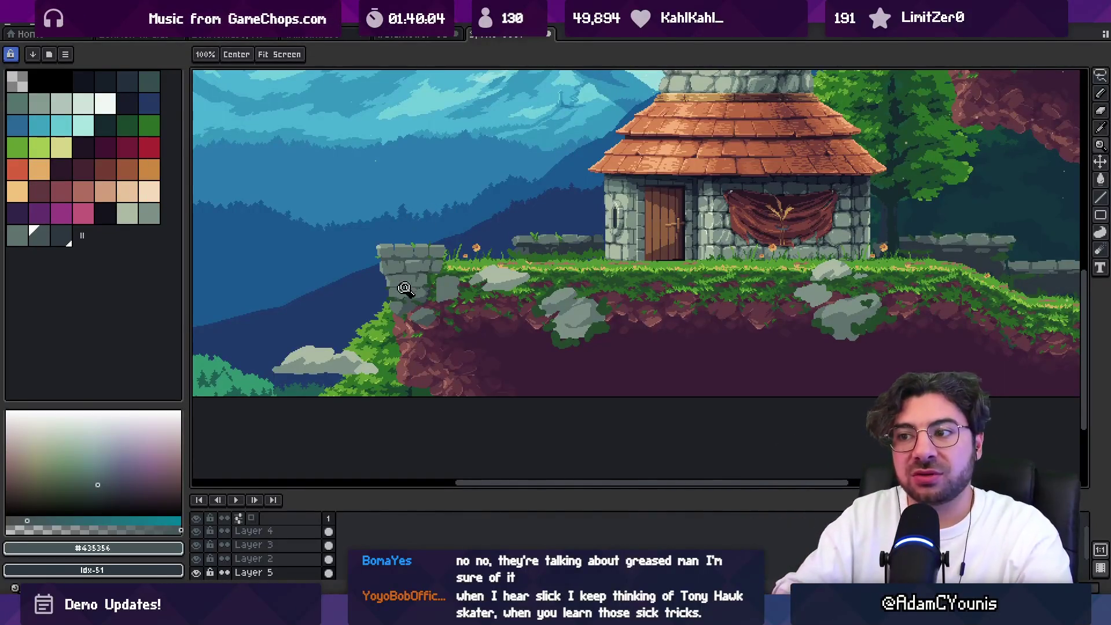
{"action": "left_click", "coordinate": [419, 247]}
{"action": "scroll", "coordinate": [405, 243], "scroll_direction": "up", "scroll_amount": 1}
{"action": "key", "text": "q"}
{"action": "mouse_move", "coordinate": [330, 187]}
{"action": "left_mouse_down"}
{"action": "mouse_move", "coordinate": [318, 186]}
{"action": "mouse_move", "coordinate": [319, 262]}
{"action": "mouse_move", "coordinate": [446, 261]}
{"action": "mouse_move", "coordinate": [535, 246]}
{"action": "mouse_move", "coordinate": [365, 184]}
{"action": "left_mouse_up"}
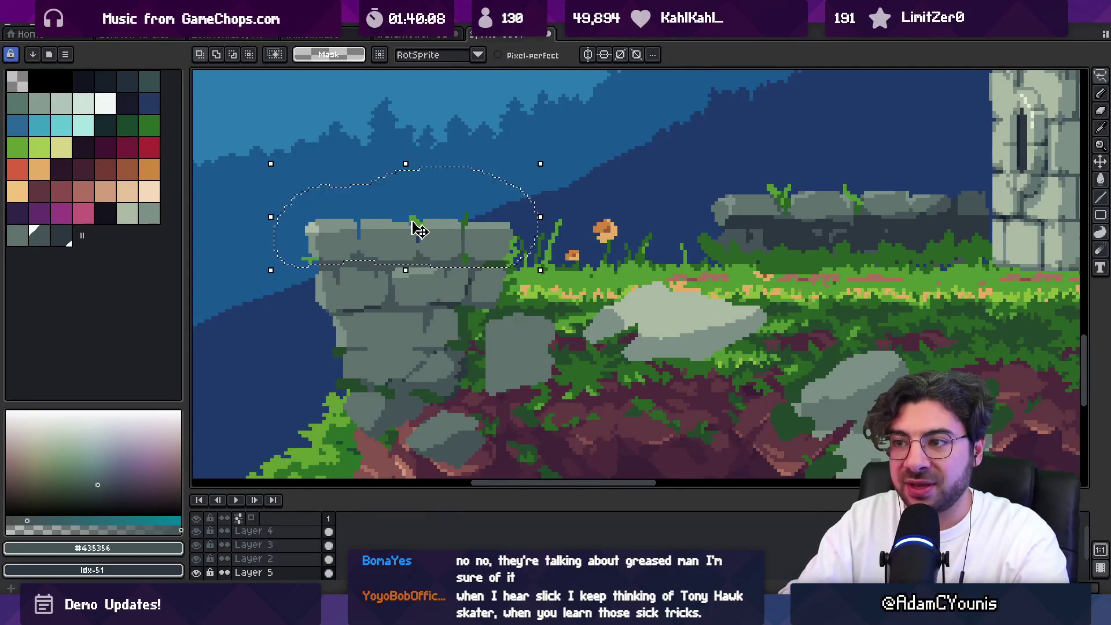
{"action": "key", "text": "z"}
{"action": "scroll", "coordinate": [419, 279], "scroll_direction": "down", "scroll_amount": 1}
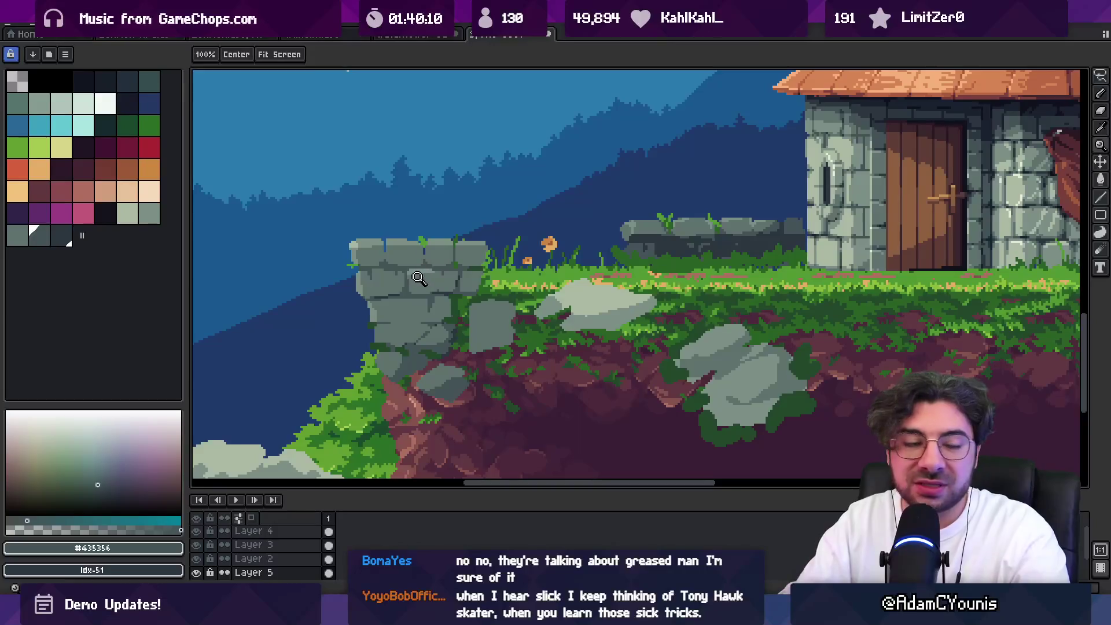
{"action": "scroll", "coordinate": [418, 301], "scroll_direction": "up", "scroll_amount": 2}
Pick a dark slate grey swatch and brush a shaded stroke along the pillar's top brick row
{"action": "key", "text": "v"}
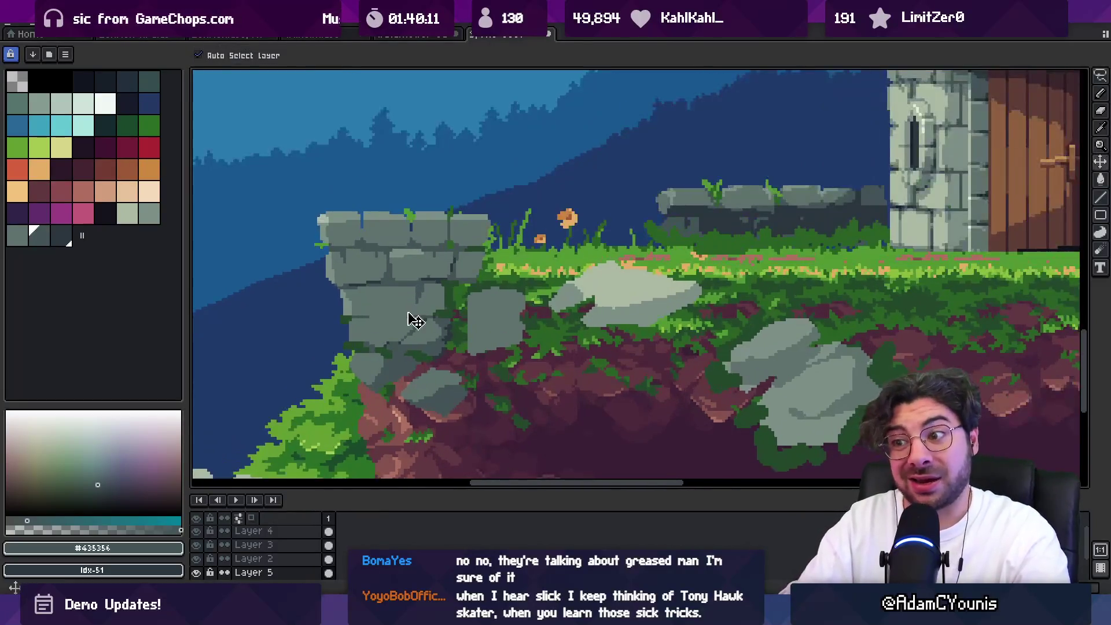
{"action": "left_click", "coordinate": [58, 236]}
{"action": "key", "text": "b"}
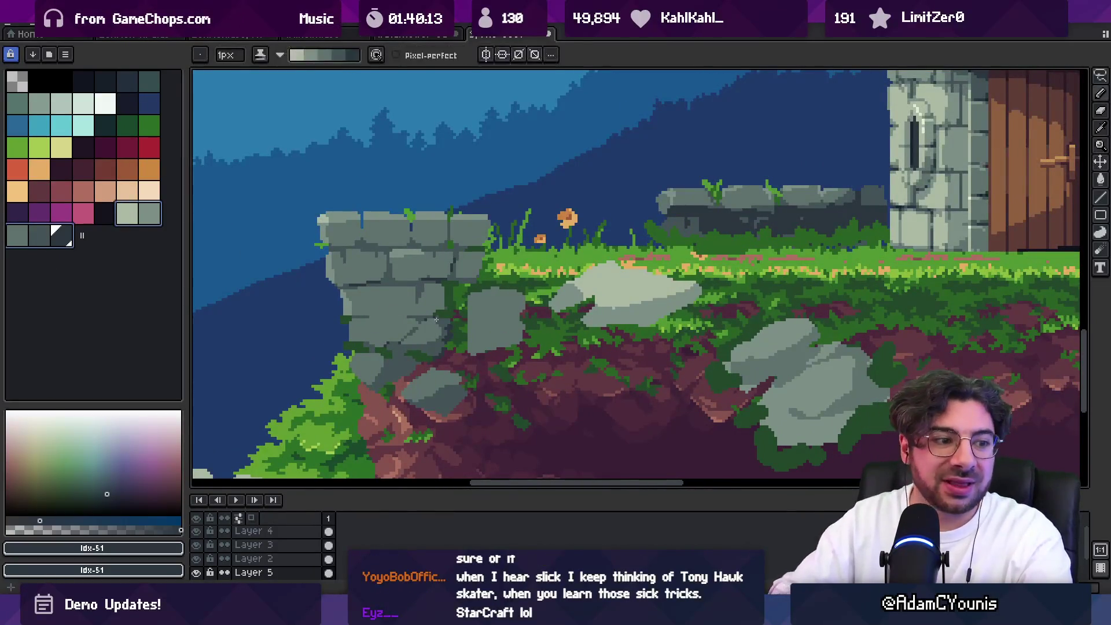
{"action": "left_click_drag", "start_coordinate": [341, 266], "coordinate": [464, 266]}
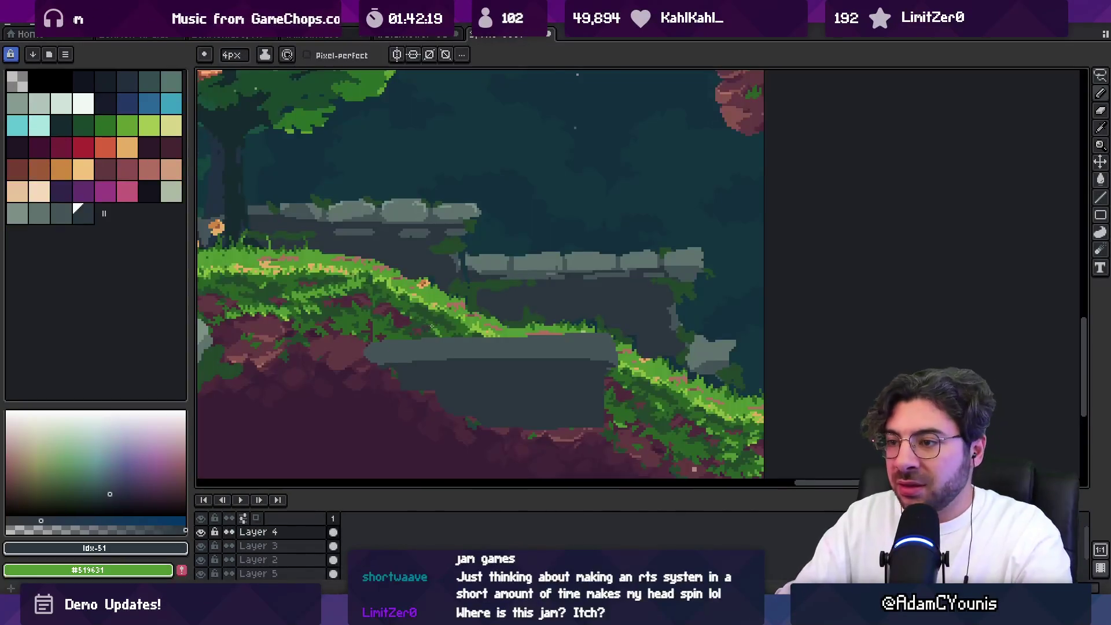
Lighten the left end and top edge of the lower grey slab
{"action": "left_click_drag", "start_coordinate": [371, 354], "coordinate": [450, 332]}
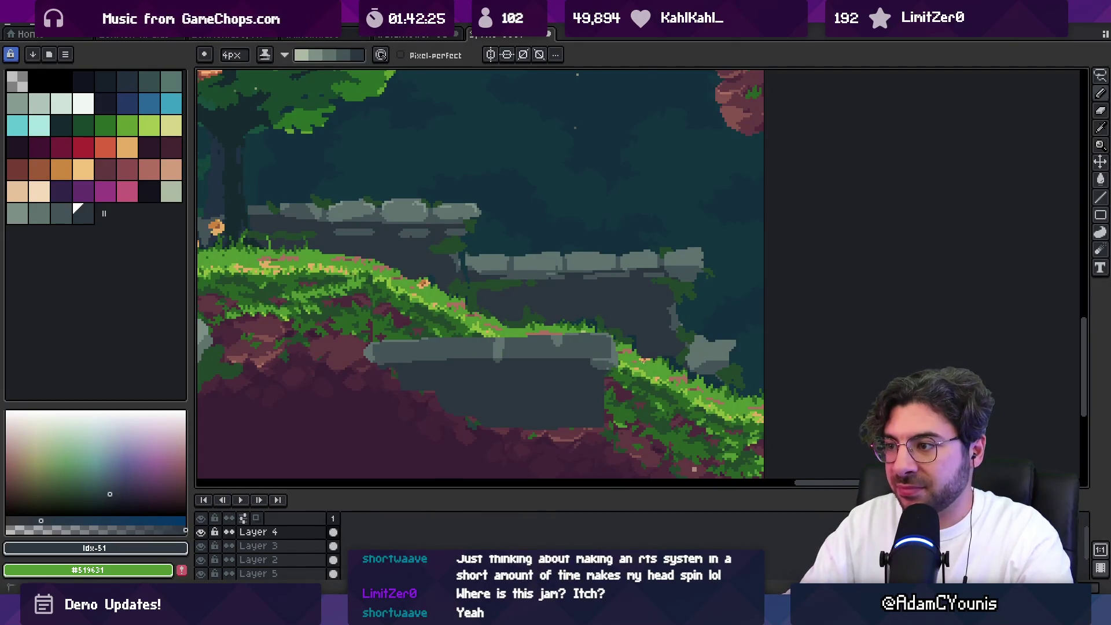
{"action": "key", "text": "z"}
{"action": "scroll", "coordinate": [643, 361], "scroll_direction": "down", "scroll_amount": 2}
{"action": "scroll", "coordinate": [579, 324], "scroll_direction": "up", "scroll_amount": 1}
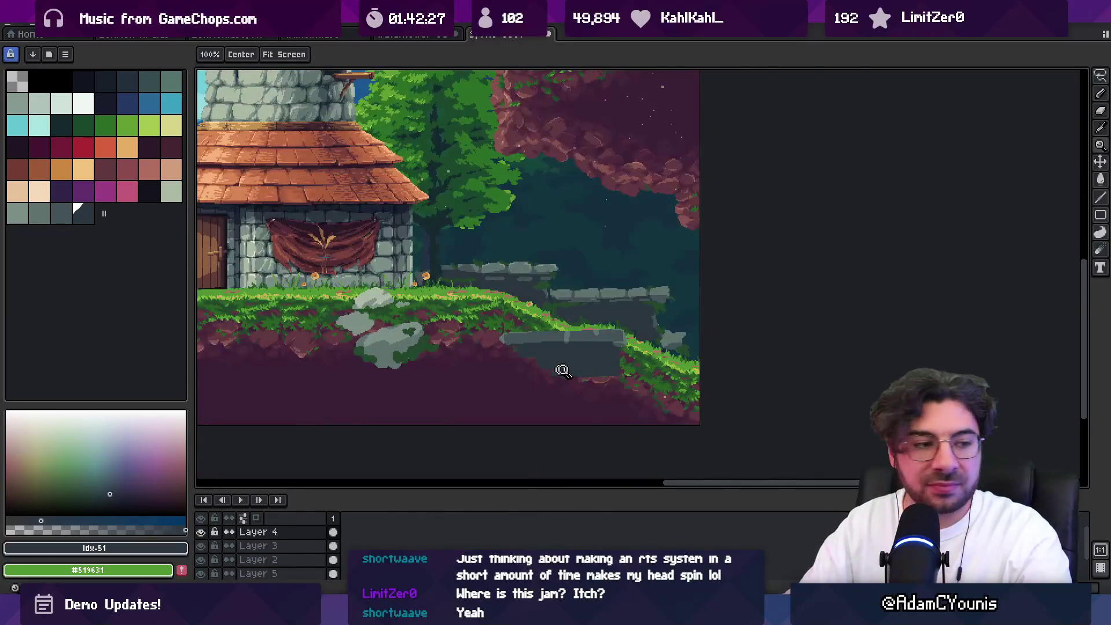
{"action": "scroll", "coordinate": [556, 371], "scroll_direction": "up", "scroll_amount": 2}
{"action": "key", "text": "b"}
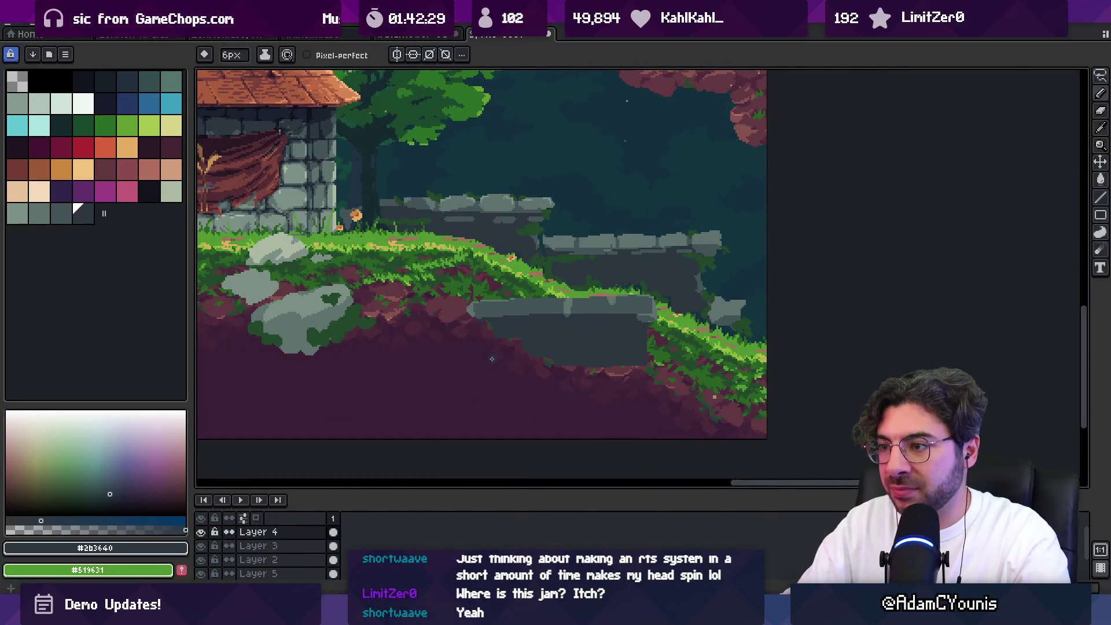
Eyedrop dark grey #435356 and paint small grey stones beneath the slab
{"action": "left_click", "coordinate": [486, 357], "text": "alt"}
{"action": "left_click_drag", "start_coordinate": [476, 330], "coordinate": [460, 335]}
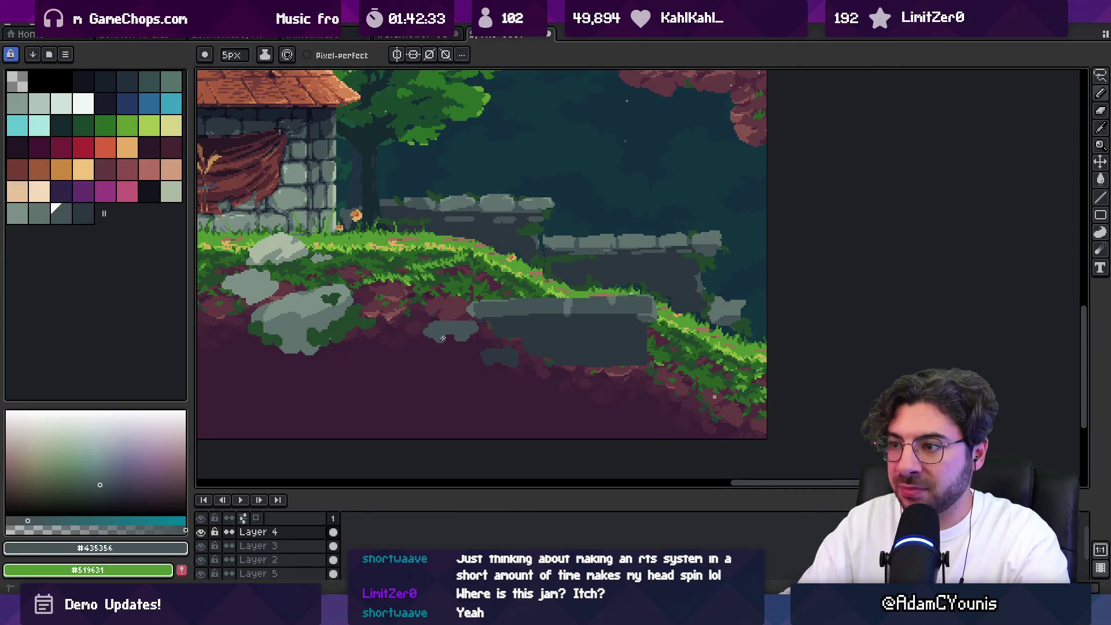
{"action": "key", "text": "z"}
{"action": "scroll", "coordinate": [492, 306], "scroll_direction": "down", "scroll_amount": 3}
{"action": "scroll", "coordinate": [518, 283], "scroll_direction": "up", "scroll_amount": 1}
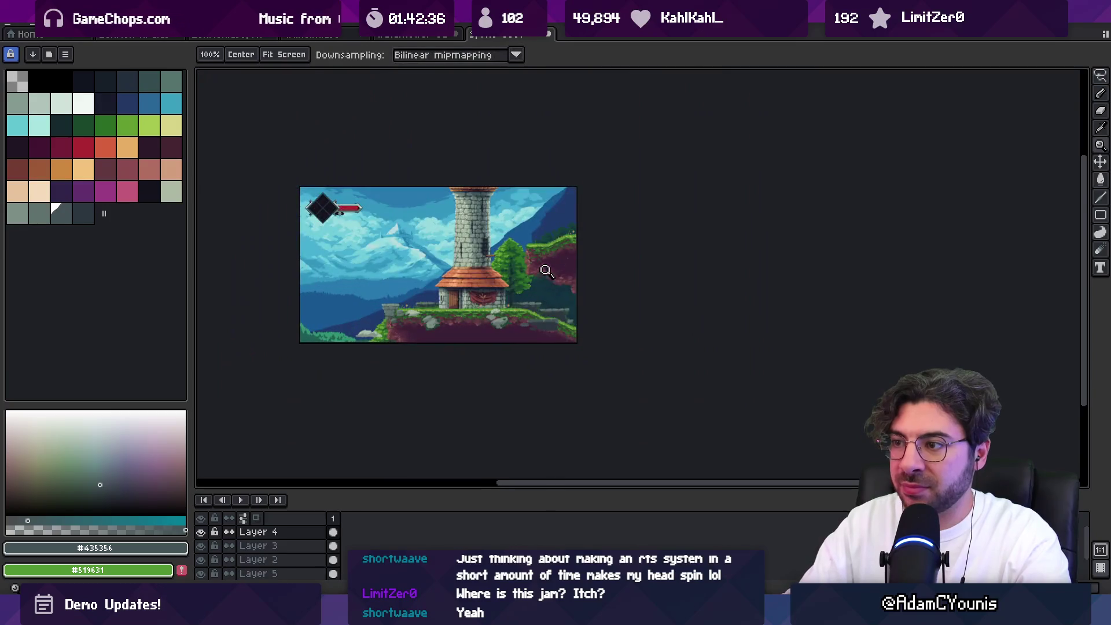
Zoom in on the ledge and paint over part of the grey rocks with dark ground colour
{"action": "left_click", "coordinate": [566, 326]}
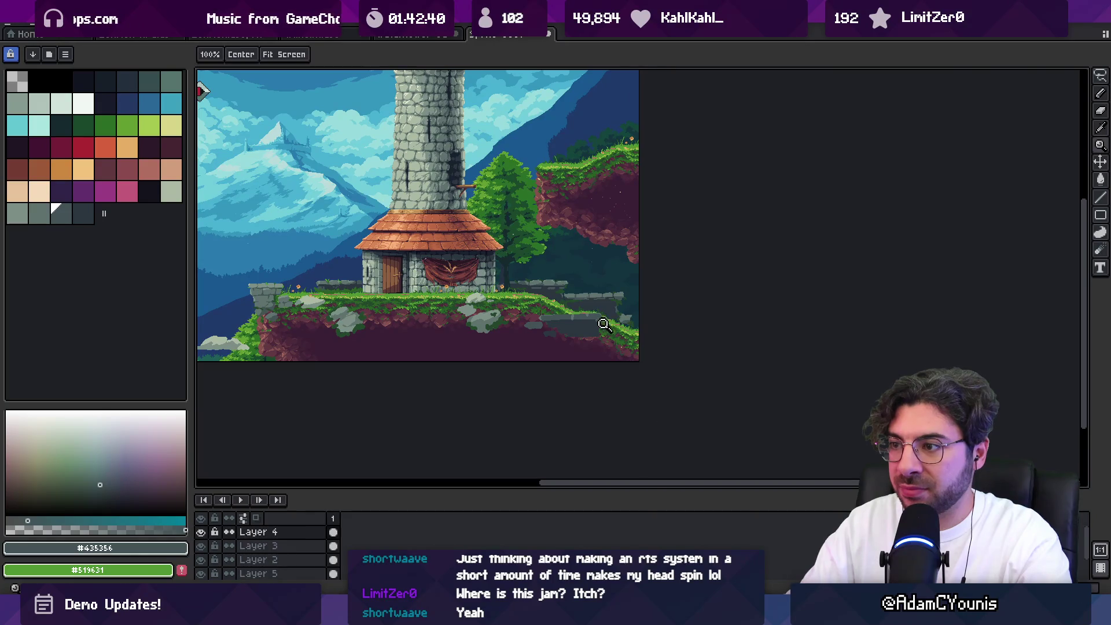
{"action": "left_click", "coordinate": [566, 331]}
{"action": "left_click", "coordinate": [564, 333]}
{"action": "key", "text": "b"}
{"action": "mouse_move", "coordinate": [446, 321]}
{"action": "left_mouse_down"}
{"action": "mouse_move", "coordinate": [451, 310]}
{"action": "mouse_move", "coordinate": [473, 328]}
{"action": "left_mouse_up"}
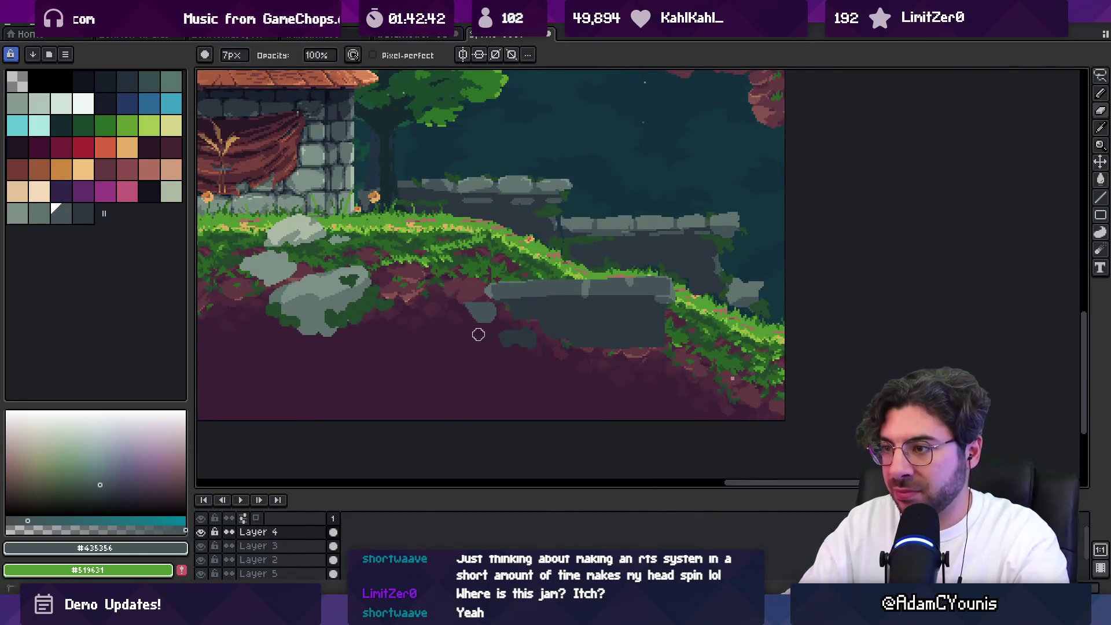
Pick grass green #296024 from the canvas and extend the grass patch below the slab
{"action": "left_click_drag", "start_coordinate": [599, 321], "coordinate": [547, 305]}
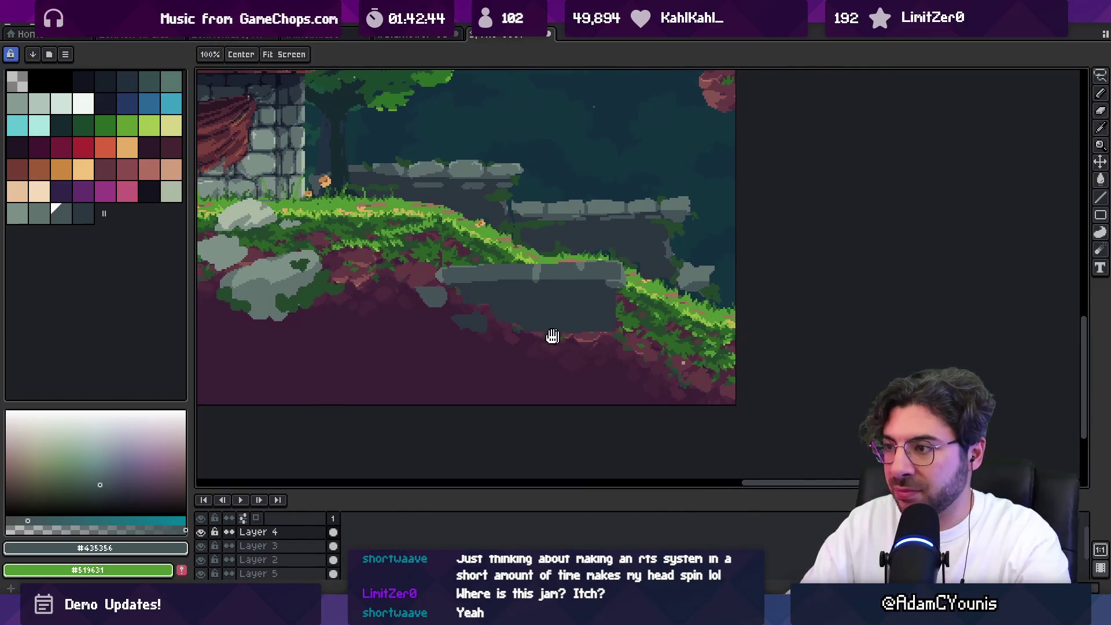
{"action": "left_click", "coordinate": [563, 322], "text": "alt"}
{"action": "key", "text": "alt"}
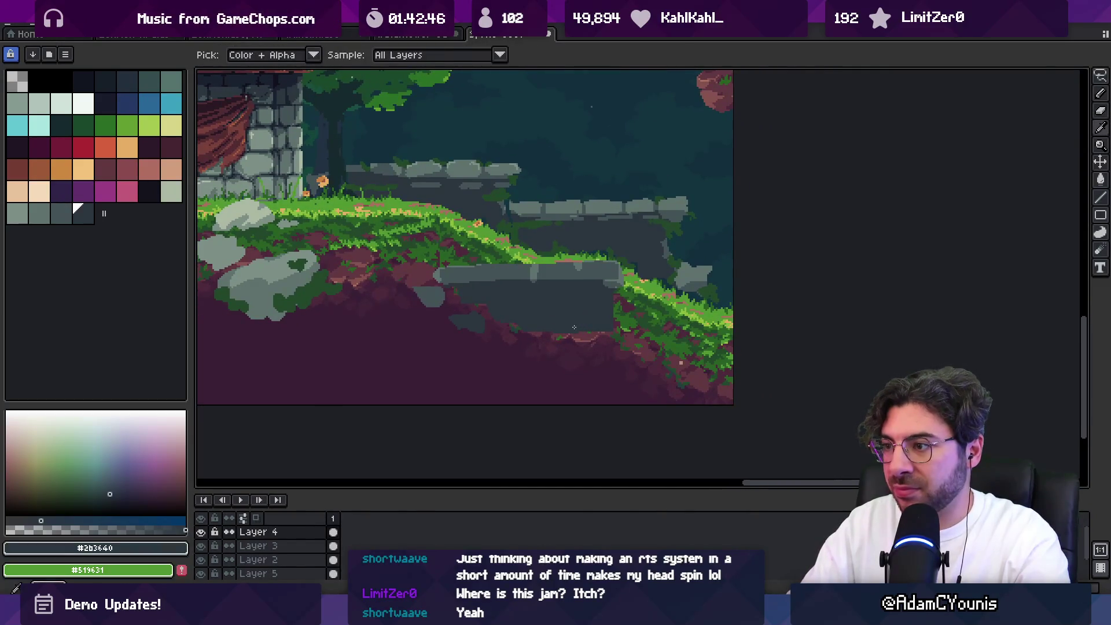
{"action": "key", "text": "b"}
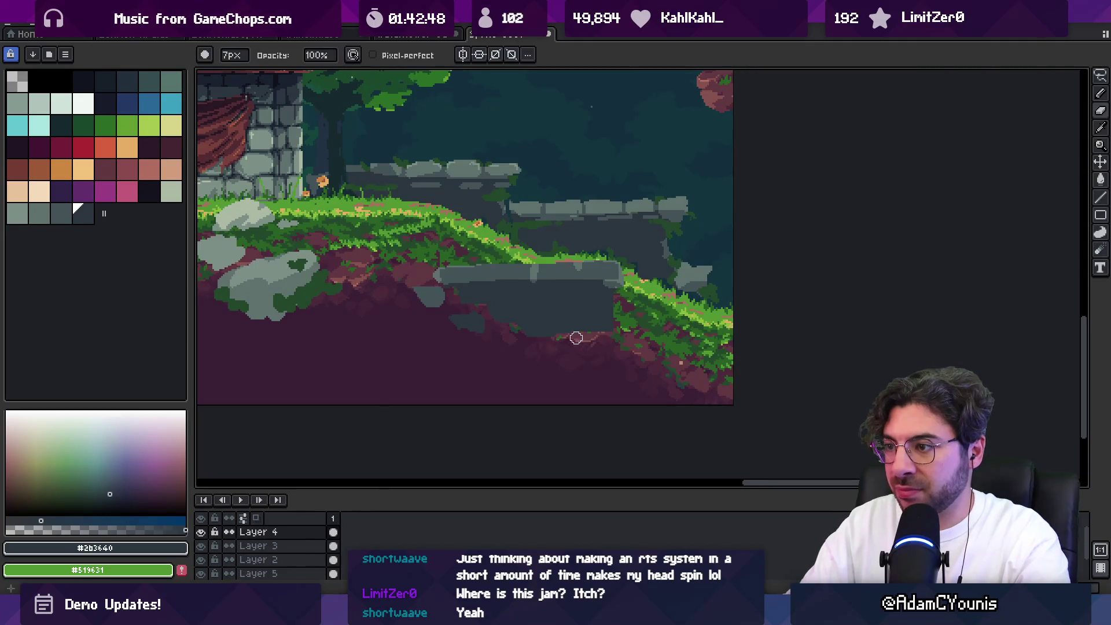
{"action": "key", "text": "alt"}
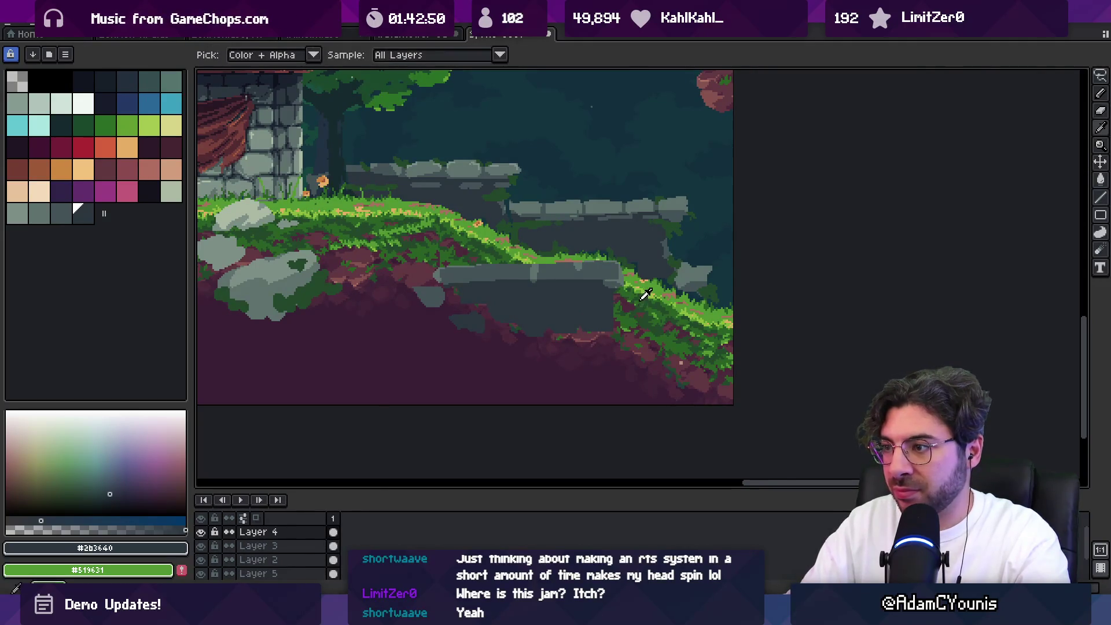
{"action": "left_click", "coordinate": [634, 313], "text": "alt"}
{"action": "left_click_drag", "start_coordinate": [526, 328], "coordinate": [614, 340]}
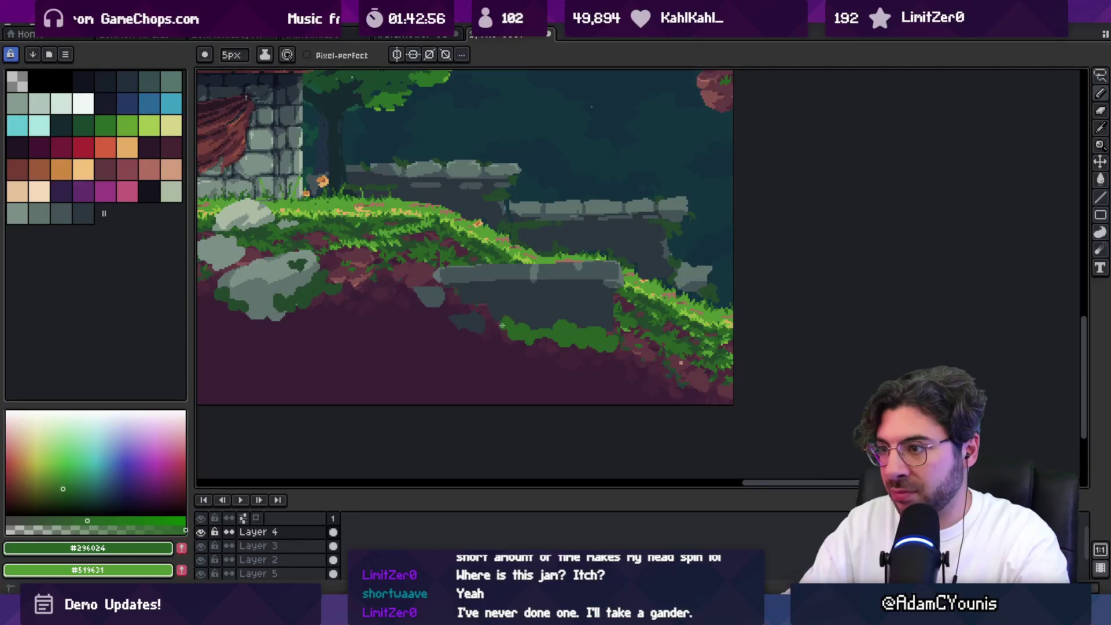
Brush a grass dab under the stone and a thinner grass strip along the lower ground
{"action": "left_click_drag", "start_coordinate": [458, 303], "coordinate": [469, 308]}
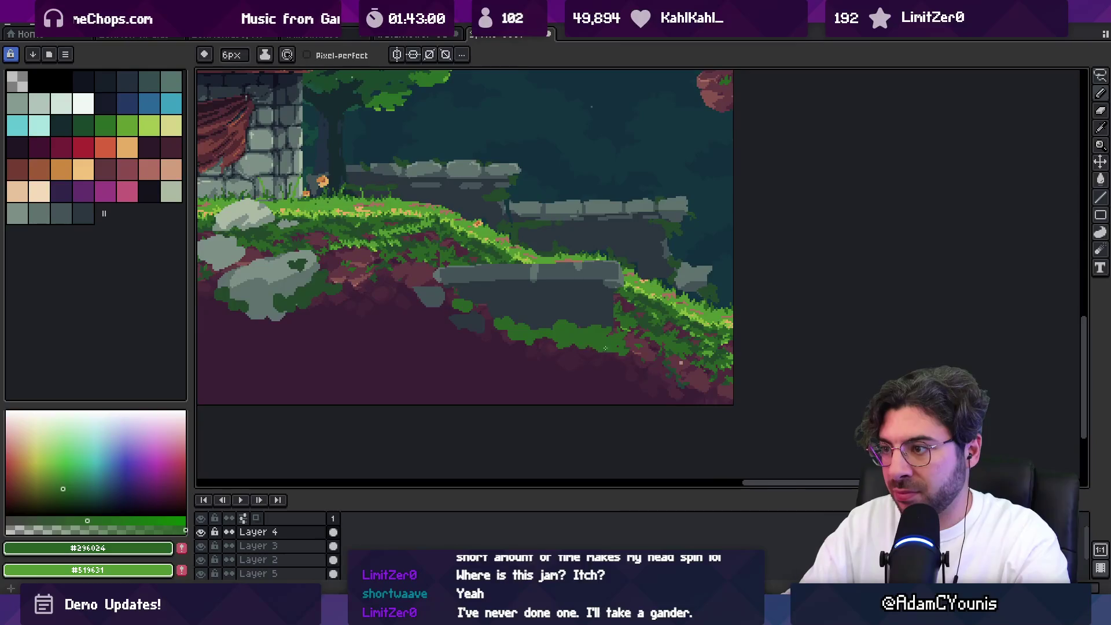
{"action": "key", "text": "minus"}
{"action": "key", "text": "minus"}
{"action": "left_click_drag", "start_coordinate": [599, 363], "coordinate": [562, 370]}
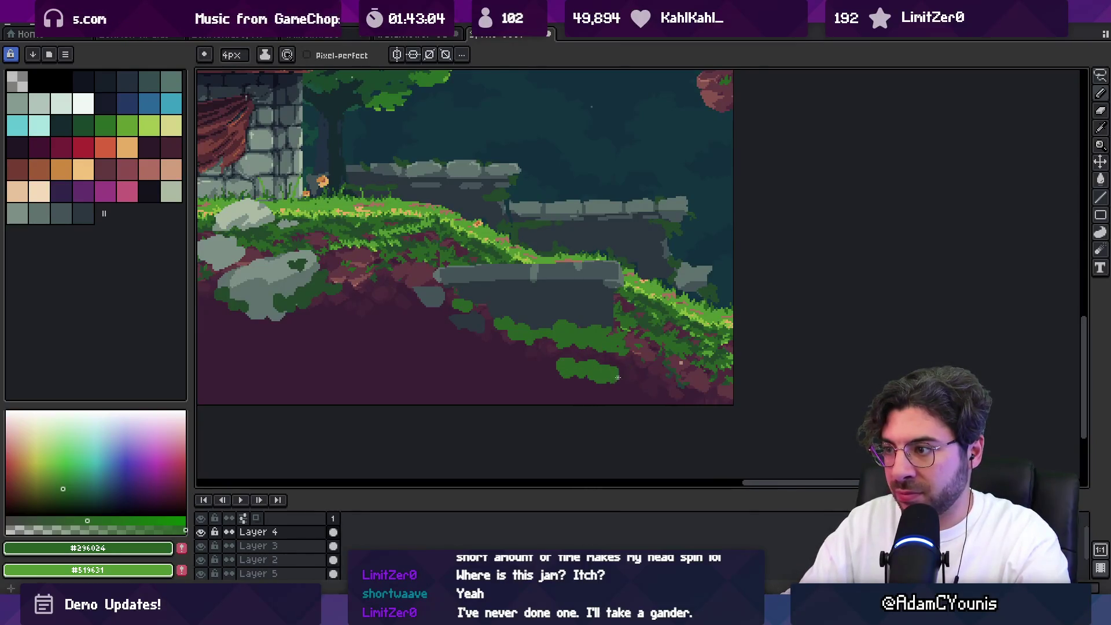
{"action": "key", "text": "e"}
{"action": "key", "text": "i"}
{"action": "key", "text": "b"}
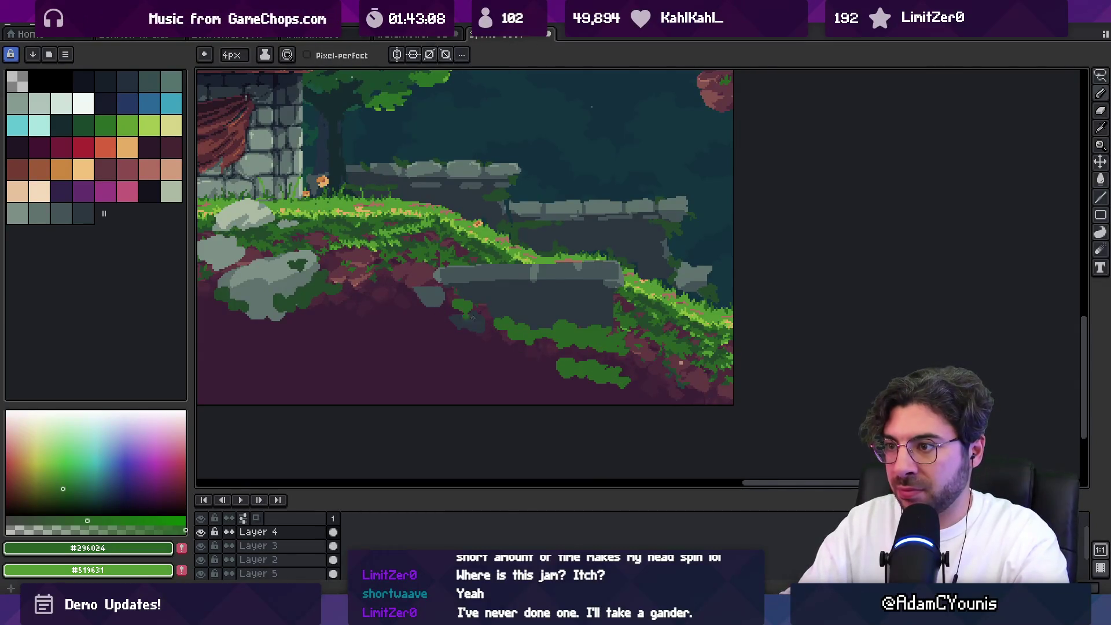
Sample the dark green and bucket-fill the two grass patches with it
{"action": "left_click", "coordinate": [338, 284], "text": "alt"}
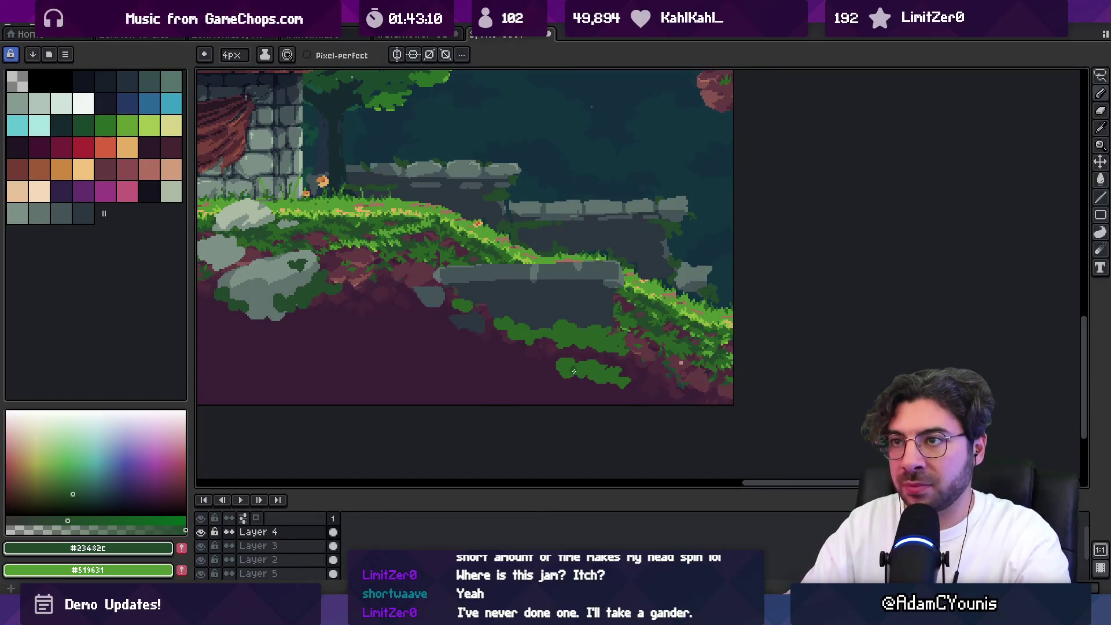
{"action": "key", "text": "g"}
{"action": "left_click", "coordinate": [575, 371]}
{"action": "left_click", "coordinate": [556, 327]}
{"action": "key", "text": "b"}
Add two picked greens to the palette, swap colours, and darken a few grass pixels
{"action": "key", "text": "plus"}
{"action": "key", "text": "plus"}
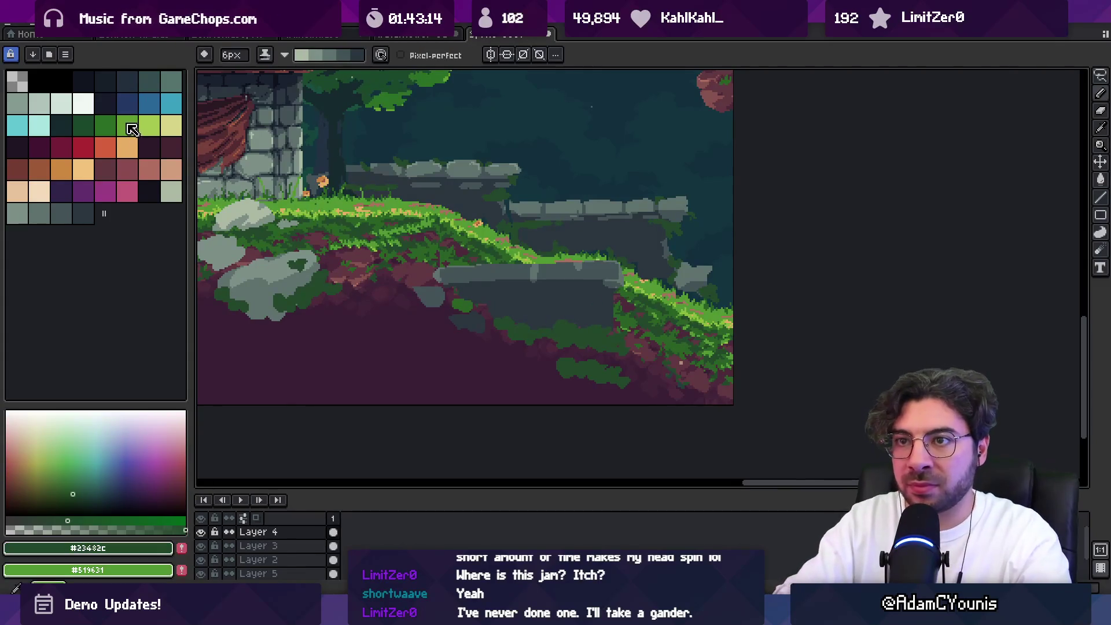
{"action": "left_click", "coordinate": [105, 125]}
{"action": "left_click", "coordinate": [579, 327], "text": "alt"}
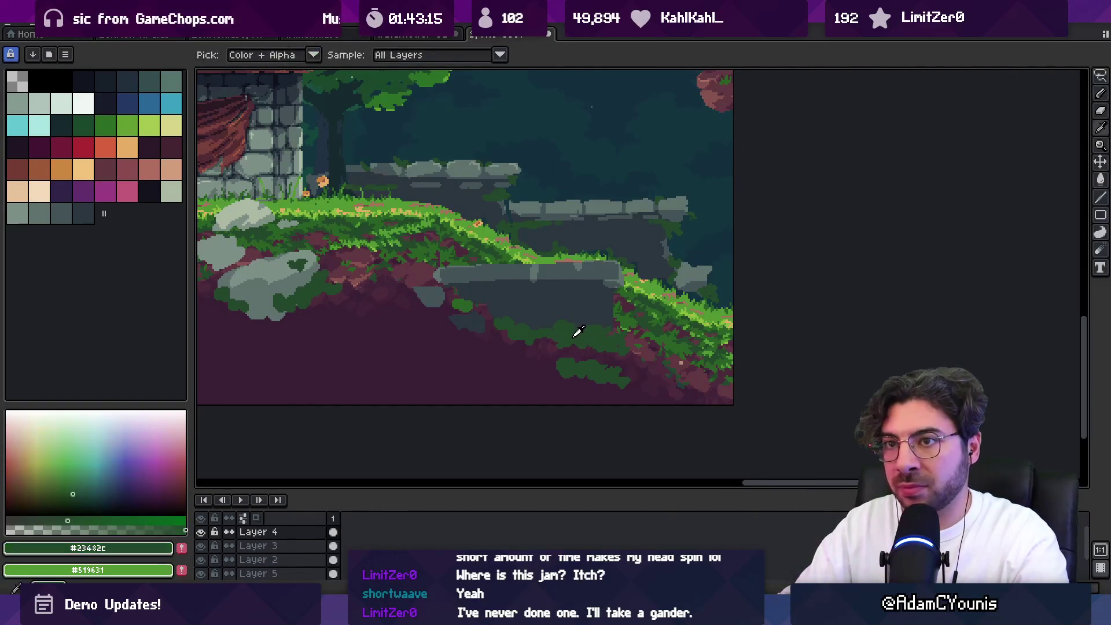
{"action": "left_click", "coordinate": [453, 300], "text": "alt"}
{"action": "left_click", "coordinate": [182, 548]}
{"action": "left_click", "coordinate": [115, 219]}
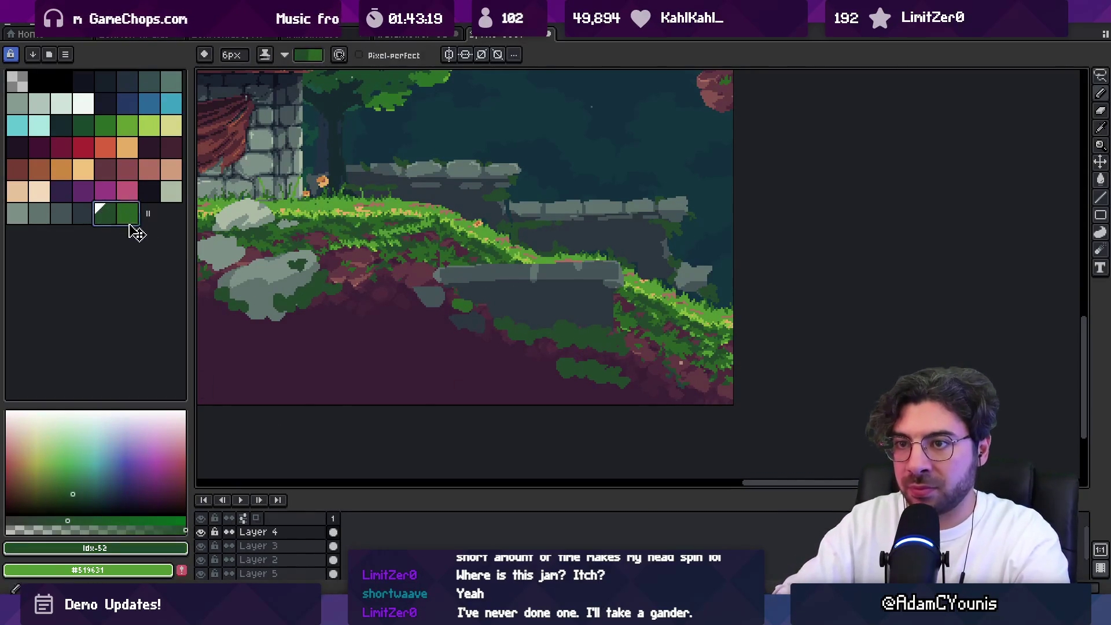
{"action": "key", "text": "x"}
{"action": "left_click", "coordinate": [463, 306]}
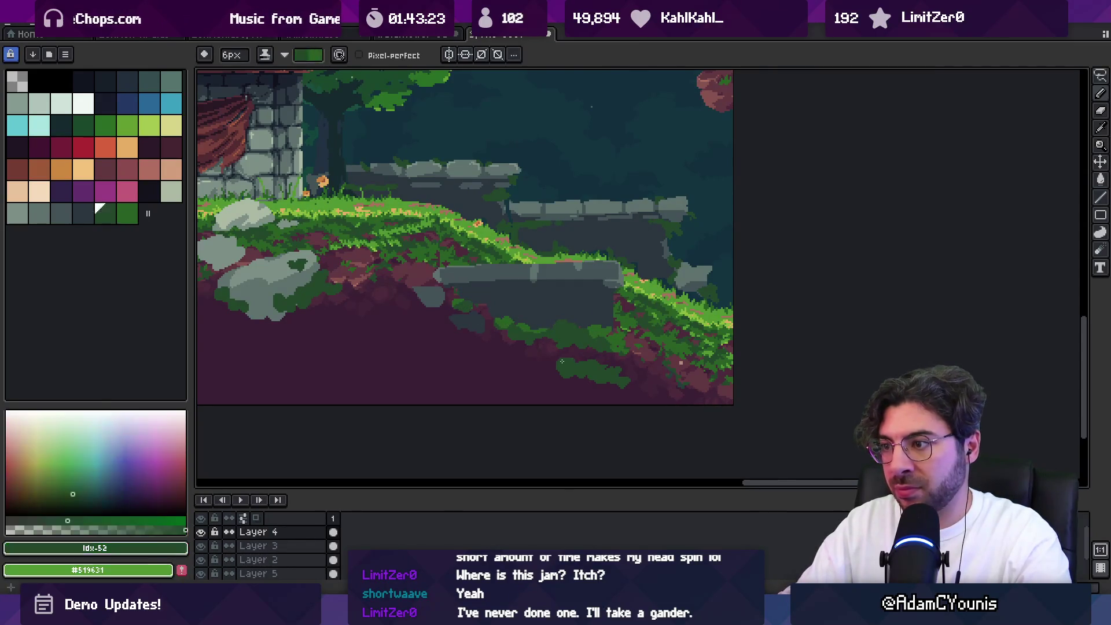
{"action": "scroll", "coordinate": [635, 372], "scroll_direction": "down", "scroll_amount": 2}
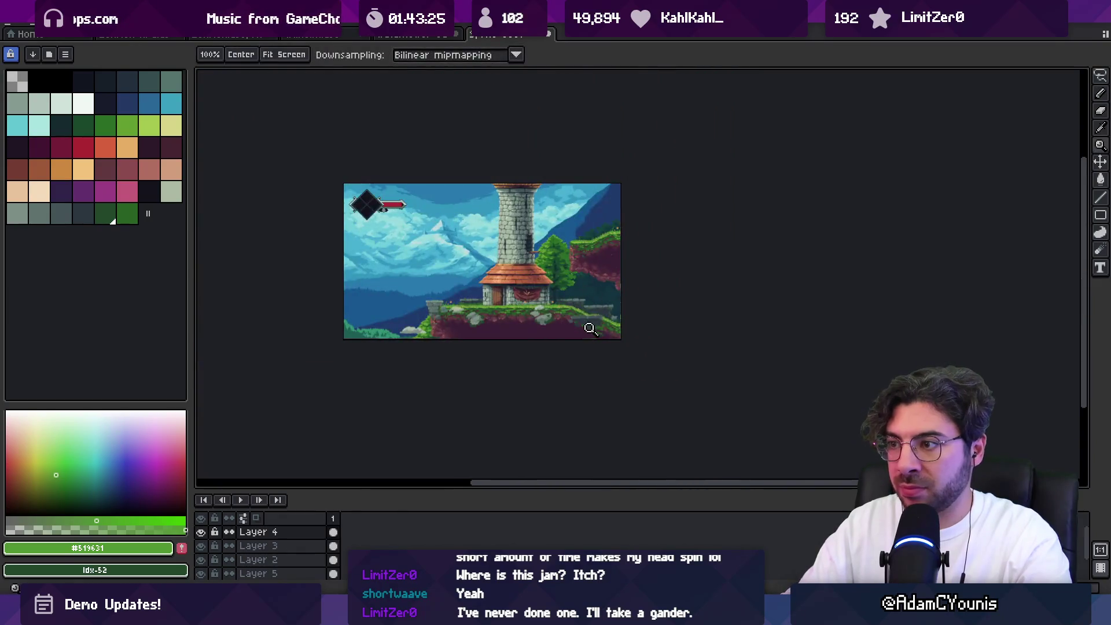
{"action": "scroll", "coordinate": [588, 323], "scroll_direction": "up", "scroll_amount": 2}
{"action": "key", "text": "v"}
{"action": "key", "text": "b"}
{"action": "key", "text": "plus"}
{"action": "key", "text": "plus"}
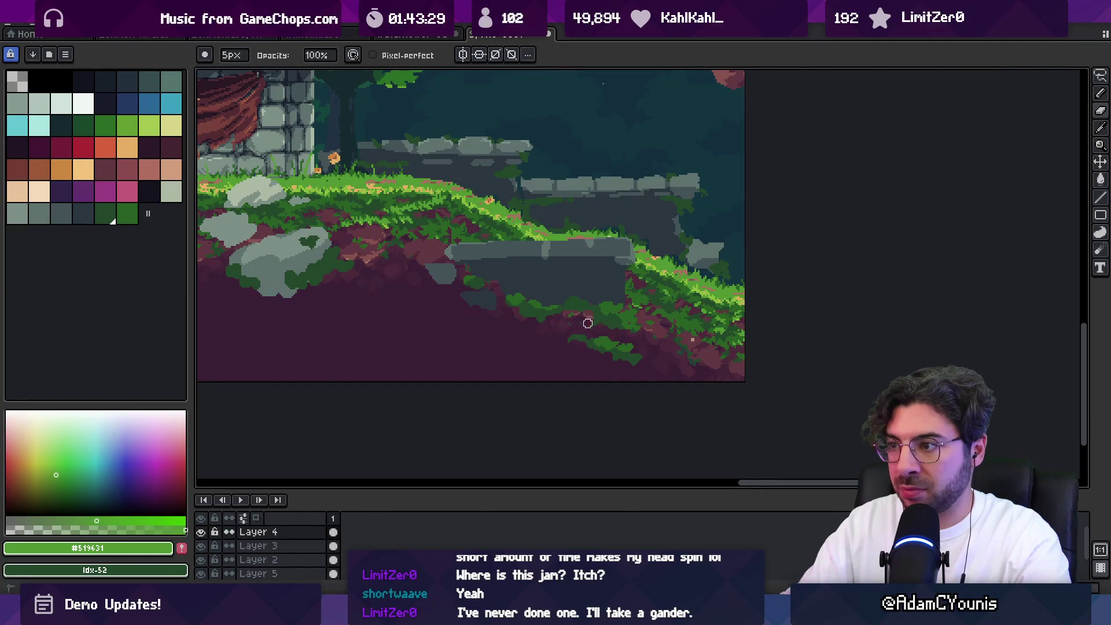
{"action": "key", "text": "z"}
{"action": "scroll", "coordinate": [561, 325], "scroll_direction": "down", "scroll_amount": 2}
{"action": "scroll", "coordinate": [558, 289], "scroll_direction": "up", "scroll_amount": 1}
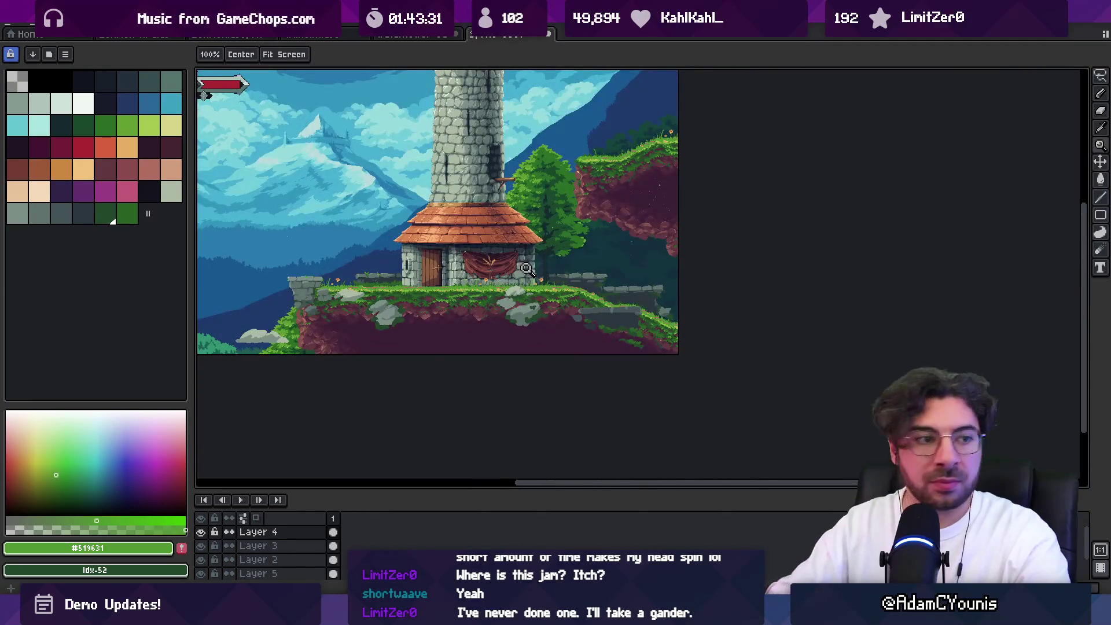
{"action": "scroll", "coordinate": [516, 301], "scroll_direction": "down", "scroll_amount": 2}
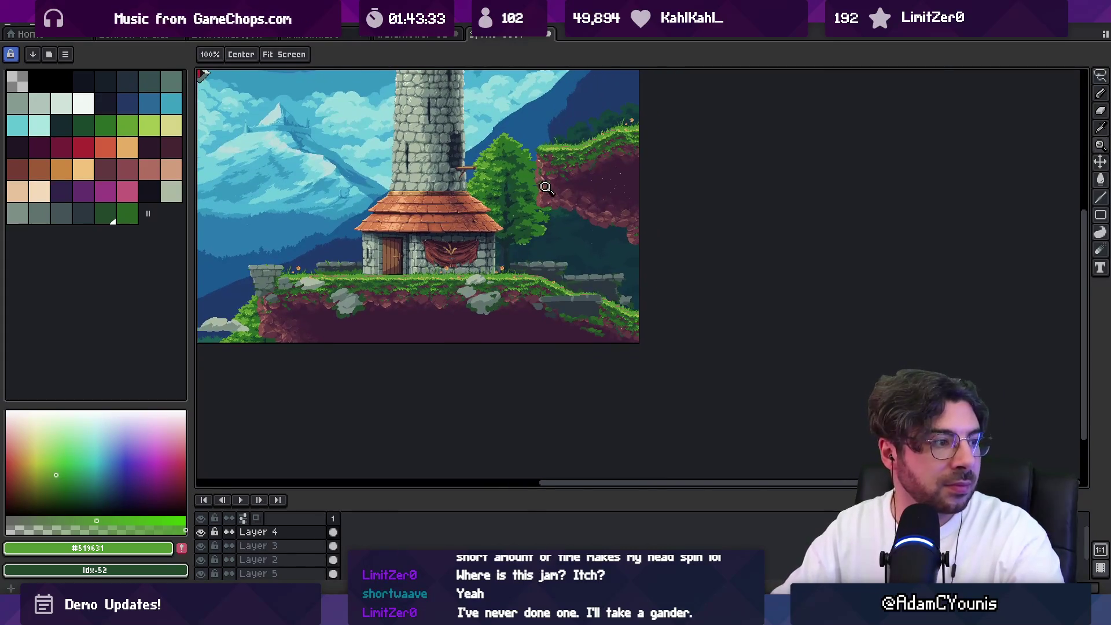
{"action": "scroll", "coordinate": [615, 283], "scroll_direction": "up", "scroll_amount": 2}
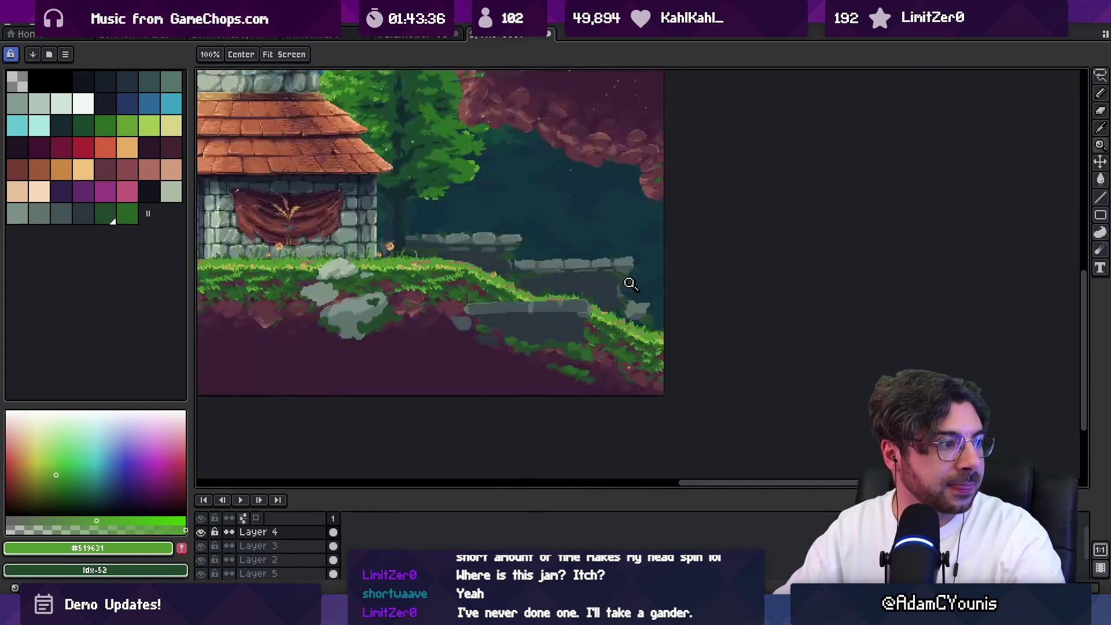
{"action": "mouse_move", "coordinate": [624, 274]}
{"action": "left_mouse_down"}
{"action": "mouse_move", "coordinate": [592, 268]}
{"action": "mouse_move", "coordinate": [593, 292]}
{"action": "left_mouse_up"}
{"action": "key", "text": "b"}
{"action": "left_click", "coordinate": [602, 272], "text": "alt"}
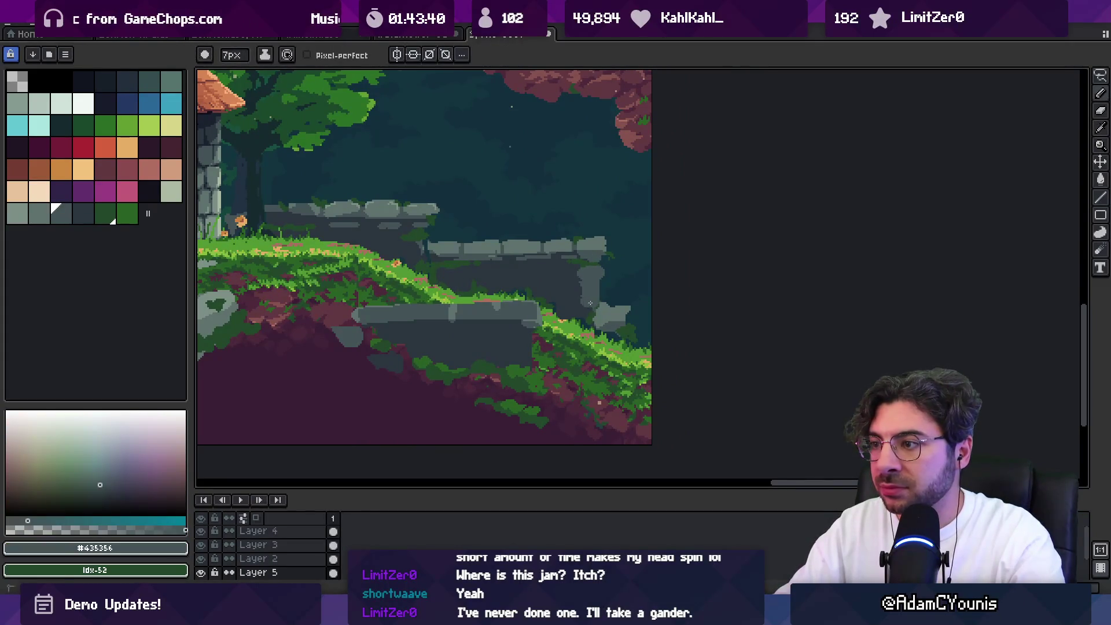
{"action": "key", "text": "alt"}
{"action": "key", "text": "ctrl"}
{"action": "left_click", "coordinate": [532, 340], "text": "ctrl"}
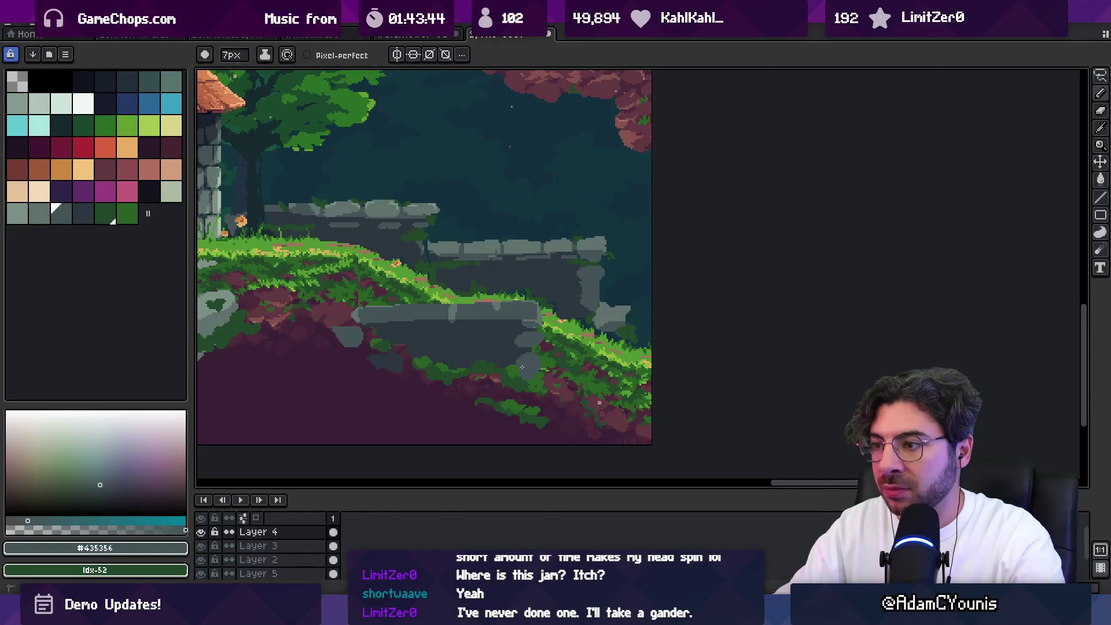
{"action": "key", "text": "z"}
{"action": "scroll", "coordinate": [521, 354], "scroll_direction": "down", "scroll_amount": 2}
{"action": "scroll", "coordinate": [558, 327], "scroll_direction": "up", "scroll_amount": 3}
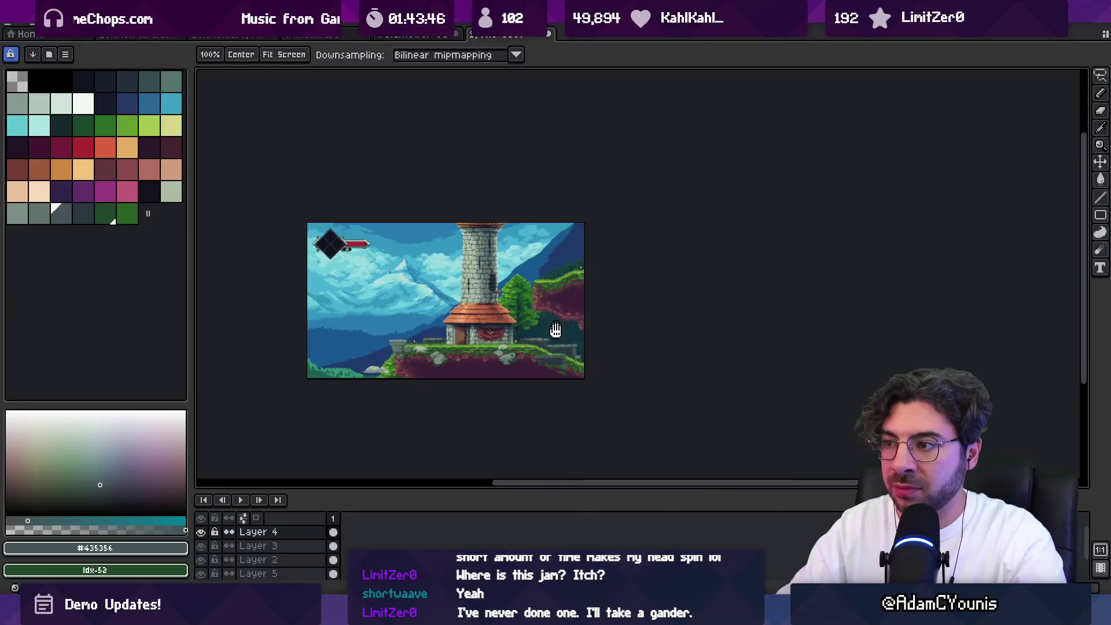
{"action": "scroll", "coordinate": [560, 335], "scroll_direction": "up", "scroll_amount": 3}
Fill the stone slab with dark teal-grey #2b3640 and darken its left part with the pencil
{"action": "left_click", "coordinate": [588, 278], "text": "alt"}
{"action": "key", "text": "g"}
{"action": "left_click", "coordinate": [537, 288]}
{"action": "key", "text": "b"}
{"action": "left_click_drag", "start_coordinate": [545, 260], "coordinate": [590, 264]}
Sample the dark grass green from the canvas and zoom in on the stone slab
{"action": "key", "text": "e"}
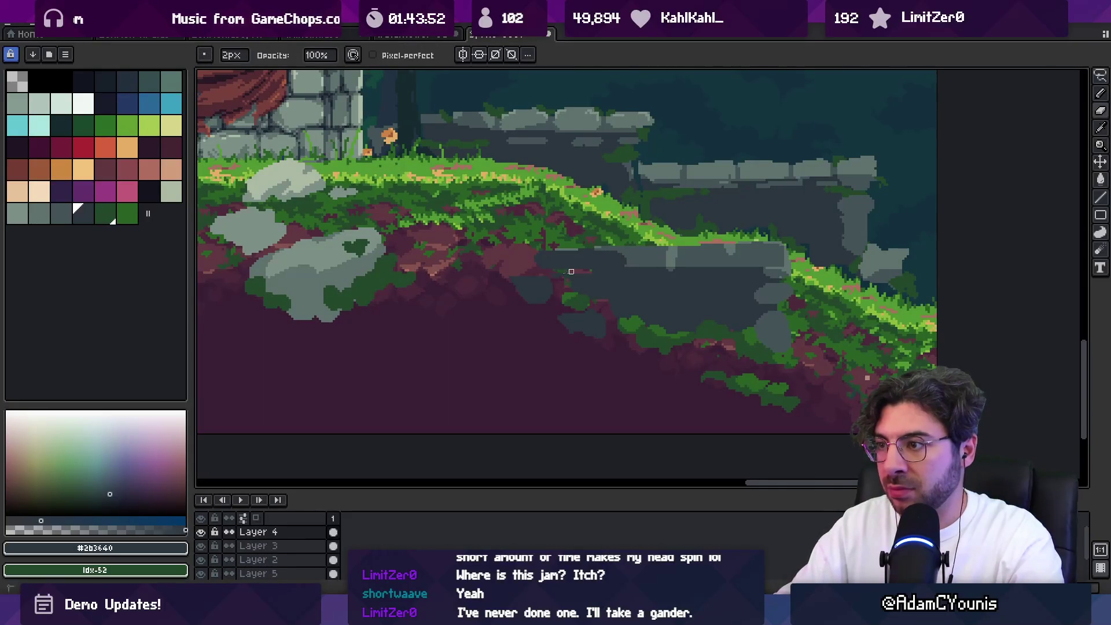
{"action": "left_click", "coordinate": [578, 297], "text": "alt"}
{"action": "key", "text": "b"}
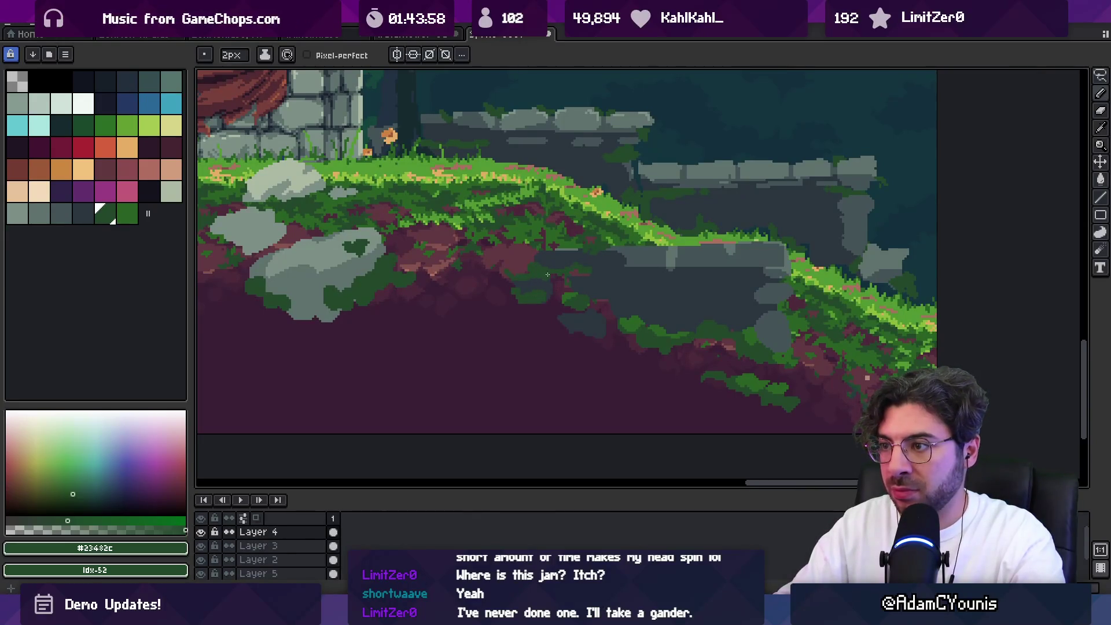
{"action": "key", "text": "e"}
{"action": "key", "text": "z"}
{"action": "scroll", "coordinate": [516, 297], "scroll_direction": "down", "scroll_amount": 3}
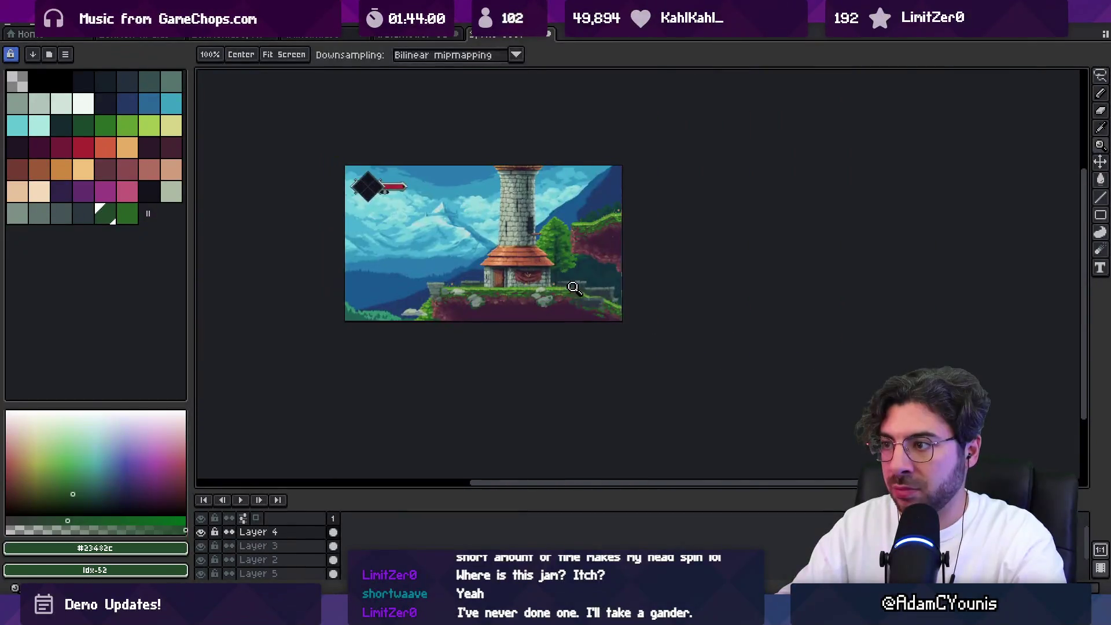
{"action": "scroll", "coordinate": [579, 313], "scroll_direction": "up", "scroll_amount": 2}
{"action": "scroll", "coordinate": [596, 317], "scroll_direction": "up", "scroll_amount": 1}
{"action": "key", "text": "b"}
{"action": "left_click", "coordinate": [538, 311], "text": "alt"}
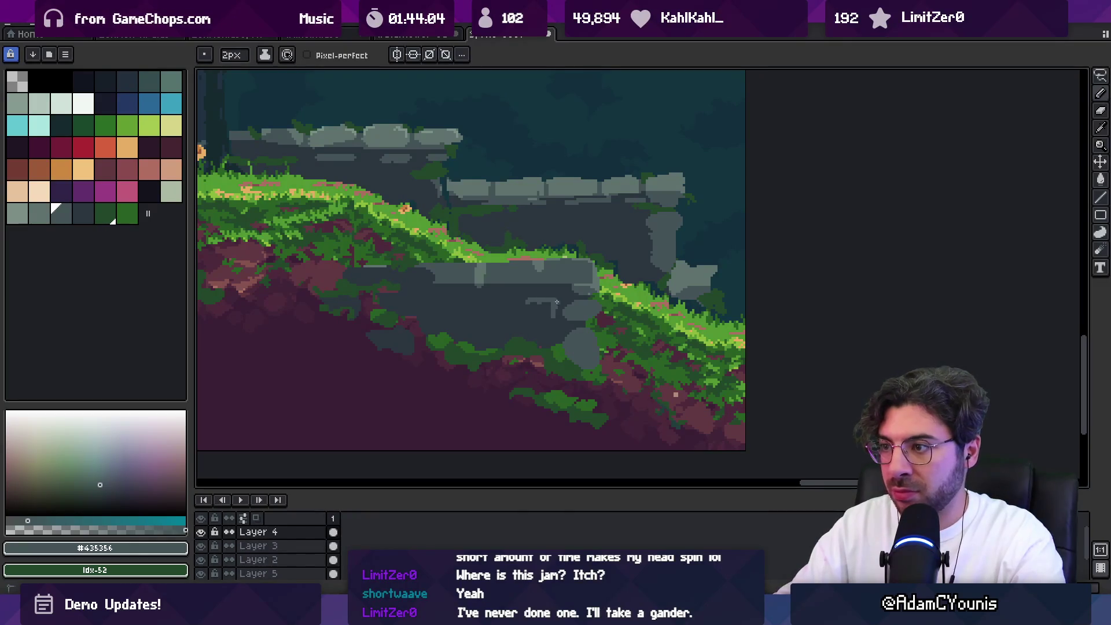
Add a short light highlight and a small dark dot on the slab, ending on grey #435356
{"action": "left_click", "coordinate": [558, 309], "text": "alt"}
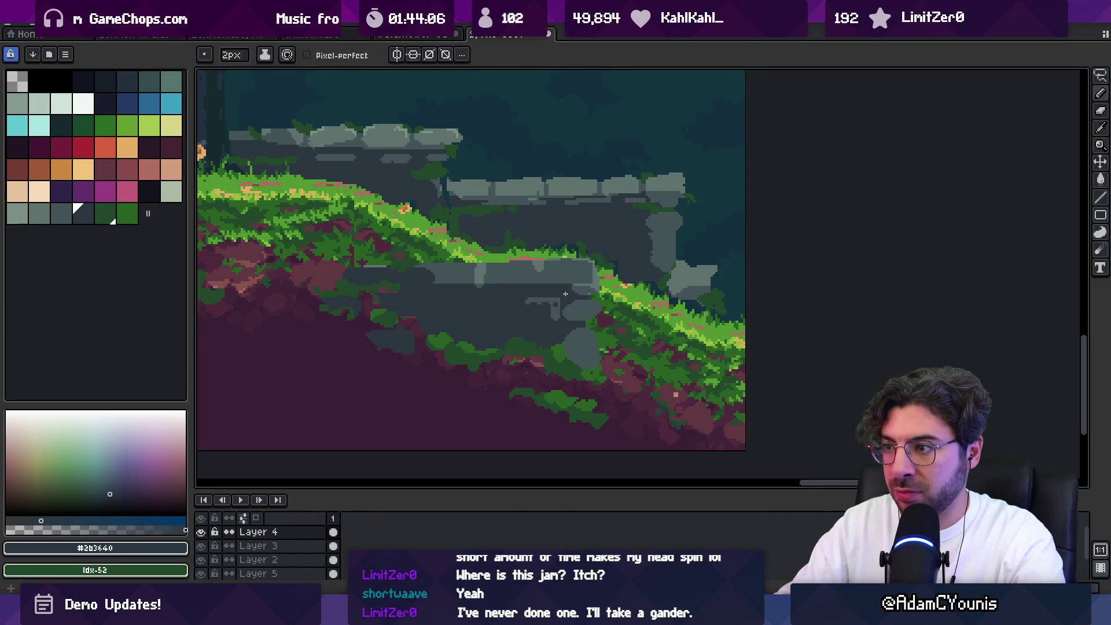
{"action": "left_click", "coordinate": [557, 302], "text": "alt"}
{"action": "left_click_drag", "start_coordinate": [537, 301], "coordinate": [517, 301]}
{"action": "left_click", "coordinate": [533, 288], "text": "alt"}
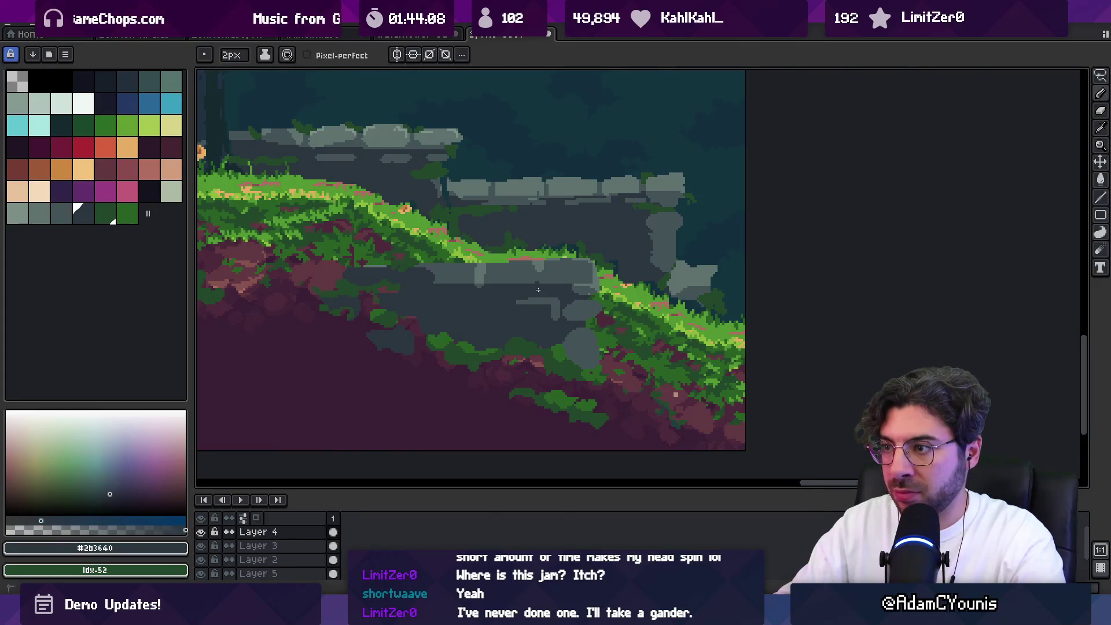
{"action": "left_click", "coordinate": [482, 286]}
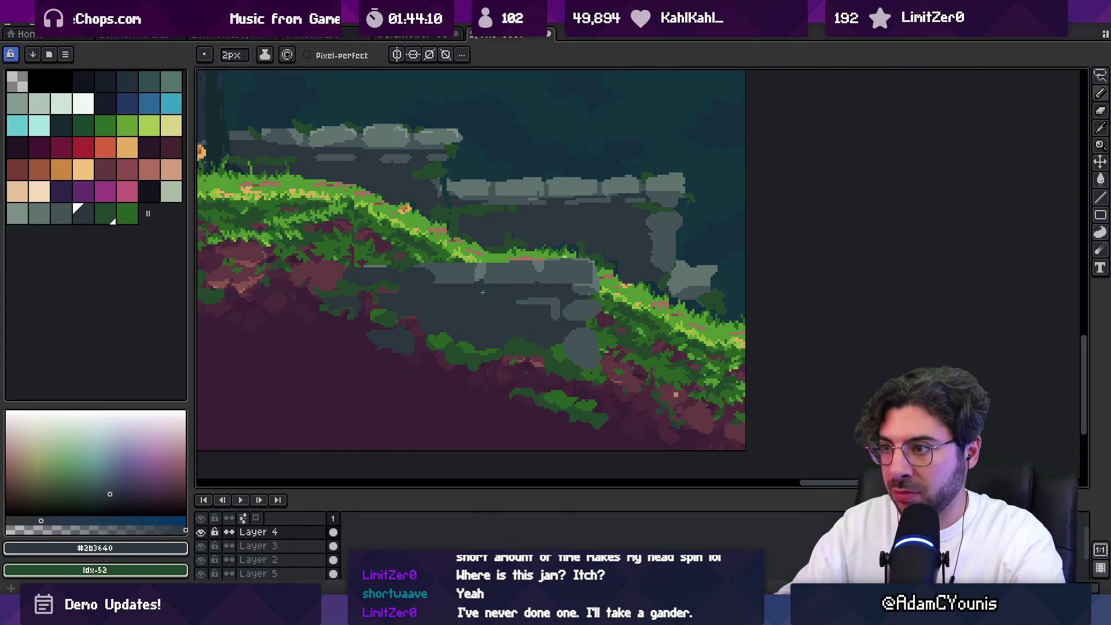
{"action": "left_click", "coordinate": [534, 293], "text": "alt"}
{"action": "left_click", "coordinate": [567, 294], "text": "alt"}
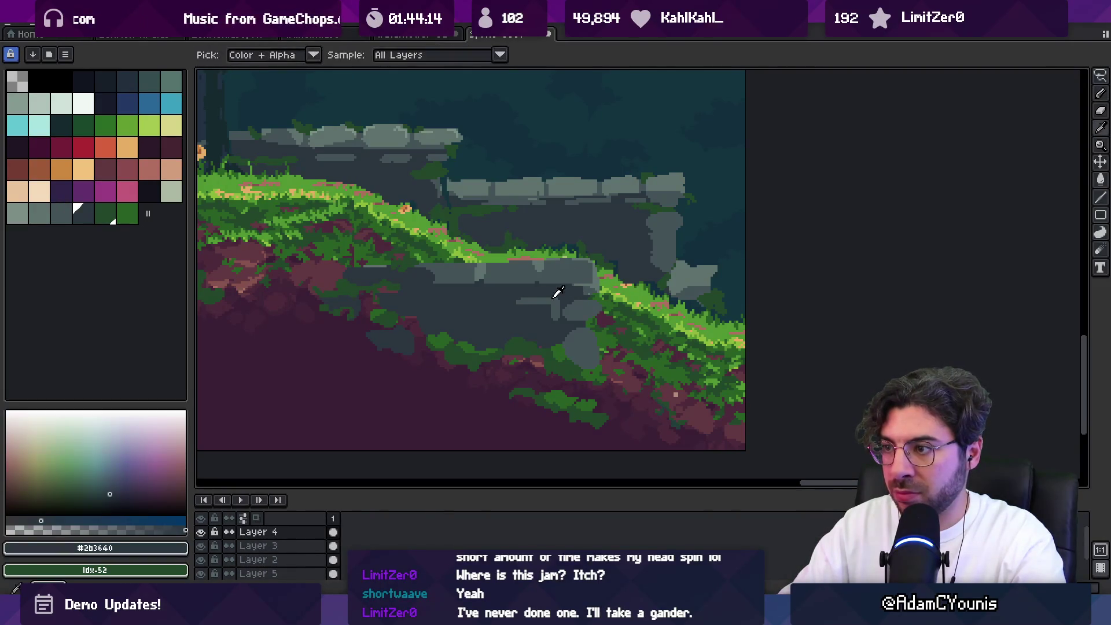
{"action": "left_click", "coordinate": [554, 290], "text": "alt"}
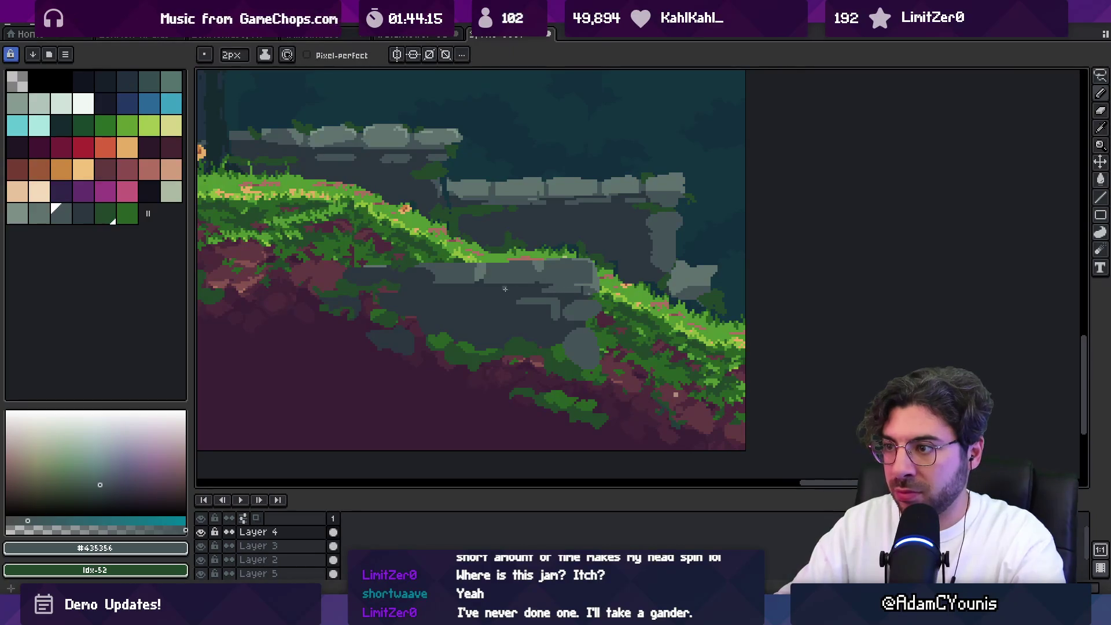
Zoom further in on the slope and stones and pick dark grass green #23482c
{"action": "key", "text": "z"}
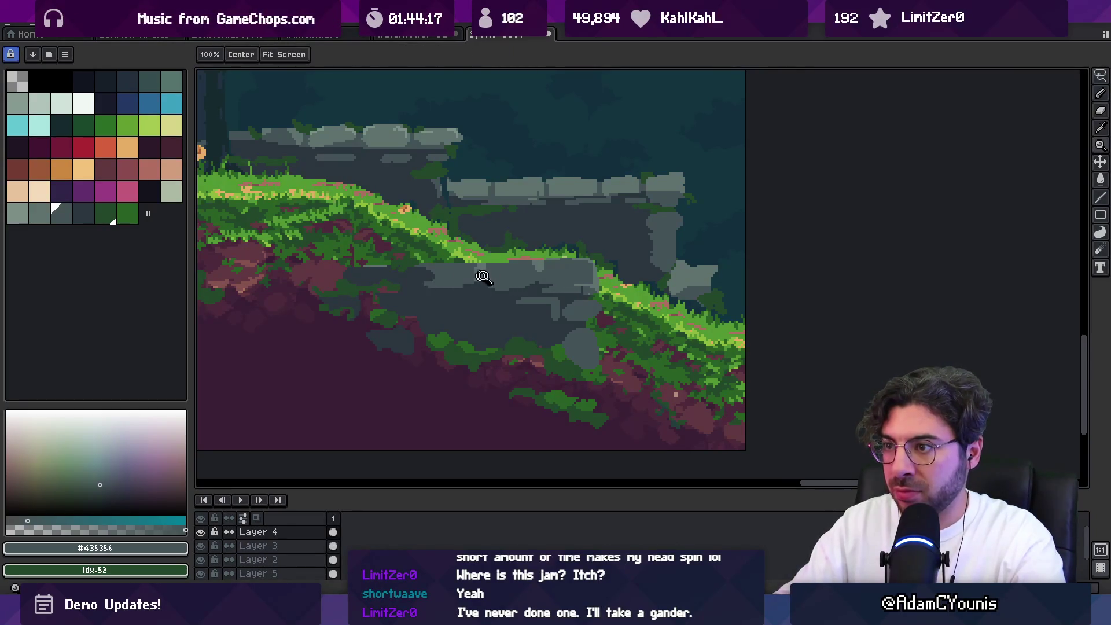
{"action": "scroll", "coordinate": [578, 253], "scroll_direction": "down", "scroll_amount": 4}
{"action": "left_click", "coordinate": [547, 283]}
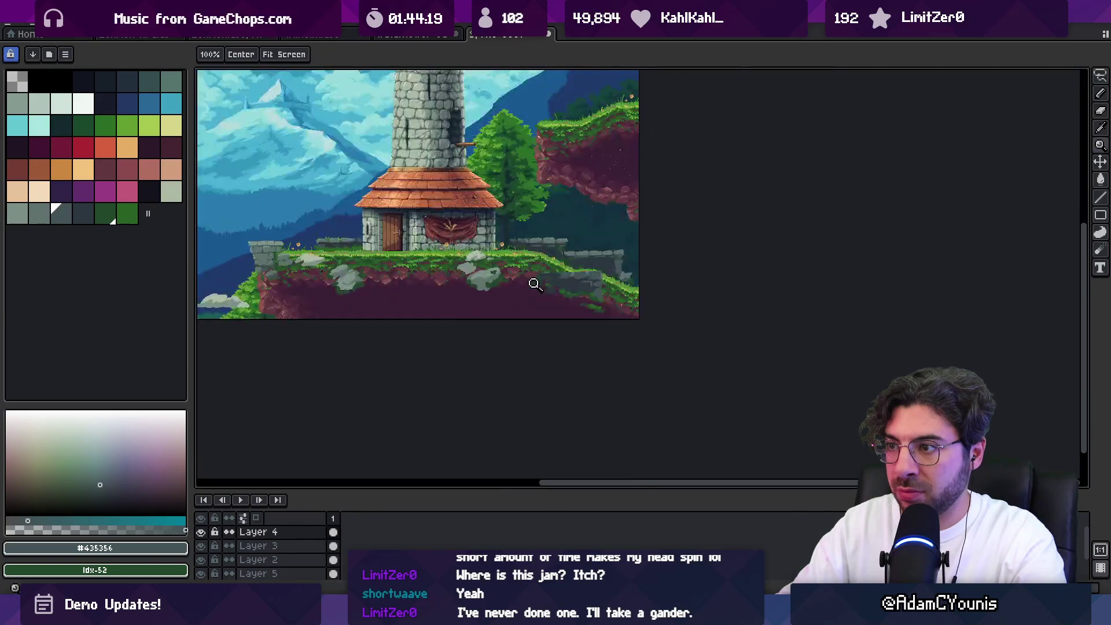
{"action": "left_click", "coordinate": [596, 290]}
{"action": "left_click", "coordinate": [541, 290]}
{"action": "key", "text": "i"}
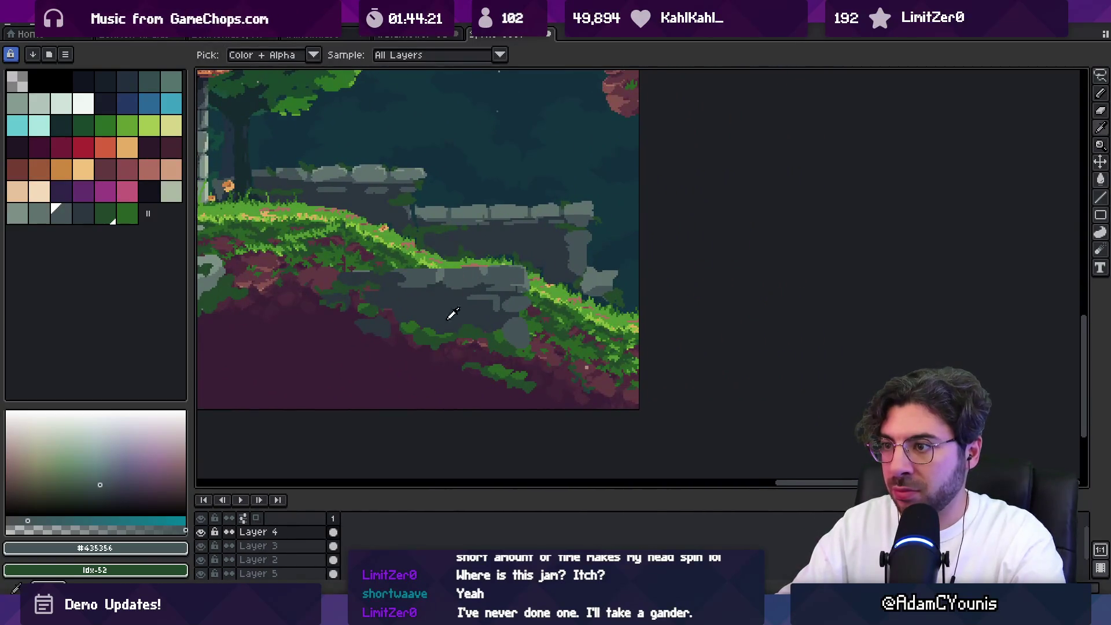
{"action": "left_click", "coordinate": [453, 320]}
{"action": "key", "text": "b"}
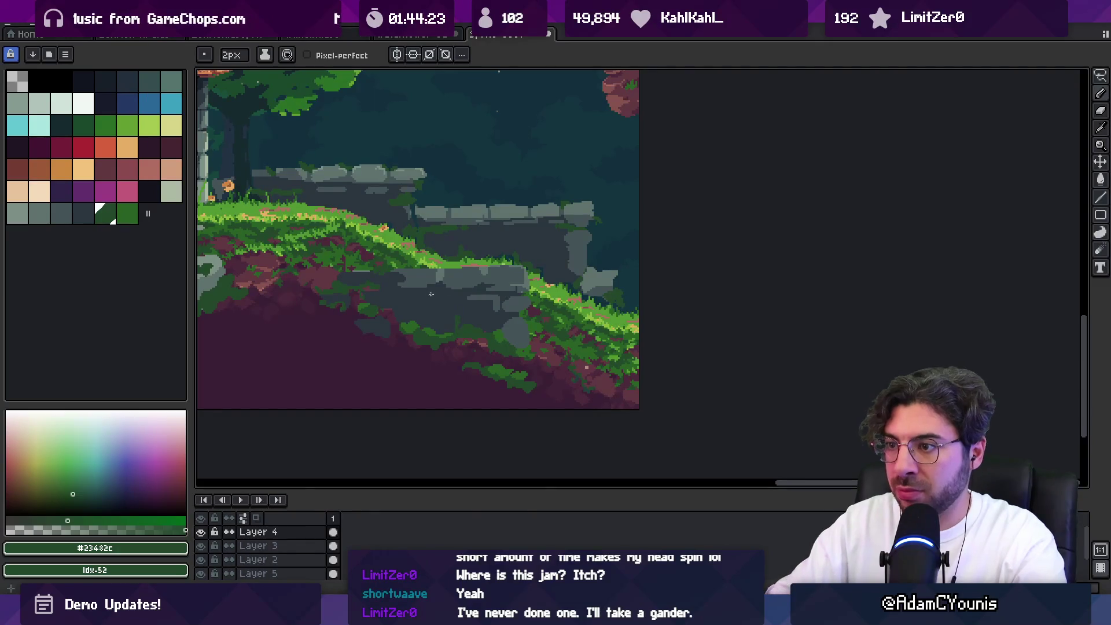
{"action": "scroll", "coordinate": [429, 295], "scroll_direction": "up", "scroll_amount": 1}
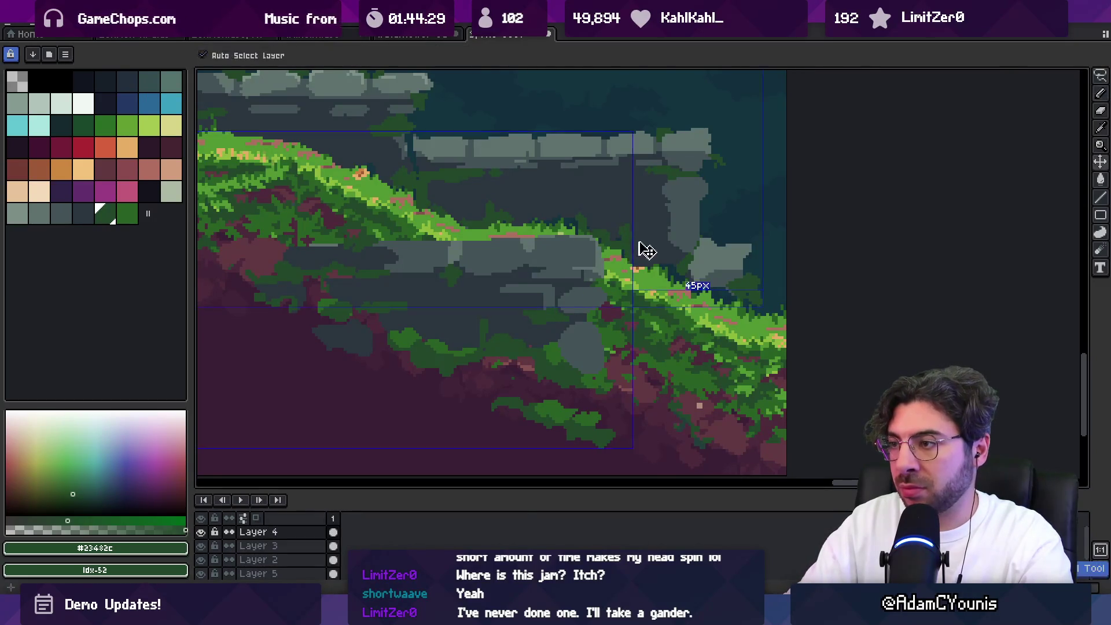
Activate Layer 5 and sample the wall's dark shadow colour and the dark grass green
{"action": "key", "text": "alt+Down"}
{"action": "key", "text": "alt+Down"}
{"action": "key", "text": "alt+Down"}
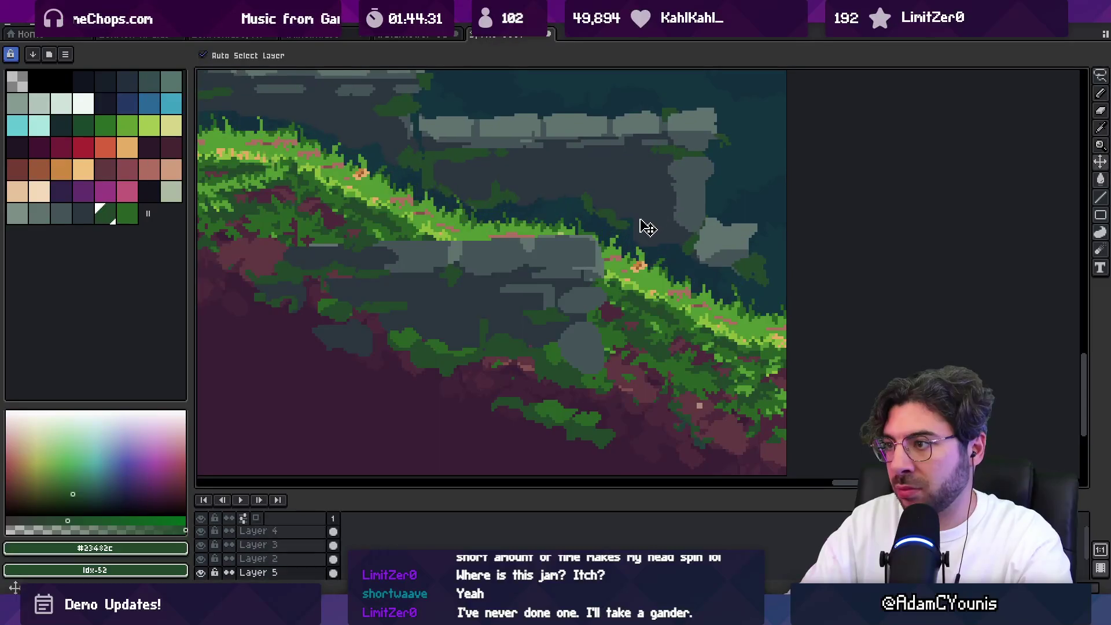
{"action": "left_click", "coordinate": [664, 217], "text": "alt"}
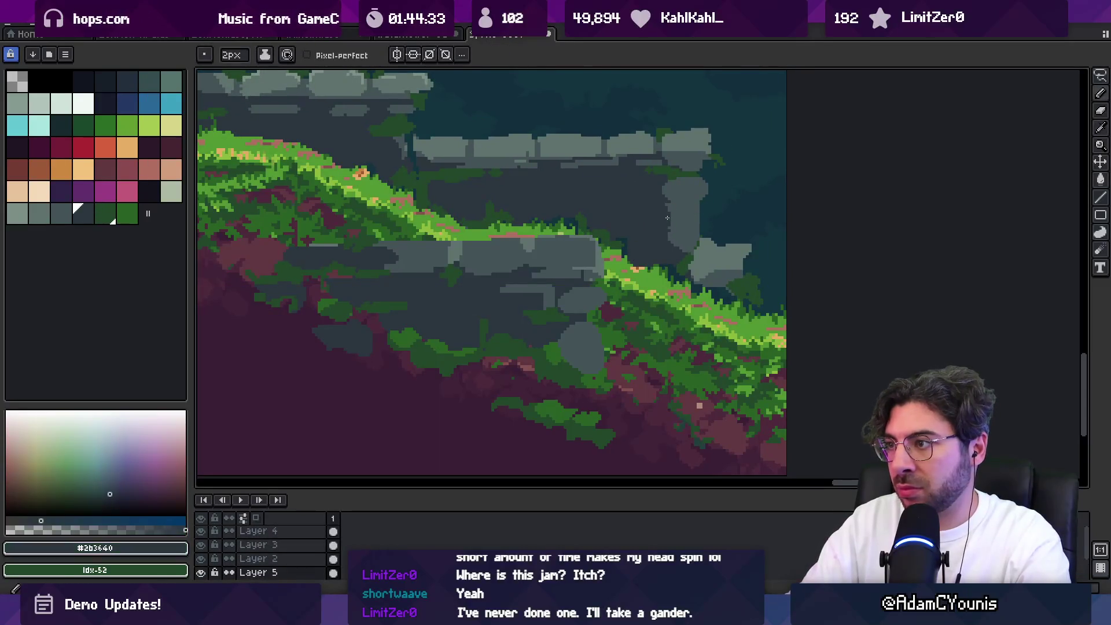
{"action": "key", "text": "e"}
{"action": "key", "text": "b"}
{"action": "left_click", "coordinate": [496, 210], "text": "alt"}
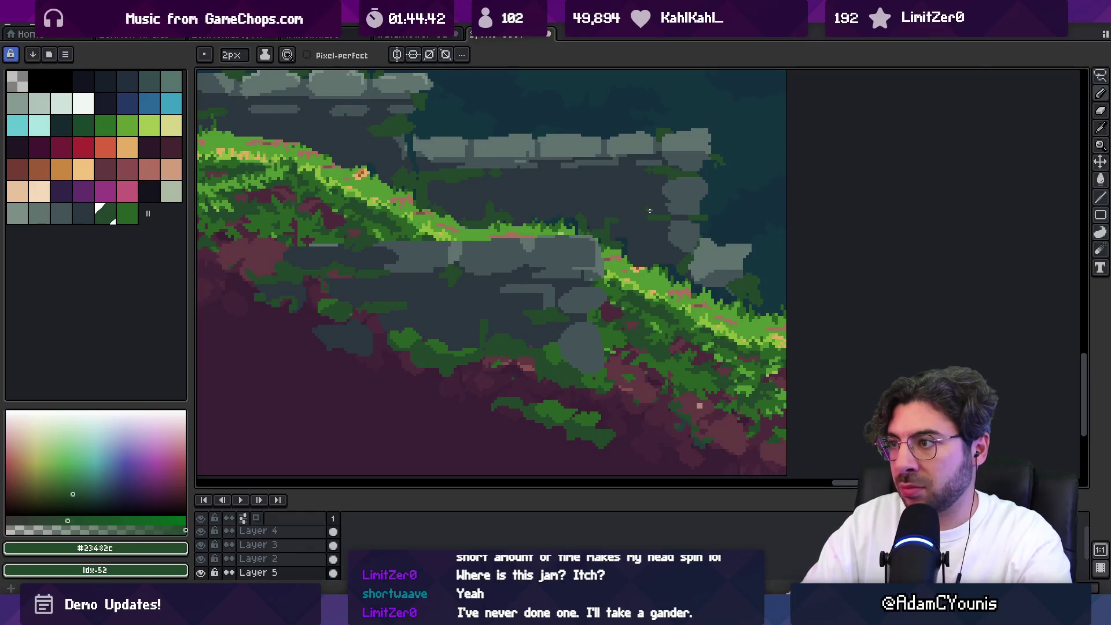
{"action": "left_click", "coordinate": [683, 203], "text": "alt"}
Lasso a section of the rear stone wall, nudge it slightly, and deselect
{"action": "key", "text": "m"}
{"action": "scroll", "coordinate": [589, 230], "scroll_direction": "up", "scroll_amount": 1}
{"action": "mouse_move", "coordinate": [472, 234]}
{"action": "left_mouse_down"}
{"action": "mouse_move", "coordinate": [753, 224]}
{"action": "mouse_move", "coordinate": [688, 342]}
{"action": "mouse_move", "coordinate": [481, 237]}
{"action": "left_mouse_up"}
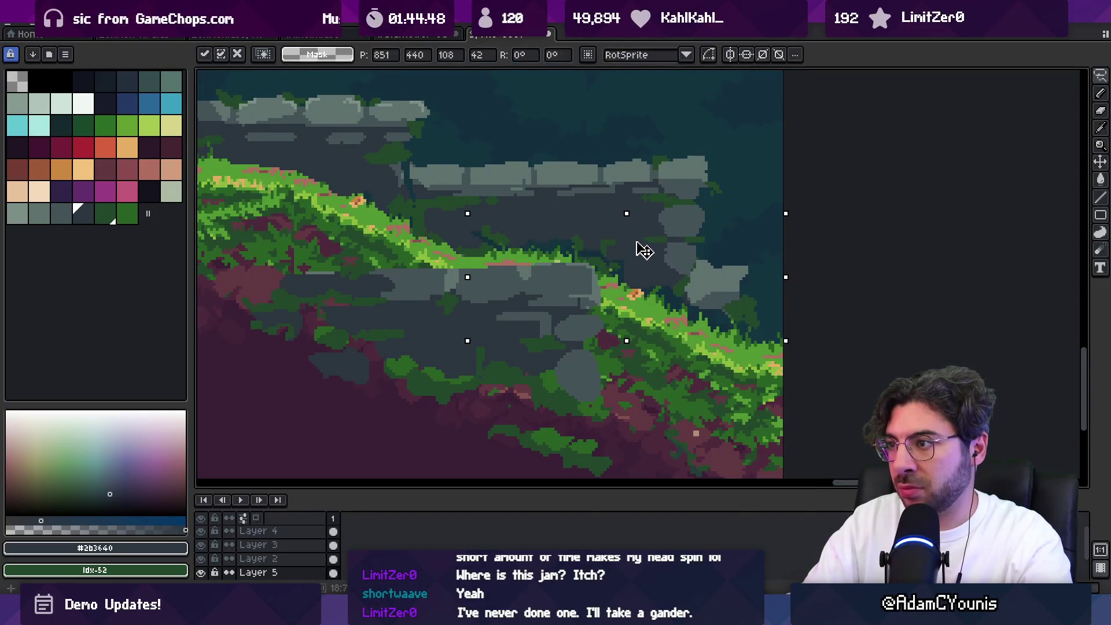
{"action": "key", "text": "ctrl+d"}
{"action": "key", "text": "b"}
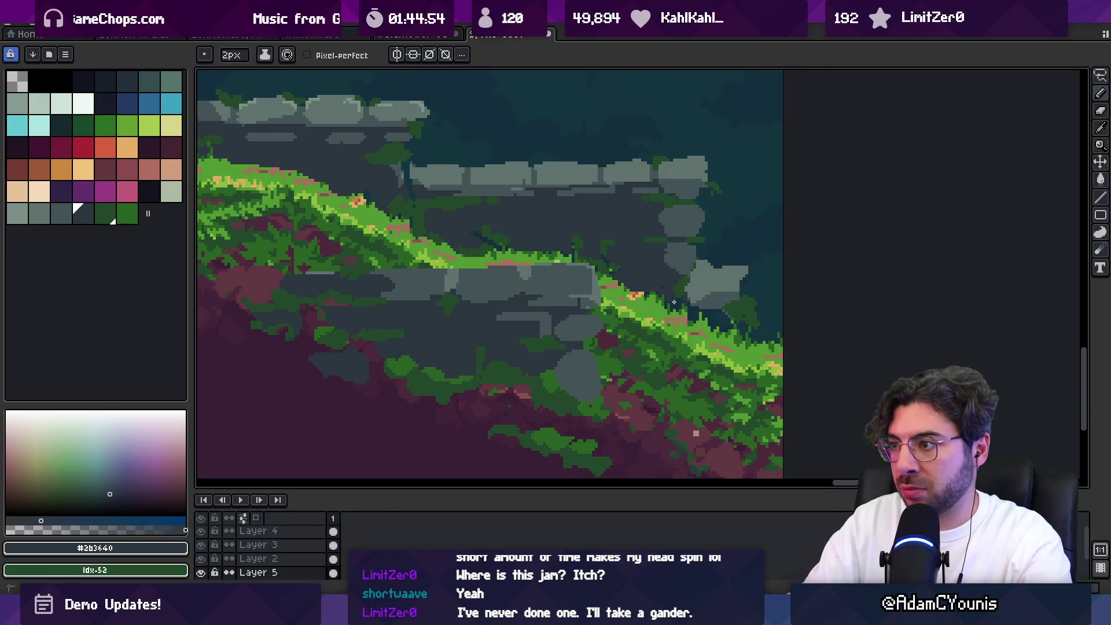
Dot dark green moss specks under the upper grey stone ledge
{"action": "left_click", "coordinate": [484, 226], "text": "alt"}
{"action": "left_click", "coordinate": [488, 221], "text": "alt"}
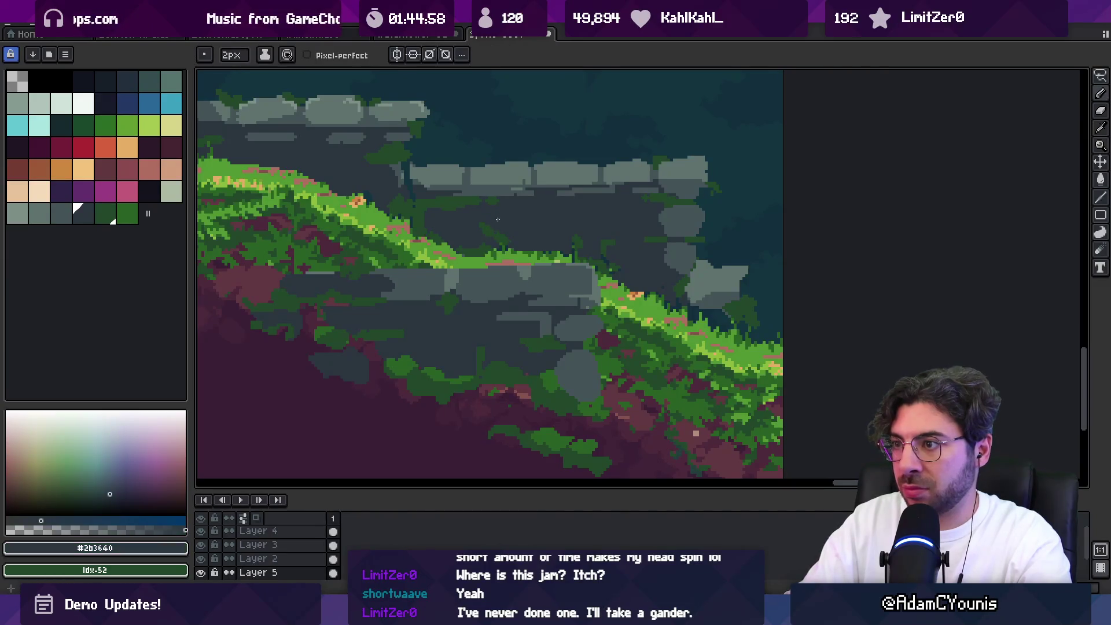
{"action": "key", "text": "z"}
{"action": "scroll", "coordinate": [498, 218], "scroll_direction": "down", "scroll_amount": 3}
{"action": "scroll", "coordinate": [636, 276], "scroll_direction": "up", "scroll_amount": 4}
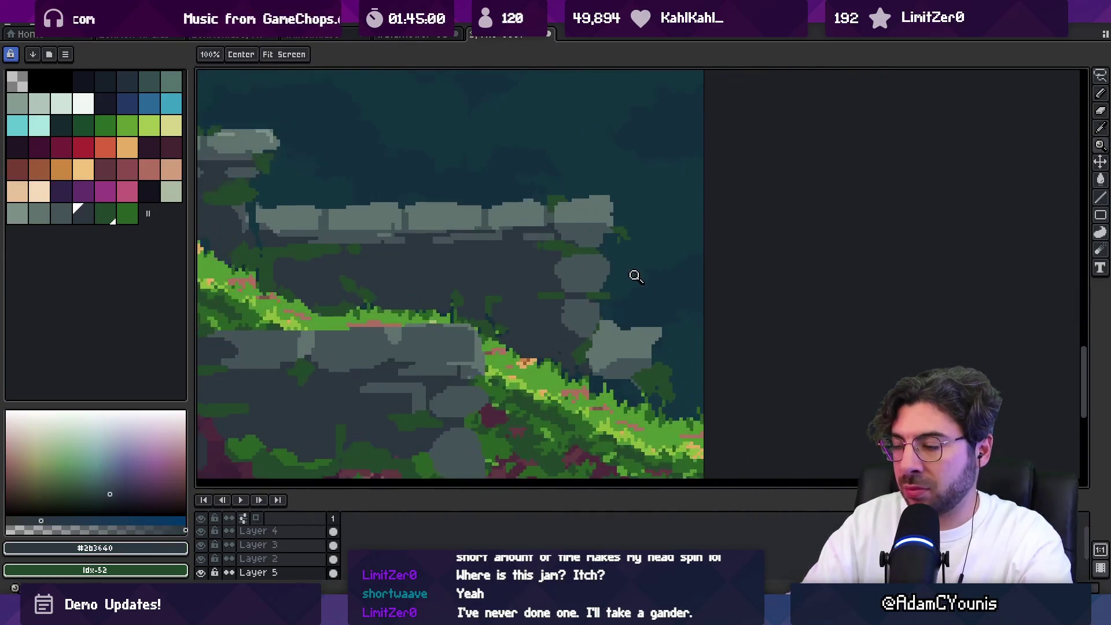
Paint a light grey edge down the side of the stone block
{"action": "key", "text": "b"}
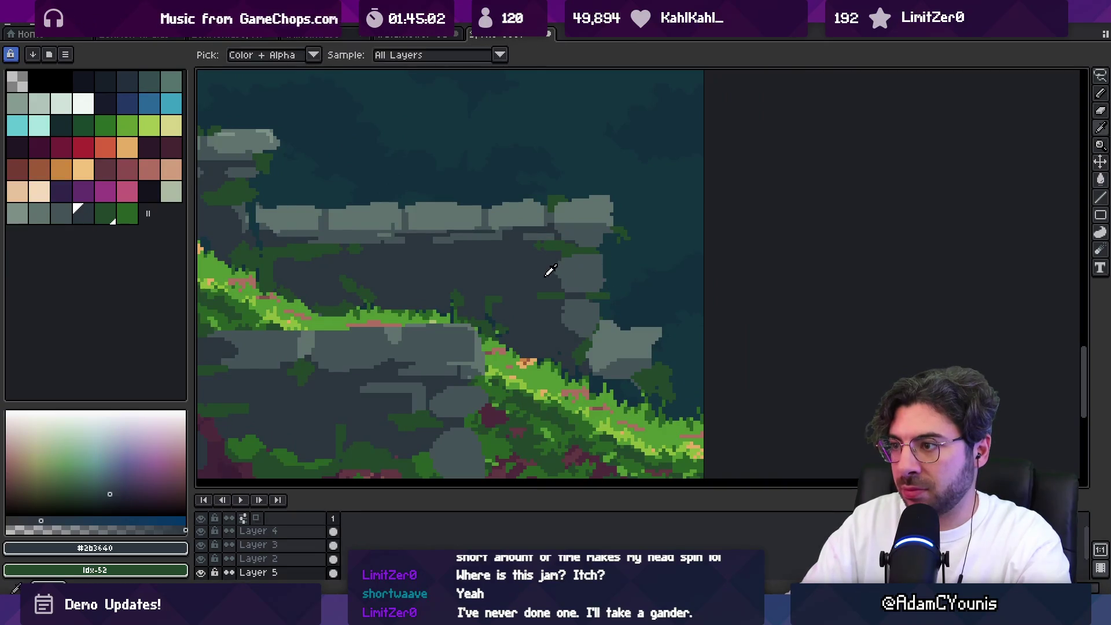
{"action": "left_click", "coordinate": [570, 262], "text": "alt"}
{"action": "left_click_drag", "start_coordinate": [605, 256], "coordinate": [607, 281]}
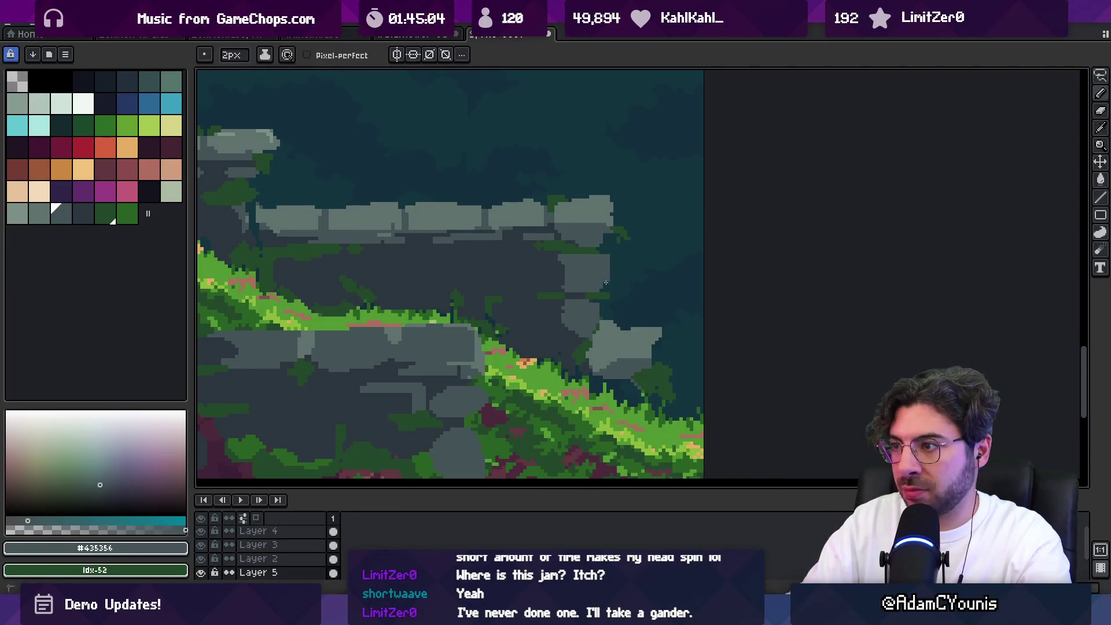
{"action": "left_click", "coordinate": [586, 315], "text": "alt"}
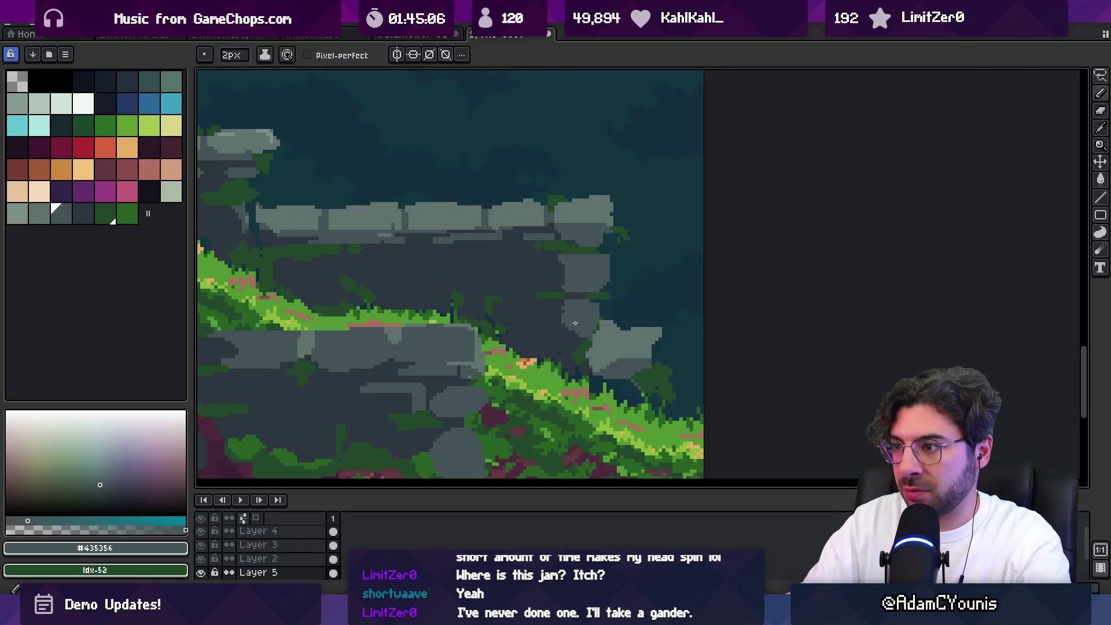
Lasso the grey stone at the wall's end, move it down-right, and paint over its top bump
{"action": "key", "text": "m"}
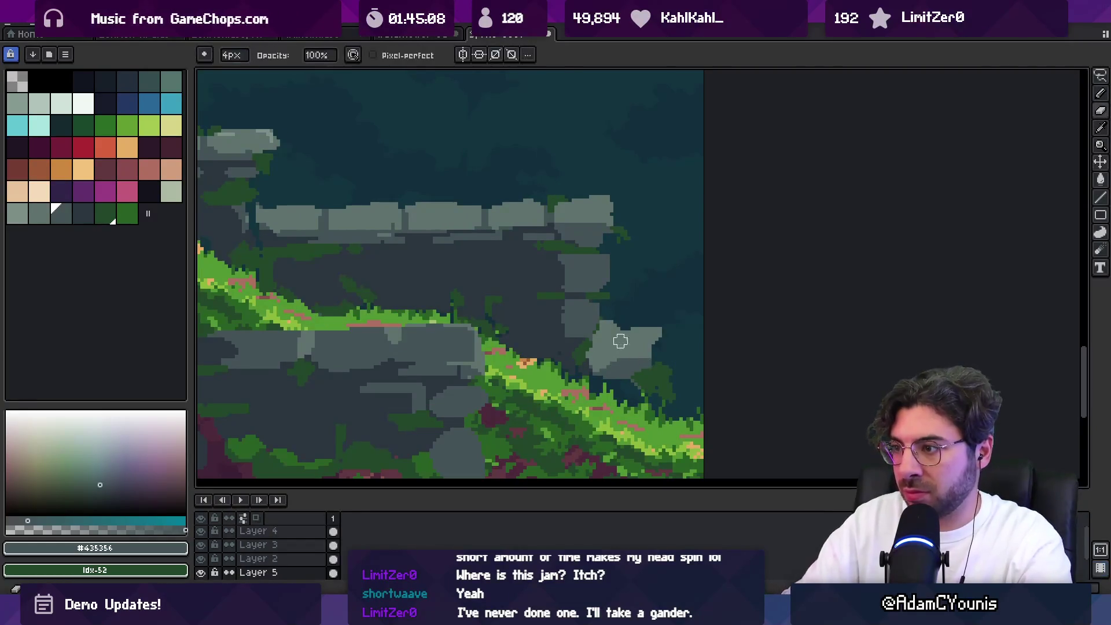
{"action": "mouse_move", "coordinate": [594, 331]}
{"action": "left_mouse_down"}
{"action": "mouse_move", "coordinate": [651, 408]}
{"action": "mouse_move", "coordinate": [579, 301]}
{"action": "left_mouse_up"}
{"action": "left_click_drag", "start_coordinate": [650, 355], "coordinate": [675, 387]}
{"action": "key", "text": "ctrl+d"}
{"action": "key", "text": "b"}
{"action": "left_click_drag", "start_coordinate": [614, 359], "coordinate": [662, 351]}
Extend the stone downward with its sampled grey using a 2px brush
{"action": "key", "text": "e"}
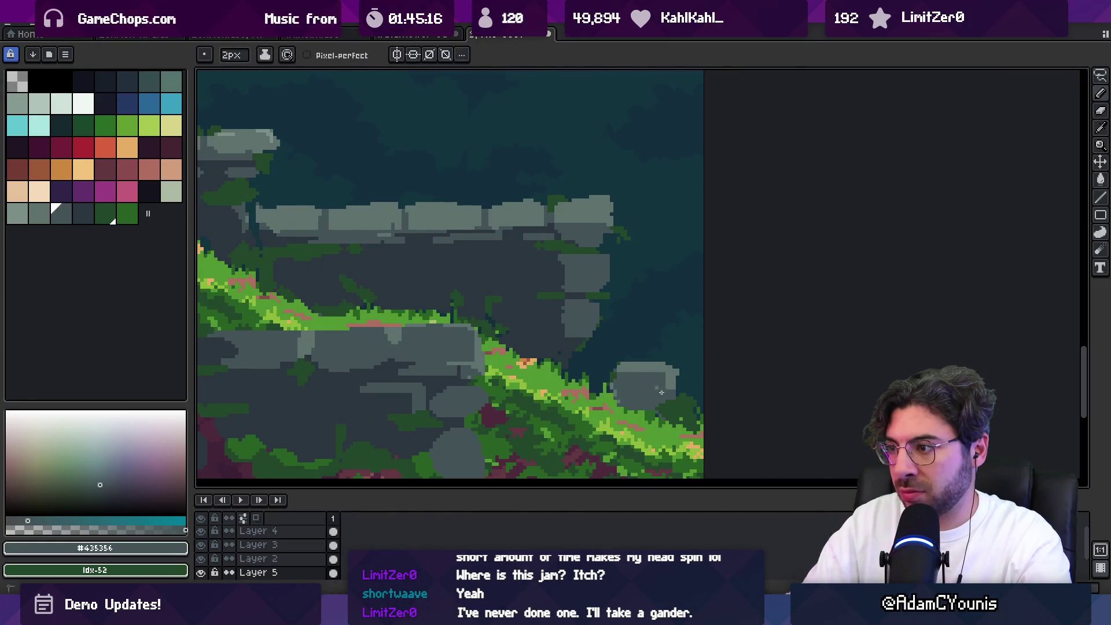
{"action": "left_click", "coordinate": [578, 322], "text": "alt"}
{"action": "left_click_drag", "start_coordinate": [581, 344], "coordinate": [571, 377]}
{"action": "scroll", "coordinate": [587, 383], "scroll_direction": "down", "scroll_amount": 4}
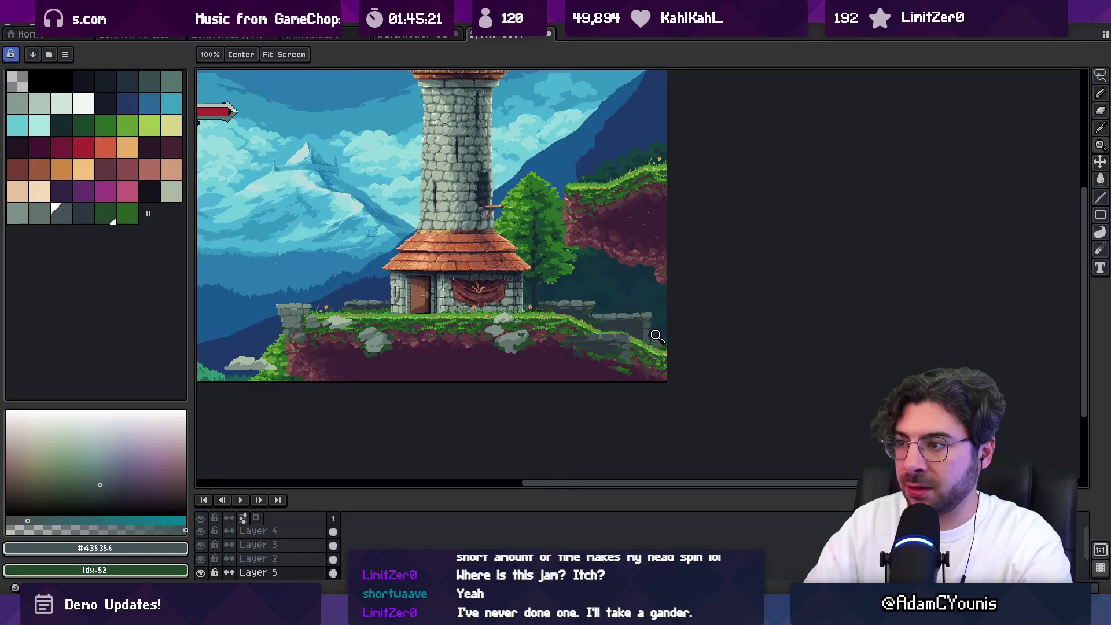
{"action": "scroll", "coordinate": [611, 350], "scroll_direction": "up", "scroll_amount": 3}
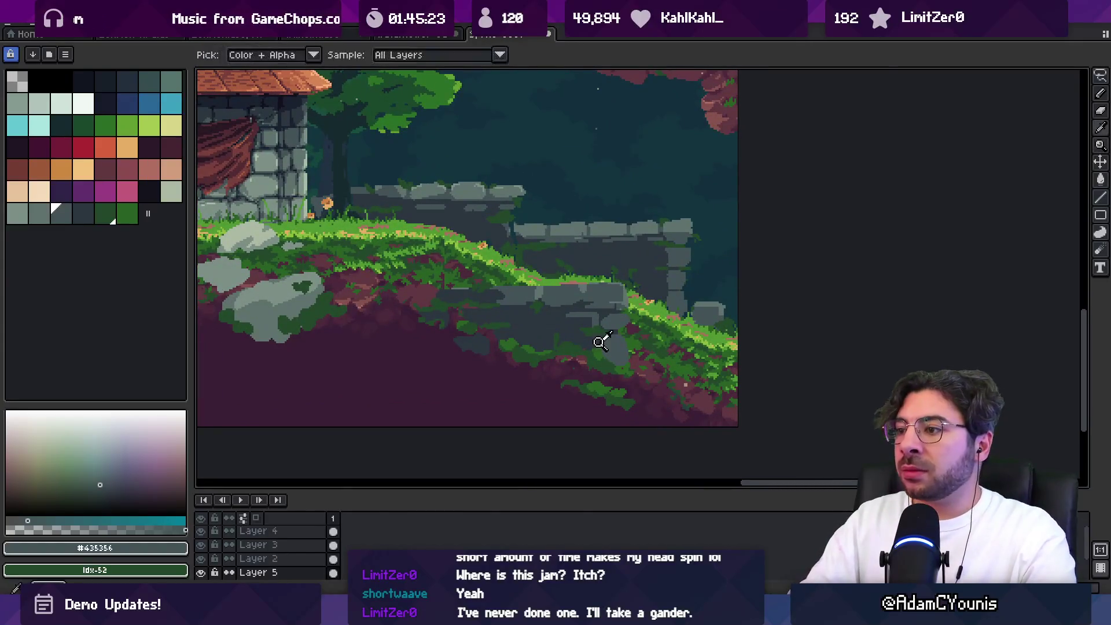
{"action": "scroll", "coordinate": [572, 311], "scroll_direction": "down", "scroll_amount": 3}
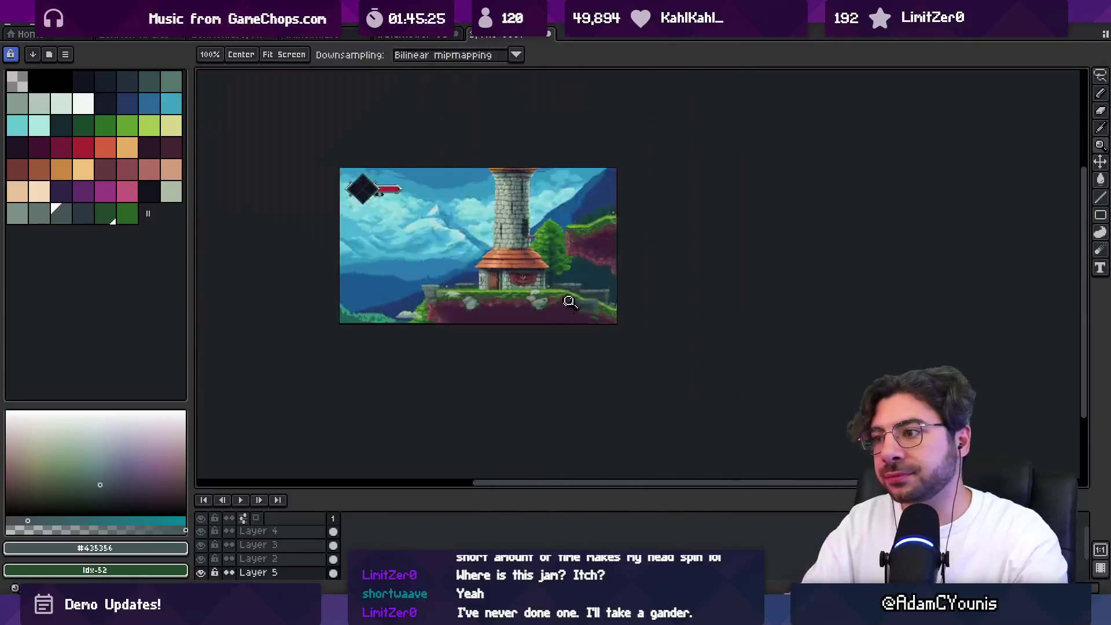
{"action": "scroll", "coordinate": [565, 303], "scroll_direction": "up", "scroll_amount": 4}
{"action": "key", "text": "b"}
{"action": "left_click", "coordinate": [533, 323], "text": "alt"}
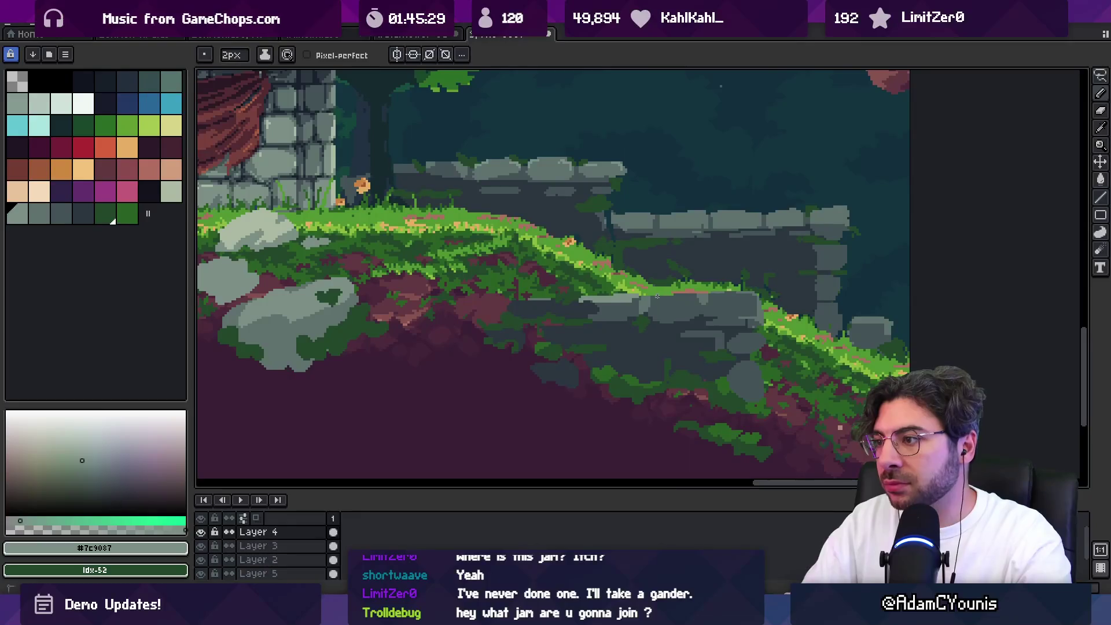
{"action": "key", "text": "e"}
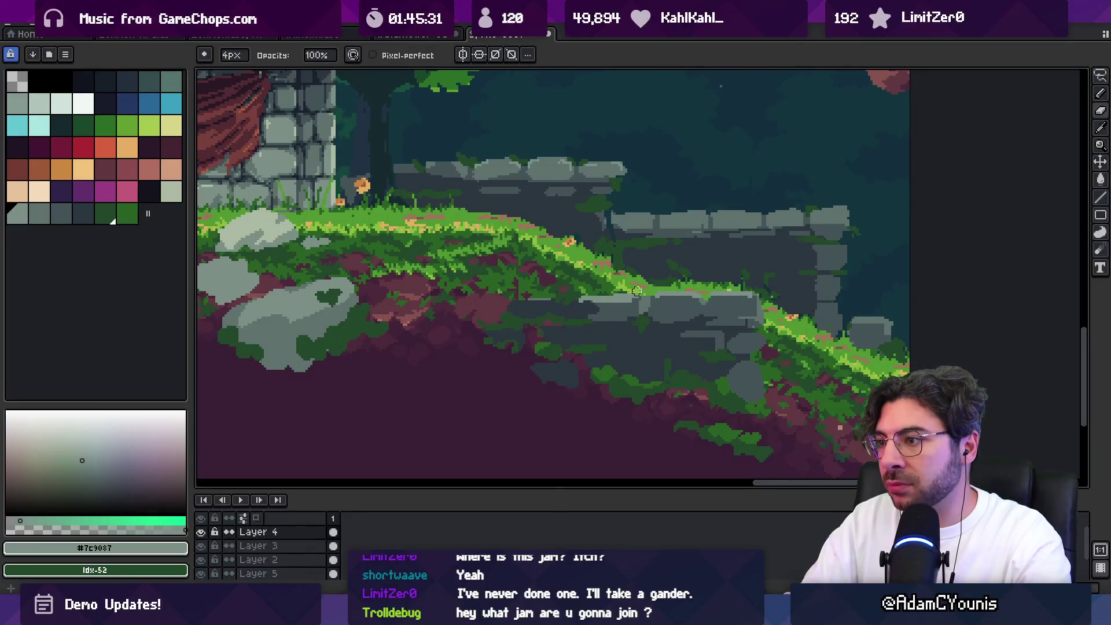
{"action": "key", "text": "z"}
{"action": "scroll", "coordinate": [583, 296], "scroll_direction": "down", "scroll_amount": 3}
{"action": "scroll", "coordinate": [620, 289], "scroll_direction": "up", "scroll_amount": 4}
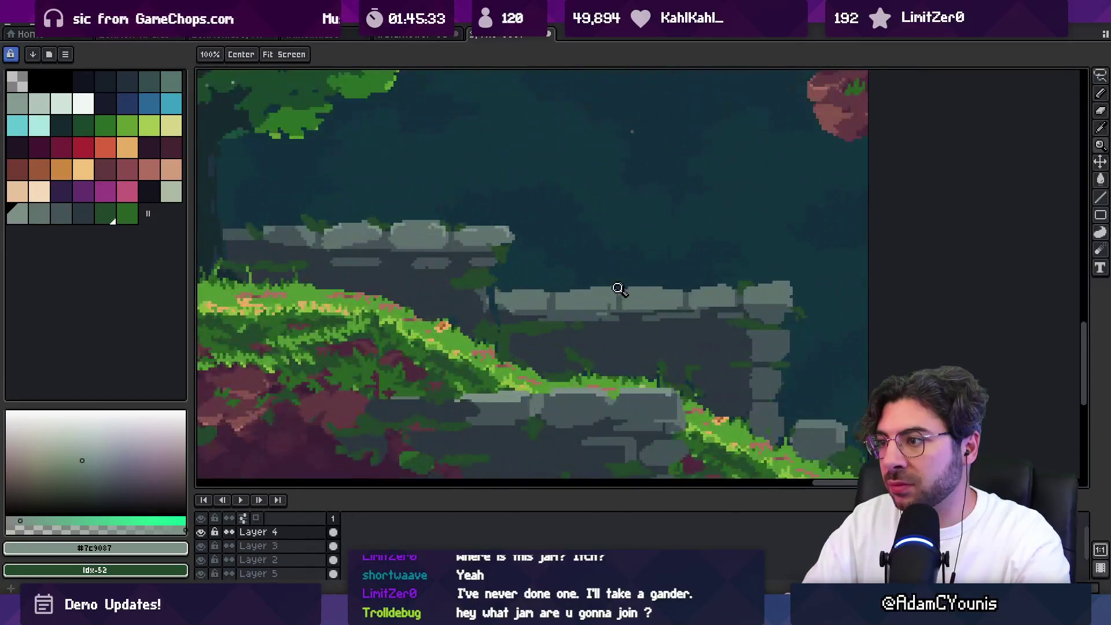
{"action": "key", "text": "b"}
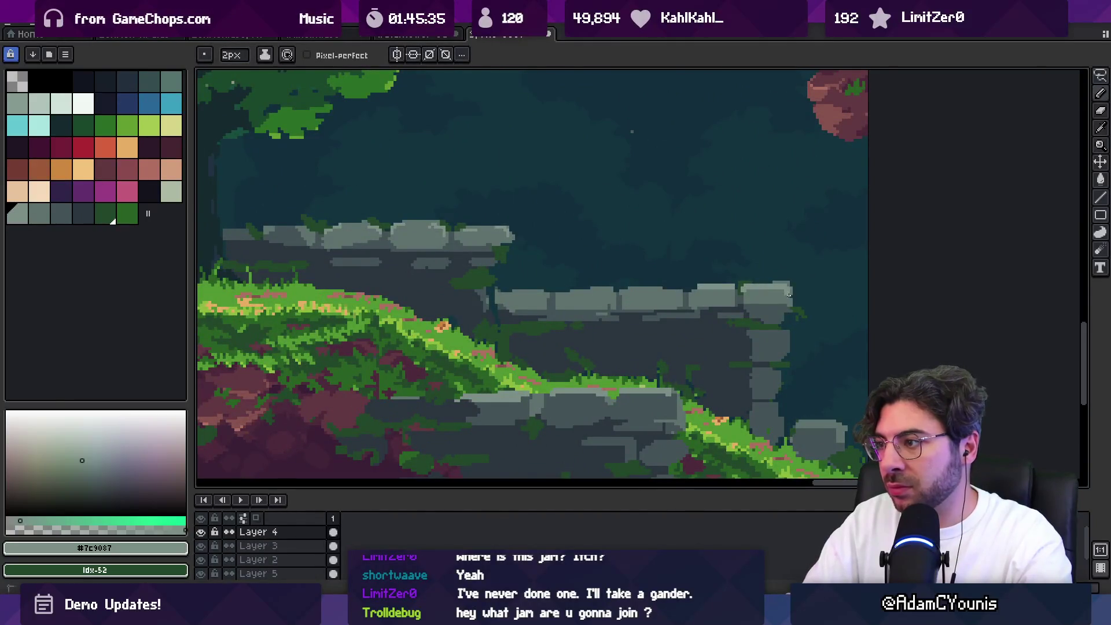
{"action": "key", "text": "z"}
{"action": "scroll", "coordinate": [776, 290], "scroll_direction": "down", "scroll_amount": 4}
{"action": "scroll", "coordinate": [733, 238], "scroll_direction": "up", "scroll_amount": 2}
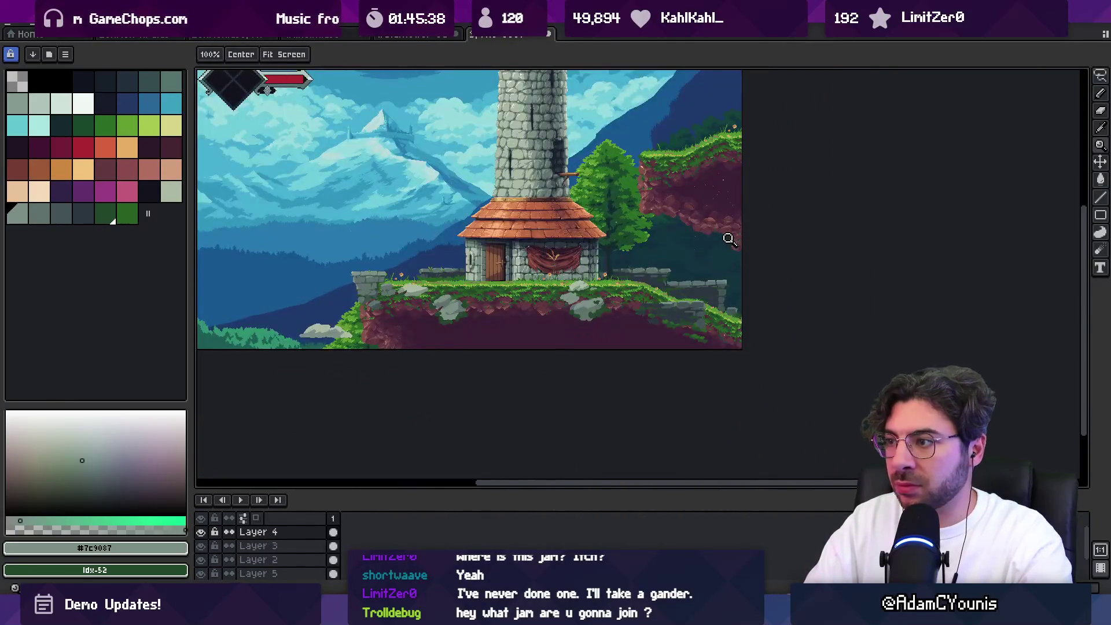
{"action": "left_click_drag", "start_coordinate": [472, 238], "coordinate": [553, 276]}
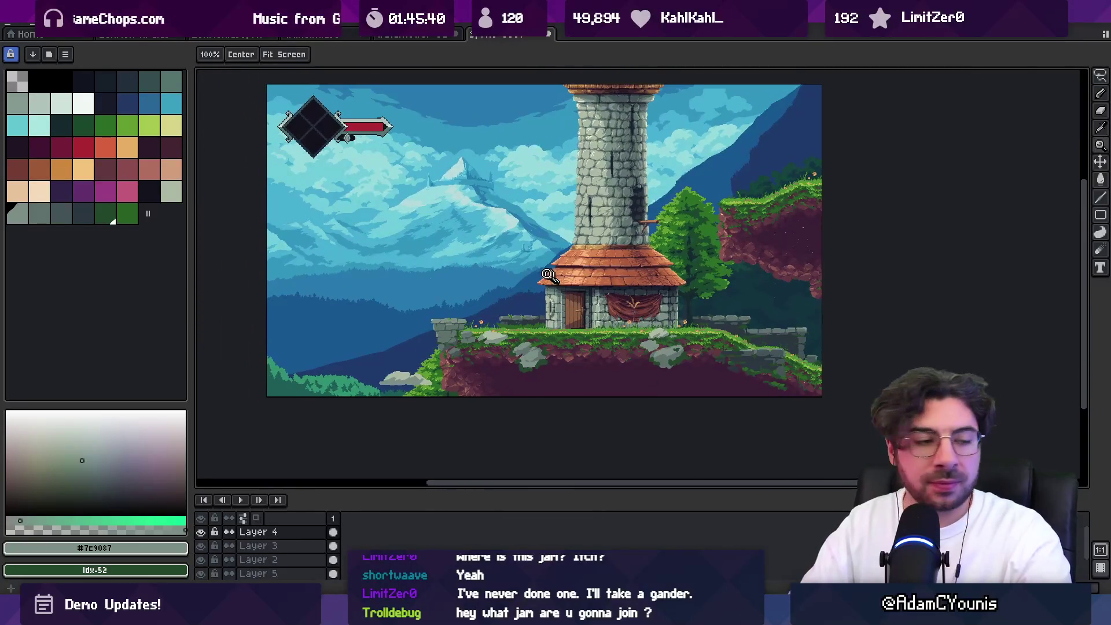
{"action": "left_click_drag", "start_coordinate": [547, 337], "coordinate": [519, 327]}
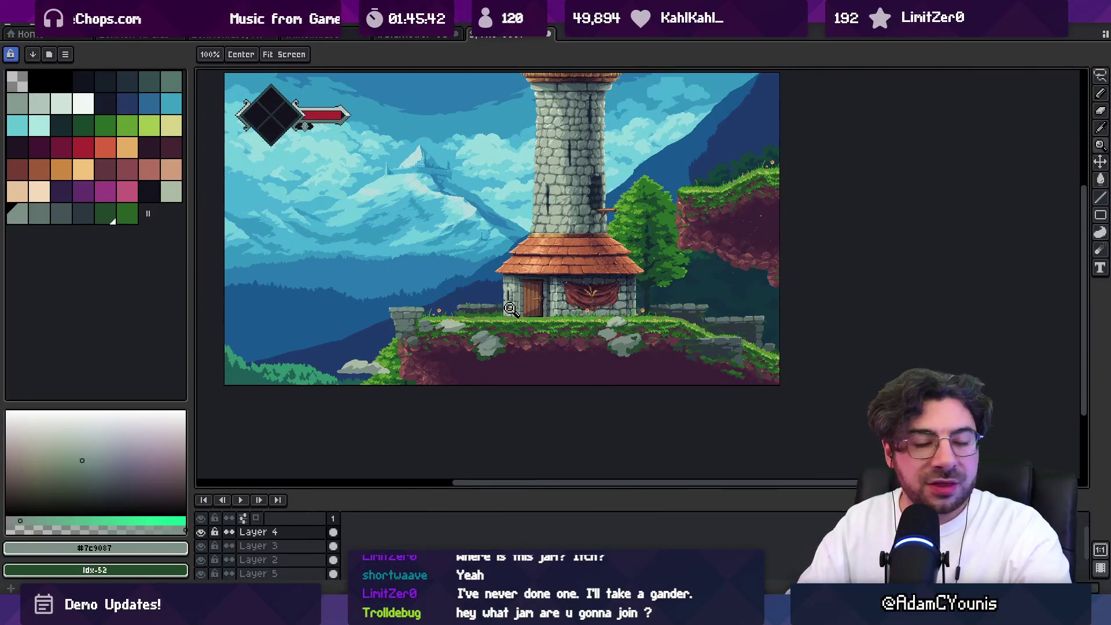
{"action": "scroll", "coordinate": [451, 333], "scroll_direction": "up", "scroll_amount": 5}
{"action": "key", "text": "m"}
Shift the grey rock left of the door rightward and sample light #acb9a4 and medium rock greys
{"action": "mouse_move", "coordinate": [407, 261]}
{"action": "left_mouse_down"}
{"action": "mouse_move", "coordinate": [522, 331]}
{"action": "mouse_move", "coordinate": [550, 259]}
{"action": "left_mouse_up"}
{"action": "left_click_drag", "start_coordinate": [487, 292], "coordinate": [527, 297]}
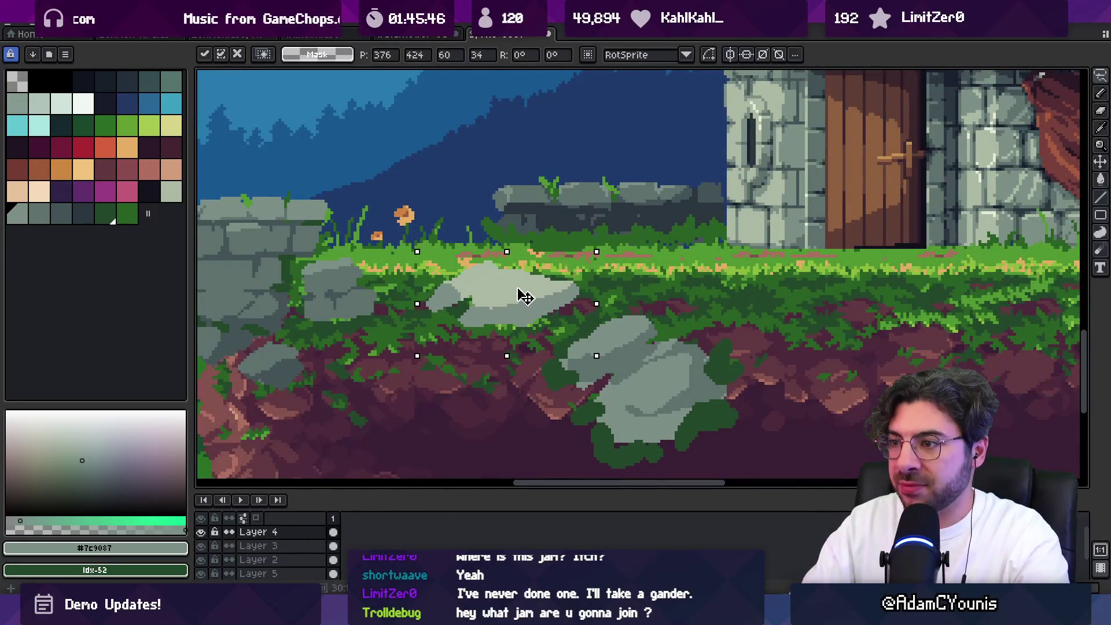
{"action": "key", "text": "b"}
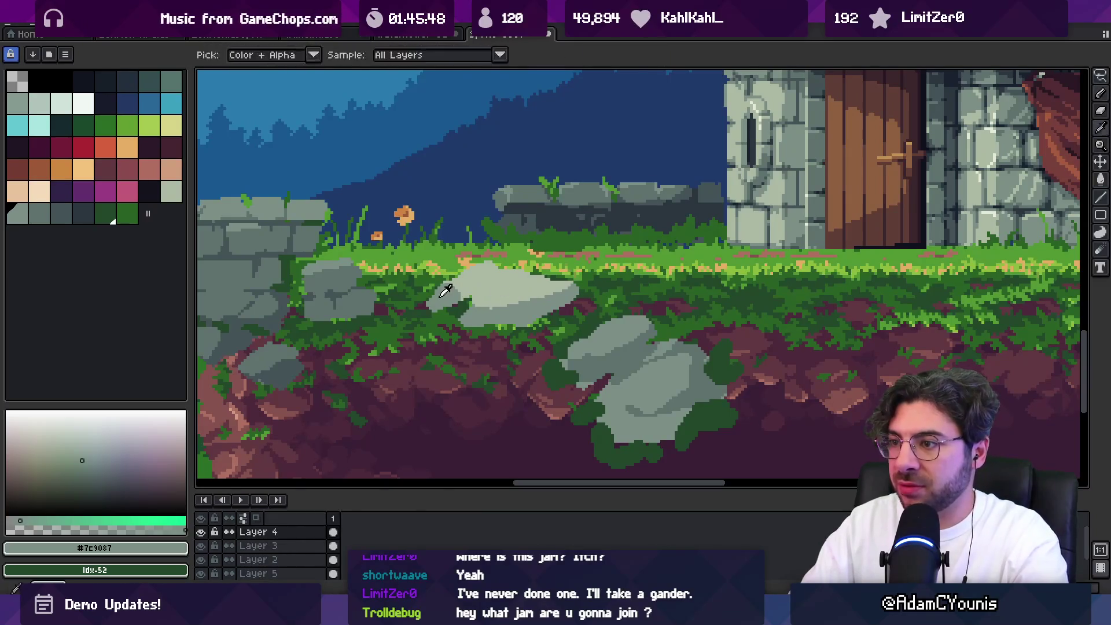
{"action": "left_click", "coordinate": [485, 296], "text": "alt"}
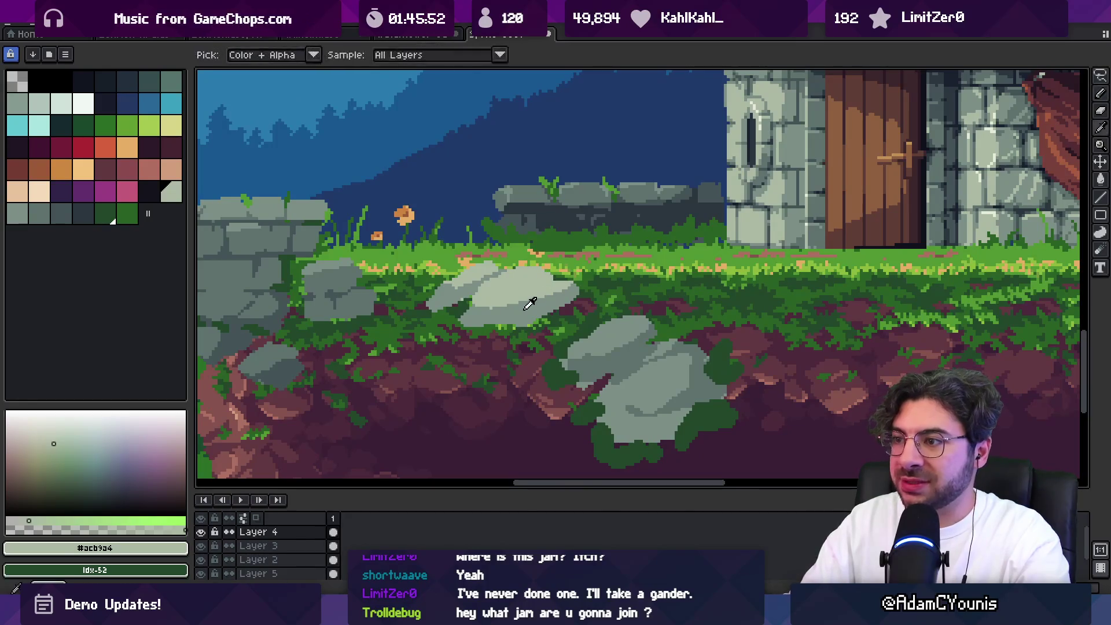
{"action": "left_click", "coordinate": [484, 311], "text": "alt"}
{"action": "left_click", "coordinate": [463, 315], "text": "alt"}
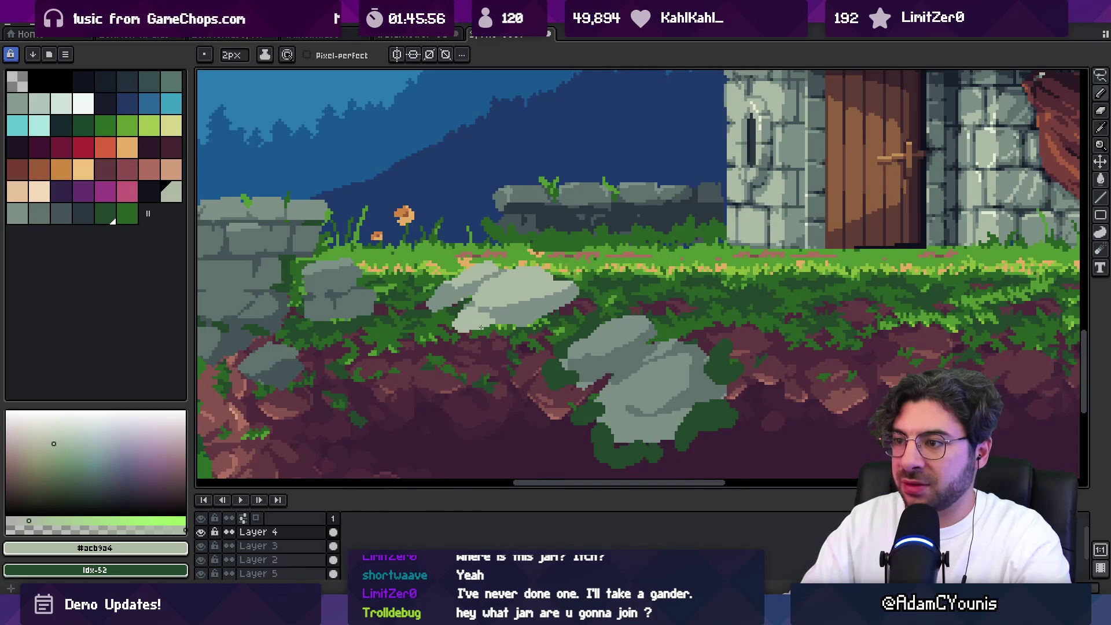
{"action": "scroll", "coordinate": [479, 328], "scroll_direction": "down", "scroll_amount": 5}
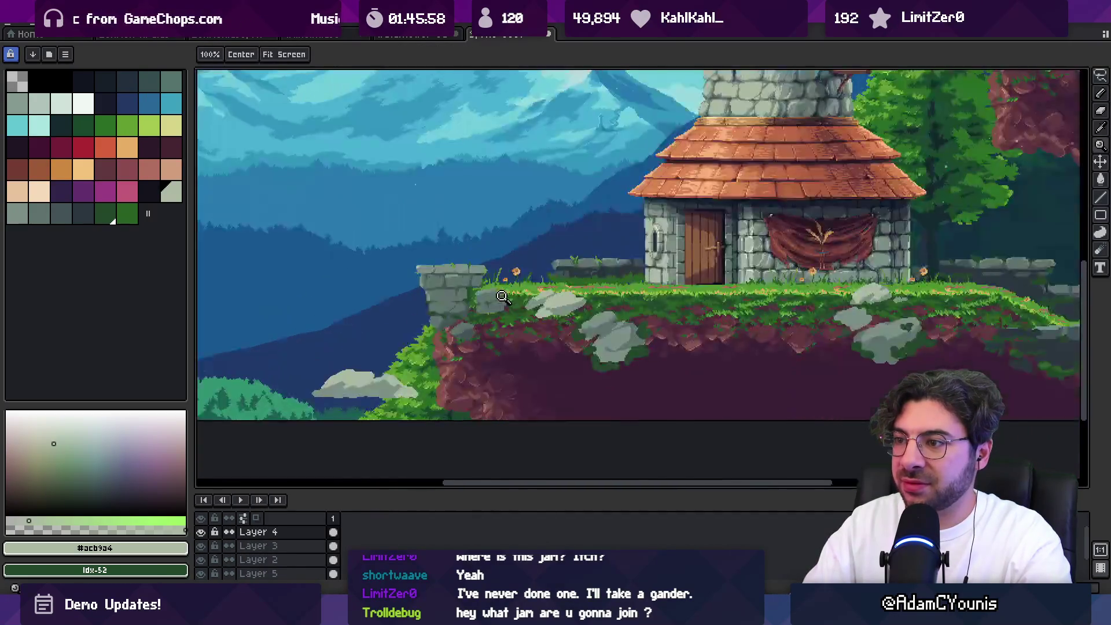
Lasso the light grey rock near the door and nudge it slightly left
{"action": "scroll", "coordinate": [528, 311], "scroll_direction": "up", "scroll_amount": 5}
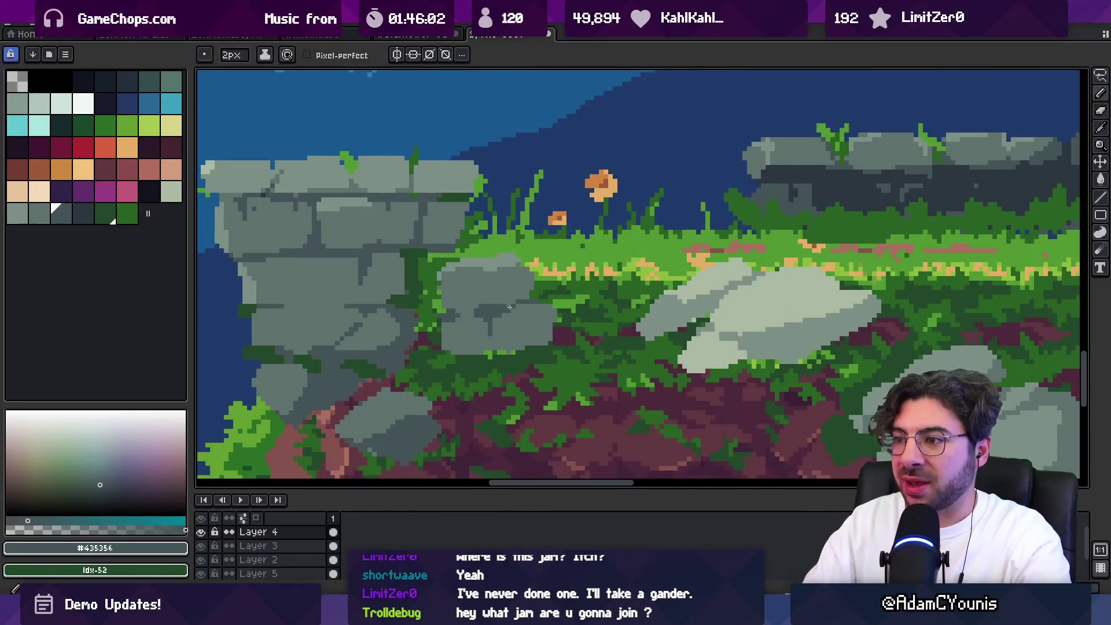
{"action": "key", "text": "alt"}
{"action": "scroll", "coordinate": [533, 313], "scroll_direction": "down", "scroll_amount": 5}
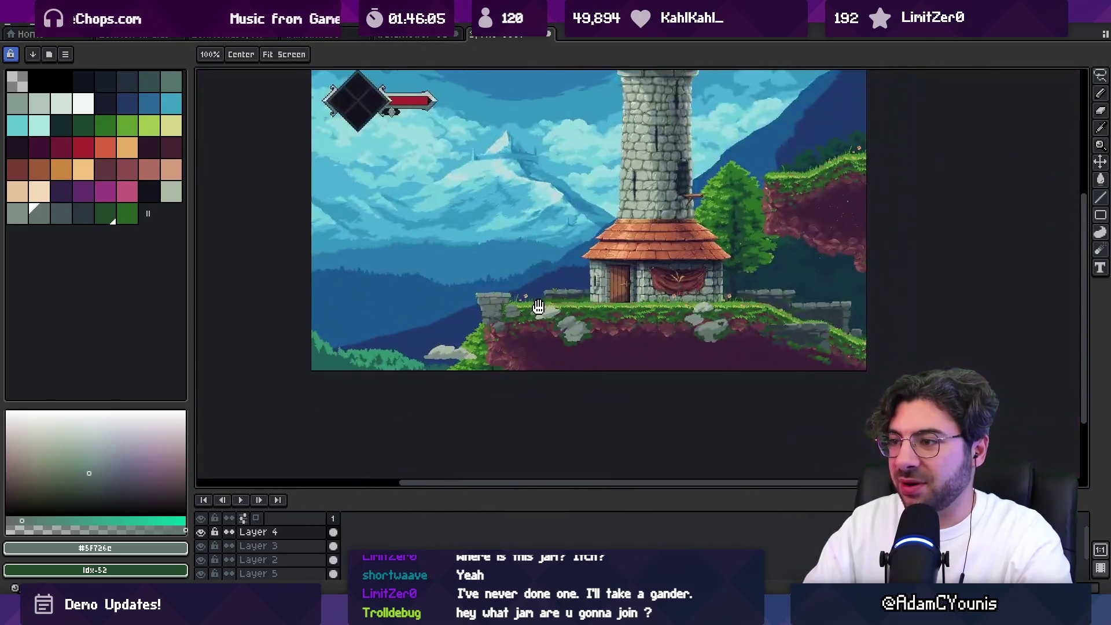
{"action": "scroll", "coordinate": [539, 307], "scroll_direction": "up", "scroll_amount": 2}
{"action": "key", "text": "q"}
{"action": "mouse_move", "coordinate": [457, 241]}
{"action": "left_mouse_down"}
{"action": "mouse_move", "coordinate": [417, 266]}
{"action": "mouse_move", "coordinate": [457, 242]}
{"action": "left_mouse_up"}
{"action": "scroll", "coordinate": [518, 247], "scroll_direction": "down", "scroll_amount": 3}
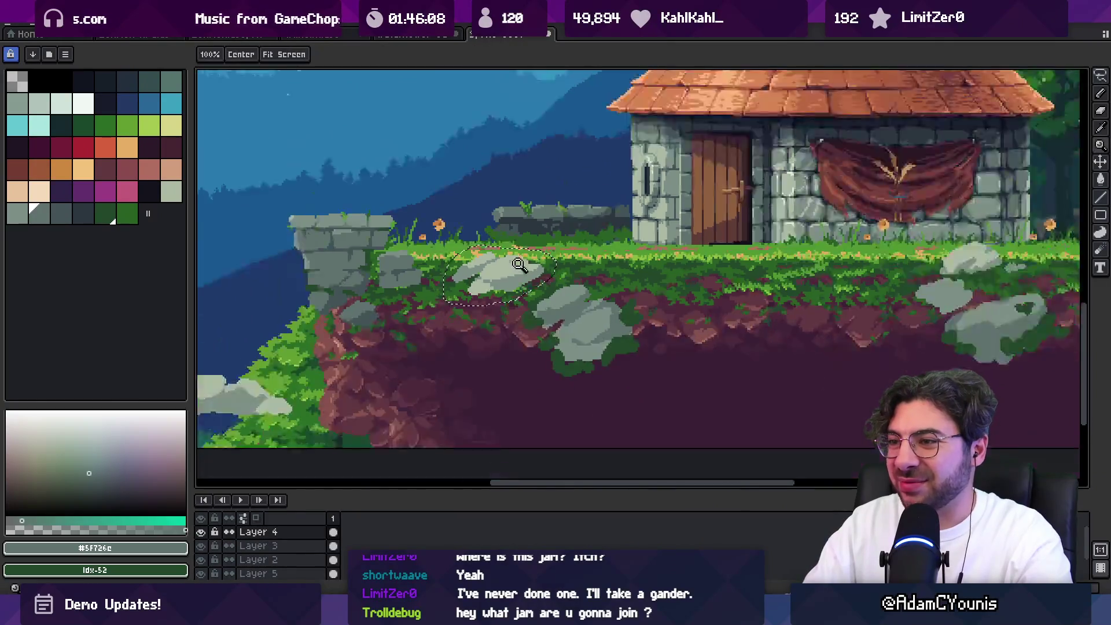
{"action": "scroll", "coordinate": [518, 248], "scroll_direction": "down", "scroll_amount": 2}
{"action": "scroll", "coordinate": [608, 278], "scroll_direction": "up", "scroll_amount": 1}
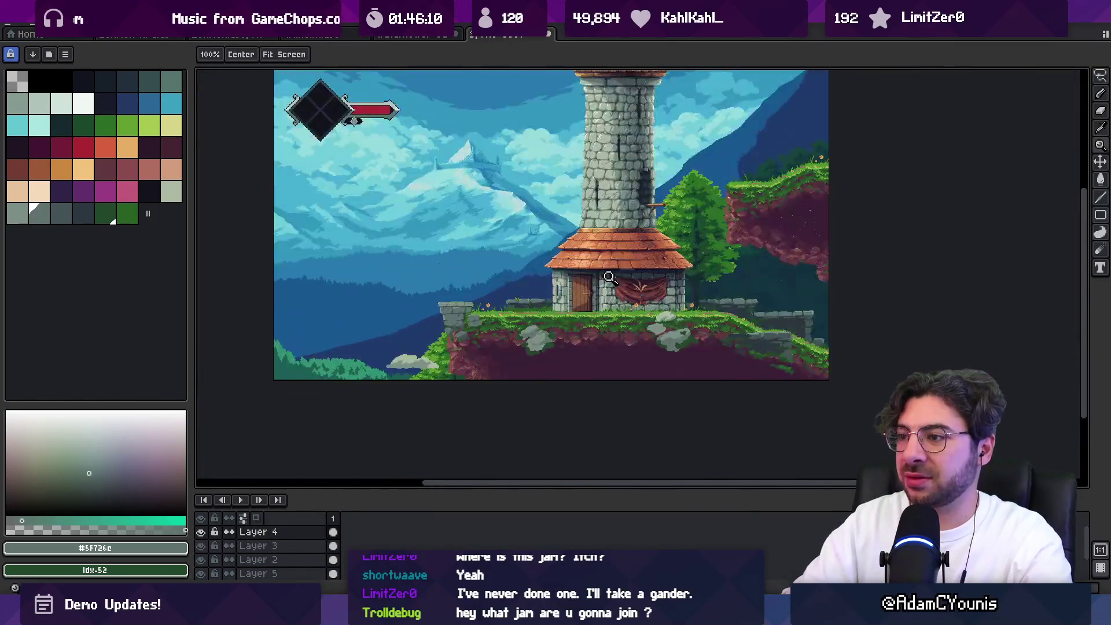
{"action": "scroll", "coordinate": [537, 305], "scroll_direction": "up", "scroll_amount": 2}
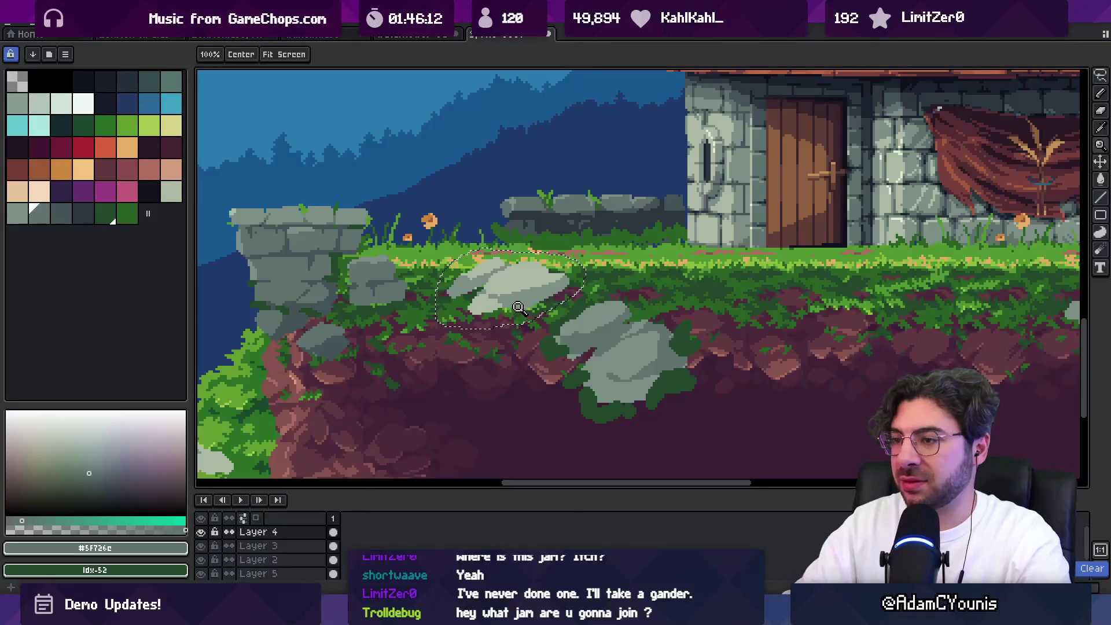
{"action": "key", "text": "q"}
{"action": "mouse_move", "coordinate": [478, 251]}
{"action": "left_mouse_down"}
{"action": "mouse_move", "coordinate": [429, 307]}
{"action": "mouse_move", "coordinate": [573, 283]}
{"action": "mouse_move", "coordinate": [498, 281]}
{"action": "left_mouse_up"}
{"action": "key", "text": "b"}
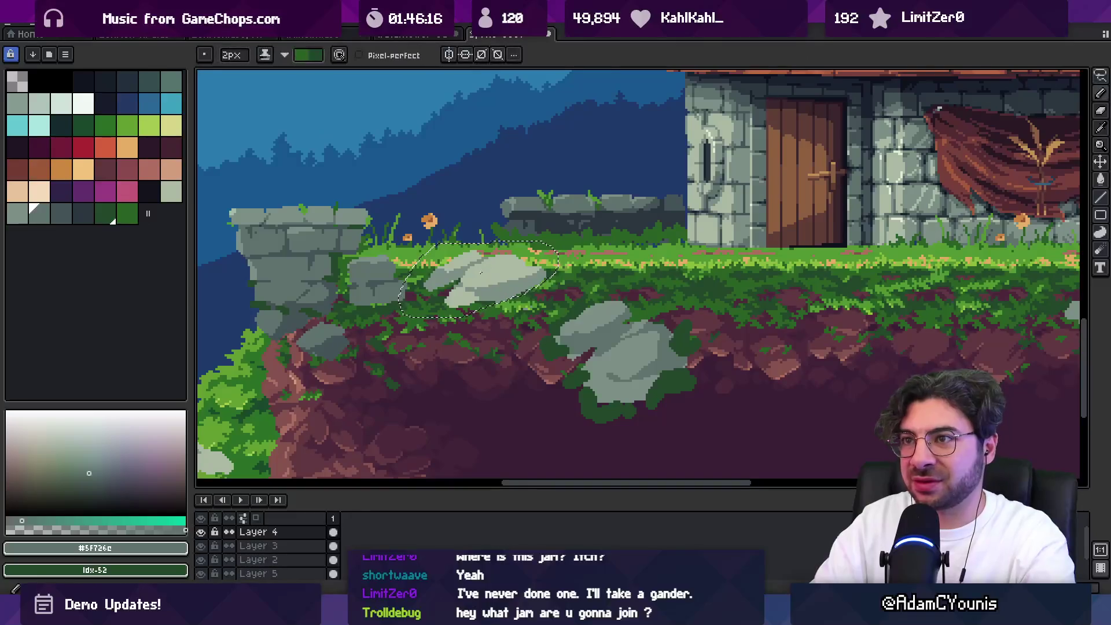
Shade the rock with darker strokes from a grey palette ramp, then deselect
{"action": "left_click_drag", "start_coordinate": [17, 214], "coordinate": [81, 218]}
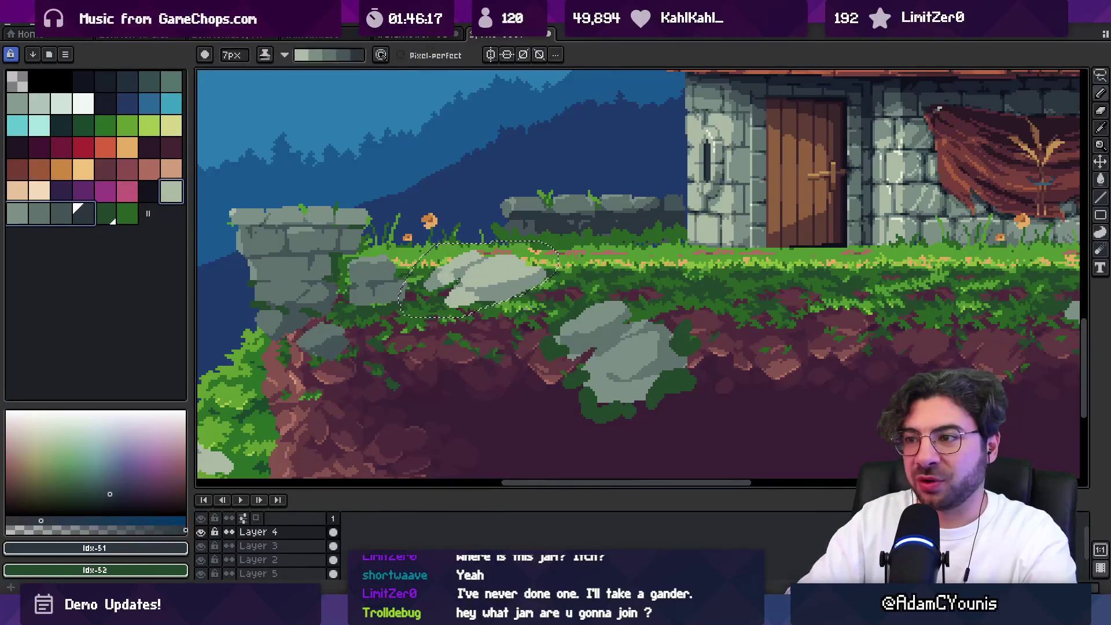
{"action": "mouse_move", "coordinate": [449, 275]}
{"action": "left_mouse_down"}
{"action": "mouse_move", "coordinate": [463, 281]}
{"action": "mouse_move", "coordinate": [472, 258]}
{"action": "mouse_move", "coordinate": [486, 255]}
{"action": "left_mouse_up"}
{"action": "key", "text": "x"}
{"action": "key", "text": "ctrl+d"}
{"action": "key", "text": "z"}
{"action": "scroll", "coordinate": [497, 276], "scroll_direction": "down", "scroll_amount": 2}
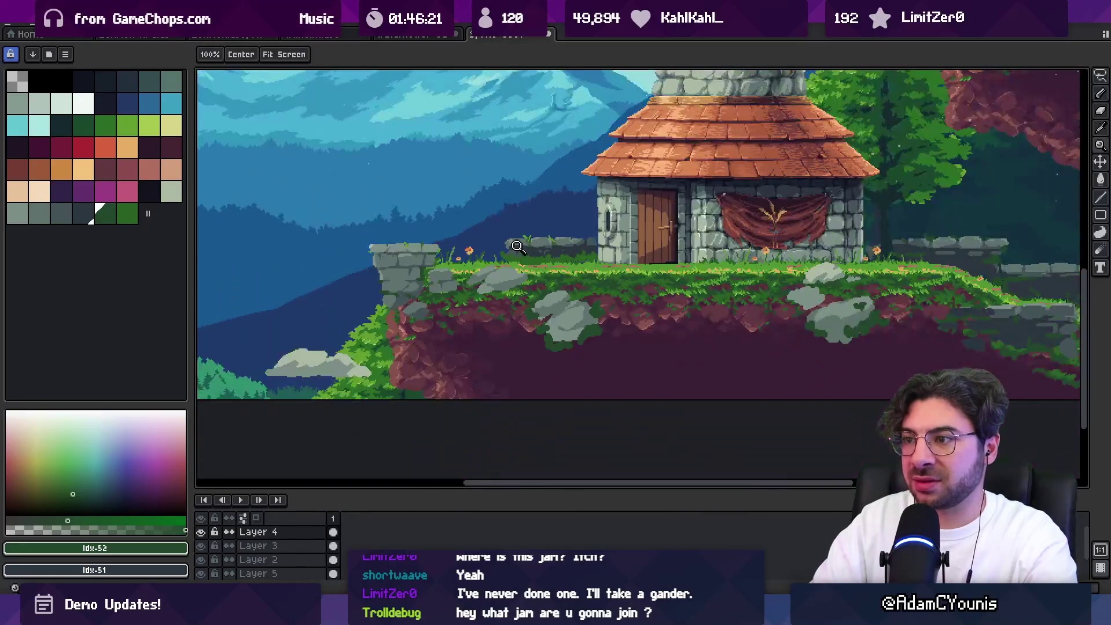
Touch up the ledge rocks with sampled dark, mid and light rock greys and grass green
{"action": "scroll", "coordinate": [497, 276], "scroll_direction": "up", "scroll_amount": 2}
{"action": "scroll", "coordinate": [497, 277], "scroll_direction": "up", "scroll_amount": 1}
{"action": "key", "text": "b"}
{"action": "left_click", "coordinate": [490, 291], "text": "alt"}
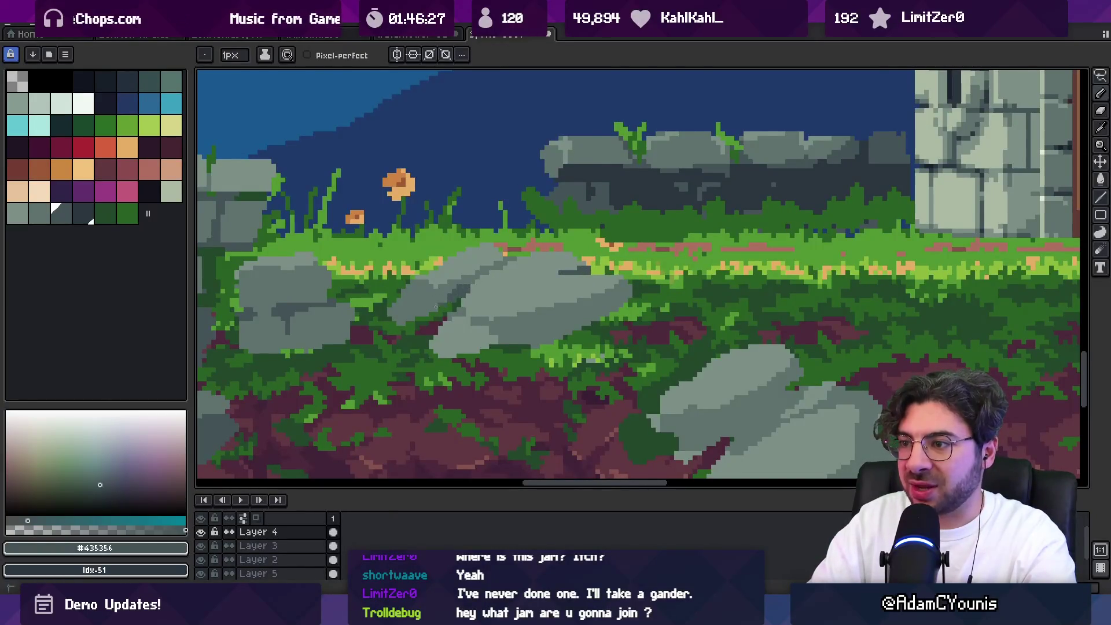
{"action": "left_click", "coordinate": [479, 283], "text": "alt"}
{"action": "key", "text": "e"}
{"action": "key", "text": "b"}
{"action": "left_click", "coordinate": [414, 314], "text": "alt"}
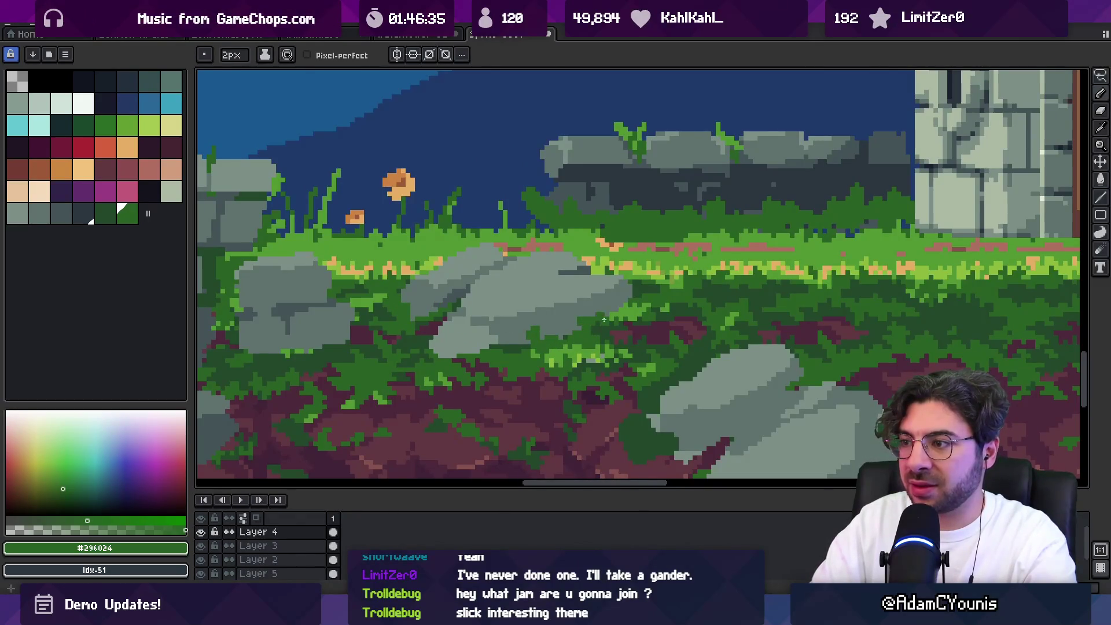
{"action": "scroll", "coordinate": [629, 310], "scroll_direction": "down", "scroll_amount": 2}
{"action": "scroll", "coordinate": [475, 290], "scroll_direction": "up", "scroll_amount": 3}
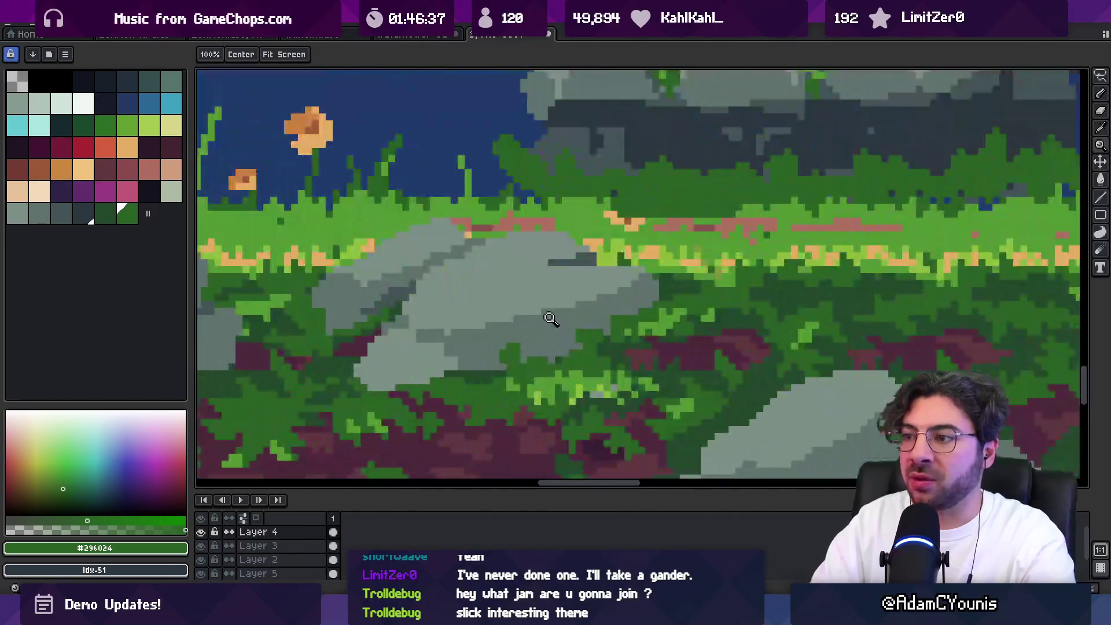
{"action": "left_click", "coordinate": [475, 291], "text": "alt"}
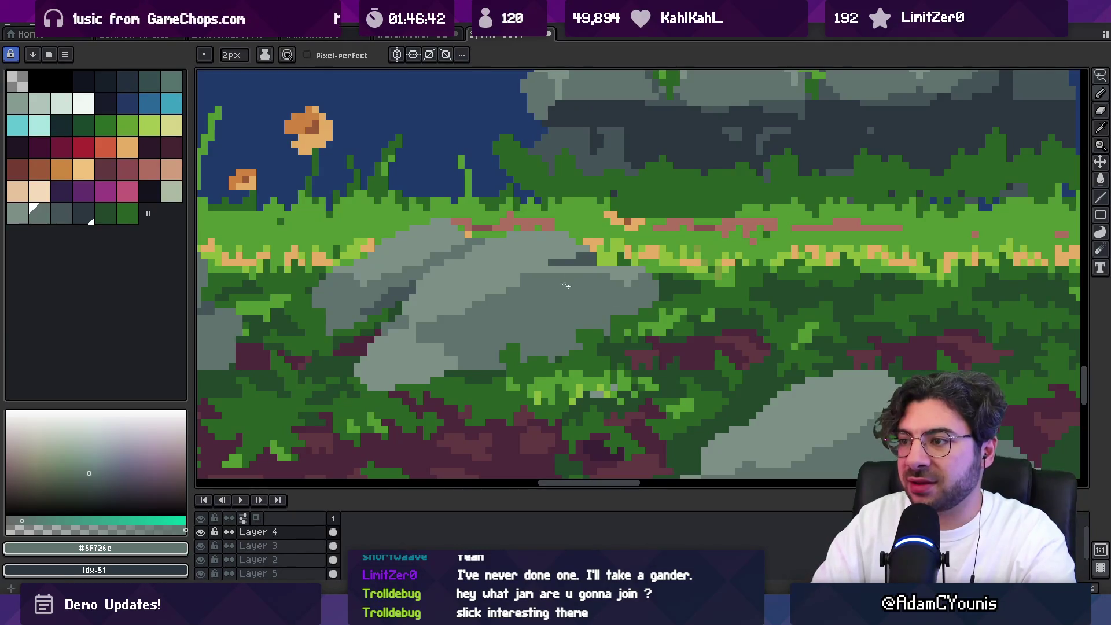
{"action": "left_click", "coordinate": [585, 289], "text": "alt"}
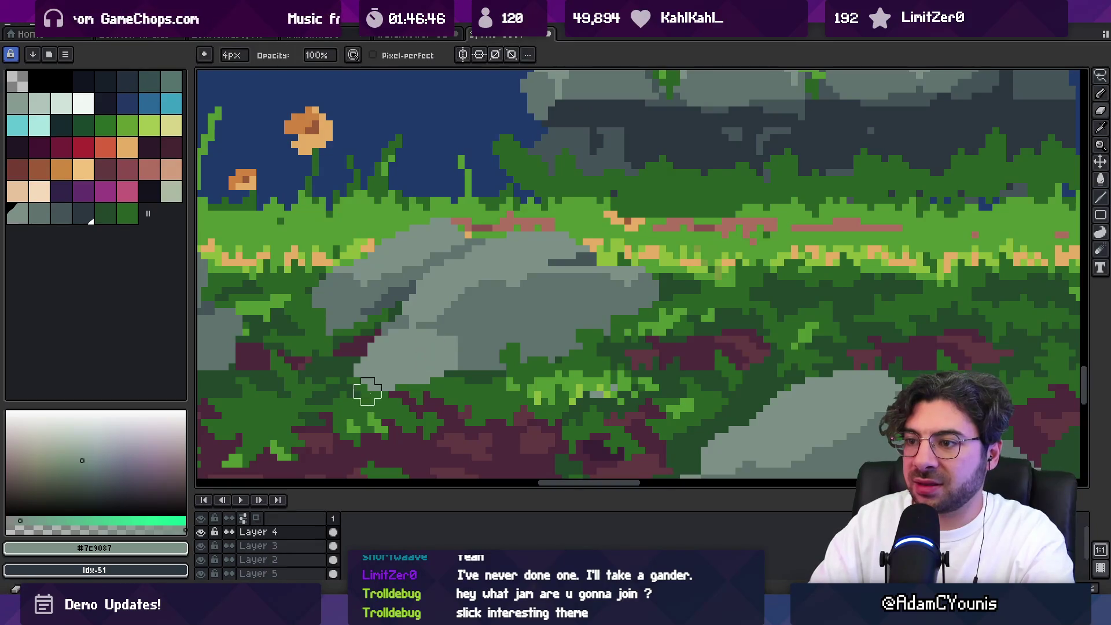
Extend the rock down over the ground with dark grey #435356
{"action": "key", "text": "z"}
{"action": "scroll", "coordinate": [478, 363], "scroll_direction": "down", "scroll_amount": 3}
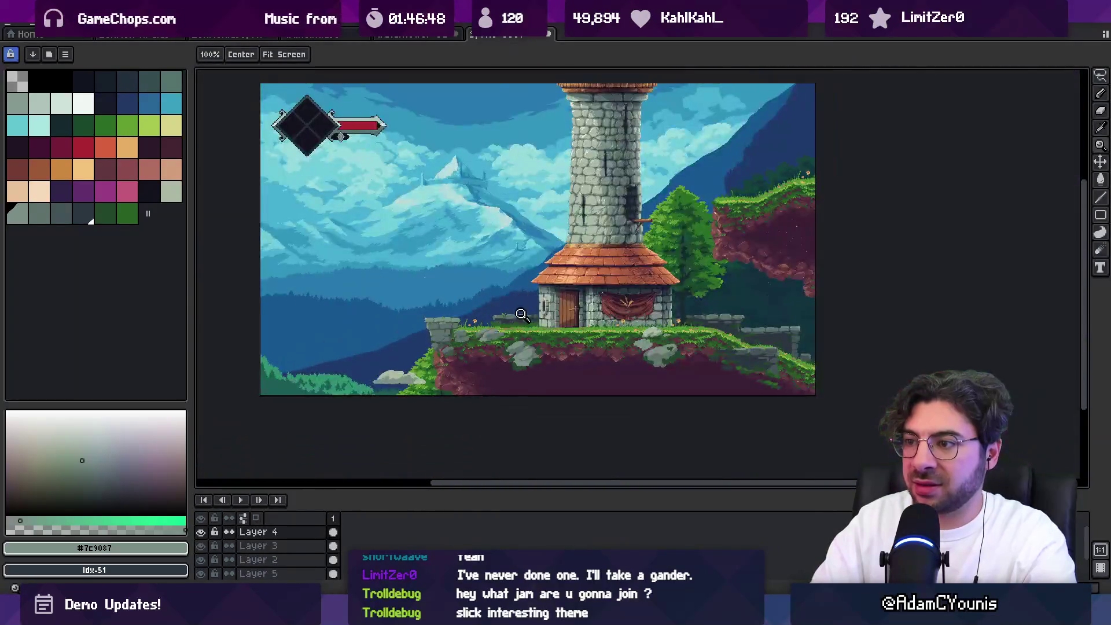
{"action": "scroll", "coordinate": [496, 329], "scroll_direction": "up", "scroll_amount": 3}
{"action": "key", "text": "b"}
{"action": "left_click", "coordinate": [370, 359], "text": "alt"}
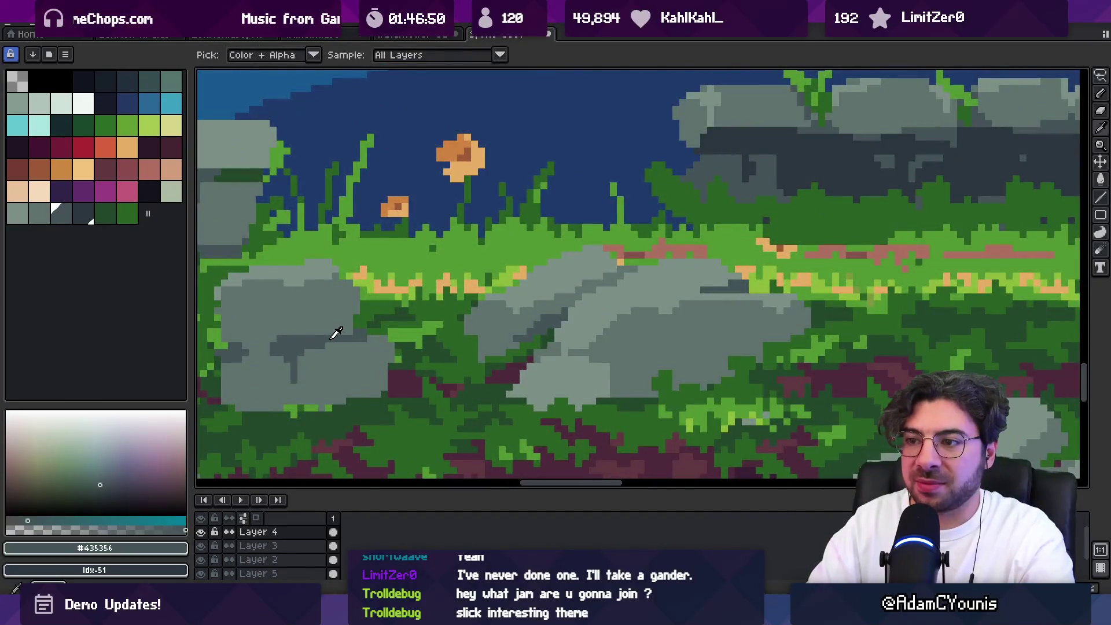
{"action": "mouse_move", "coordinate": [372, 364]}
{"action": "left_mouse_down"}
{"action": "mouse_move", "coordinate": [376, 348]}
{"action": "mouse_move", "coordinate": [399, 348]}
{"action": "mouse_move", "coordinate": [359, 370]}
{"action": "mouse_move", "coordinate": [354, 299]}
{"action": "mouse_move", "coordinate": [373, 326]}
{"action": "left_mouse_up"}
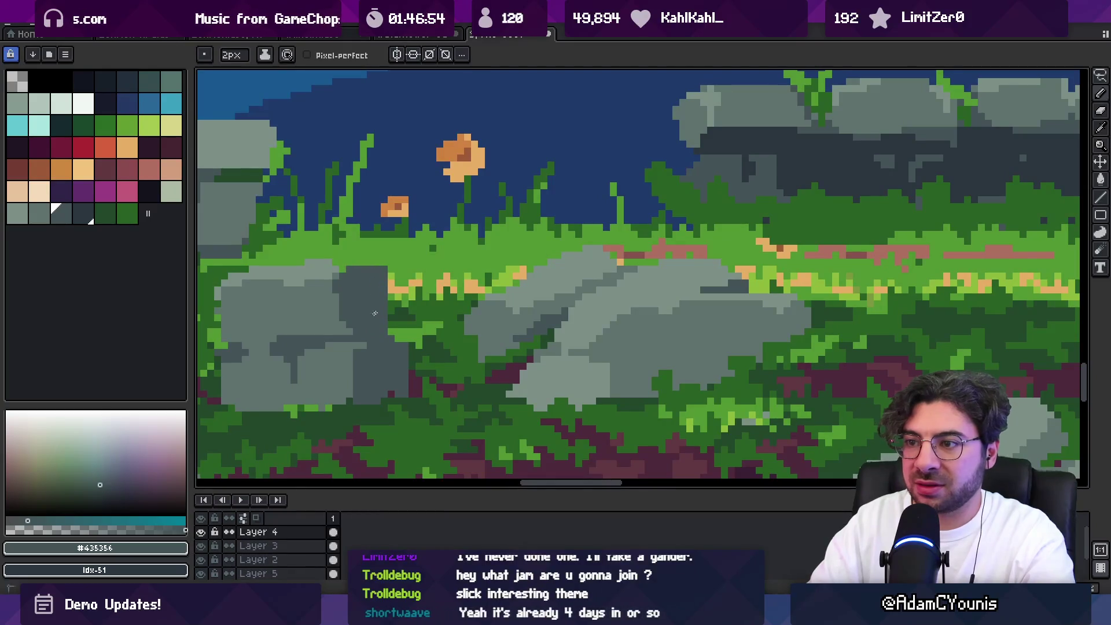
Pick light grey #7c9087 and shift the view over to the left rock
{"action": "key", "text": "v"}
{"action": "key", "text": "b"}
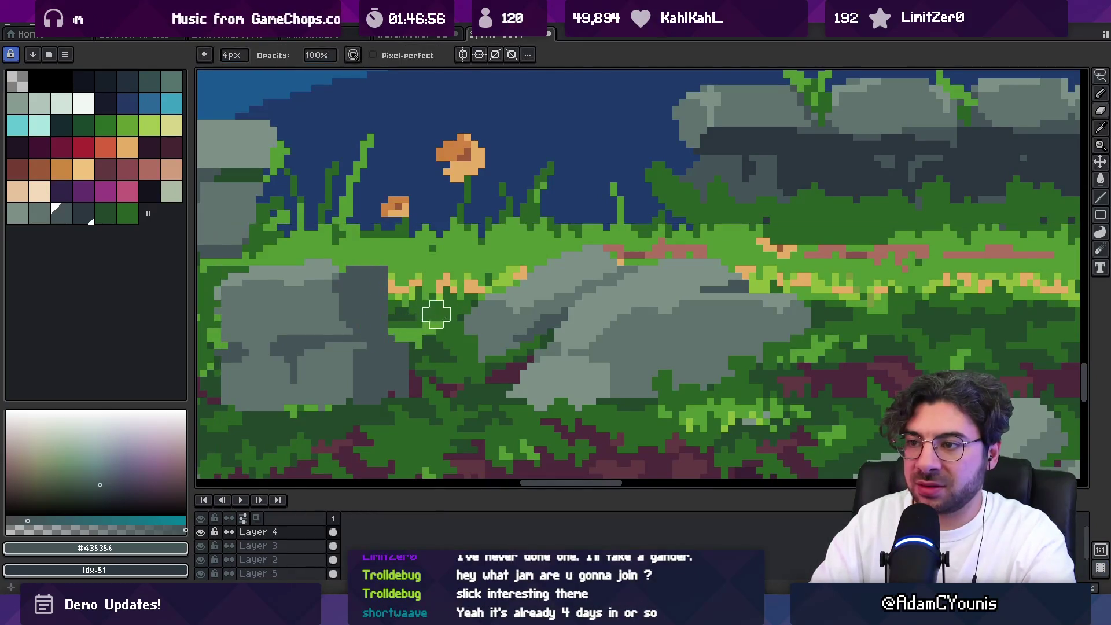
{"action": "left_click", "coordinate": [364, 268], "text": "alt"}
{"action": "left_click_drag", "start_coordinate": [364, 268], "coordinate": [480, 274]}
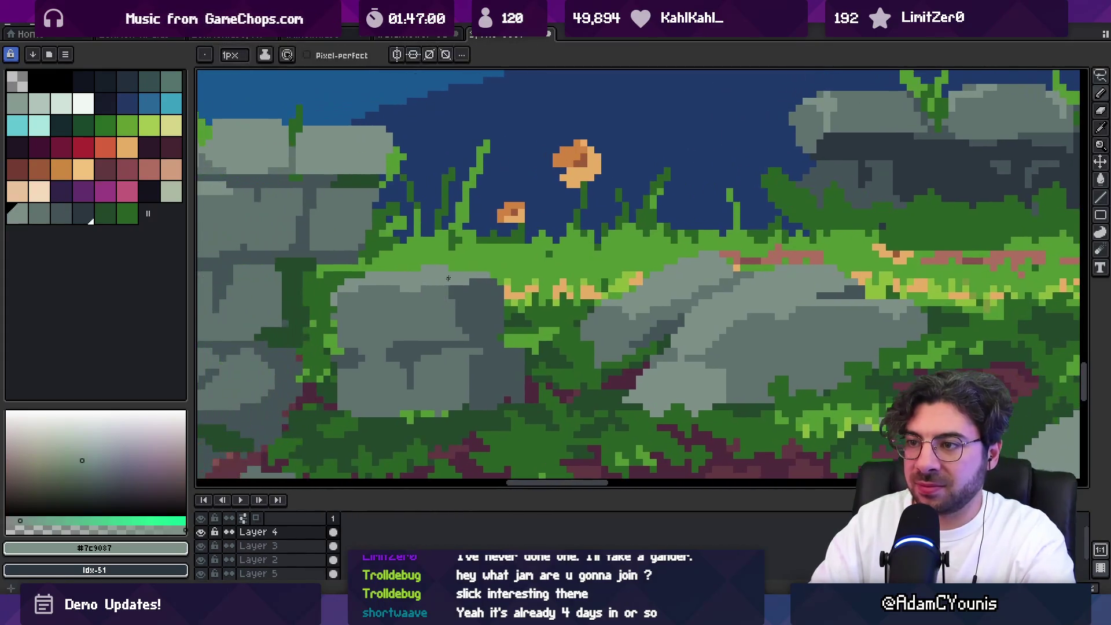
{"action": "key", "text": "v"}
{"action": "left_click", "coordinate": [444, 313]}
{"action": "left_click_drag", "start_coordinate": [444, 313], "coordinate": [471, 285]}
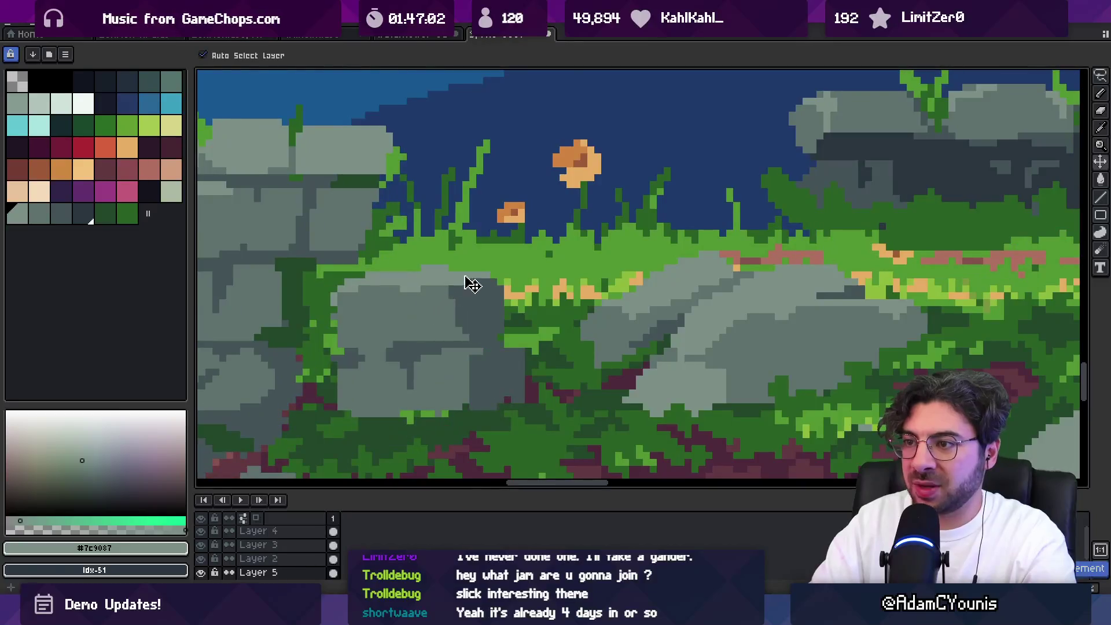
Lasso the left rock, zoom out, and bring up the Bigmode Game Jam page
{"action": "key", "text": "q"}
{"action": "mouse_move", "coordinate": [474, 247]}
{"action": "left_mouse_down"}
{"action": "mouse_move", "coordinate": [454, 248]}
{"action": "mouse_move", "coordinate": [326, 397]}
{"action": "mouse_move", "coordinate": [538, 248]}
{"action": "left_mouse_up"}
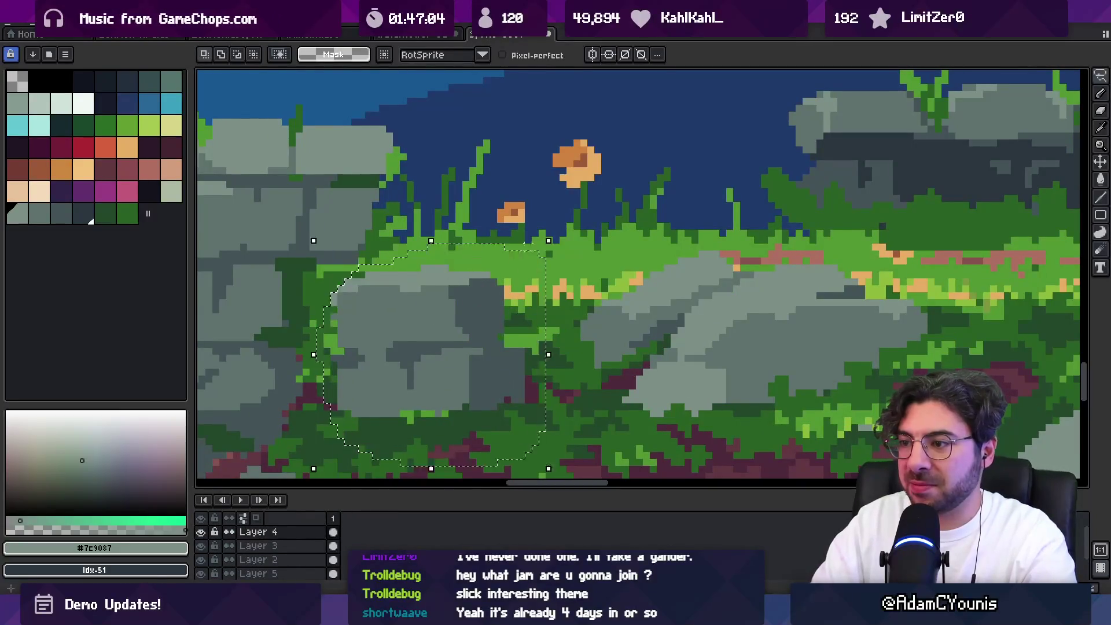
{"action": "key", "text": "z"}
{"action": "scroll", "coordinate": [438, 317], "scroll_direction": "down", "scroll_amount": 5}
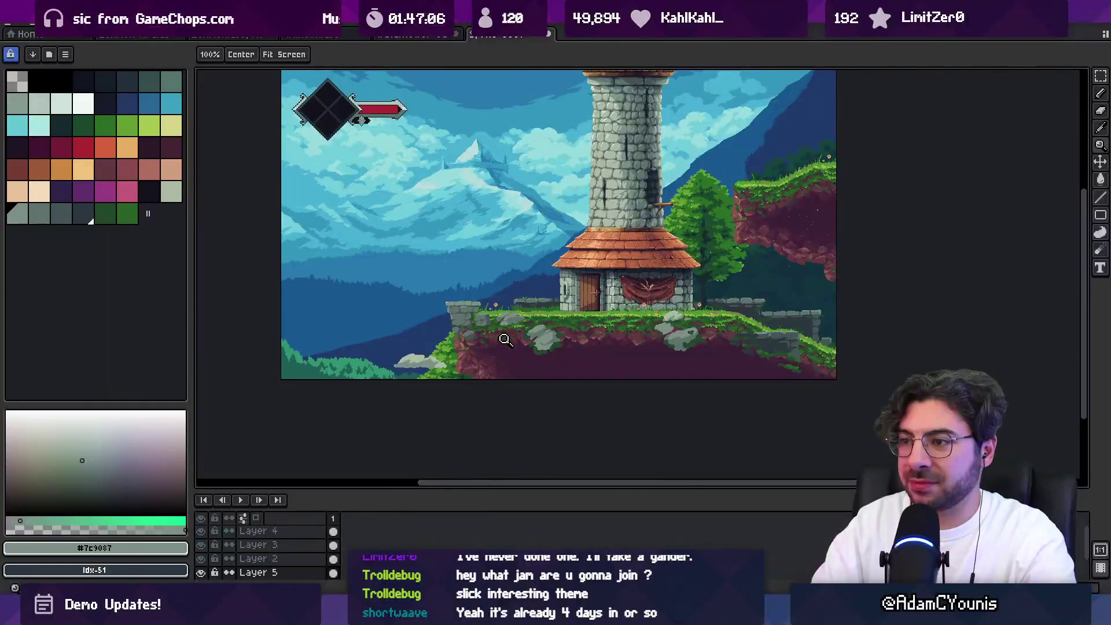
{"action": "scroll", "coordinate": [497, 333], "scroll_direction": "up", "scroll_amount": 5}
{"action": "left_click_drag", "start_coordinate": [495, 322], "coordinate": [490, 326]}
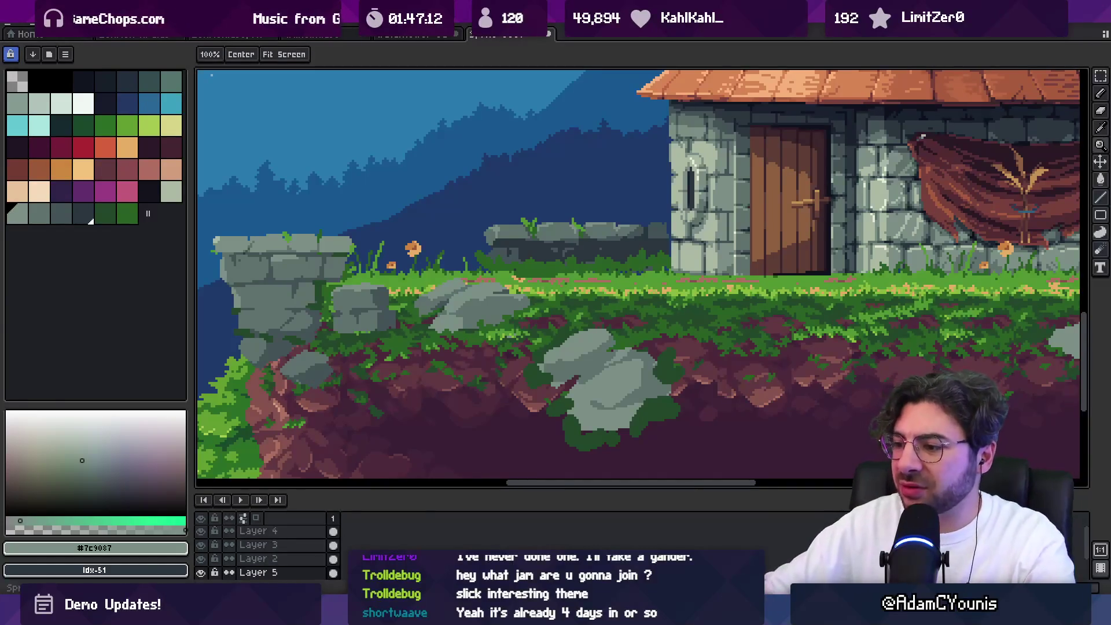
{"action": "left_click", "coordinate": [603, 535]}
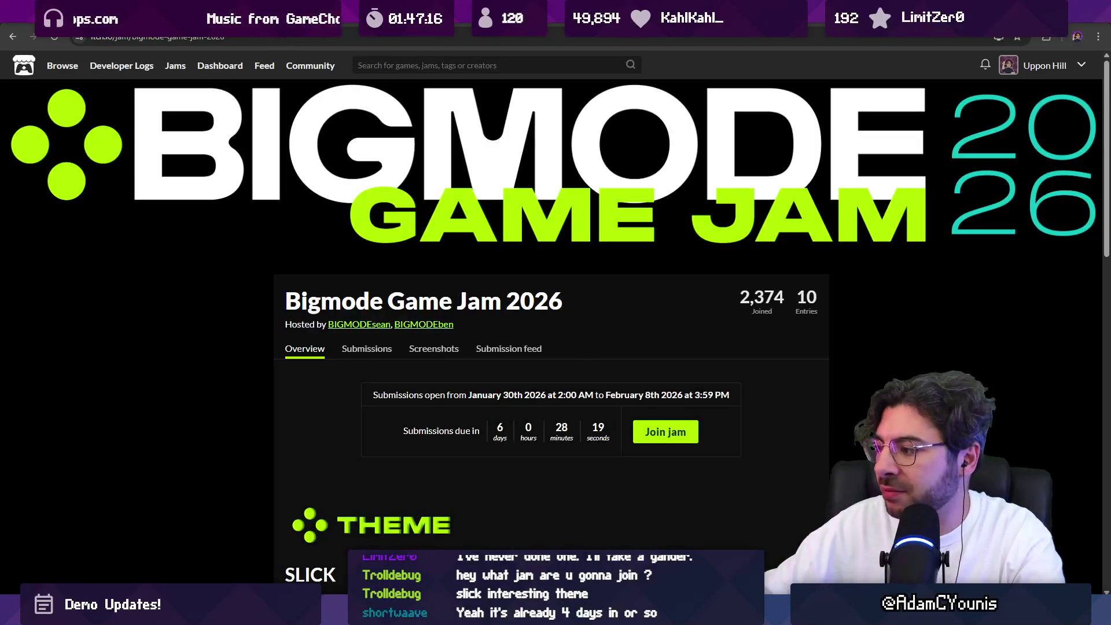
Glance at the Windows notification panel, then switch back to the Aseprite tower scene
{"action": "key", "text": "super+n"}
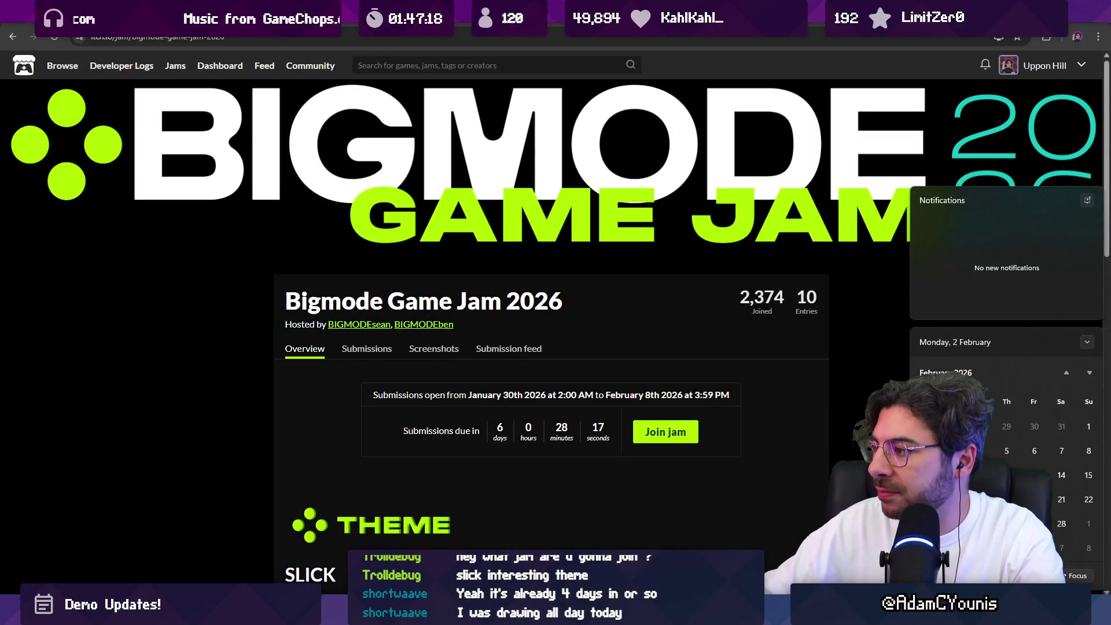
{"action": "key", "text": "Escape"}
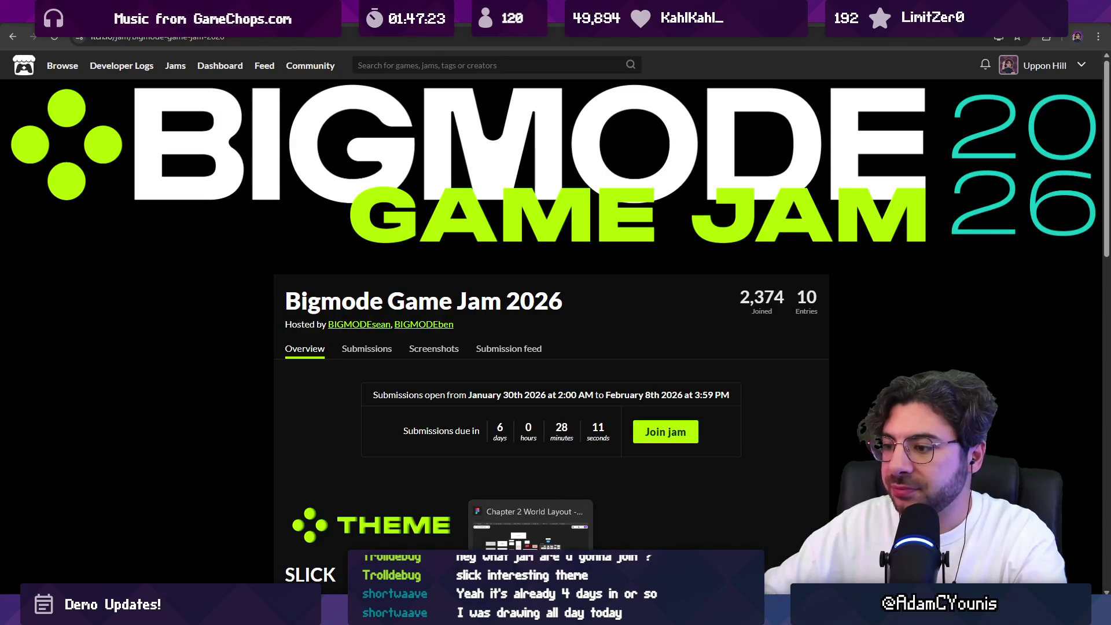
{"action": "left_click", "coordinate": [550, 614]}
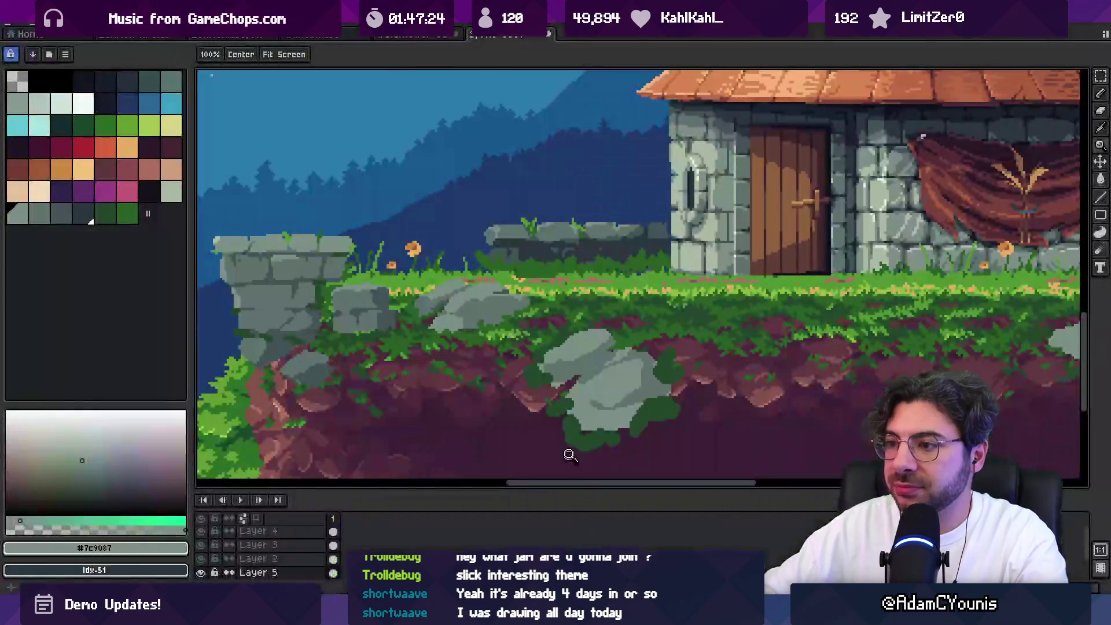
Zoom in on the grass line and paint rock grey #5F726C over the dark green grass
{"action": "left_click", "coordinate": [478, 271]}
{"action": "left_click", "coordinate": [478, 271]}
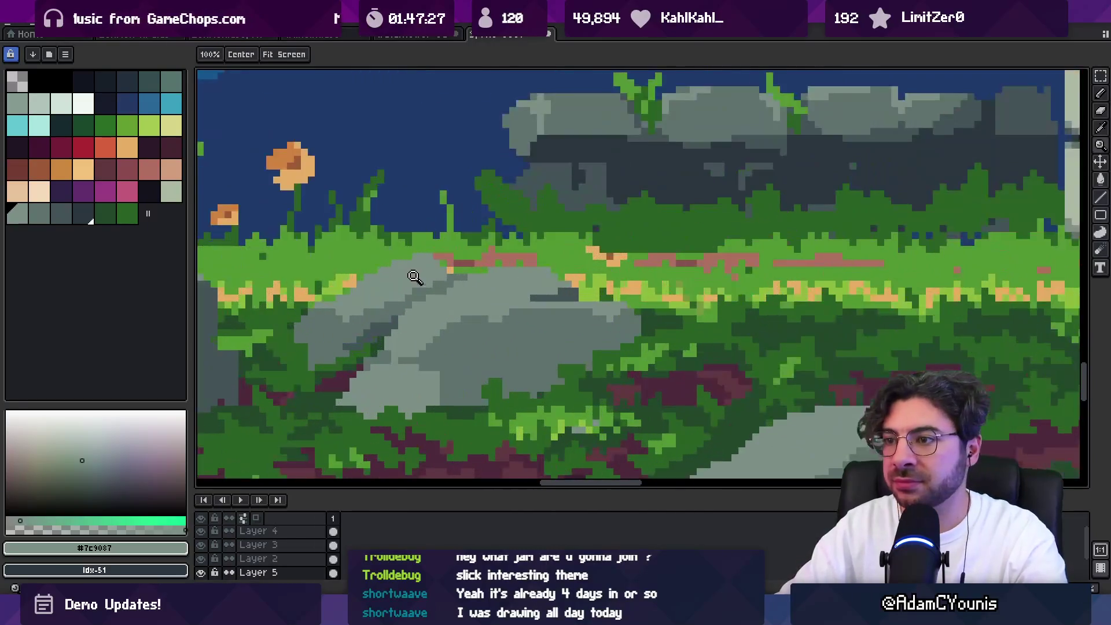
{"action": "key", "text": "b"}
{"action": "left_click", "coordinate": [373, 298], "text": "alt"}
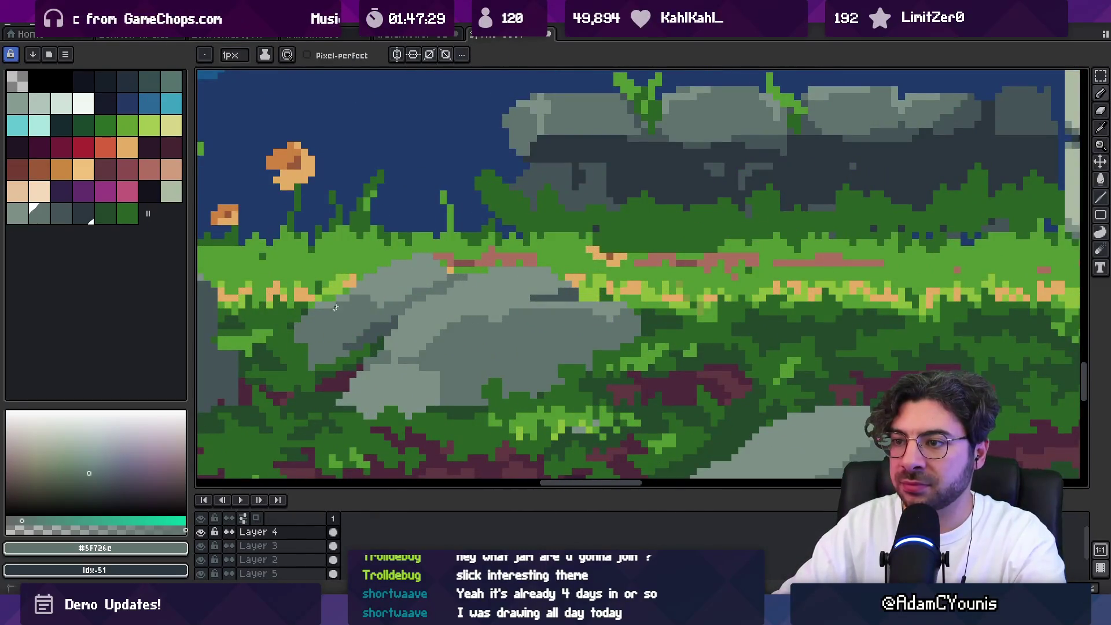
{"action": "scroll", "coordinate": [341, 298], "scroll_direction": "down", "scroll_amount": 3}
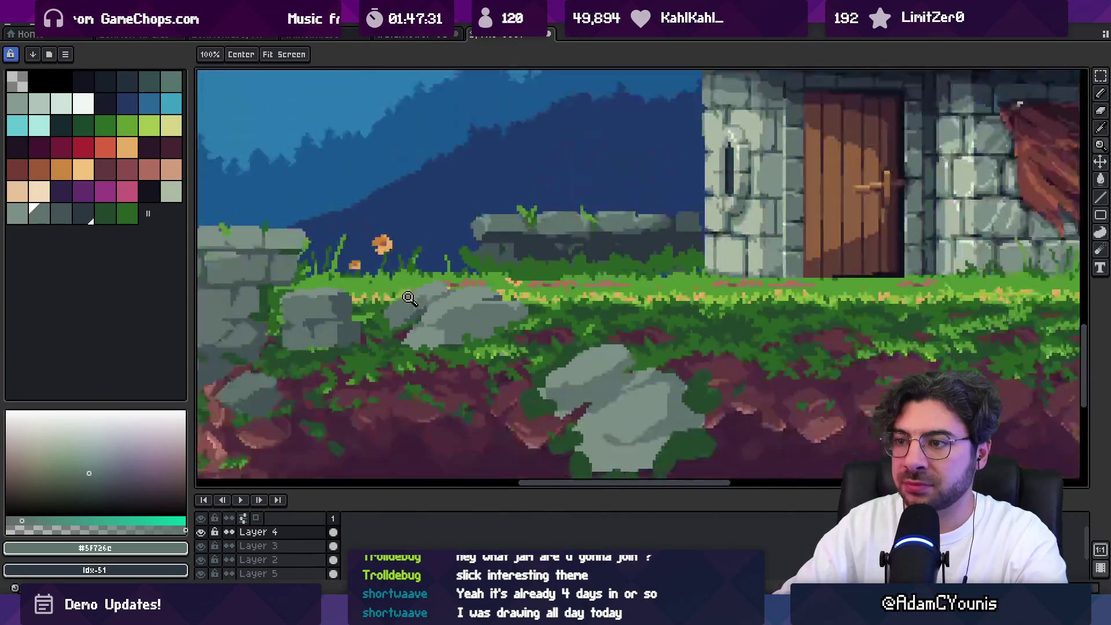
{"action": "scroll", "coordinate": [417, 293], "scroll_direction": "up", "scroll_amount": 3}
{"action": "left_click", "coordinate": [461, 331], "text": "alt"}
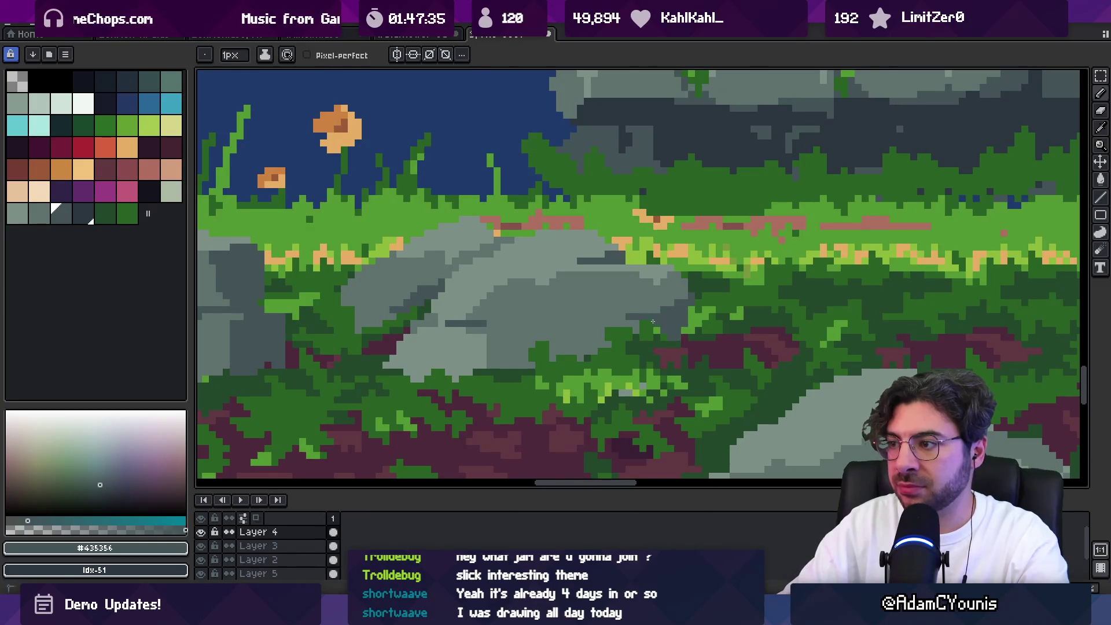
{"action": "left_click", "coordinate": [609, 333], "text": "alt"}
{"action": "left_click_drag", "start_coordinate": [642, 339], "coordinate": [628, 347]}
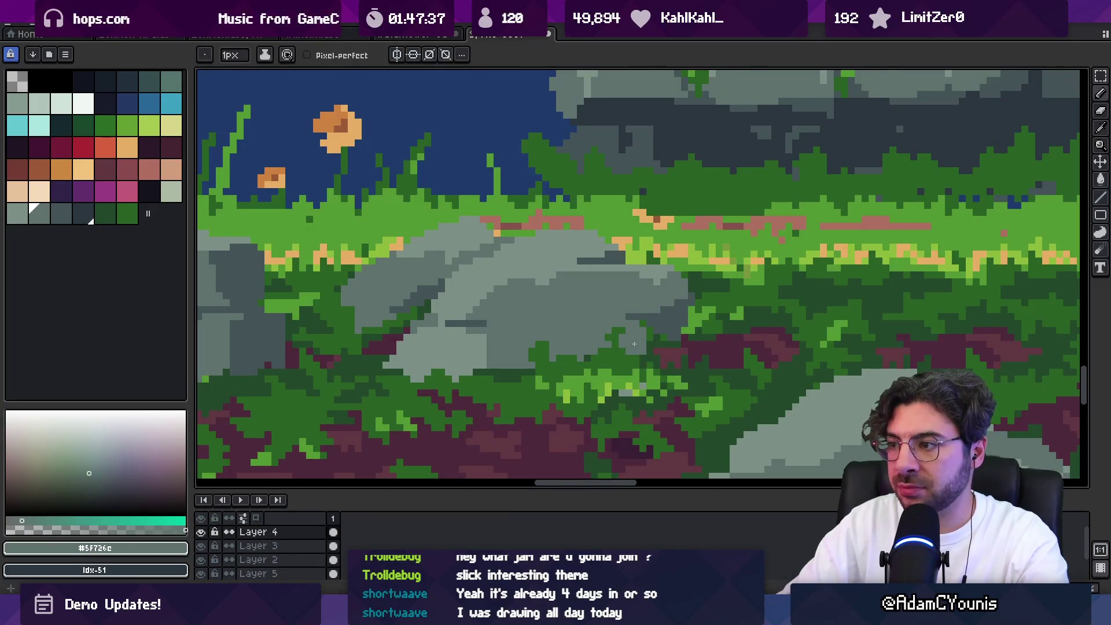
Eyedrop the grass greens #296024 and #23482c and the rock greys #435356 and #5F726C
{"action": "scroll", "coordinate": [634, 345], "scroll_direction": "down", "scroll_amount": 4}
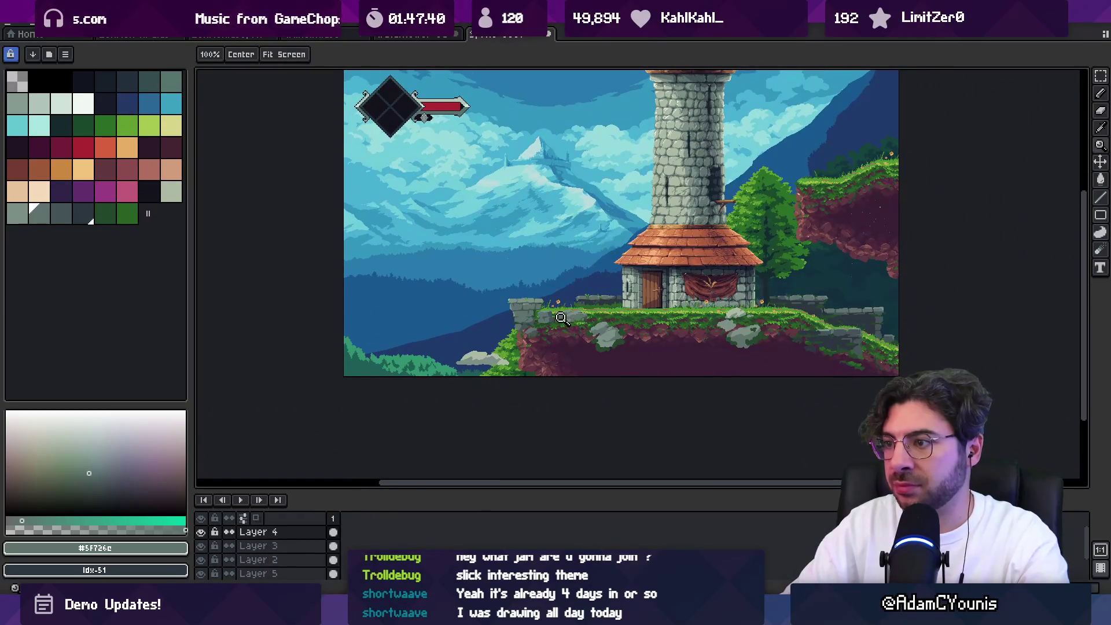
{"action": "scroll", "coordinate": [518, 306], "scroll_direction": "up", "scroll_amount": 4}
{"action": "key", "text": "b"}
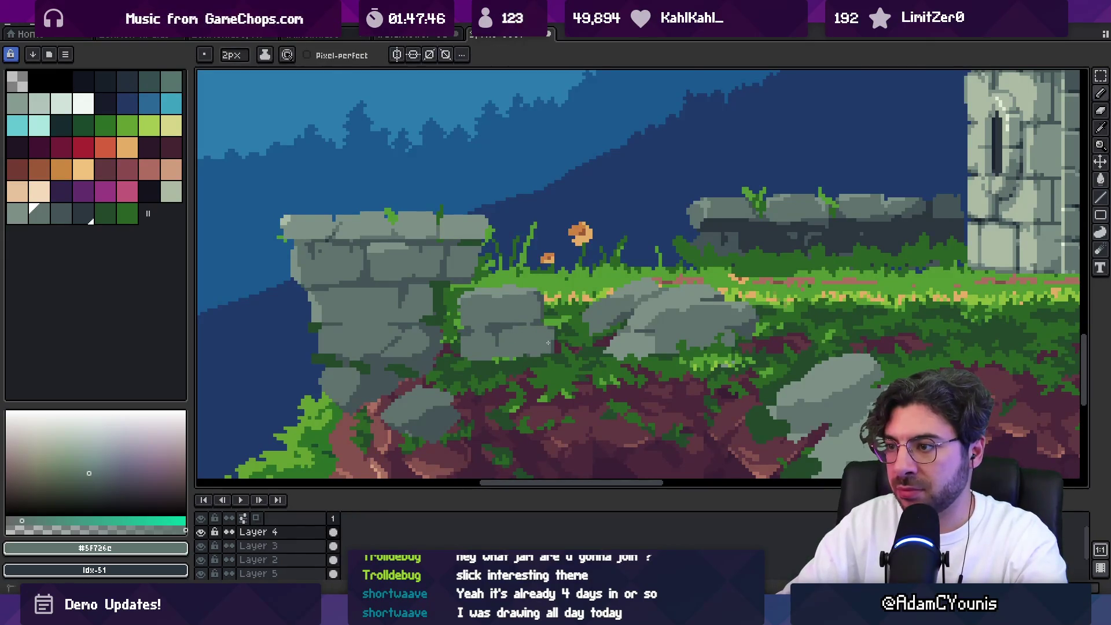
{"action": "scroll", "coordinate": [549, 341], "scroll_direction": "down", "scroll_amount": 3}
{"action": "scroll", "coordinate": [544, 339], "scroll_direction": "up", "scroll_amount": 4}
{"action": "left_click", "coordinate": [537, 337], "text": "alt"}
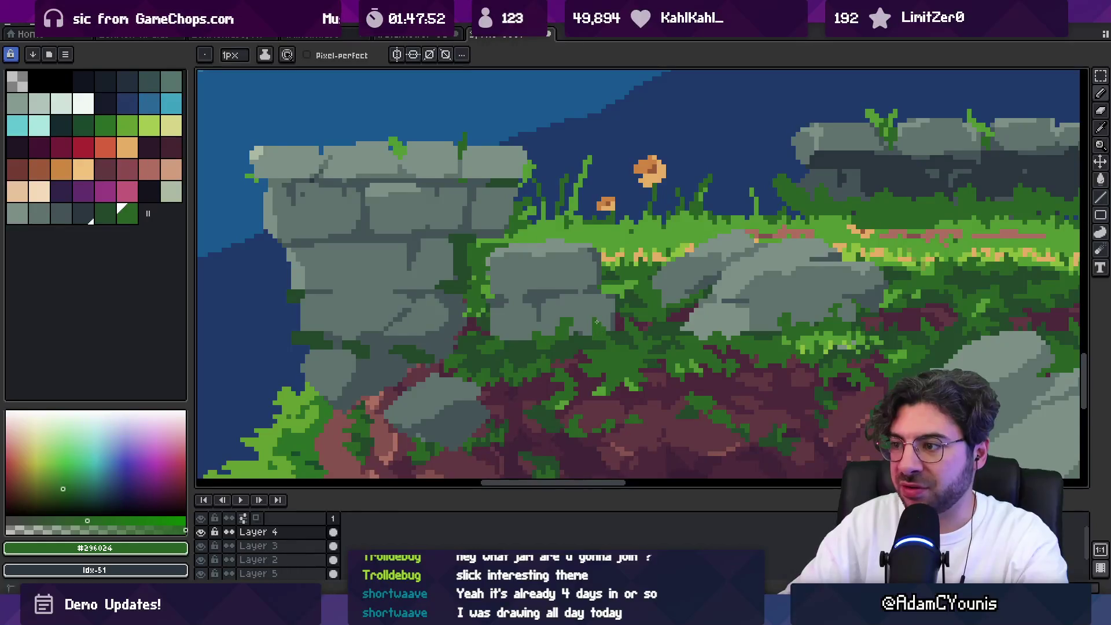
{"action": "left_click", "coordinate": [506, 342], "text": "alt"}
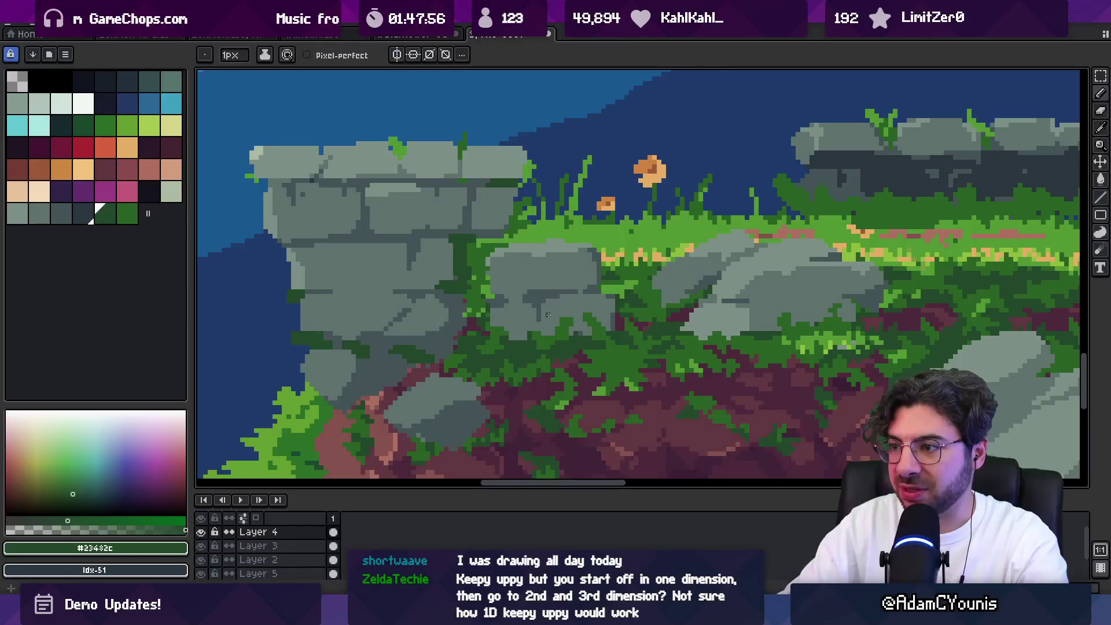
{"action": "left_click", "coordinate": [523, 337], "text": "alt"}
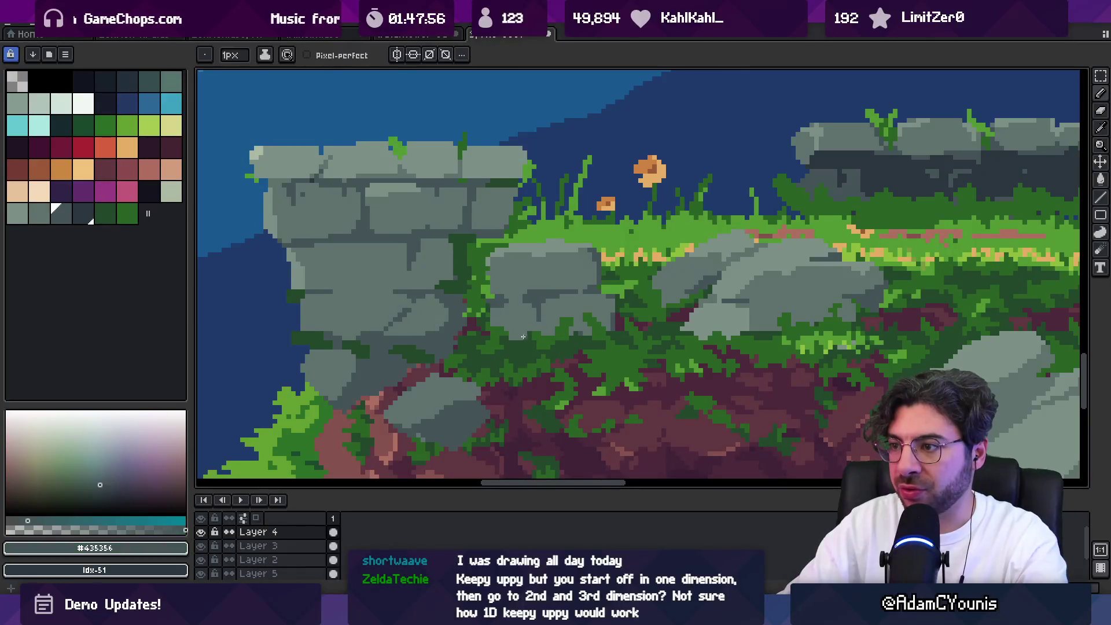
{"action": "left_click", "coordinate": [550, 318], "text": "alt"}
Zoom in on the rocks by the wall, settle on green #296024, and pan toward the tower
{"action": "scroll", "coordinate": [550, 328], "scroll_direction": "up", "scroll_amount": 5}
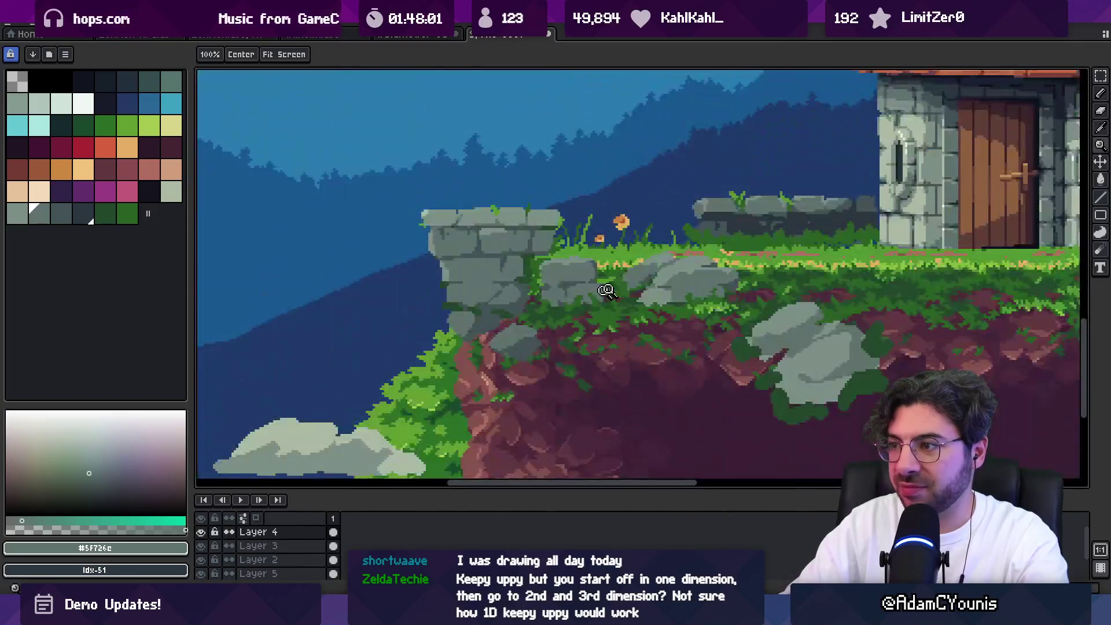
{"action": "left_click", "coordinate": [610, 319], "text": "alt"}
{"action": "key", "text": "b"}
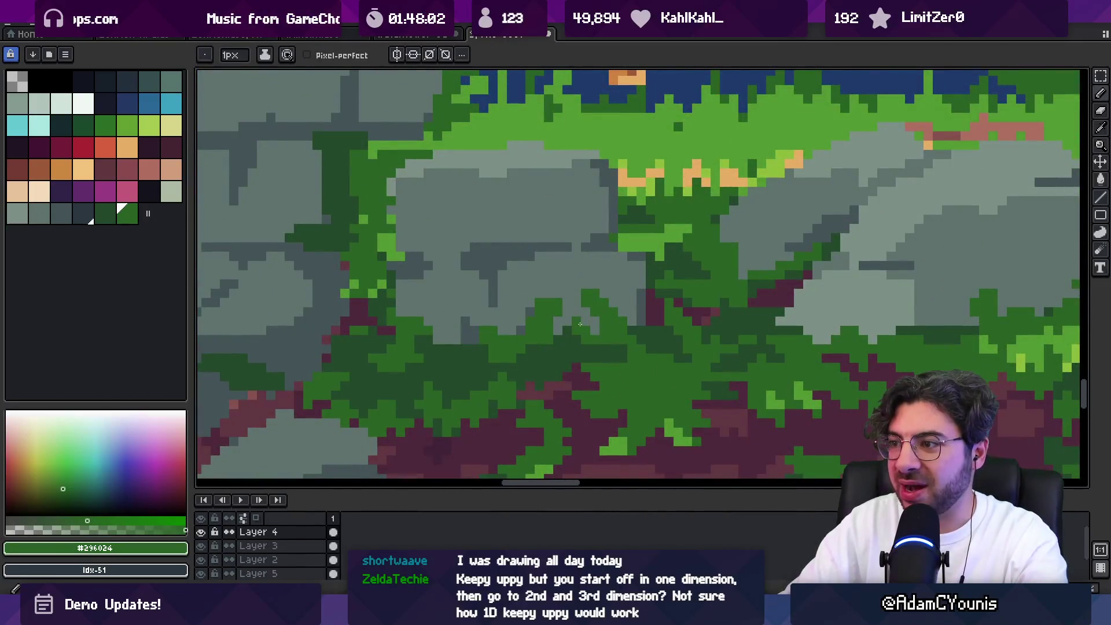
{"action": "left_click", "coordinate": [576, 321], "text": "alt"}
{"action": "left_click", "coordinate": [590, 322], "text": "alt"}
{"action": "left_click", "coordinate": [576, 321], "text": "alt"}
{"action": "left_click", "coordinate": [590, 323], "text": "alt"}
{"action": "scroll", "coordinate": [633, 321], "scroll_direction": "down", "scroll_amount": 6}
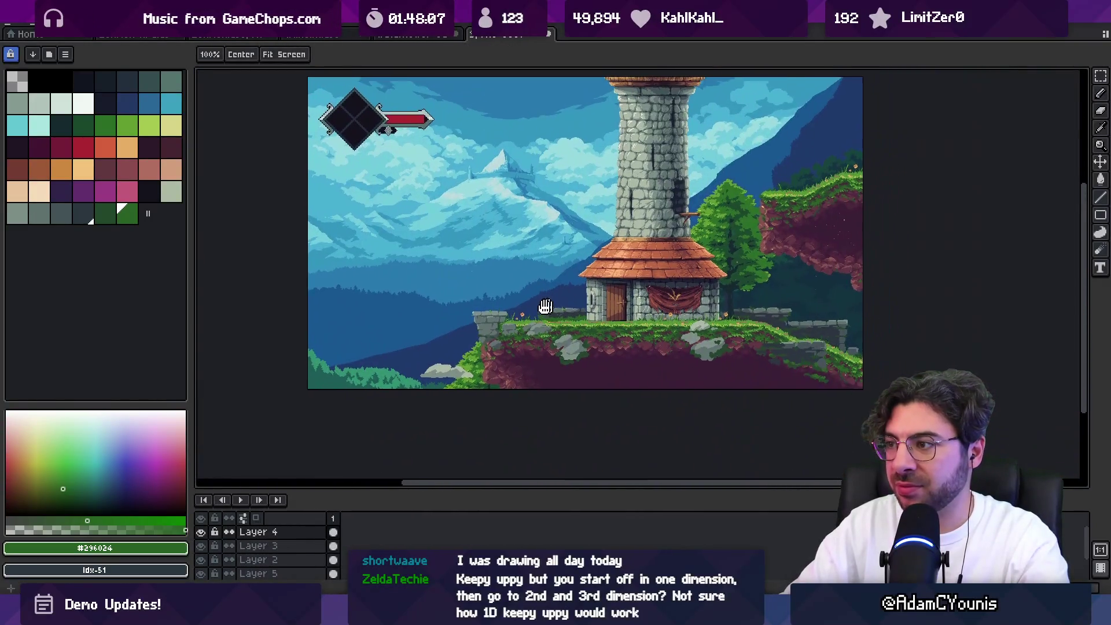
{"action": "left_click_drag", "start_coordinate": [545, 306], "coordinate": [483, 312]}
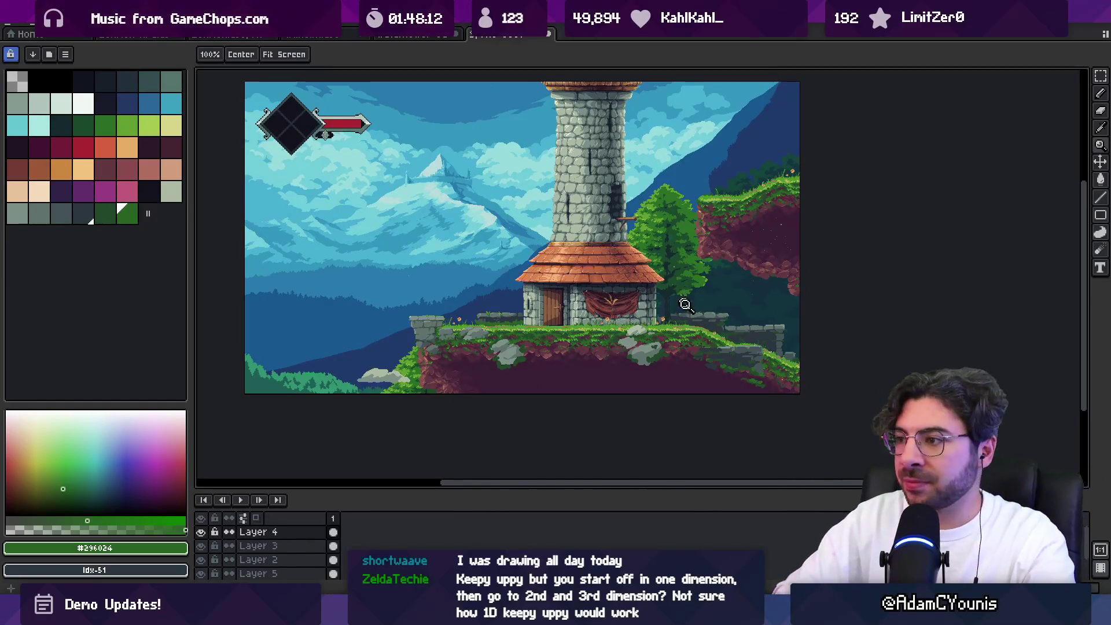
Freehand-select the rock in front of the banner and delete it from the ledge
{"action": "scroll", "coordinate": [643, 324], "scroll_direction": "up", "scroll_amount": 5}
{"action": "key", "text": "m"}
{"action": "mouse_move", "coordinate": [566, 393]}
{"action": "left_mouse_down"}
{"action": "mouse_move", "coordinate": [559, 405]}
{"action": "mouse_move", "coordinate": [701, 405]}
{"action": "mouse_move", "coordinate": [683, 351]}
{"action": "left_mouse_up"}
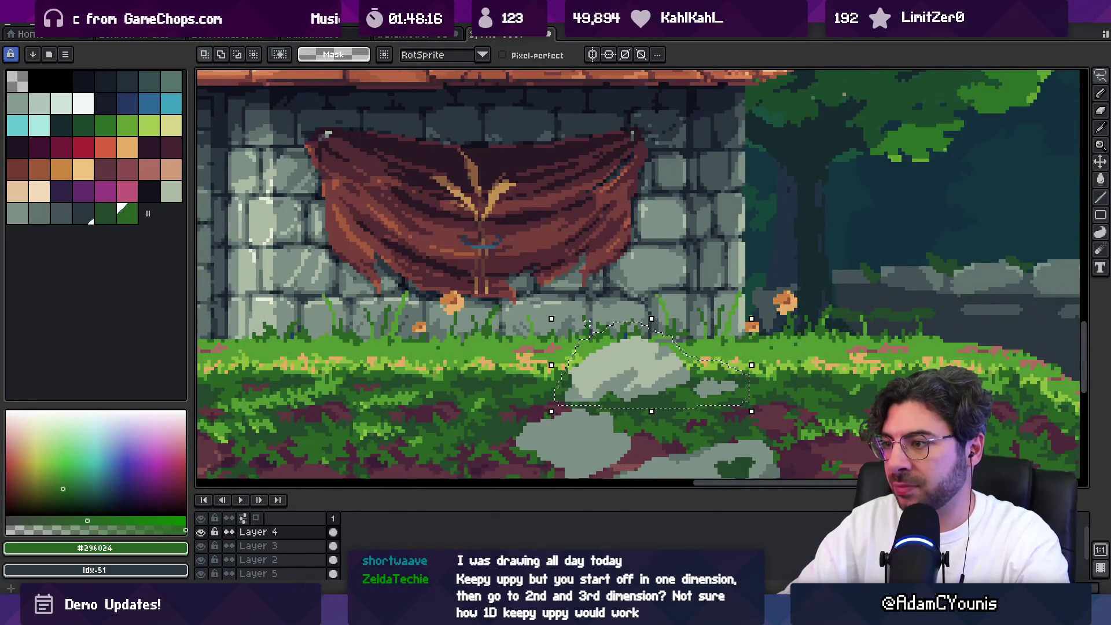
{"action": "key", "text": "Delete"}
With the pencil, eyedrop the rock greys #435356 and #5F726C
{"action": "scroll", "coordinate": [631, 291], "scroll_direction": "down", "scroll_amount": 5}
{"action": "scroll", "coordinate": [631, 291], "scroll_direction": "down", "scroll_amount": 2}
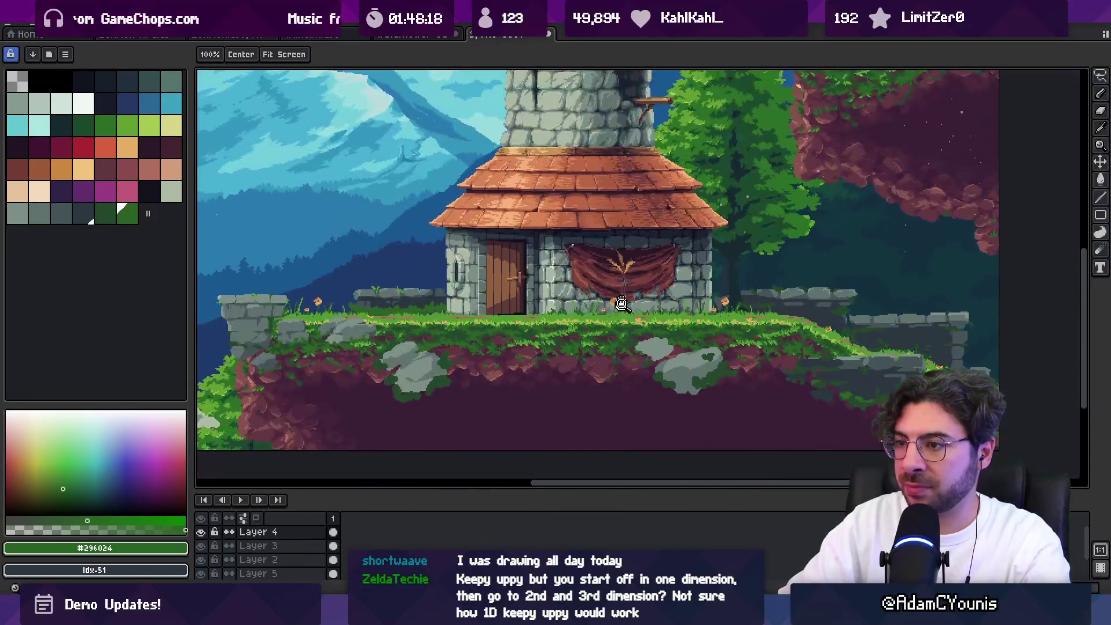
{"action": "scroll", "coordinate": [419, 328], "scroll_direction": "up", "scroll_amount": 6}
{"action": "key", "text": "b"}
{"action": "left_click", "coordinate": [413, 331], "text": "alt"}
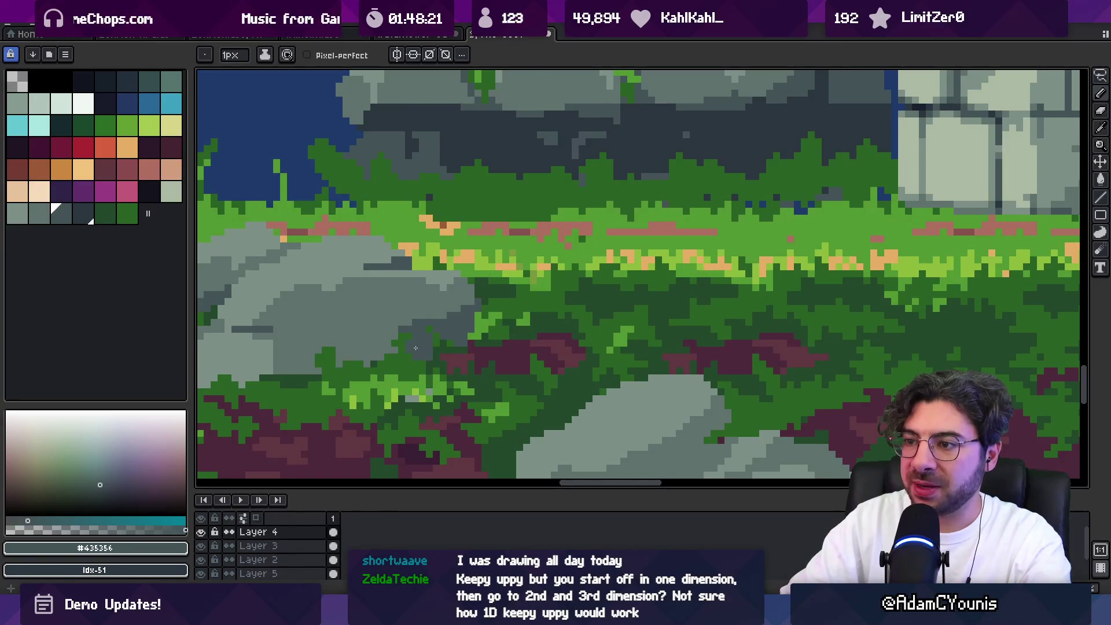
{"action": "left_click", "coordinate": [413, 320], "text": "alt"}
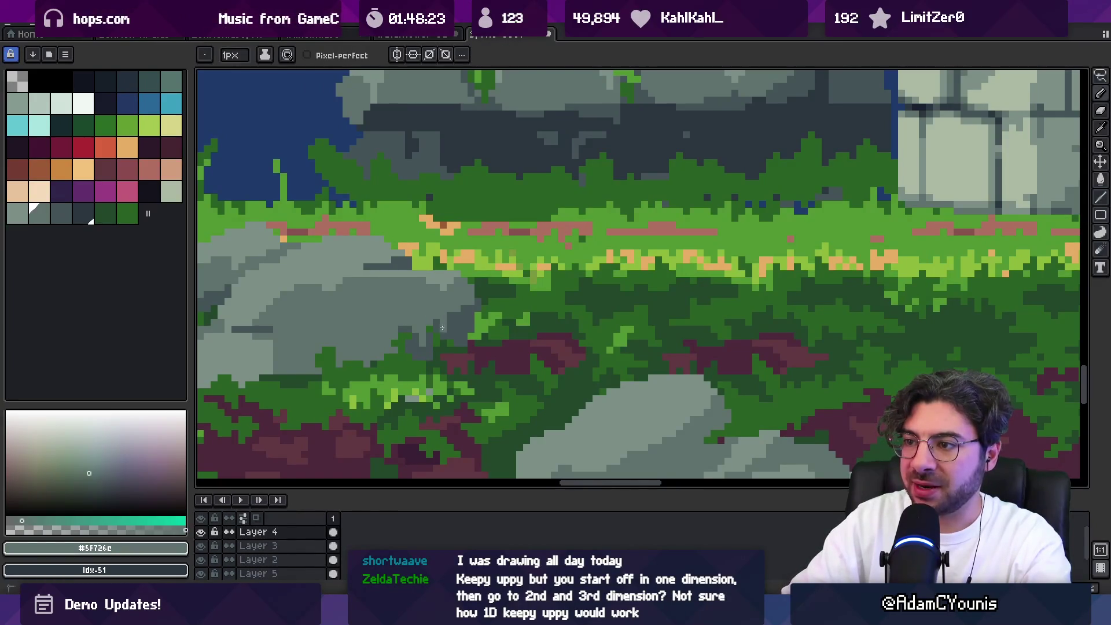
Zoom and pan the view across the tower scene
{"action": "key", "text": "z"}
{"action": "scroll", "coordinate": [463, 307], "scroll_direction": "down", "scroll_amount": 3}
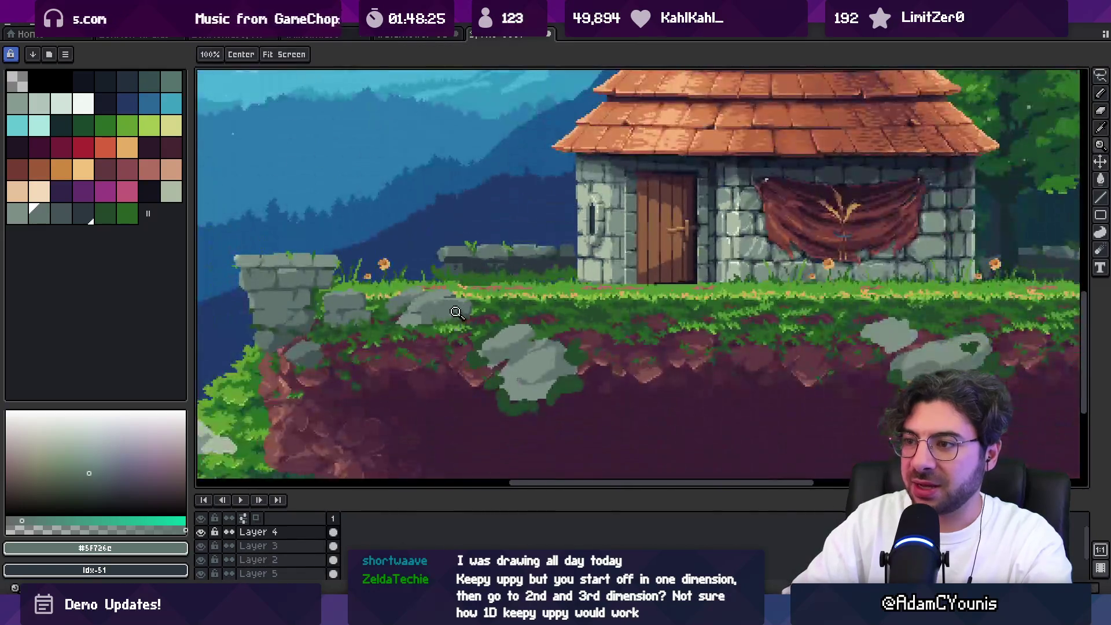
{"action": "scroll", "coordinate": [477, 318], "scroll_direction": "up", "scroll_amount": 5}
{"action": "key", "text": "b"}
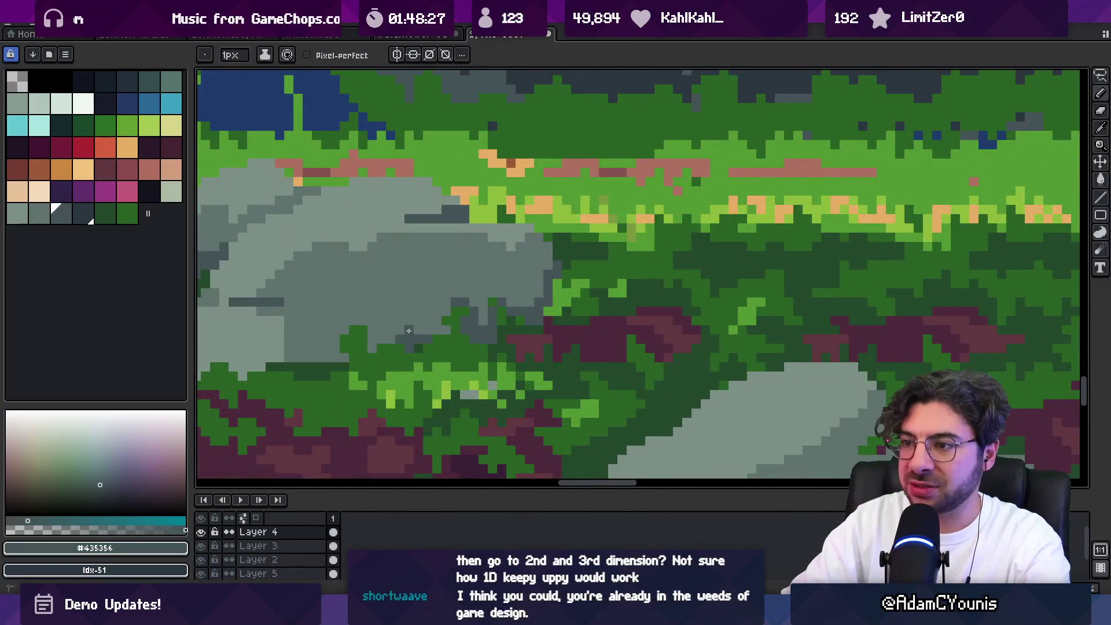
{"action": "key", "text": "z"}
{"action": "scroll", "coordinate": [416, 306], "scroll_direction": "down", "scroll_amount": 3}
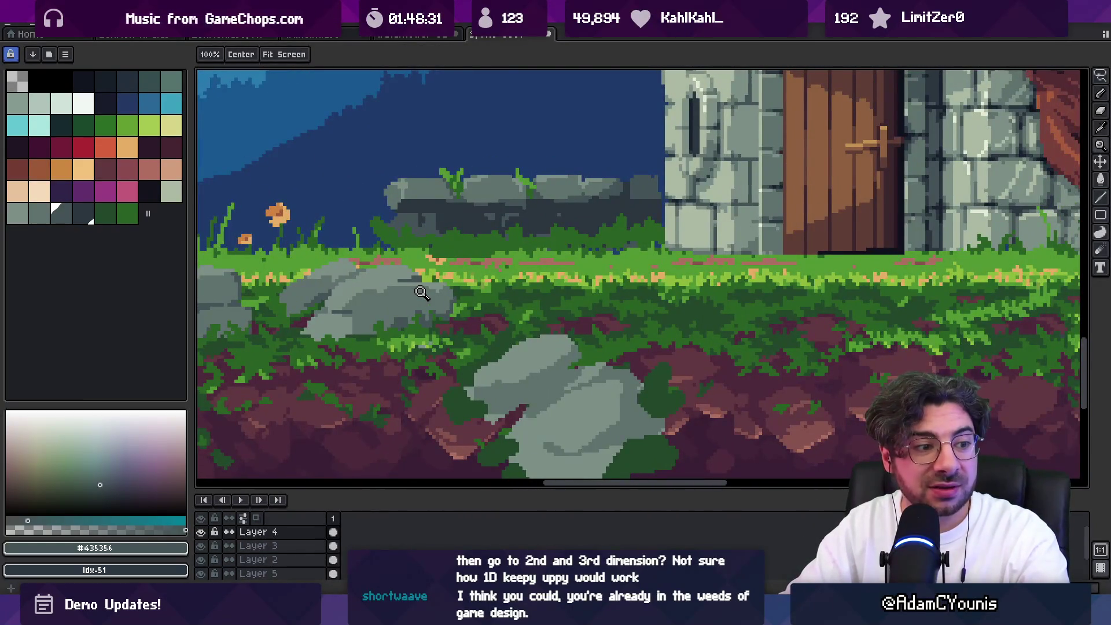
{"action": "scroll", "coordinate": [422, 292], "scroll_direction": "down", "scroll_amount": 2}
{"action": "mouse_move", "coordinate": [474, 297]}
{"action": "left_mouse_down"}
{"action": "mouse_move", "coordinate": [436, 307]}
{"action": "mouse_move", "coordinate": [439, 324]}
{"action": "left_mouse_up"}
{"action": "scroll", "coordinate": [433, 310], "scroll_direction": "down", "scroll_amount": 2}
{"action": "scroll", "coordinate": [429, 319], "scroll_direction": "up", "scroll_amount": 4}
{"action": "key", "text": "b"}
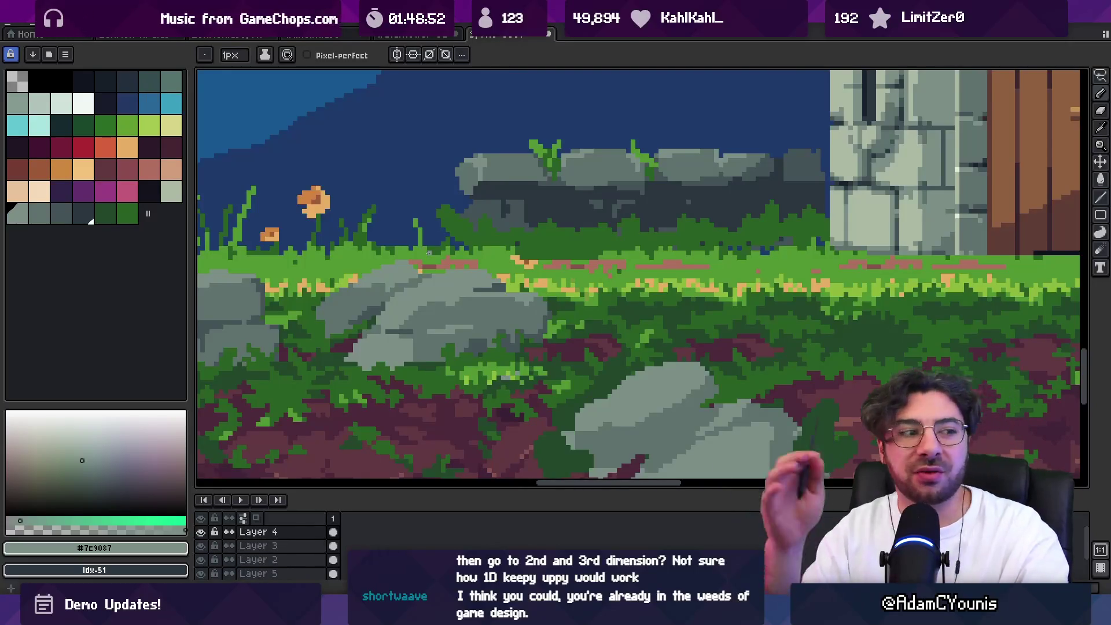
Eyedrop the dark grey #435356 from the rock as the drawing colour
{"action": "key", "text": "space"}
{"action": "scroll", "coordinate": [595, 348], "scroll_direction": "down", "scroll_amount": 2}
{"action": "scroll", "coordinate": [555, 314], "scroll_direction": "up", "scroll_amount": 3}
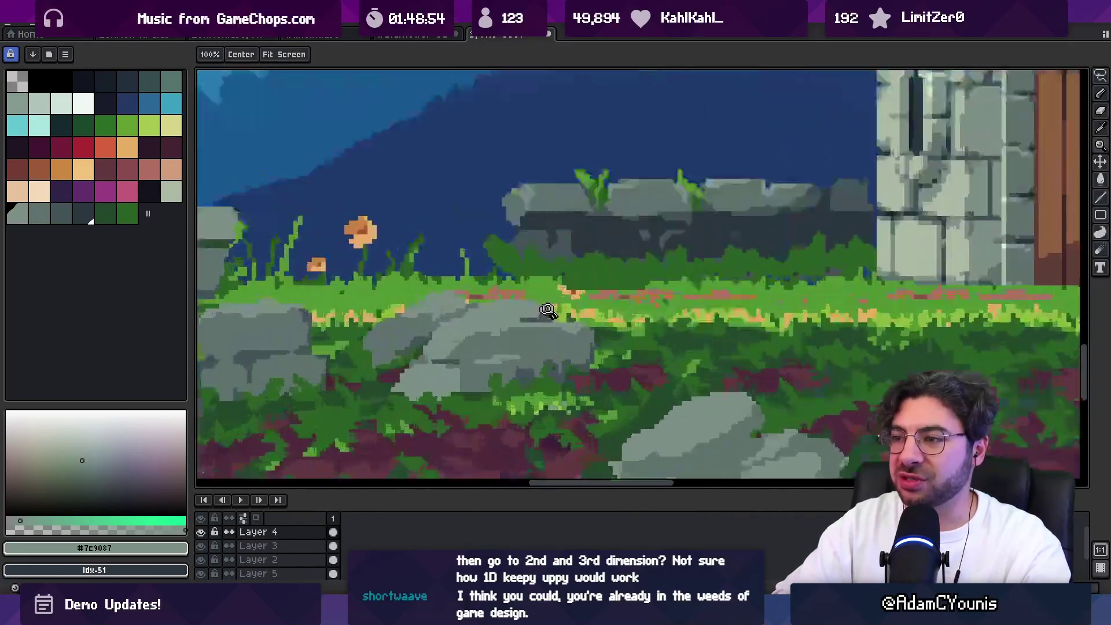
{"action": "scroll", "coordinate": [548, 295], "scroll_direction": "down", "scroll_amount": 4}
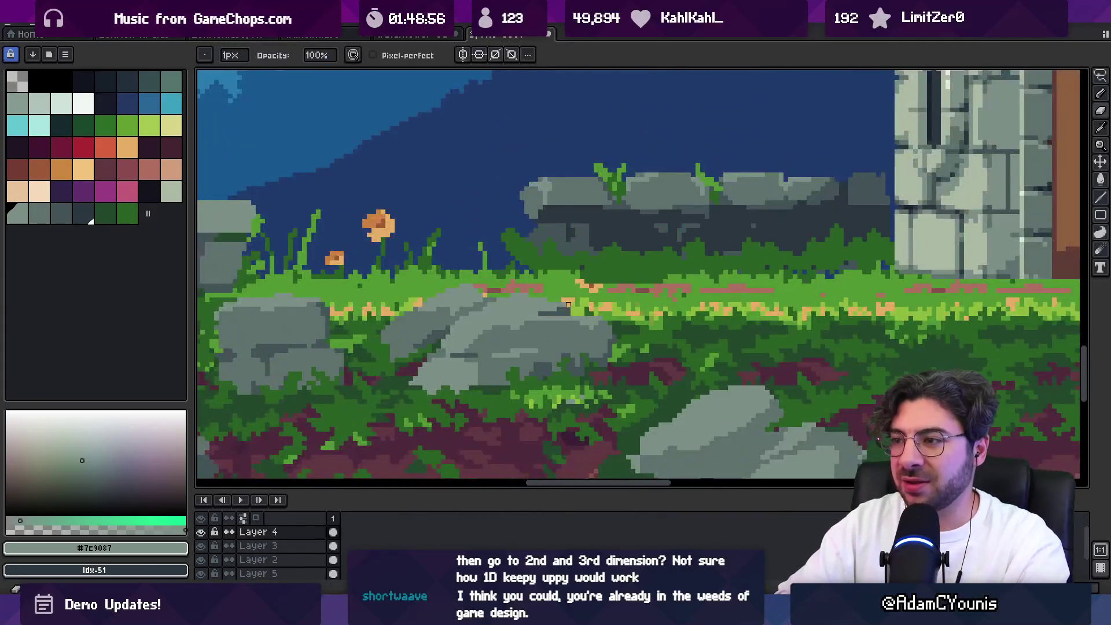
{"action": "scroll", "coordinate": [569, 289], "scroll_direction": "up", "scroll_amount": 2}
{"action": "scroll", "coordinate": [569, 289], "scroll_direction": "up", "scroll_amount": 2}
{"action": "left_click", "coordinate": [490, 376], "text": "alt"}
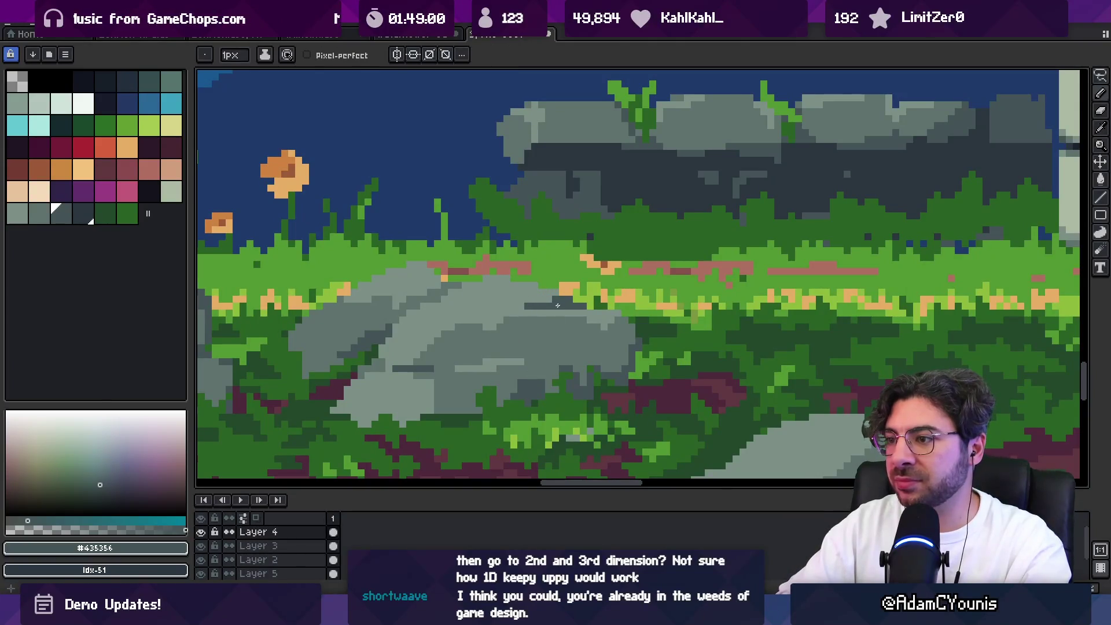
Sample grey #5F726C and paint a light grey patch on the grass below the door
{"action": "left_click", "coordinate": [555, 298], "text": "alt"}
{"action": "key", "text": "z"}
{"action": "scroll", "coordinate": [580, 289], "scroll_direction": "down", "scroll_amount": 5}
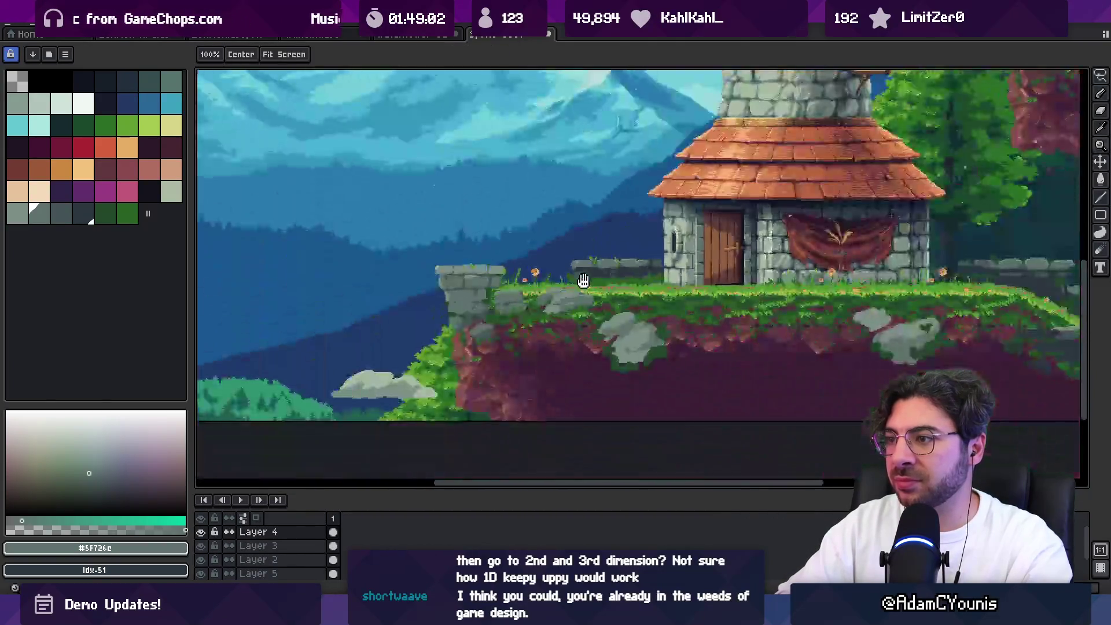
{"action": "scroll", "coordinate": [540, 298], "scroll_direction": "up", "scroll_amount": 3}
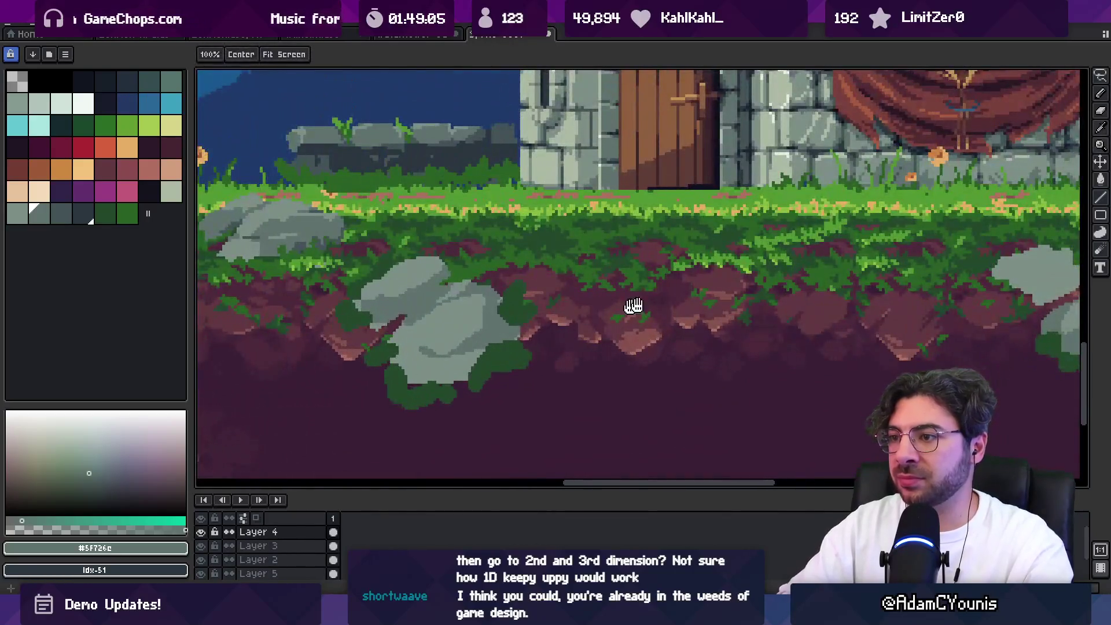
{"action": "left_click_drag", "start_coordinate": [634, 306], "coordinate": [479, 337]}
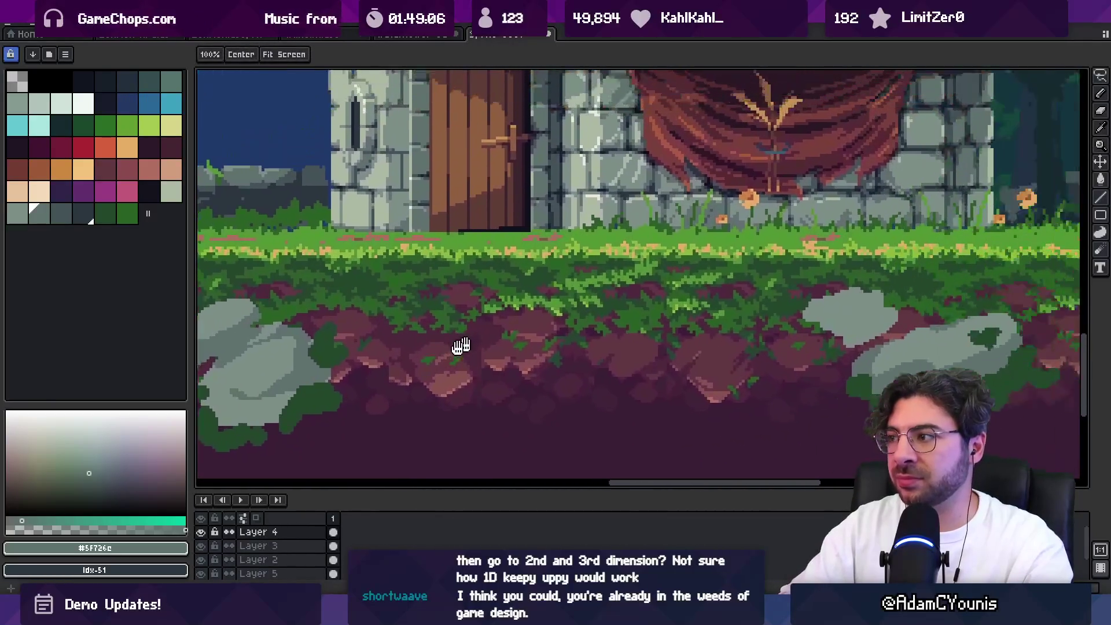
{"action": "left_click_drag", "start_coordinate": [637, 290], "coordinate": [474, 301]}
{"action": "mouse_move", "coordinate": [613, 274]}
{"action": "left_mouse_down"}
{"action": "mouse_move", "coordinate": [635, 270]}
{"action": "mouse_move", "coordinate": [559, 275]}
{"action": "mouse_move", "coordinate": [593, 267]}
{"action": "left_mouse_up"}
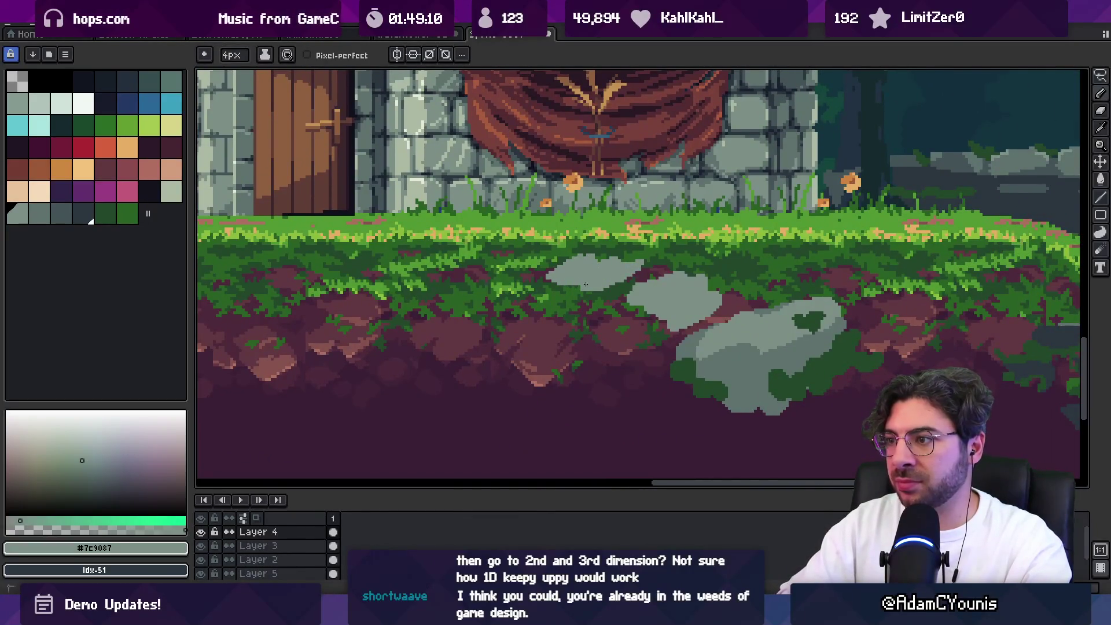
{"action": "key", "text": "e"}
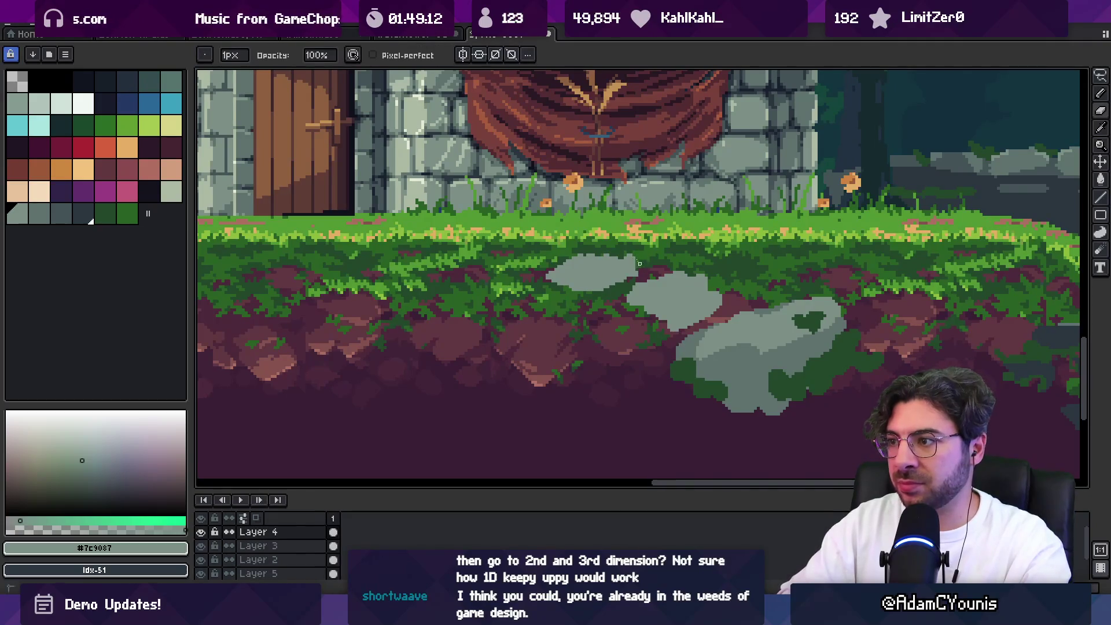
{"action": "key", "text": "b"}
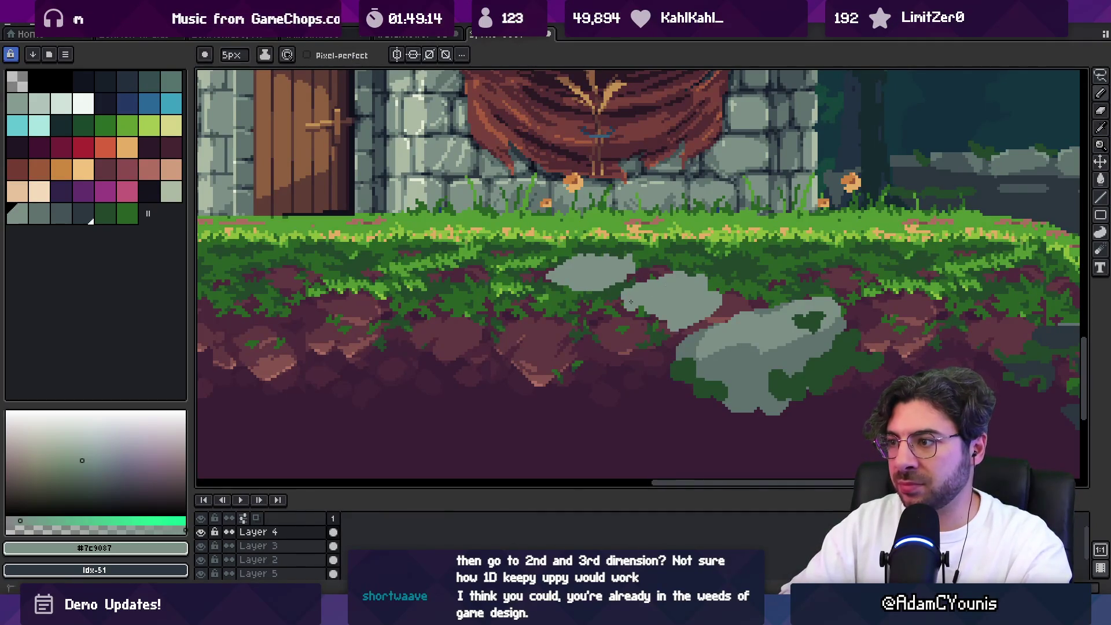
Zoom out to the whole scene and launch the sketching app via a search for 'leo'
{"action": "key", "text": "z"}
{"action": "scroll", "coordinate": [699, 284], "scroll_direction": "down", "scroll_amount": 3}
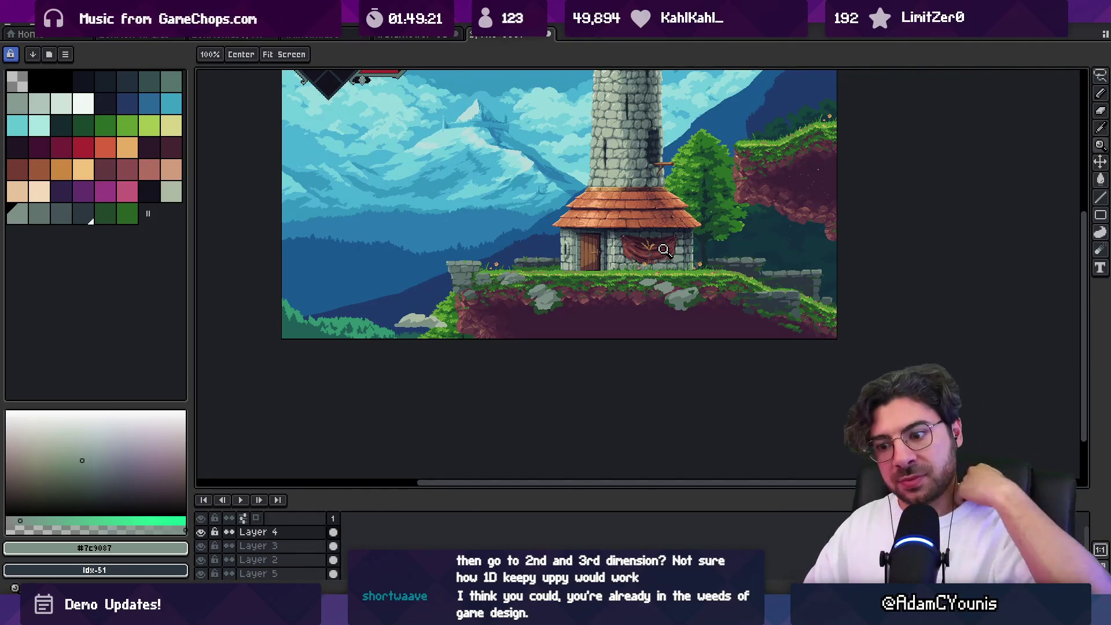
{"action": "key", "text": "super"}
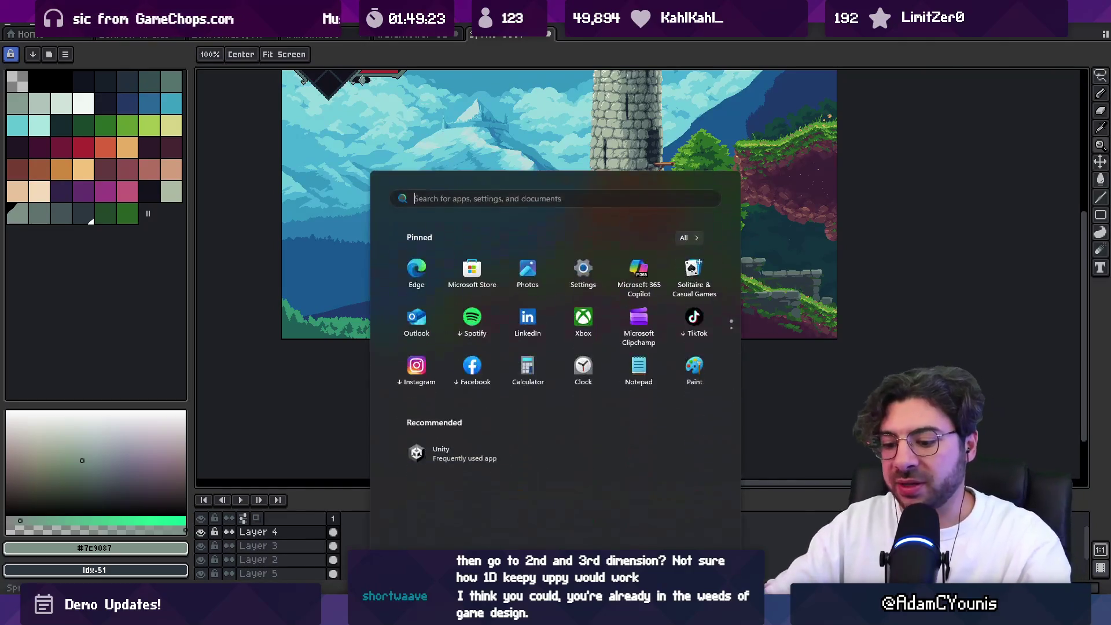
{"action": "type", "text": "leo"}
{"action": "key", "text": "Escape"}
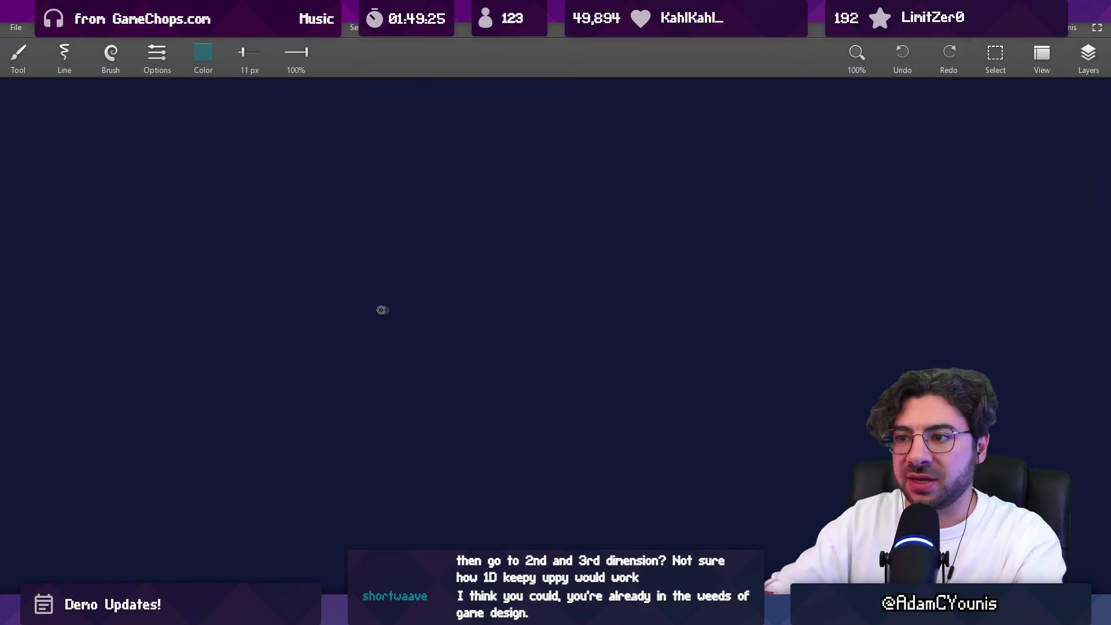
Draw the teal ground line and a ball floating above the figure's head
{"action": "mouse_move", "coordinate": [390, 379]}
{"action": "left_mouse_down"}
{"action": "mouse_move", "coordinate": [325, 384]}
{"action": "mouse_move", "coordinate": [411, 207]}
{"action": "left_mouse_up"}
{"action": "left_click_drag", "start_coordinate": [440, 378], "coordinate": [493, 370]}
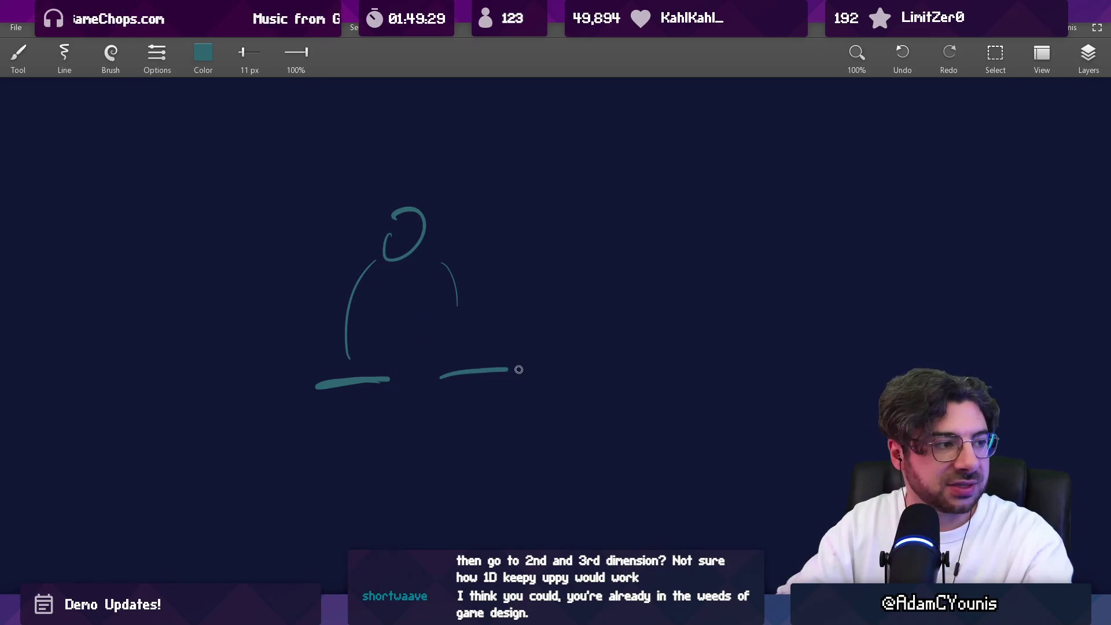
{"action": "left_click_drag", "start_coordinate": [517, 310], "coordinate": [486, 336]}
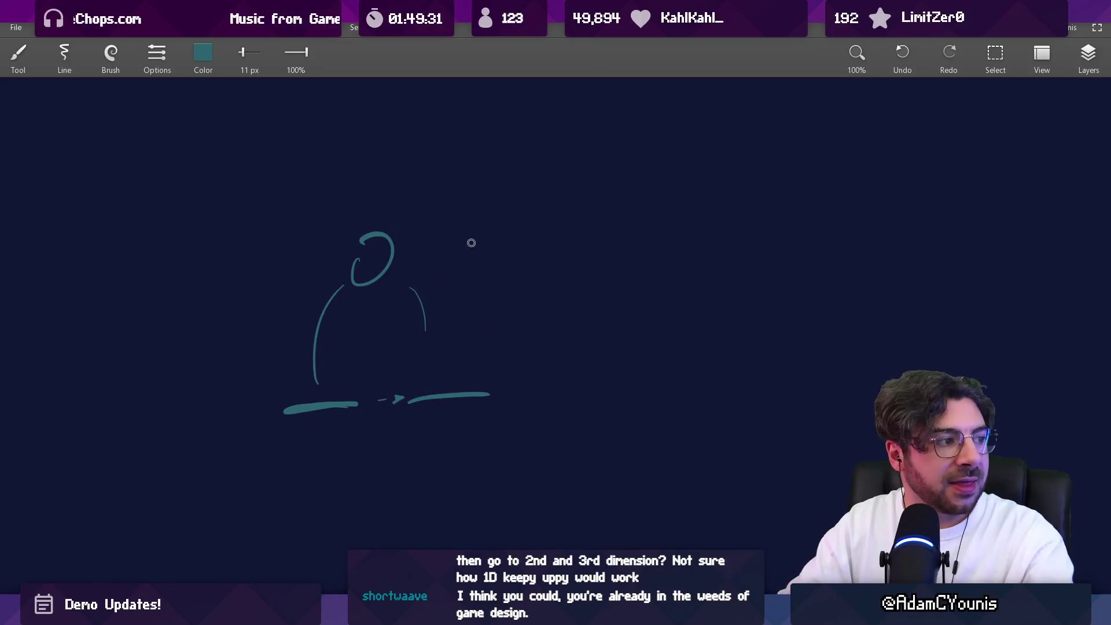
{"action": "left_click_drag", "start_coordinate": [435, 178], "coordinate": [425, 154]}
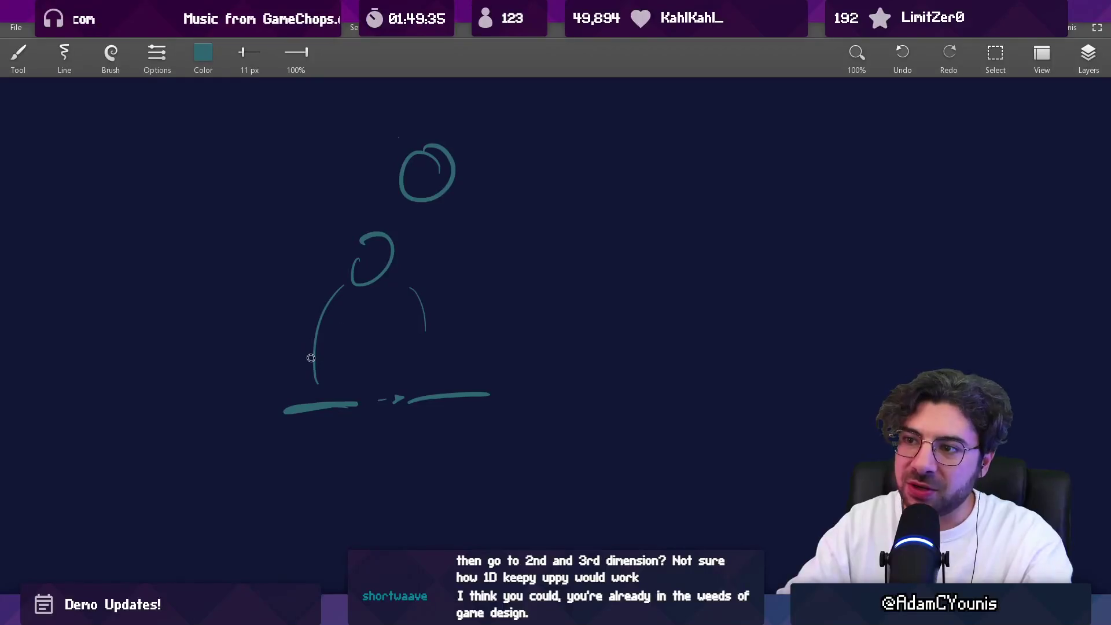
Undo a stray long diagonal line and draw a large box outline right of the figure
{"action": "left_click_drag", "start_coordinate": [256, 417], "coordinate": [495, 76]}
{"action": "left_click_drag", "start_coordinate": [461, 186], "coordinate": [433, 284]}
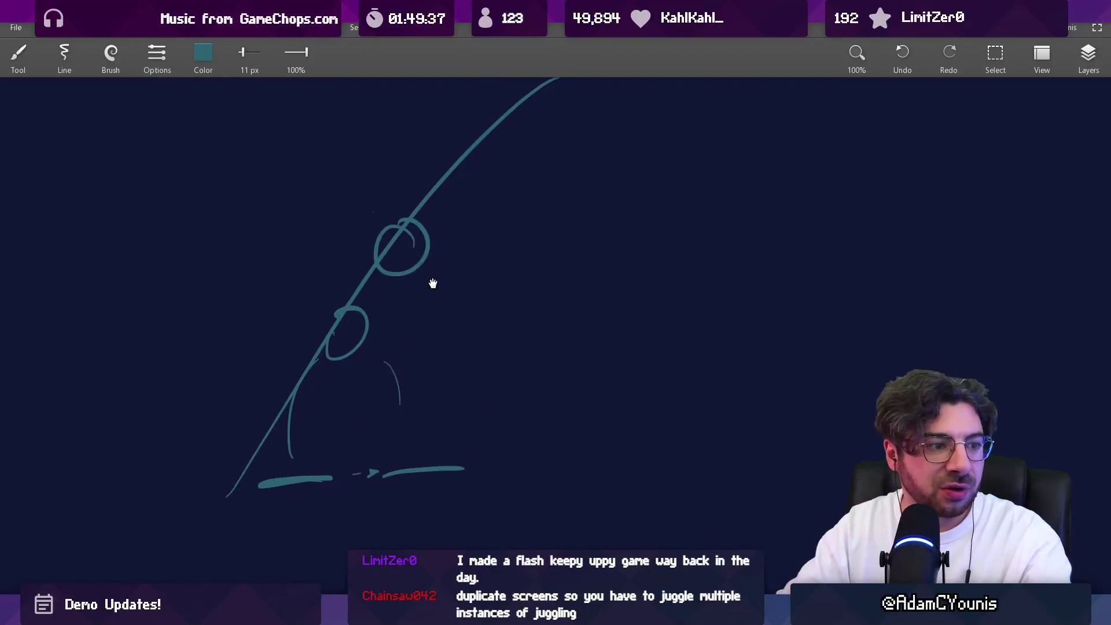
{"action": "key", "text": "ctrl+z"}
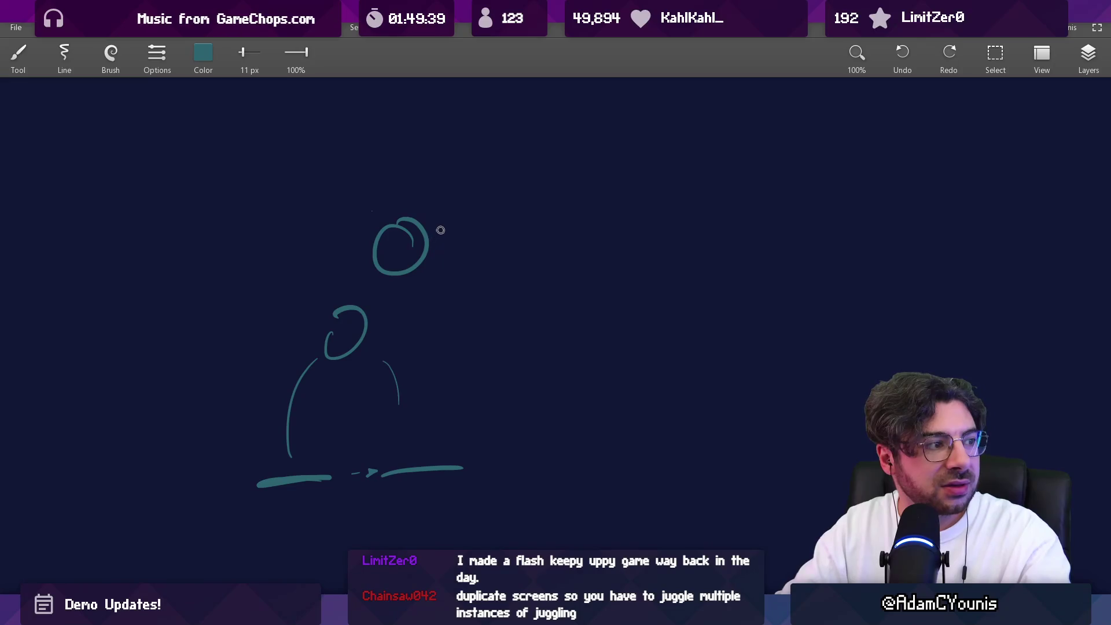
{"action": "scroll", "coordinate": [449, 280], "scroll_direction": "down", "scroll_amount": 2}
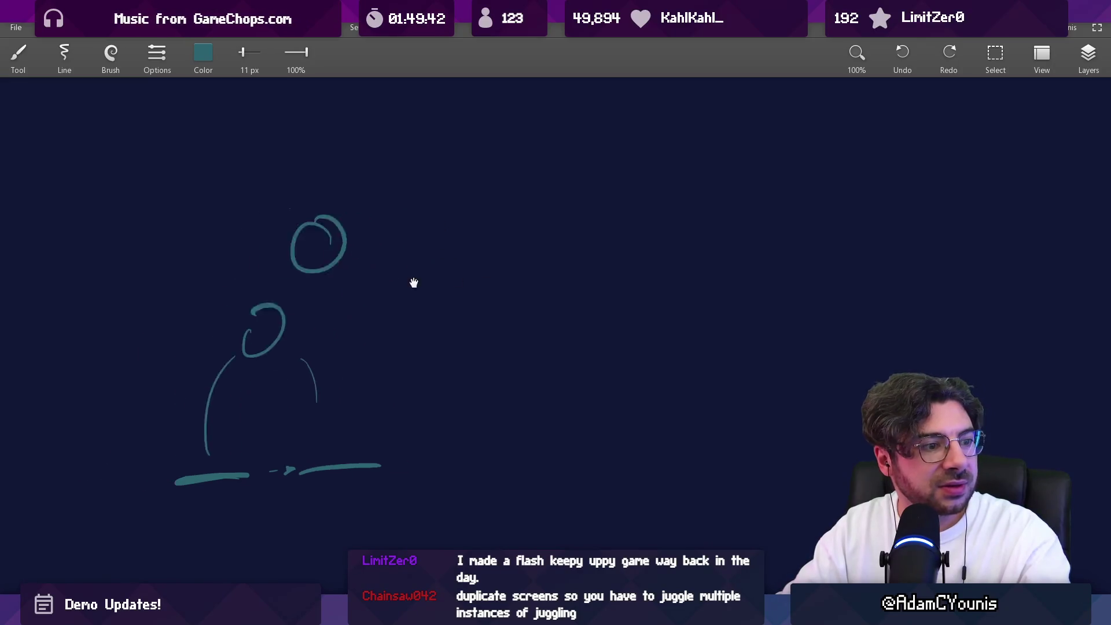
{"action": "mouse_move", "coordinate": [429, 215]}
{"action": "left_mouse_down"}
{"action": "mouse_move", "coordinate": [439, 325]}
{"action": "mouse_move", "coordinate": [534, 200]}
{"action": "left_mouse_up"}
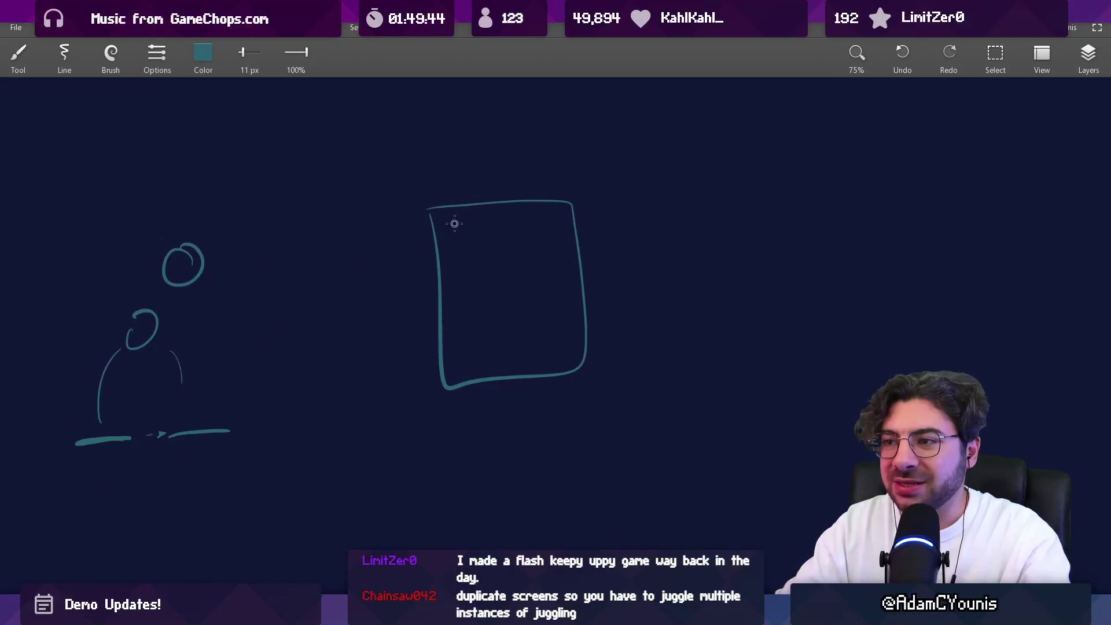
{"action": "left_click_drag", "start_coordinate": [429, 216], "coordinate": [574, 208]}
{"action": "mouse_move", "coordinate": [432, 212]}
{"action": "left_mouse_down"}
{"action": "mouse_move", "coordinate": [571, 210]}
{"action": "mouse_move", "coordinate": [440, 205]}
{"action": "left_mouse_up"}
{"action": "key", "text": "e"}
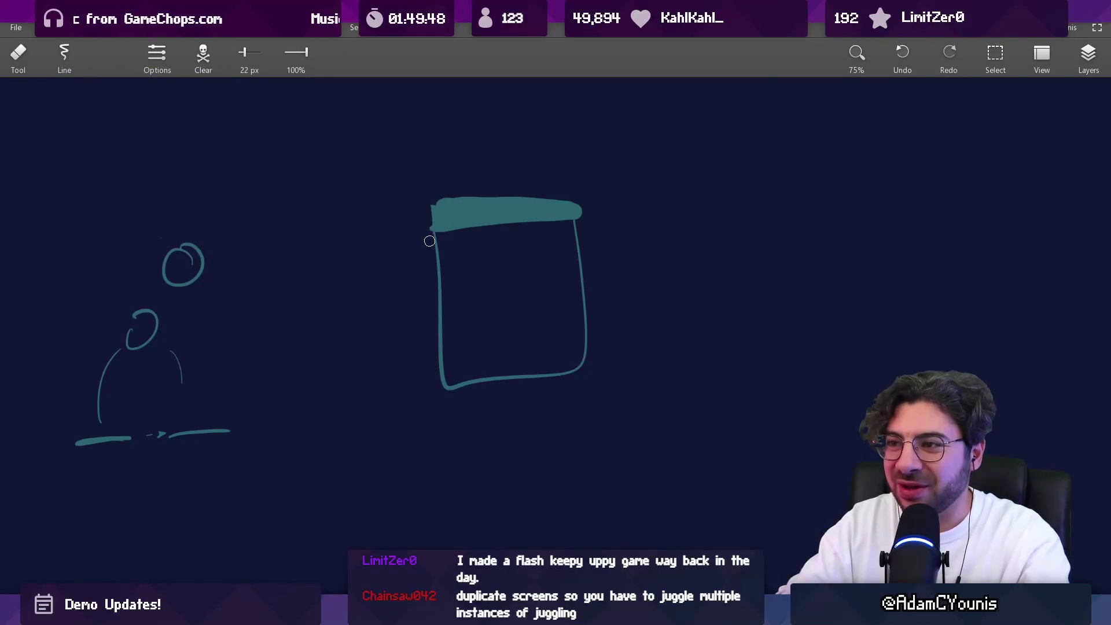
{"action": "key", "text": "b"}
{"action": "mouse_move", "coordinate": [595, 261]}
{"action": "left_mouse_down"}
{"action": "mouse_move", "coordinate": [607, 286]}
{"action": "mouse_move", "coordinate": [785, 236]}
{"action": "left_mouse_up"}
{"action": "key", "text": "ctrl+z"}
{"action": "key", "text": "ctrl+z"}
{"action": "mouse_move", "coordinate": [572, 252]}
{"action": "left_mouse_down"}
{"action": "mouse_move", "coordinate": [583, 414]}
{"action": "mouse_move", "coordinate": [761, 431]}
{"action": "left_mouse_up"}
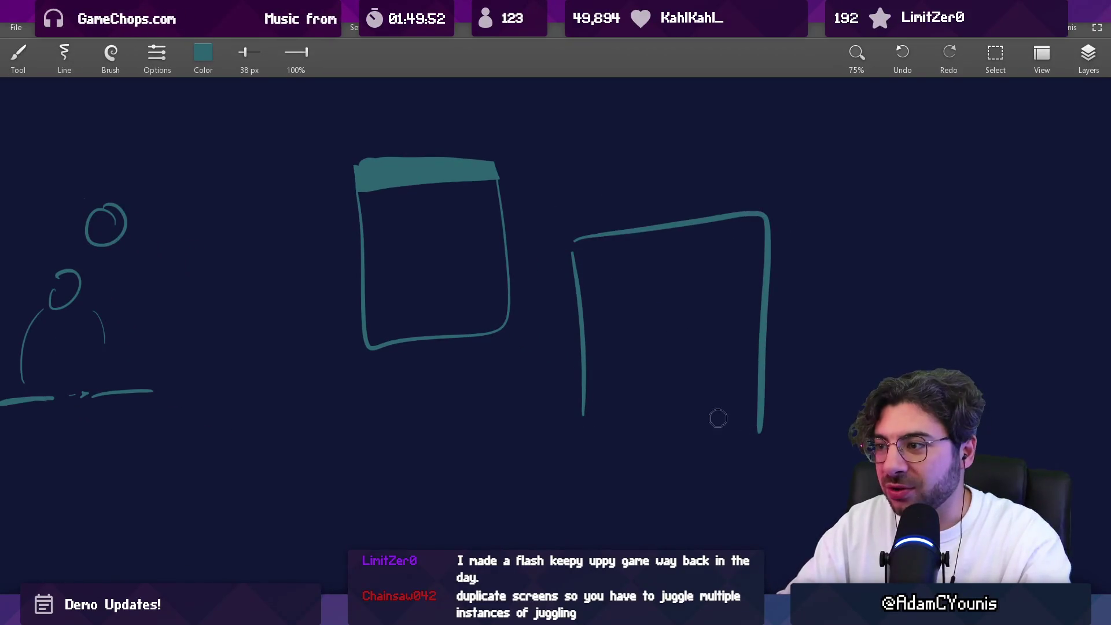
{"action": "left_click_drag", "start_coordinate": [579, 414], "coordinate": [740, 395]}
{"action": "mouse_move", "coordinate": [576, 252]}
{"action": "left_mouse_down"}
{"action": "mouse_move", "coordinate": [762, 225]}
{"action": "mouse_move", "coordinate": [602, 240]}
{"action": "mouse_move", "coordinate": [749, 232]}
{"action": "left_mouse_up"}
{"action": "mouse_move", "coordinate": [673, 343]}
{"action": "left_mouse_down"}
{"action": "mouse_move", "coordinate": [455, 290]}
{"action": "mouse_move", "coordinate": [438, 296]}
{"action": "left_mouse_up"}
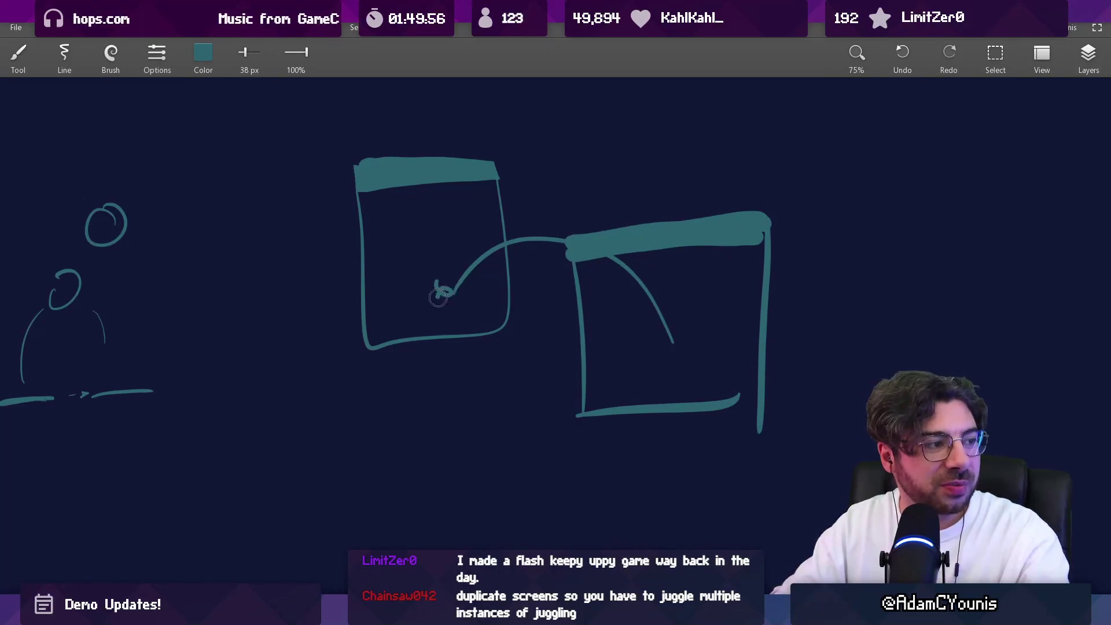
{"action": "key", "text": "ctrl+z"}
{"action": "key", "text": "ctrl+z"}
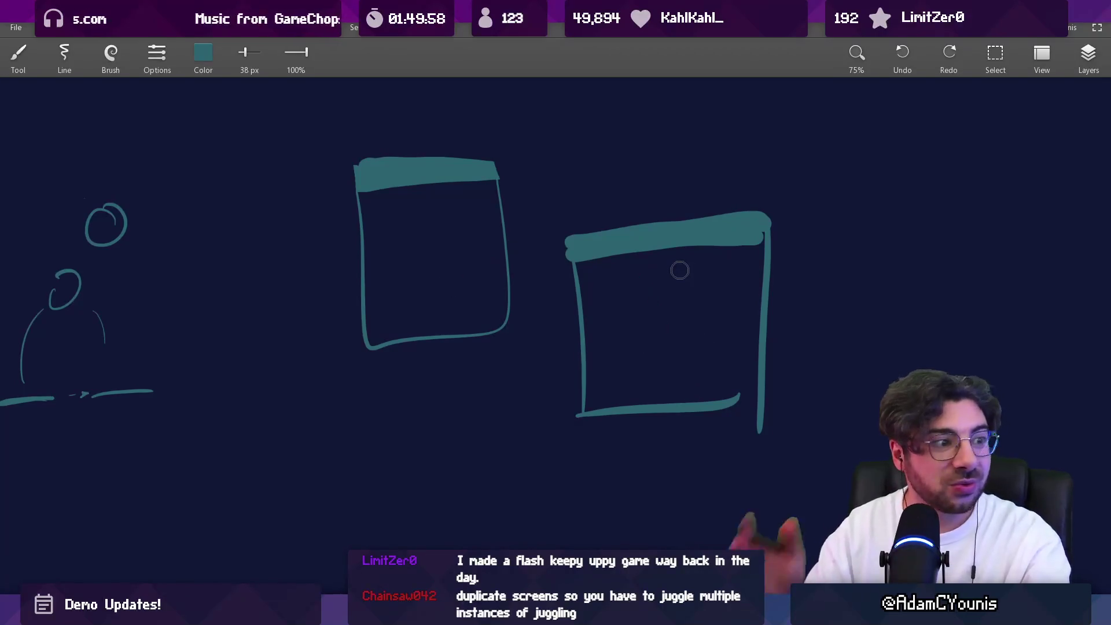
{"action": "scroll", "coordinate": [677, 268], "scroll_direction": "down", "scroll_amount": 2}
{"action": "key", "text": "e"}
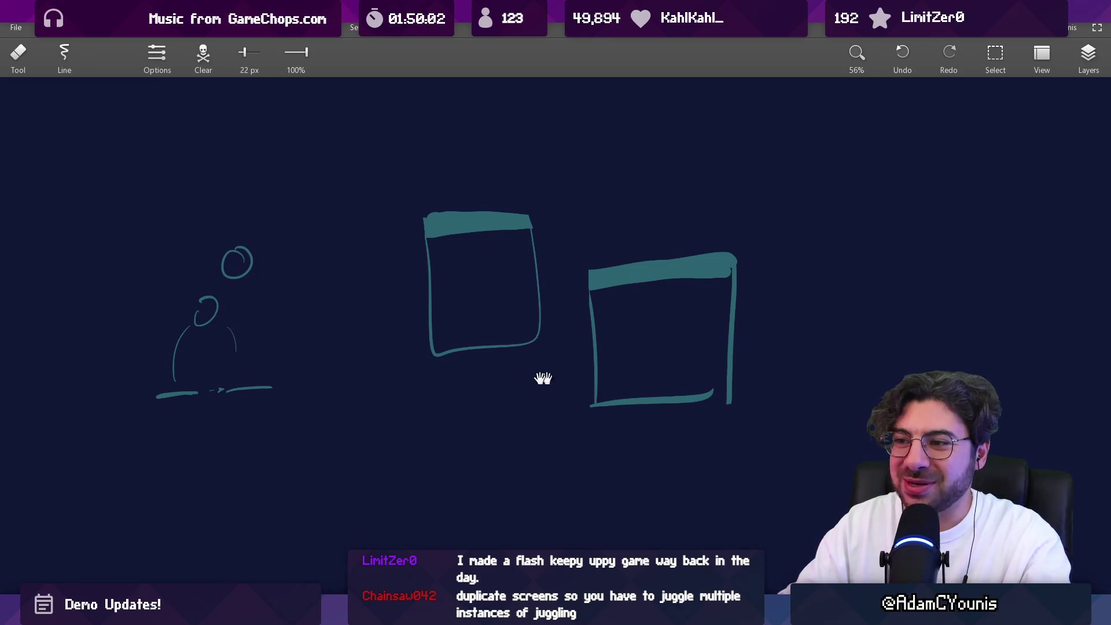
{"action": "left_click_drag", "start_coordinate": [558, 381], "coordinate": [622, 384]}
{"action": "key", "text": "bracketleft"}
{"action": "key", "text": "bracketleft"}
{"action": "key", "text": "bracketleft"}
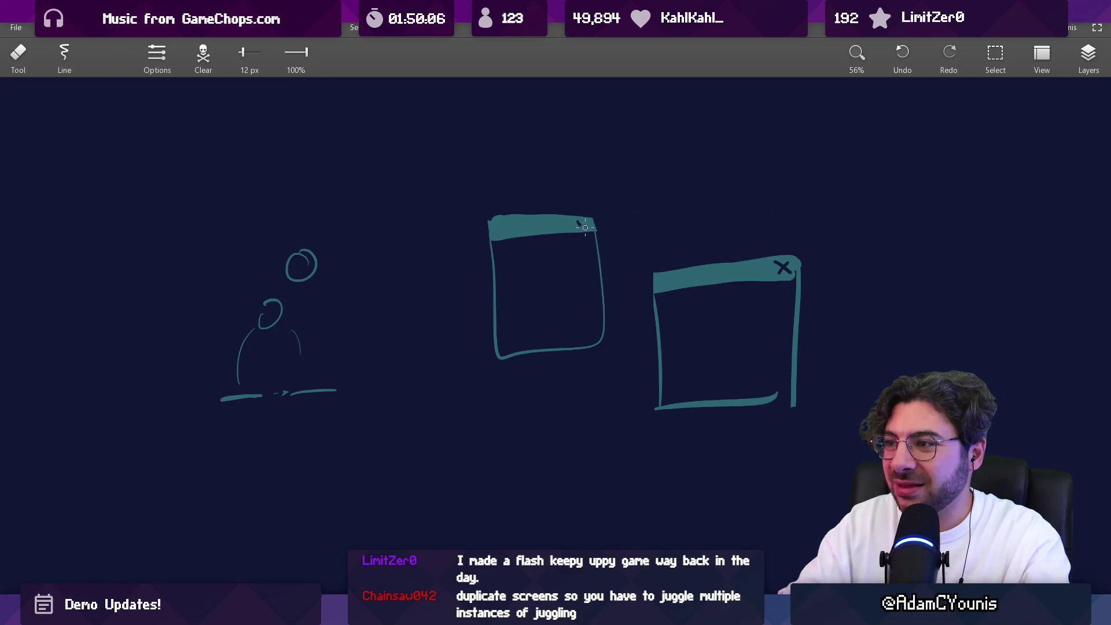
{"action": "scroll", "coordinate": [649, 204], "scroll_direction": "down", "scroll_amount": 1}
{"action": "key", "text": "bracketright"}
{"action": "key", "text": "bracketright"}
{"action": "key", "text": "bracketright"}
{"action": "mouse_move", "coordinate": [649, 205]}
{"action": "left_mouse_down"}
{"action": "mouse_move", "coordinate": [636, 238]}
{"action": "mouse_move", "coordinate": [757, 298]}
{"action": "mouse_move", "coordinate": [844, 370]}
{"action": "left_mouse_up"}
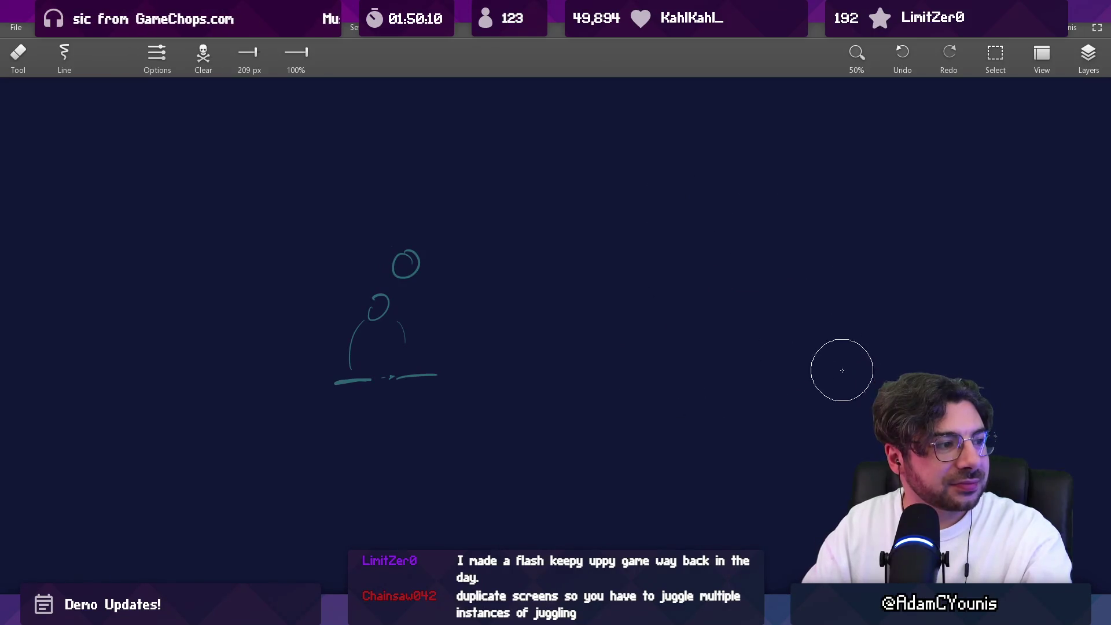
Move to empty canvas right of the figure, switch to the brush, and sketch then undo a door outline
{"action": "left_click_drag", "start_coordinate": [435, 306], "coordinate": [533, 327]}
{"action": "scroll", "coordinate": [533, 327], "scroll_direction": "up", "scroll_amount": 3}
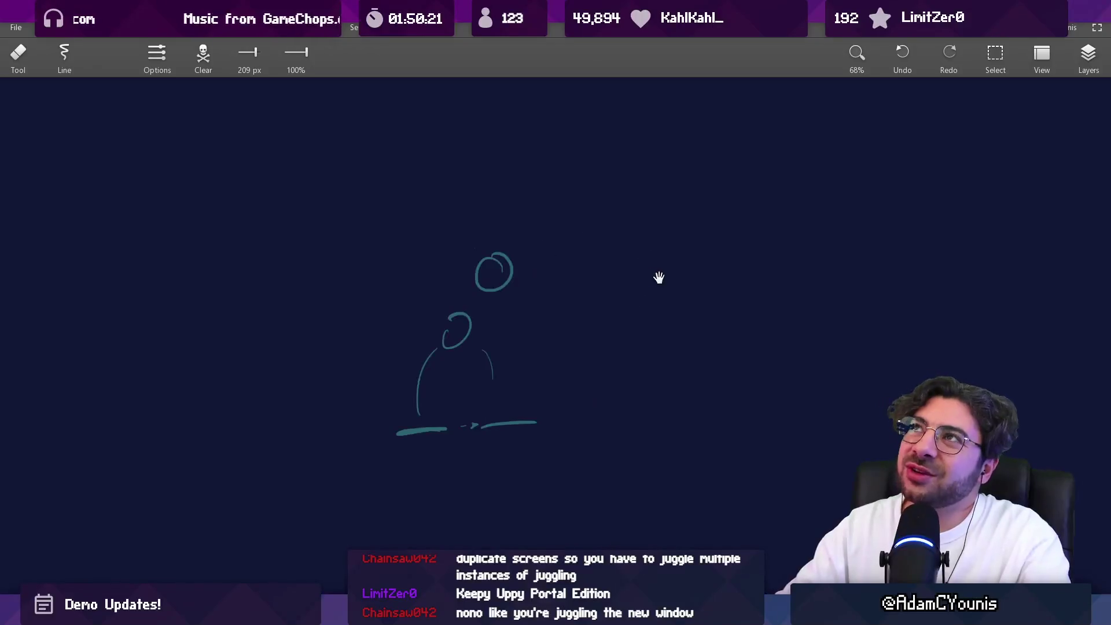
{"action": "left_click_drag", "start_coordinate": [650, 278], "coordinate": [492, 306]}
{"action": "key", "text": "b"}
{"action": "mouse_move", "coordinate": [521, 432]}
{"action": "left_mouse_down"}
{"action": "mouse_move", "coordinate": [506, 280]}
{"action": "mouse_move", "coordinate": [692, 330]}
{"action": "mouse_move", "coordinate": [692, 428]}
{"action": "left_mouse_up"}
{"action": "left_click_drag", "start_coordinate": [604, 418], "coordinate": [511, 380]}
{"action": "scroll", "coordinate": [489, 308], "scroll_direction": "up", "scroll_amount": 4}
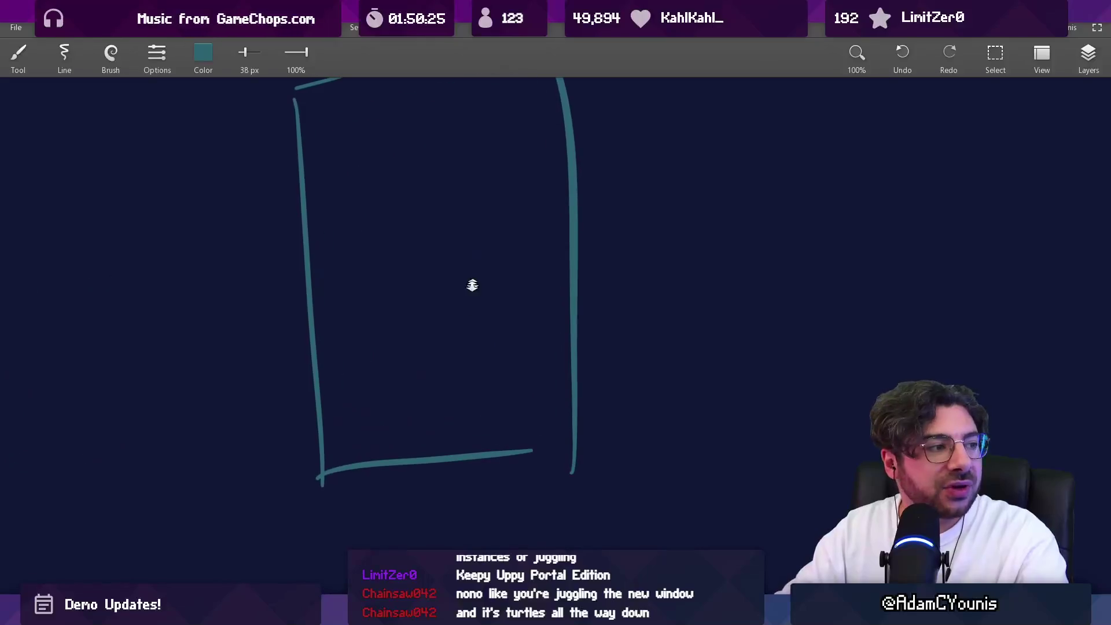
{"action": "key", "text": "ctrl+z"}
{"action": "key", "text": "ctrl+z"}
{"action": "key", "text": "ctrl+z"}
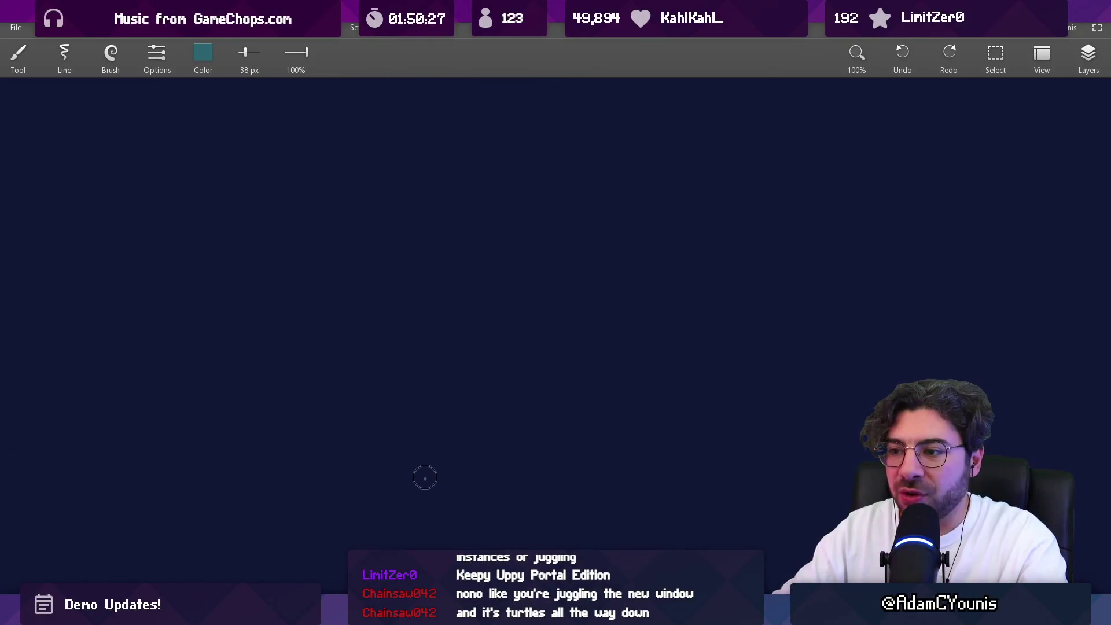
Draw a column of four stacked boxes, plus a separate box with a long rightward arrow
{"action": "left_click_drag", "start_coordinate": [424, 478], "coordinate": [429, 470]}
{"action": "mouse_move", "coordinate": [433, 400]}
{"action": "left_mouse_down"}
{"action": "mouse_move", "coordinate": [466, 421]}
{"action": "mouse_move", "coordinate": [434, 379]}
{"action": "left_mouse_up"}
{"action": "mouse_move", "coordinate": [421, 324]}
{"action": "left_mouse_down"}
{"action": "mouse_move", "coordinate": [461, 371]}
{"action": "mouse_move", "coordinate": [421, 322]}
{"action": "left_mouse_up"}
{"action": "mouse_move", "coordinate": [434, 267]}
{"action": "left_mouse_down"}
{"action": "mouse_move", "coordinate": [457, 306]}
{"action": "mouse_move", "coordinate": [455, 271]}
{"action": "left_mouse_up"}
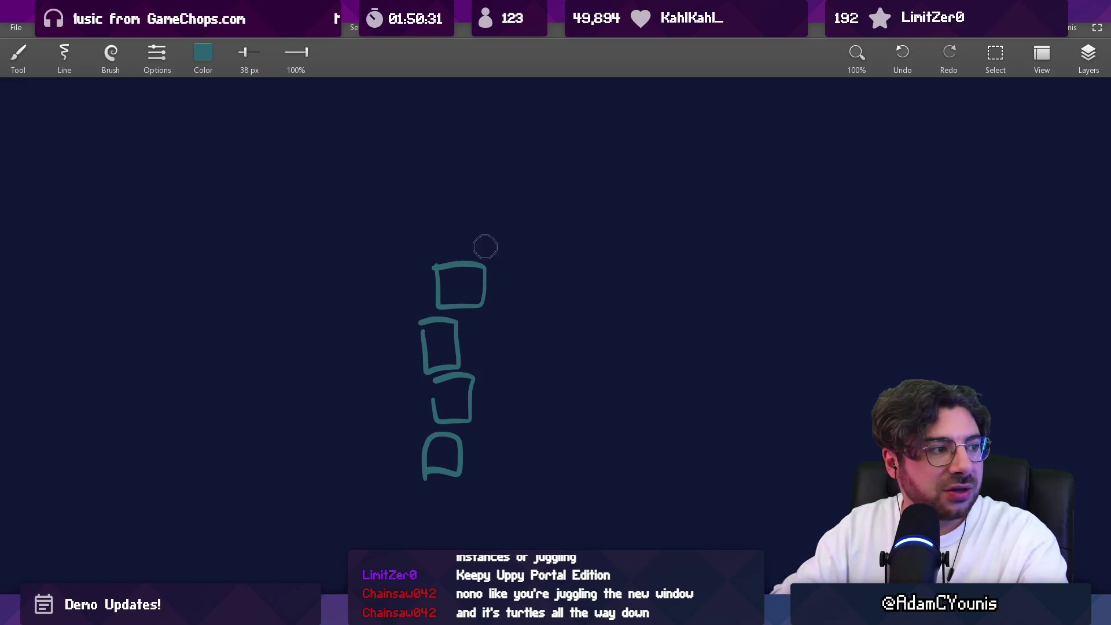
{"action": "left_click_drag", "start_coordinate": [267, 231], "coordinate": [268, 252]}
{"action": "left_click_drag", "start_coordinate": [341, 227], "coordinate": [581, 224]}
{"action": "left_click_drag", "start_coordinate": [449, 171], "coordinate": [448, 235]}
{"action": "key", "text": "ctrl+z"}
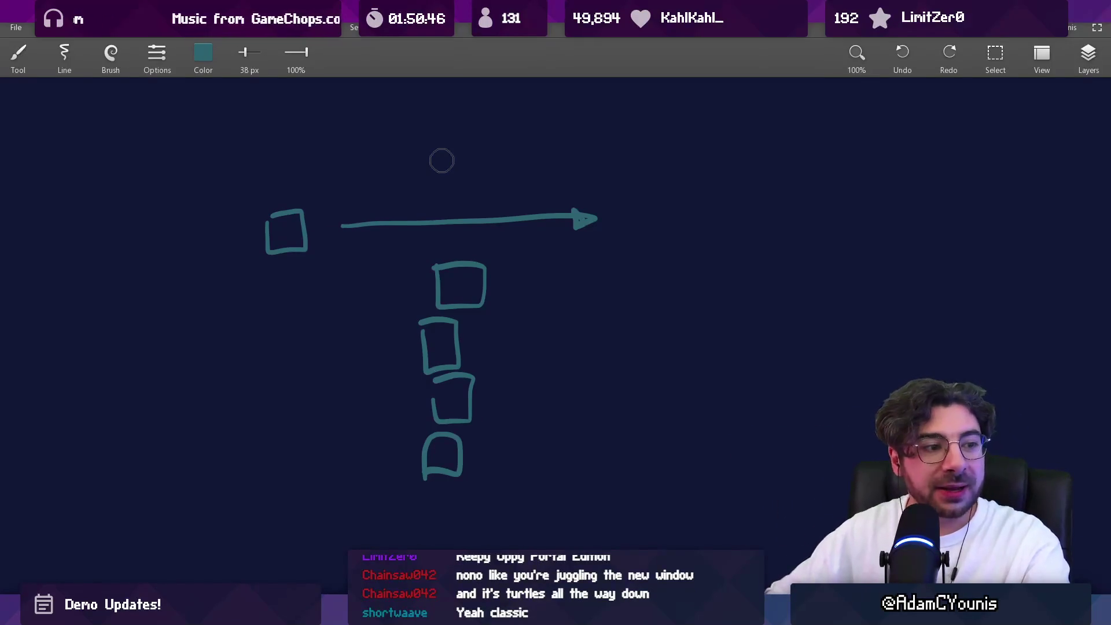
Sketch and undo a zigzag squiggle right of the boxes, then switch to the eraser
{"action": "left_click_drag", "start_coordinate": [494, 322], "coordinate": [322, 302]}
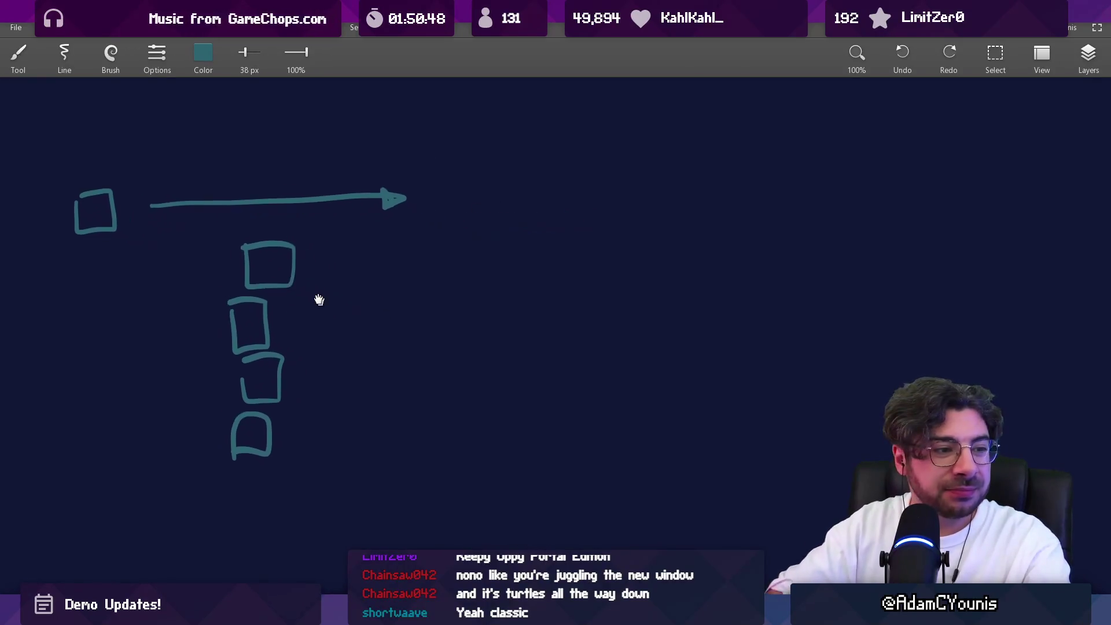
{"action": "scroll", "coordinate": [411, 311], "scroll_direction": "down", "scroll_amount": 1}
{"action": "mouse_move", "coordinate": [528, 457]}
{"action": "left_mouse_down"}
{"action": "mouse_move", "coordinate": [566, 414]}
{"action": "mouse_move", "coordinate": [575, 355]}
{"action": "mouse_move", "coordinate": [487, 282]}
{"action": "mouse_move", "coordinate": [675, 198]}
{"action": "mouse_move", "coordinate": [566, 154]}
{"action": "mouse_move", "coordinate": [563, 91]}
{"action": "left_mouse_up"}
{"action": "left_click_drag", "start_coordinate": [563, 231], "coordinate": [551, 273]}
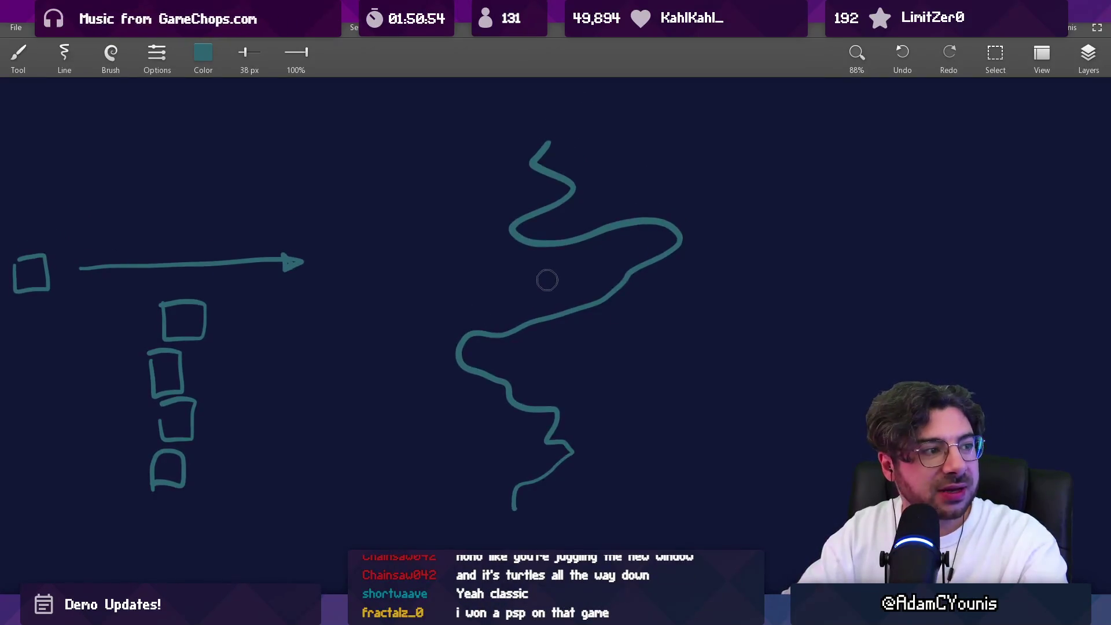
{"action": "key", "text": "ctrl+z"}
{"action": "scroll", "coordinate": [411, 307], "scroll_direction": "up", "scroll_amount": 1}
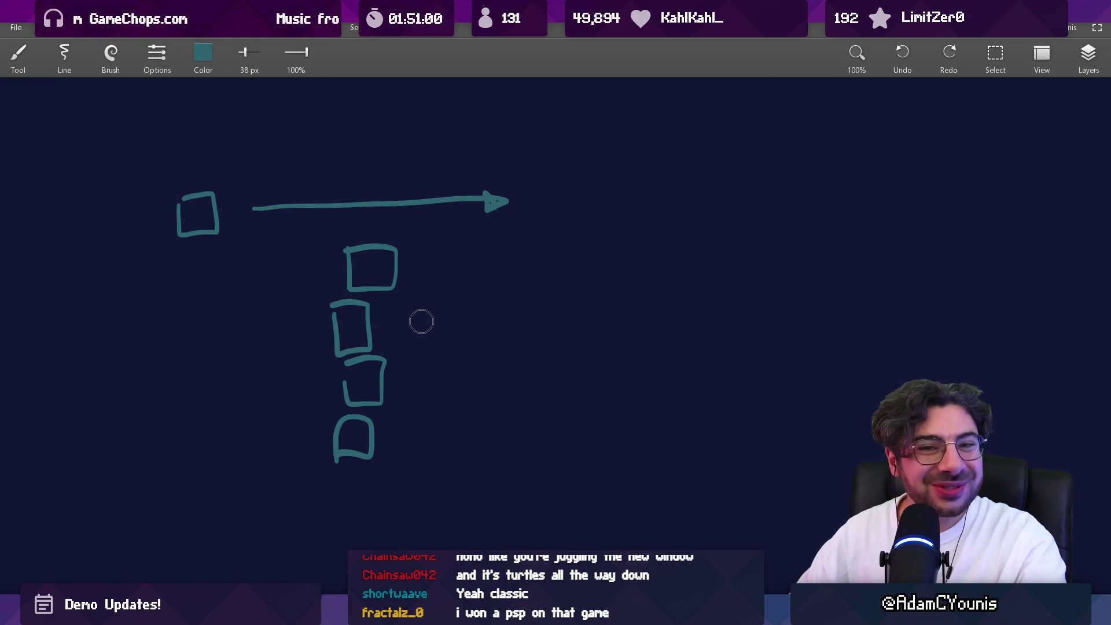
{"action": "scroll", "coordinate": [422, 321], "scroll_direction": "right", "scroll_amount": 5}
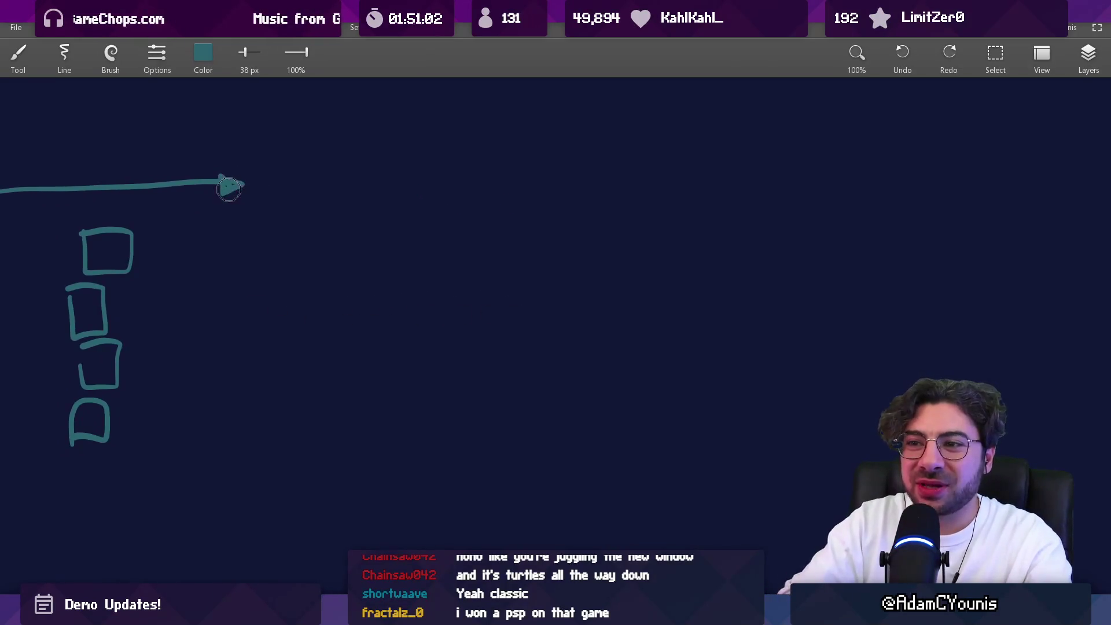
{"action": "key", "text": "e"}
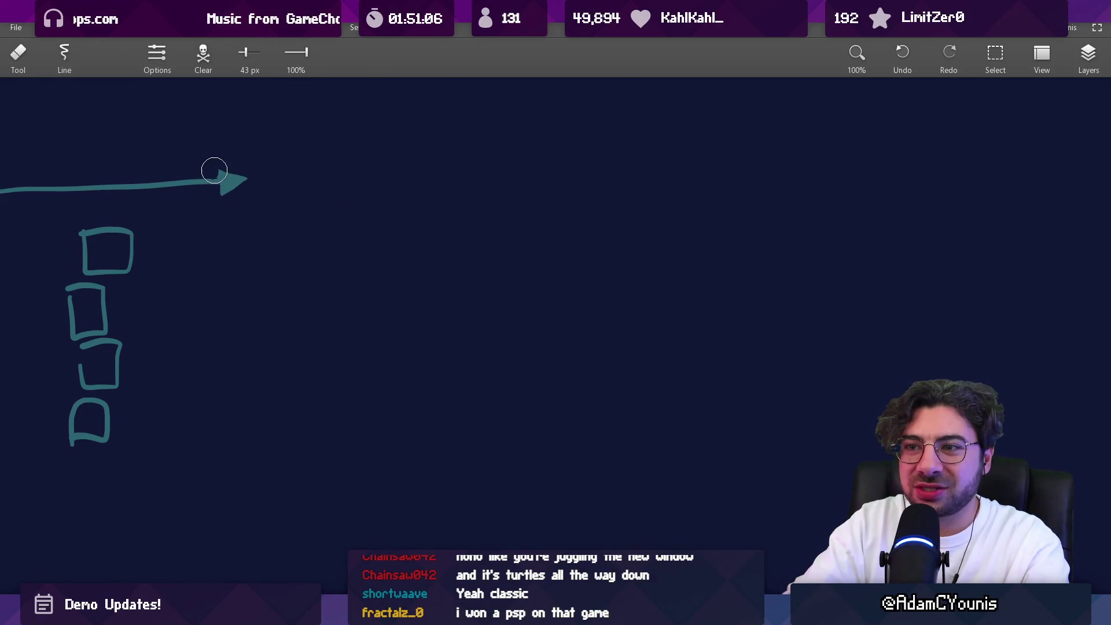
Return to the teal brush, then draw and undo a test curve beside the stacked boxes
{"action": "scroll", "coordinate": [283, 219], "scroll_direction": "left", "scroll_amount": 4}
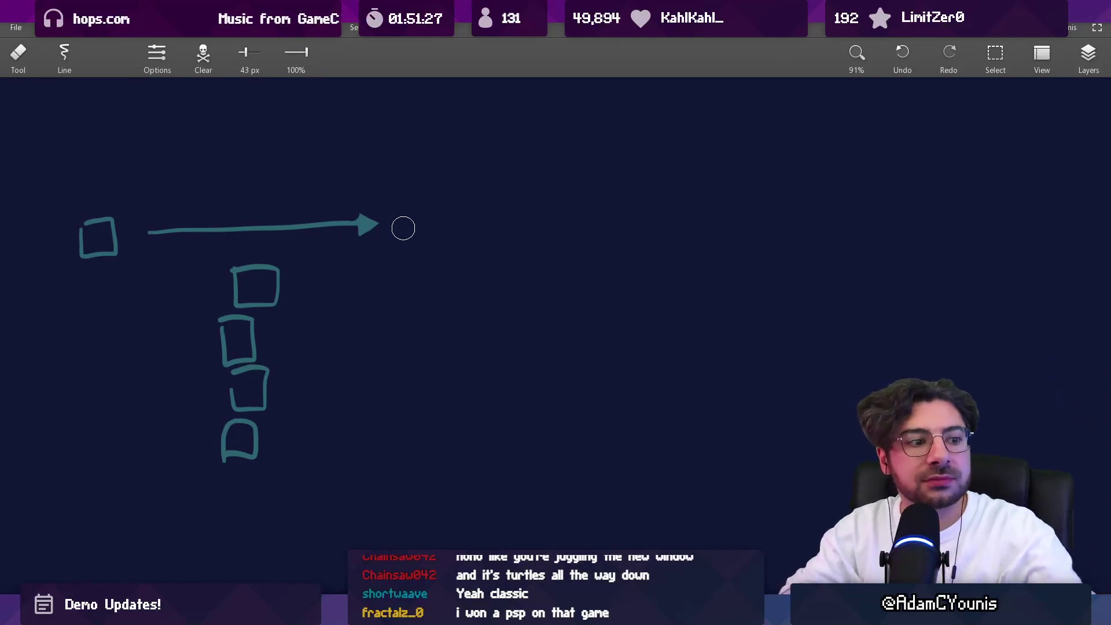
{"action": "scroll", "coordinate": [476, 280], "scroll_direction": "left", "scroll_amount": 4}
{"action": "key", "text": "b"}
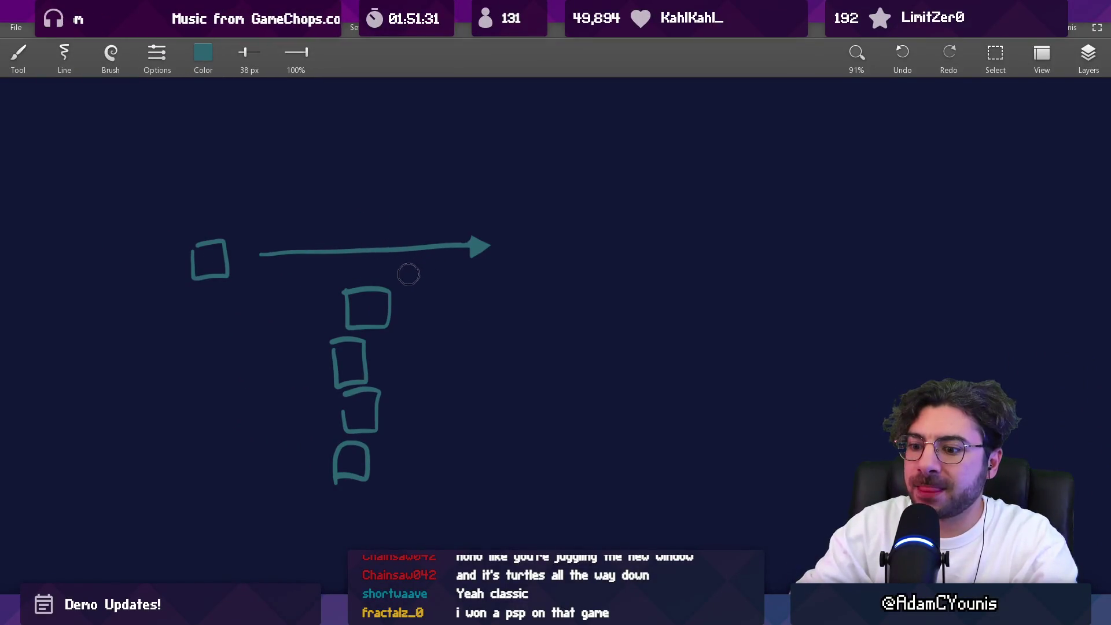
{"action": "left_click_drag", "start_coordinate": [315, 453], "coordinate": [349, 307]}
{"action": "key", "text": "ctrl+z"}
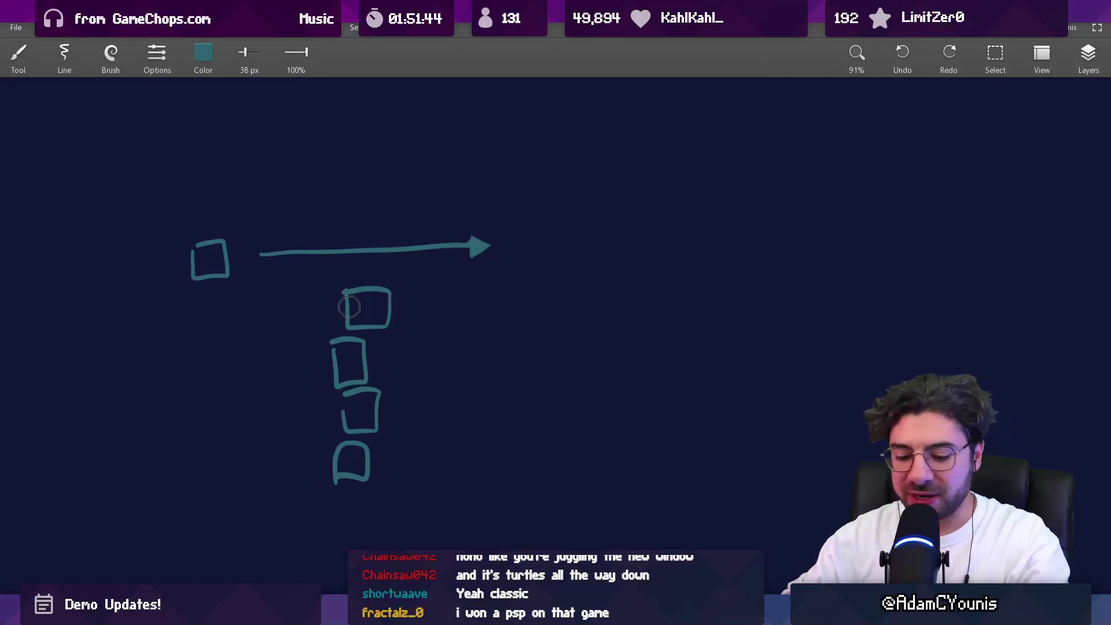
Draw a tall rectangle right of the arrow with a short tick across its right side
{"action": "left_click_drag", "start_coordinate": [648, 333], "coordinate": [366, 313]}
{"action": "mouse_move", "coordinate": [461, 191]}
{"action": "left_mouse_down"}
{"action": "mouse_move", "coordinate": [473, 467]}
{"action": "mouse_move", "coordinate": [479, 171]}
{"action": "mouse_move", "coordinate": [621, 463]}
{"action": "left_mouse_up"}
{"action": "key", "text": "ctrl+z"}
{"action": "mouse_move", "coordinate": [478, 477]}
{"action": "left_mouse_down"}
{"action": "mouse_move", "coordinate": [592, 478]}
{"action": "mouse_move", "coordinate": [451, 498]}
{"action": "left_mouse_up"}
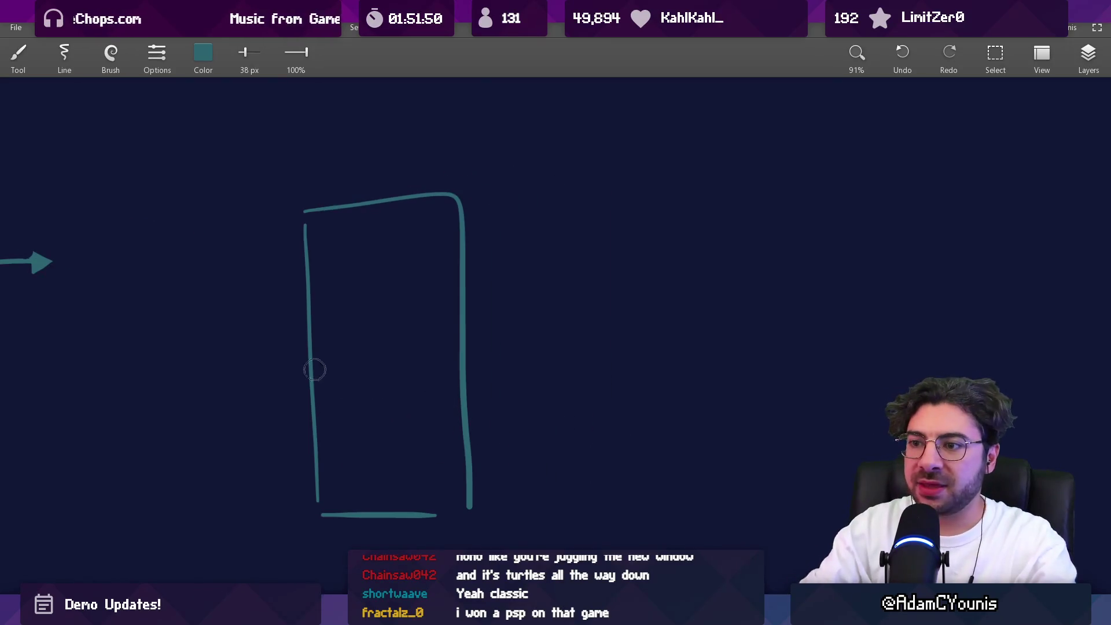
{"action": "left_click_drag", "start_coordinate": [443, 377], "coordinate": [508, 366]}
Add a curved arrow and a long line coming down onto the rectangle's top, then zoom out
{"action": "mouse_move", "coordinate": [506, 174]}
{"action": "left_mouse_down"}
{"action": "mouse_move", "coordinate": [435, 119]}
{"action": "mouse_move", "coordinate": [405, 164]}
{"action": "mouse_move", "coordinate": [425, 156]}
{"action": "left_mouse_up"}
{"action": "scroll", "coordinate": [465, 199], "scroll_direction": "down", "scroll_amount": 5}
{"action": "left_click_drag", "start_coordinate": [406, 310], "coordinate": [388, 86]}
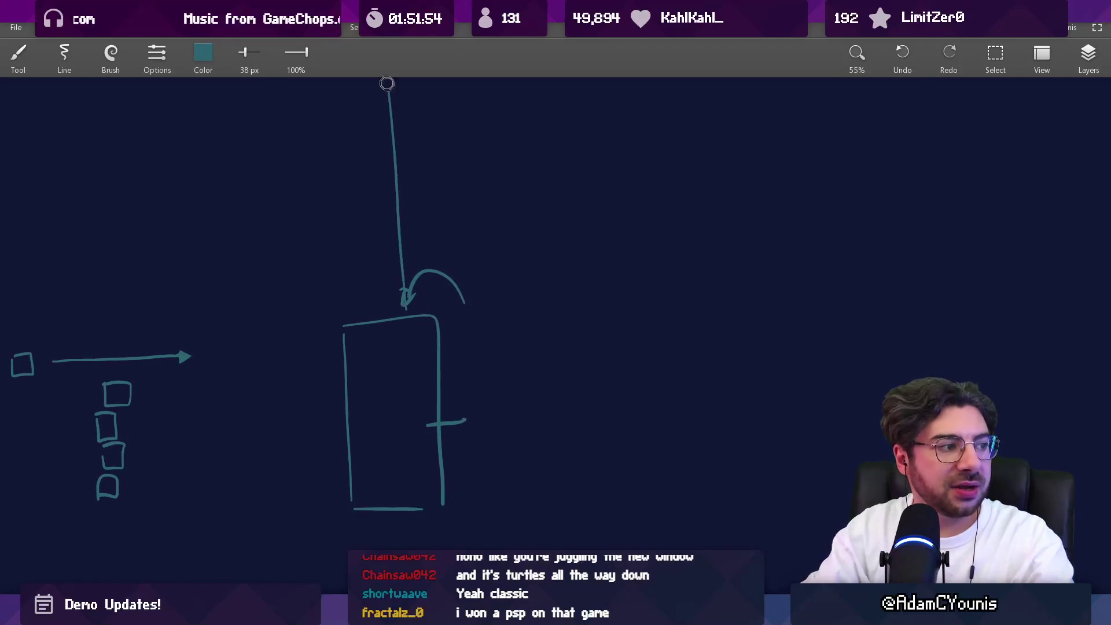
{"action": "left_click_drag", "start_coordinate": [321, 334], "coordinate": [372, 507]}
{"action": "left_click_drag", "start_coordinate": [431, 313], "coordinate": [427, 497]}
{"action": "scroll", "coordinate": [428, 394], "scroll_direction": "down", "scroll_amount": 10}
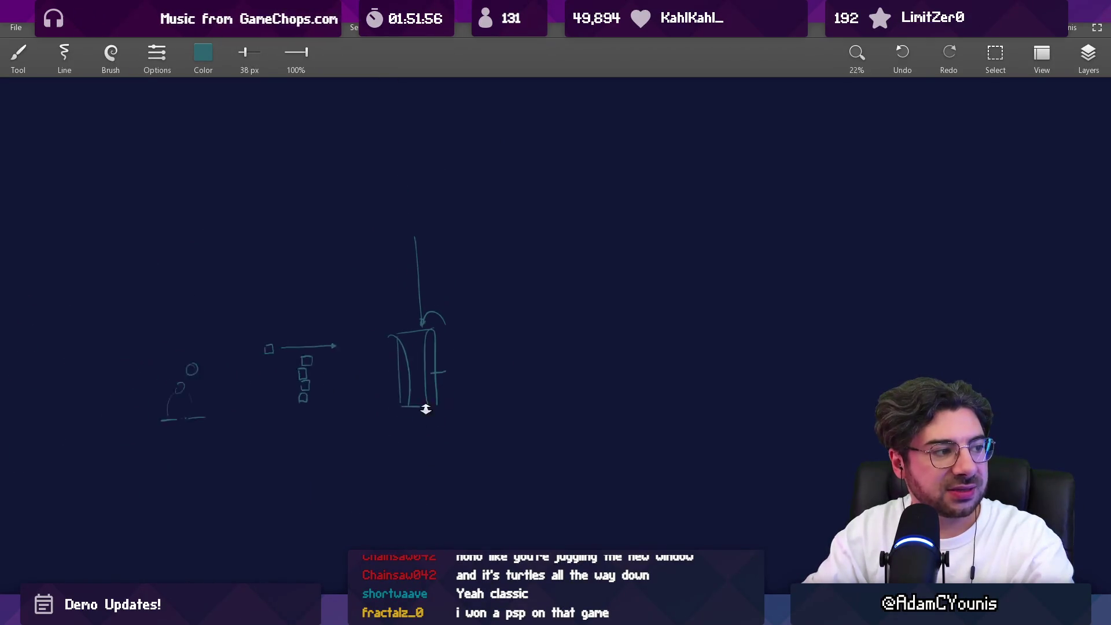
{"action": "key", "text": "ctrl+z"}
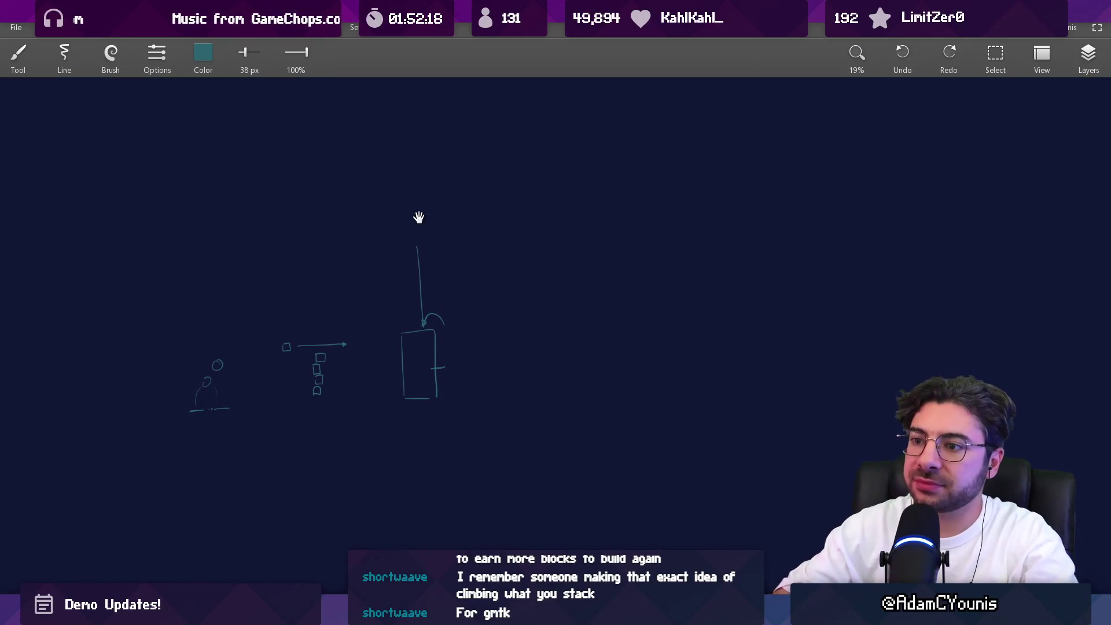
{"action": "scroll", "coordinate": [464, 324], "scroll_direction": "up", "scroll_amount": 5}
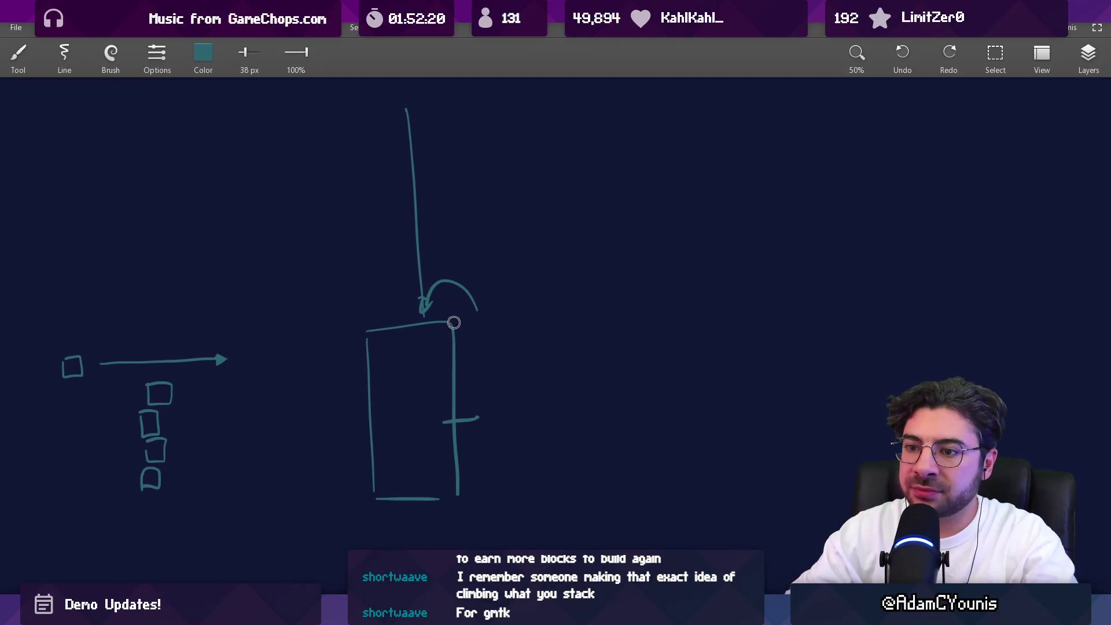
Shift the sketches left and draw a large tall rectangle for the fourth panel
{"action": "left_click_drag", "start_coordinate": [481, 329], "coordinate": [293, 345]}
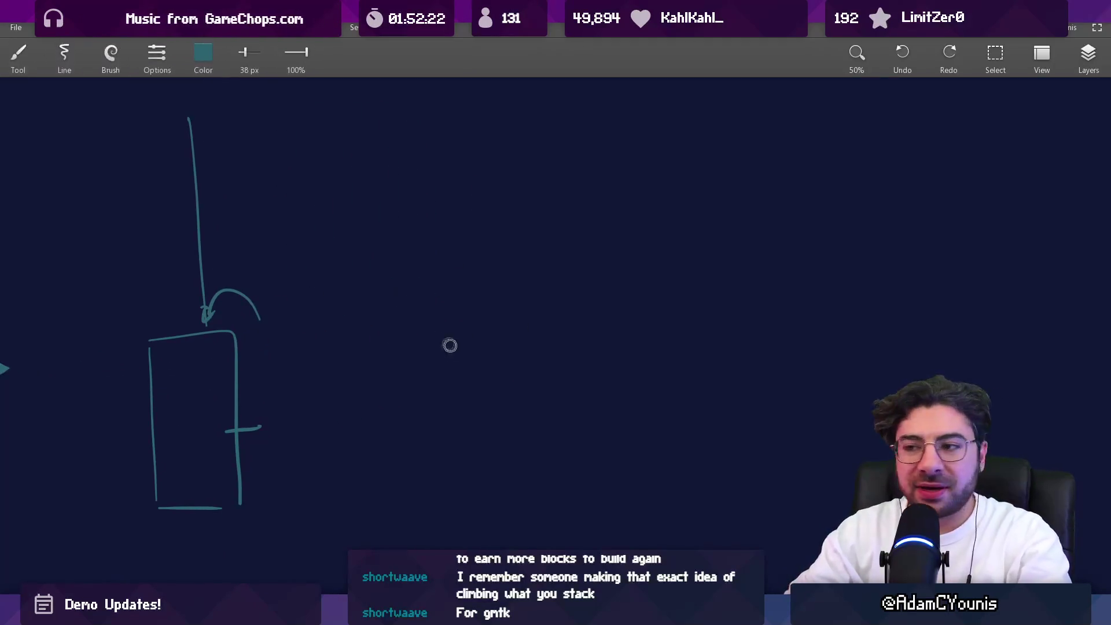
{"action": "mouse_move", "coordinate": [429, 128]}
{"action": "left_mouse_down"}
{"action": "mouse_move", "coordinate": [440, 442]}
{"action": "mouse_move", "coordinate": [428, 506]}
{"action": "left_mouse_up"}
{"action": "mouse_move", "coordinate": [432, 93]}
{"action": "left_mouse_down"}
{"action": "mouse_move", "coordinate": [658, 103]}
{"action": "mouse_move", "coordinate": [616, 479]}
{"action": "mouse_move", "coordinate": [634, 536]}
{"action": "left_mouse_up"}
{"action": "left_click_drag", "start_coordinate": [441, 520], "coordinate": [612, 520]}
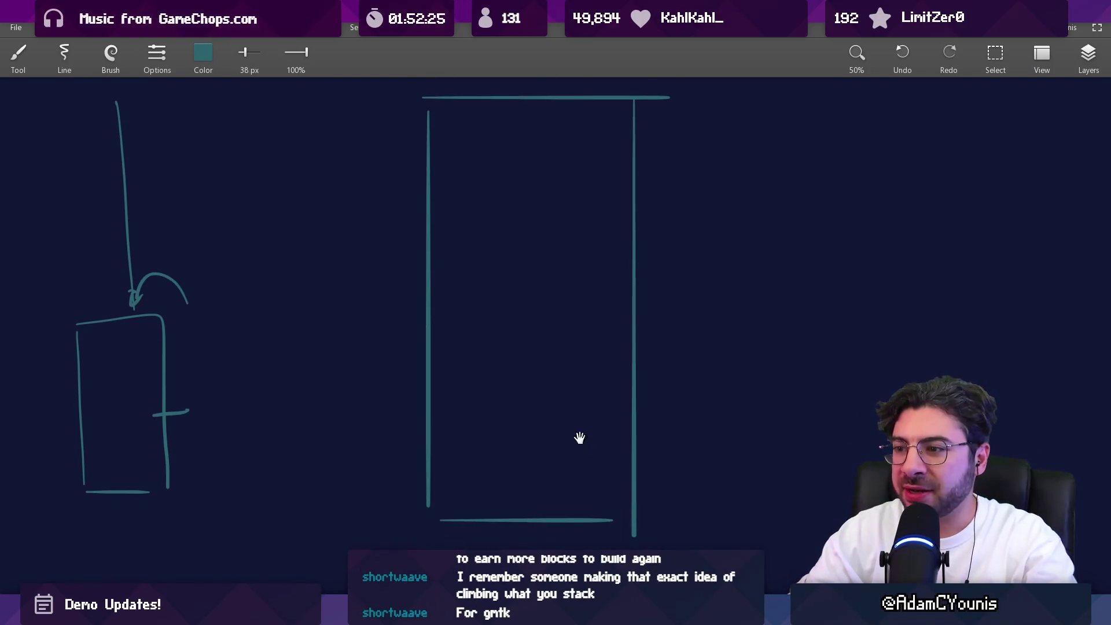
{"action": "left_click_drag", "start_coordinate": [586, 439], "coordinate": [430, 458]}
Sketch a curve to the floor, a diagonal, and a large arc sweeping from the lower-left corner
{"action": "left_click_drag", "start_coordinate": [284, 355], "coordinate": [360, 347]}
{"action": "key", "text": "ctrl+z"}
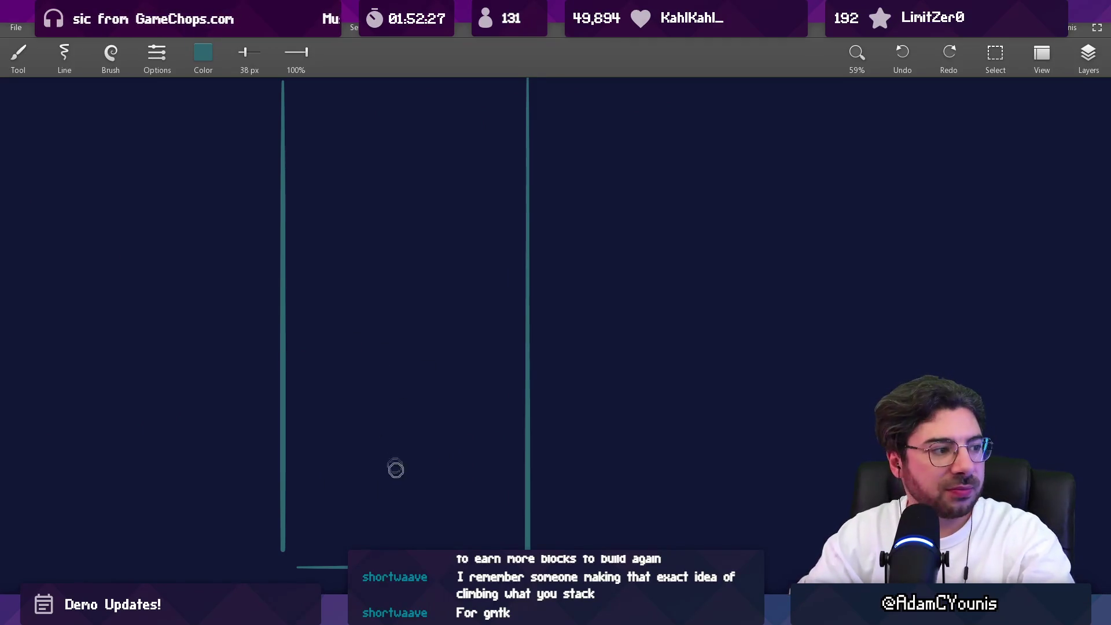
{"action": "left_click_drag", "start_coordinate": [392, 546], "coordinate": [272, 425]}
{"action": "scroll", "coordinate": [307, 393], "scroll_direction": "down", "scroll_amount": 2}
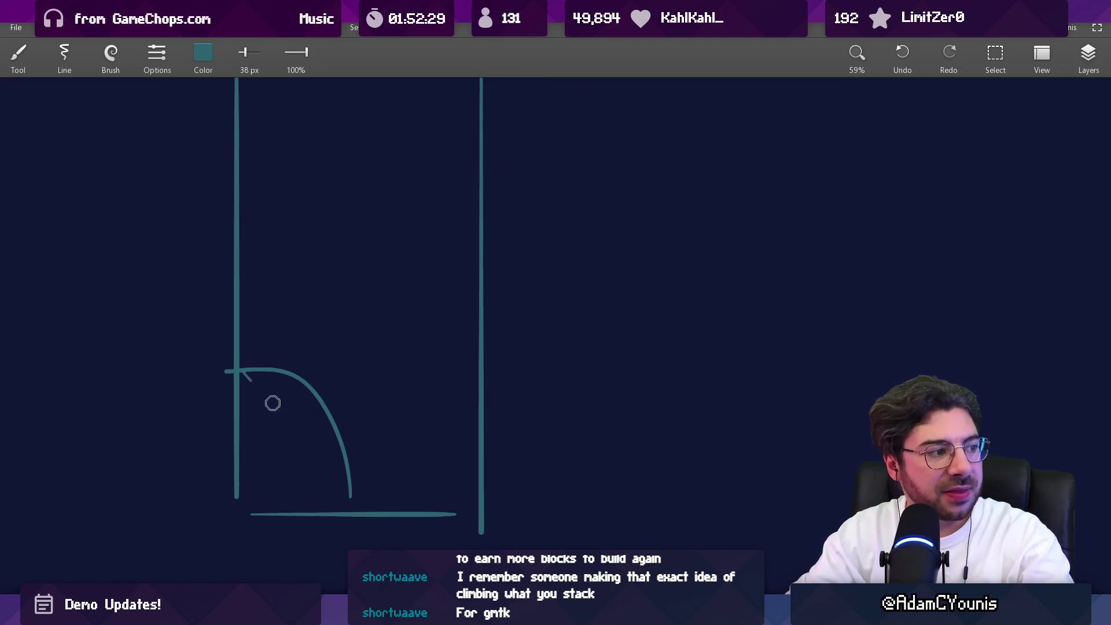
{"action": "left_click_drag", "start_coordinate": [241, 371], "coordinate": [359, 493]}
{"action": "left_click_drag", "start_coordinate": [242, 370], "coordinate": [488, 297]}
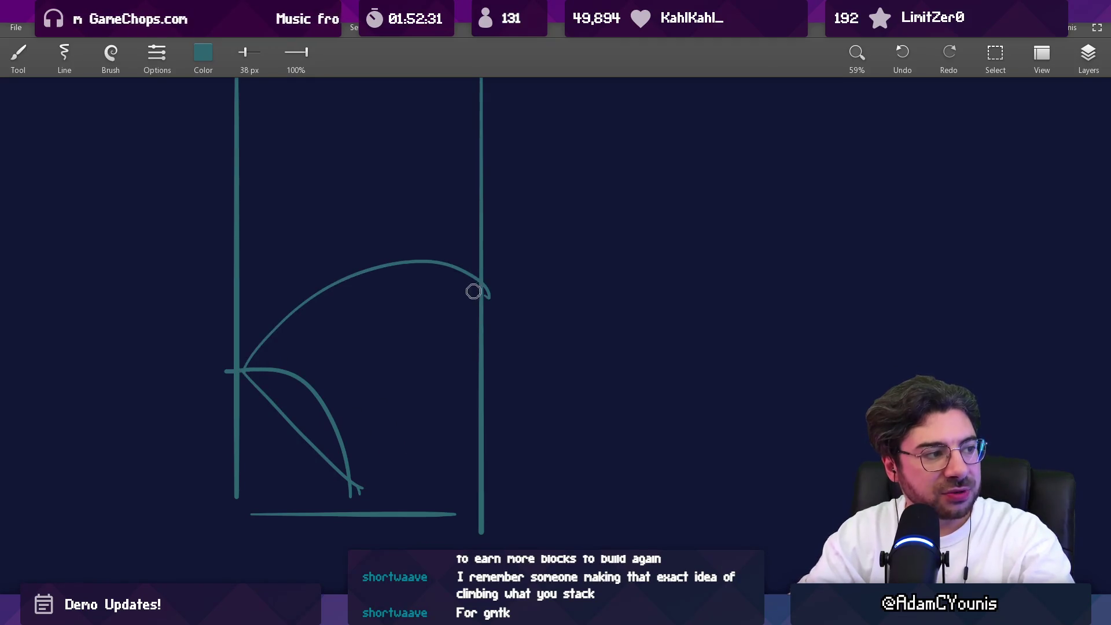
Try crossing straight and hatch lines inside the panel, undo them, and switch to the Eraser
{"action": "left_click_drag", "start_coordinate": [242, 370], "coordinate": [472, 283]}
{"action": "left_click_drag", "start_coordinate": [386, 310], "coordinate": [480, 443]}
{"action": "left_click_drag", "start_coordinate": [364, 501], "coordinate": [480, 422]}
{"action": "left_click_drag", "start_coordinate": [309, 340], "coordinate": [401, 447]}
{"action": "left_click_drag", "start_coordinate": [349, 324], "coordinate": [438, 443]}
{"action": "left_click_drag", "start_coordinate": [283, 422], "coordinate": [426, 333]}
{"action": "left_click_drag", "start_coordinate": [327, 449], "coordinate": [492, 362]}
{"action": "key", "text": "ctrl+z"}
{"action": "key", "text": "ctrl+z"}
{"action": "key", "text": "ctrl+z"}
{"action": "key", "text": "e"}
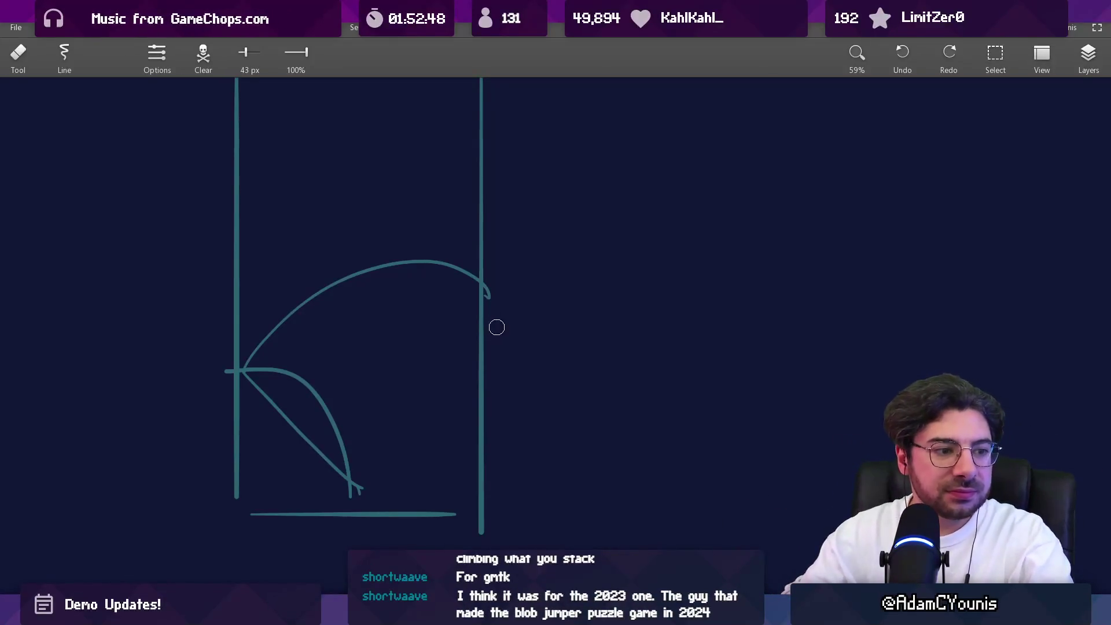
{"action": "scroll", "coordinate": [476, 360], "scroll_direction": "down", "scroll_amount": 2}
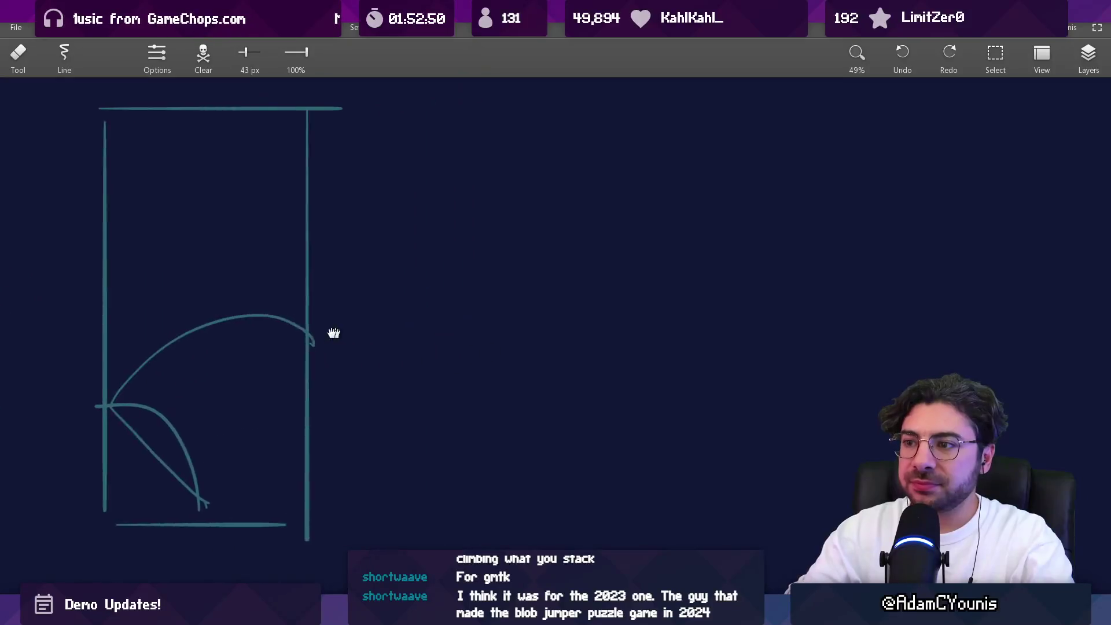
With the brush, draw a fifth tall panel with a line dropping from its top
{"action": "key", "text": "b"}
{"action": "mouse_move", "coordinate": [461, 506]}
{"action": "left_mouse_down"}
{"action": "mouse_move", "coordinate": [460, 141]}
{"action": "mouse_move", "coordinate": [651, 117]}
{"action": "mouse_move", "coordinate": [659, 549]}
{"action": "left_mouse_up"}
{"action": "left_click_drag", "start_coordinate": [619, 515], "coordinate": [449, 537]}
{"action": "left_click_drag", "start_coordinate": [523, 150], "coordinate": [521, 278]}
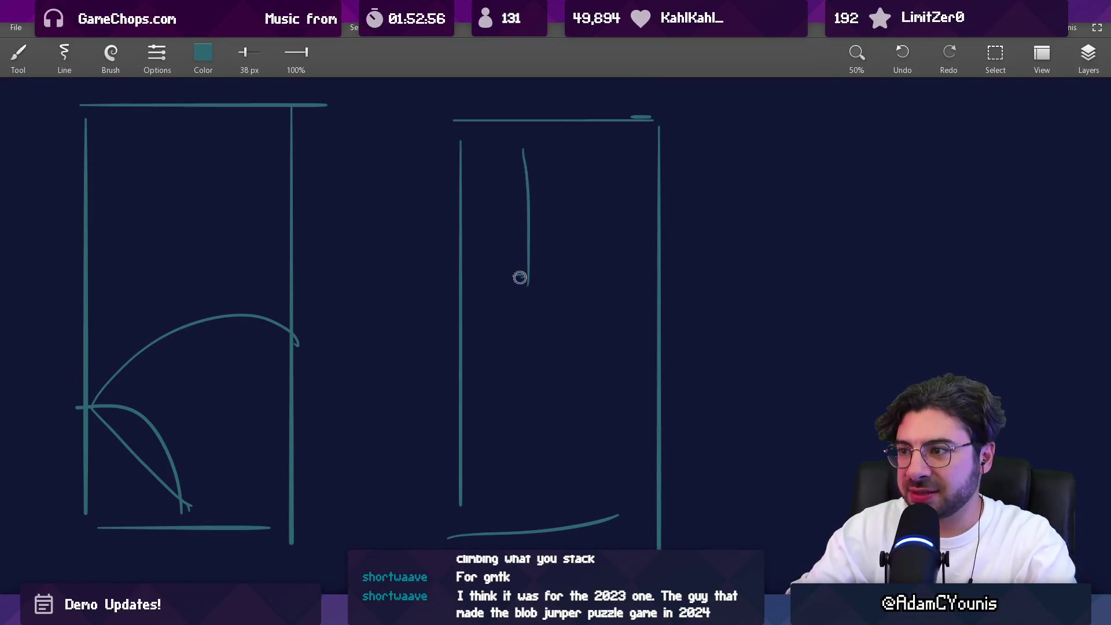
{"action": "left_click_drag", "start_coordinate": [526, 331], "coordinate": [658, 359]}
Add a curve across the middle with web-like arcs beneath, then zoom out to 25% to view all five
{"action": "mouse_move", "coordinate": [462, 377]}
{"action": "left_mouse_down"}
{"action": "mouse_move", "coordinate": [557, 361]}
{"action": "mouse_move", "coordinate": [656, 413]}
{"action": "left_mouse_up"}
{"action": "left_click_drag", "start_coordinate": [517, 326], "coordinate": [513, 359]}
{"action": "mouse_move", "coordinate": [528, 336]}
{"action": "left_mouse_down"}
{"action": "mouse_move", "coordinate": [541, 370]}
{"action": "mouse_move", "coordinate": [584, 377]}
{"action": "mouse_move", "coordinate": [588, 387]}
{"action": "mouse_move", "coordinate": [535, 380]}
{"action": "mouse_move", "coordinate": [563, 411]}
{"action": "left_mouse_up"}
{"action": "mouse_move", "coordinate": [640, 325]}
{"action": "left_mouse_down"}
{"action": "mouse_move", "coordinate": [606, 324]}
{"action": "mouse_move", "coordinate": [577, 300]}
{"action": "left_mouse_up"}
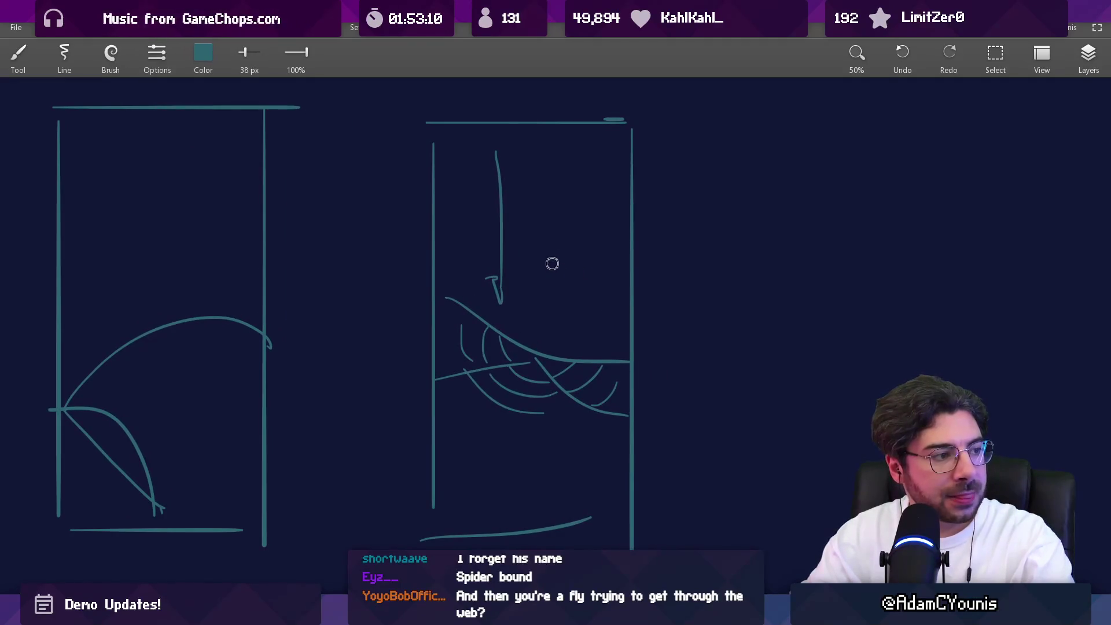
{"action": "left_click_drag", "start_coordinate": [531, 164], "coordinate": [527, 293]}
{"action": "key", "text": "ctrl+z"}
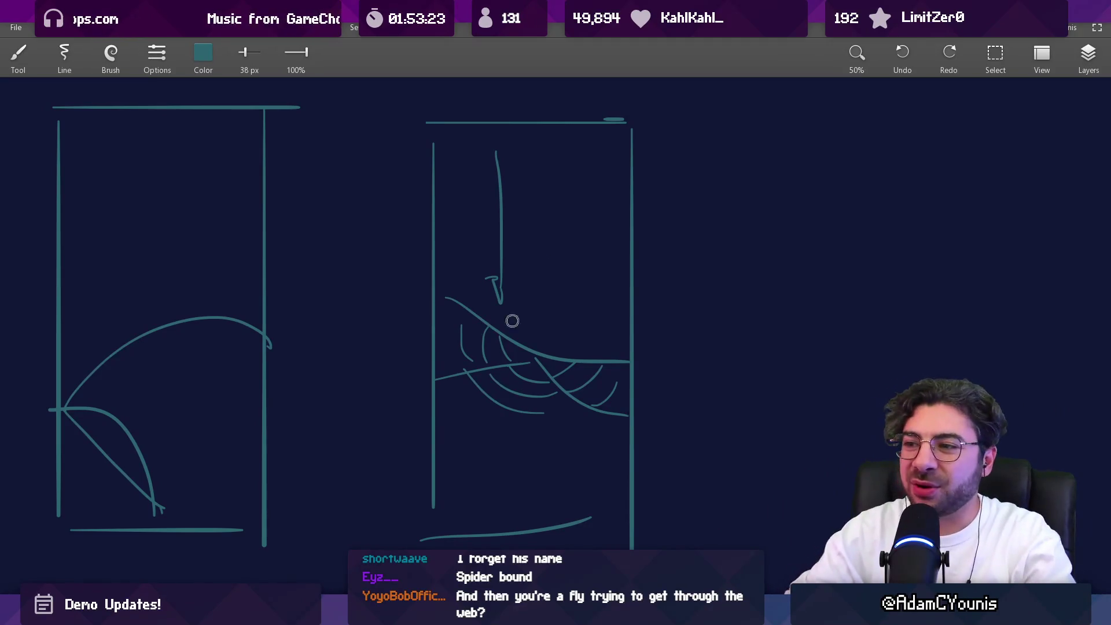
{"action": "scroll", "coordinate": [578, 310], "scroll_direction": "down", "scroll_amount": 2}
{"action": "mouse_move", "coordinate": [541, 330]}
{"action": "left_mouse_down"}
{"action": "mouse_move", "coordinate": [735, 313]}
{"action": "mouse_move", "coordinate": [710, 310]}
{"action": "left_mouse_up"}
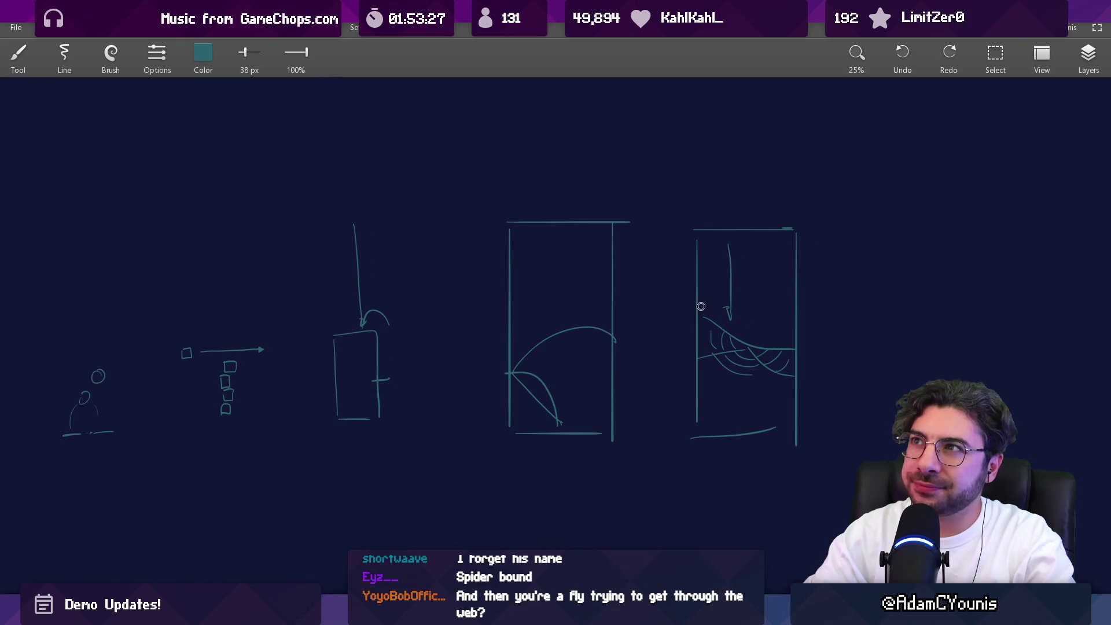
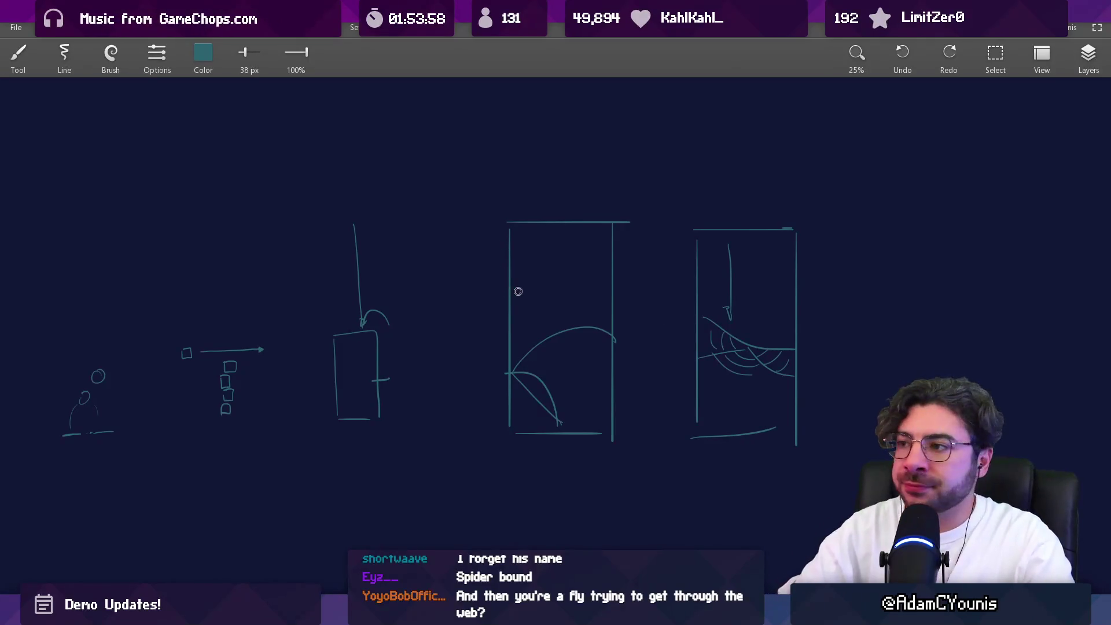
Brush a peaked tent shape with end loops and a curved underside, undoing the stray stroke below
{"action": "scroll", "coordinate": [548, 305], "scroll_direction": "right", "scroll_amount": 10}
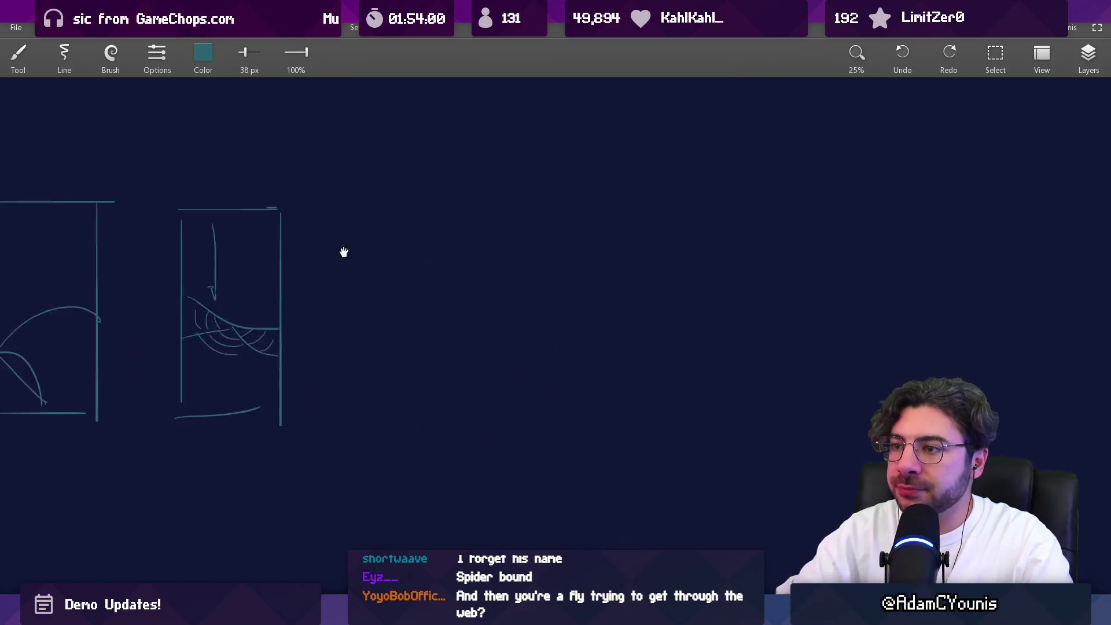
{"action": "scroll", "coordinate": [457, 285], "scroll_direction": "up", "scroll_amount": 3}
{"action": "left_click_drag", "start_coordinate": [413, 145], "coordinate": [418, 159]}
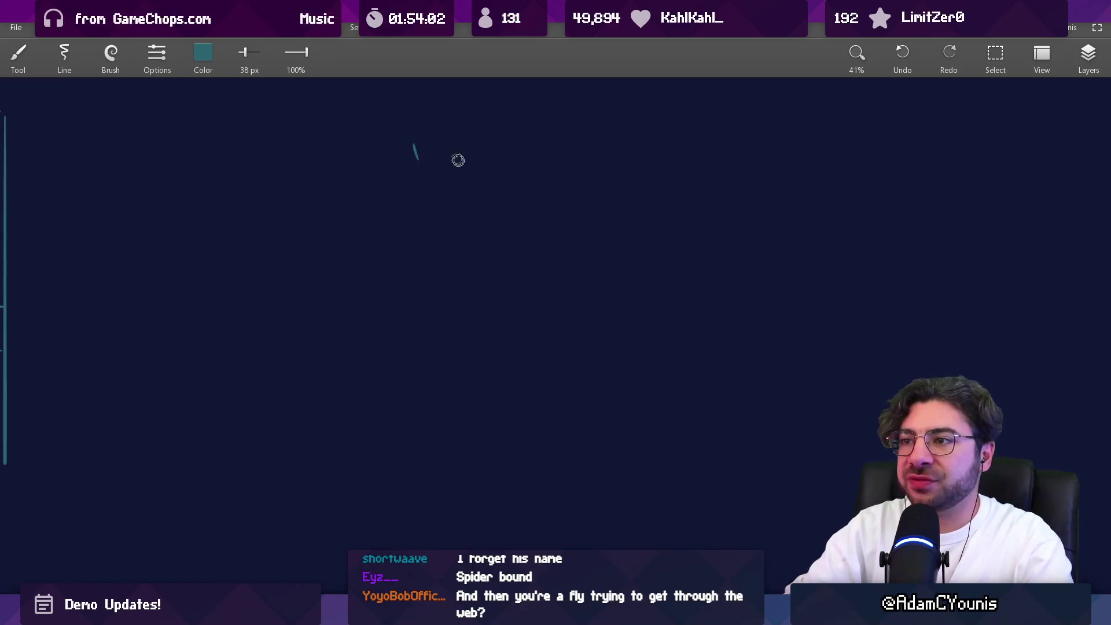
{"action": "left_click_drag", "start_coordinate": [517, 116], "coordinate": [398, 271]}
{"action": "left_click_drag", "start_coordinate": [517, 112], "coordinate": [642, 276]}
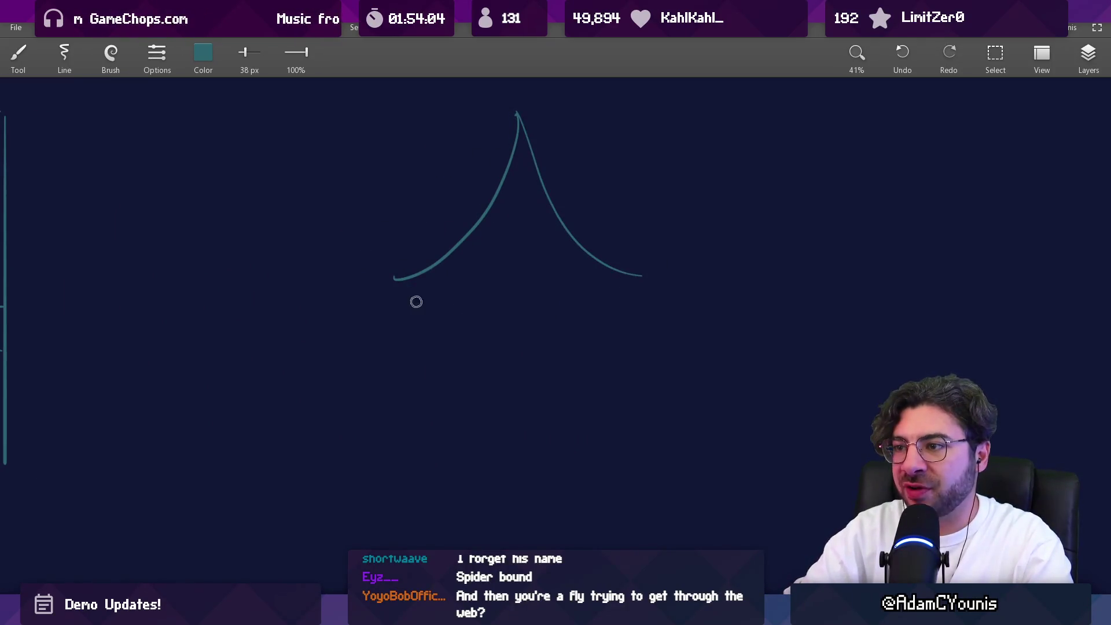
{"action": "mouse_move", "coordinate": [385, 265]}
{"action": "left_mouse_down"}
{"action": "mouse_move", "coordinate": [395, 277]}
{"action": "mouse_move", "coordinate": [605, 301]}
{"action": "left_mouse_up"}
{"action": "left_click_drag", "start_coordinate": [645, 262], "coordinate": [635, 276]}
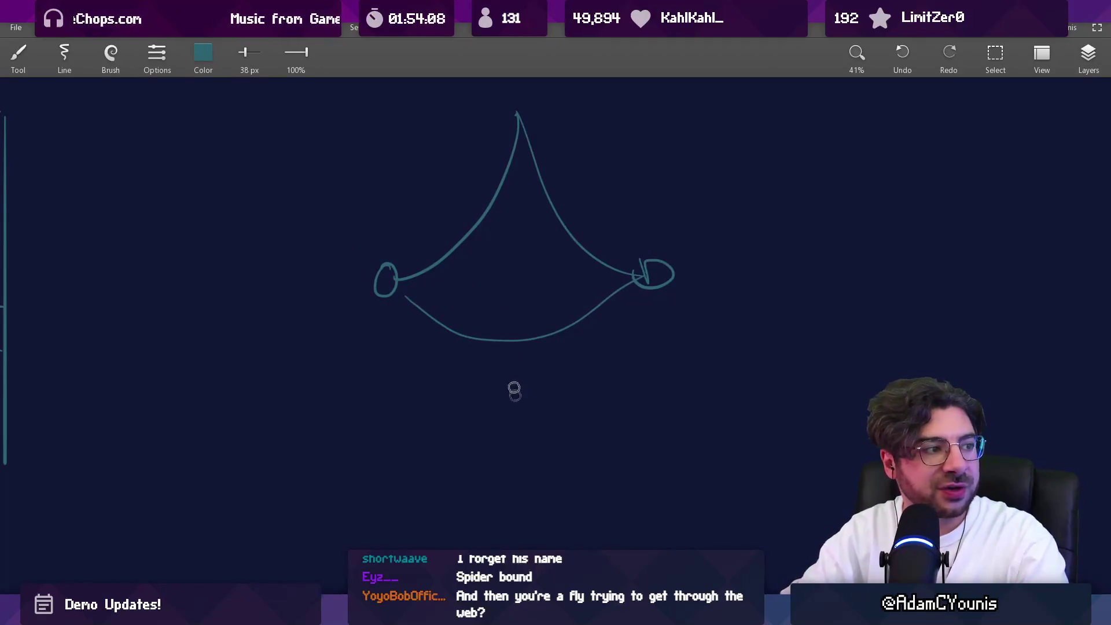
{"action": "left_click_drag", "start_coordinate": [479, 480], "coordinate": [497, 168]}
{"action": "key", "text": "ctrl+z"}
{"action": "key", "text": "ctrl+z"}
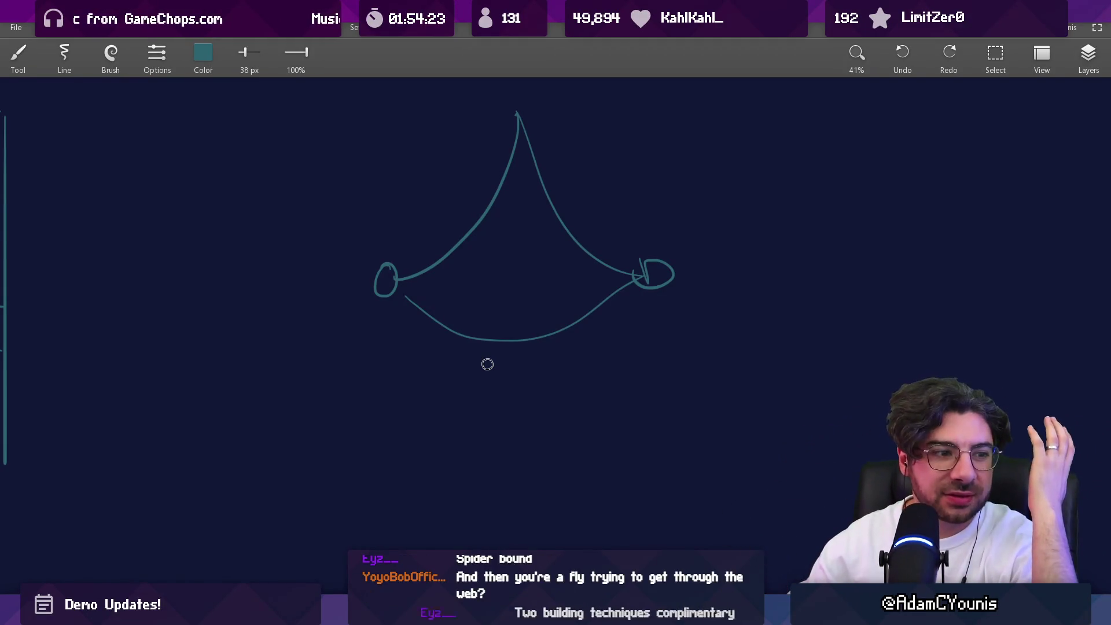
Brush a tall narrow rectangle to the right of the peaked sketch
{"action": "scroll", "coordinate": [623, 283], "scroll_direction": "down", "scroll_amount": 5}
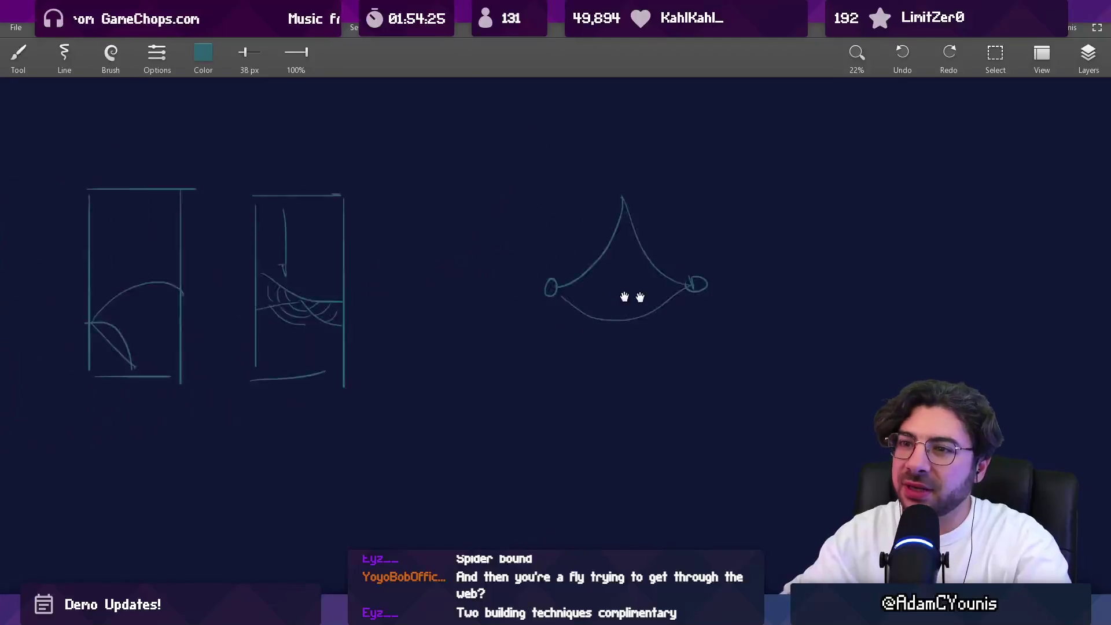
{"action": "scroll", "coordinate": [637, 277], "scroll_direction": "left", "scroll_amount": 10}
{"action": "scroll", "coordinate": [631, 280], "scroll_direction": "up", "scroll_amount": 1}
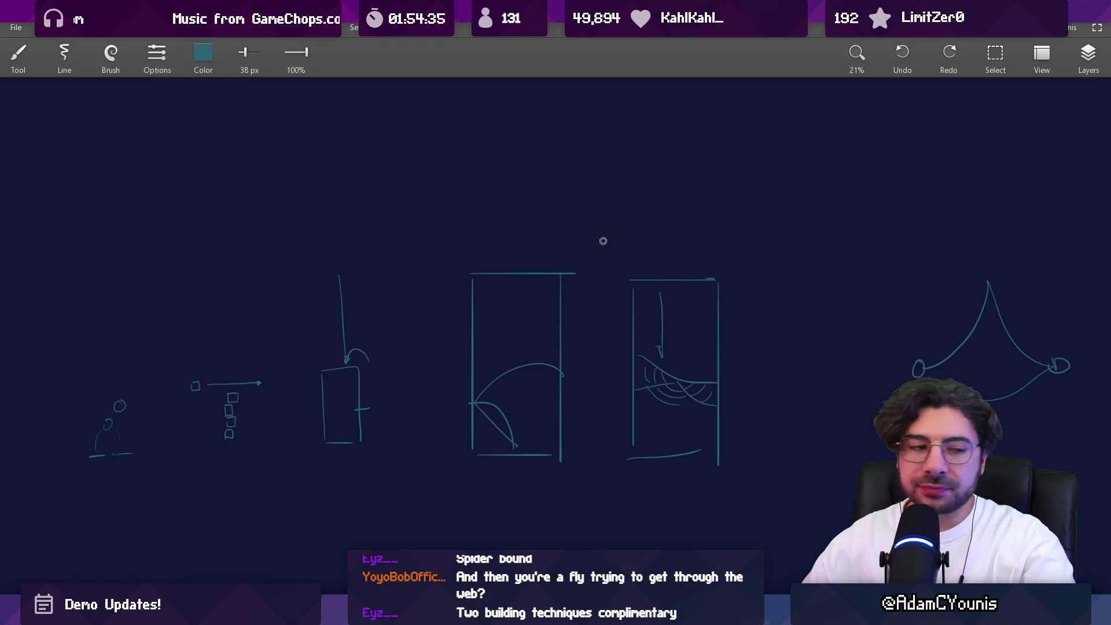
{"action": "scroll", "coordinate": [556, 260], "scroll_direction": "down", "scroll_amount": 3}
{"action": "scroll", "coordinate": [409, 303], "scroll_direction": "right", "scroll_amount": 4}
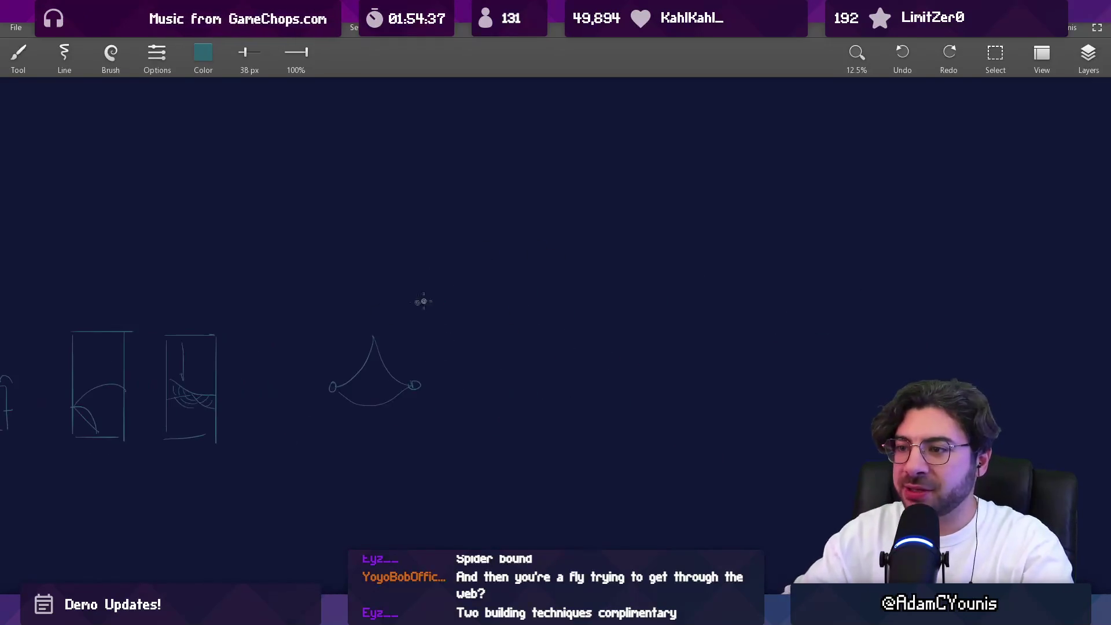
{"action": "left_click_drag", "start_coordinate": [519, 165], "coordinate": [516, 463]}
{"action": "mouse_move", "coordinate": [518, 152]}
{"action": "left_mouse_down"}
{"action": "mouse_move", "coordinate": [632, 152]}
{"action": "mouse_move", "coordinate": [604, 464]}
{"action": "left_mouse_up"}
{"action": "left_click_drag", "start_coordinate": [517, 479], "coordinate": [607, 479]}
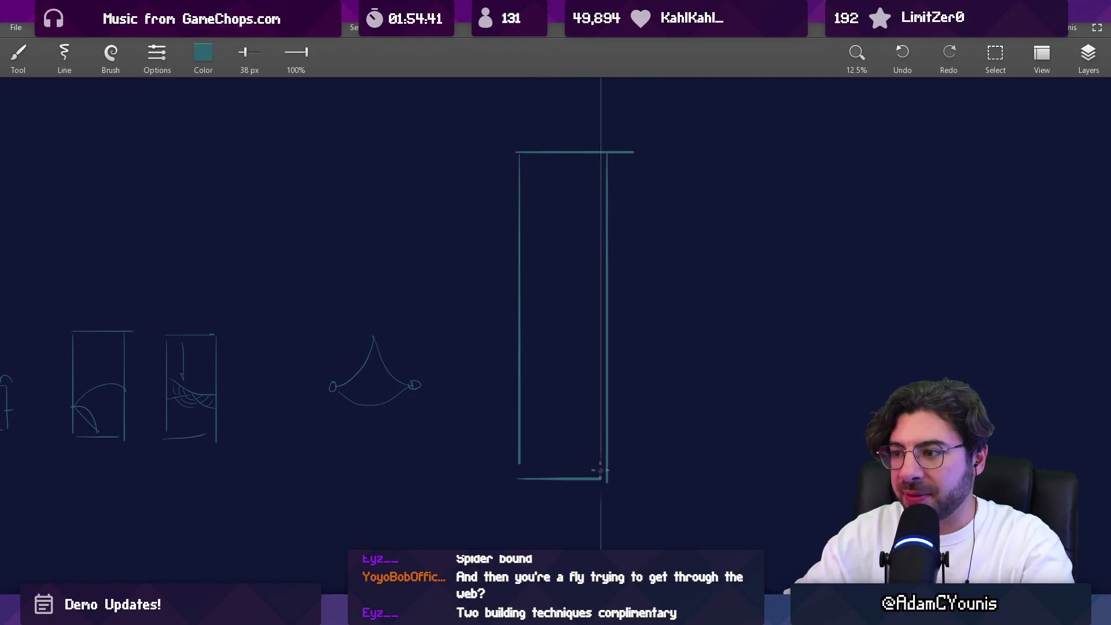
Erase the rectangle's top edge where it overhangs the right side
{"action": "key", "text": "e"}
{"action": "left_click_drag", "start_coordinate": [631, 149], "coordinate": [613, 151]}
{"action": "left_click_drag", "start_coordinate": [638, 270], "coordinate": [534, 257]}
With the Brush, sketch a rough oval and box beside the rectangle
{"action": "key", "text": "b"}
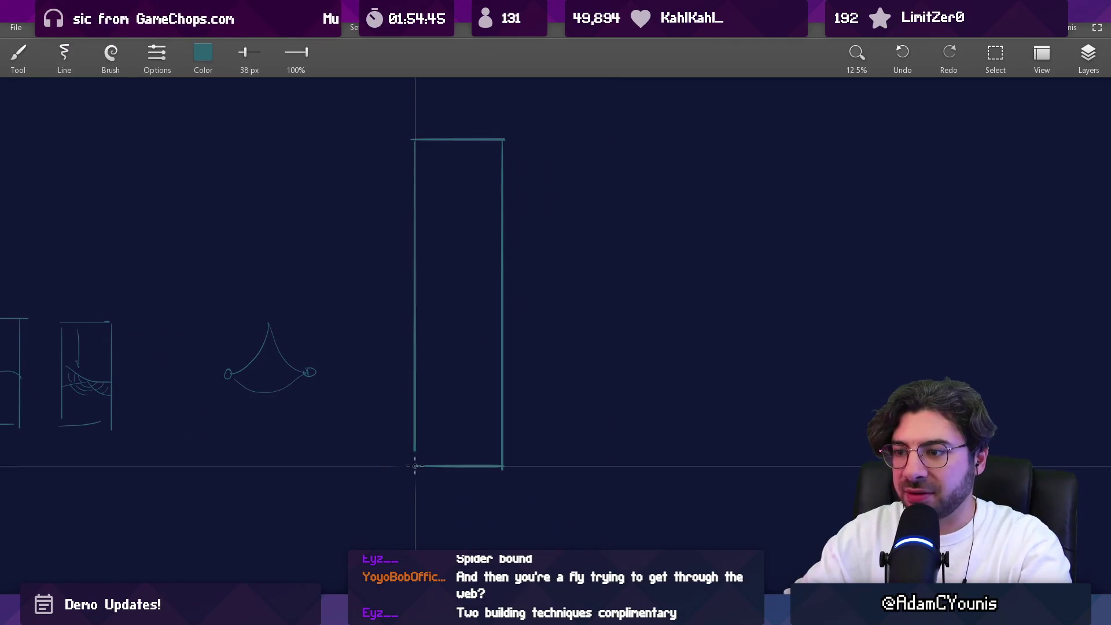
{"action": "left_click_drag", "start_coordinate": [495, 317], "coordinate": [458, 371]}
{"action": "scroll", "coordinate": [458, 371], "scroll_direction": "up", "scroll_amount": 1}
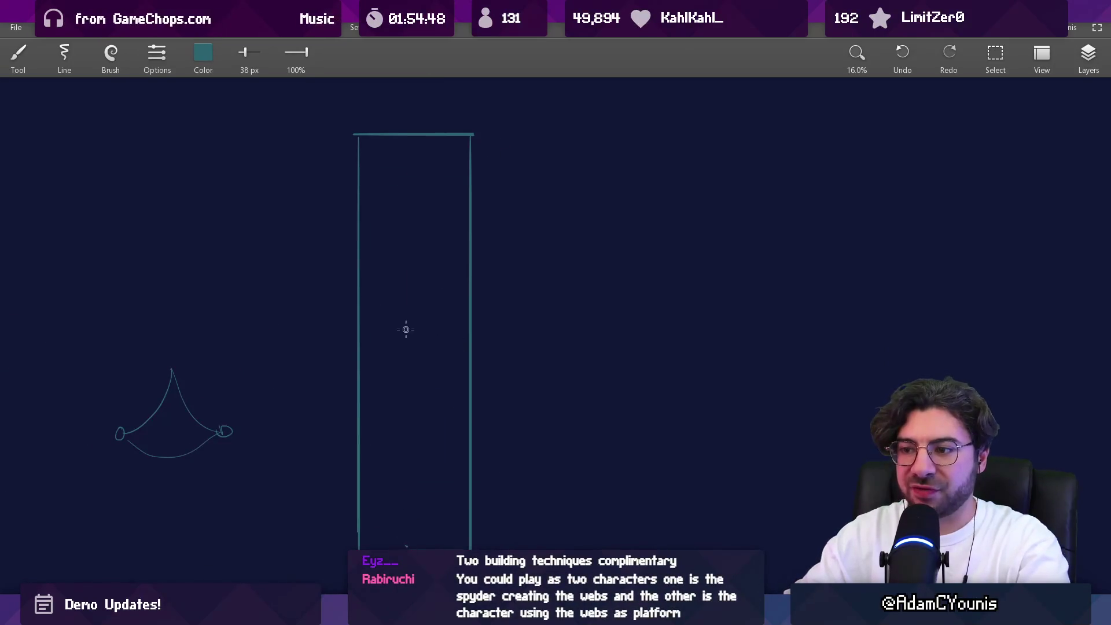
{"action": "left_click_drag", "start_coordinate": [509, 249], "coordinate": [439, 315]}
{"action": "scroll", "coordinate": [474, 340], "scroll_direction": "down", "scroll_amount": 1}
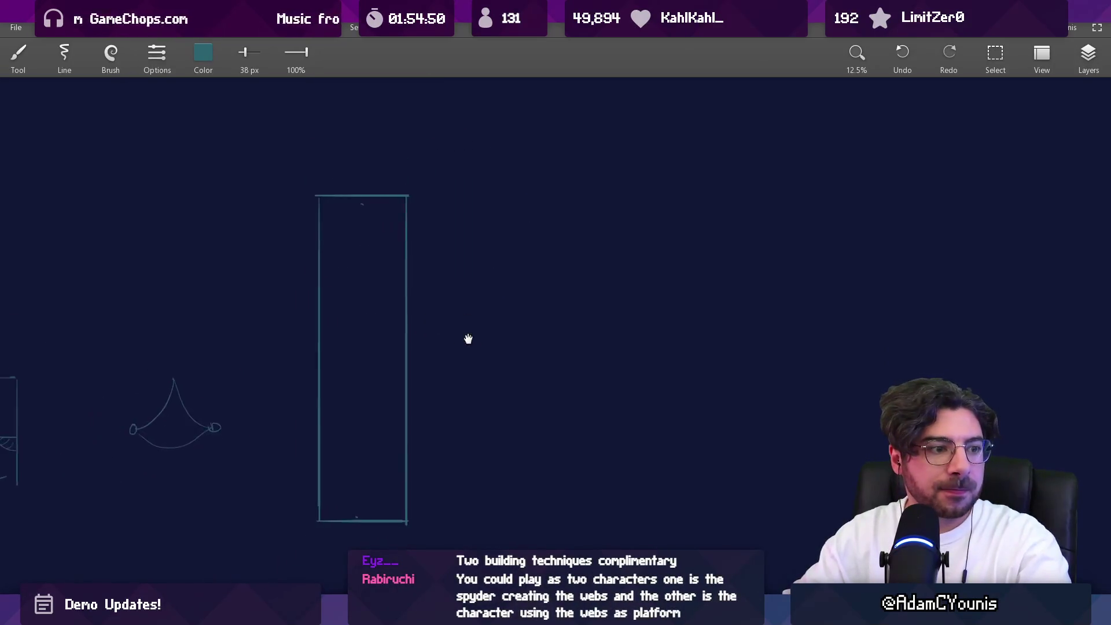
{"action": "mouse_move", "coordinate": [399, 440]}
{"action": "left_mouse_down"}
{"action": "mouse_move", "coordinate": [459, 410]}
{"action": "mouse_move", "coordinate": [405, 345]}
{"action": "mouse_move", "coordinate": [427, 402]}
{"action": "mouse_move", "coordinate": [407, 272]}
{"action": "mouse_move", "coordinate": [457, 272]}
{"action": "left_mouse_up"}
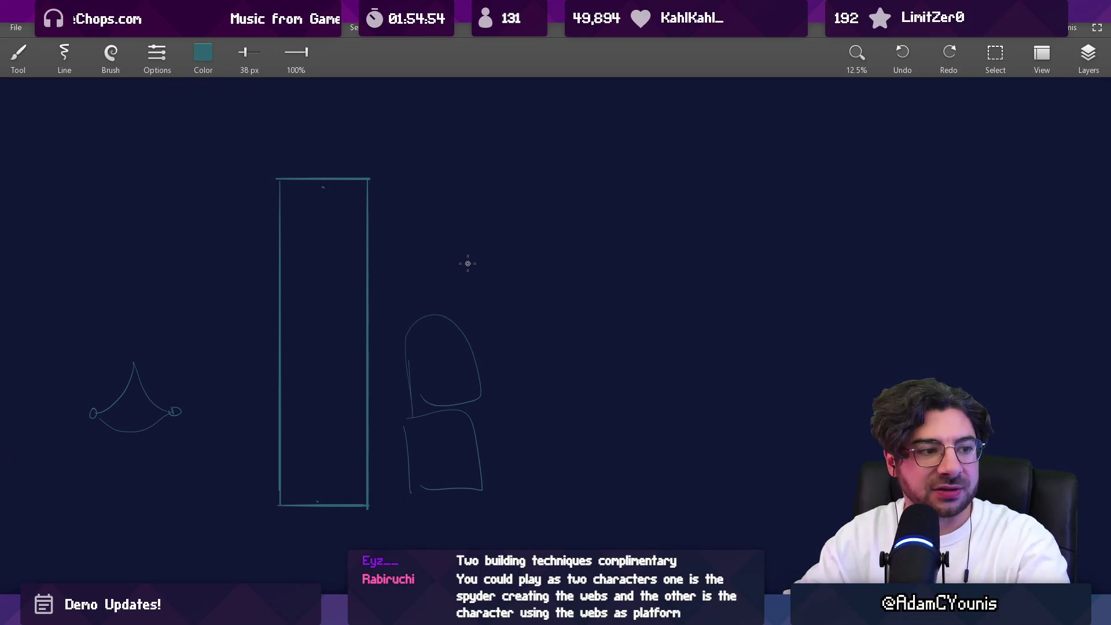
Undo the rough shapes beside the rectangle, zoom out, and return to Aseprite
{"action": "key", "text": "ctrl+z"}
{"action": "key", "text": "ctrl+z"}
{"action": "key", "text": "ctrl+z"}
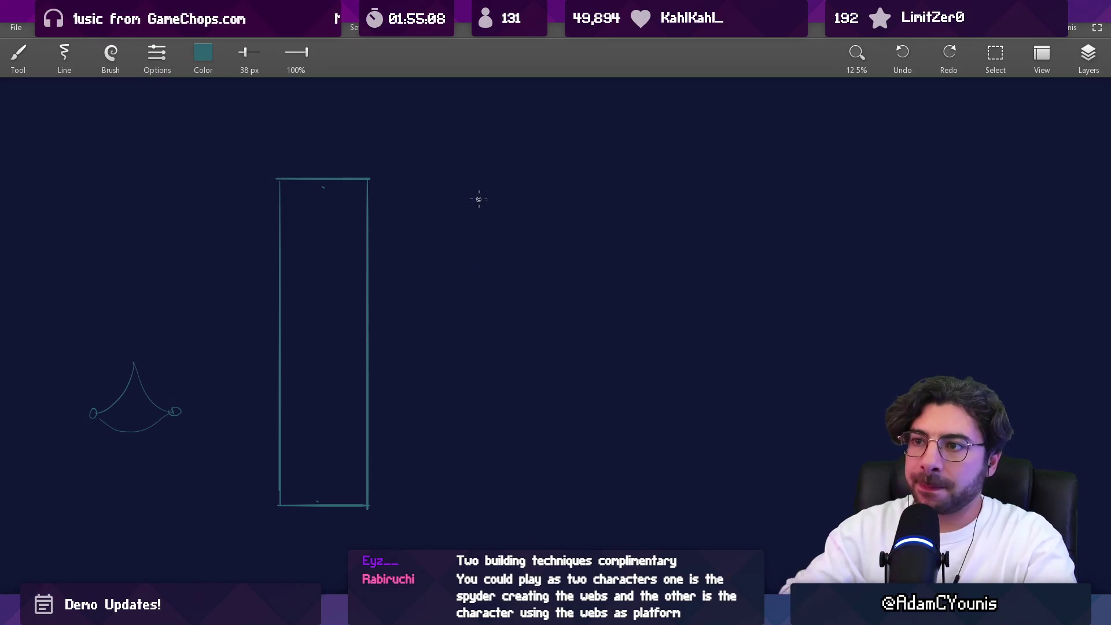
{"action": "key", "text": "e"}
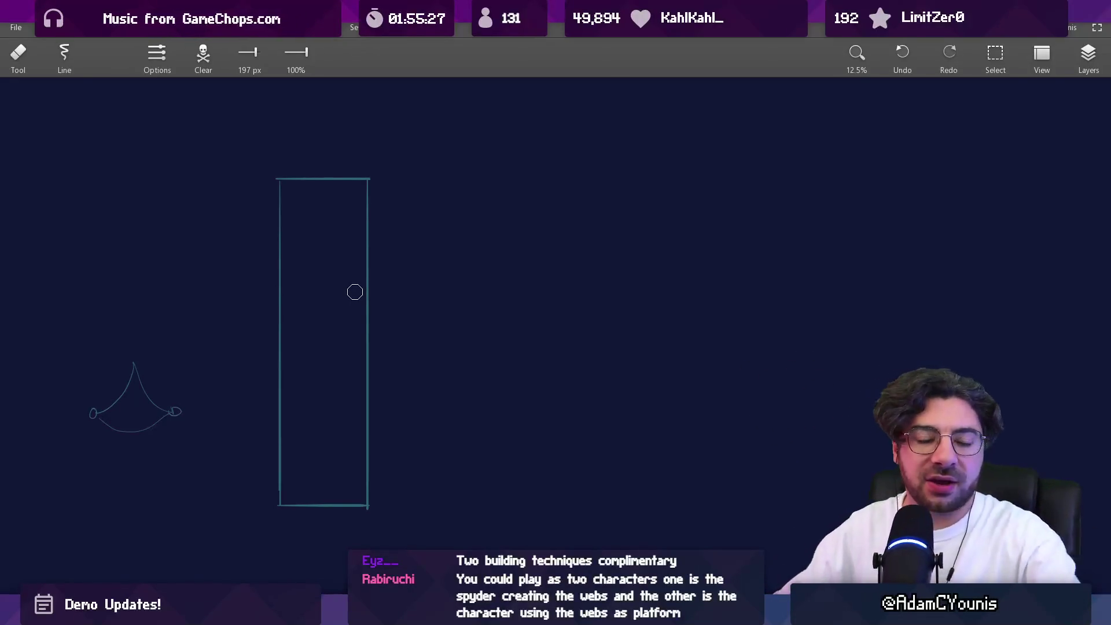
{"action": "left_click_drag", "start_coordinate": [387, 324], "coordinate": [462, 309]}
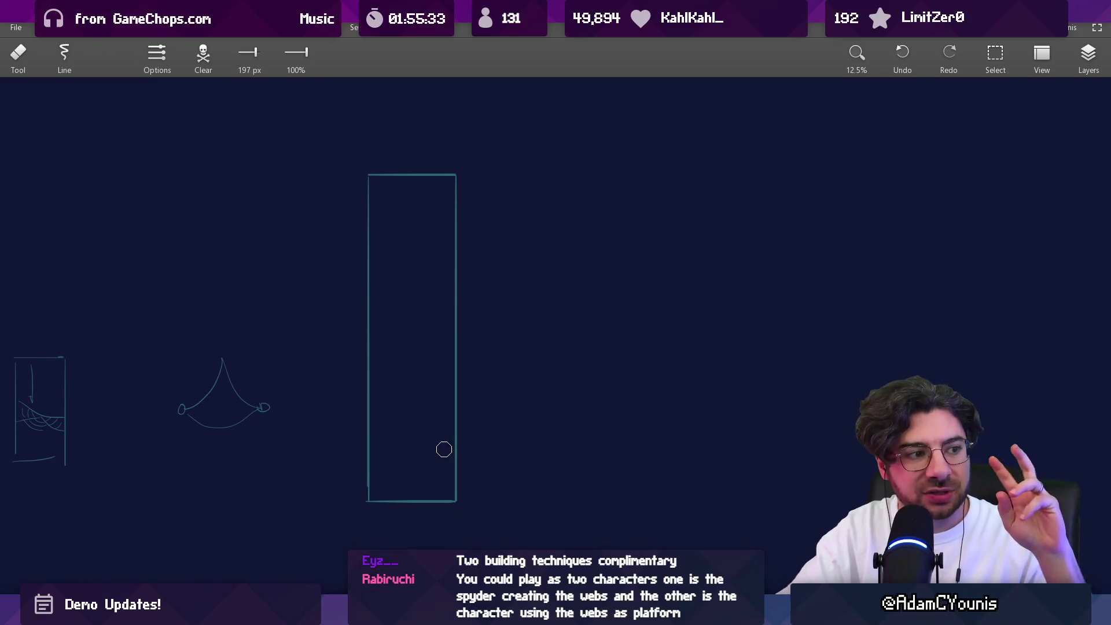
{"action": "scroll", "coordinate": [435, 404], "scroll_direction": "down", "scroll_amount": 3}
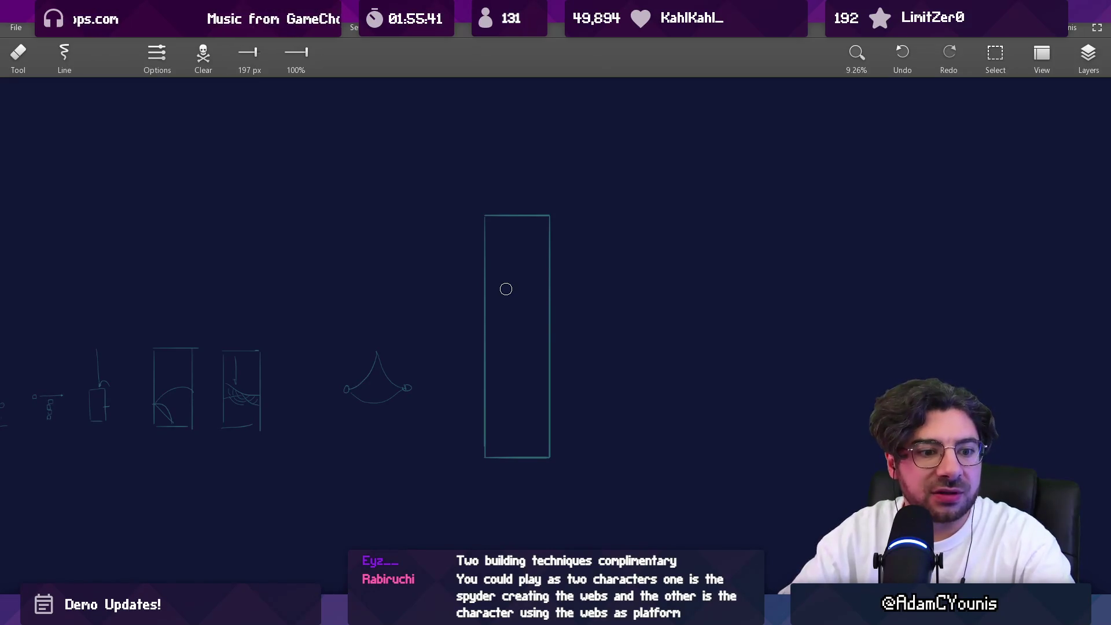
{"action": "key", "text": "alt+Tab"}
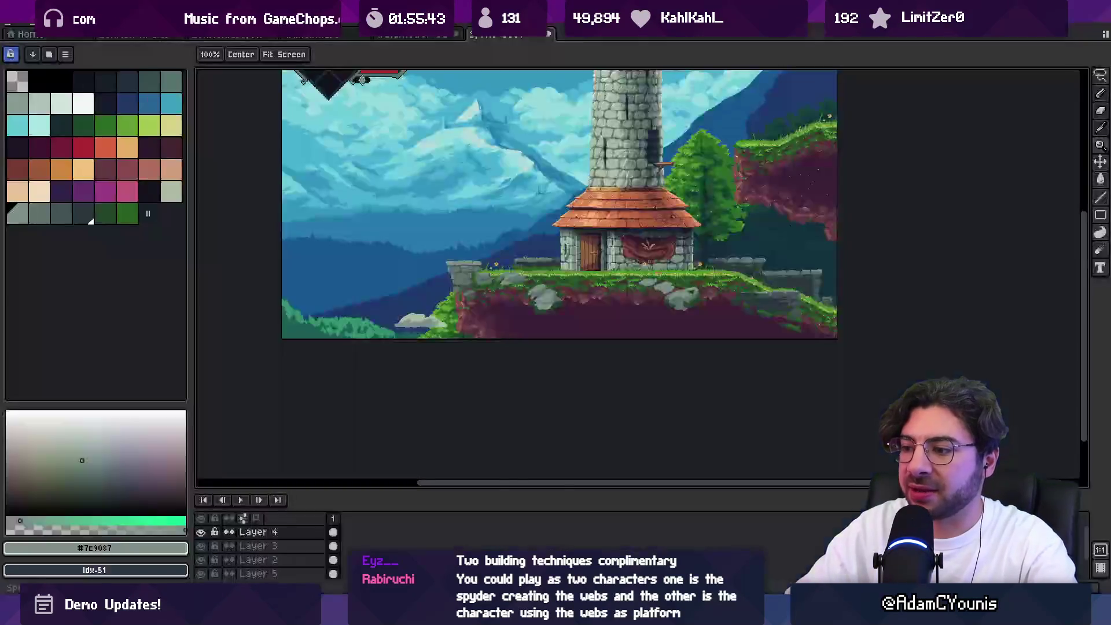
Lasso the grey rock in the cliff and move it to the left
{"action": "key", "text": "z"}
{"action": "scroll", "coordinate": [524, 319], "scroll_direction": "down", "scroll_amount": 1}
{"action": "scroll", "coordinate": [524, 319], "scroll_direction": "up", "scroll_amount": 2}
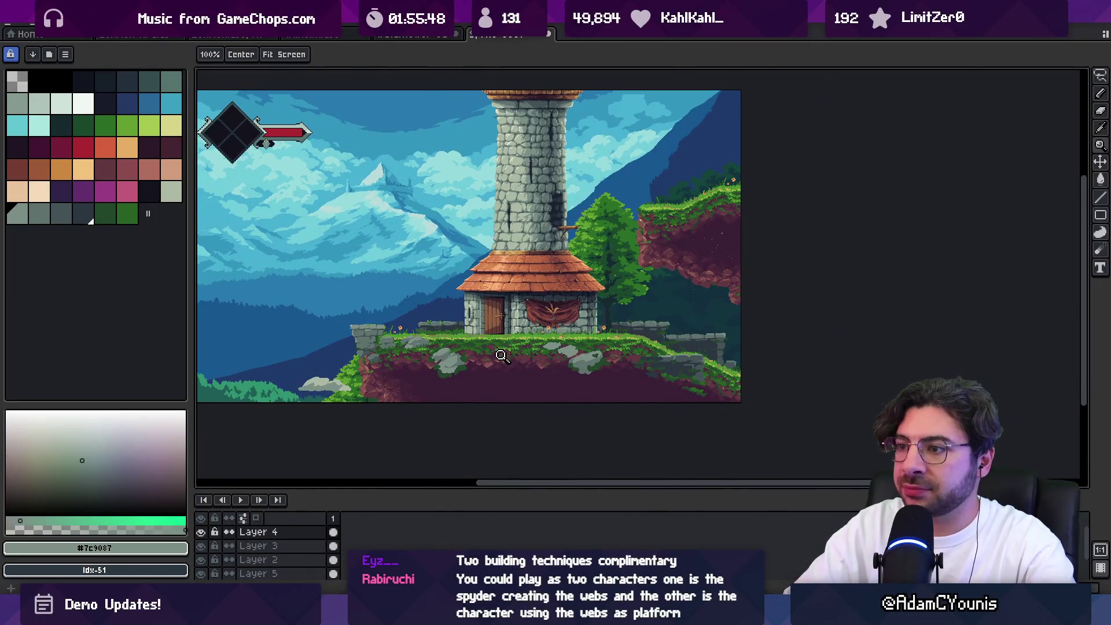
{"action": "scroll", "coordinate": [475, 359], "scroll_direction": "up", "scroll_amount": 4}
{"action": "key", "text": "m"}
{"action": "left_click_drag", "start_coordinate": [483, 286], "coordinate": [521, 405]}
{"action": "mouse_move", "coordinate": [504, 324]}
{"action": "left_mouse_down"}
{"action": "mouse_move", "coordinate": [417, 363]}
{"action": "mouse_move", "coordinate": [404, 339]}
{"action": "left_mouse_up"}
{"action": "left_click", "coordinate": [541, 309]}
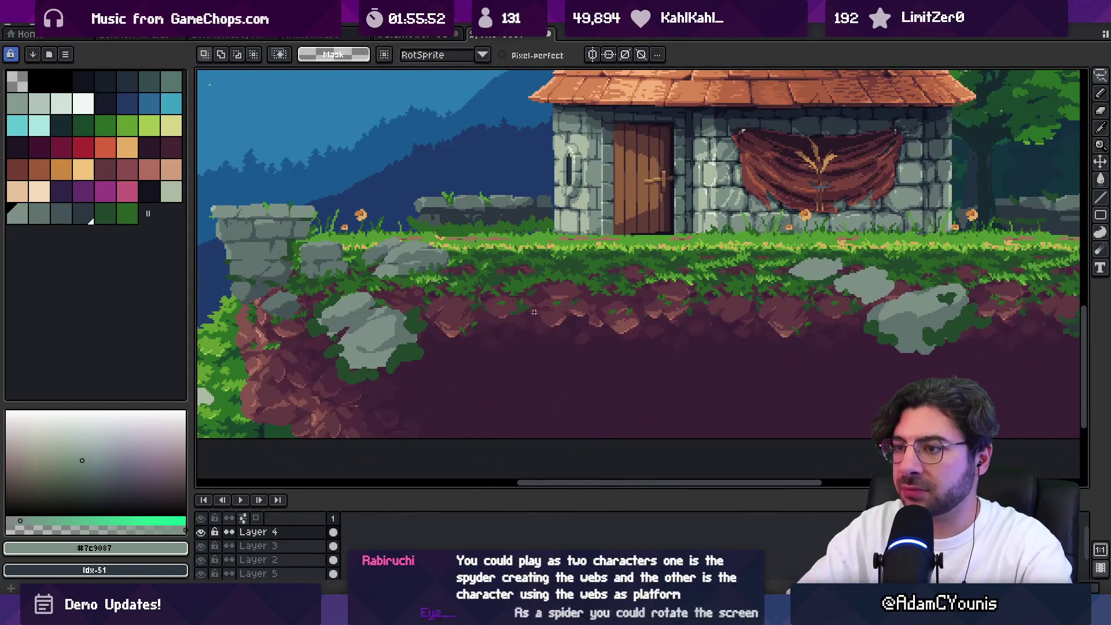
Lasso and reposition the grey rocks below the house, removing the two small ones
{"action": "scroll", "coordinate": [541, 308], "scroll_direction": "down", "scroll_amount": 3}
{"action": "scroll", "coordinate": [538, 342], "scroll_direction": "up", "scroll_amount": 3}
{"action": "mouse_move", "coordinate": [501, 269]}
{"action": "left_mouse_down"}
{"action": "mouse_move", "coordinate": [432, 350]}
{"action": "mouse_move", "coordinate": [579, 329]}
{"action": "left_mouse_up"}
{"action": "mouse_move", "coordinate": [481, 284]}
{"action": "left_mouse_down"}
{"action": "mouse_move", "coordinate": [532, 296]}
{"action": "mouse_move", "coordinate": [510, 277]}
{"action": "mouse_move", "coordinate": [417, 301]}
{"action": "left_mouse_up"}
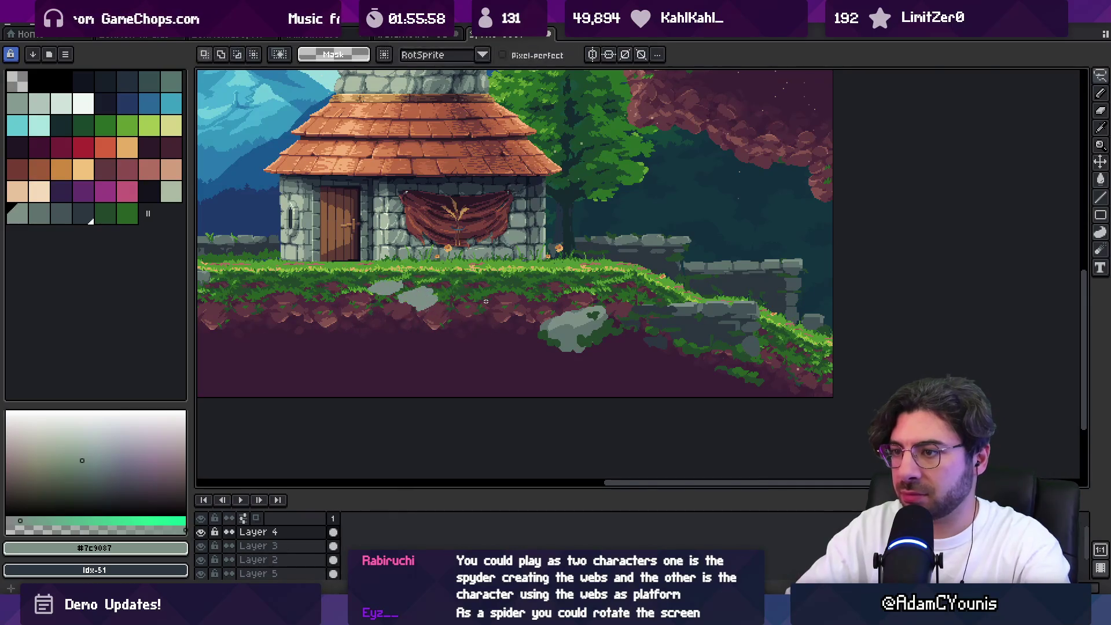
{"action": "scroll", "coordinate": [499, 316], "scroll_direction": "down", "scroll_amount": 3}
{"action": "scroll", "coordinate": [499, 316], "scroll_direction": "up", "scroll_amount": 4}
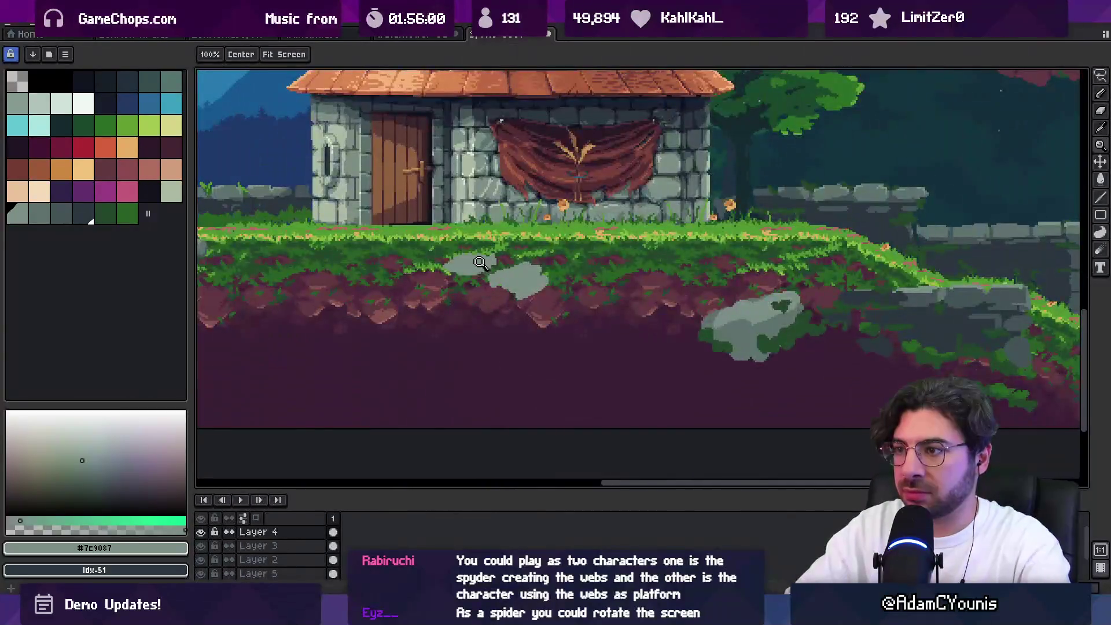
{"action": "key", "text": "ctrl+z"}
{"action": "key", "text": "ctrl+z"}
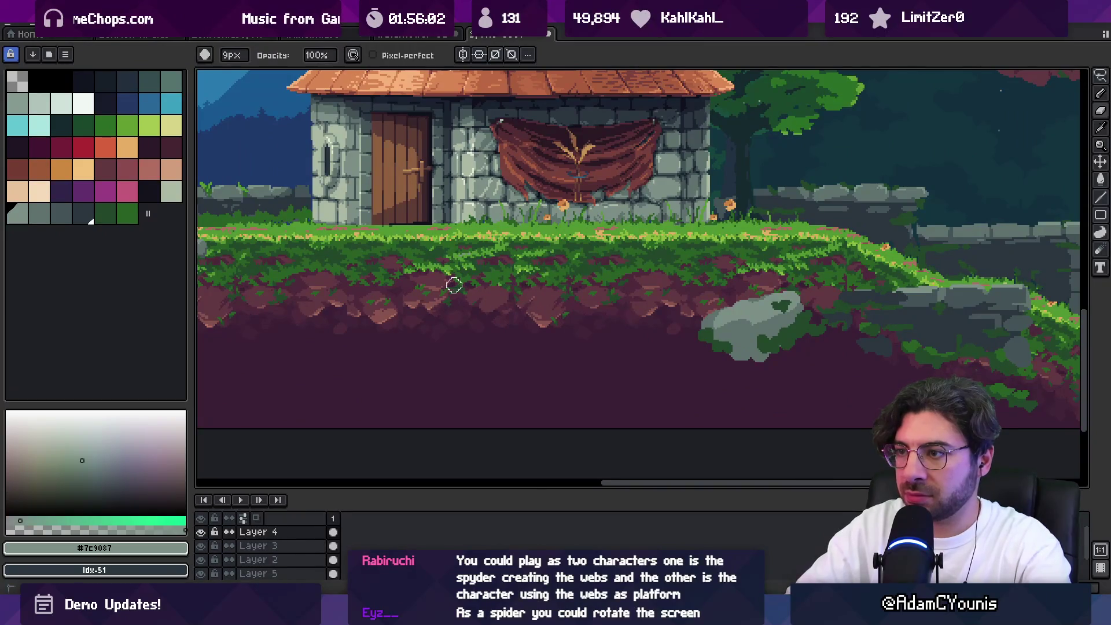
Shade the grey rock on the cliff darker with the Pencil's Shading ink
{"action": "key", "text": "z"}
{"action": "scroll", "coordinate": [499, 276], "scroll_direction": "down", "scroll_amount": 5}
{"action": "scroll", "coordinate": [499, 318], "scroll_direction": "up", "scroll_amount": 2}
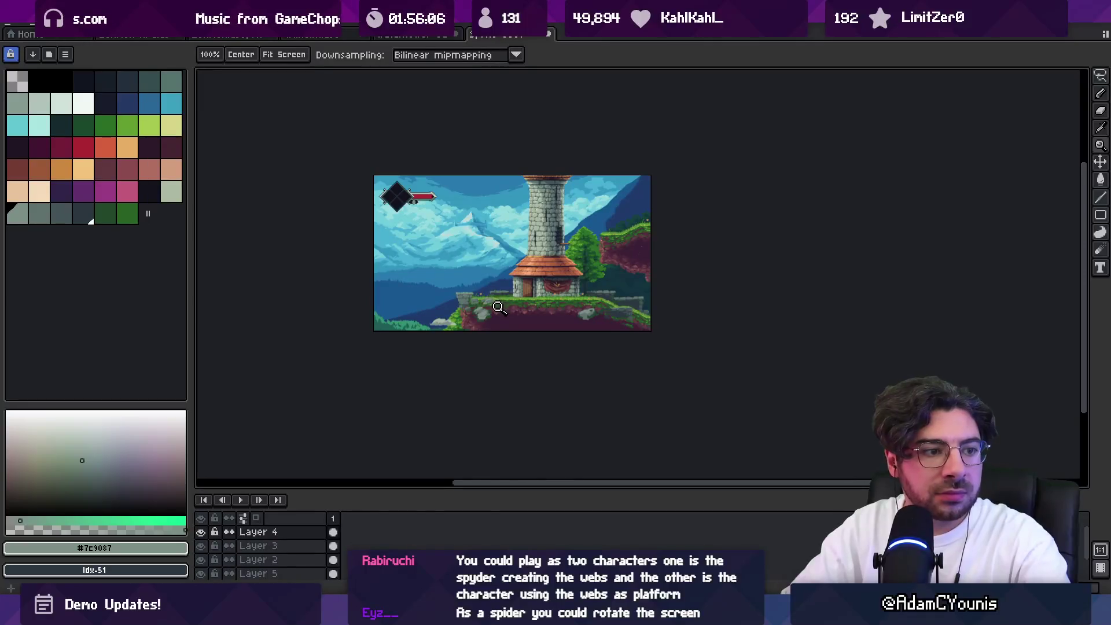
{"action": "scroll", "coordinate": [498, 312], "scroll_direction": "up", "scroll_amount": 5}
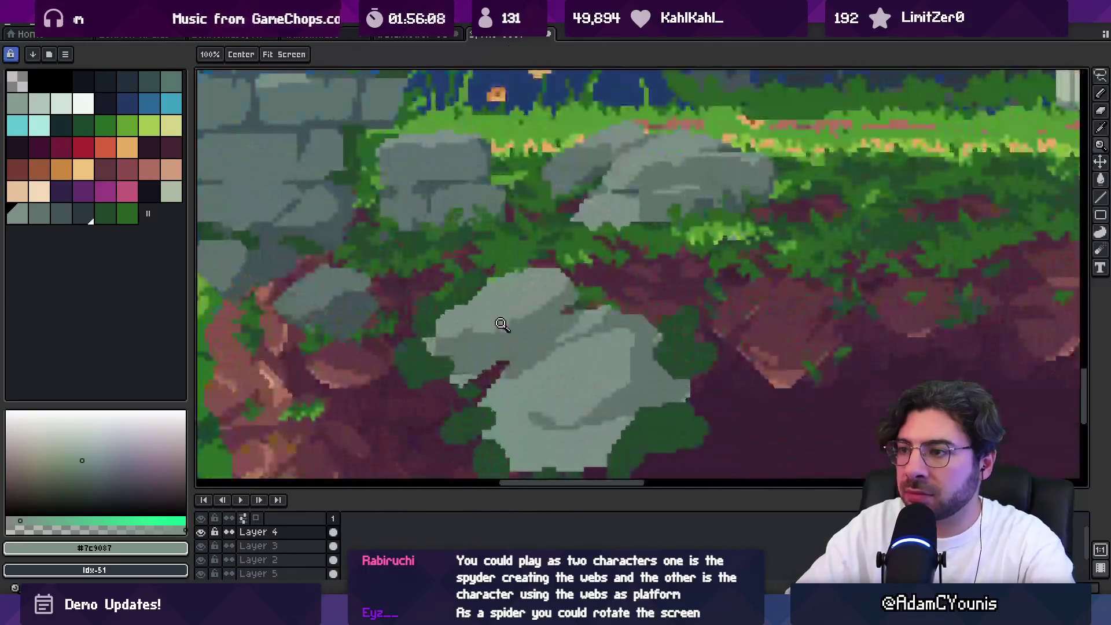
{"action": "key", "text": "b"}
{"action": "key", "text": "z"}
{"action": "scroll", "coordinate": [524, 341], "scroll_direction": "down", "scroll_amount": 2}
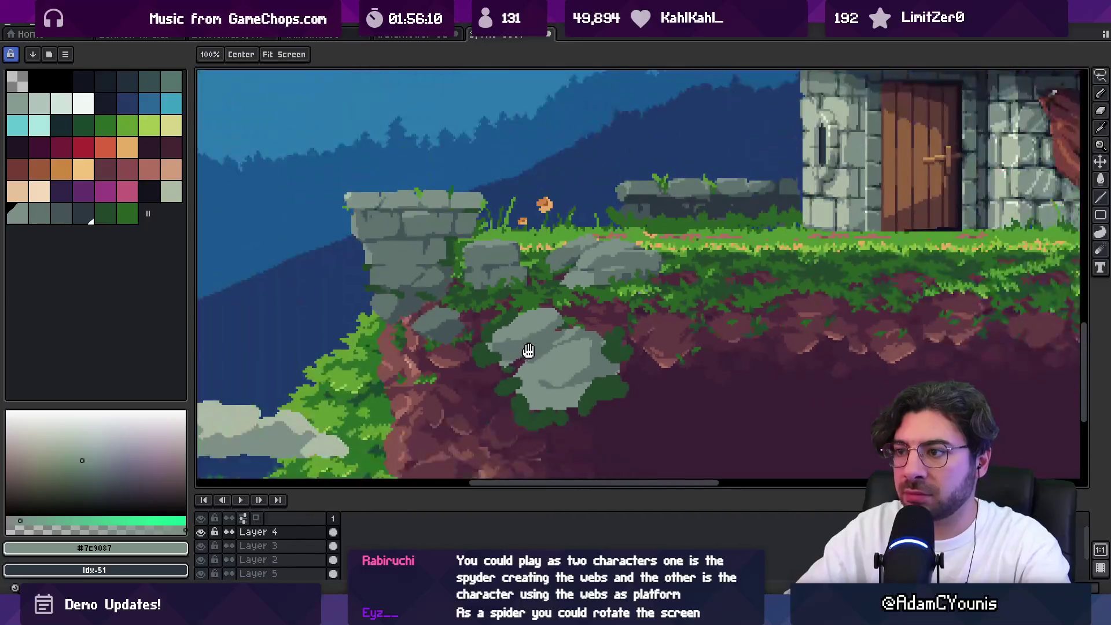
{"action": "key", "text": "e"}
{"action": "key", "text": "b"}
{"action": "mouse_move", "coordinate": [489, 316]}
{"action": "left_mouse_down"}
{"action": "mouse_move", "coordinate": [492, 324]}
{"action": "mouse_move", "coordinate": [472, 319]}
{"action": "mouse_move", "coordinate": [510, 304]}
{"action": "mouse_move", "coordinate": [486, 289]}
{"action": "left_mouse_up"}
Darken the grey rock at the right of the ground
{"action": "key", "text": "z"}
{"action": "scroll", "coordinate": [487, 290], "scroll_direction": "down", "scroll_amount": 4}
{"action": "scroll", "coordinate": [458, 297], "scroll_direction": "up", "scroll_amount": 2}
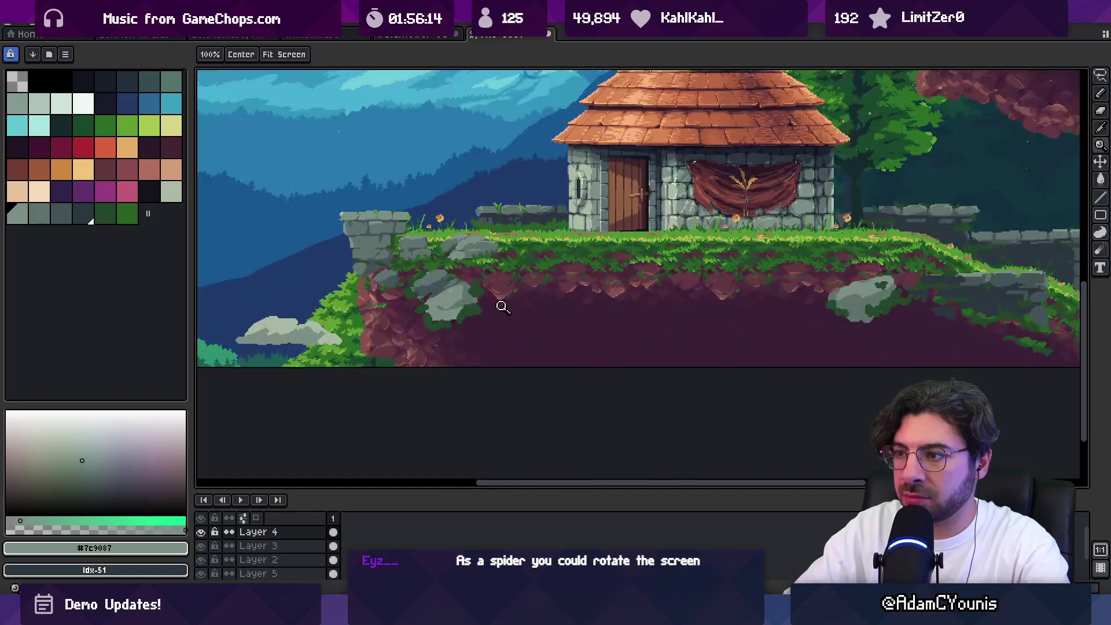
{"action": "key", "text": "b"}
{"action": "left_click_drag", "start_coordinate": [868, 306], "coordinate": [852, 291]}
{"action": "key", "text": "z"}
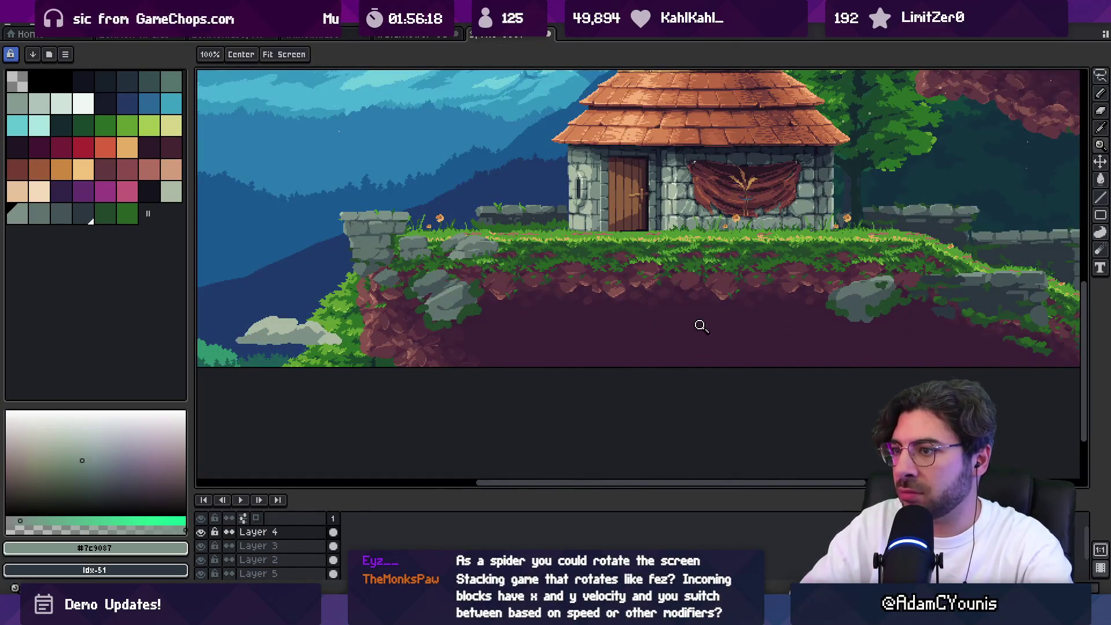
{"action": "scroll", "coordinate": [700, 324], "scroll_direction": "down", "scroll_amount": 3}
{"action": "scroll", "coordinate": [704, 341], "scroll_direction": "up", "scroll_amount": 2}
{"action": "scroll", "coordinate": [470, 358], "scroll_direction": "up", "scroll_amount": 2}
{"action": "scroll", "coordinate": [469, 357], "scroll_direction": "up", "scroll_amount": 2}
{"action": "key", "text": "b"}
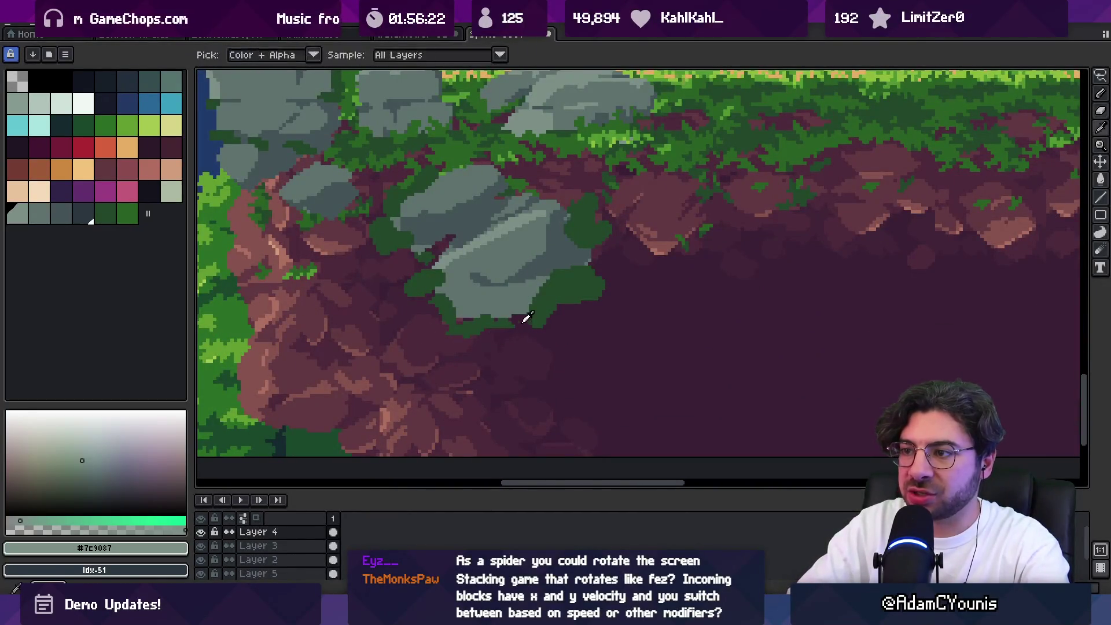
Sample the dark green from the bush and paint dark green pixels beside it
{"action": "key", "text": "alt"}
{"action": "left_click", "coordinate": [589, 273]}
{"action": "mouse_move", "coordinate": [613, 272]}
{"action": "left_mouse_down"}
{"action": "mouse_move", "coordinate": [642, 278]}
{"action": "mouse_move", "coordinate": [613, 289]}
{"action": "mouse_move", "coordinate": [637, 287]}
{"action": "left_mouse_up"}
{"action": "key", "text": "v"}
{"action": "key", "text": "z"}
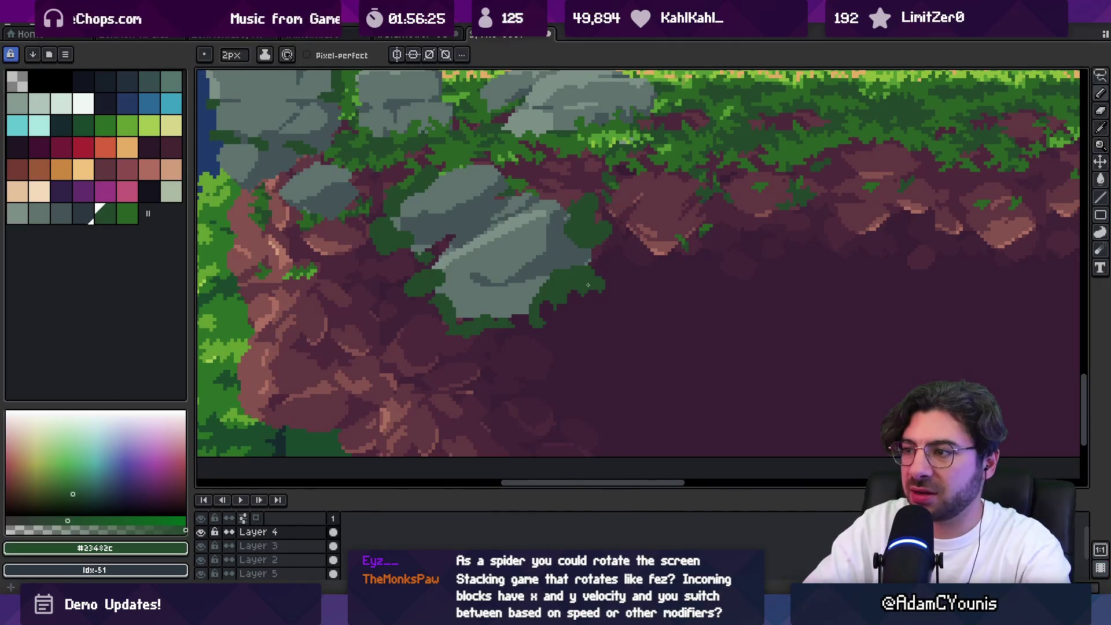
{"action": "scroll", "coordinate": [579, 295], "scroll_direction": "down", "scroll_amount": 2}
{"action": "key", "text": "b"}
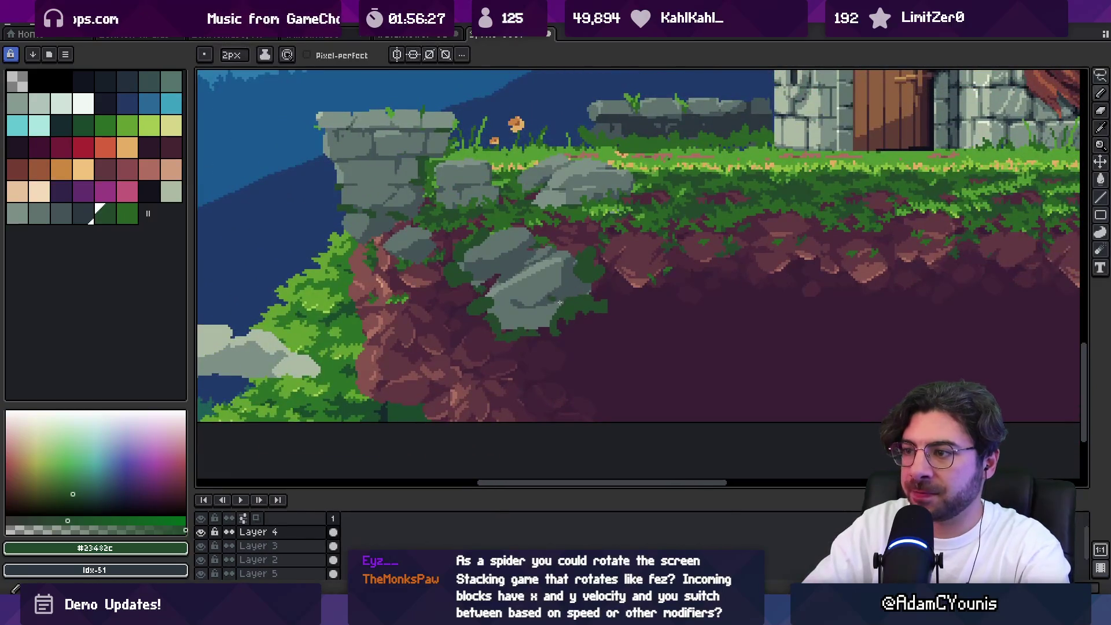
{"action": "key", "text": "z"}
{"action": "scroll", "coordinate": [562, 278], "scroll_direction": "down", "scroll_amount": 2}
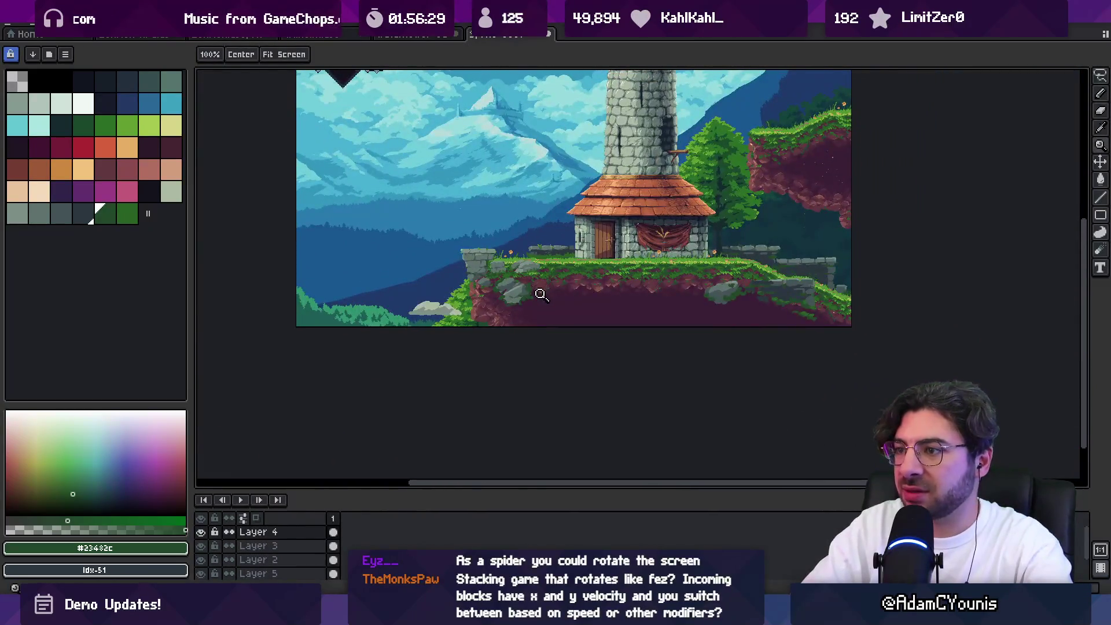
{"action": "scroll", "coordinate": [695, 298], "scroll_direction": "up", "scroll_amount": 2}
{"action": "scroll", "coordinate": [753, 287], "scroll_direction": "up", "scroll_amount": 2}
Pick the rock's light grey, then lasso-select the rock and clear the selection
{"action": "left_click", "coordinate": [682, 258], "text": "alt"}
{"action": "key", "text": "b"}
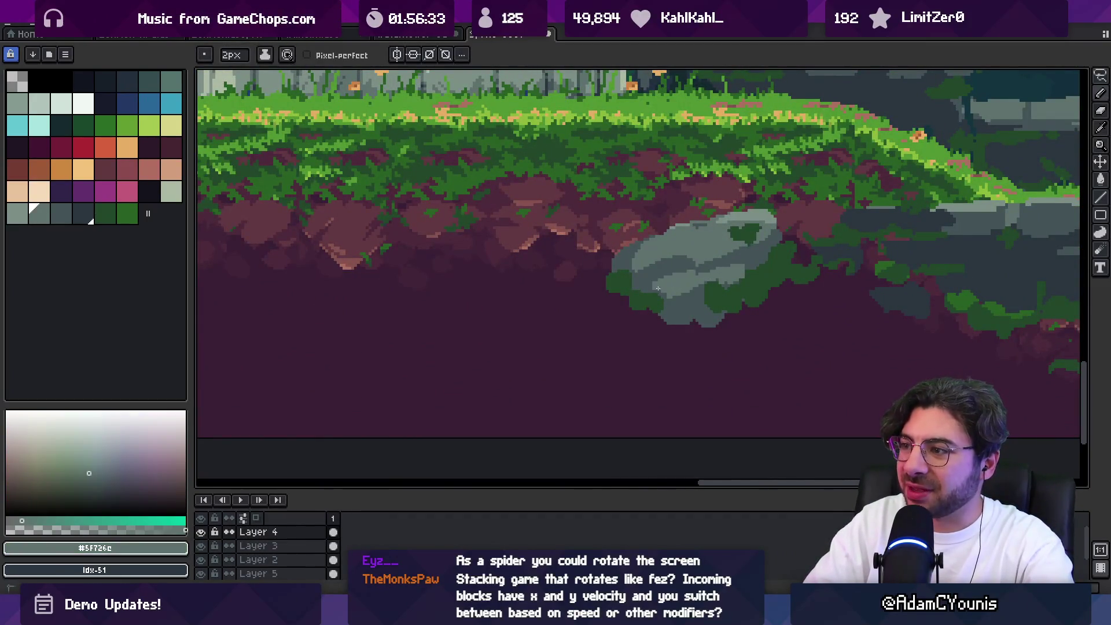
{"action": "key", "text": "z"}
{"action": "scroll", "coordinate": [641, 281], "scroll_direction": "down", "scroll_amount": 3}
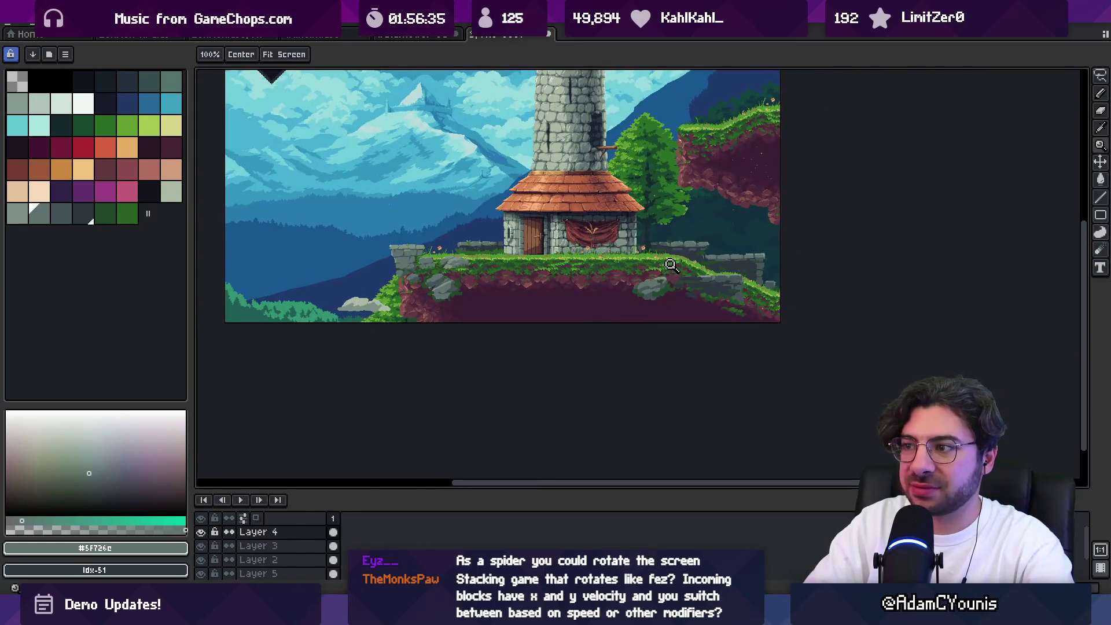
{"action": "scroll", "coordinate": [680, 267], "scroll_direction": "up", "scroll_amount": 3}
{"action": "key", "text": "q"}
{"action": "mouse_move", "coordinate": [695, 246]}
{"action": "left_mouse_down"}
{"action": "mouse_move", "coordinate": [717, 348]}
{"action": "mouse_move", "coordinate": [716, 261]}
{"action": "left_mouse_up"}
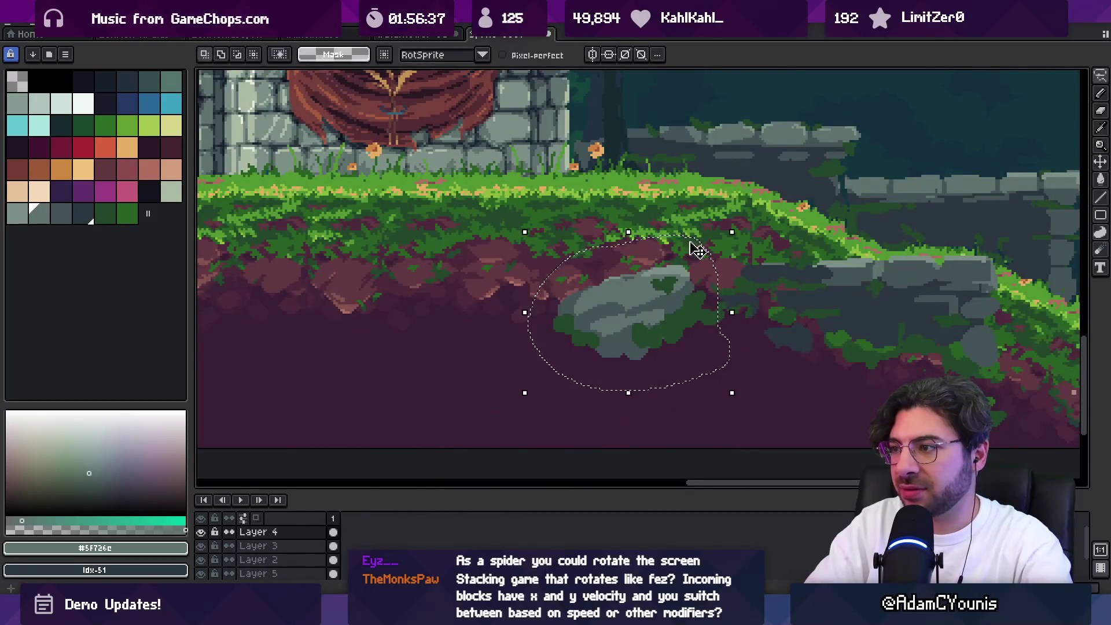
{"action": "key", "text": "ctrl+d"}
{"action": "key", "text": "b"}
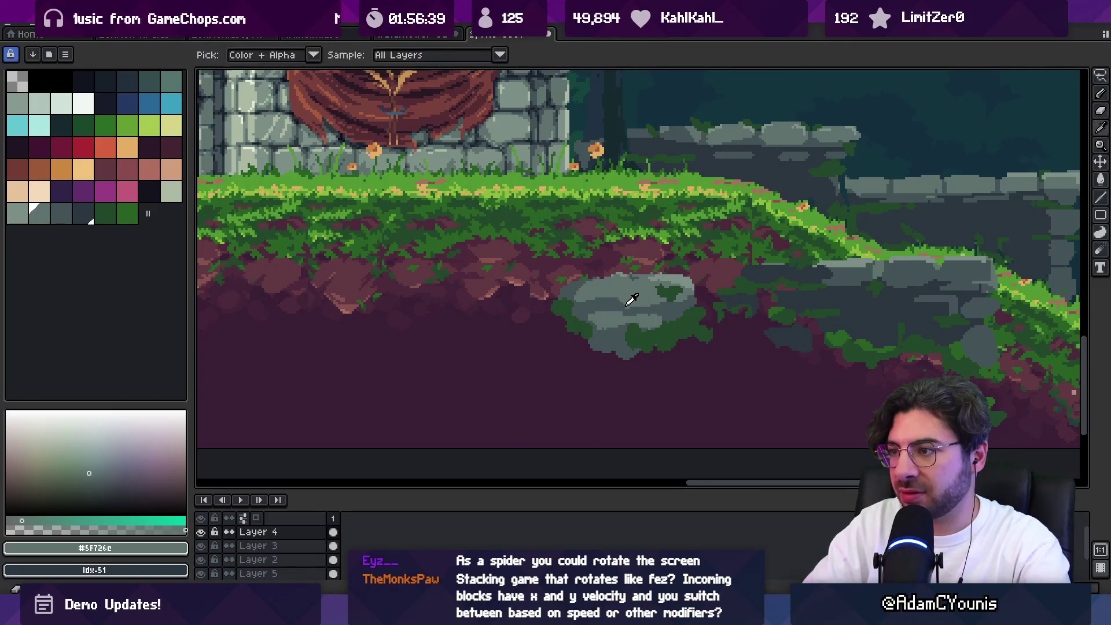
Sample dark grey #435356 and lighter grey #5F726C from the rock for repainting
{"action": "left_click", "coordinate": [628, 298], "text": "alt"}
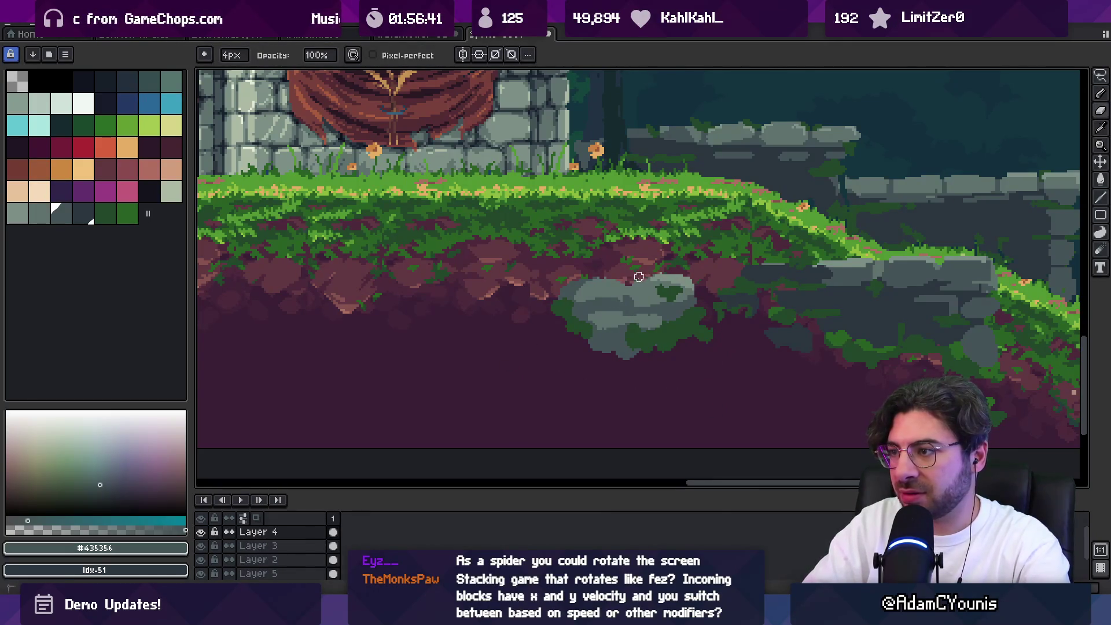
{"action": "left_click", "coordinate": [640, 285], "text": "alt"}
{"action": "key", "text": "z"}
{"action": "scroll", "coordinate": [642, 297], "scroll_direction": "down", "scroll_amount": 3}
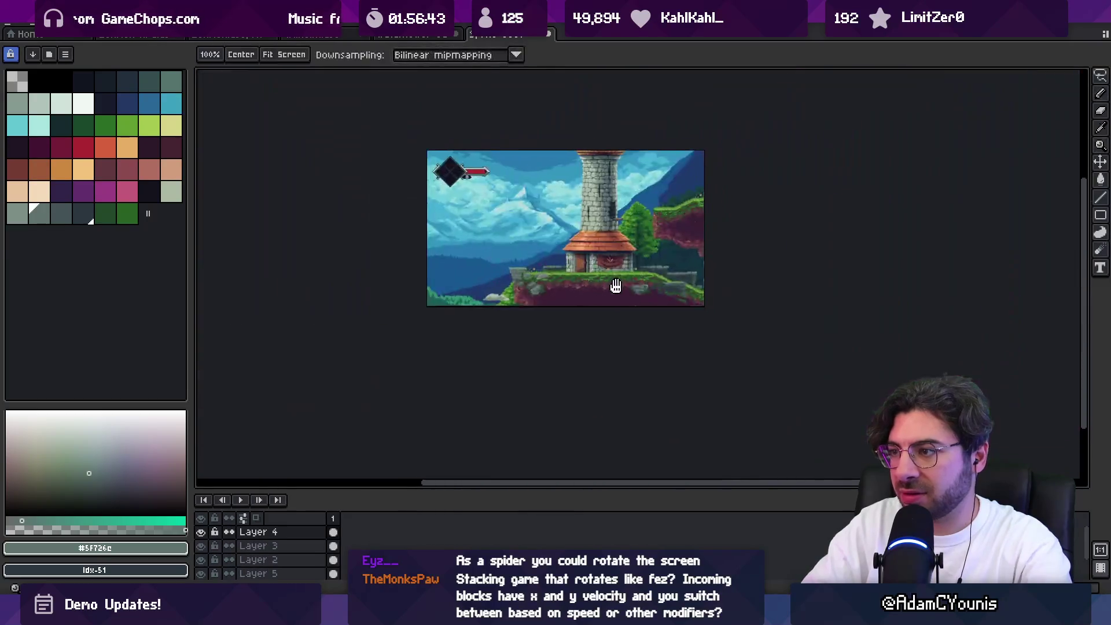
{"action": "scroll", "coordinate": [643, 307], "scroll_direction": "up", "scroll_amount": 1}
{"action": "scroll", "coordinate": [643, 307], "scroll_direction": "up", "scroll_amount": 5}
{"action": "key", "text": "b"}
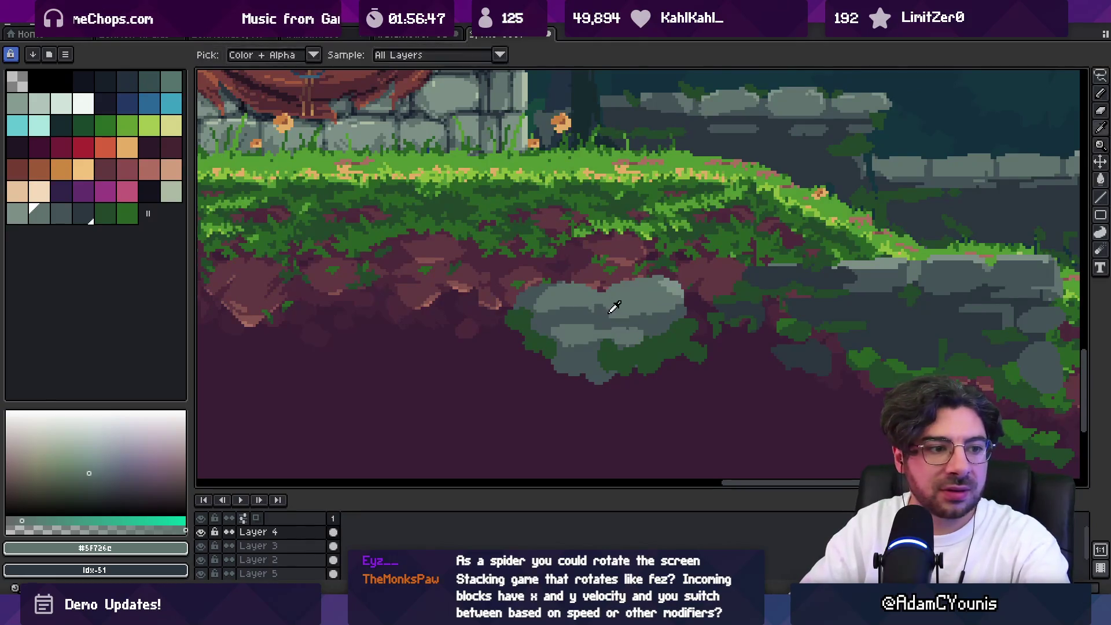
Resample dark grey #435356 from the rock, bring the house into view, and return to the sketching app
{"action": "key", "text": "alt"}
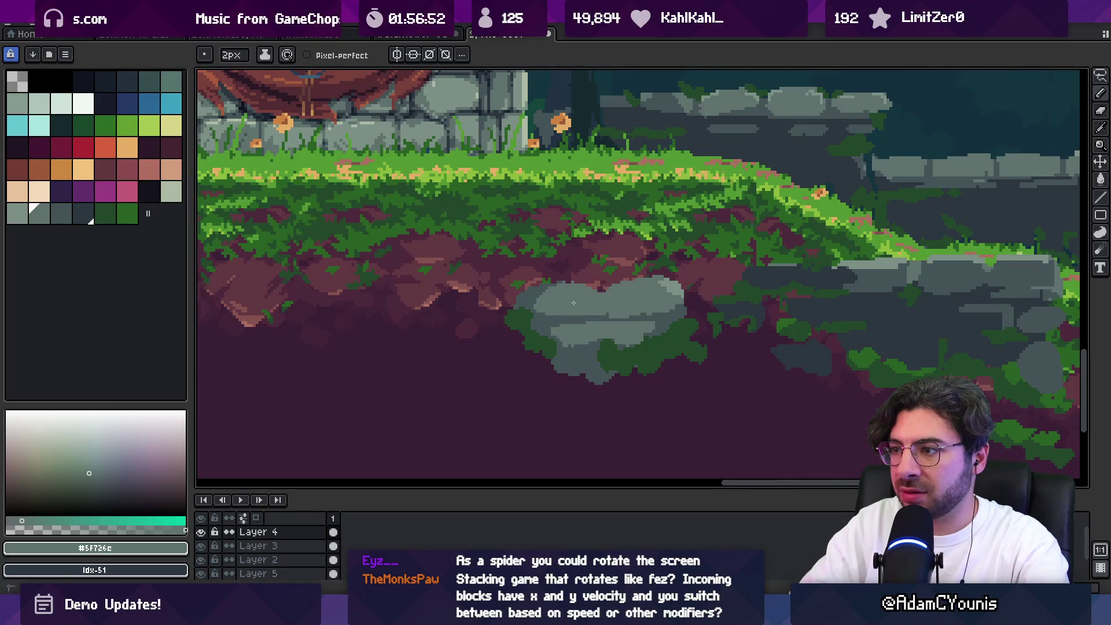
{"action": "key", "text": "alt"}
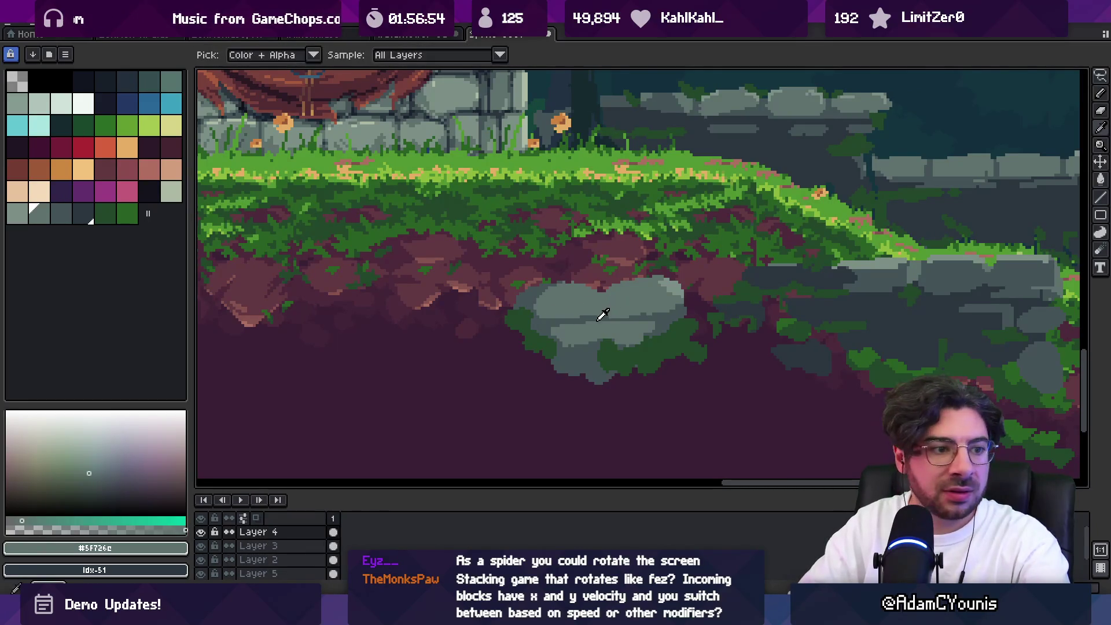
{"action": "left_click", "coordinate": [606, 318], "text": "alt"}
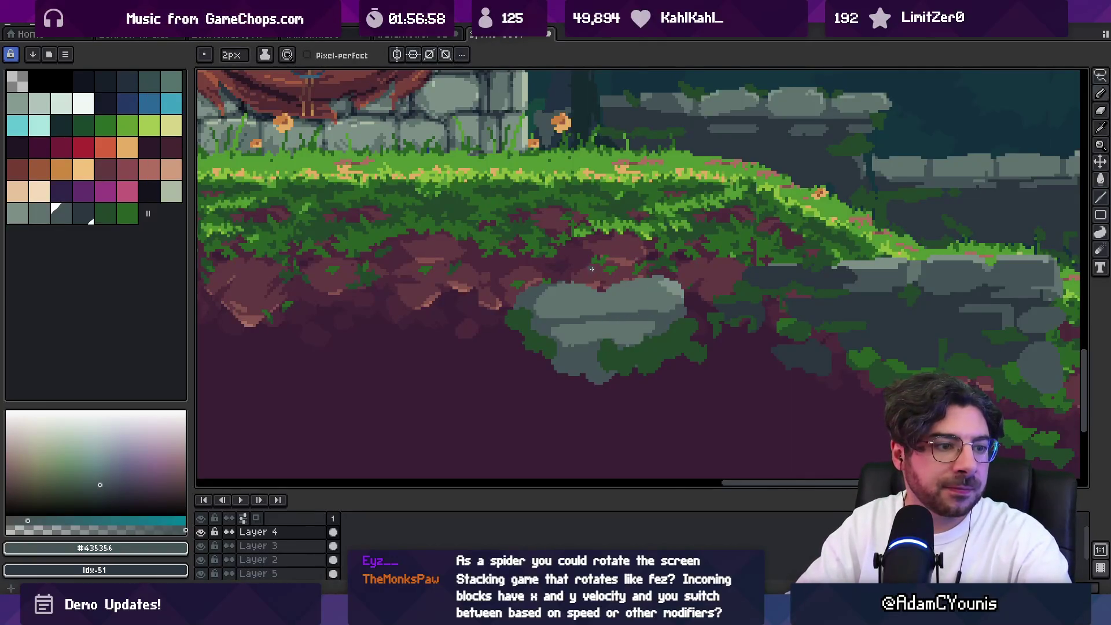
{"action": "scroll", "coordinate": [595, 271], "scroll_direction": "down", "scroll_amount": 2}
{"action": "left_click_drag", "start_coordinate": [576, 293], "coordinate": [605, 328]}
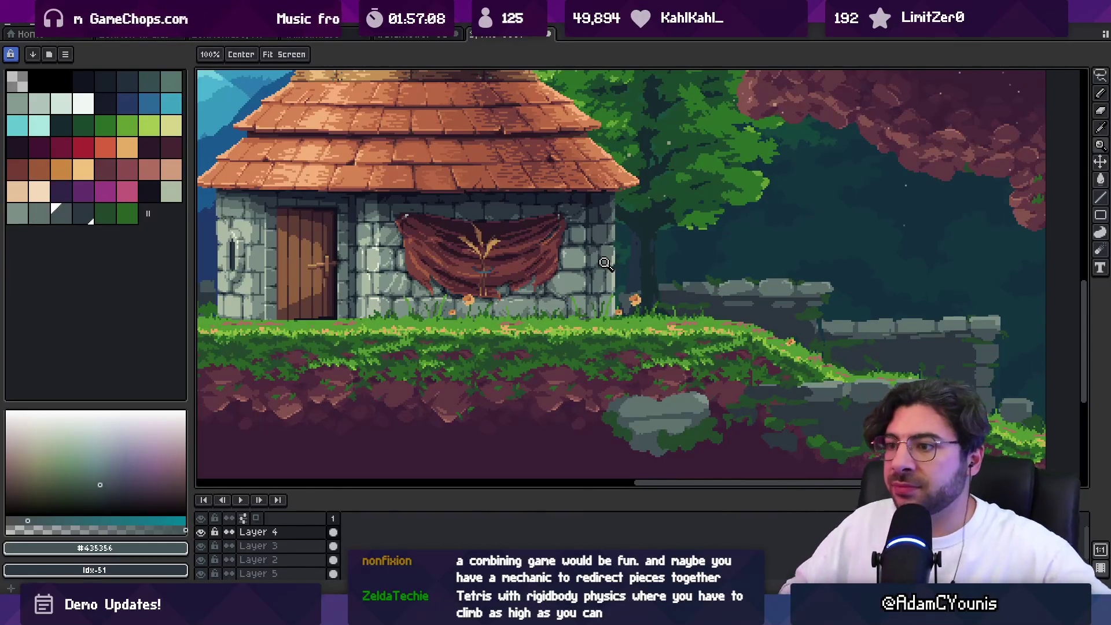
{"action": "scroll", "coordinate": [509, 267], "scroll_direction": "down", "scroll_amount": 3}
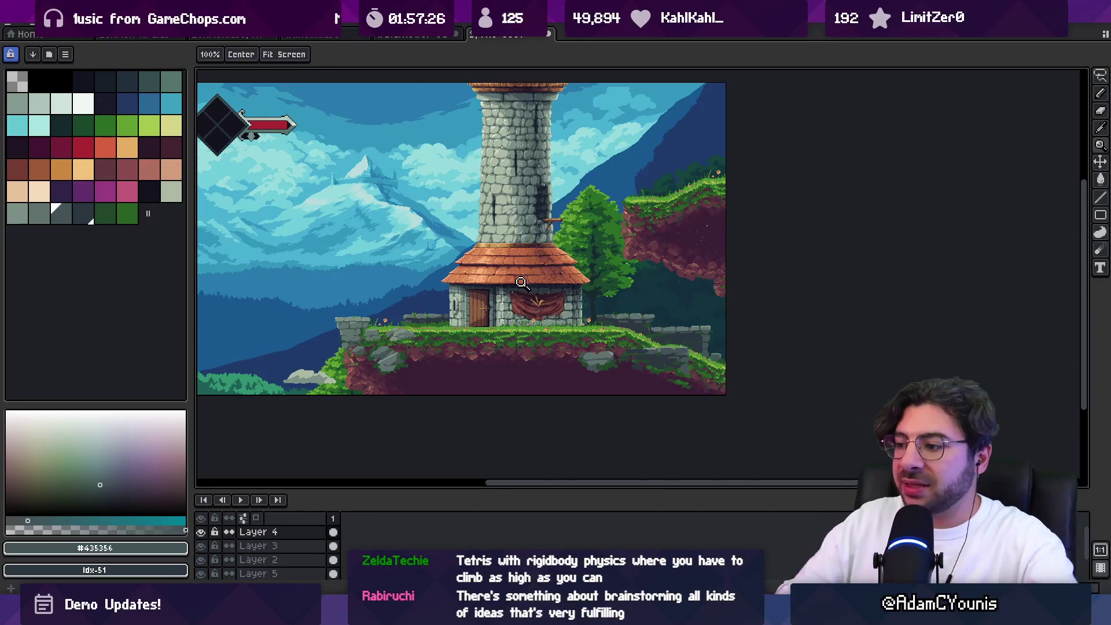
{"action": "key", "text": "alt+Tab"}
Draw a flag with its pole and curved right edge
{"action": "scroll", "coordinate": [414, 372], "scroll_direction": "right", "scroll_amount": 10}
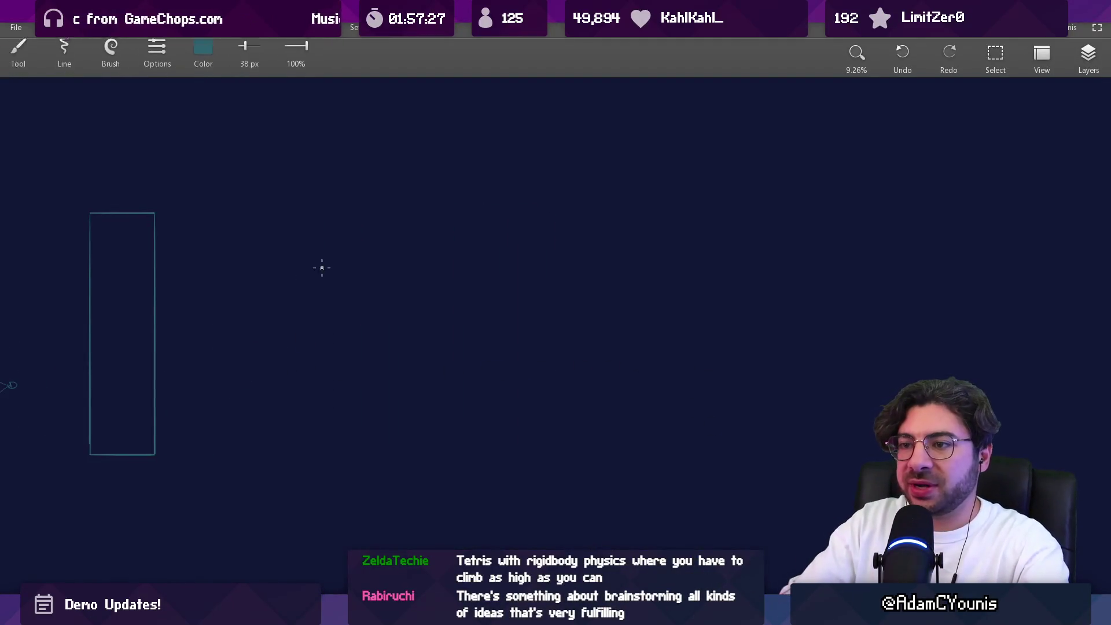
{"action": "mouse_move", "coordinate": [345, 480]}
{"action": "left_mouse_down"}
{"action": "mouse_move", "coordinate": [345, 229]}
{"action": "mouse_move", "coordinate": [446, 241]}
{"action": "mouse_move", "coordinate": [447, 289]}
{"action": "left_mouse_up"}
{"action": "left_click_drag", "start_coordinate": [354, 282], "coordinate": [440, 278]}
{"action": "left_click_drag", "start_coordinate": [445, 222], "coordinate": [521, 244]}
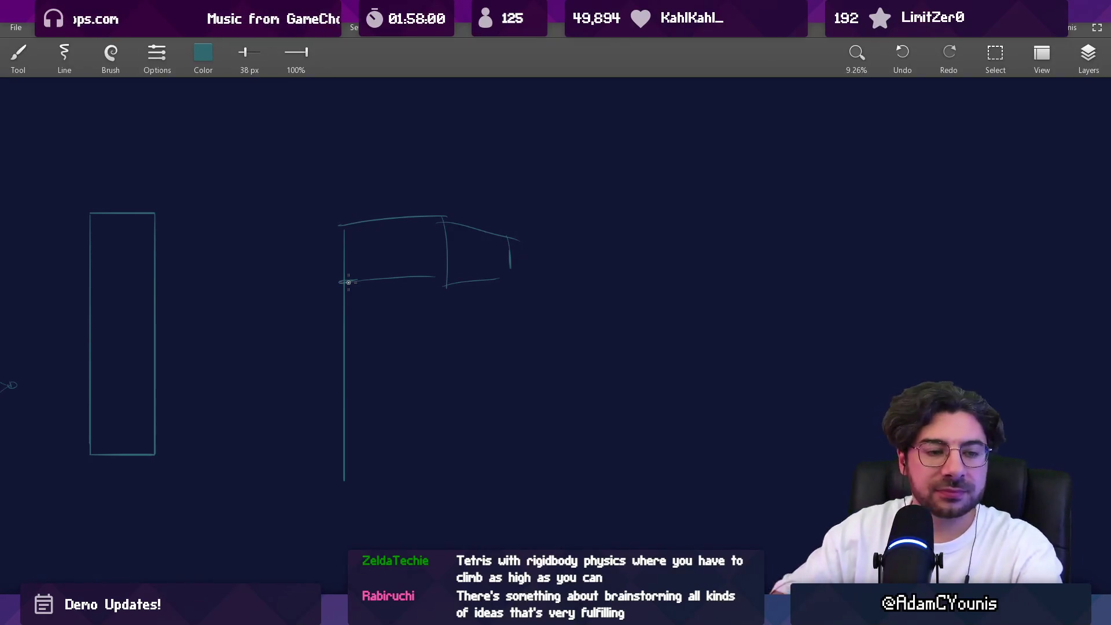
Draw a rounded block to the right, undoing the first attempt
{"action": "scroll", "coordinate": [495, 360], "scroll_direction": "right", "scroll_amount": 5}
{"action": "scroll", "coordinate": [521, 330], "scroll_direction": "right", "scroll_amount": 2}
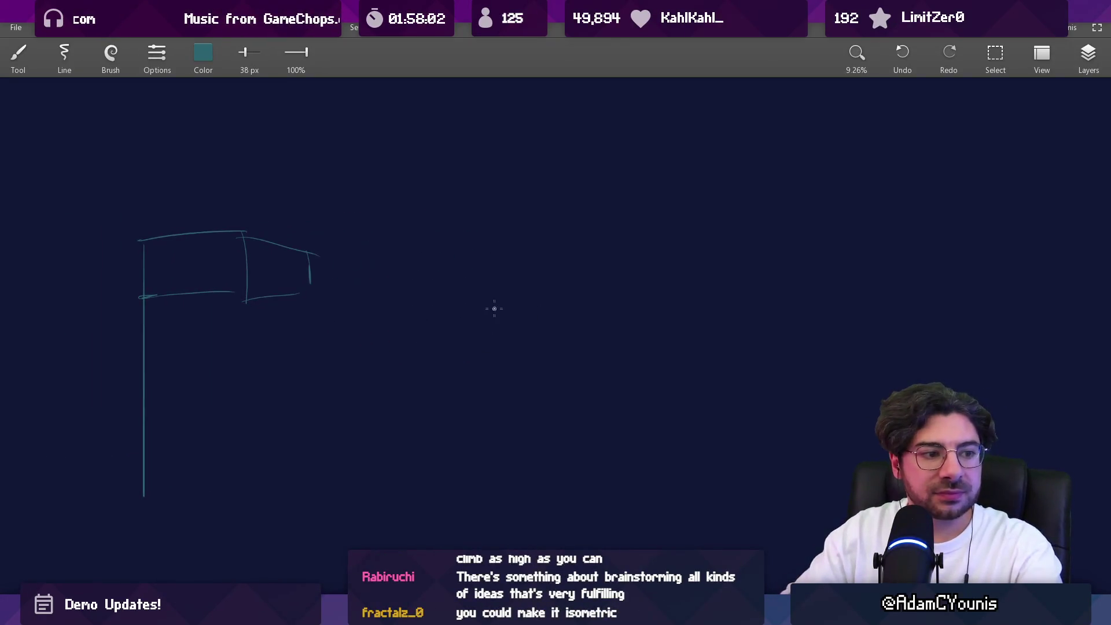
{"action": "mouse_move", "coordinate": [491, 213]}
{"action": "left_mouse_down"}
{"action": "mouse_move", "coordinate": [492, 264]}
{"action": "mouse_move", "coordinate": [479, 226]}
{"action": "mouse_move", "coordinate": [573, 275]}
{"action": "mouse_move", "coordinate": [475, 228]}
{"action": "left_mouse_up"}
{"action": "key", "text": "ctrl+z"}
Sketch a U-shaped piece below, redrawing its outline and closing the bottom
{"action": "scroll", "coordinate": [481, 370], "scroll_direction": "down", "scroll_amount": 1}
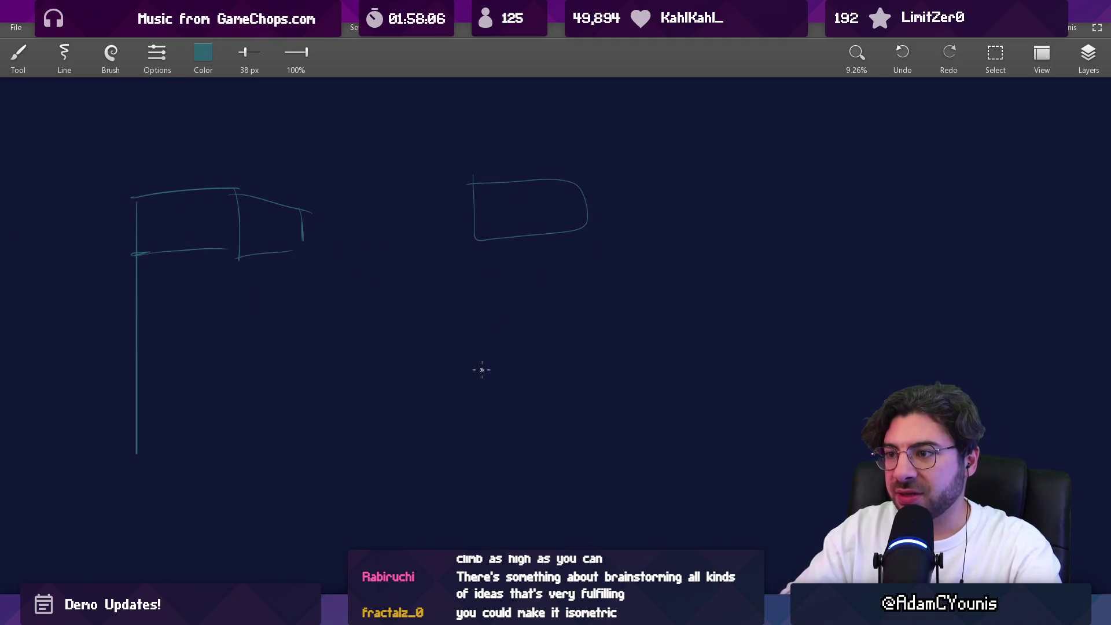
{"action": "left_click_drag", "start_coordinate": [446, 380], "coordinate": [485, 428]}
{"action": "key", "text": "ctrl+z"}
{"action": "mouse_move", "coordinate": [458, 378]}
{"action": "left_mouse_down"}
{"action": "mouse_move", "coordinate": [496, 422]}
{"action": "mouse_move", "coordinate": [625, 368]}
{"action": "mouse_move", "coordinate": [662, 441]}
{"action": "left_mouse_up"}
{"action": "left_click_drag", "start_coordinate": [440, 457], "coordinate": [660, 450]}
Draw a rotation ellipse with an arrowhead
{"action": "scroll", "coordinate": [571, 294], "scroll_direction": "right", "scroll_amount": 1}
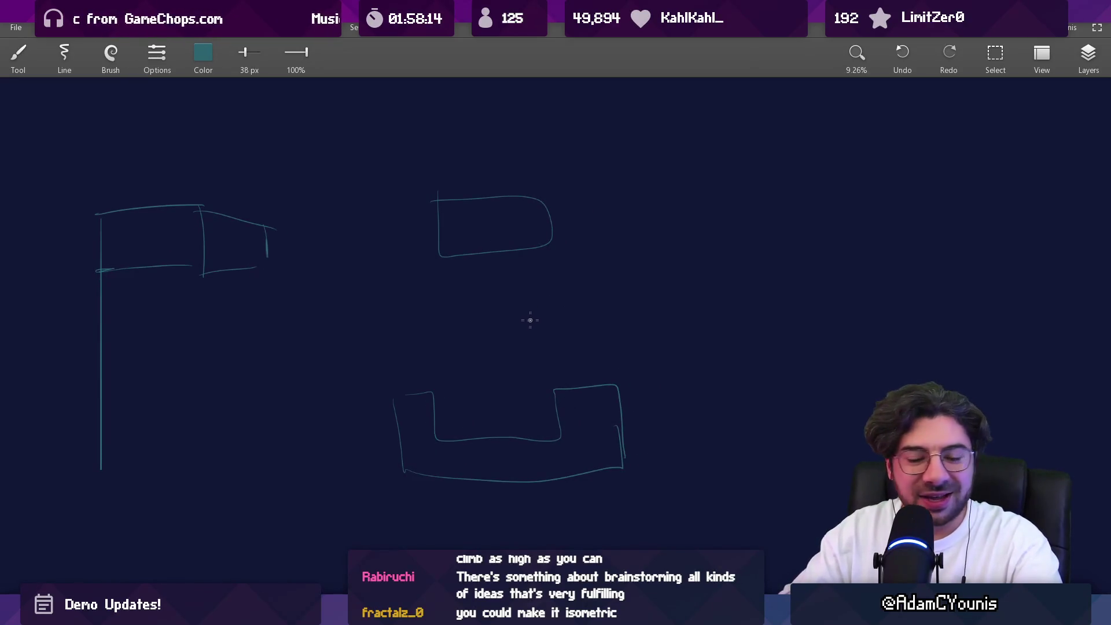
{"action": "left_click_drag", "start_coordinate": [633, 338], "coordinate": [440, 334]}
{"action": "mouse_move", "coordinate": [585, 295]}
{"action": "left_mouse_down"}
{"action": "mouse_move", "coordinate": [478, 284]}
{"action": "mouse_move", "coordinate": [499, 280]}
{"action": "left_mouse_up"}
{"action": "left_click_drag", "start_coordinate": [583, 364], "coordinate": [501, 358]}
Draw a row of boxes below the ellipse, undoing the ovals sketched over them
{"action": "mouse_move", "coordinate": [498, 447]}
{"action": "left_mouse_down"}
{"action": "mouse_move", "coordinate": [545, 370]}
{"action": "mouse_move", "coordinate": [567, 456]}
{"action": "left_mouse_up"}
{"action": "left_click_drag", "start_coordinate": [507, 459], "coordinate": [563, 454]}
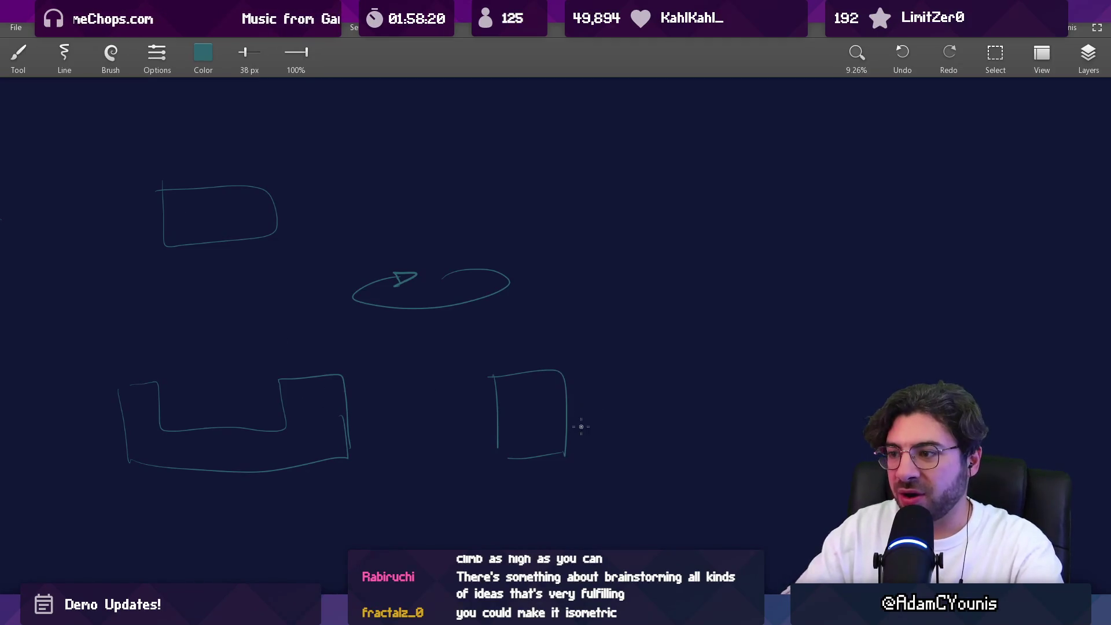
{"action": "left_click_drag", "start_coordinate": [571, 370], "coordinate": [620, 397]}
{"action": "left_click_drag", "start_coordinate": [701, 407], "coordinate": [686, 378]}
{"action": "scroll", "coordinate": [652, 284], "scroll_direction": "down", "scroll_amount": 2}
{"action": "left_click_drag", "start_coordinate": [588, 321], "coordinate": [652, 322]}
{"action": "key", "text": "ctrl+z"}
{"action": "key", "text": "ctrl+z"}
{"action": "key", "text": "ctrl+z"}
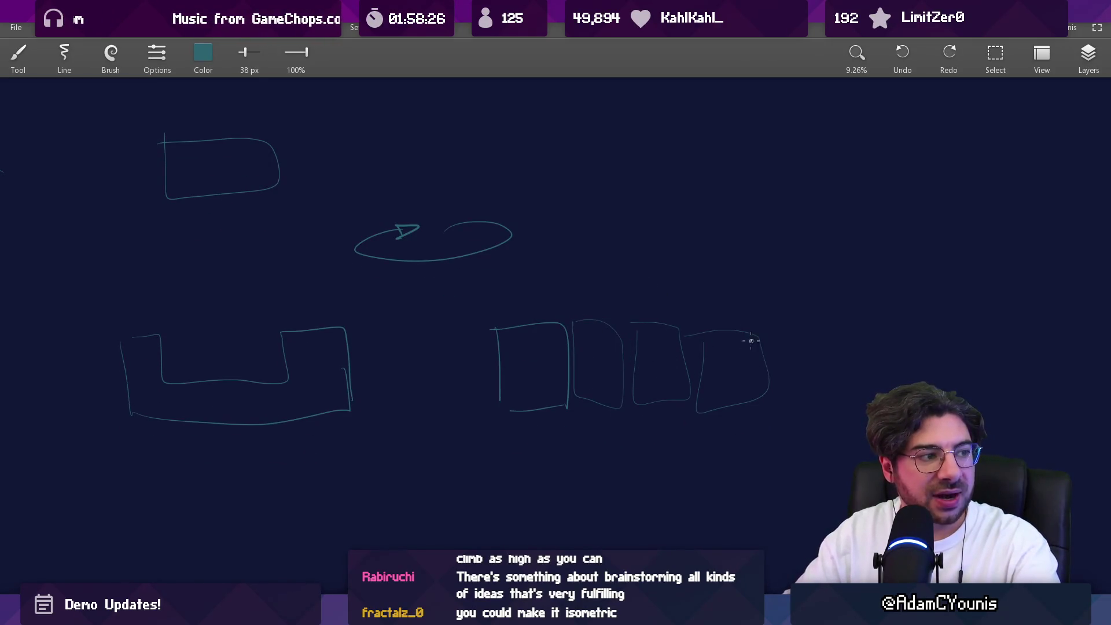
{"action": "left_click_drag", "start_coordinate": [671, 272], "coordinate": [769, 252]}
{"action": "key", "text": "ctrl+z"}
{"action": "scroll", "coordinate": [727, 258], "scroll_direction": "up", "scroll_amount": 4}
{"action": "scroll", "coordinate": [727, 258], "scroll_direction": "left", "scroll_amount": 5}
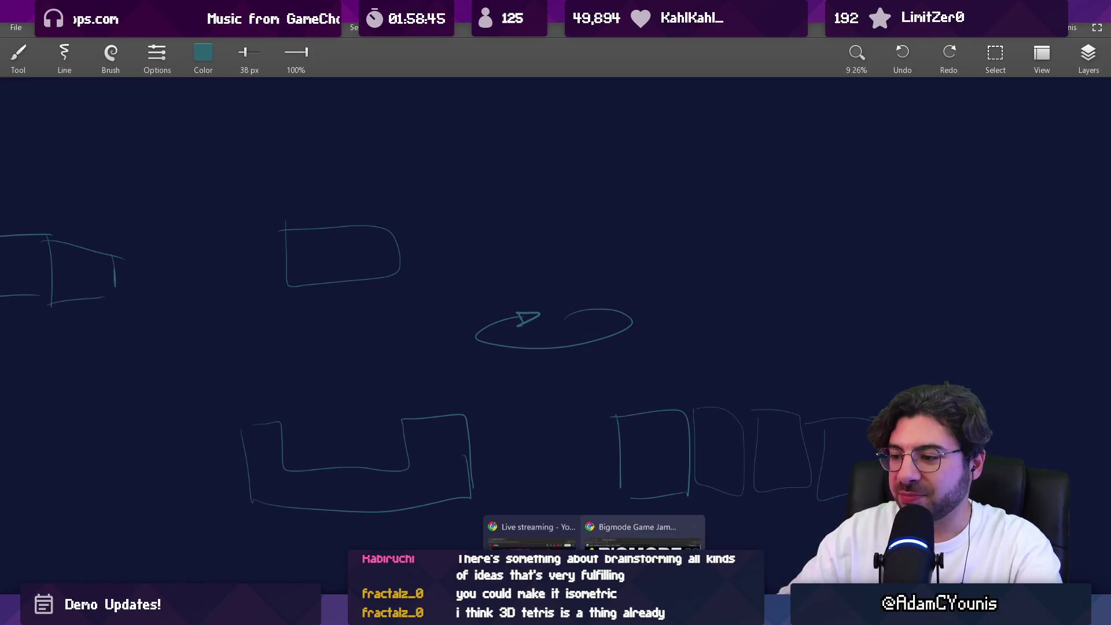
{"action": "left_click", "coordinate": [579, 530]}
Search '3d tetris' in a new tab and open the Virtual Boy 3D-Tetris longplay video
{"action": "key", "text": "ctrl+t"}
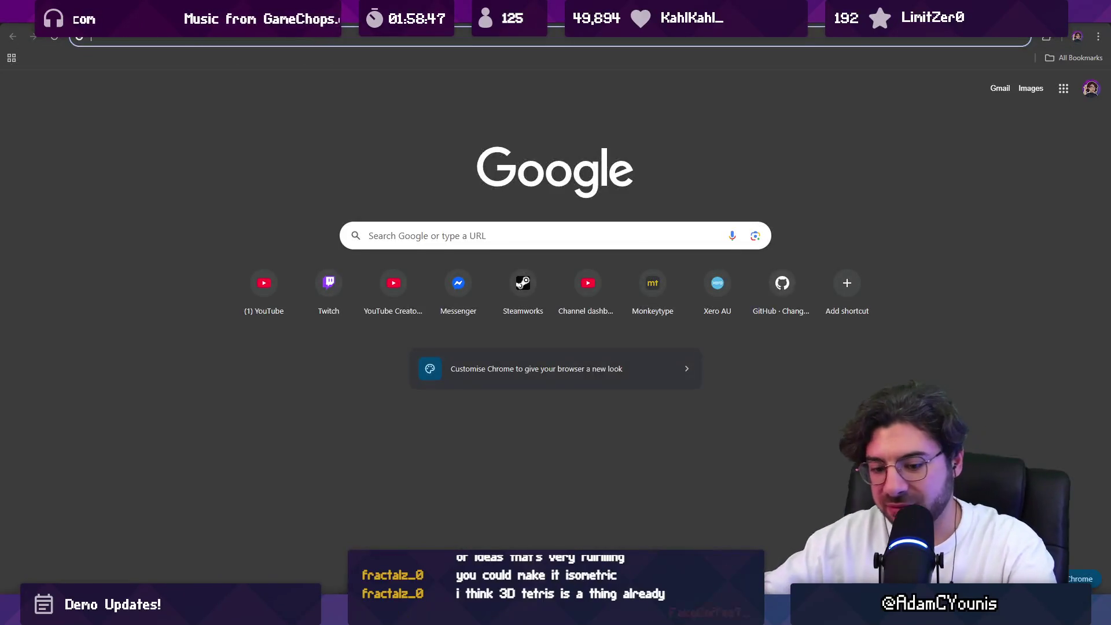
{"action": "type", "text": "3d tetris"}
{"action": "key", "text": "Return"}
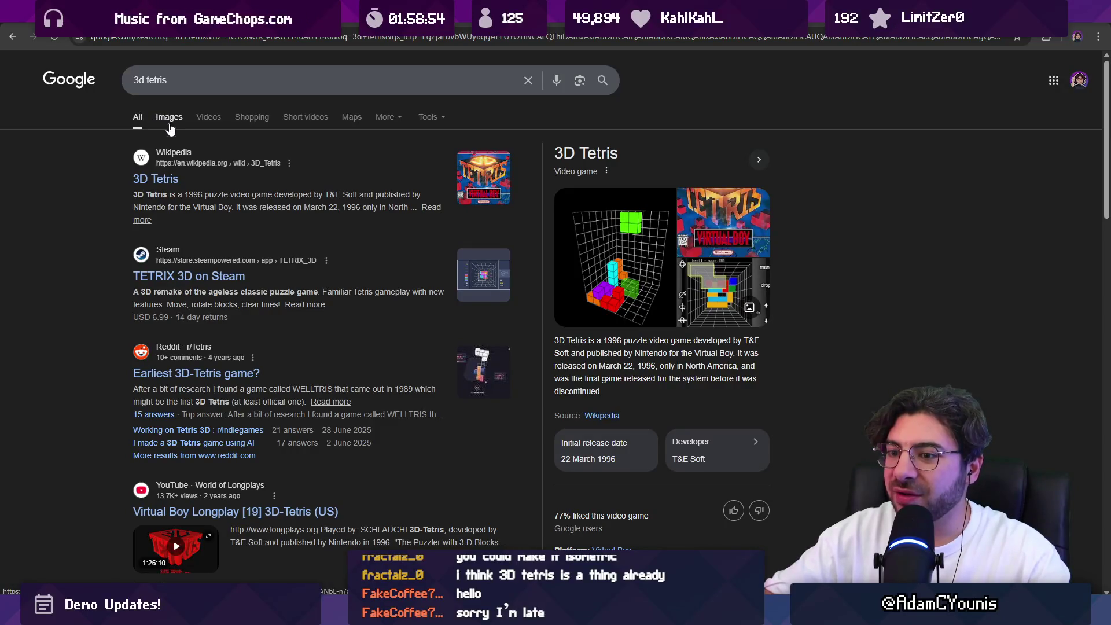
{"action": "left_click", "coordinate": [181, 536]}
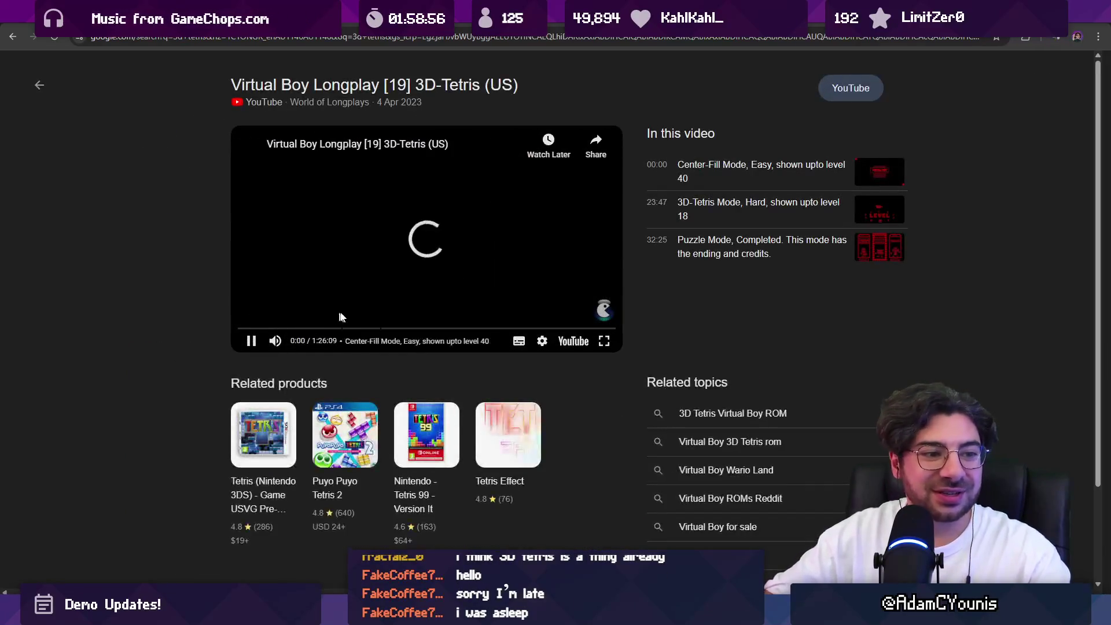
Watch later gameplay full screen, then pause and return to the sketching app
{"action": "left_click", "coordinate": [322, 328]}
{"action": "double_click", "coordinate": [376, 272]}
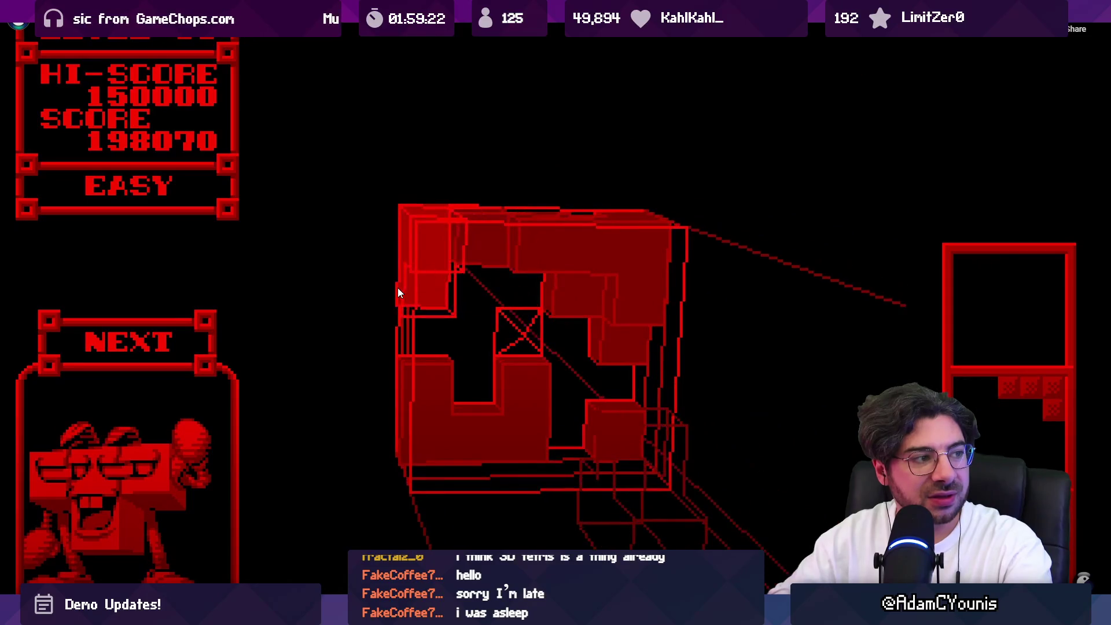
{"action": "key", "text": "Escape"}
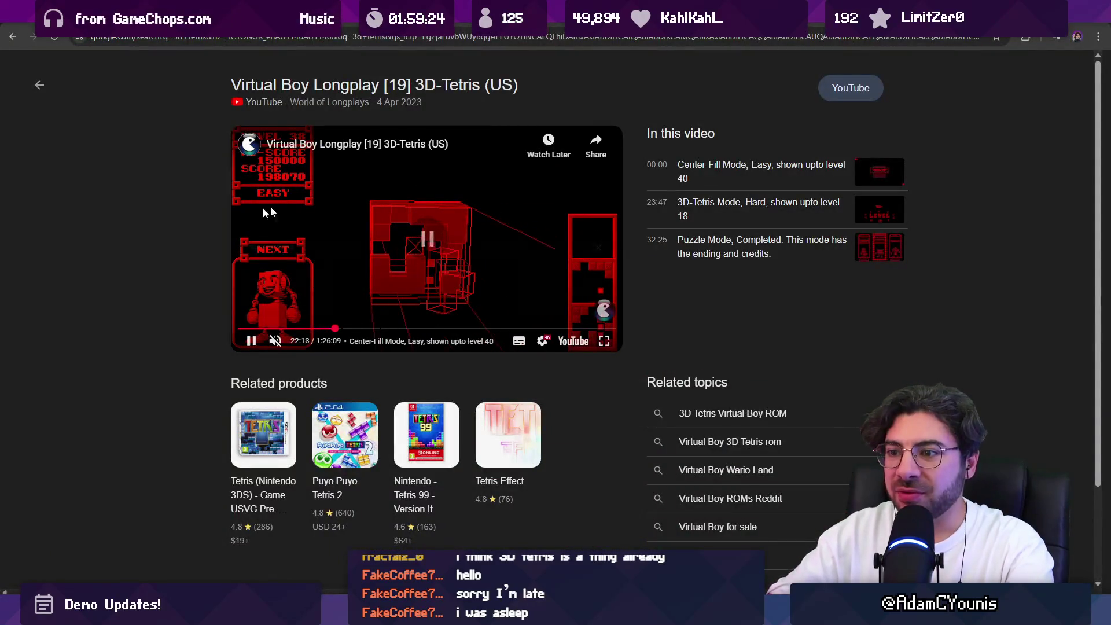
{"action": "key", "text": "space"}
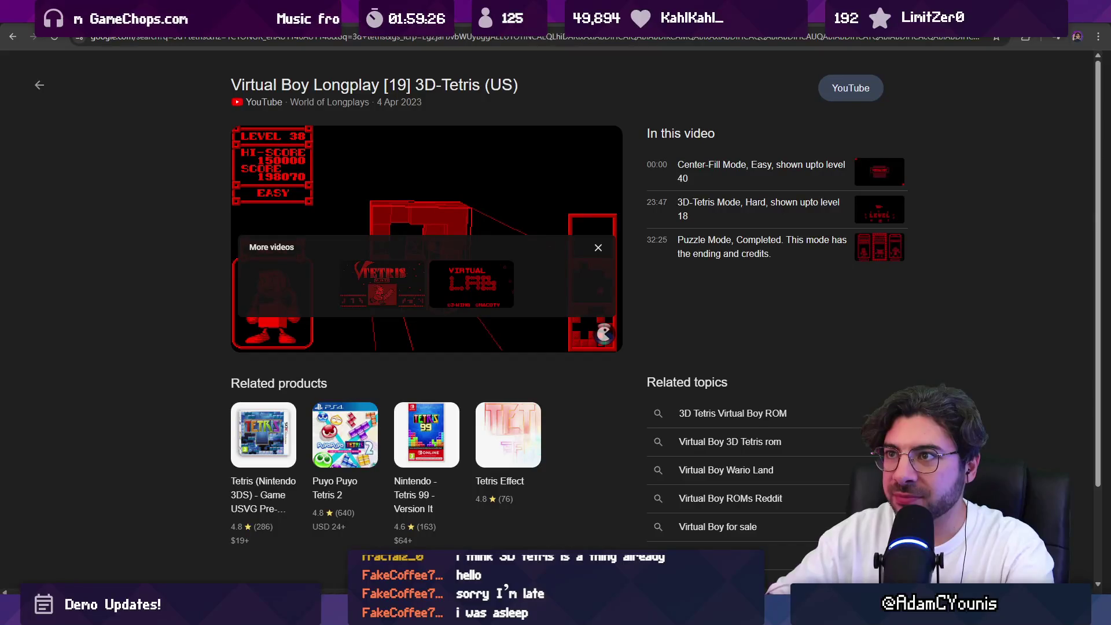
{"action": "key", "text": "ctrl+Tab"}
{"action": "key", "text": "alt+Tab"}
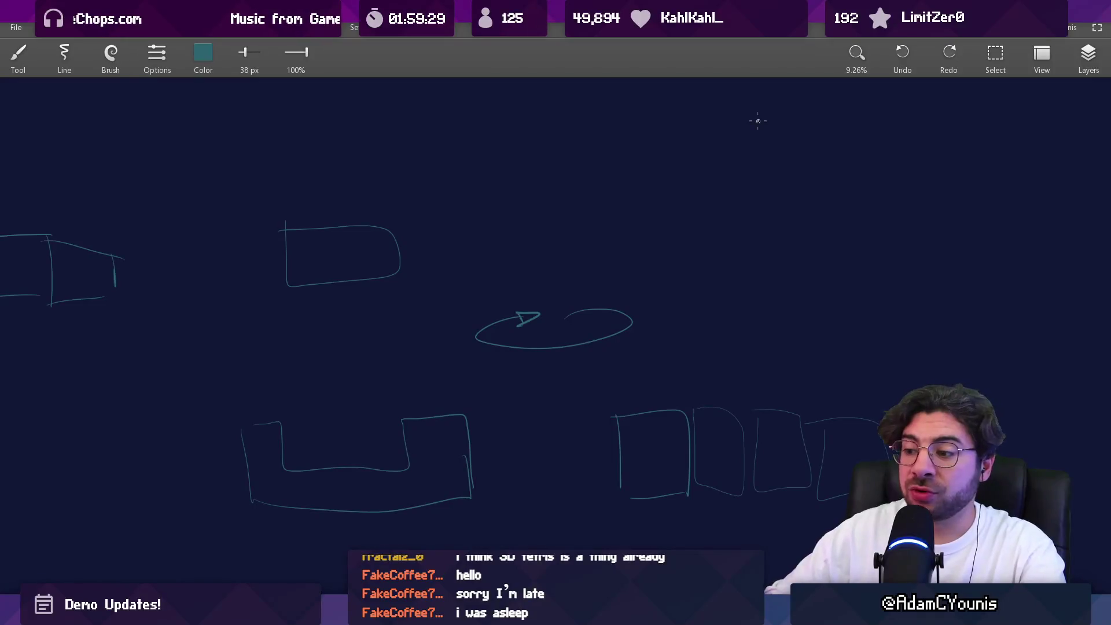
Search Google for 'kurushi' in a new browser tab and show the image results
{"action": "key", "text": "alt+Tab"}
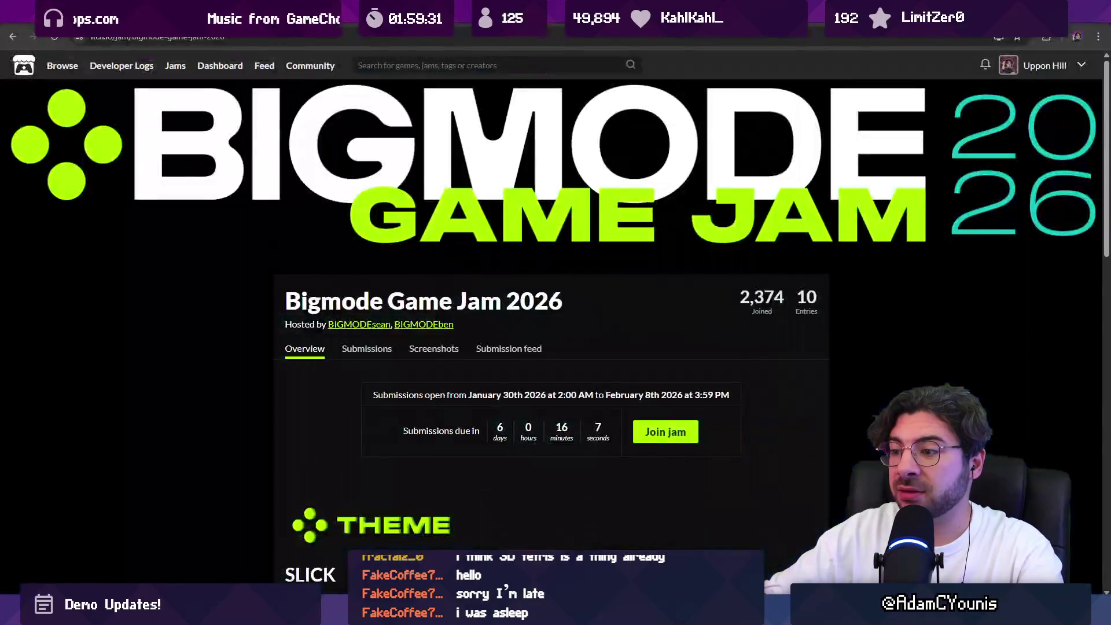
{"action": "key", "text": "ctrl+t"}
{"action": "type", "text": "kurushi"}
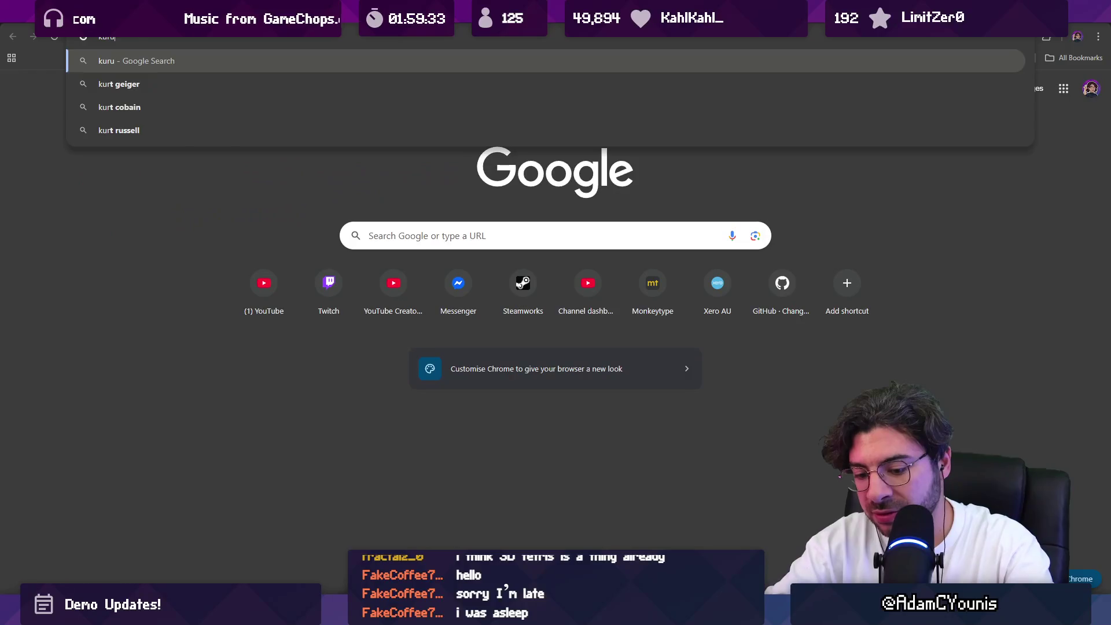
{"action": "key", "text": "Return"}
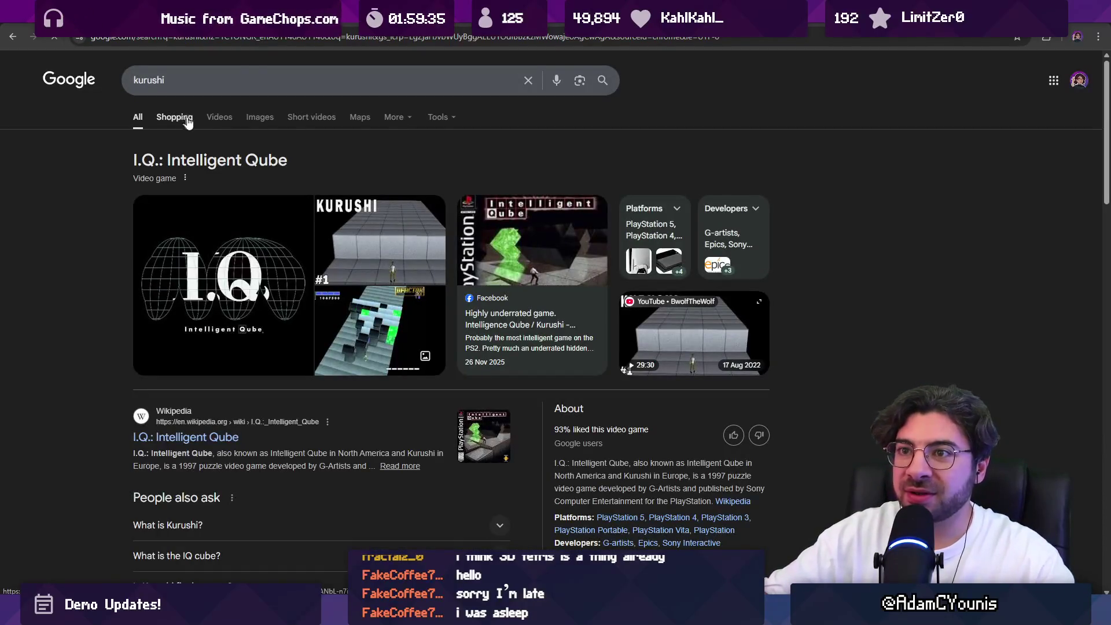
{"action": "left_click", "coordinate": [258, 118]}
Preview the Intelligent Qube and Kurushi Wikipedia gameplay screenshots, then return to Aseprite
{"action": "left_click", "coordinate": [110, 230]}
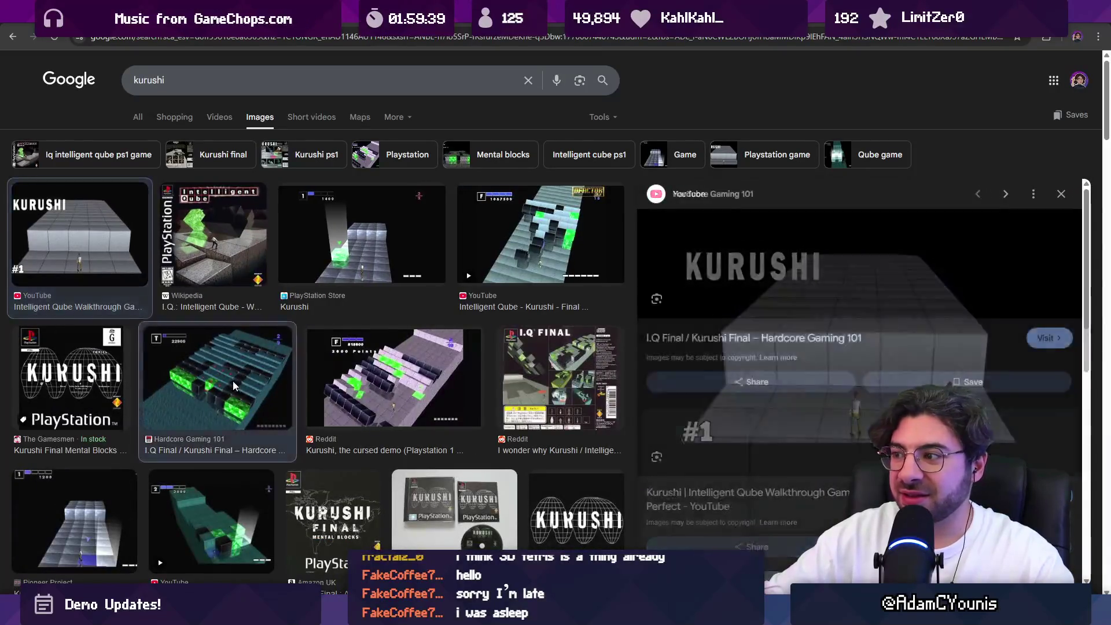
{"action": "left_click", "coordinate": [244, 239]}
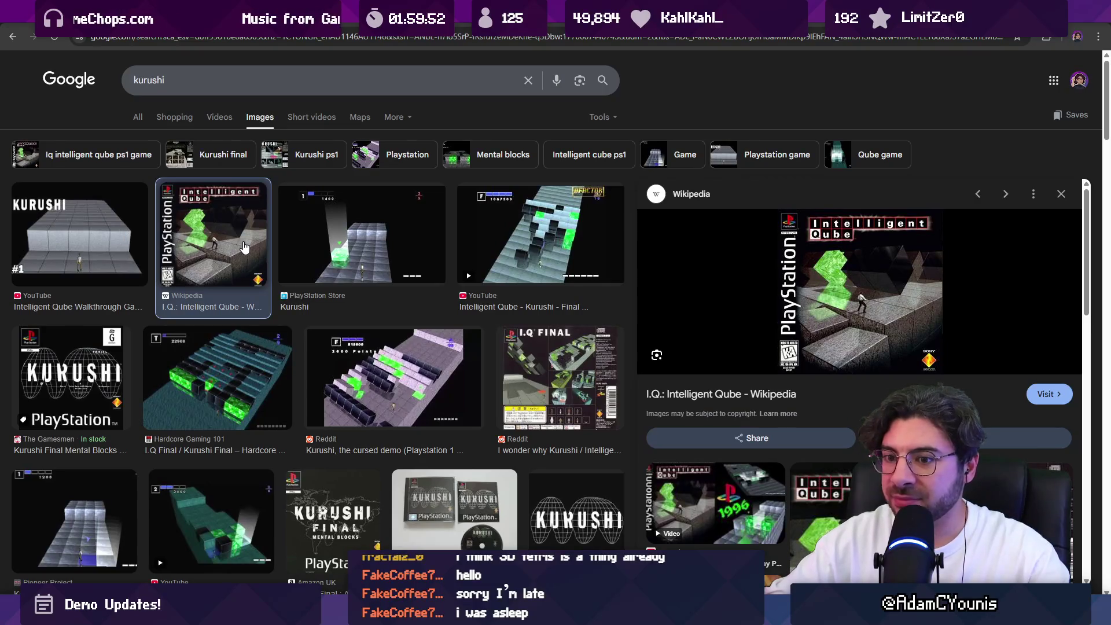
{"action": "scroll", "coordinate": [244, 248], "scroll_direction": "down", "scroll_amount": 3}
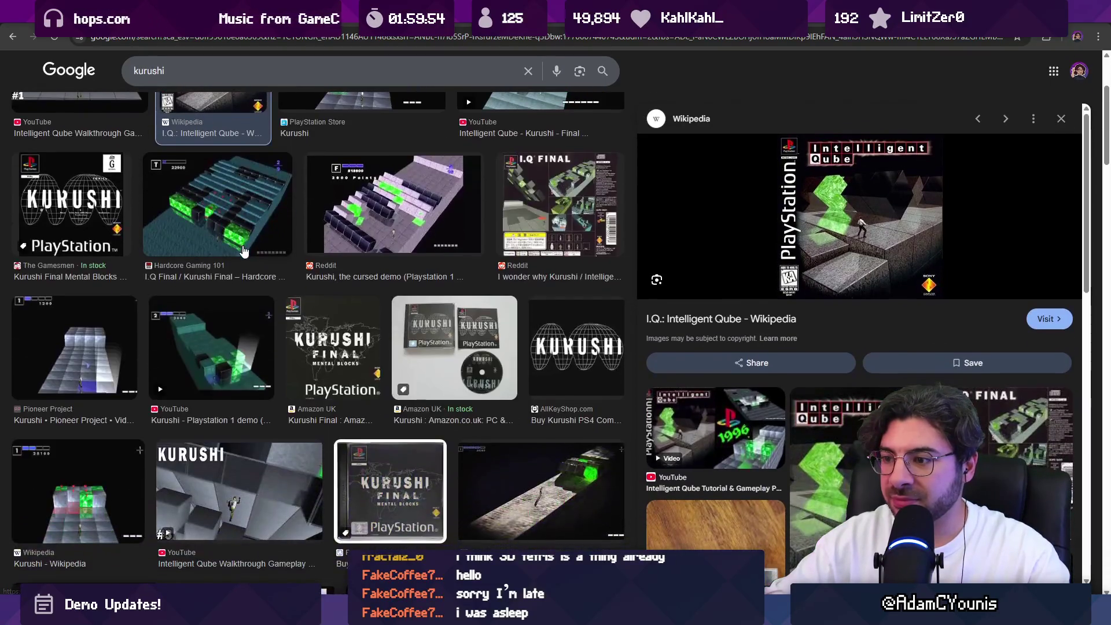
{"action": "left_click", "coordinate": [78, 492]}
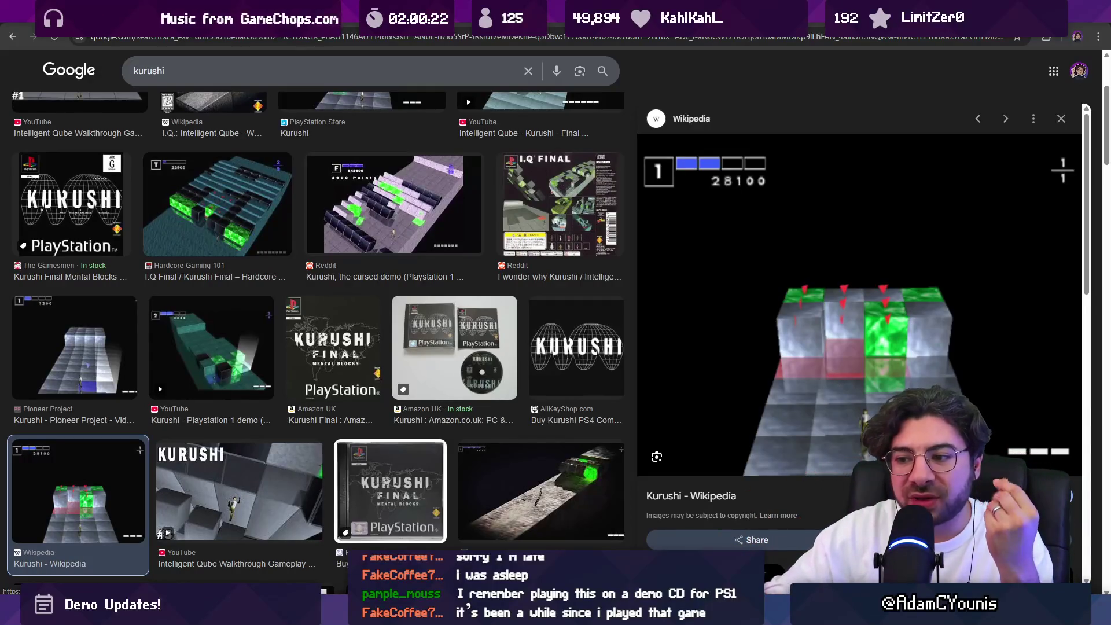
{"action": "key", "text": "alt+Tab"}
{"action": "key", "text": "alt+Tab"}
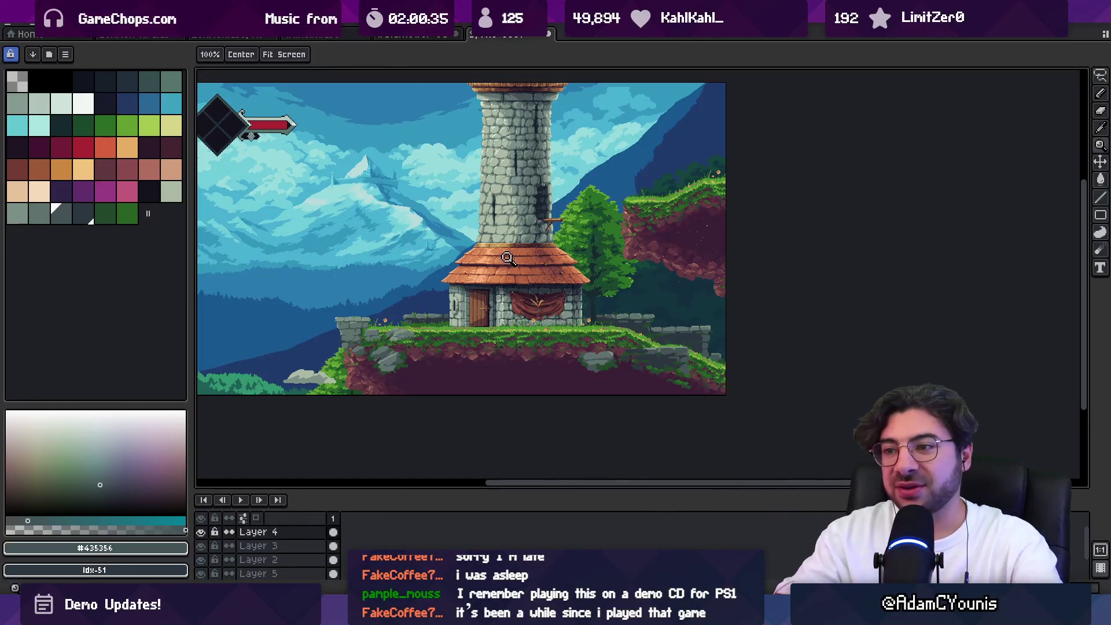
Sample the rock greys and paint light sage highlights on the rock, then shrink the brush to 1px
{"action": "scroll", "coordinate": [397, 312], "scroll_direction": "up", "scroll_amount": 2}
{"action": "left_click_drag", "start_coordinate": [397, 300], "coordinate": [538, 337]}
{"action": "left_click", "coordinate": [574, 317], "text": "alt"}
{"action": "left_click", "coordinate": [583, 315], "text": "alt"}
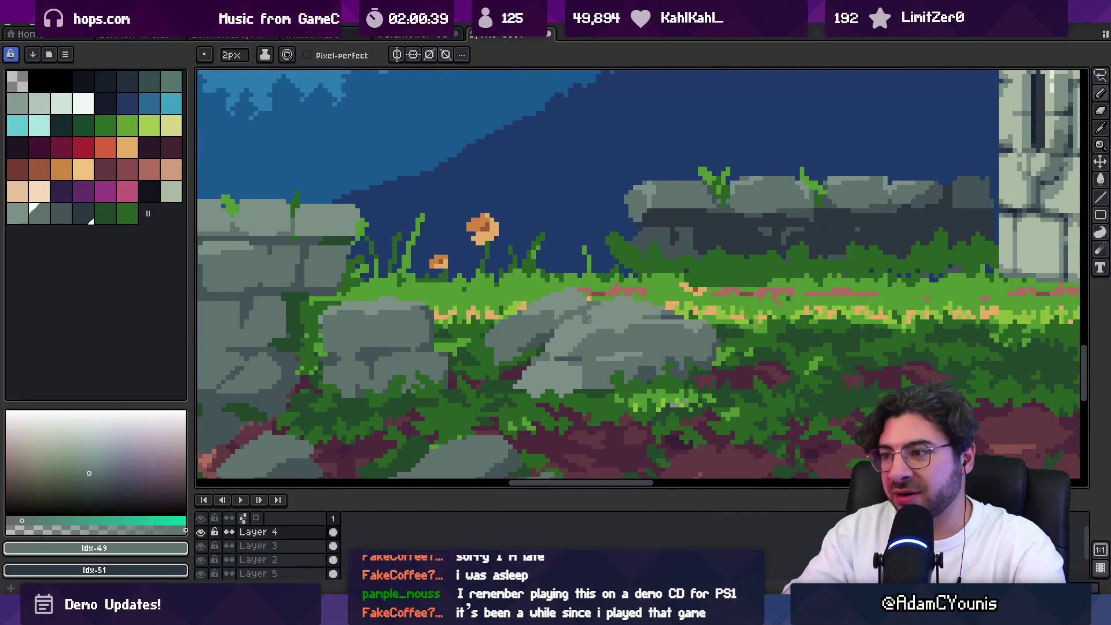
{"action": "left_click", "coordinate": [583, 323], "text": "alt"}
{"action": "left_click", "coordinate": [168, 194]}
{"action": "mouse_move", "coordinate": [587, 324]}
{"action": "left_mouse_down"}
{"action": "mouse_move", "coordinate": [576, 320]}
{"action": "mouse_move", "coordinate": [619, 322]}
{"action": "left_mouse_up"}
{"action": "key", "text": "minus"}
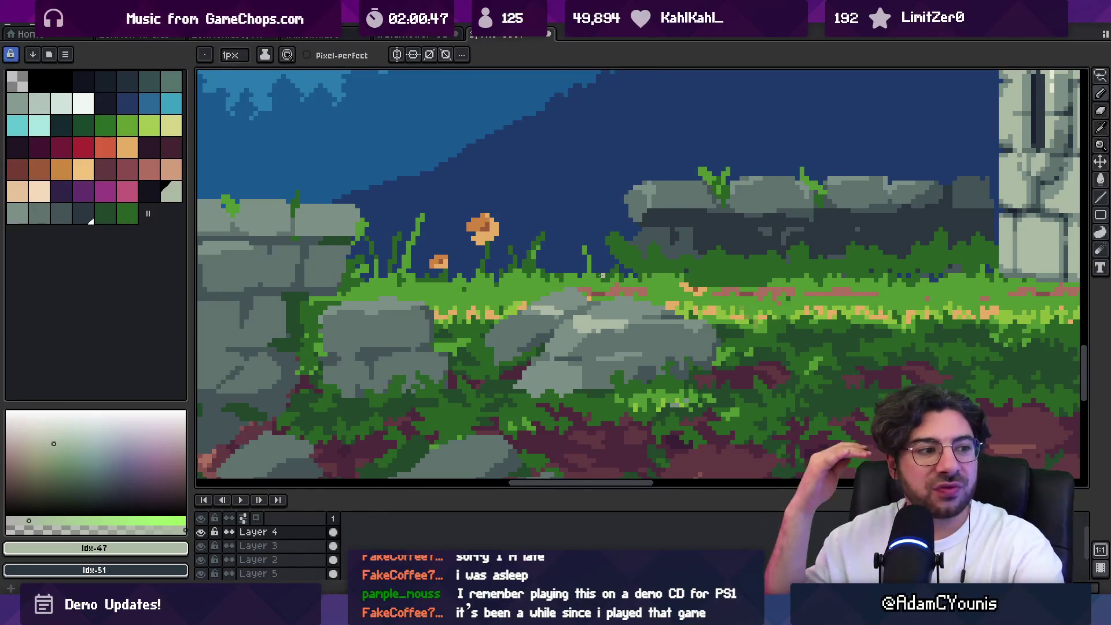
Highlight the top edges of the left rock, stone wall and right rock in light sage
{"action": "left_click_drag", "start_coordinate": [380, 305], "coordinate": [407, 305]}
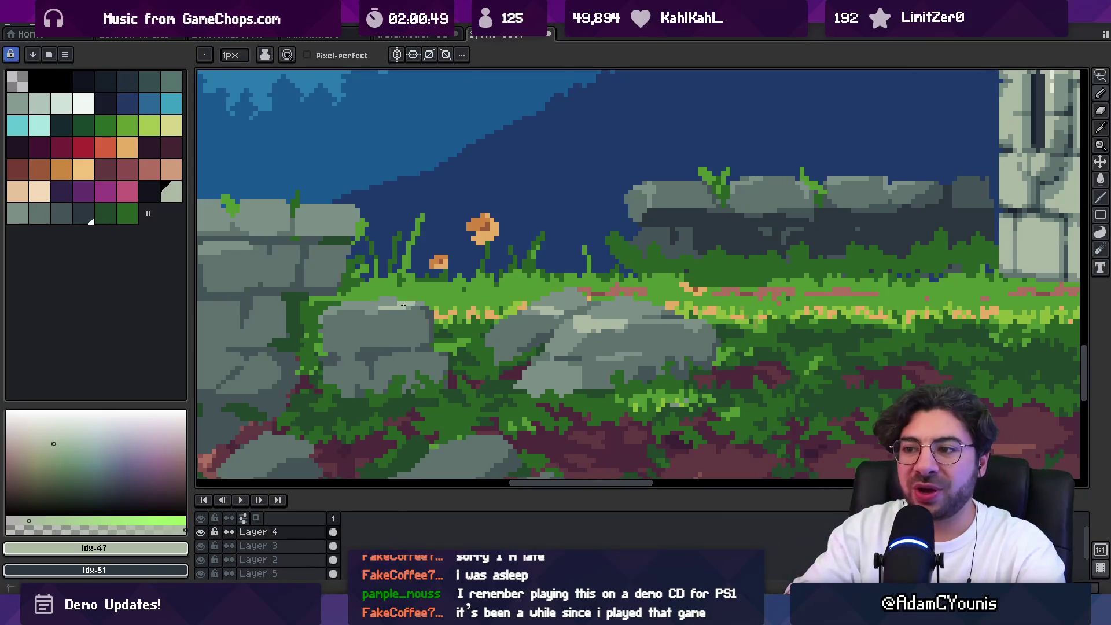
{"action": "scroll", "coordinate": [415, 305], "scroll_direction": "down", "scroll_amount": 2}
{"action": "scroll", "coordinate": [413, 248], "scroll_direction": "up", "scroll_amount": 3}
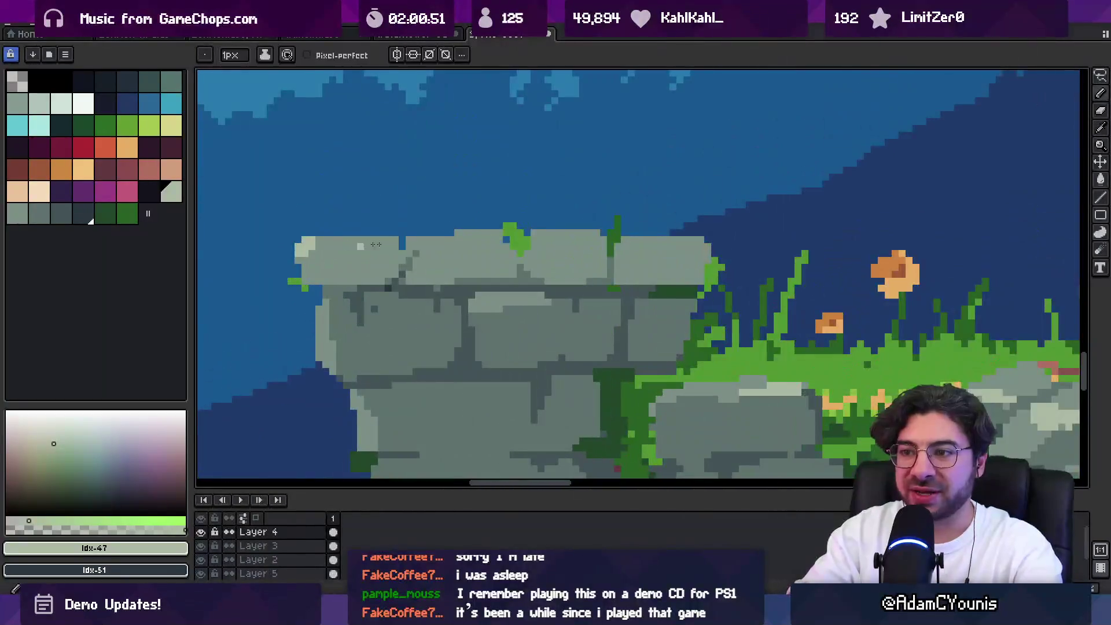
{"action": "left_click_drag", "start_coordinate": [427, 234], "coordinate": [559, 232]}
{"action": "mouse_move", "coordinate": [625, 240]}
{"action": "left_mouse_down"}
{"action": "mouse_move", "coordinate": [660, 238]}
{"action": "mouse_move", "coordinate": [566, 228]}
{"action": "left_mouse_up"}
Zoom in on the rocks and darken stray light pixels beside the rock with sampled greys
{"action": "key", "text": "h"}
{"action": "scroll", "coordinate": [608, 260], "scroll_direction": "down", "scroll_amount": 3}
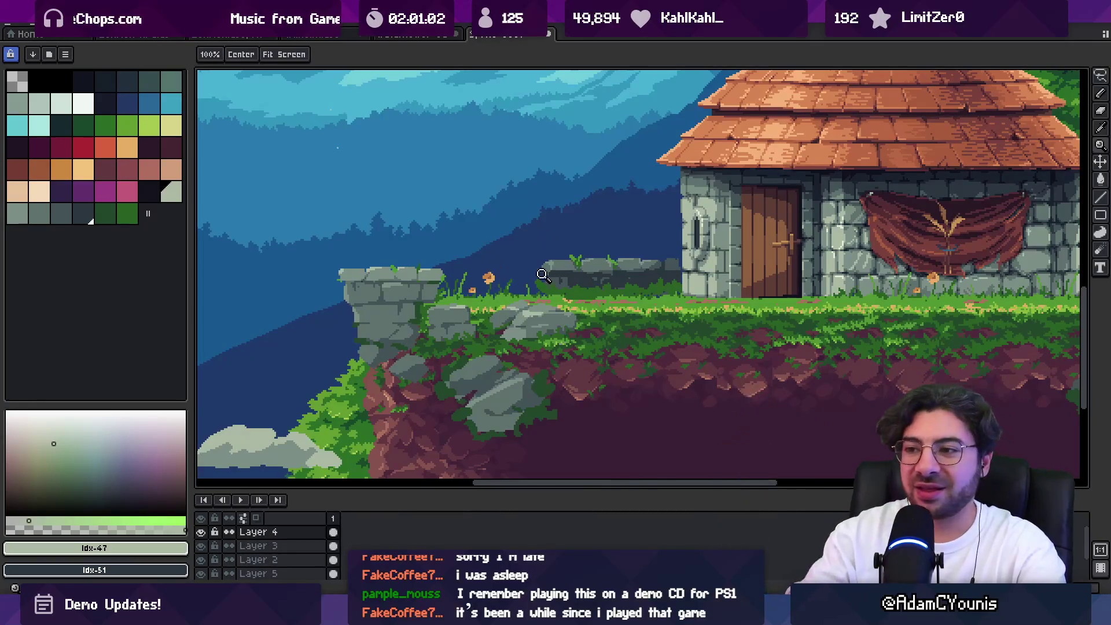
{"action": "left_click", "coordinate": [492, 379]}
{"action": "left_click", "coordinate": [498, 353]}
{"action": "key", "text": "b"}
{"action": "left_click_drag", "start_coordinate": [527, 316], "coordinate": [516, 310]}
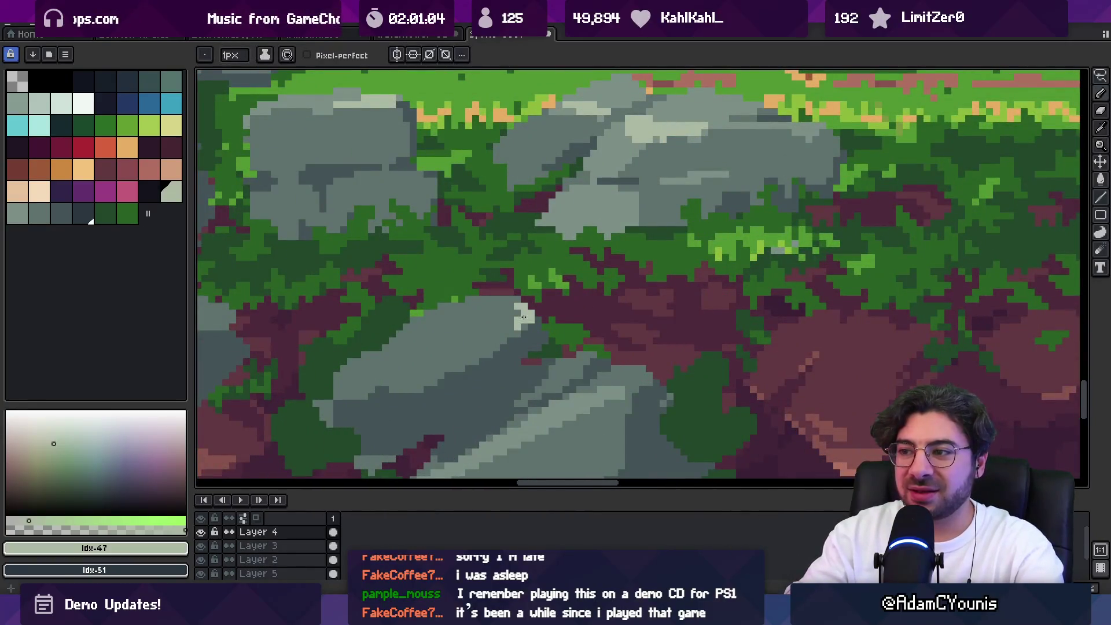
{"action": "left_click", "coordinate": [650, 198], "text": "alt"}
{"action": "left_click", "coordinate": [512, 317], "text": "alt"}
{"action": "left_click", "coordinate": [523, 322]}
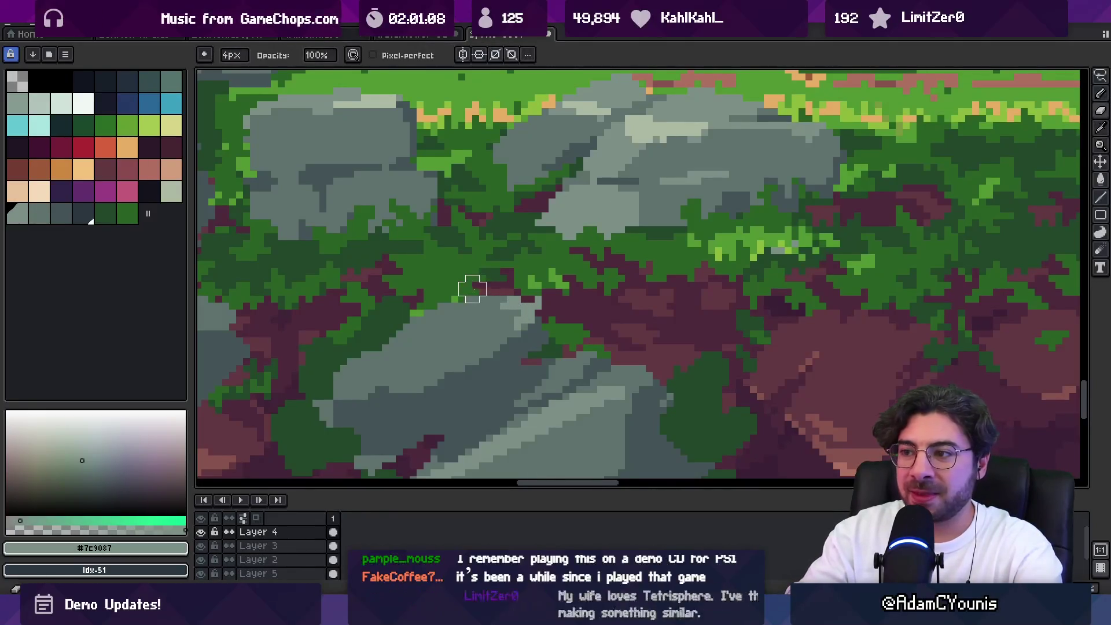
{"action": "key", "text": "alt"}
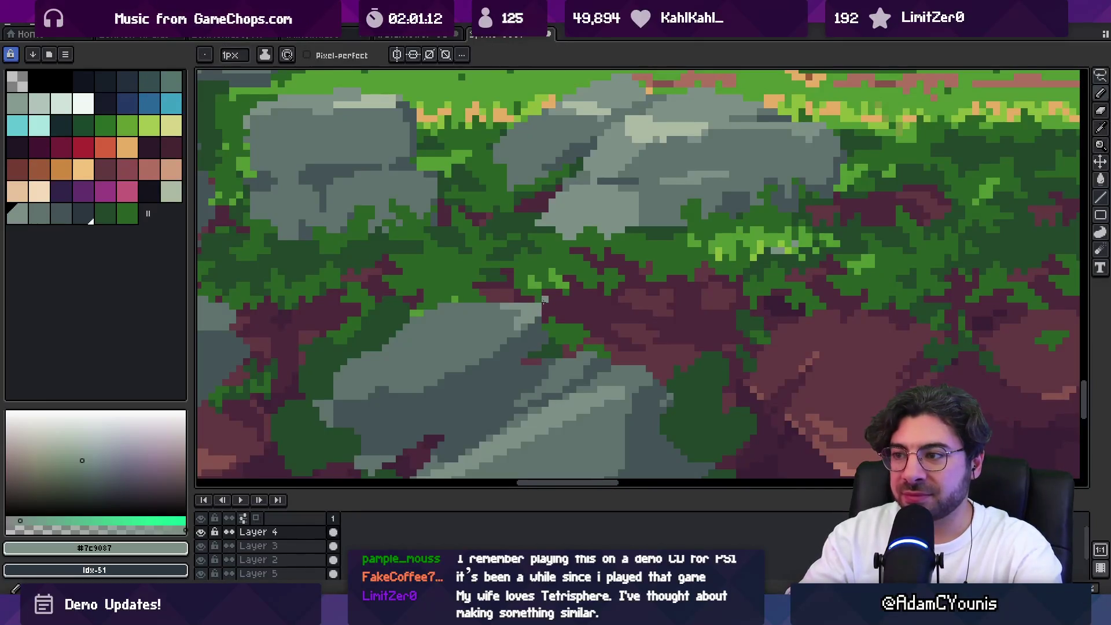
{"action": "scroll", "coordinate": [556, 267], "scroll_direction": "down", "scroll_amount": 3}
{"action": "scroll", "coordinate": [557, 266], "scroll_direction": "down", "scroll_amount": 5}
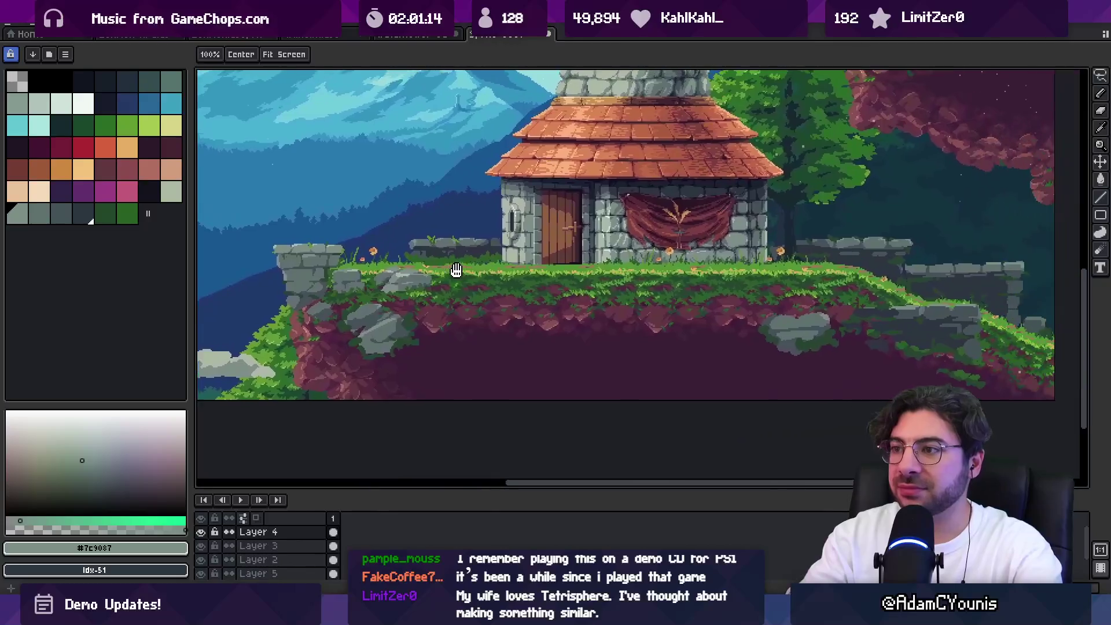
{"action": "scroll", "coordinate": [589, 284], "scroll_direction": "up", "scroll_amount": 5}
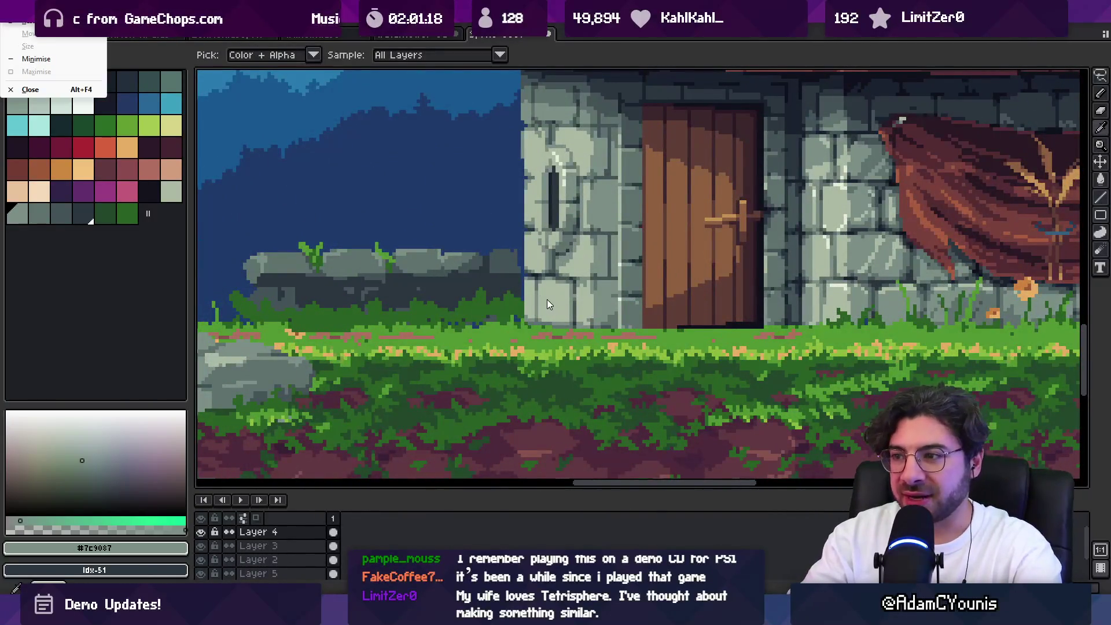
Add a new layer above Layer 2 and paint a grey rock shape in front of the wall
{"action": "key", "text": "b"}
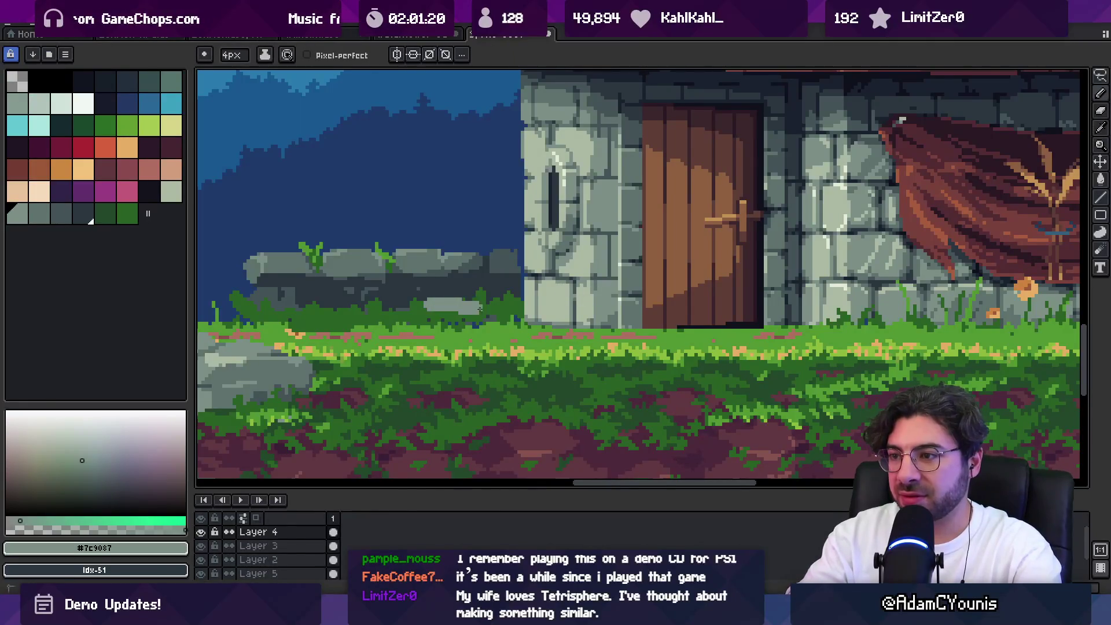
{"action": "left_click", "coordinate": [553, 311], "text": "ctrl"}
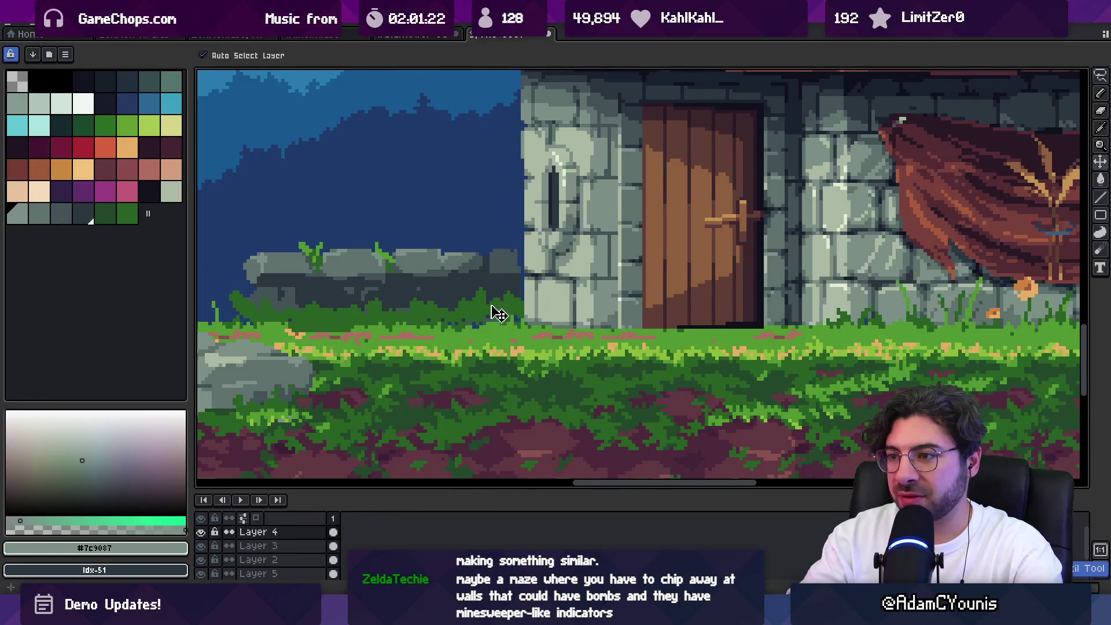
{"action": "left_click", "coordinate": [541, 315], "text": "ctrl"}
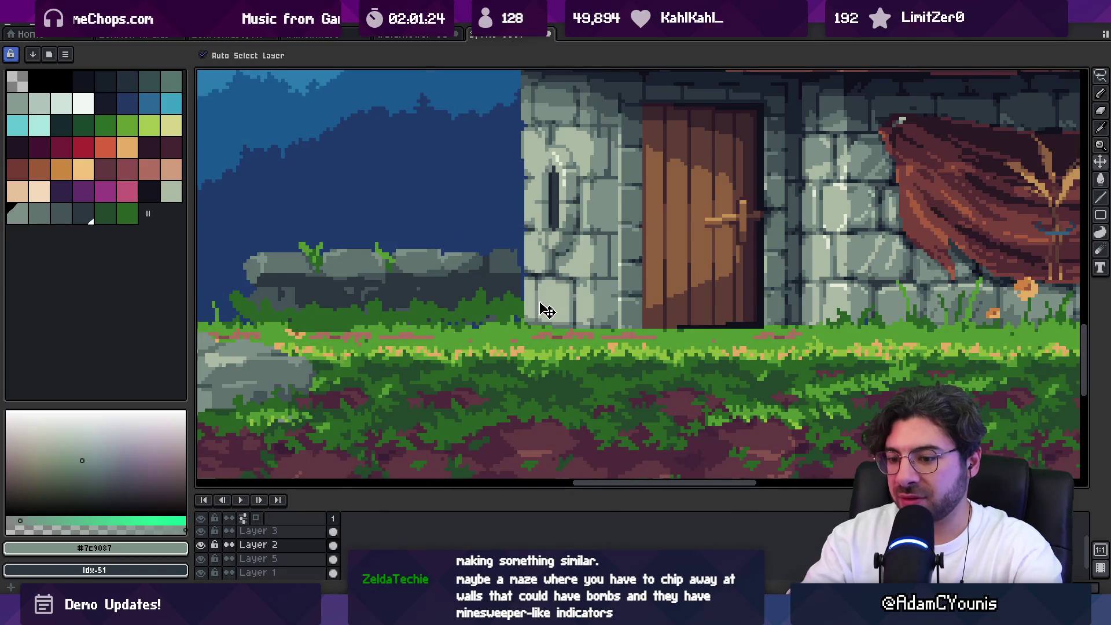
{"action": "key", "text": "shift+n"}
{"action": "key", "text": "b"}
{"action": "mouse_move", "coordinate": [437, 311]}
{"action": "left_mouse_down"}
{"action": "mouse_move", "coordinate": [492, 315]}
{"action": "mouse_move", "coordinate": [443, 322]}
{"action": "mouse_move", "coordinate": [498, 292]}
{"action": "left_mouse_up"}
Extend the grey rock to the lower left and along its bottom edge, trimming with the eraser
{"action": "key", "text": "e"}
{"action": "key", "text": "plus"}
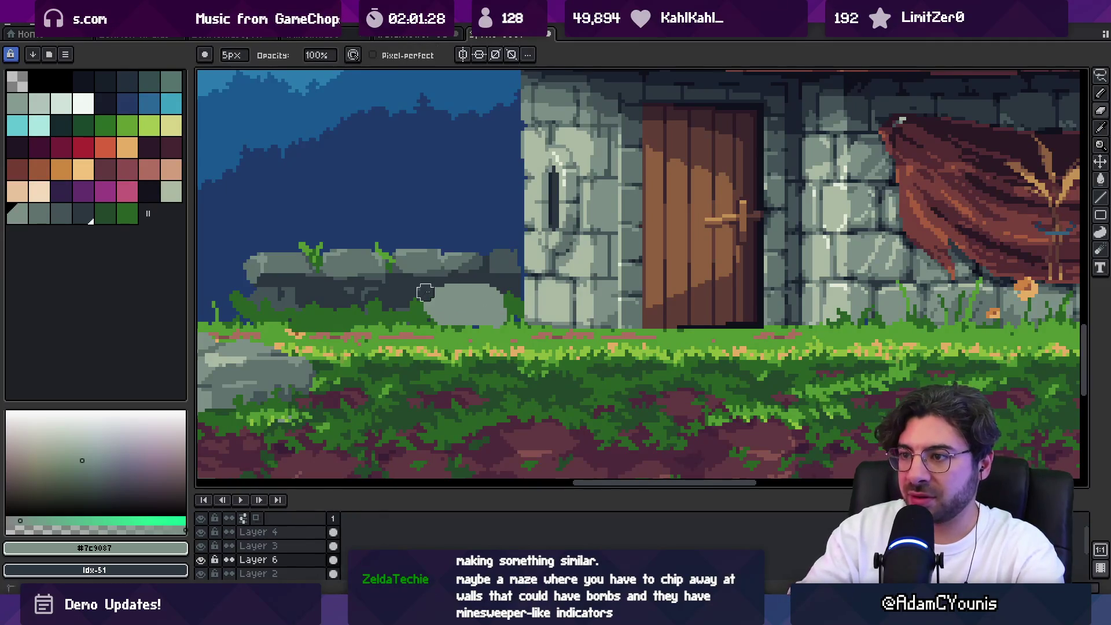
{"action": "key", "text": "b"}
{"action": "left_click_drag", "start_coordinate": [422, 301], "coordinate": [430, 322]}
{"action": "key", "text": "e"}
{"action": "key", "text": "minus"}
{"action": "key", "text": "minus"}
{"action": "key", "text": "minus"}
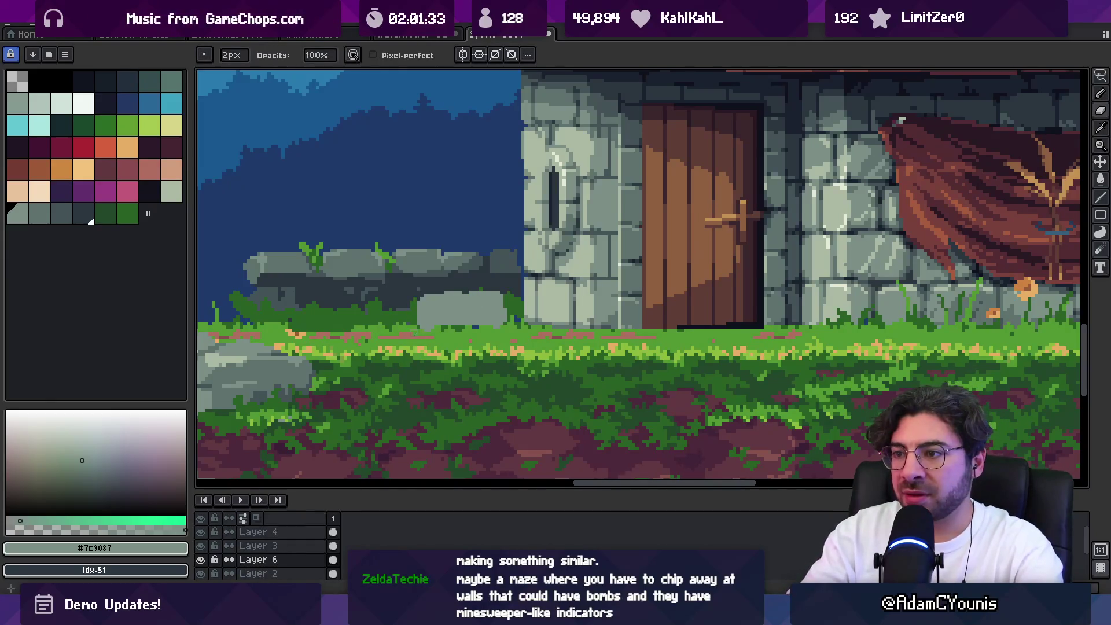
{"action": "key", "text": "b"}
{"action": "scroll", "coordinate": [481, 318], "scroll_direction": "up", "scroll_amount": 2}
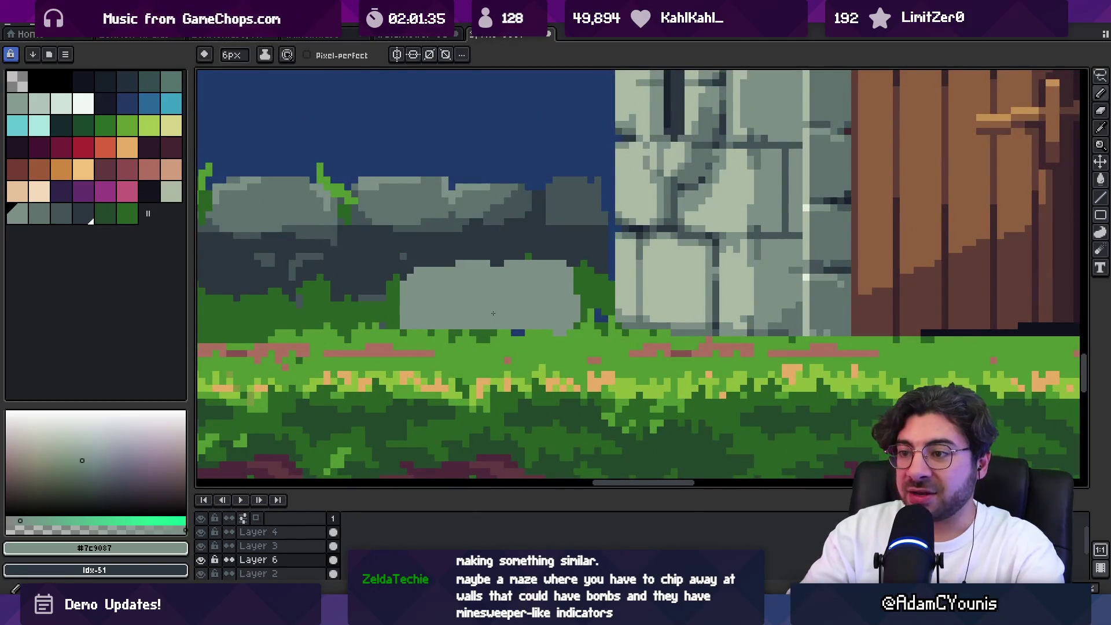
{"action": "left_click_drag", "start_coordinate": [411, 331], "coordinate": [532, 333]}
Paint a dark green line under the rock and light grass green over its base
{"action": "left_click", "coordinate": [585, 295], "text": "alt"}
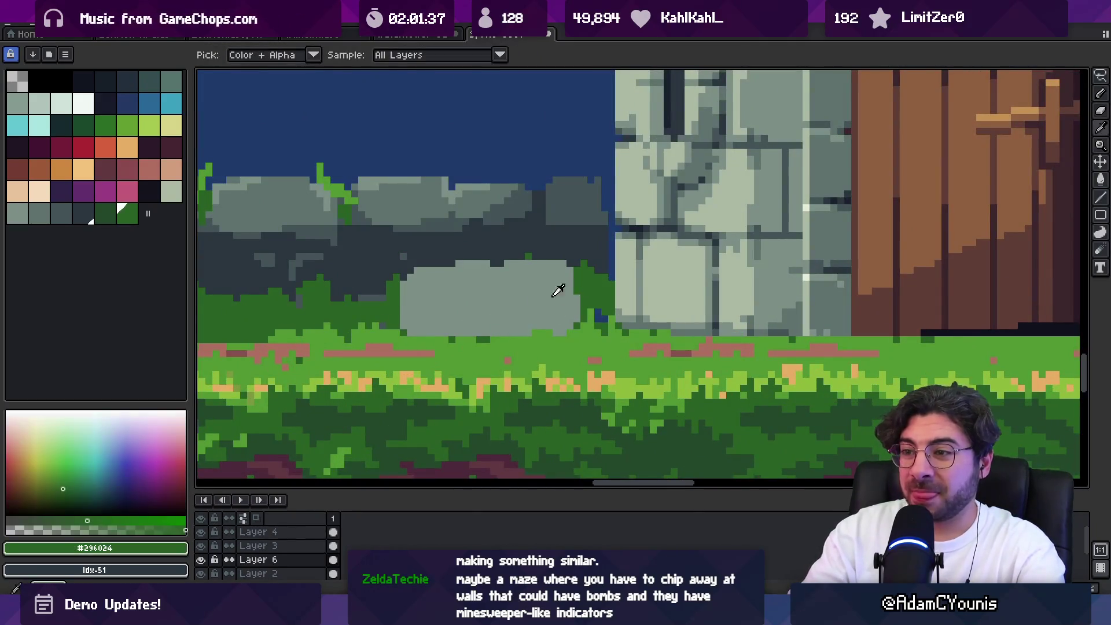
{"action": "mouse_move", "coordinate": [416, 339]}
{"action": "left_mouse_down"}
{"action": "mouse_move", "coordinate": [573, 342]}
{"action": "mouse_move", "coordinate": [564, 347]}
{"action": "left_mouse_up"}
{"action": "left_click", "coordinate": [446, 334], "text": "alt"}
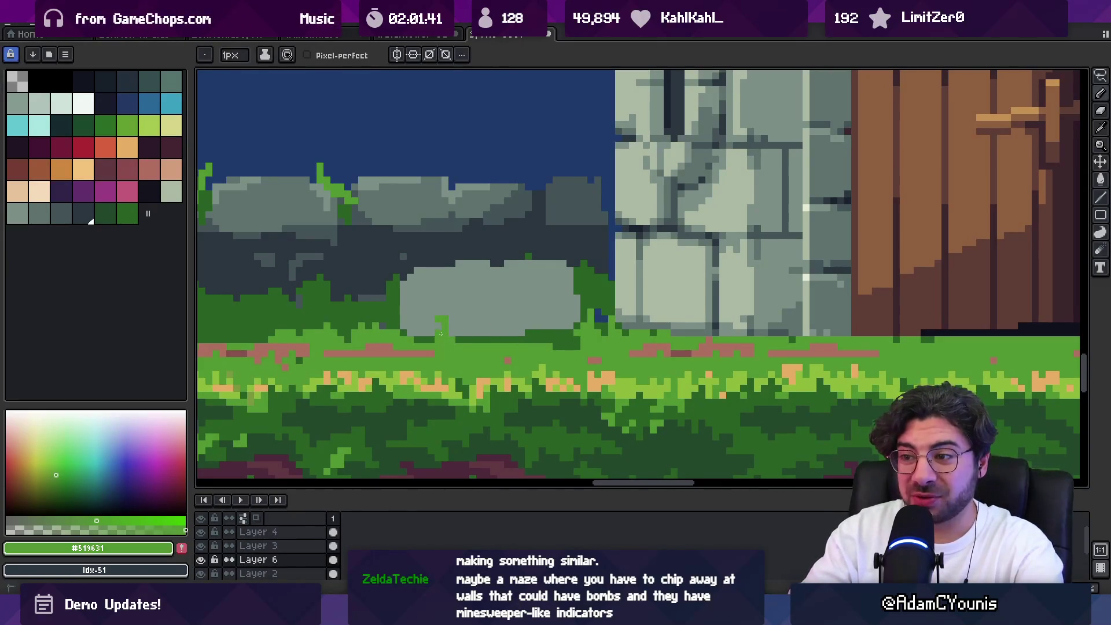
{"action": "left_click_drag", "start_coordinate": [473, 339], "coordinate": [497, 340]}
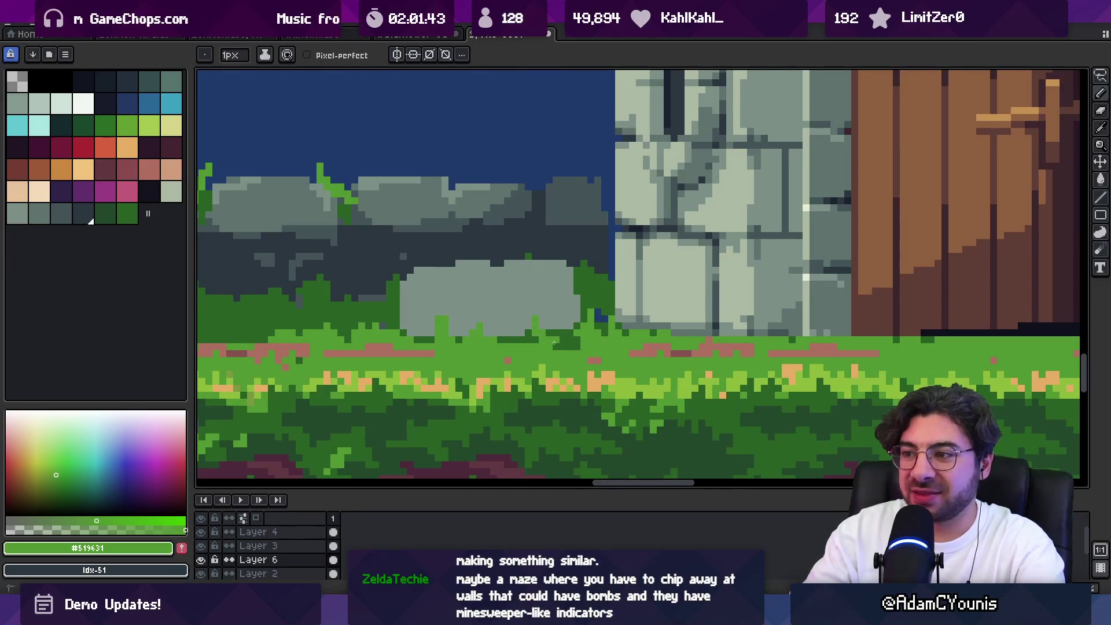
Sample darker and lighter rock greys and darken the grey rock's edges
{"action": "key", "text": "alt"}
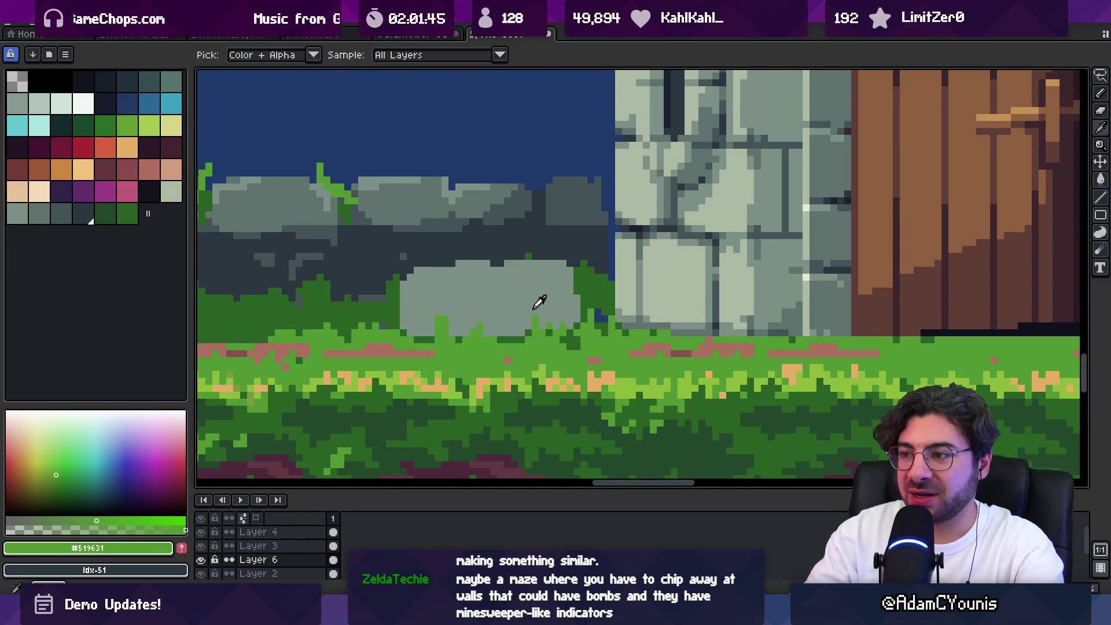
{"action": "left_click", "coordinate": [511, 209], "text": "alt"}
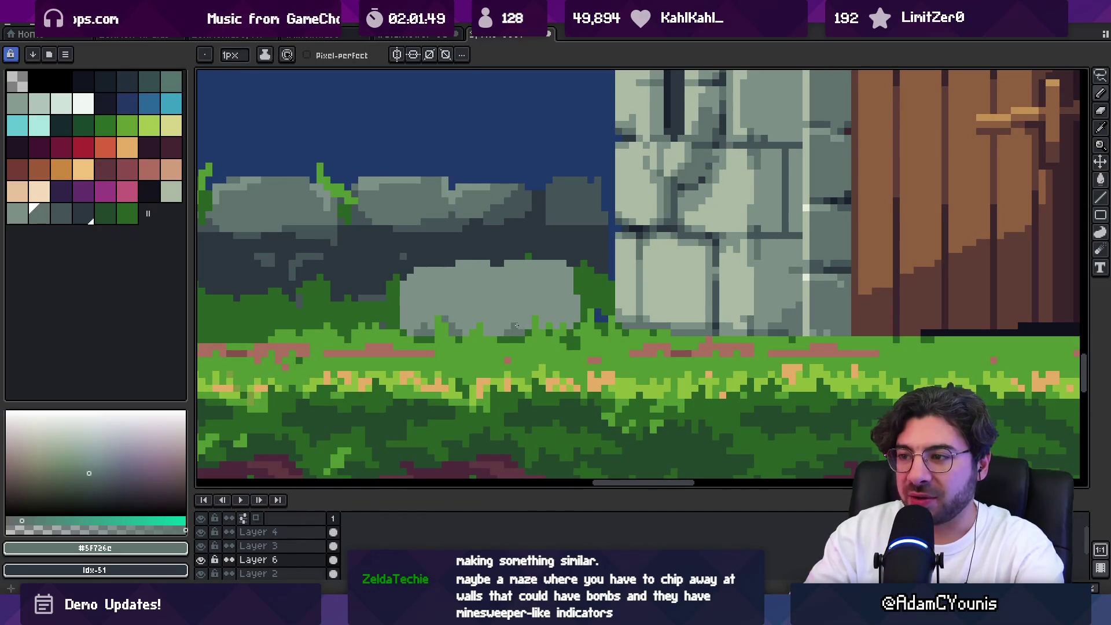
{"action": "left_click", "coordinate": [509, 295], "text": "alt"}
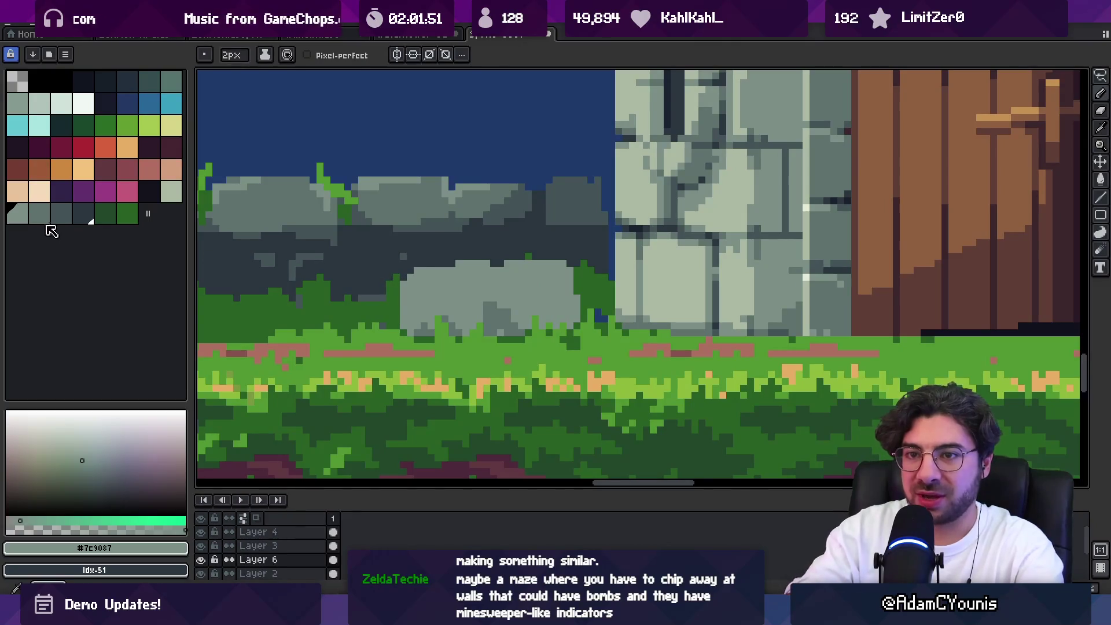
{"action": "left_click", "coordinate": [433, 315], "text": "alt"}
{"action": "key", "text": "x"}
{"action": "mouse_move", "coordinate": [433, 315]}
{"action": "left_mouse_down"}
{"action": "mouse_move", "coordinate": [411, 298]}
{"action": "mouse_move", "coordinate": [504, 307]}
{"action": "mouse_move", "coordinate": [544, 295]}
{"action": "mouse_move", "coordinate": [549, 332]}
{"action": "left_mouse_up"}
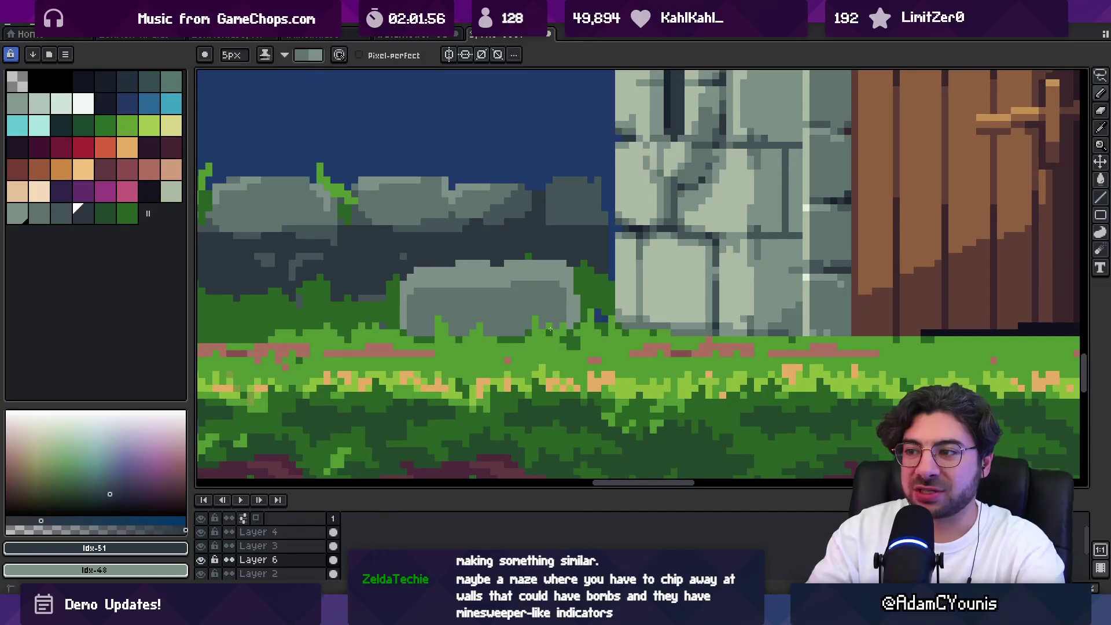
Paint a lighter mid-grey column on the rock's left side with the 1px pencil
{"action": "key", "text": "z"}
{"action": "scroll", "coordinate": [549, 331], "scroll_direction": "down", "scroll_amount": 3}
{"action": "scroll", "coordinate": [485, 300], "scroll_direction": "up", "scroll_amount": 3}
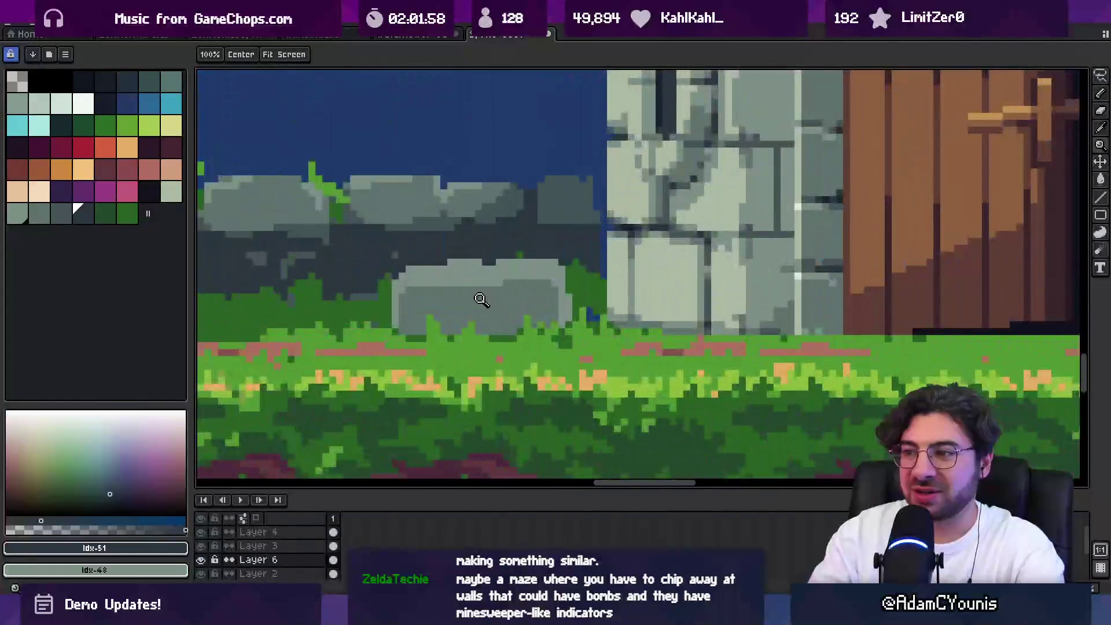
{"action": "scroll", "coordinate": [529, 271], "scroll_direction": "down", "scroll_amount": 2}
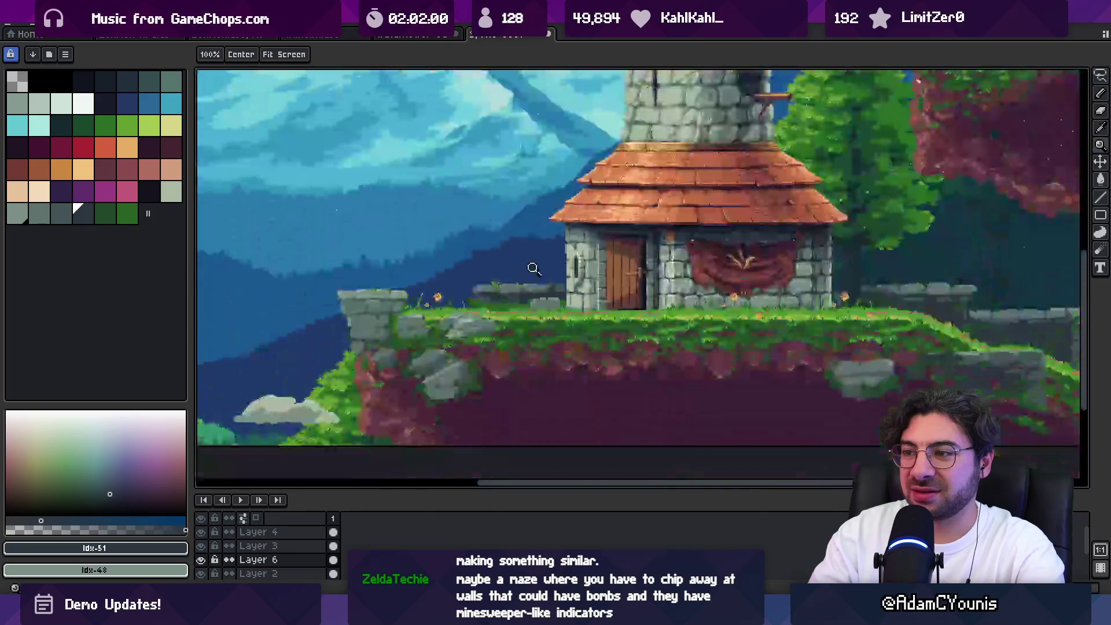
{"action": "scroll", "coordinate": [530, 272], "scroll_direction": "up", "scroll_amount": 3}
{"action": "key", "text": "i"}
{"action": "left_click", "coordinate": [498, 285]}
{"action": "key", "text": "b"}
{"action": "mouse_move", "coordinate": [499, 289]}
{"action": "left_mouse_down"}
{"action": "mouse_move", "coordinate": [492, 330]}
{"action": "mouse_move", "coordinate": [513, 286]}
{"action": "mouse_move", "coordinate": [528, 289]}
{"action": "mouse_move", "coordinate": [505, 276]}
{"action": "left_mouse_up"}
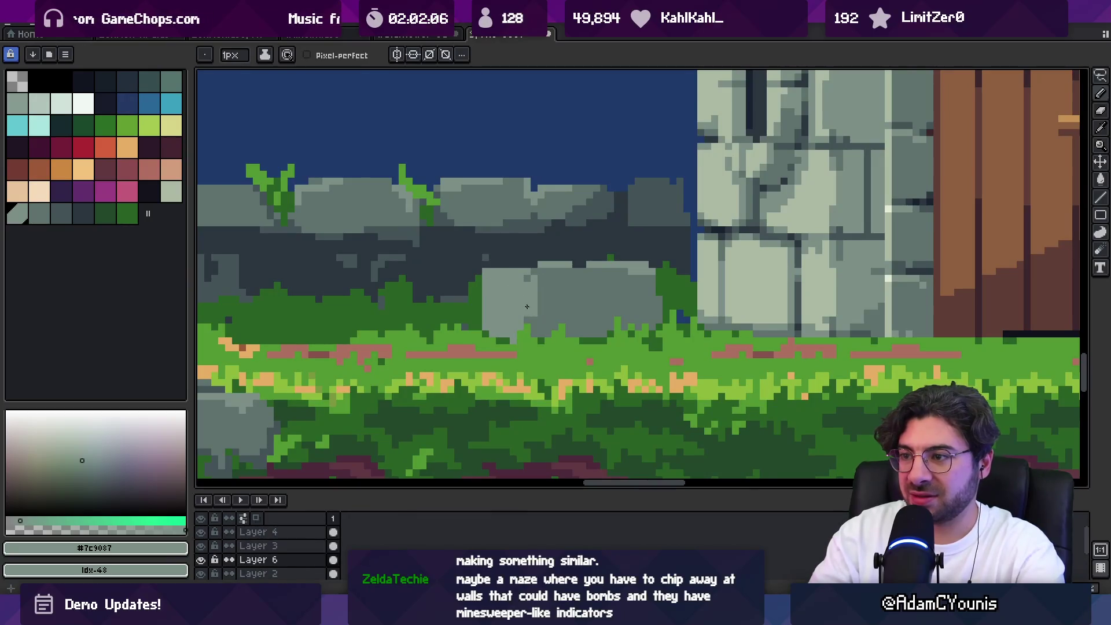
With a 2px pencil, paint light wall grey across the rock top and left edge, darkening the right column
{"action": "key", "text": "z"}
{"action": "scroll", "coordinate": [565, 281], "scroll_direction": "down", "scroll_amount": 5}
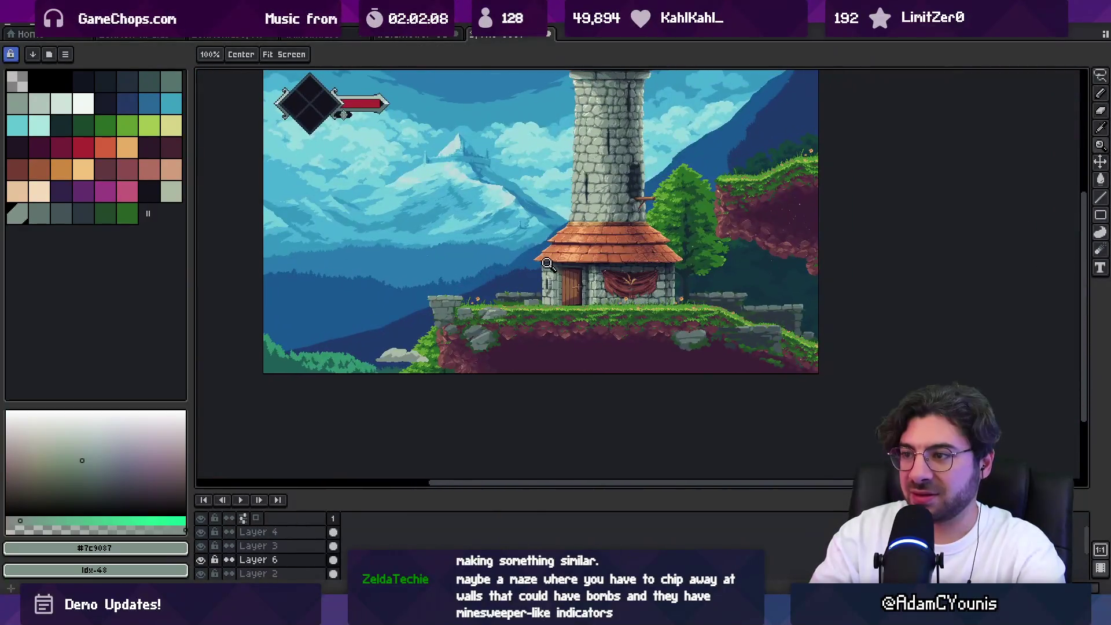
{"action": "scroll", "coordinate": [573, 278], "scroll_direction": "up", "scroll_amount": 5}
{"action": "key", "text": "b"}
{"action": "left_click", "coordinate": [666, 287], "text": "alt"}
{"action": "key", "text": "plus"}
{"action": "mouse_move", "coordinate": [457, 289]}
{"action": "left_mouse_down"}
{"action": "mouse_move", "coordinate": [484, 297]}
{"action": "mouse_move", "coordinate": [477, 326]}
{"action": "left_mouse_up"}
{"action": "left_click", "coordinate": [477, 325], "text": "alt"}
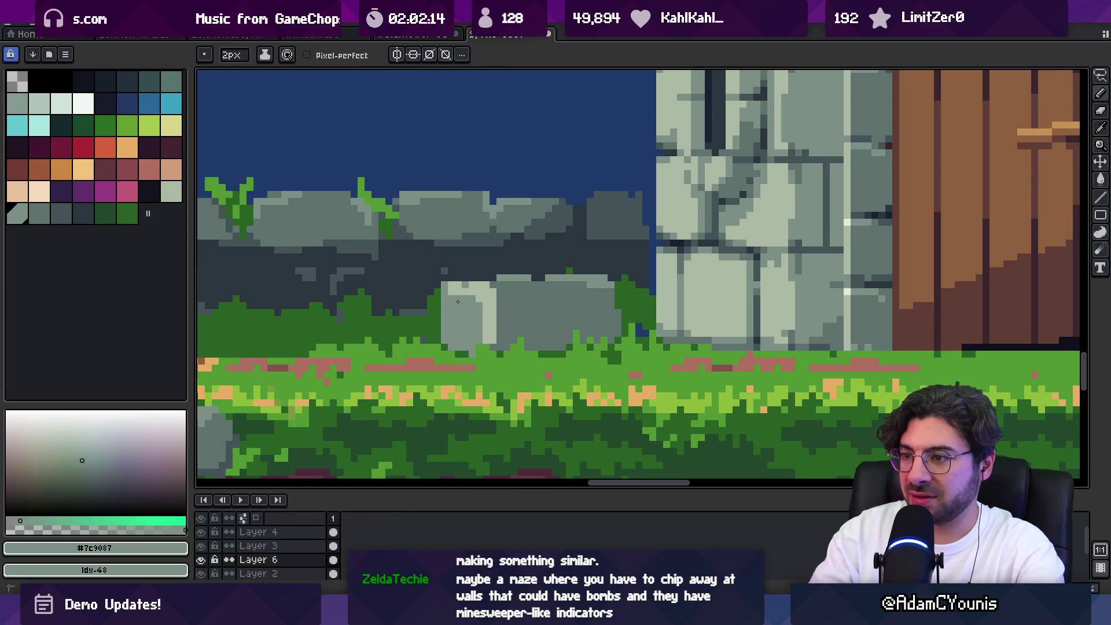
{"action": "left_click", "coordinate": [478, 311], "text": "alt"}
{"action": "left_click_drag", "start_coordinate": [493, 287], "coordinate": [492, 336]}
{"action": "left_click", "coordinate": [485, 301], "text": "alt"}
{"action": "left_click", "coordinate": [524, 281]}
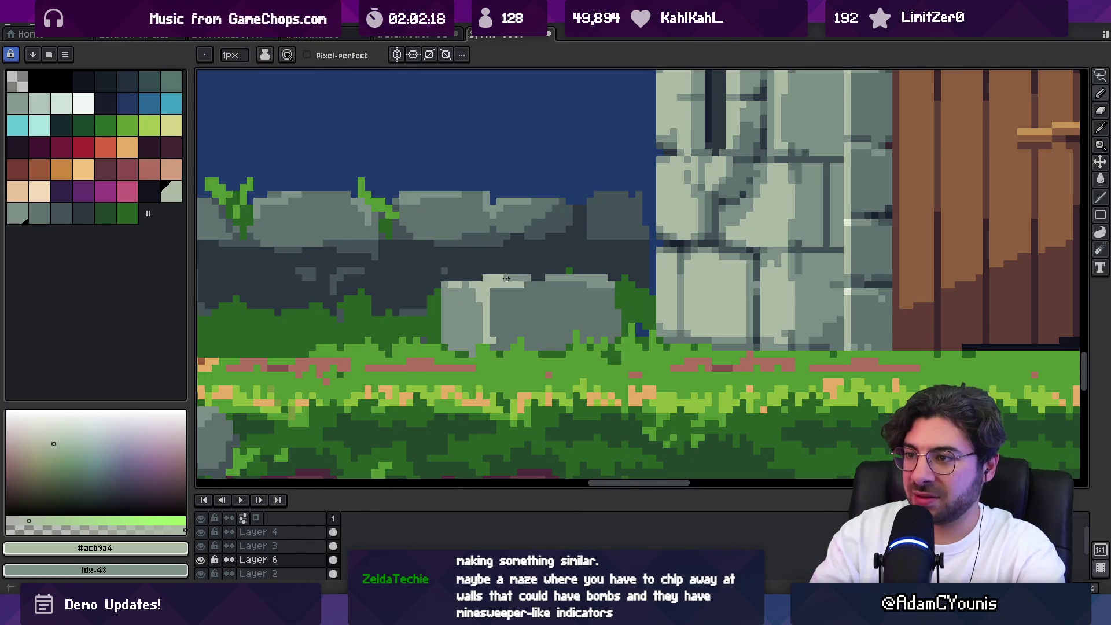
Pan up to the tower top and pick the dark #2b3640 from the wall
{"action": "scroll", "coordinate": [498, 279], "scroll_direction": "down", "scroll_amount": 5}
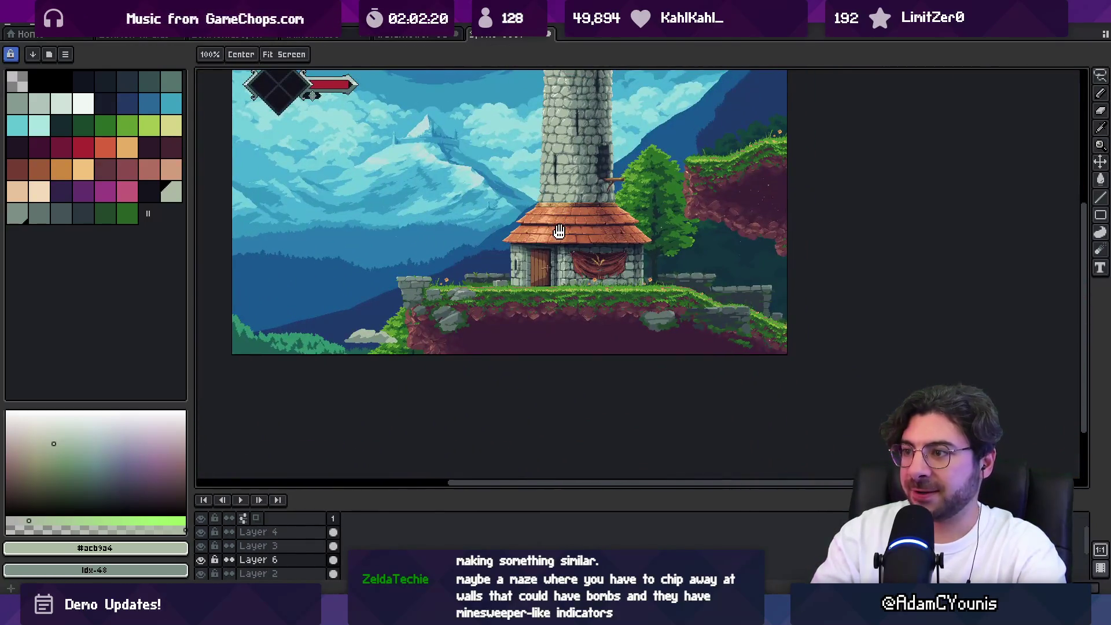
{"action": "left_click_drag", "start_coordinate": [559, 231], "coordinate": [466, 288]}
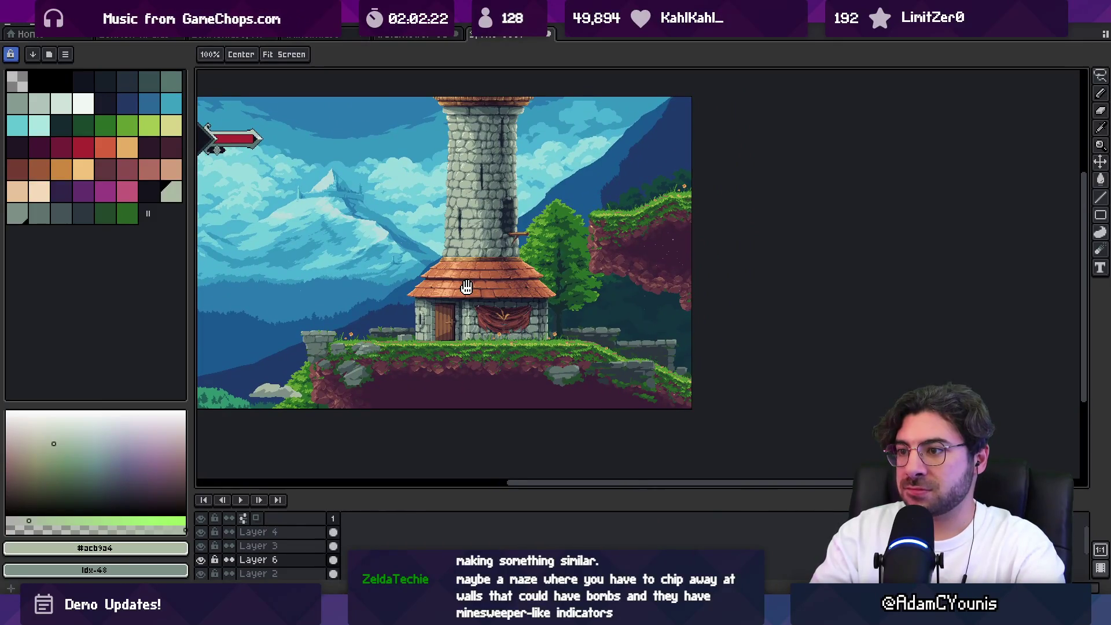
{"action": "scroll", "coordinate": [485, 318], "scroll_direction": "up", "scroll_amount": 4}
{"action": "scroll", "coordinate": [485, 319], "scroll_direction": "down", "scroll_amount": 1}
{"action": "scroll", "coordinate": [485, 297], "scroll_direction": "down", "scroll_amount": 3}
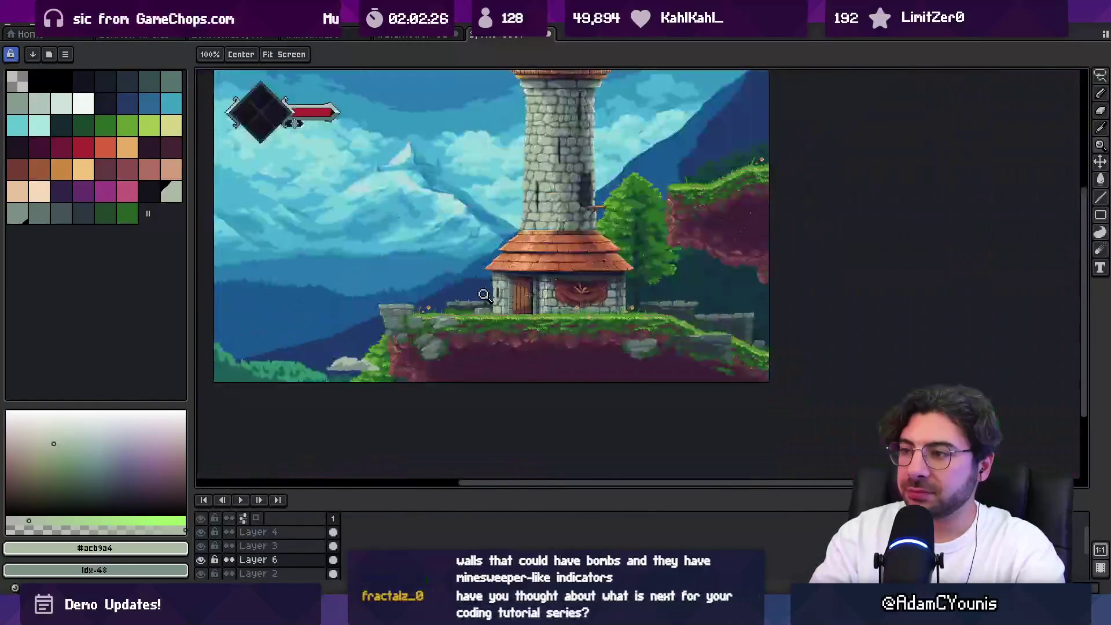
{"action": "scroll", "coordinate": [485, 297], "scroll_direction": "up", "scroll_amount": 2}
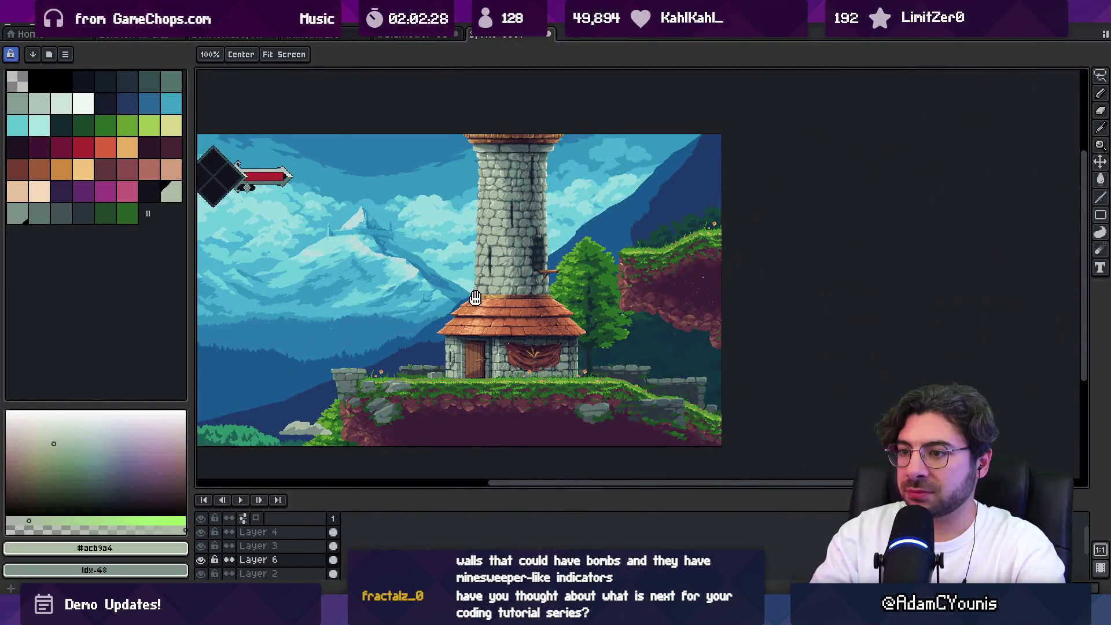
{"action": "scroll", "coordinate": [472, 306], "scroll_direction": "up", "scroll_amount": 4}
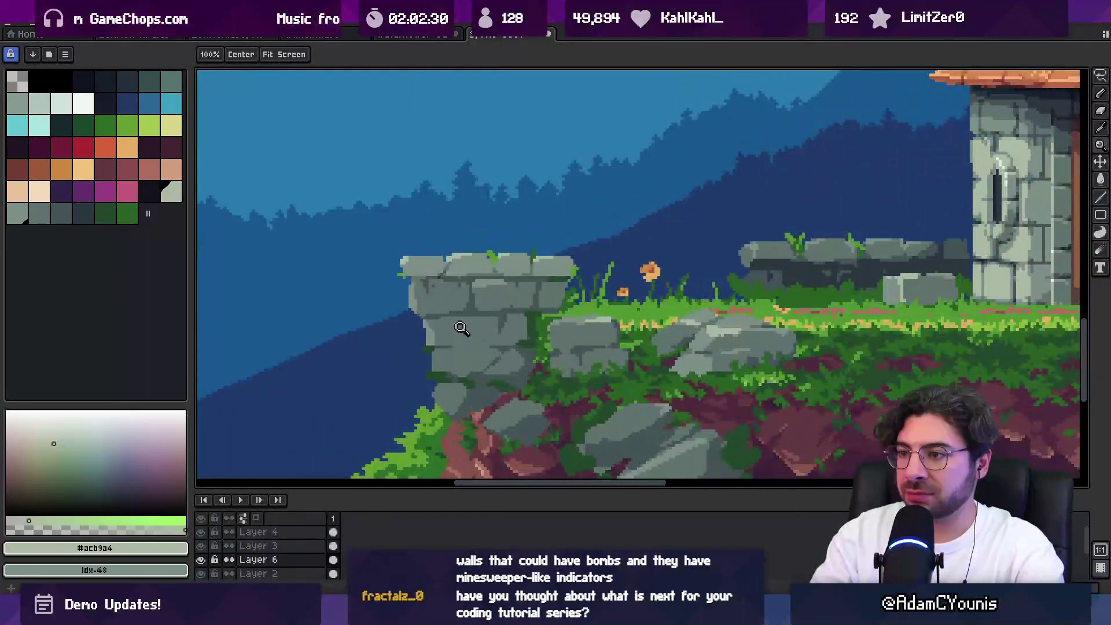
{"action": "key", "text": "i"}
{"action": "left_click", "coordinate": [799, 255]}
Draw a 1px #2b3640 line across the stone pillar, sample grey #435356, and zoom out to the whole scene
{"action": "key", "text": "b"}
{"action": "scroll", "coordinate": [504, 313], "scroll_direction": "up", "scroll_amount": 2}
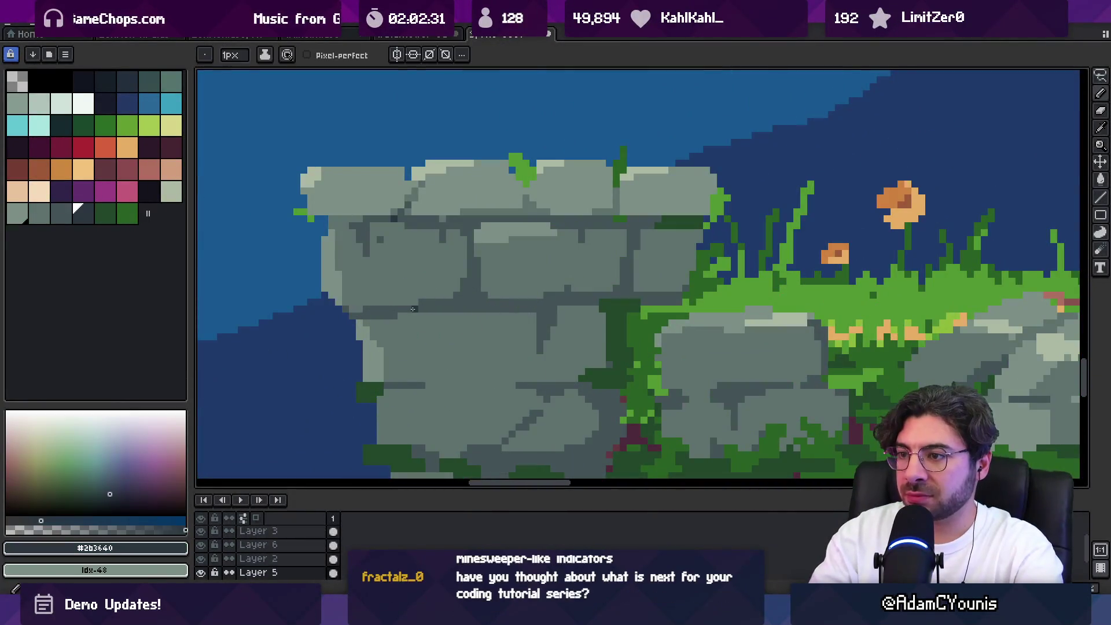
{"action": "left_click_drag", "start_coordinate": [531, 301], "coordinate": [661, 295]}
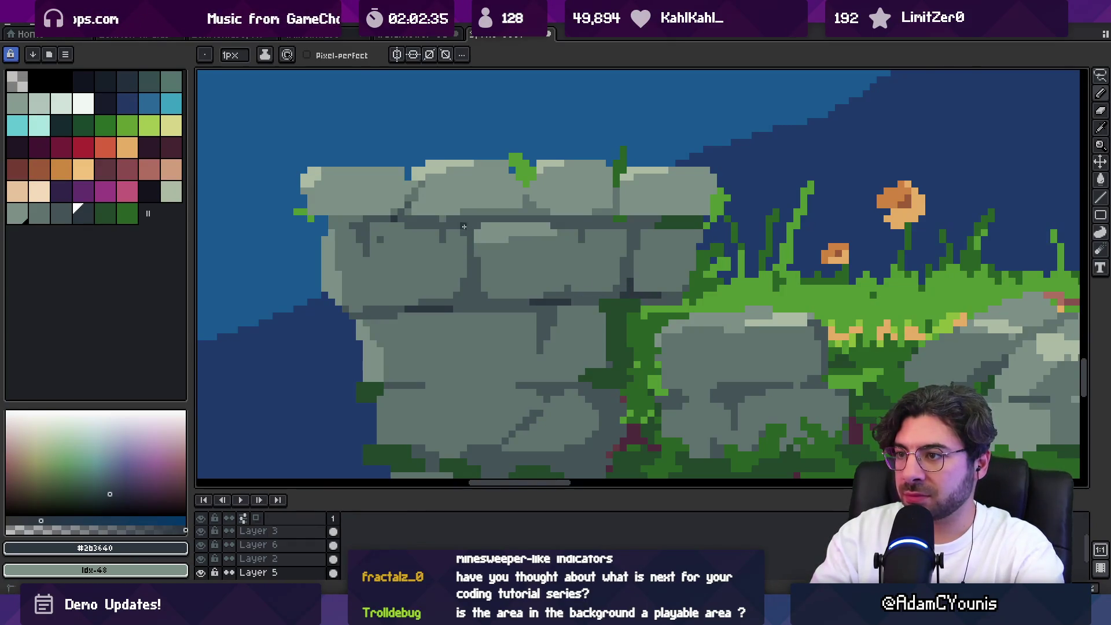
{"action": "key", "text": "z"}
{"action": "scroll", "coordinate": [581, 243], "scroll_direction": "down", "scroll_amount": 3}
{"action": "scroll", "coordinate": [581, 272], "scroll_direction": "up", "scroll_amount": 2}
{"action": "key", "text": "b"}
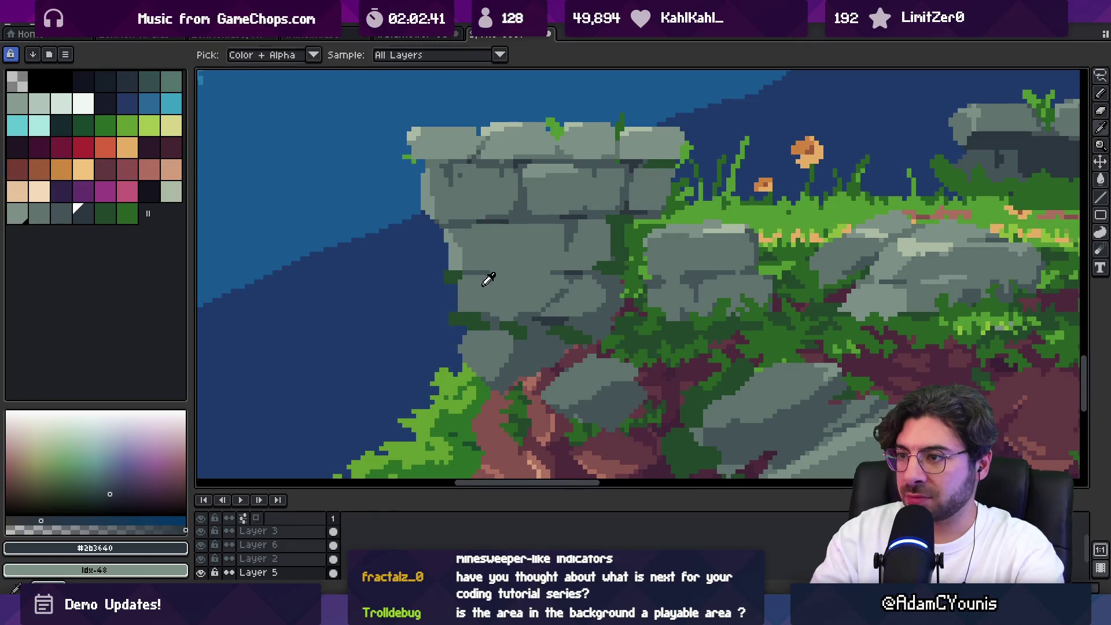
{"action": "left_click", "coordinate": [503, 273], "text": "alt"}
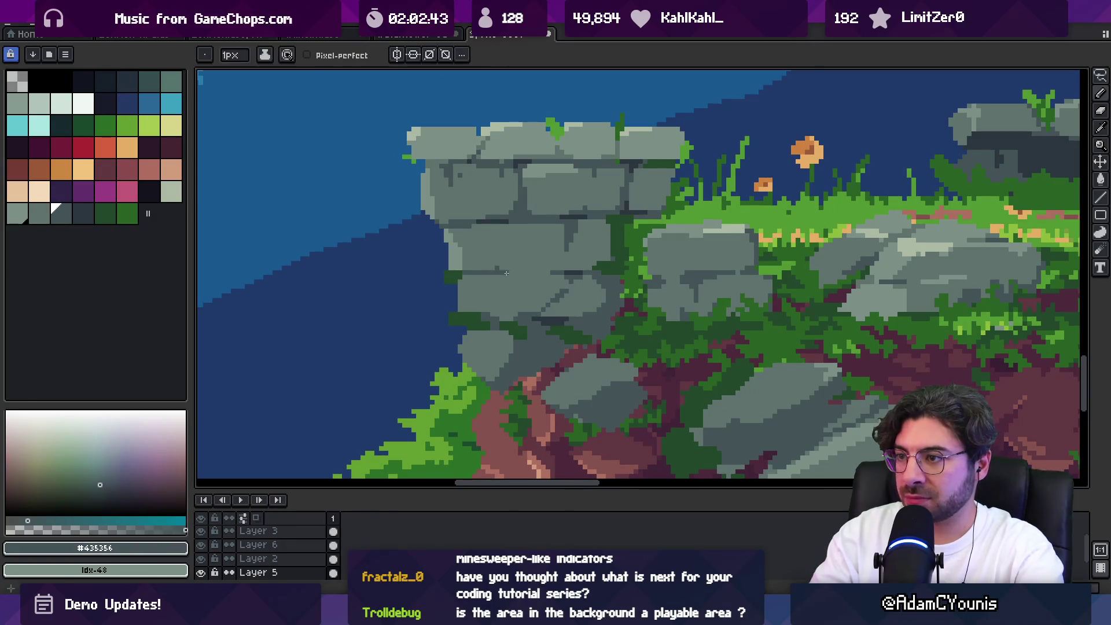
{"action": "key", "text": "z"}
{"action": "scroll", "coordinate": [506, 273], "scroll_direction": "down", "scroll_amount": 4}
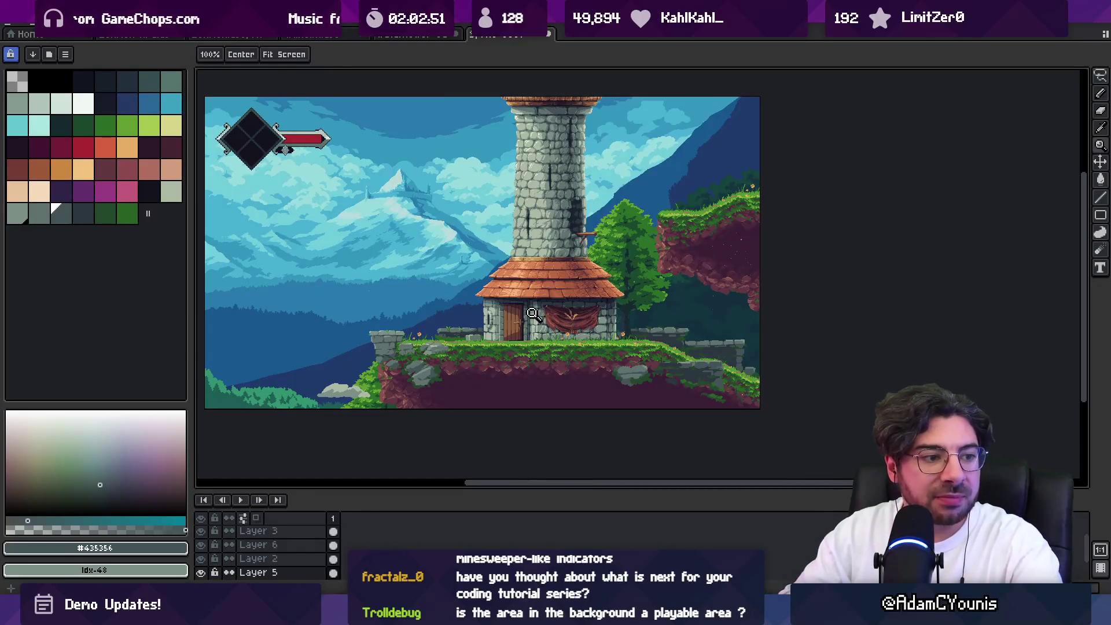
{"action": "key", "text": "b"}
{"action": "left_click_drag", "start_coordinate": [415, 141], "coordinate": [396, 160]}
{"action": "key", "text": "ctrl+z"}
{"action": "key", "text": "z"}
{"action": "left_click_drag", "start_coordinate": [408, 365], "coordinate": [379, 335]}
{"action": "left_click", "coordinate": [379, 336]}
{"action": "key", "text": "b"}
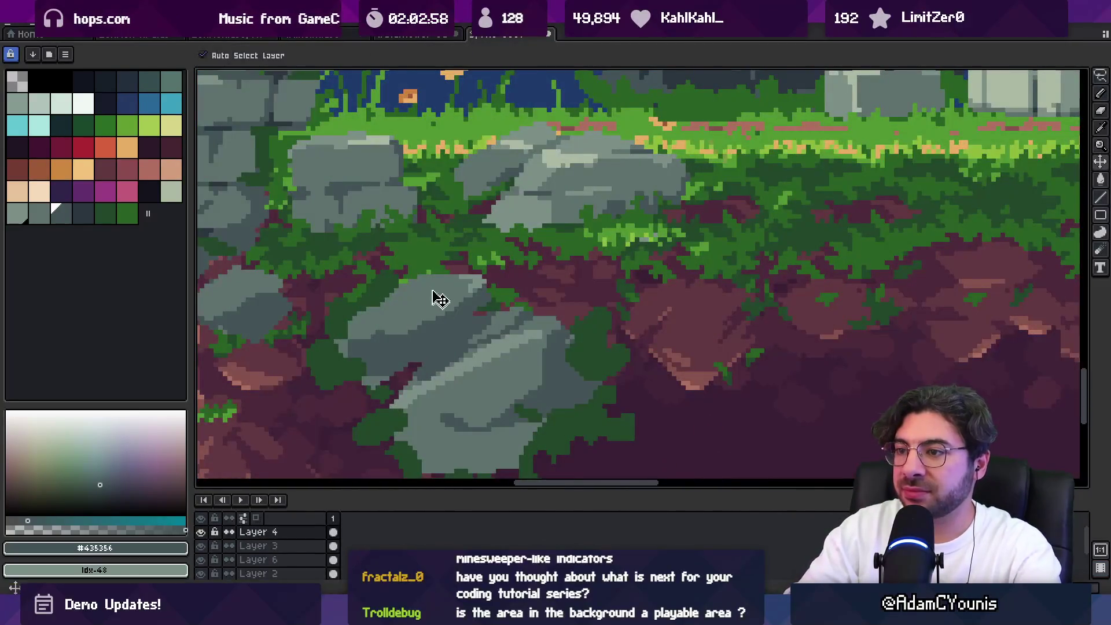
{"action": "key", "text": "z"}
{"action": "scroll", "coordinate": [467, 262], "scroll_direction": "down", "scroll_amount": 4}
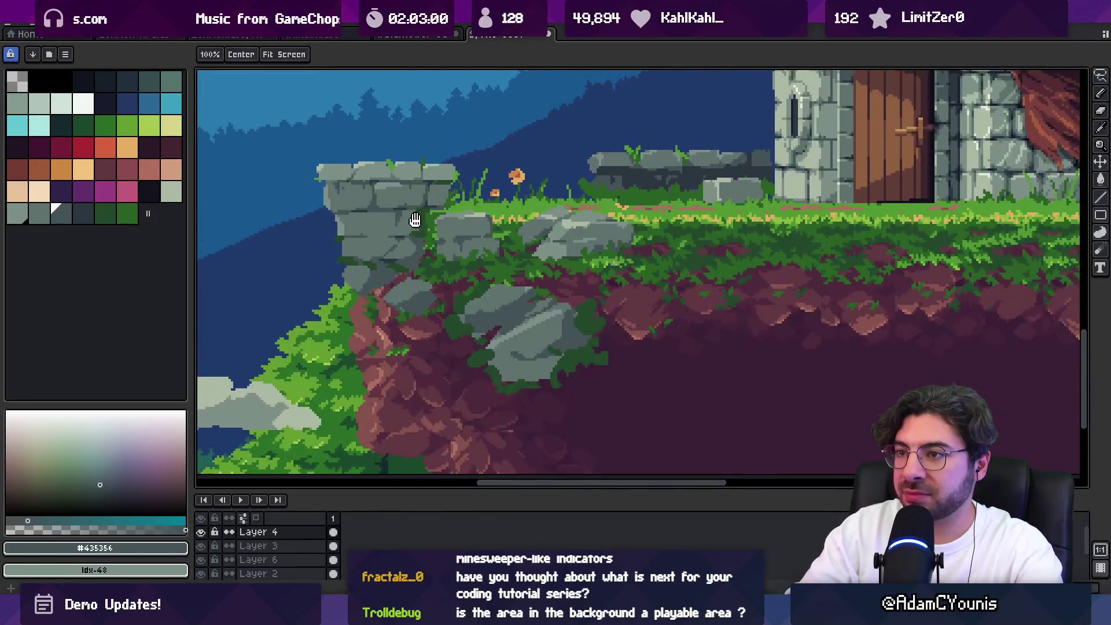
{"action": "scroll", "coordinate": [412, 310], "scroll_direction": "down", "scroll_amount": 4}
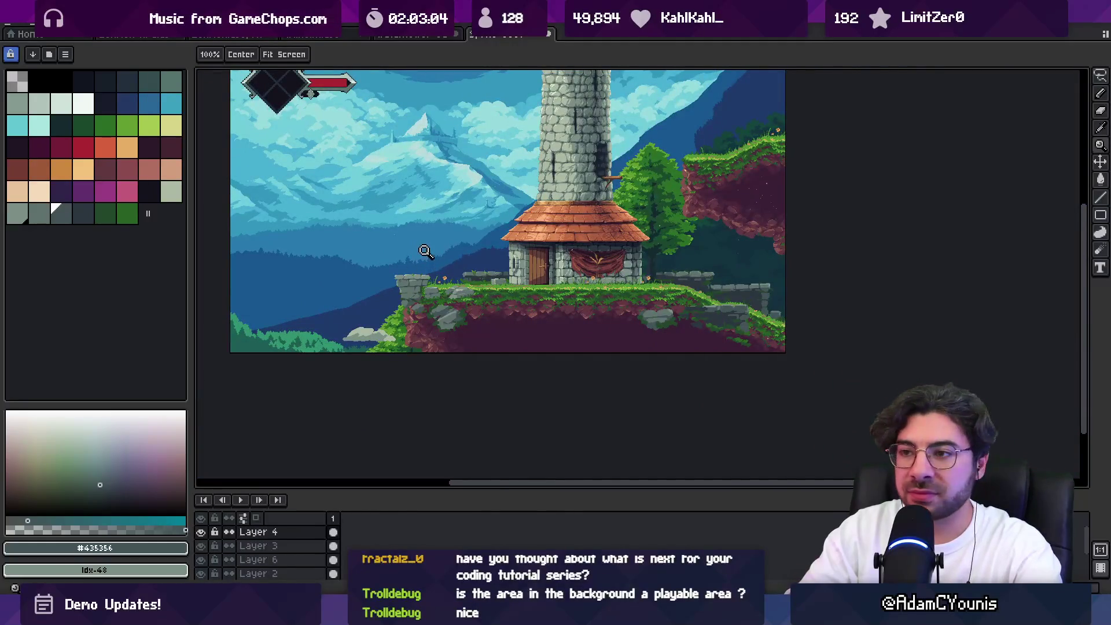
{"action": "scroll", "coordinate": [412, 273], "scroll_direction": "up", "scroll_amount": 4}
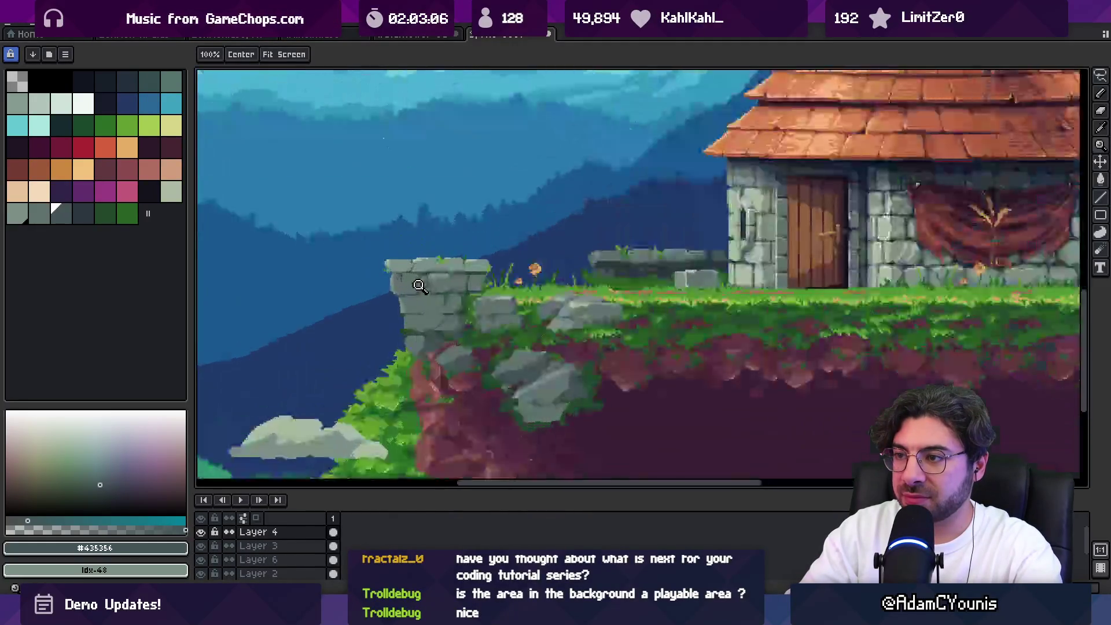
{"action": "key", "text": "b"}
{"action": "left_click", "coordinate": [398, 279], "text": "alt"}
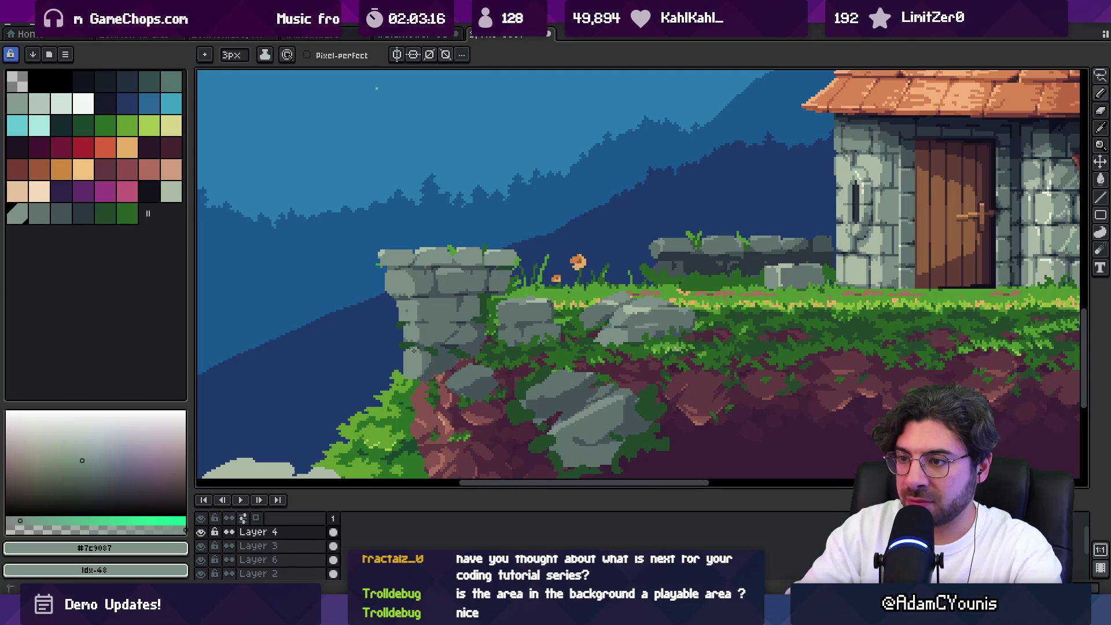
{"action": "key", "text": "z"}
{"action": "scroll", "coordinate": [440, 296], "scroll_direction": "down", "scroll_amount": 3}
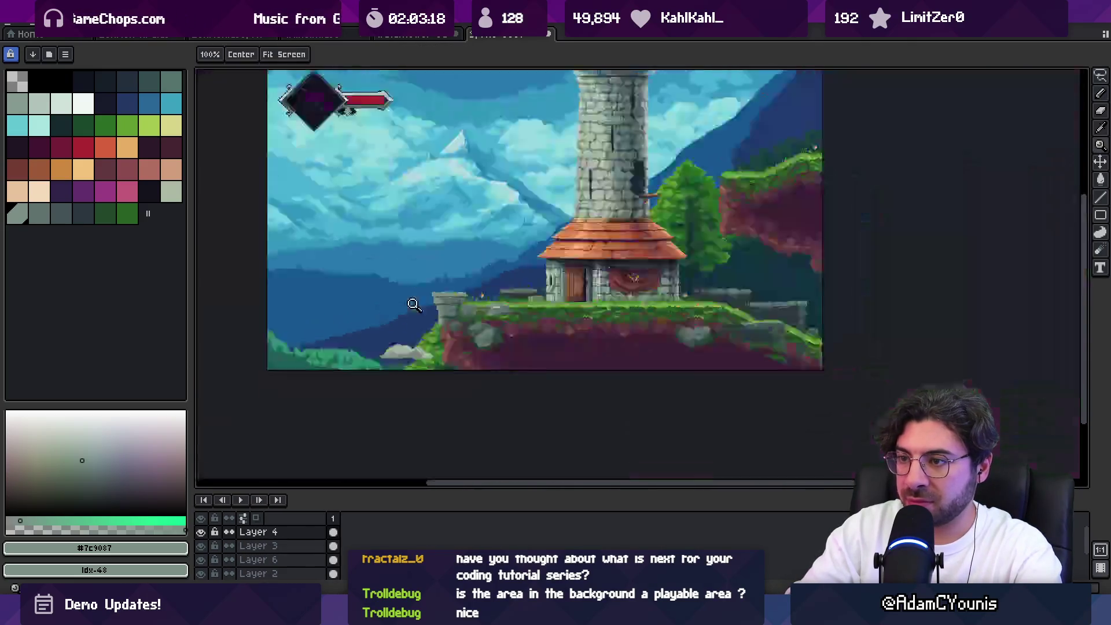
Lasso-select the left side of the ruined stone pillar
{"action": "scroll", "coordinate": [461, 300], "scroll_direction": "up", "scroll_amount": 4}
{"action": "scroll", "coordinate": [459, 306], "scroll_direction": "up", "scroll_amount": 1}
{"action": "key", "text": "b"}
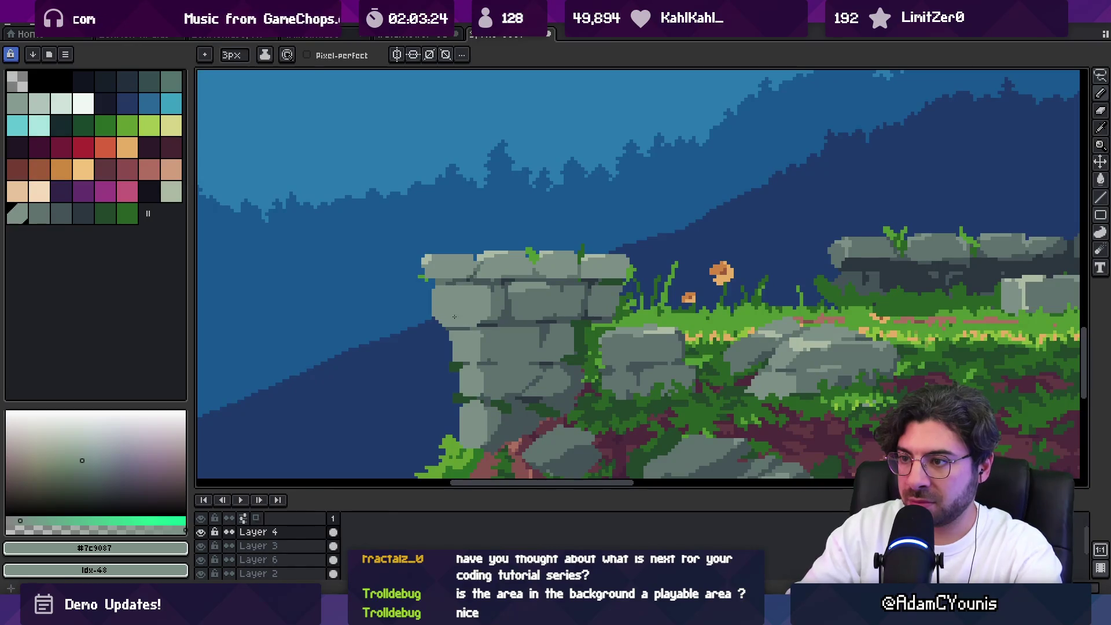
{"action": "key", "text": "e"}
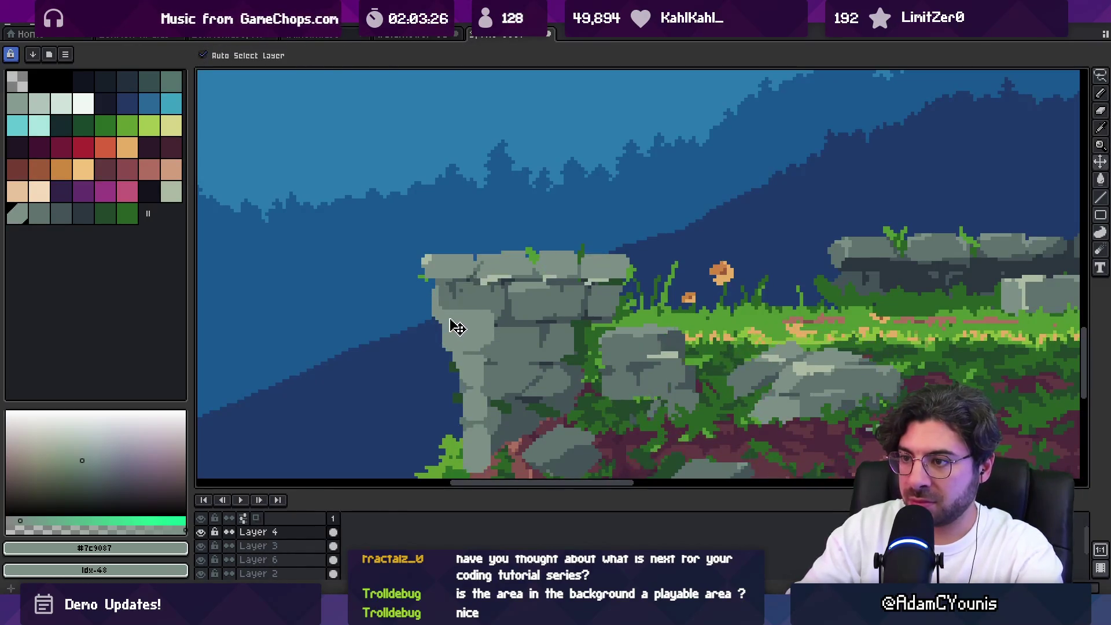
{"action": "key", "text": "q"}
{"action": "mouse_move", "coordinate": [487, 220]}
{"action": "left_mouse_down"}
{"action": "mouse_move", "coordinate": [468, 441]}
{"action": "mouse_move", "coordinate": [565, 347]}
{"action": "mouse_move", "coordinate": [596, 272]}
{"action": "left_mouse_up"}
{"action": "left_click", "coordinate": [457, 308], "text": "ctrl"}
Sample the pillar's dark grey #5f726c and light grey-green #acb9a4
{"action": "key", "text": "i"}
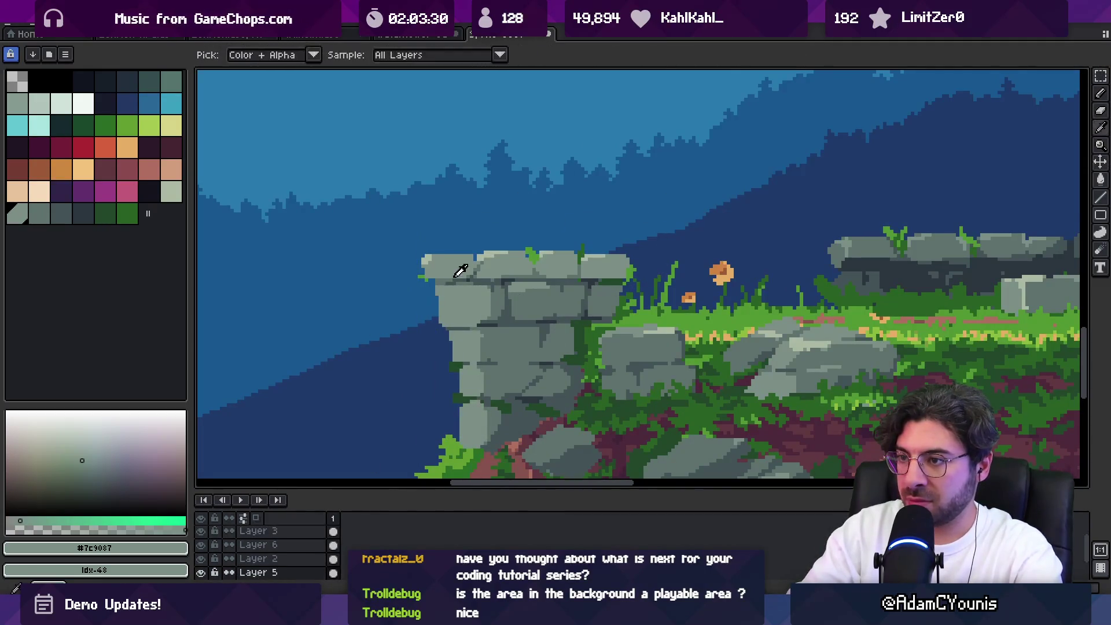
{"action": "left_click", "coordinate": [534, 279]}
{"action": "key", "text": "z"}
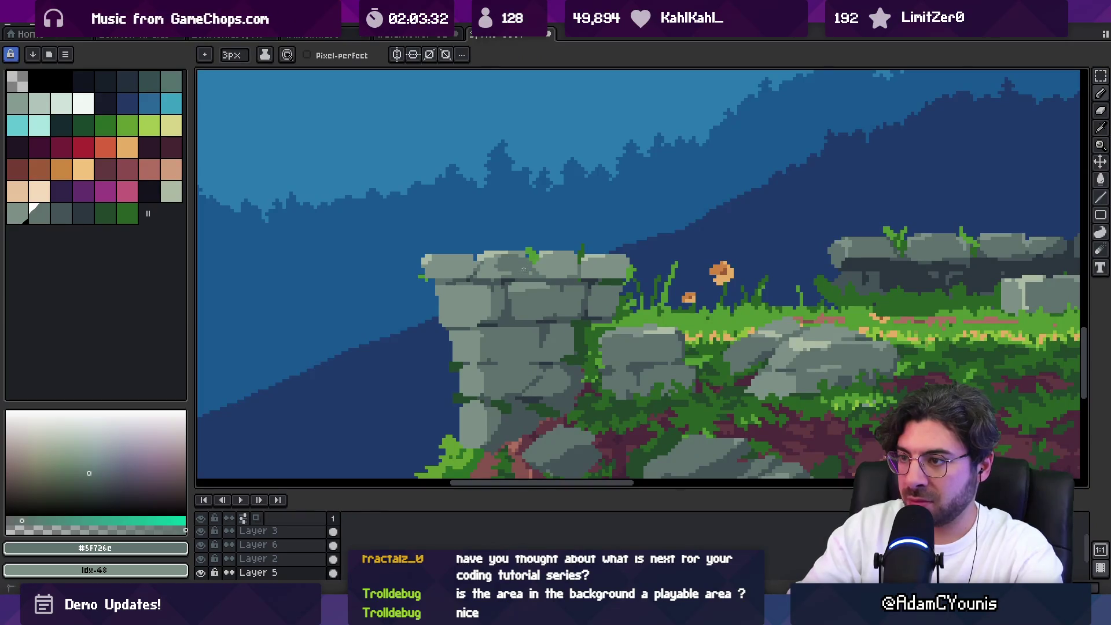
{"action": "scroll", "coordinate": [543, 260], "scroll_direction": "down", "scroll_amount": 2}
{"action": "key", "text": "b"}
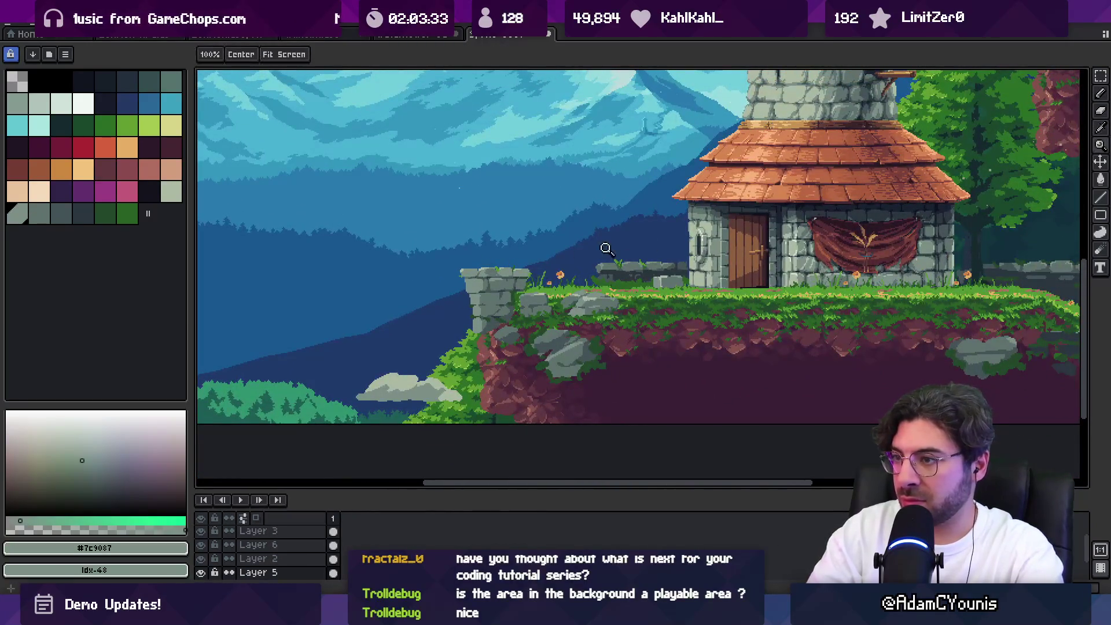
{"action": "scroll", "coordinate": [473, 250], "scroll_direction": "up", "scroll_amount": 2}
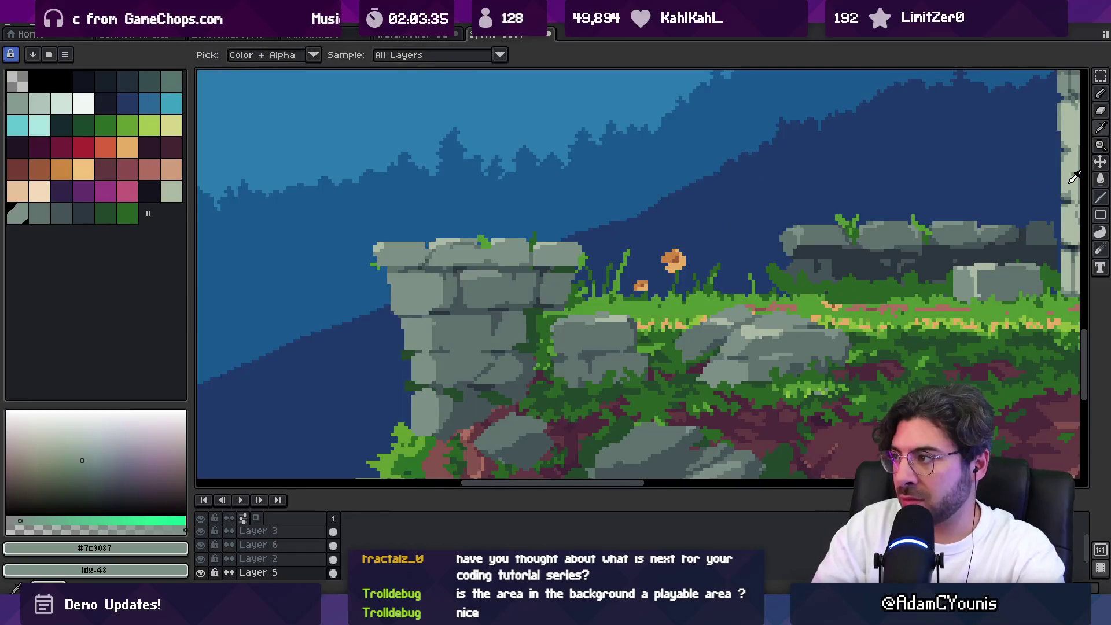
{"action": "left_click", "coordinate": [476, 243], "text": "alt"}
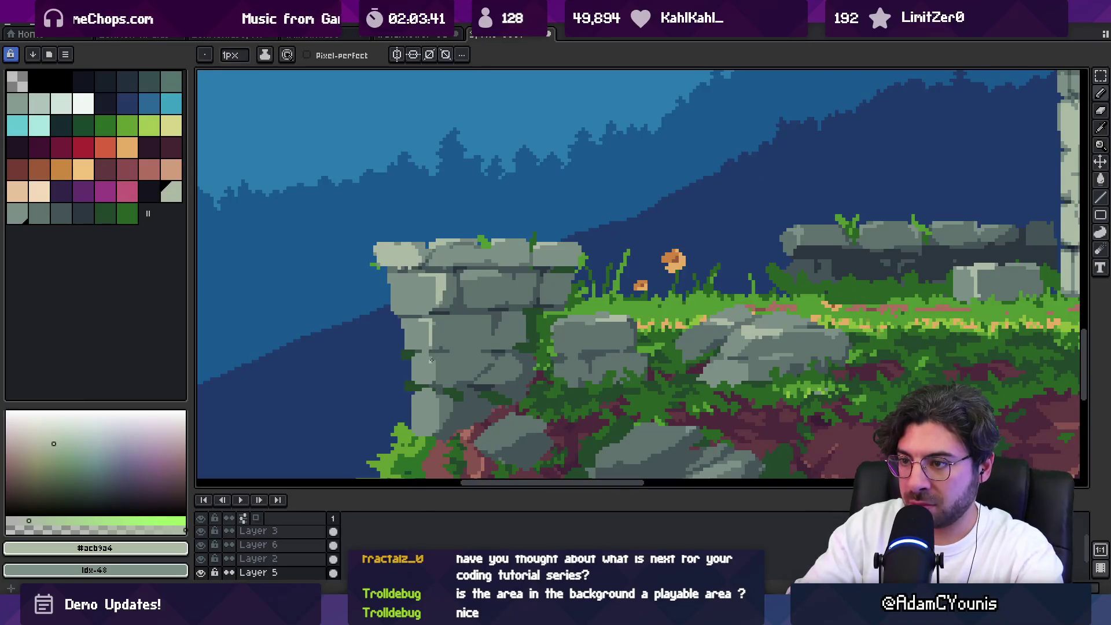
Re-sample the pillar's dark, light and mid greys and paint a stone-grey pixel on it
{"action": "key", "text": "z"}
{"action": "scroll", "coordinate": [417, 312], "scroll_direction": "down", "scroll_amount": 3}
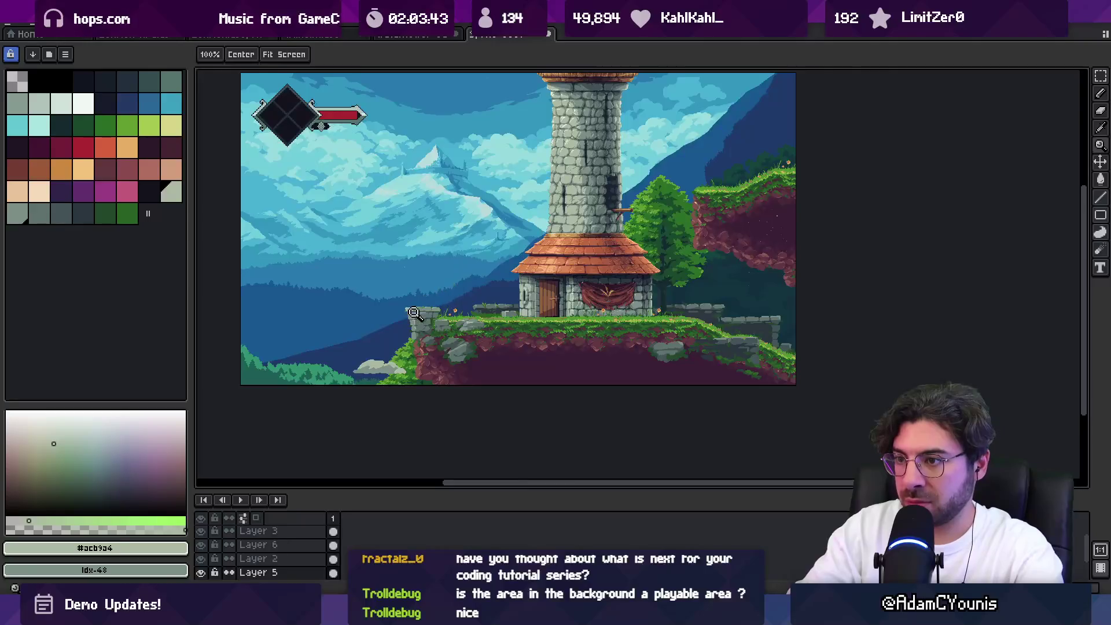
{"action": "scroll", "coordinate": [417, 312], "scroll_direction": "up", "scroll_amount": 3}
{"action": "key", "text": "b"}
{"action": "left_click", "coordinate": [432, 326], "text": "alt"}
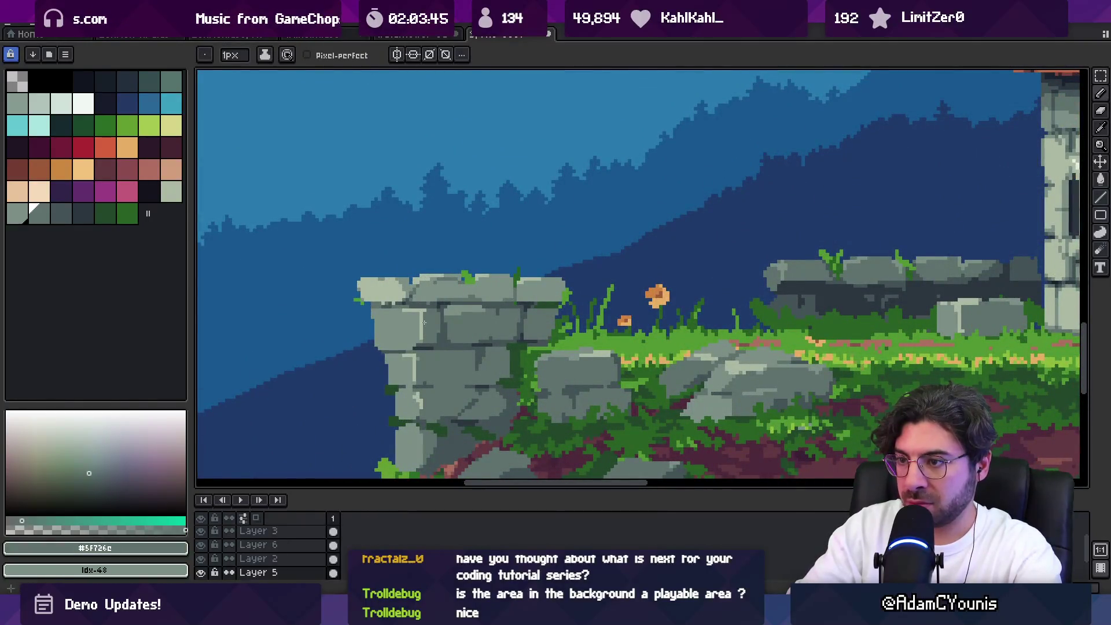
{"action": "left_click", "coordinate": [420, 316], "text": "alt"}
{"action": "left_click", "coordinate": [421, 323], "text": "alt"}
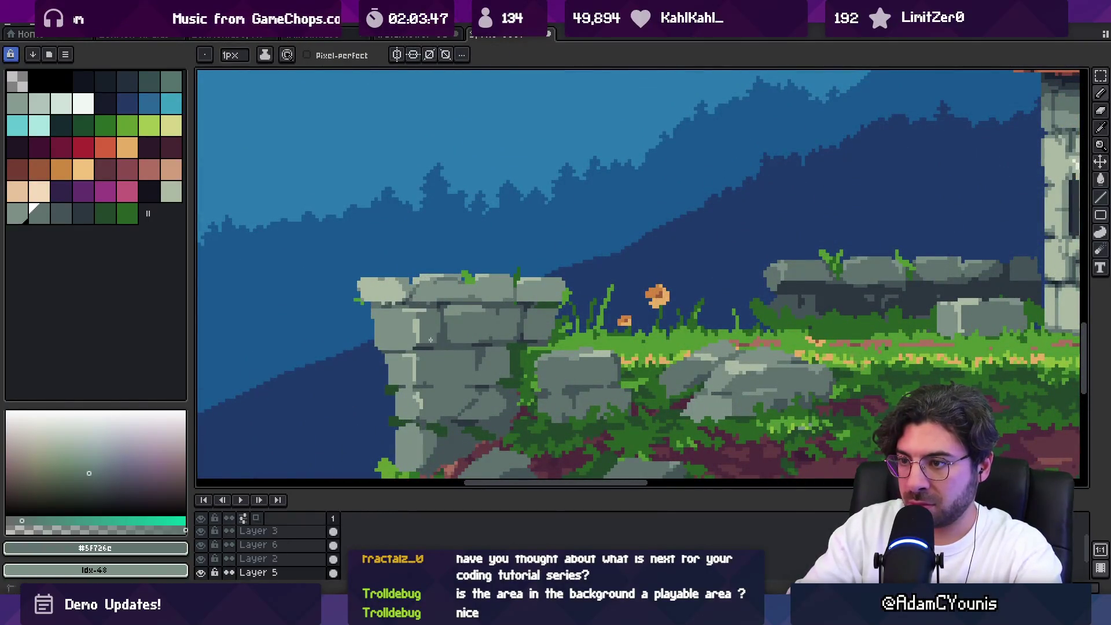
{"action": "left_click", "coordinate": [441, 327], "text": "alt"}
{"action": "left_click", "coordinate": [442, 338], "text": "alt"}
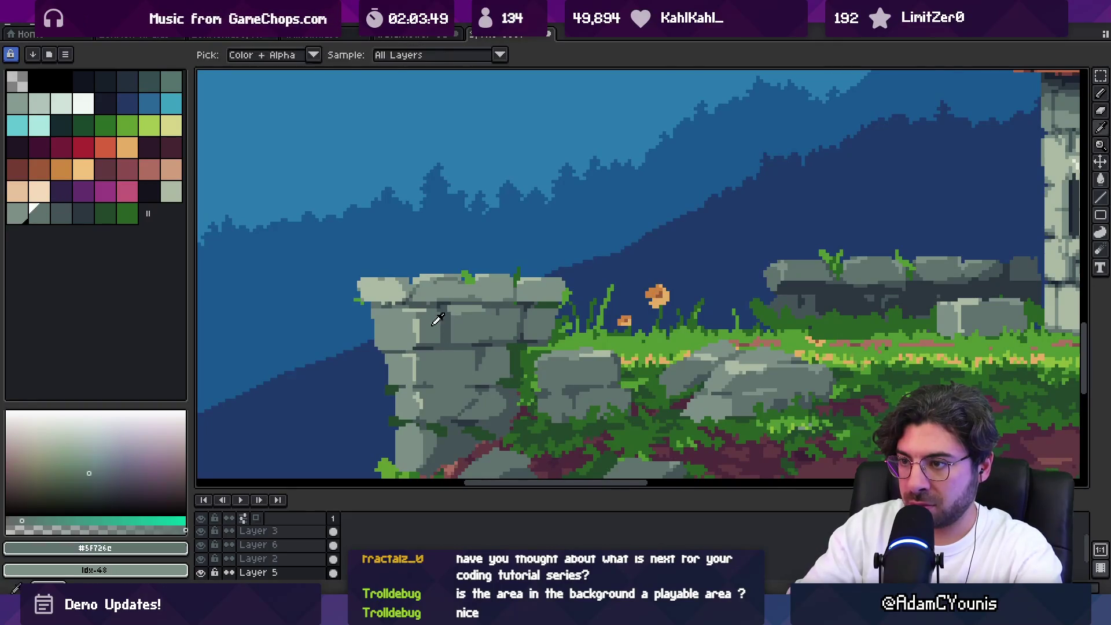
{"action": "left_click", "coordinate": [451, 329], "text": "alt"}
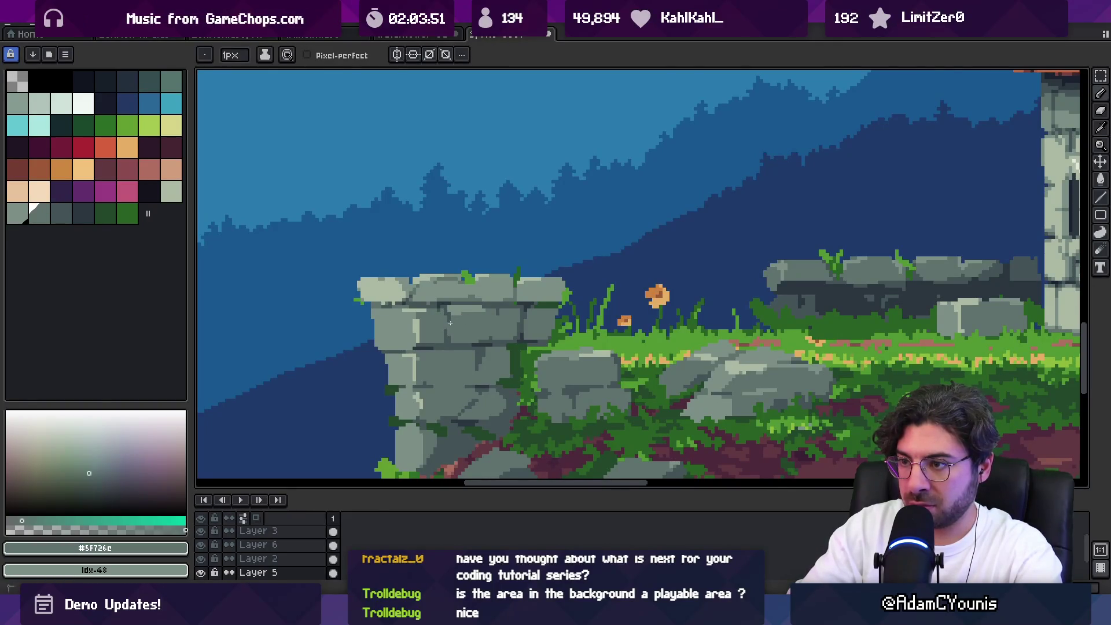
Sample the mid grey and dark crack grey from the pillar stones
{"action": "scroll", "coordinate": [450, 324], "scroll_direction": "right", "scroll_amount": 5}
{"action": "scroll", "coordinate": [454, 310], "scroll_direction": "left", "scroll_amount": 5}
{"action": "scroll", "coordinate": [447, 288], "scroll_direction": "up", "scroll_amount": 2}
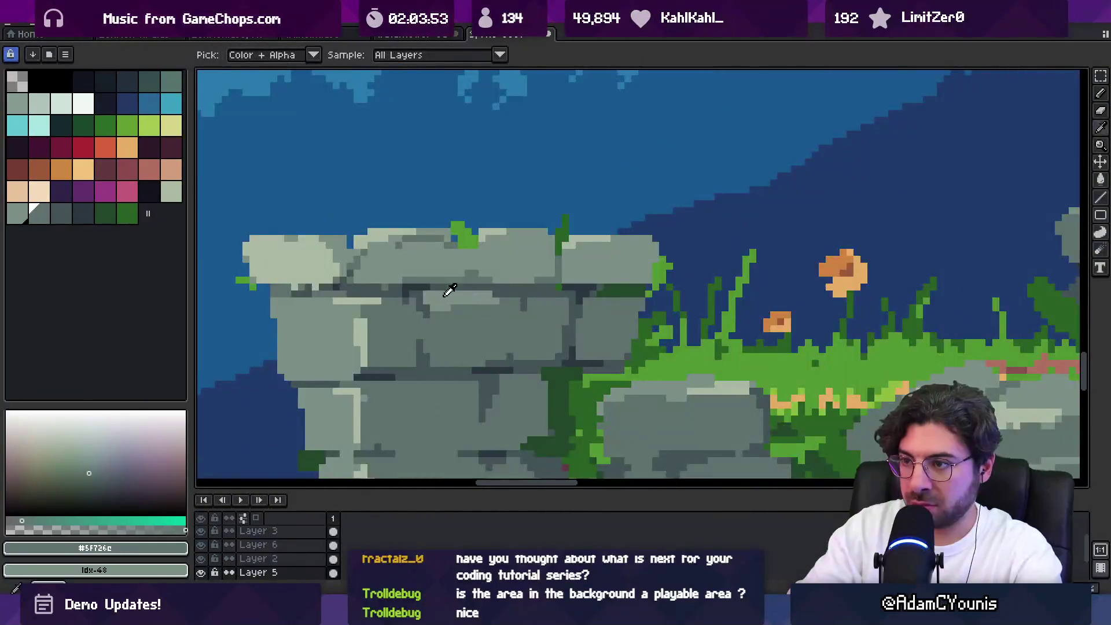
{"action": "scroll", "coordinate": [487, 301], "scroll_direction": "up", "scroll_amount": 3}
{"action": "left_click", "coordinate": [486, 300], "text": "alt"}
{"action": "scroll", "coordinate": [498, 334], "scroll_direction": "down", "scroll_amount": 3}
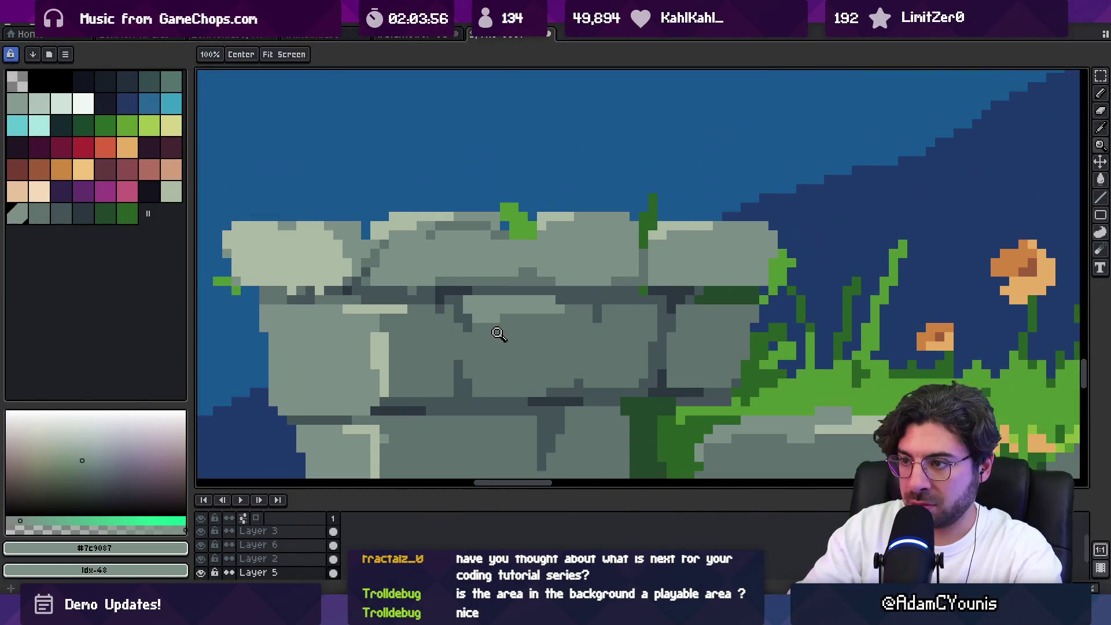
{"action": "scroll", "coordinate": [498, 334], "scroll_direction": "down", "scroll_amount": 2}
{"action": "left_click", "coordinate": [486, 315], "text": "alt"}
{"action": "left_click", "coordinate": [512, 264], "text": "alt"}
Outline a freehand area around the top of the pillar
{"action": "scroll", "coordinate": [501, 299], "scroll_direction": "down", "scroll_amount": 2}
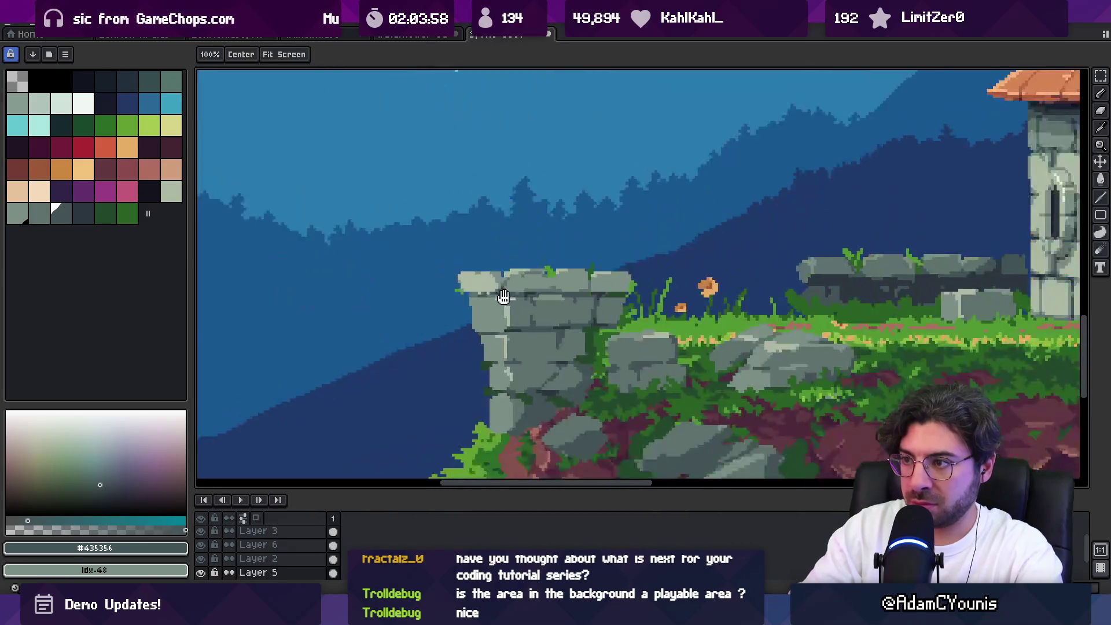
{"action": "scroll", "coordinate": [501, 299], "scroll_direction": "down", "scroll_amount": 1}
{"action": "scroll", "coordinate": [479, 311], "scroll_direction": "up", "scroll_amount": 2}
{"action": "scroll", "coordinate": [497, 315], "scroll_direction": "up", "scroll_amount": 2}
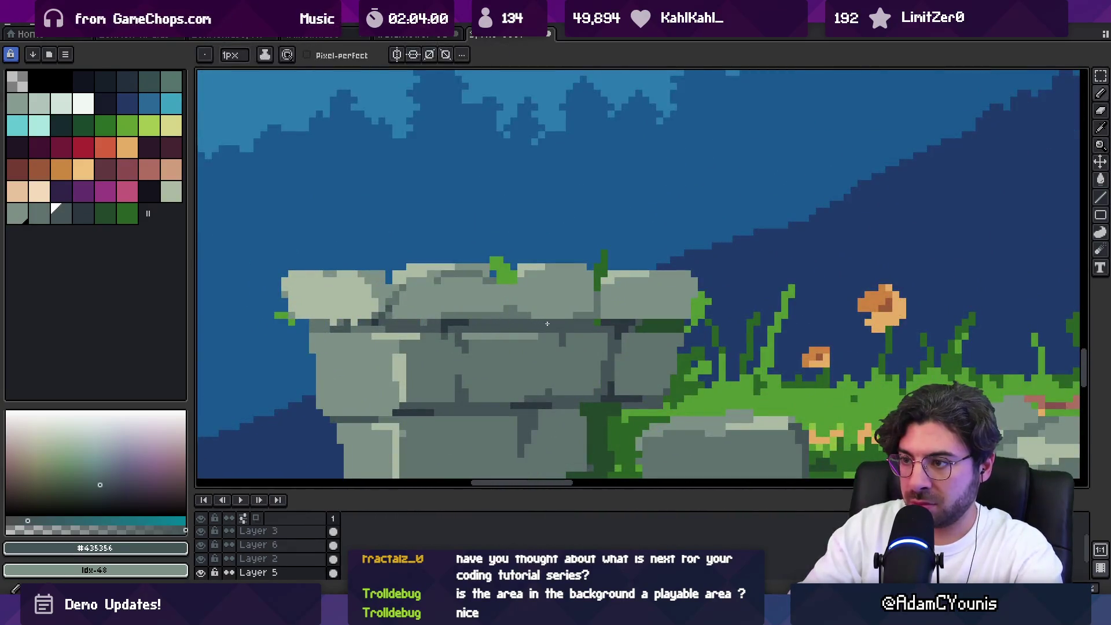
{"action": "scroll", "coordinate": [546, 324], "scroll_direction": "down", "scroll_amount": 3}
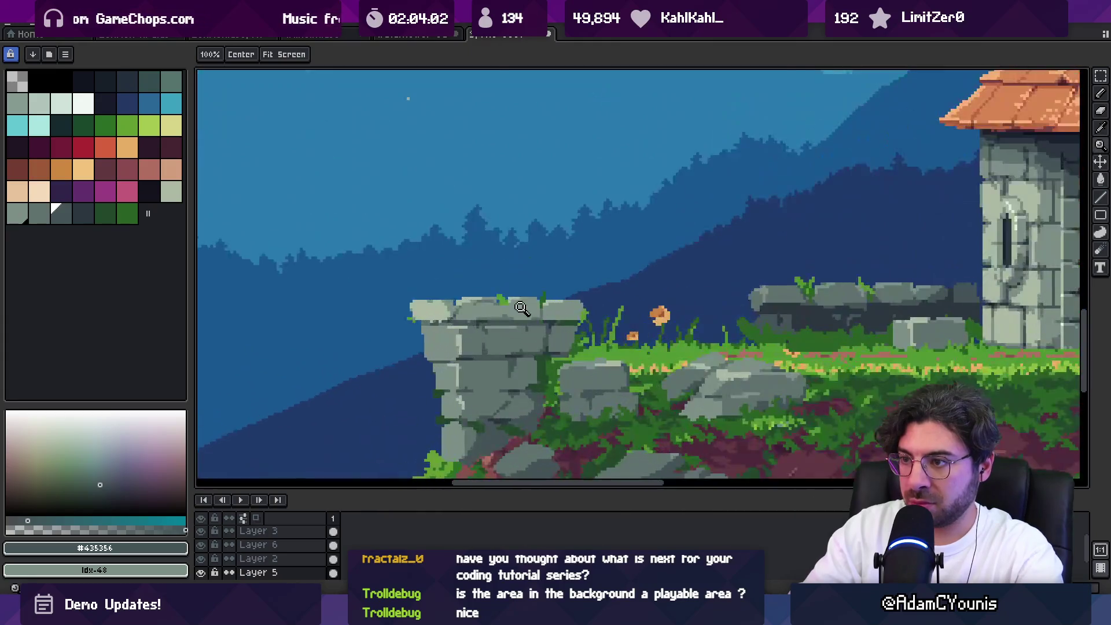
{"action": "scroll", "coordinate": [501, 301], "scroll_direction": "up", "scroll_amount": 2}
{"action": "key", "text": "q"}
{"action": "left_click_drag", "start_coordinate": [438, 269], "coordinate": [402, 283]}
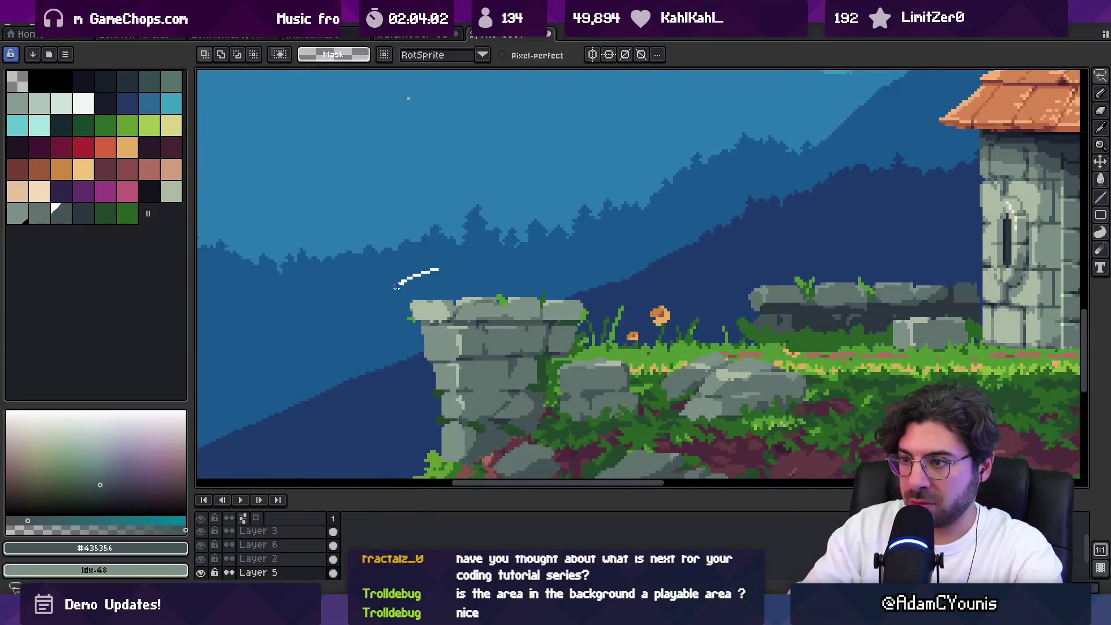
Finish and drop the selection around the ledge, then zoom in on the pillar
{"action": "left_click_drag", "start_coordinate": [564, 322], "coordinate": [564, 322]}
{"action": "key", "text": "ctrl+d"}
{"action": "key", "text": "z"}
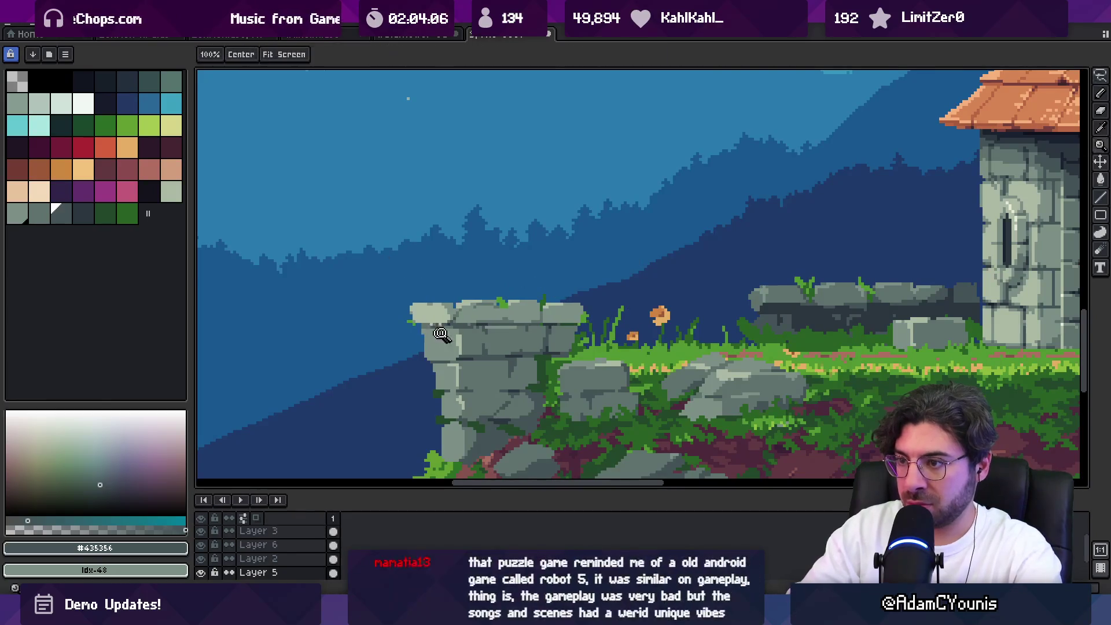
{"action": "scroll", "coordinate": [433, 336], "scroll_direction": "up", "scroll_amount": 1}
{"action": "left_click", "coordinate": [436, 318], "text": "alt"}
Sample the dark crack grey and mid stone grey from the pillar
{"action": "key", "text": "b"}
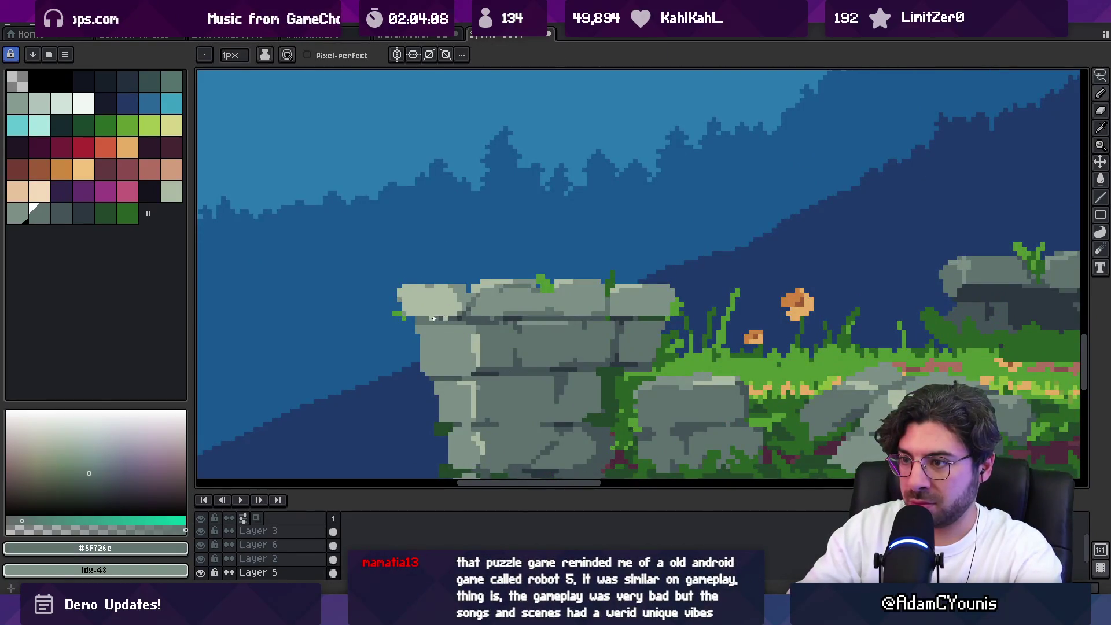
{"action": "left_click", "coordinate": [444, 316], "text": "alt"}
{"action": "key", "text": "v"}
{"action": "scroll", "coordinate": [433, 322], "scroll_direction": "up", "scroll_amount": 1}
{"action": "key", "text": "b"}
{"action": "left_click", "coordinate": [437, 331], "text": "alt"}
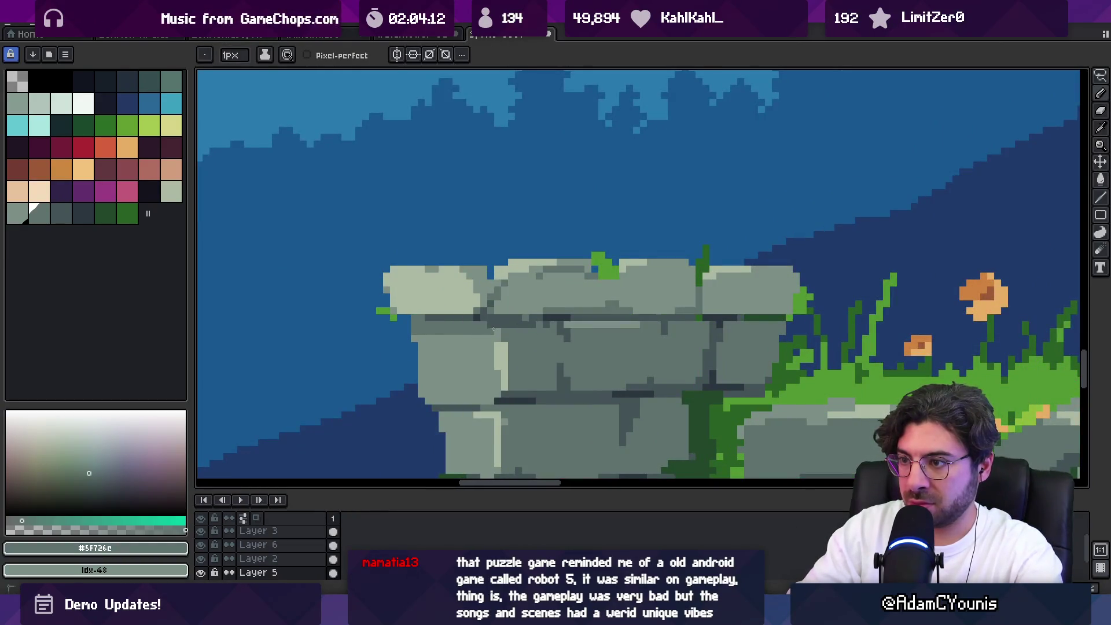
{"action": "key", "text": "z"}
{"action": "scroll", "coordinate": [493, 325], "scroll_direction": "down", "scroll_amount": 5}
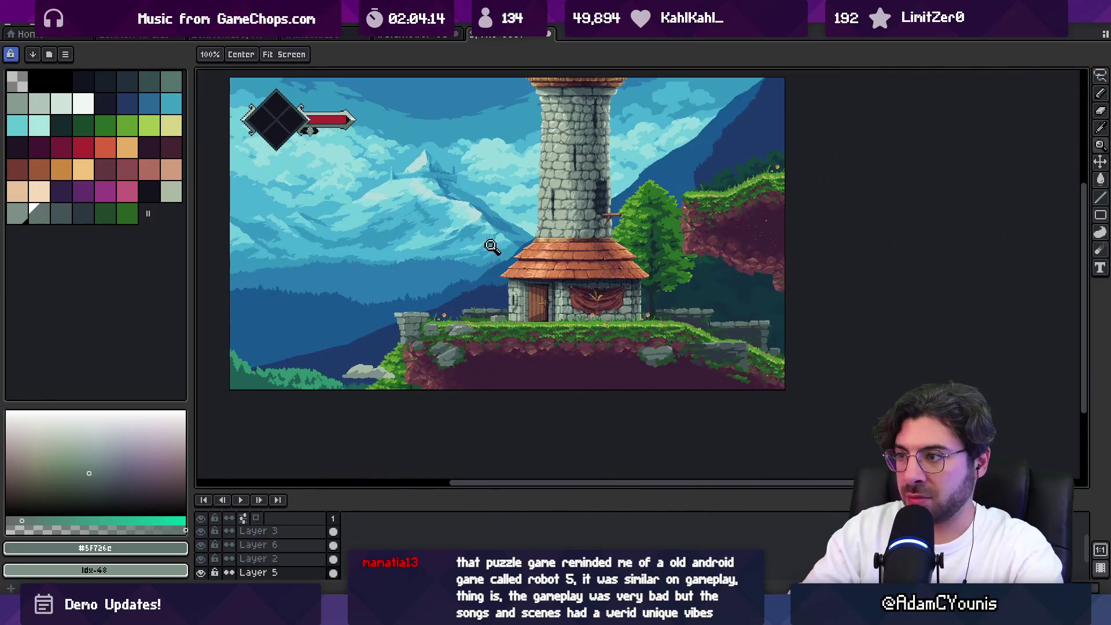
{"action": "scroll", "coordinate": [416, 313], "scroll_direction": "up", "scroll_amount": 5}
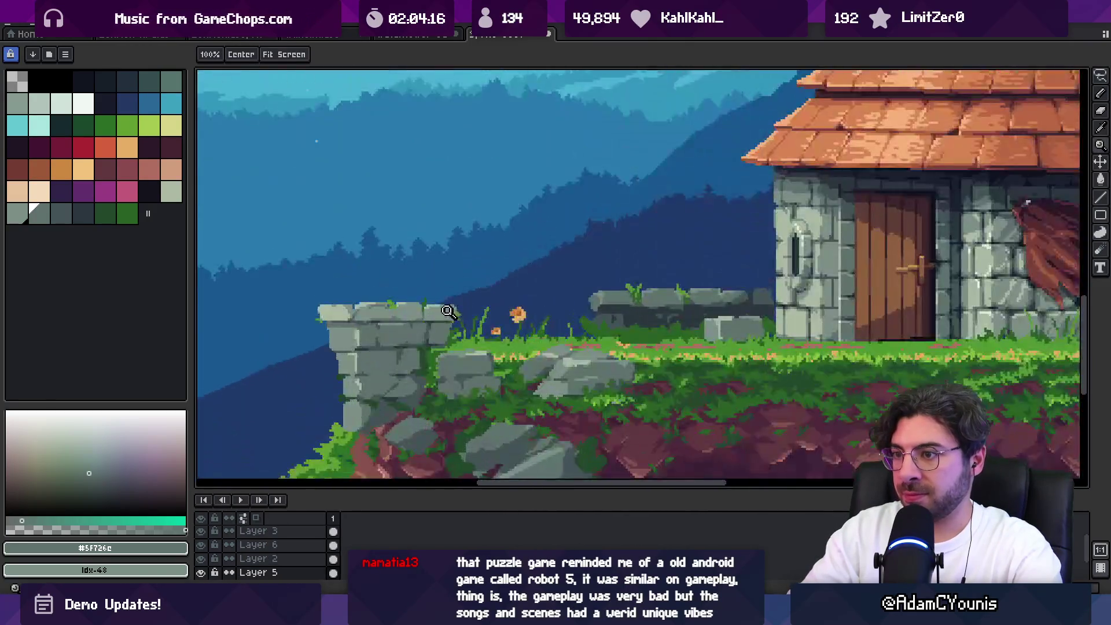
{"action": "key", "text": "b"}
{"action": "left_click", "coordinate": [479, 319], "text": "alt"}
Pick the dark crack grey and draw a 2px vertical crack line on the pillar stones
{"action": "key", "text": "alt"}
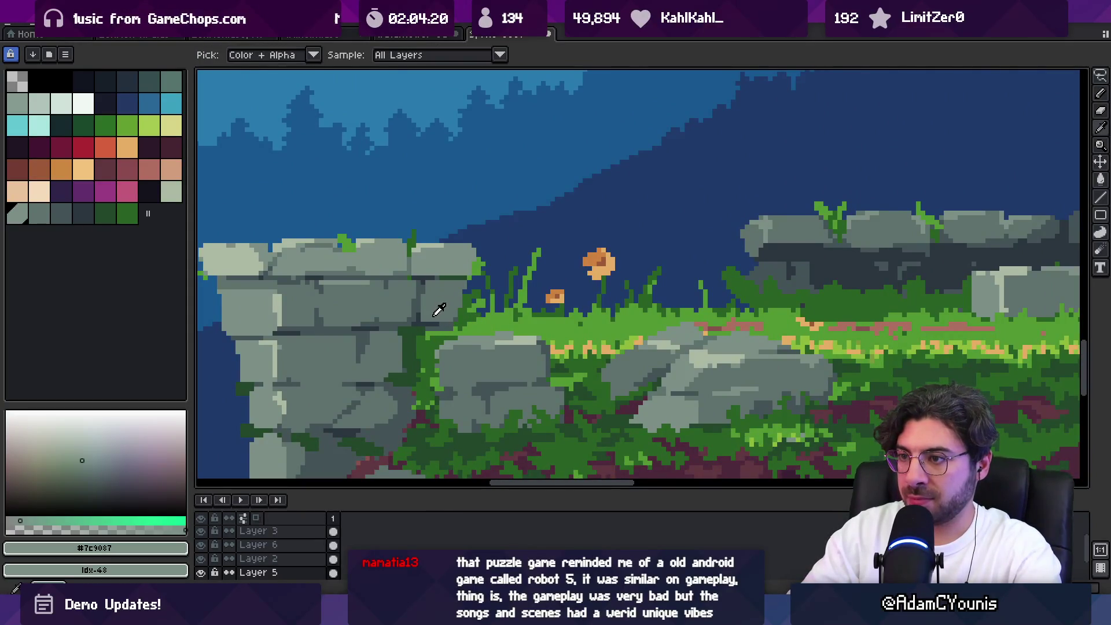
{"action": "left_click", "coordinate": [438, 309], "text": "alt"}
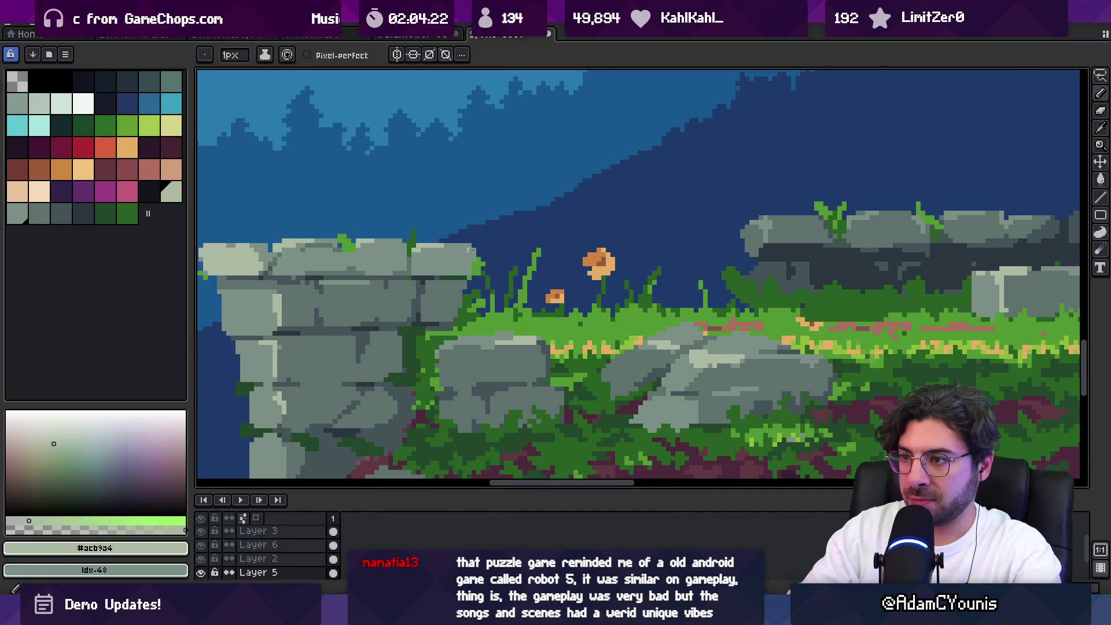
{"action": "scroll", "coordinate": [482, 260], "scroll_direction": "down", "scroll_amount": 4}
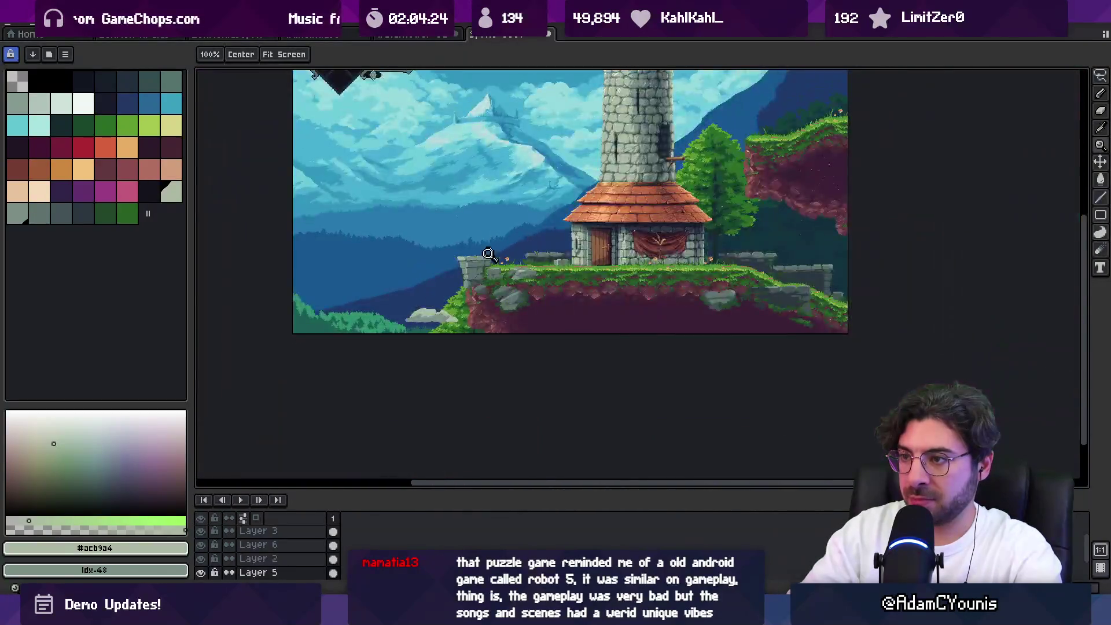
{"action": "scroll", "coordinate": [489, 289], "scroll_direction": "up", "scroll_amount": 4}
{"action": "left_click", "coordinate": [484, 323], "text": "alt"}
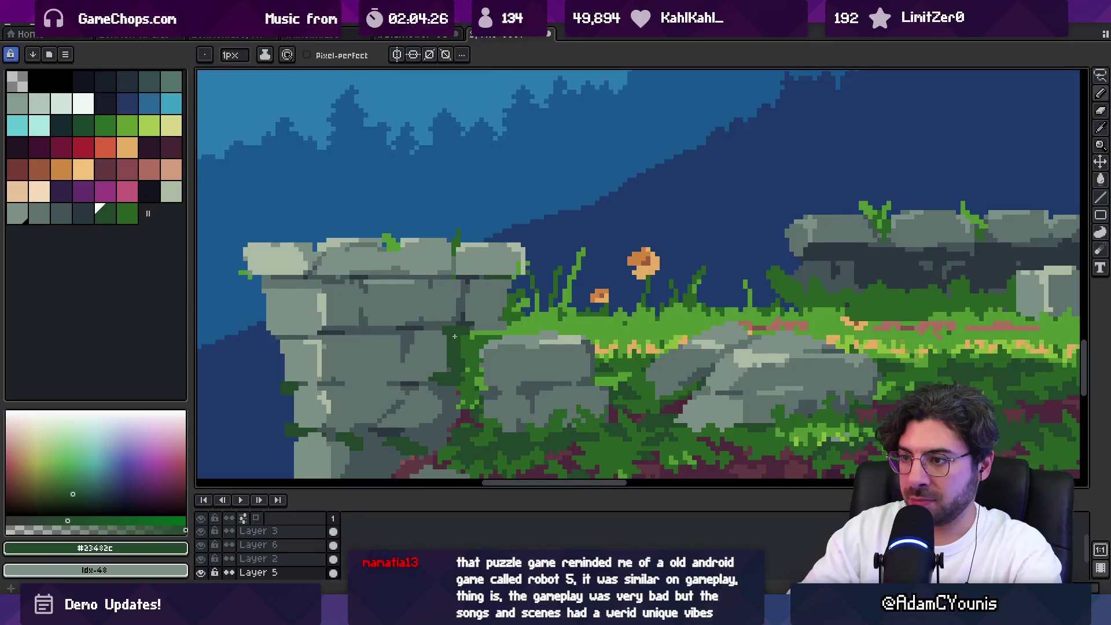
{"action": "key", "text": "b"}
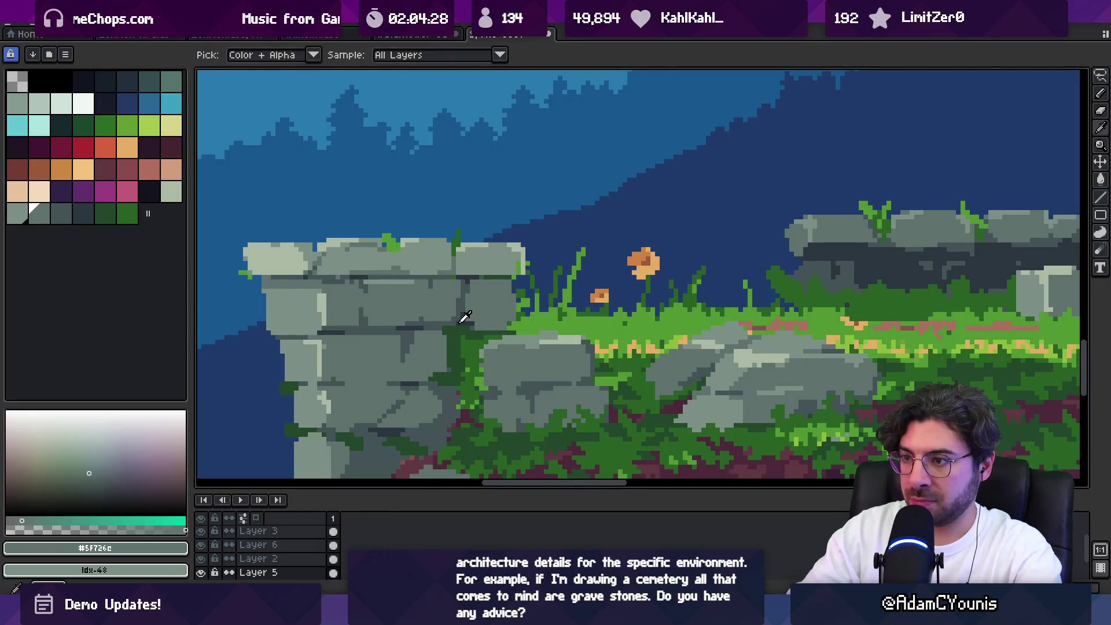
{"action": "left_click", "coordinate": [458, 328], "text": "alt"}
{"action": "key", "text": "i"}
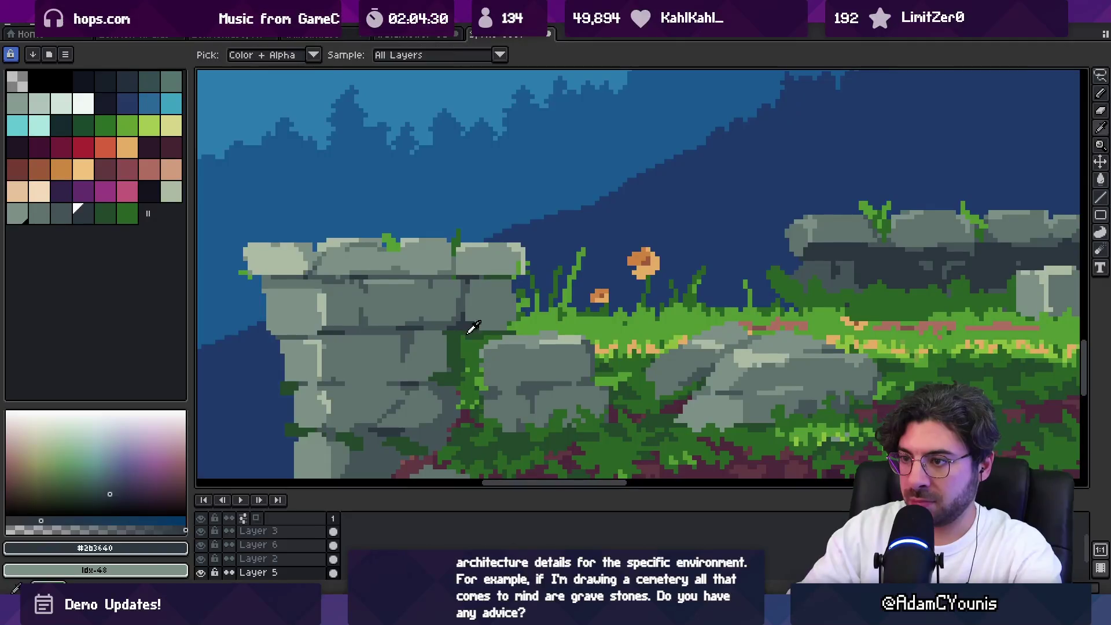
{"action": "key", "text": "b"}
{"action": "left_click_drag", "start_coordinate": [457, 336], "coordinate": [456, 366]}
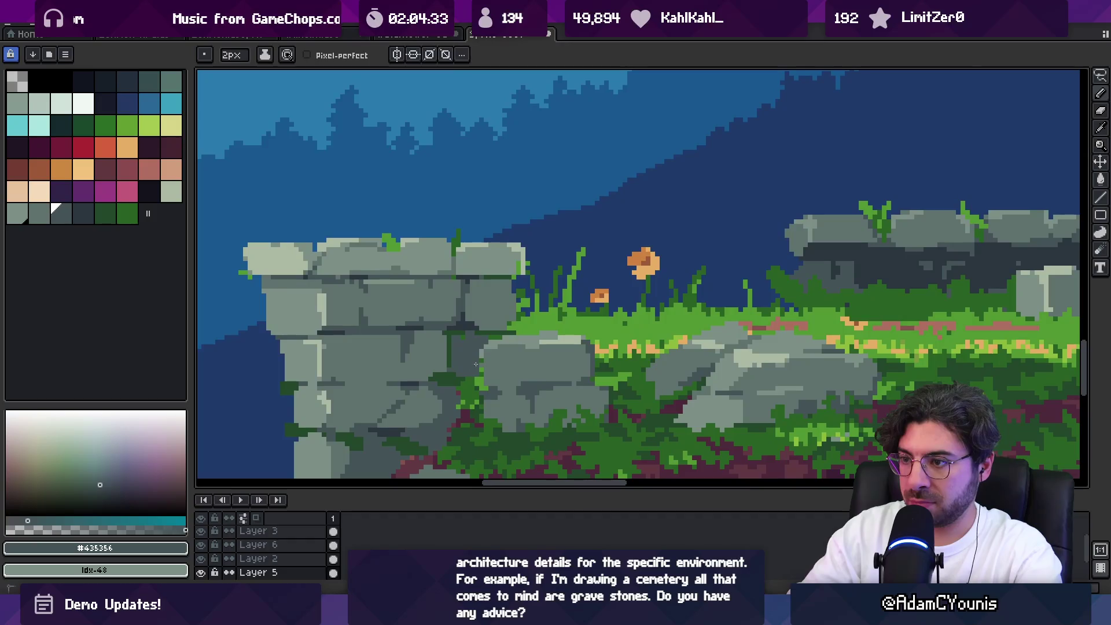
Re-sample the pillar's mid and light greys and pan out to view the tower scene
{"action": "scroll", "coordinate": [478, 379], "scroll_direction": "down", "scroll_amount": 3}
{"action": "scroll", "coordinate": [521, 340], "scroll_direction": "up", "scroll_amount": 4}
{"action": "scroll", "coordinate": [519, 319], "scroll_direction": "down", "scroll_amount": 1}
{"action": "left_click", "coordinate": [520, 320], "text": "alt"}
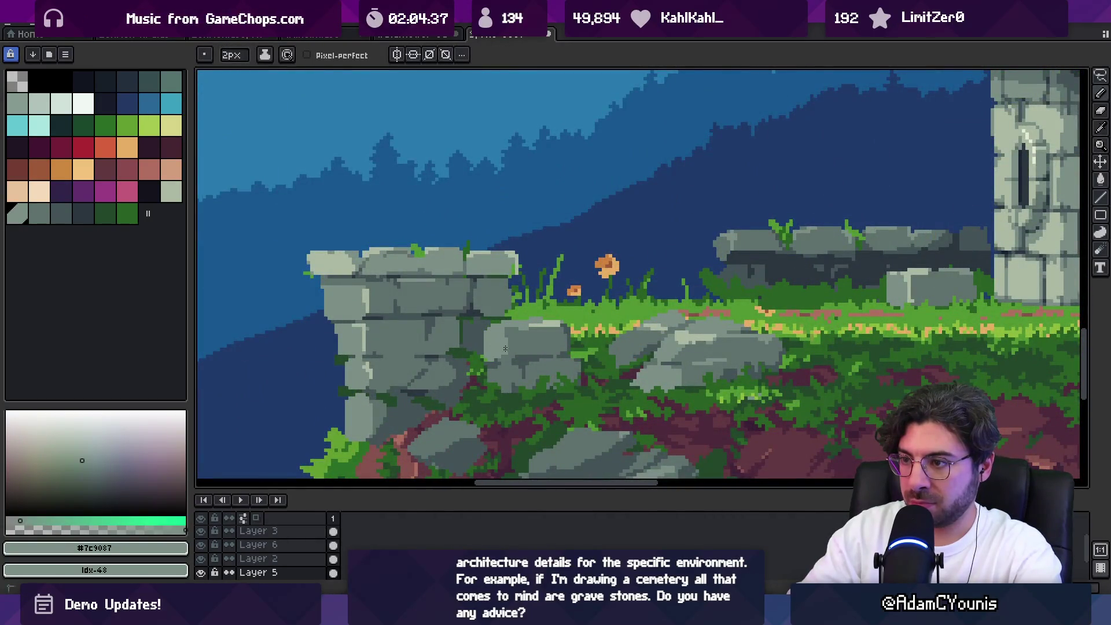
{"action": "left_click", "coordinate": [521, 325], "text": "alt"}
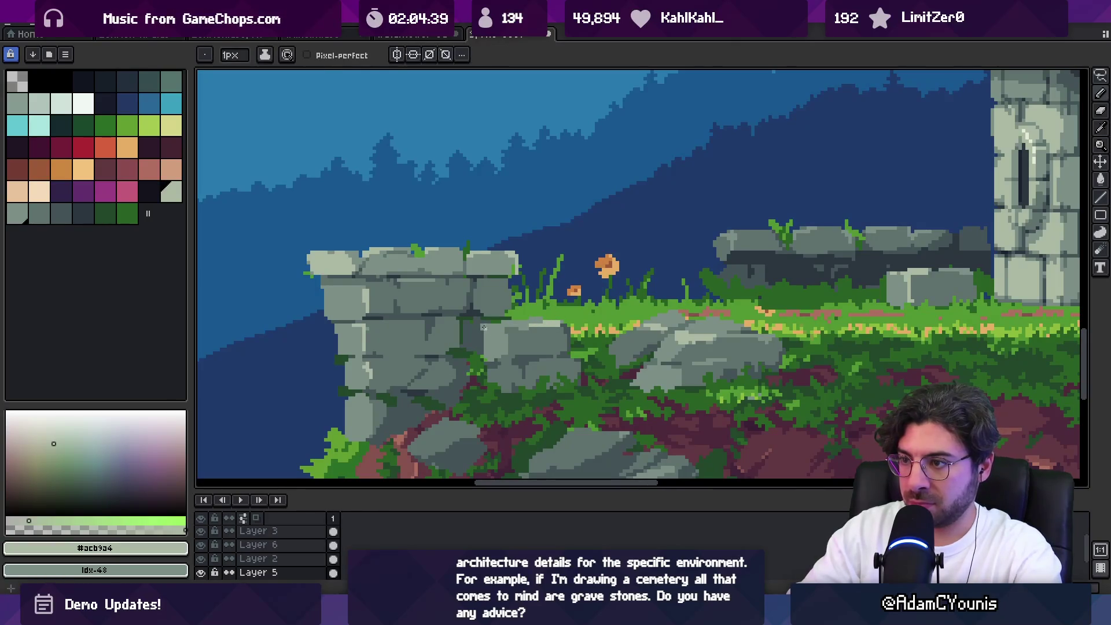
{"action": "key", "text": "z"}
{"action": "scroll", "coordinate": [515, 313], "scroll_direction": "down", "scroll_amount": 3}
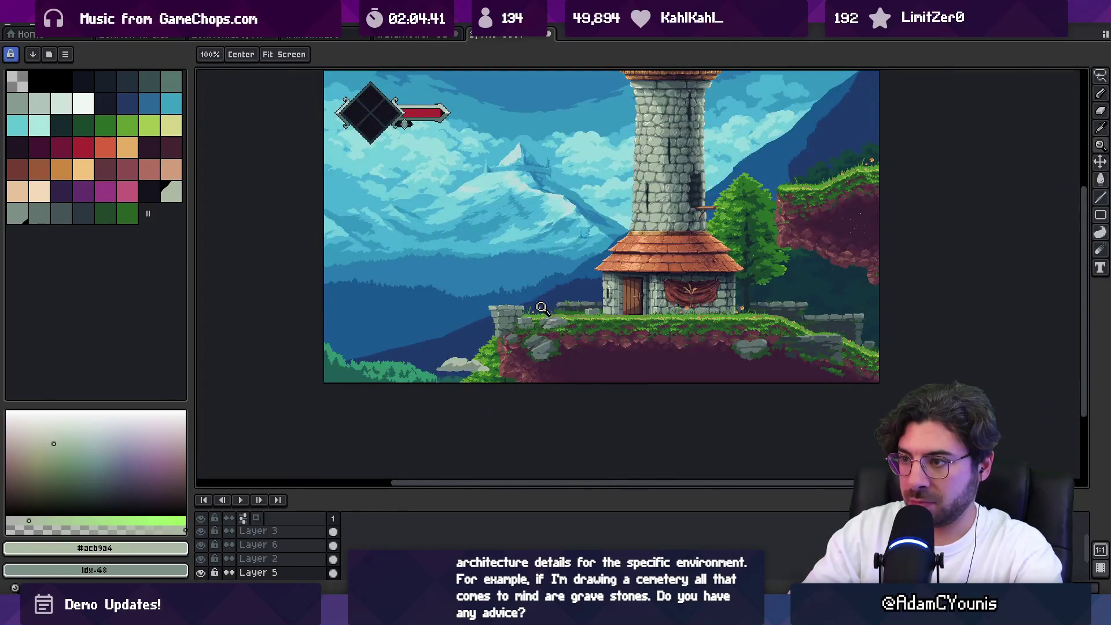
{"action": "scroll", "coordinate": [541, 308], "scroll_direction": "up", "scroll_amount": 2}
{"action": "scroll", "coordinate": [521, 324], "scroll_direction": "up", "scroll_amount": 1}
{"action": "key", "text": "b"}
{"action": "left_click", "coordinate": [499, 340], "text": "alt"}
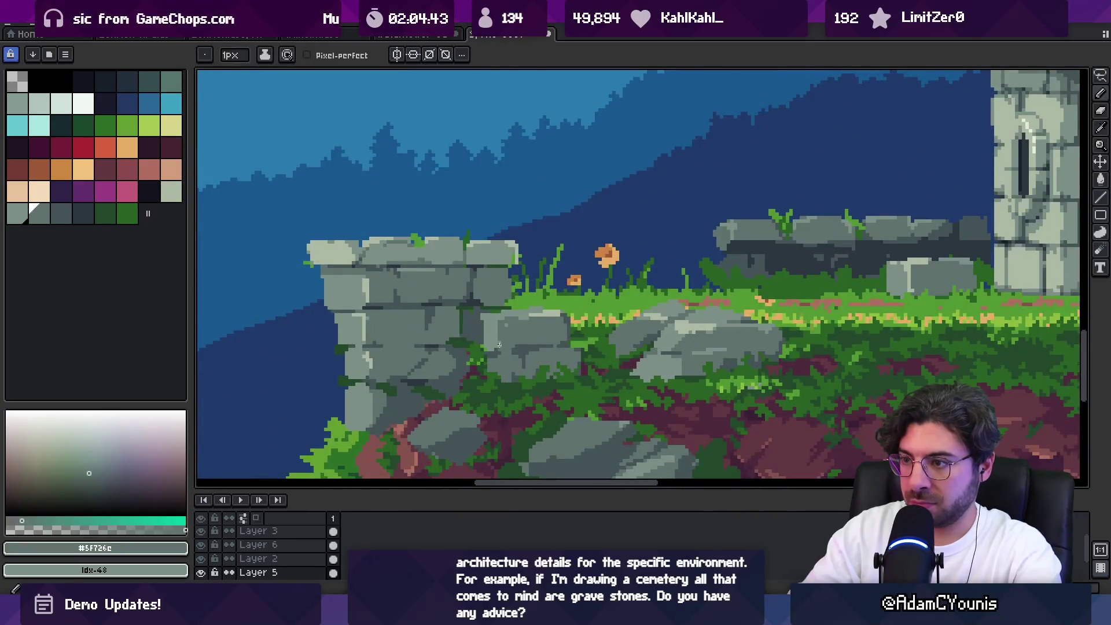
{"action": "key", "text": "alt"}
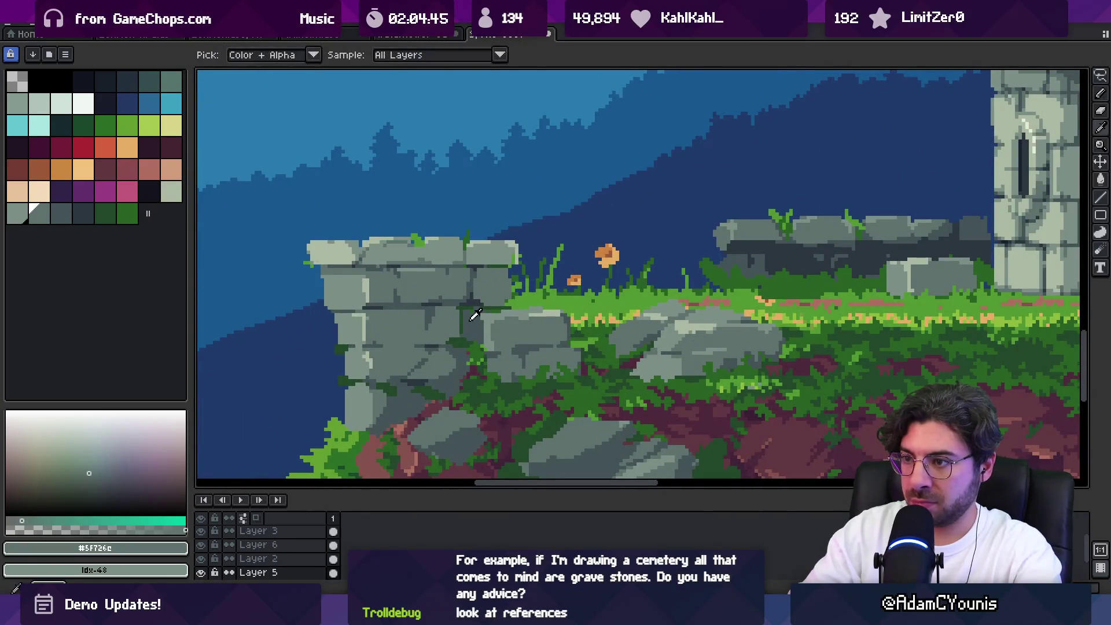
{"action": "left_click", "coordinate": [473, 313], "text": "alt"}
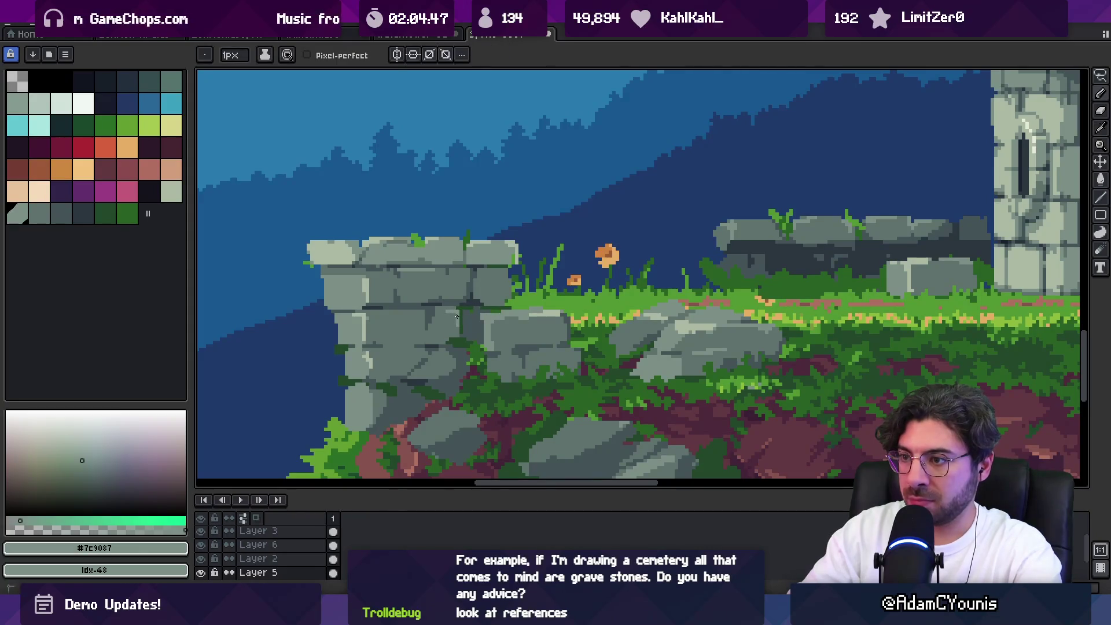
{"action": "key", "text": "ctrl+Tab"}
{"action": "mouse_move", "coordinate": [518, 273]}
{"action": "left_mouse_down"}
{"action": "mouse_move", "coordinate": [524, 260]}
{"action": "mouse_move", "coordinate": [482, 290]}
{"action": "left_mouse_up"}
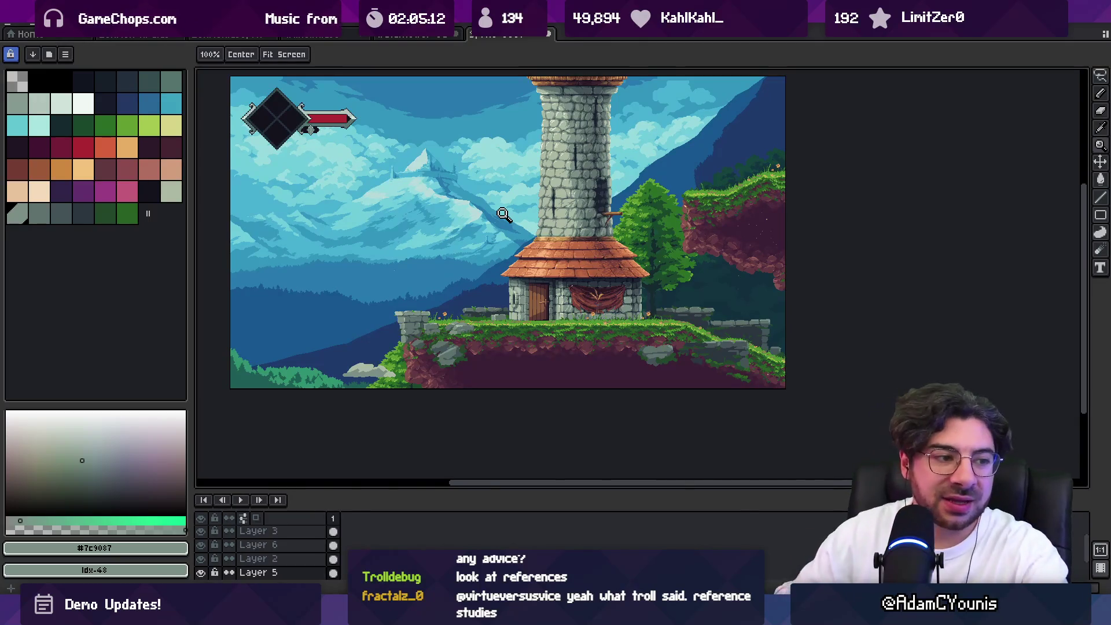
Zoom in on the ruined pillar at the cliff's left edge
{"action": "left_click", "coordinate": [520, 305]}
{"action": "left_click", "coordinate": [521, 295]}
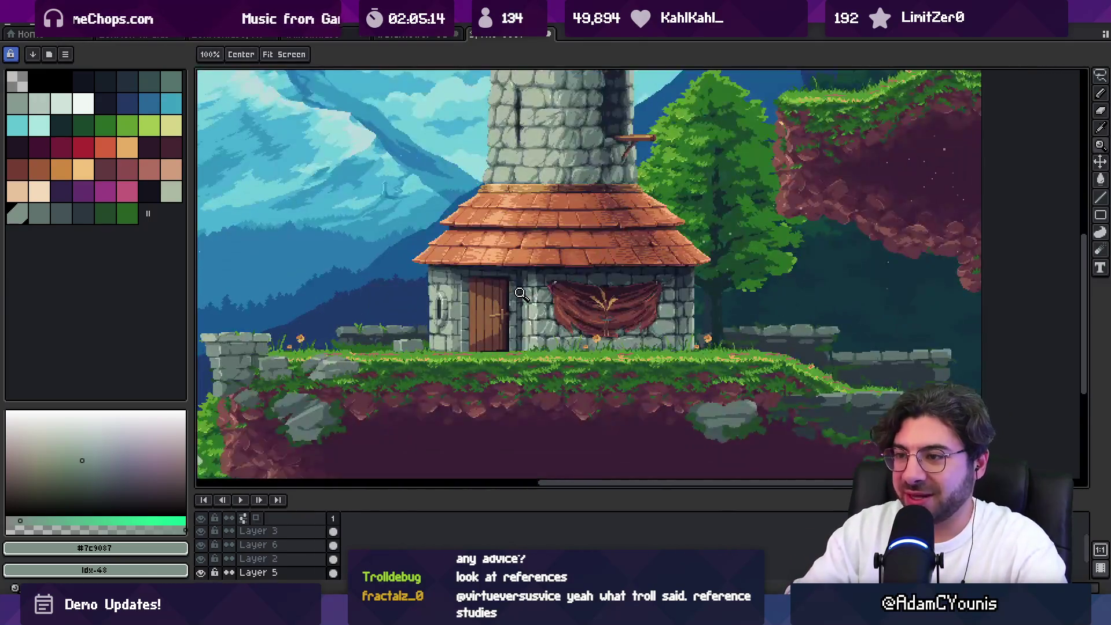
{"action": "right_click", "coordinate": [524, 304]}
{"action": "left_click", "coordinate": [360, 308]}
{"action": "scroll", "coordinate": [389, 367], "scroll_direction": "left", "scroll_amount": 2}
{"action": "scroll", "coordinate": [364, 344], "scroll_direction": "up", "scroll_amount": 1}
{"action": "left_click", "coordinate": [364, 344]}
Lasso the pillar's top stones, move them and commit the change
{"action": "key", "text": "q"}
{"action": "mouse_move", "coordinate": [346, 266]}
{"action": "left_mouse_down"}
{"action": "mouse_move", "coordinate": [283, 303]}
{"action": "mouse_move", "coordinate": [359, 335]}
{"action": "left_mouse_up"}
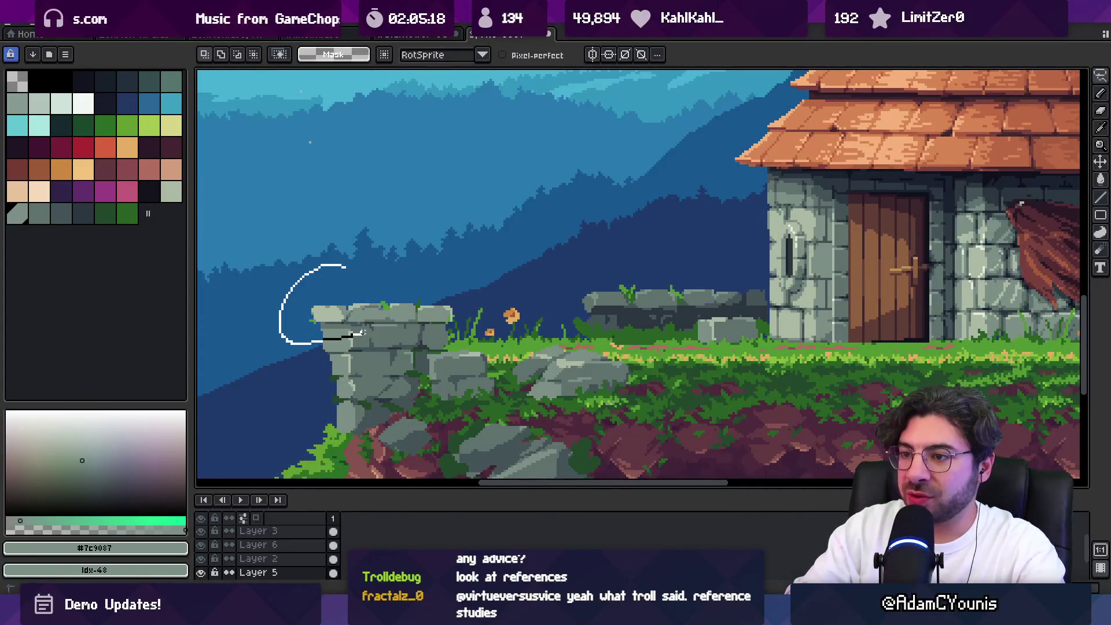
{"action": "left_click_drag", "start_coordinate": [444, 331], "coordinate": [424, 316]}
{"action": "left_click", "coordinate": [425, 323]}
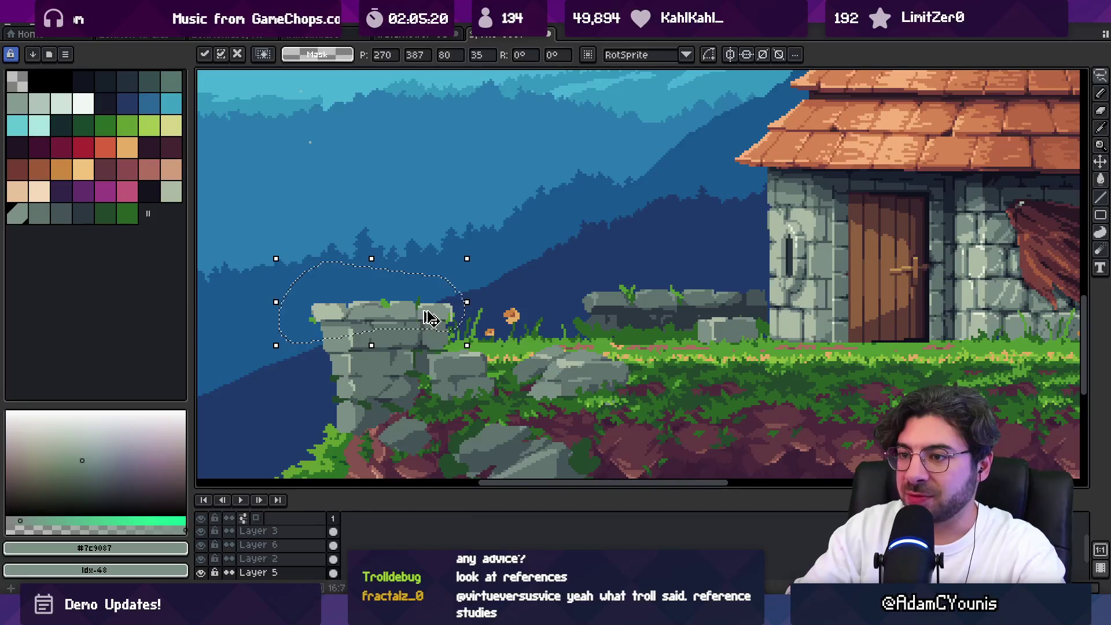
{"action": "key", "text": "Return"}
Lasso-select the wall section along the crack
{"action": "scroll", "coordinate": [338, 359], "scroll_direction": "up", "scroll_amount": 2}
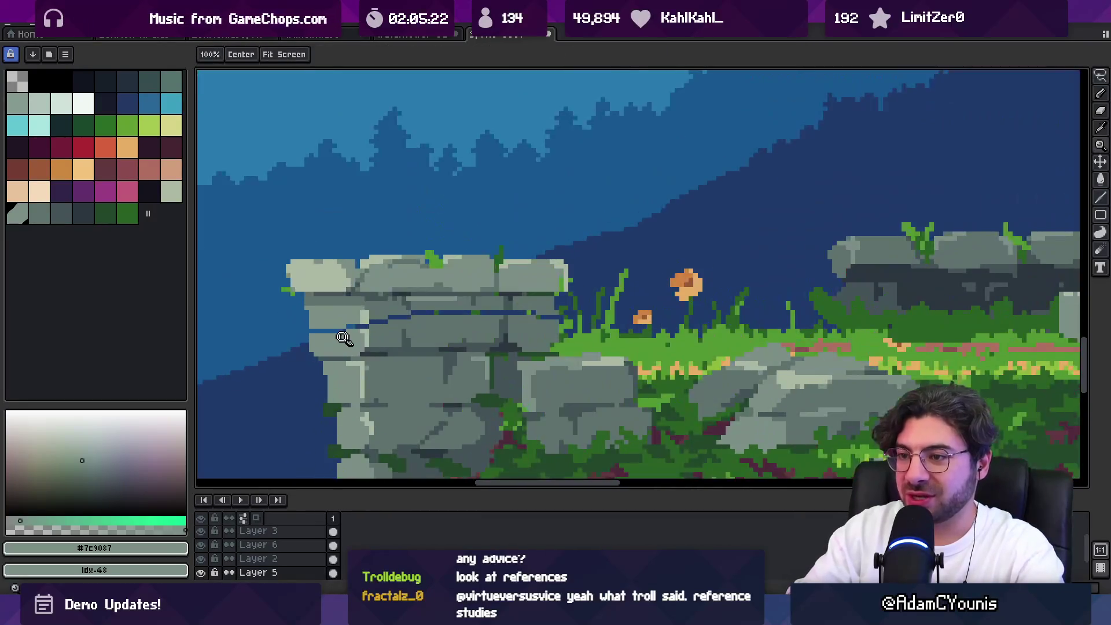
{"action": "mouse_move", "coordinate": [304, 343]}
{"action": "left_mouse_down"}
{"action": "mouse_move", "coordinate": [561, 315]}
{"action": "mouse_move", "coordinate": [453, 313]}
{"action": "mouse_move", "coordinate": [280, 347]}
{"action": "left_mouse_up"}
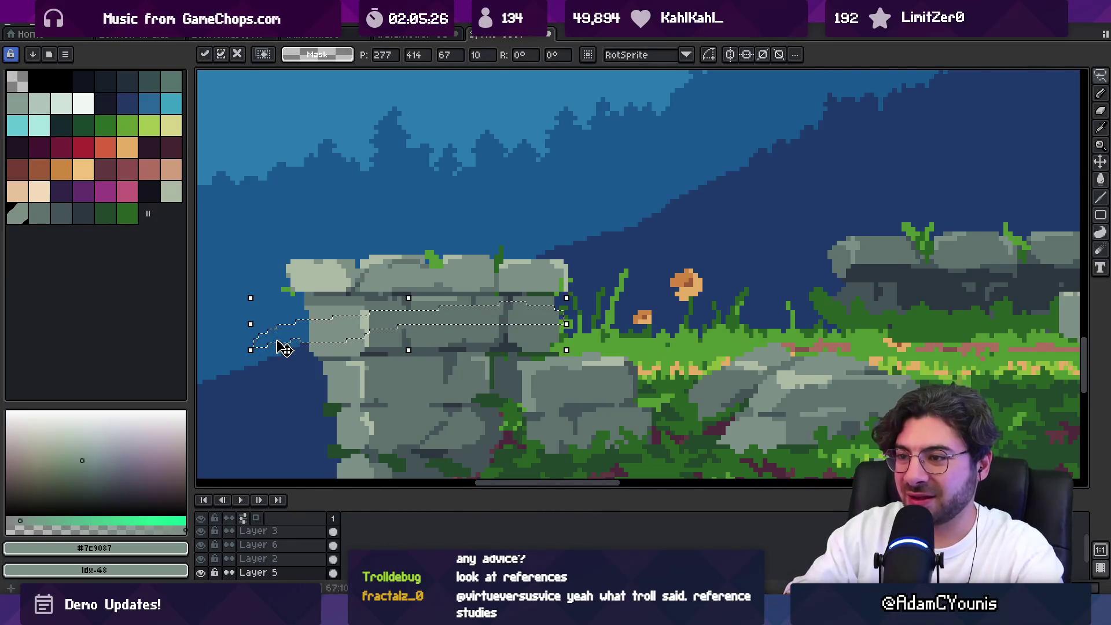
{"action": "key", "text": "z"}
{"action": "scroll", "coordinate": [483, 338], "scroll_direction": "down", "scroll_amount": 5}
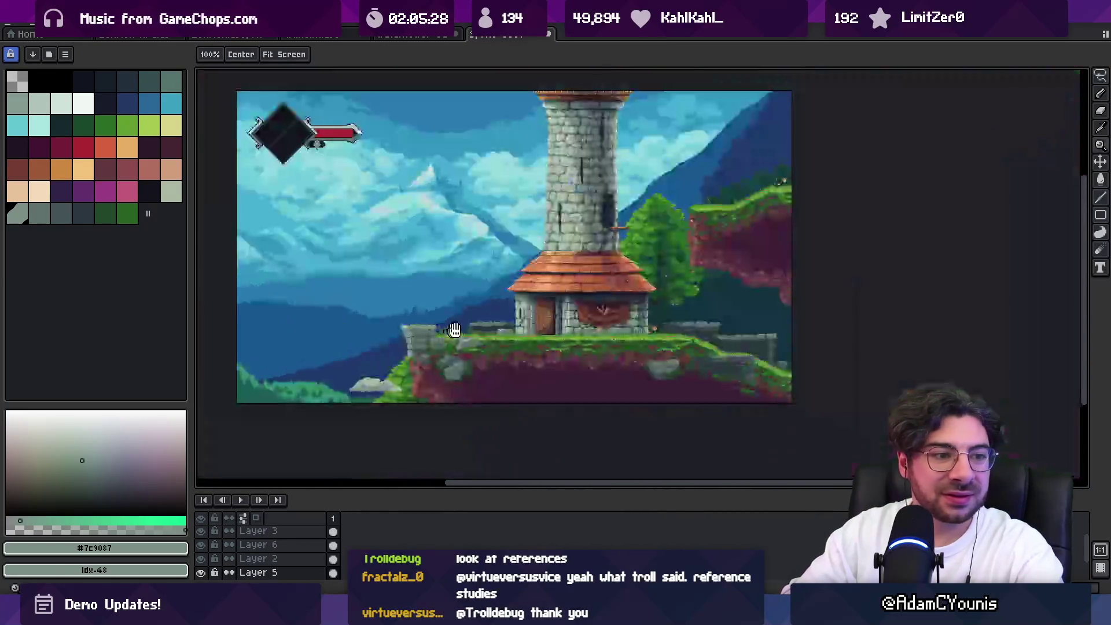
{"action": "scroll", "coordinate": [481, 296], "scroll_direction": "right", "scroll_amount": 3}
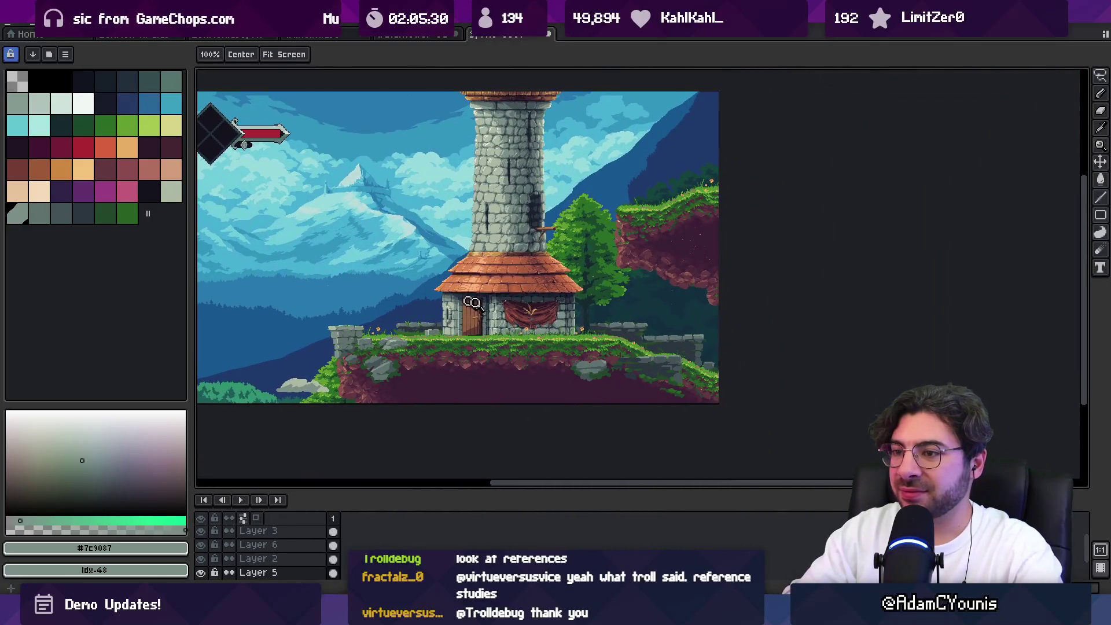
{"action": "scroll", "coordinate": [619, 337], "scroll_direction": "up", "scroll_amount": 3}
{"action": "key", "text": "b"}
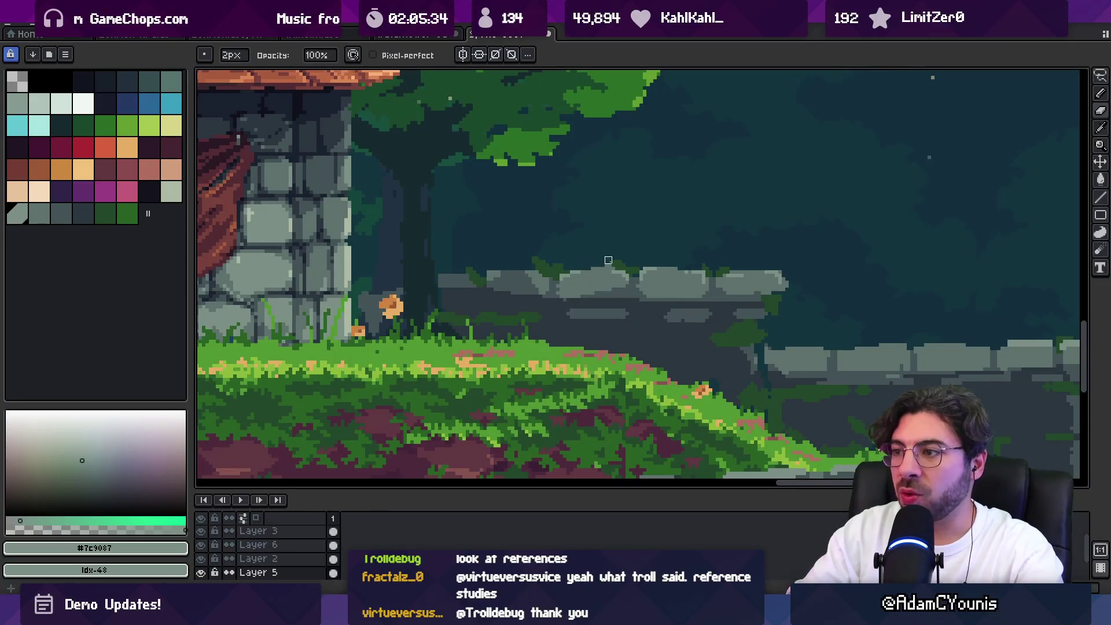
Touch up a stone pixel on the wall right of the house with light grey
{"action": "scroll", "coordinate": [604, 261], "scroll_direction": "up", "scroll_amount": 2}
{"action": "left_click", "coordinate": [610, 277], "text": "alt"}
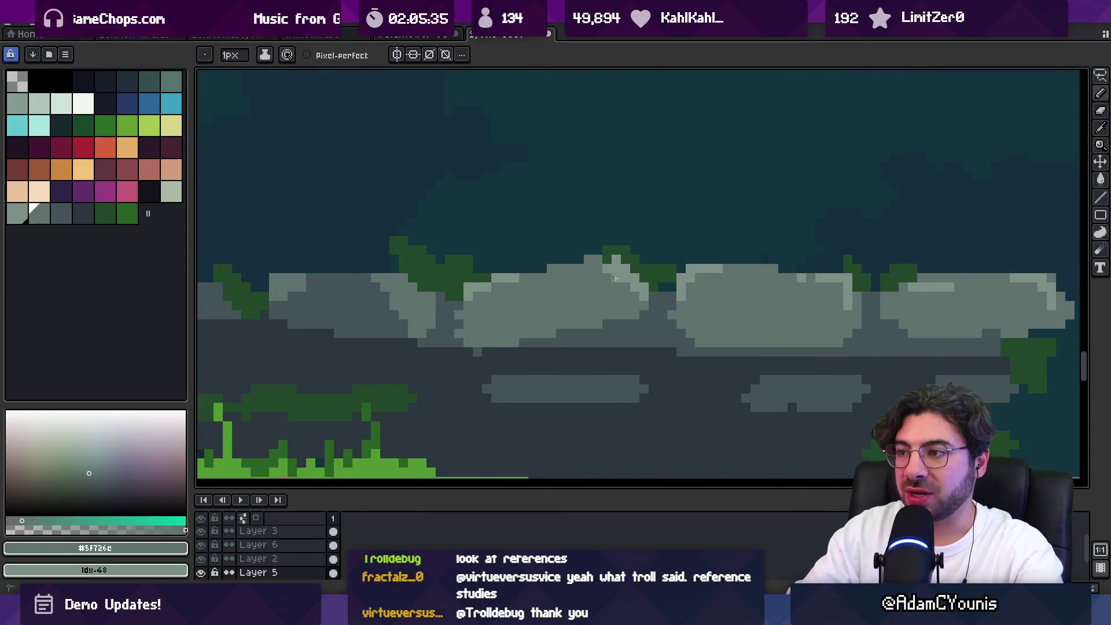
{"action": "left_click", "coordinate": [607, 259]}
Draw dark green grass blades over the wall with 1px and 2px pencil strokes
{"action": "left_click", "coordinate": [625, 248], "text": "alt"}
{"action": "key", "text": "minus"}
{"action": "left_click_drag", "start_coordinate": [672, 232], "coordinate": [666, 272]}
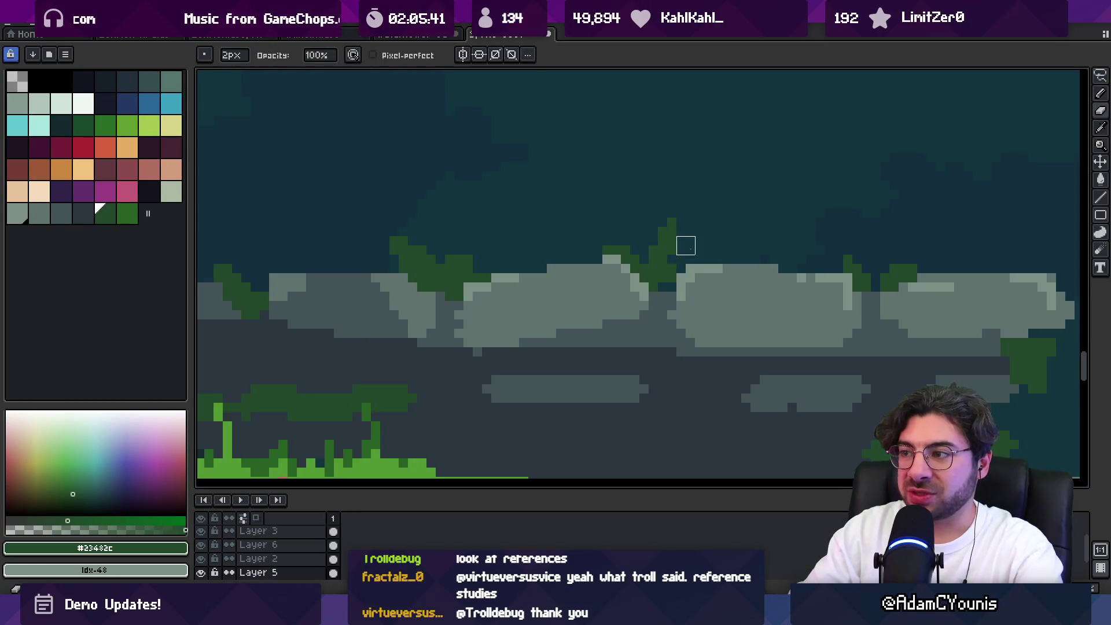
{"action": "left_click_drag", "start_coordinate": [577, 241], "coordinate": [579, 260]}
{"action": "key", "text": "plus"}
{"action": "left_click_drag", "start_coordinate": [561, 219], "coordinate": [561, 243]}
{"action": "key", "text": "e"}
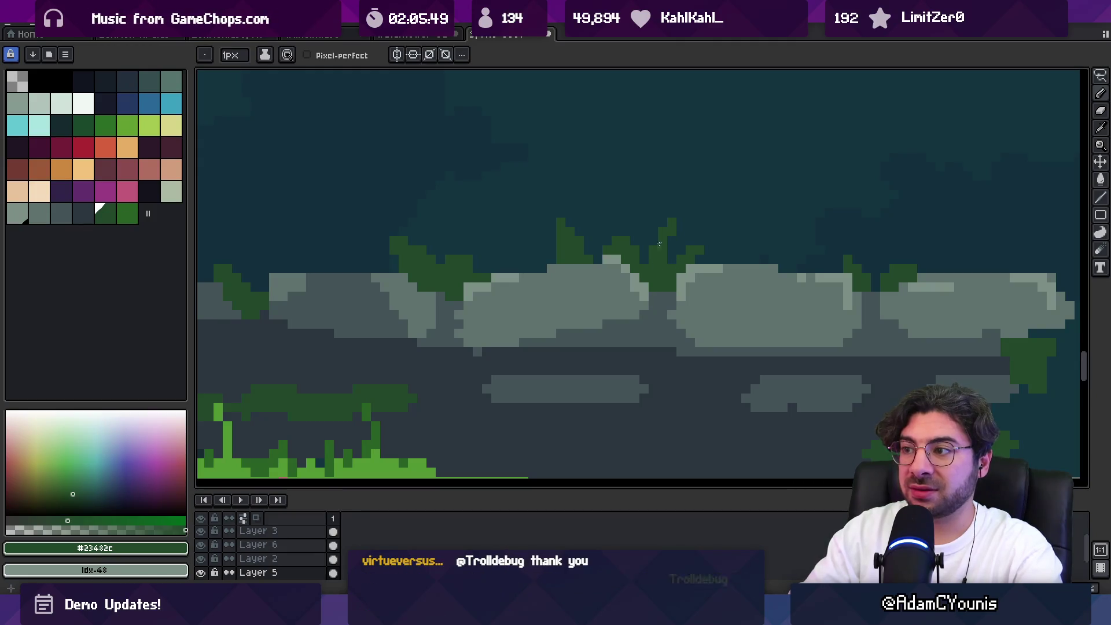
{"action": "key", "text": "z"}
{"action": "key", "text": "ctrl+Tab"}
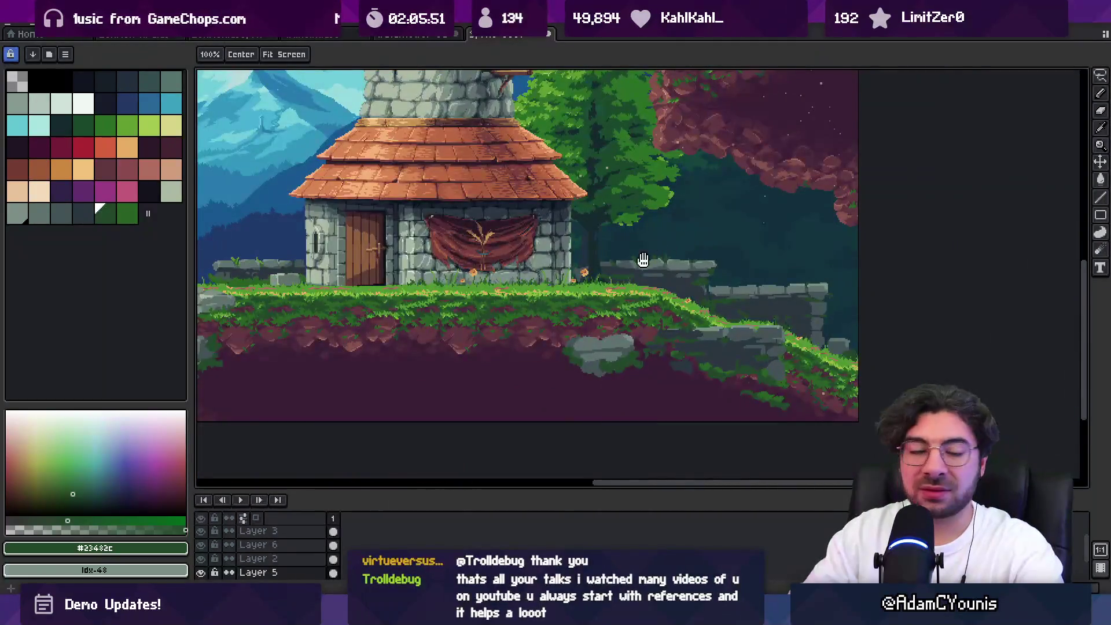
{"action": "scroll", "coordinate": [703, 267], "scroll_direction": "down", "scroll_amount": 4}
{"action": "scroll", "coordinate": [704, 244], "scroll_direction": "up", "scroll_amount": 1}
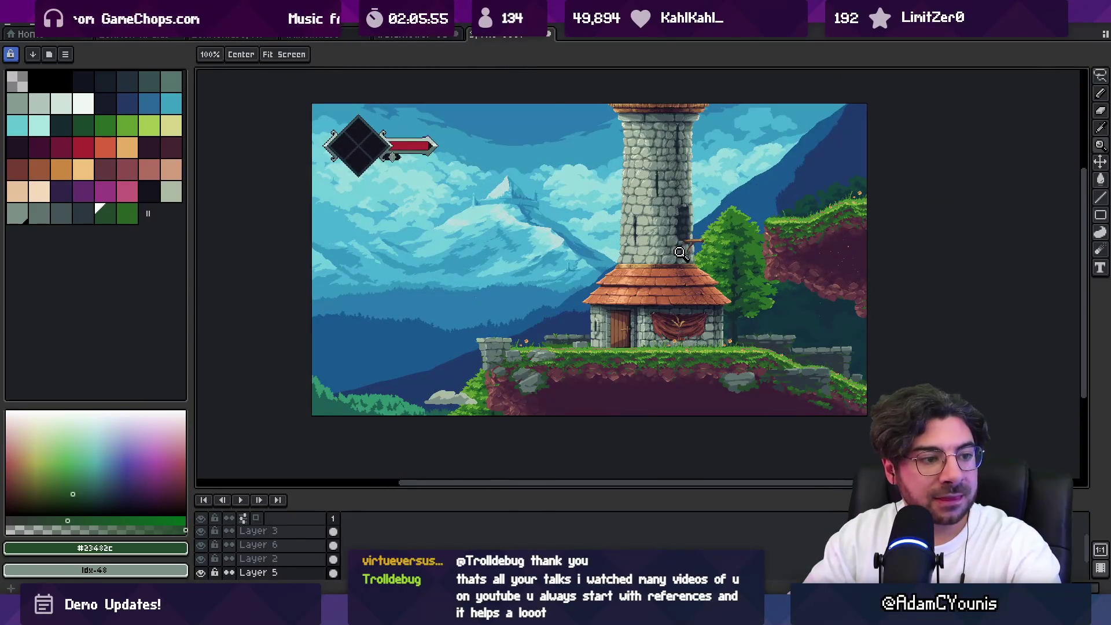
Pick brighter palette greens and draw a bright green sprig on top of the pillar
{"action": "left_click_drag", "start_coordinate": [625, 261], "coordinate": [641, 276]}
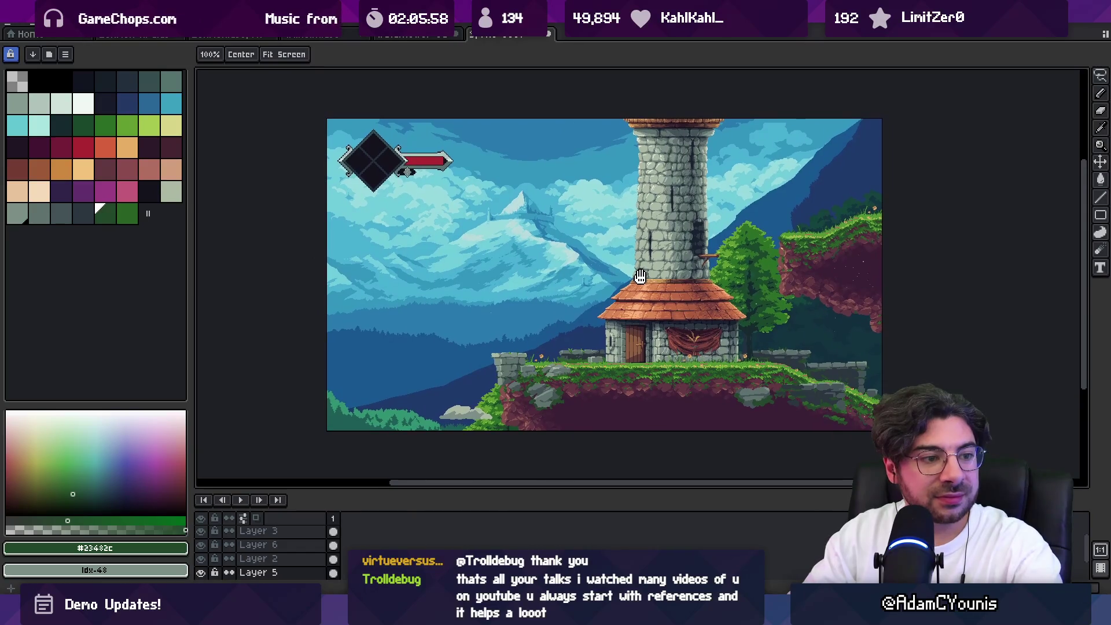
{"action": "scroll", "coordinate": [510, 341], "scroll_direction": "up", "scroll_amount": 4}
{"action": "left_click", "coordinate": [524, 304], "text": "alt"}
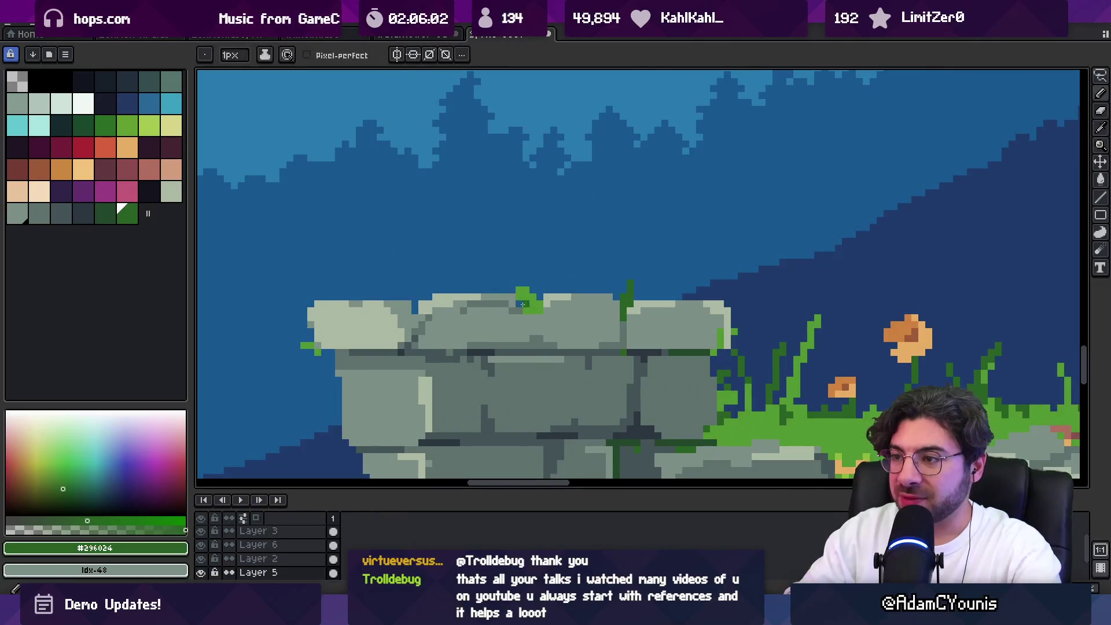
{"action": "left_click", "coordinate": [534, 306], "text": "alt"}
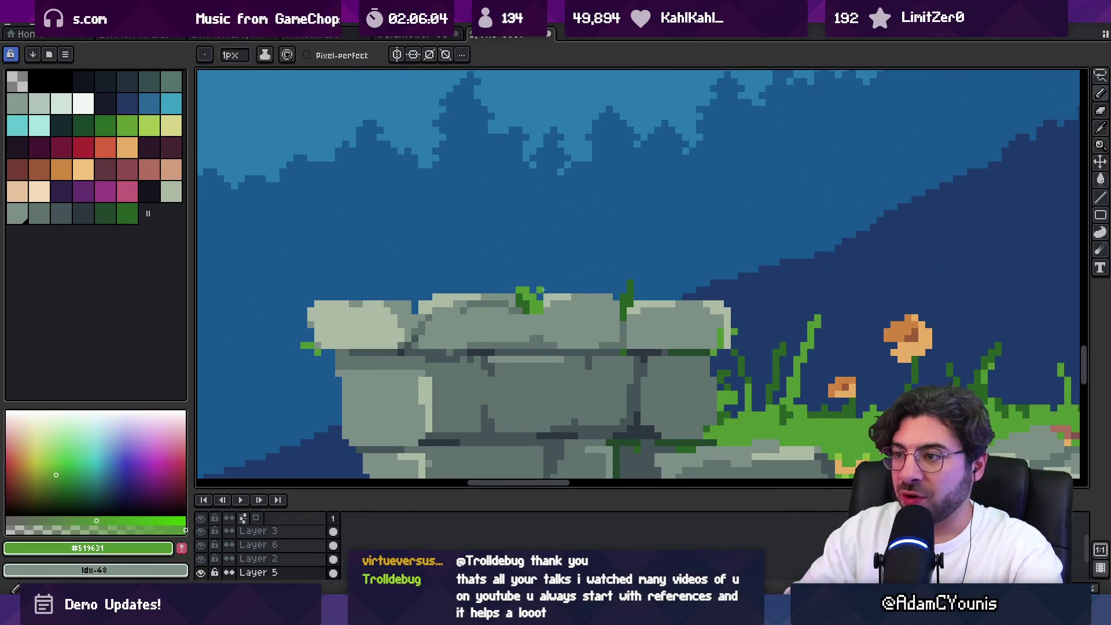
{"action": "left_click_drag", "start_coordinate": [539, 297], "coordinate": [564, 271]}
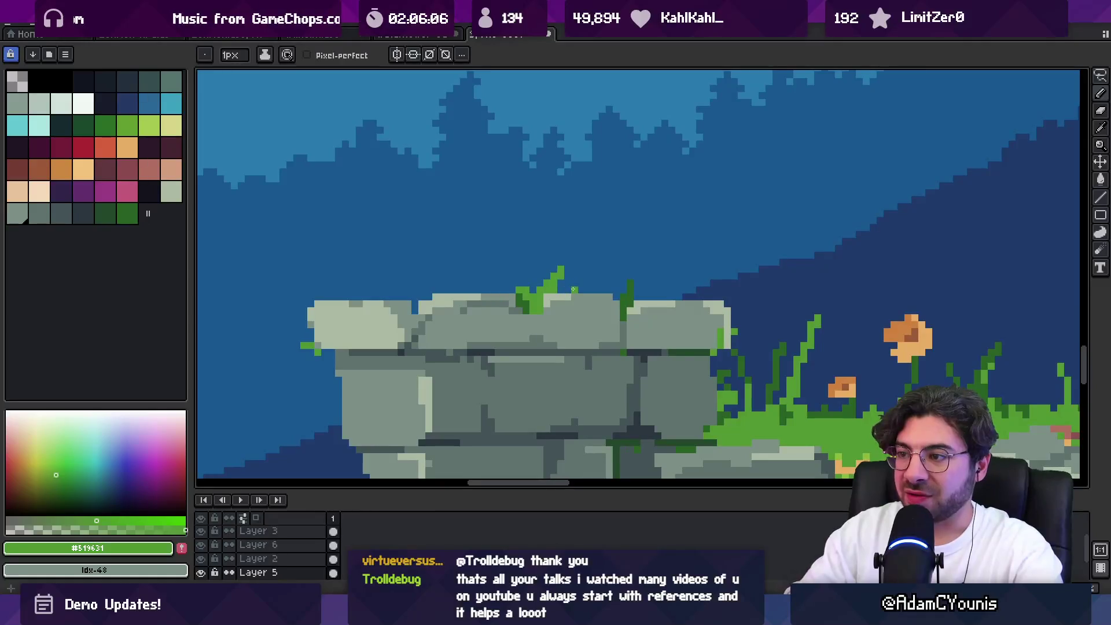
{"action": "scroll", "coordinate": [574, 289], "scroll_direction": "down", "scroll_amount": 4}
{"action": "scroll", "coordinate": [557, 307], "scroll_direction": "up", "scroll_amount": 4}
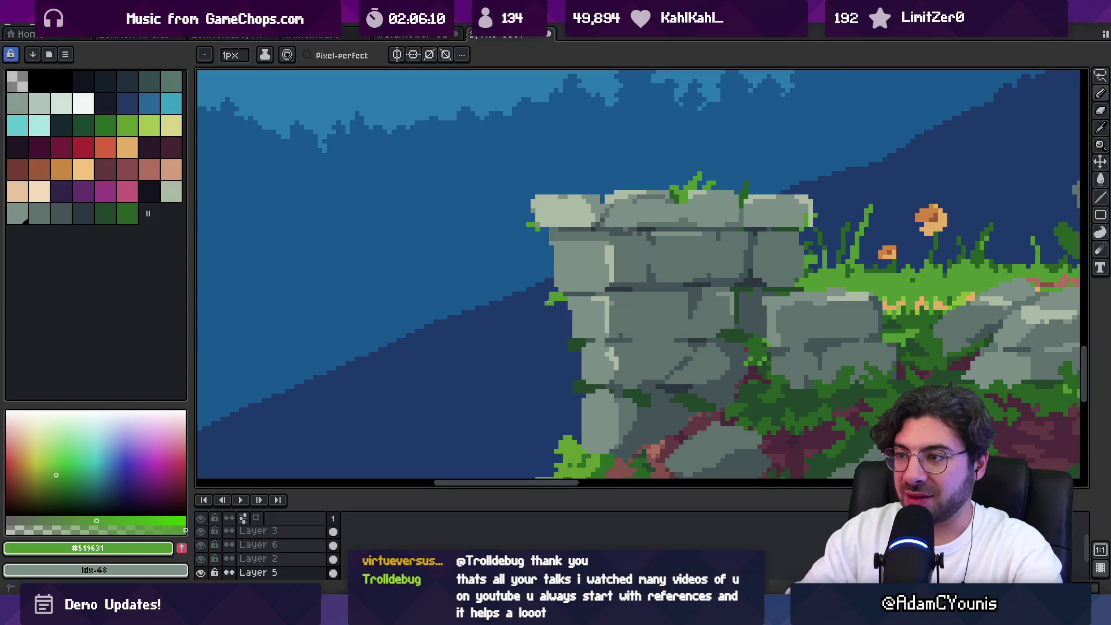
{"action": "scroll", "coordinate": [547, 302], "scroll_direction": "up", "scroll_amount": 5}
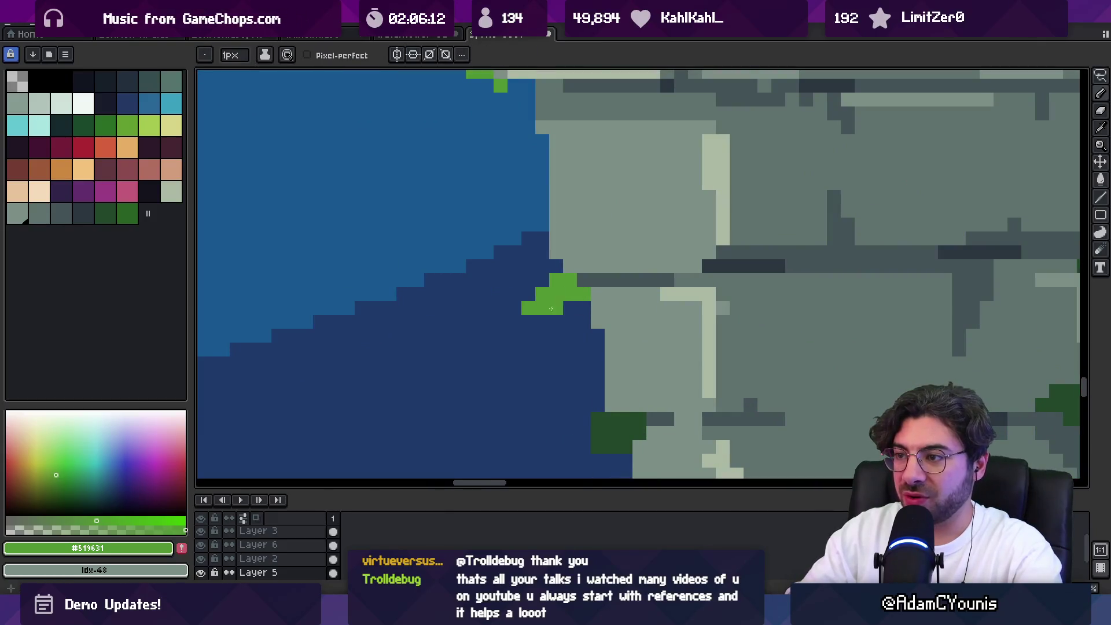
Add green pixels along the pillar's left edge
{"action": "left_click", "coordinate": [529, 260]}
{"action": "key", "text": "z"}
{"action": "scroll", "coordinate": [585, 295], "scroll_direction": "down", "scroll_amount": 3}
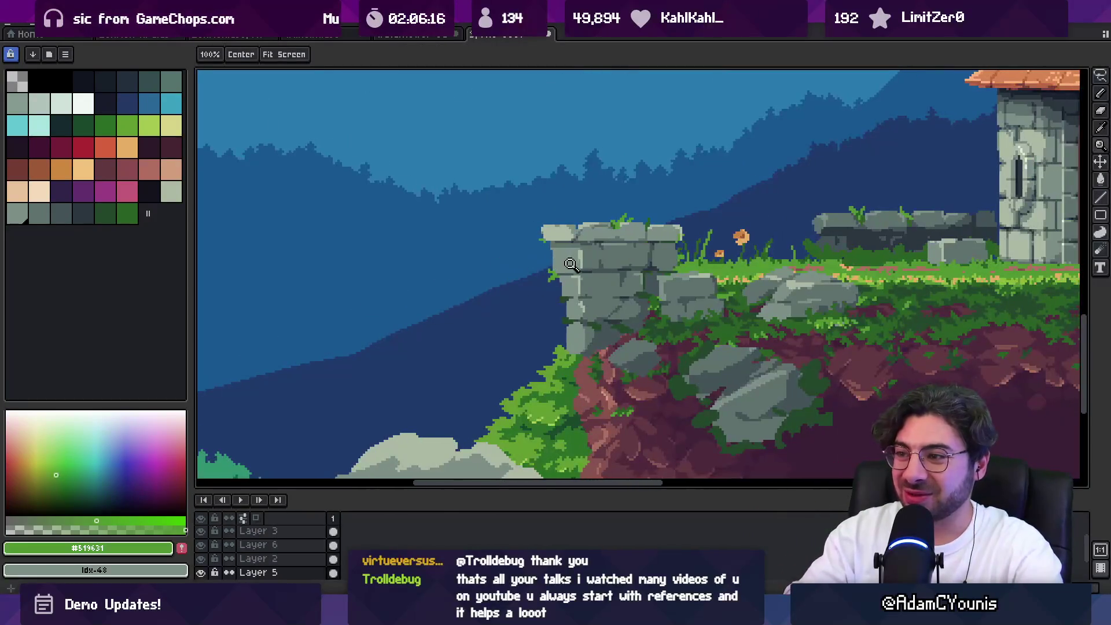
{"action": "scroll", "coordinate": [585, 295], "scroll_direction": "up", "scroll_amount": 1}
{"action": "scroll", "coordinate": [565, 294], "scroll_direction": "up", "scroll_amount": 1}
{"action": "key", "text": "b"}
{"action": "left_click", "coordinate": [545, 299]}
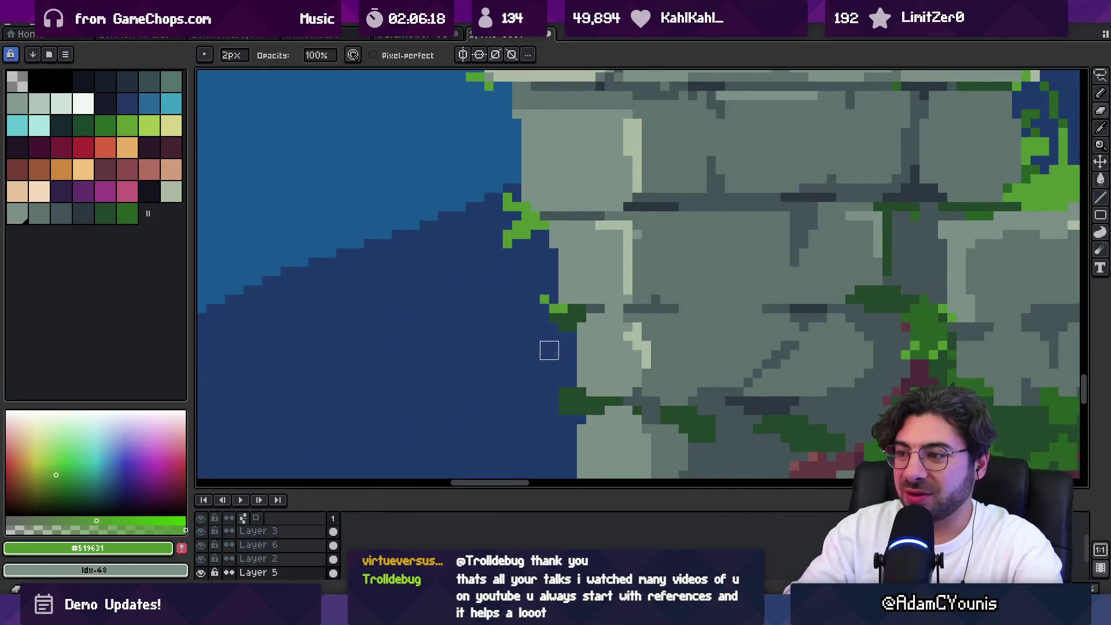
Try a dark green pixel on the wall edge, undo it, and reframe the scene
{"action": "left_click", "coordinate": [921, 320], "text": "alt"}
{"action": "left_click", "coordinate": [525, 224]}
{"action": "key", "text": "ctrl+z"}
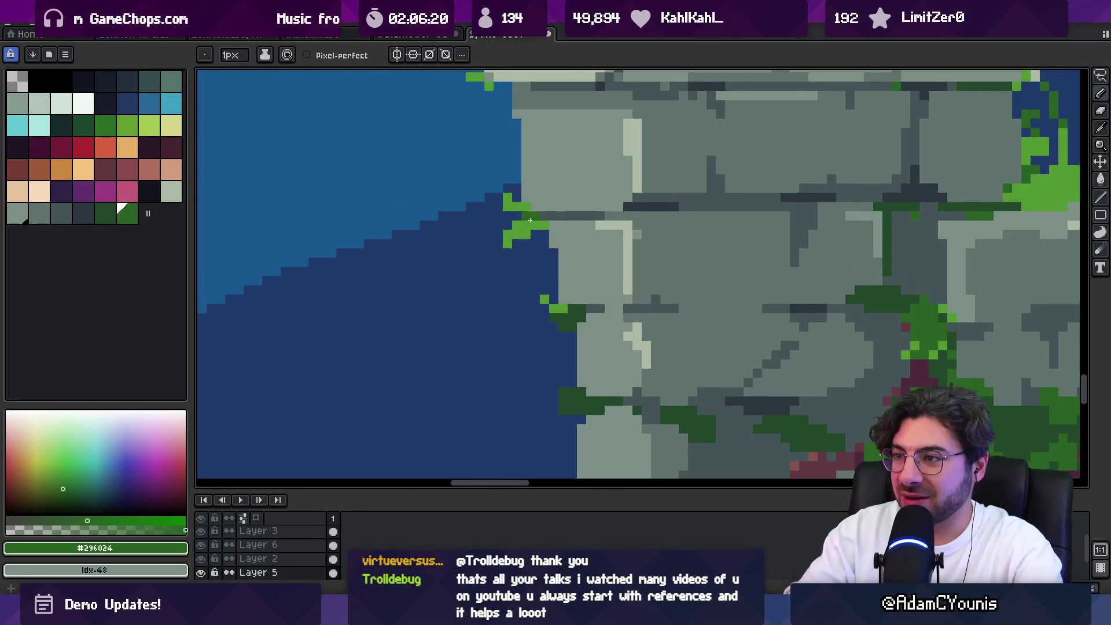
{"action": "scroll", "coordinate": [522, 284], "scroll_direction": "down", "scroll_amount": 8}
{"action": "scroll", "coordinate": [538, 290], "scroll_direction": "up", "scroll_amount": 8}
{"action": "key", "text": "z"}
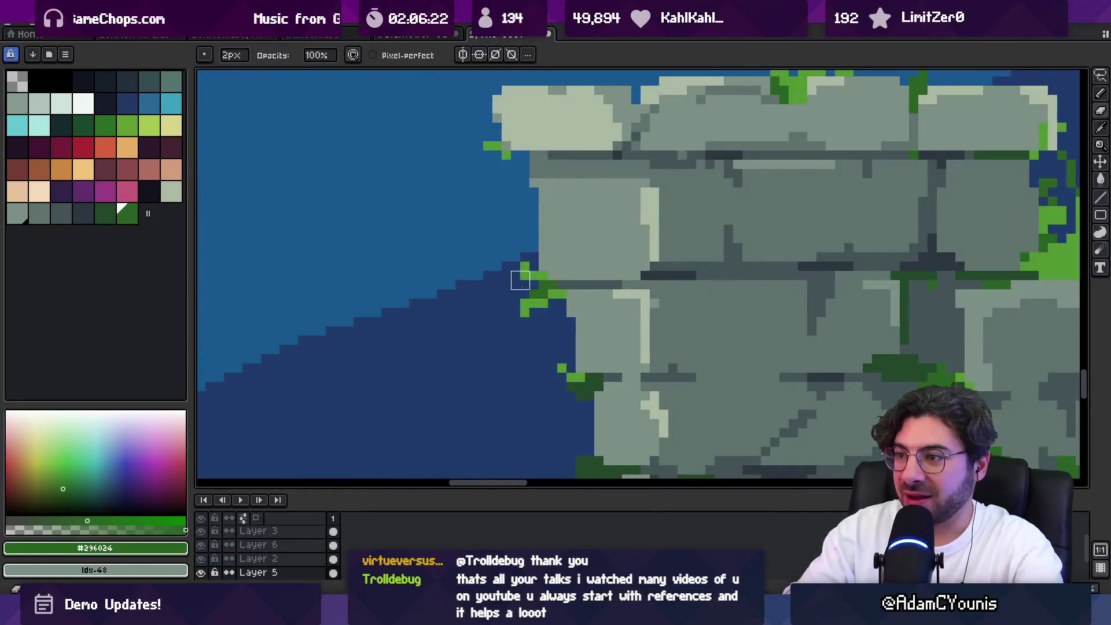
{"action": "scroll", "coordinate": [520, 303], "scroll_direction": "down", "scroll_amount": 3}
{"action": "scroll", "coordinate": [529, 268], "scroll_direction": "down", "scroll_amount": 2}
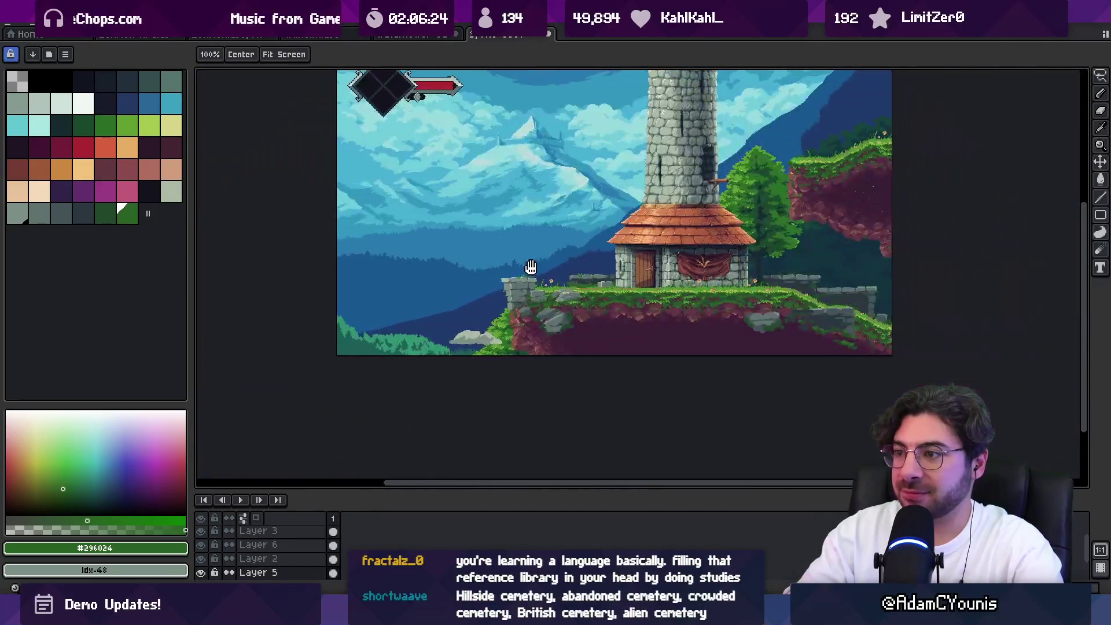
{"action": "mouse_move", "coordinate": [604, 262]}
{"action": "left_mouse_down"}
{"action": "mouse_move", "coordinate": [539, 271]}
{"action": "mouse_move", "coordinate": [453, 337]}
{"action": "left_mouse_up"}
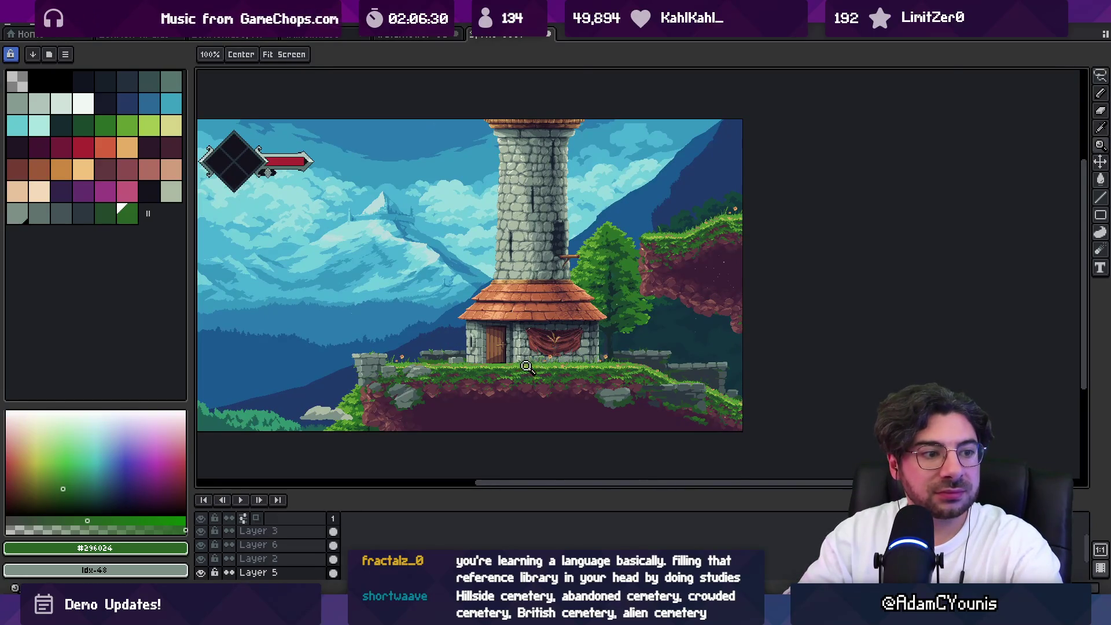
{"action": "left_click", "coordinate": [533, 360]}
{"action": "left_click", "coordinate": [515, 320]}
{"action": "left_click", "coordinate": [515, 320]}
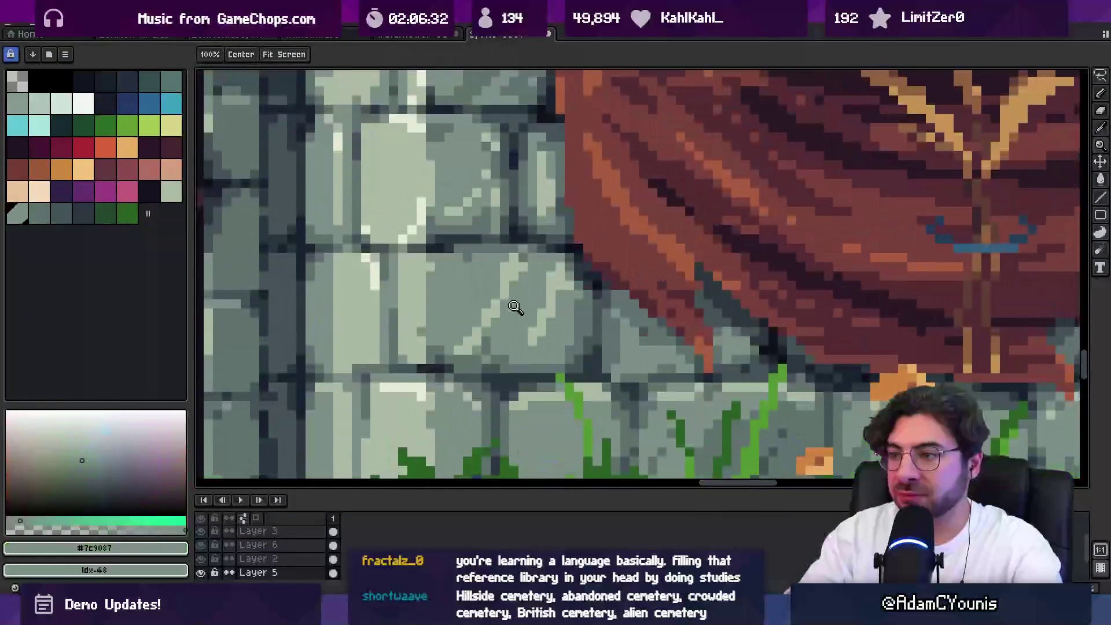
{"action": "key", "text": "v"}
{"action": "left_click", "coordinate": [517, 318]}
{"action": "key", "text": "b"}
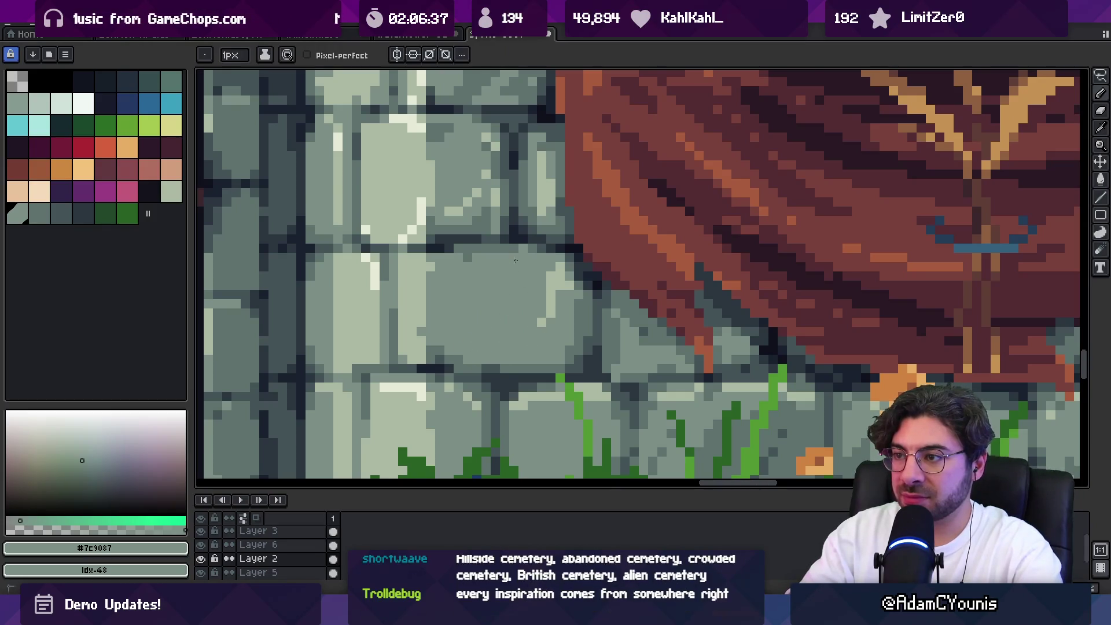
{"action": "key", "text": "z"}
{"action": "scroll", "coordinate": [514, 335], "scroll_direction": "down", "scroll_amount": 4}
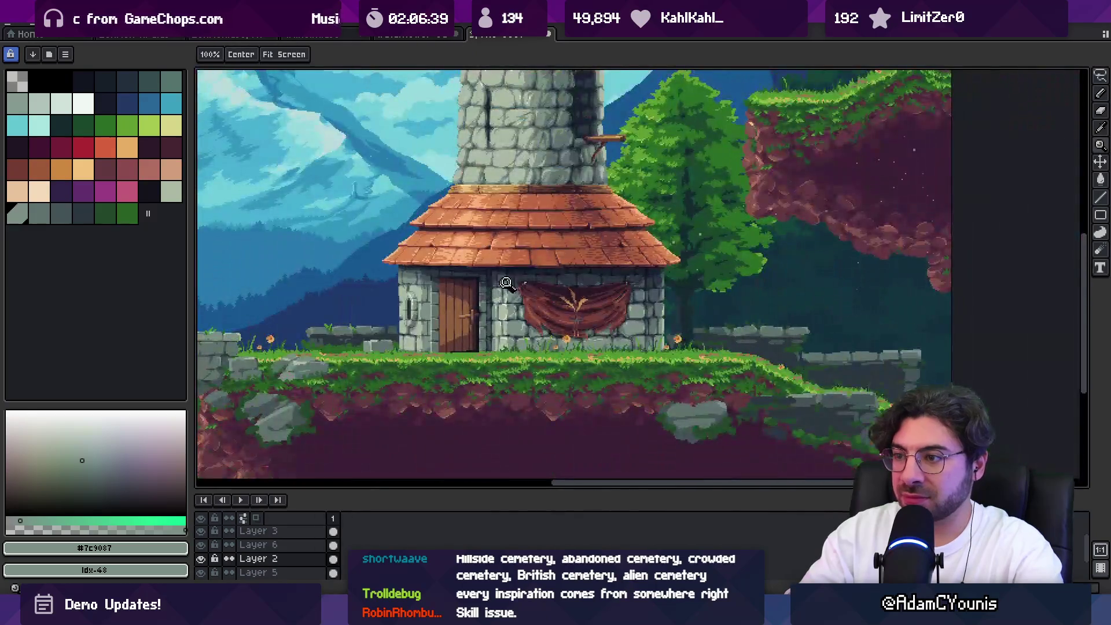
{"action": "scroll", "coordinate": [543, 320], "scroll_direction": "up", "scroll_amount": 3}
{"action": "scroll", "coordinate": [543, 320], "scroll_direction": "up", "scroll_amount": 1}
{"action": "key", "text": "i"}
{"action": "left_click", "coordinate": [526, 323]}
{"action": "key", "text": "b"}
{"action": "left_click_drag", "start_coordinate": [501, 322], "coordinate": [618, 318]}
{"action": "key", "text": "ctrl+z"}
{"action": "left_click_drag", "start_coordinate": [507, 323], "coordinate": [626, 322]}
{"action": "key", "text": "z"}
{"action": "scroll", "coordinate": [593, 291], "scroll_direction": "down", "scroll_amount": 4}
{"action": "key", "text": "v"}
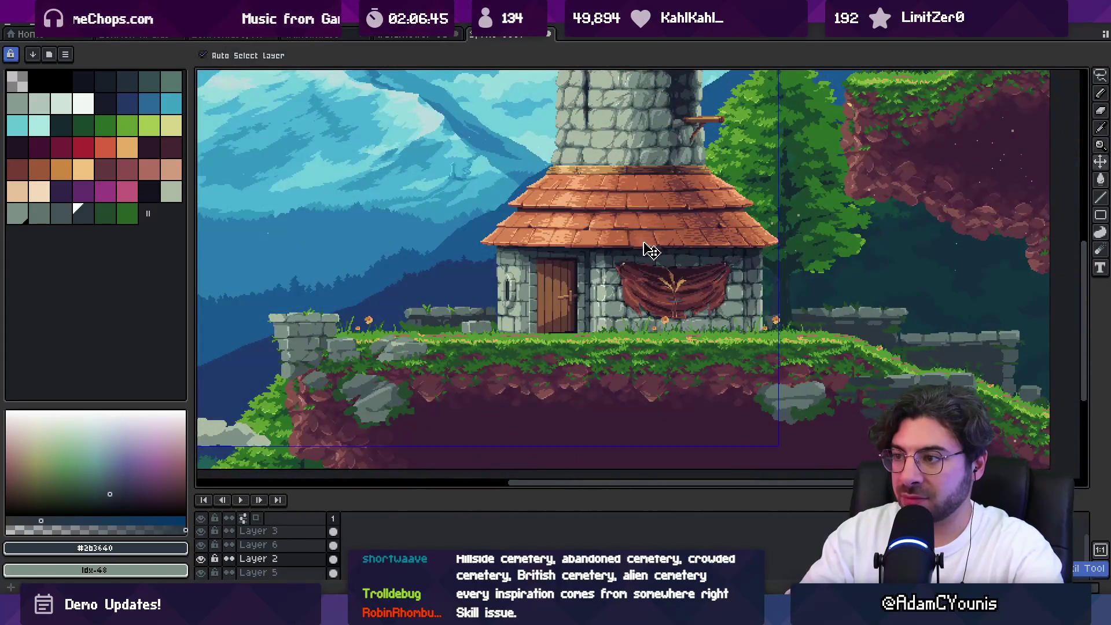
{"action": "key", "text": "z"}
{"action": "scroll", "coordinate": [638, 246], "scroll_direction": "down", "scroll_amount": 3}
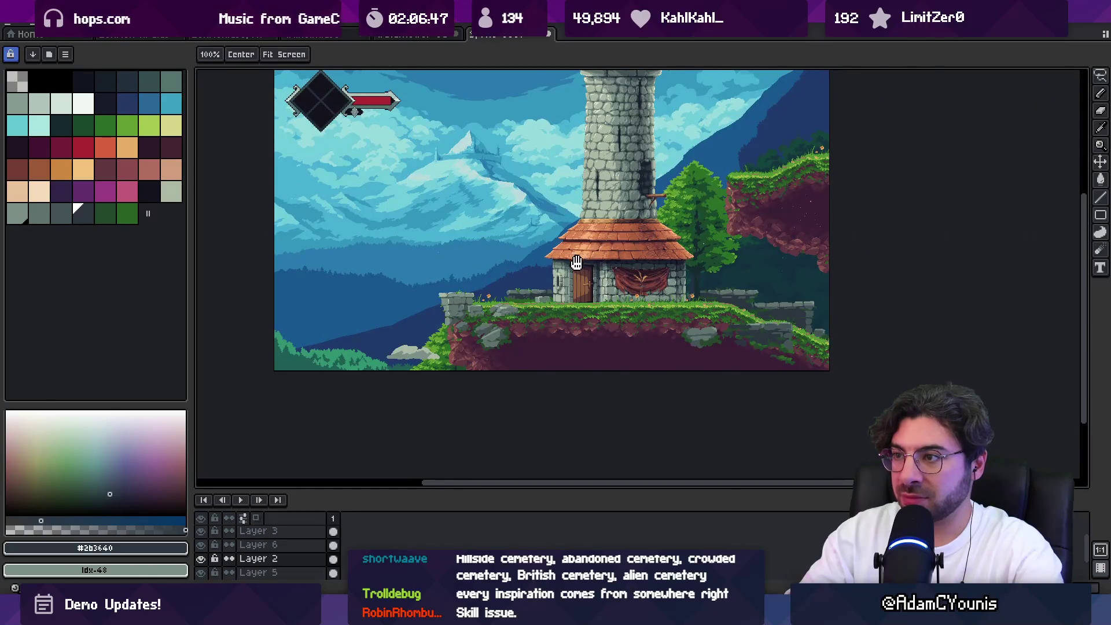
{"action": "left_click_drag", "start_coordinate": [578, 258], "coordinate": [571, 293]}
{"action": "scroll", "coordinate": [579, 313], "scroll_direction": "up", "scroll_amount": 4}
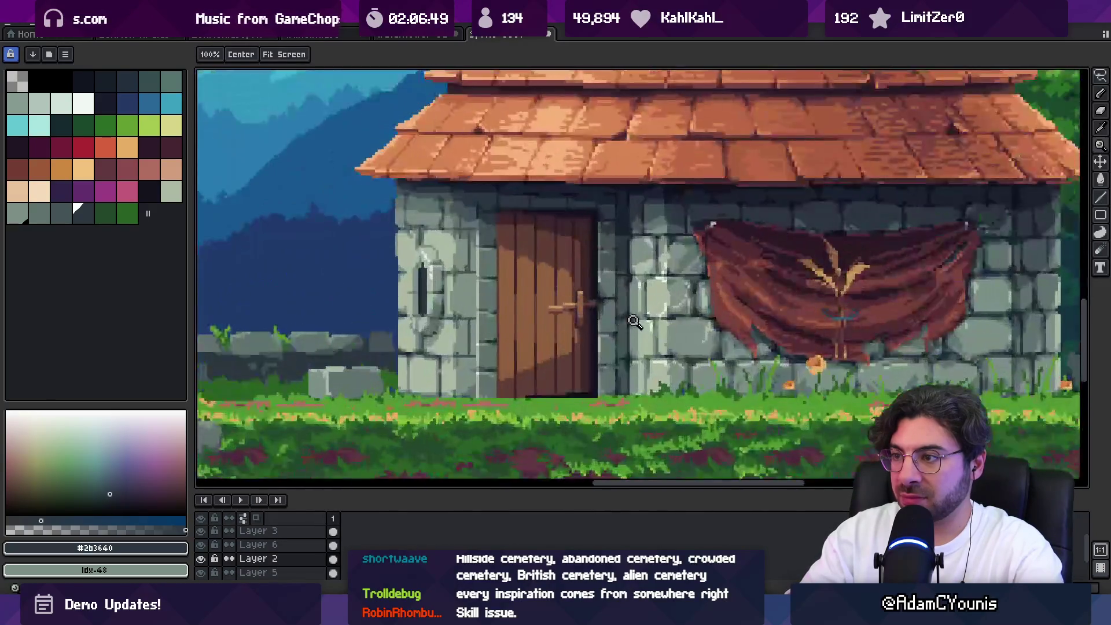
{"action": "key", "text": "i"}
{"action": "left_click", "coordinate": [681, 312]}
{"action": "key", "text": "z"}
{"action": "scroll", "coordinate": [579, 307], "scroll_direction": "down", "scroll_amount": 3}
{"action": "scroll", "coordinate": [510, 290], "scroll_direction": "up", "scroll_amount": 3}
{"action": "scroll", "coordinate": [507, 286], "scroll_direction": "up", "scroll_amount": 4}
{"action": "key", "text": "b"}
{"action": "key", "text": "alt+Down"}
{"action": "left_click", "coordinate": [429, 329]}
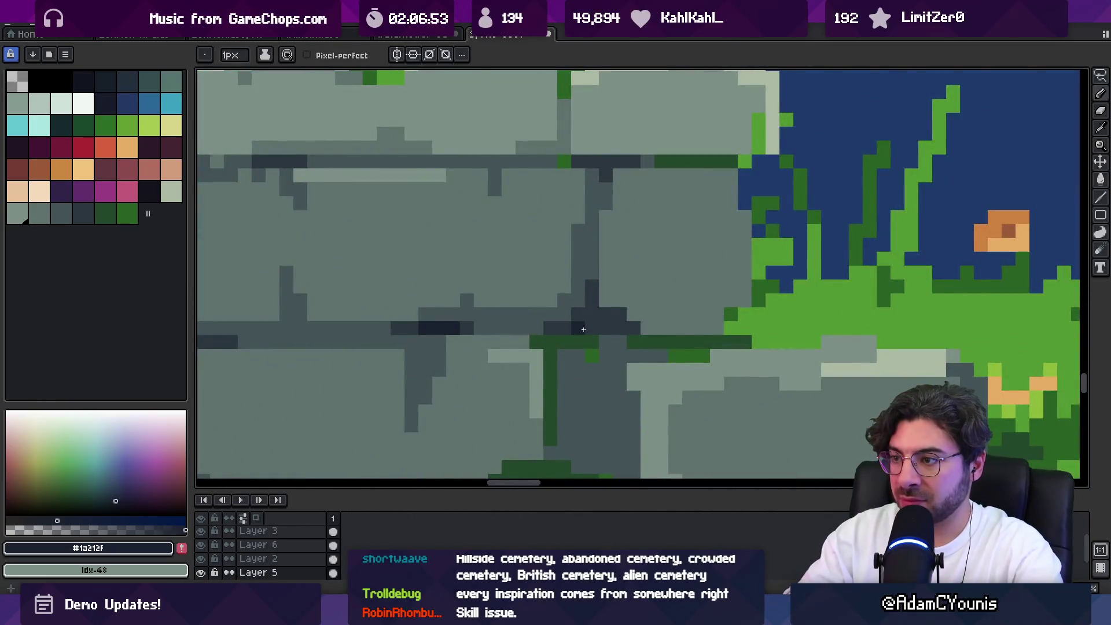
{"action": "key", "text": "z"}
{"action": "scroll", "coordinate": [579, 324], "scroll_direction": "down", "scroll_amount": 4}
{"action": "scroll", "coordinate": [574, 341], "scroll_direction": "up", "scroll_amount": 1}
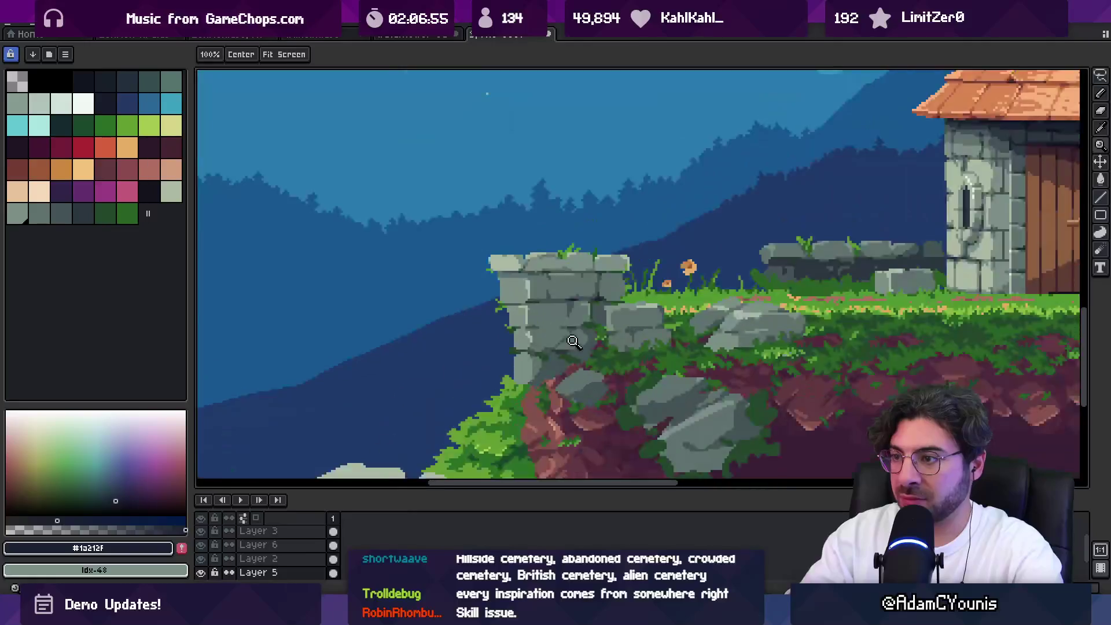
{"action": "scroll", "coordinate": [575, 341], "scroll_direction": "up", "scroll_amount": 1}
{"action": "key", "text": "b"}
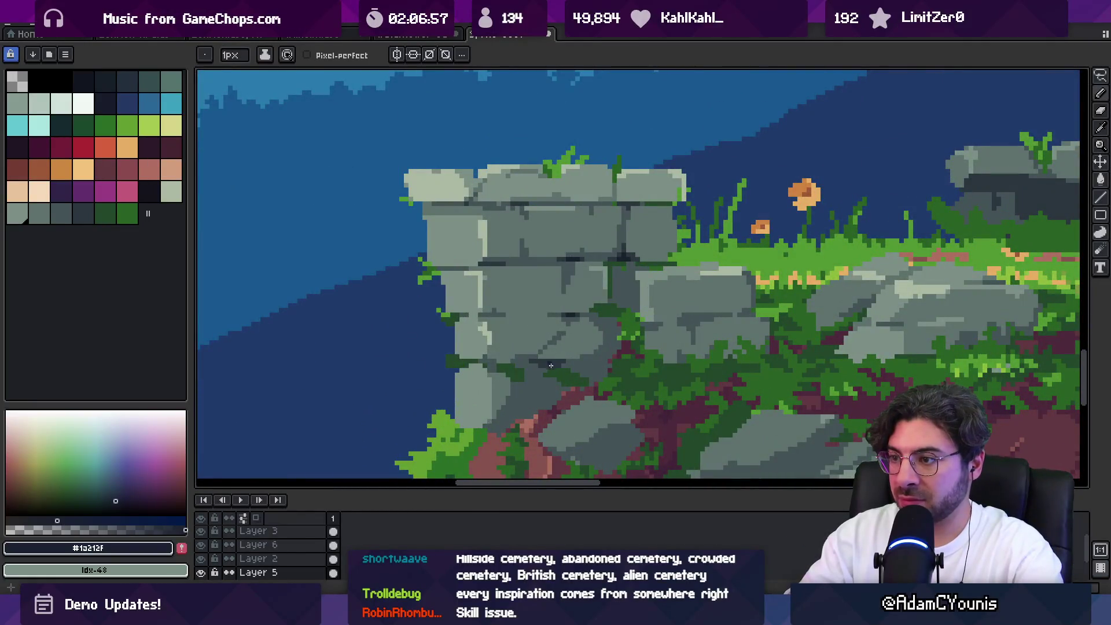
{"action": "key", "text": "z"}
{"action": "scroll", "coordinate": [553, 336], "scroll_direction": "down", "scroll_amount": 5}
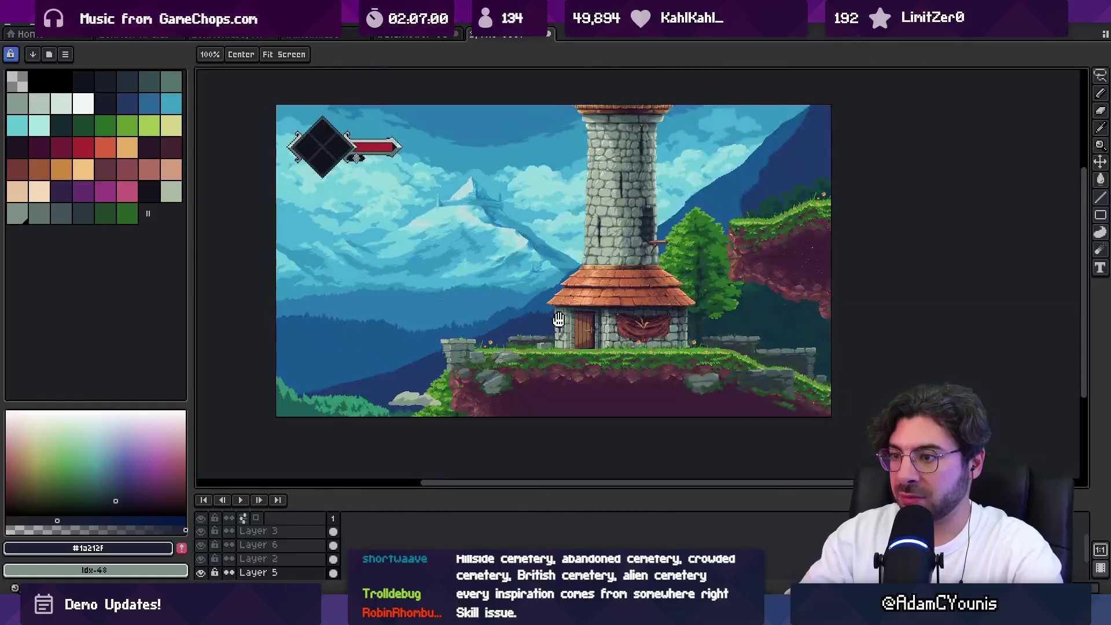
{"action": "mouse_move", "coordinate": [555, 307]}
{"action": "left_mouse_down"}
{"action": "mouse_move", "coordinate": [553, 326]}
{"action": "mouse_move", "coordinate": [552, 297]}
{"action": "left_mouse_up"}
{"action": "scroll", "coordinate": [551, 297], "scroll_direction": "up", "scroll_amount": 2}
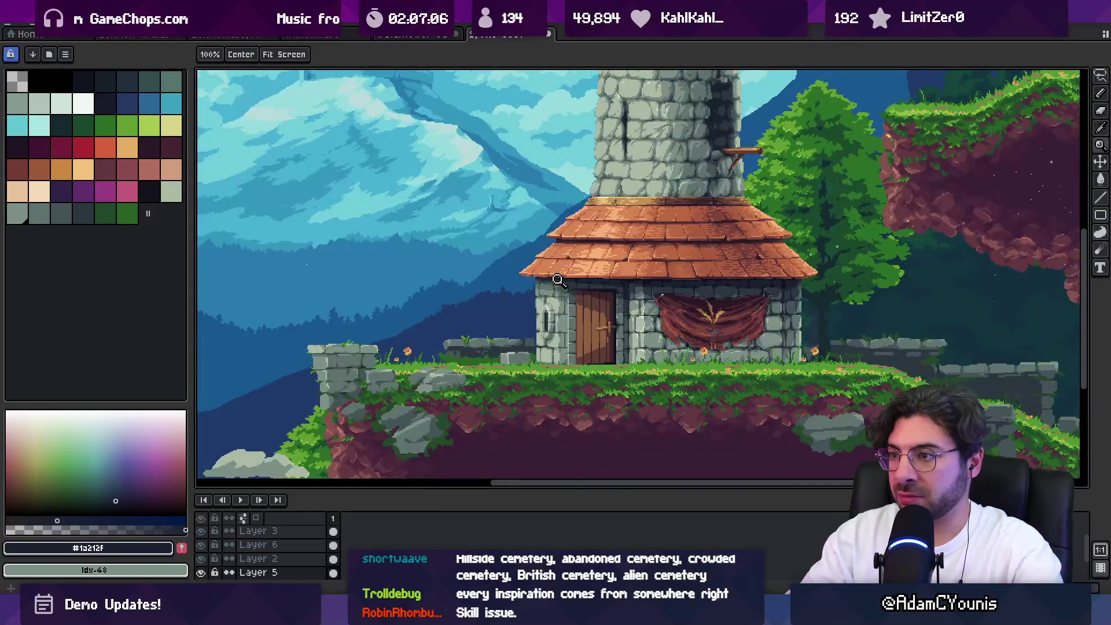
{"action": "scroll", "coordinate": [331, 355], "scroll_direction": "up", "scroll_amount": 1}
{"action": "key", "text": "m"}
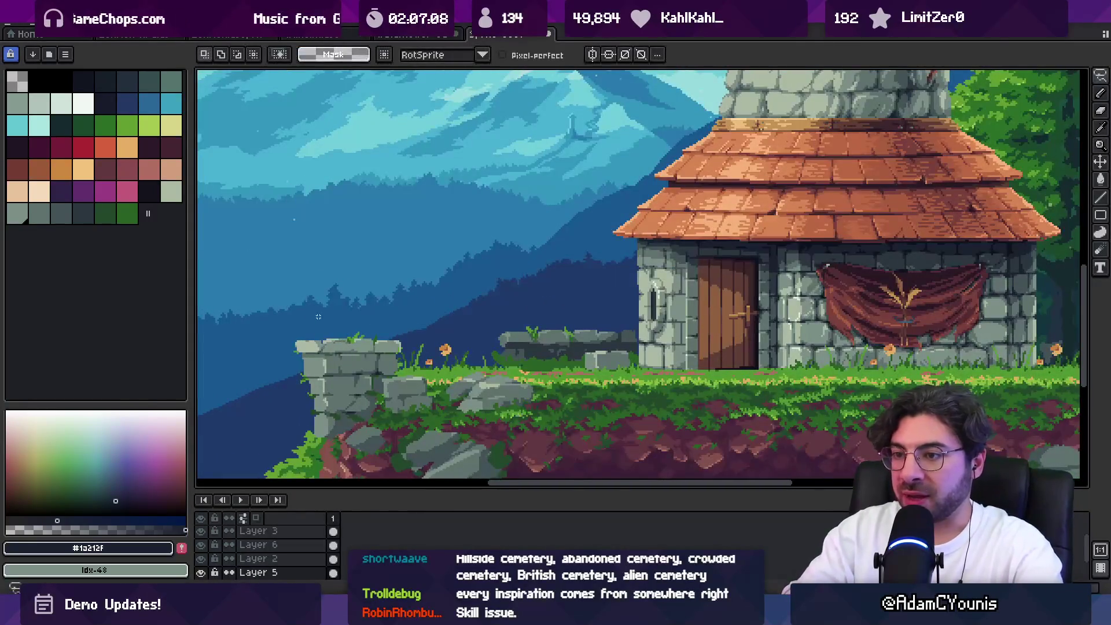
Lasso-select the pillar top and bucket-fill it with orange tones sampled from the roof
{"action": "left_click_drag", "start_coordinate": [296, 350], "coordinate": [328, 349]}
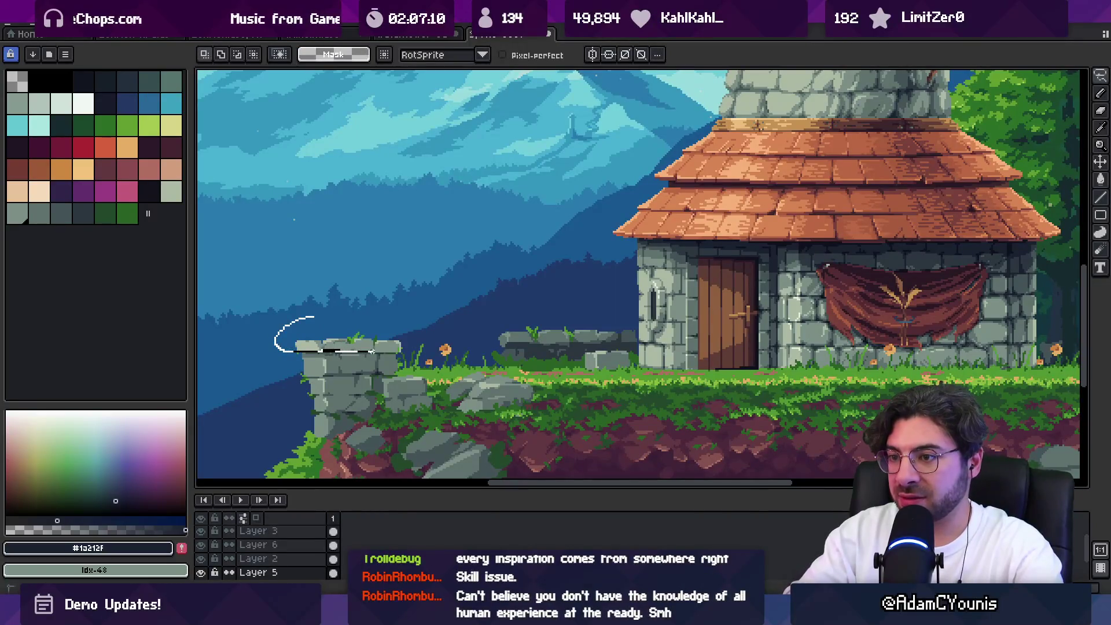
{"action": "left_click_drag", "start_coordinate": [413, 336], "coordinate": [418, 343]}
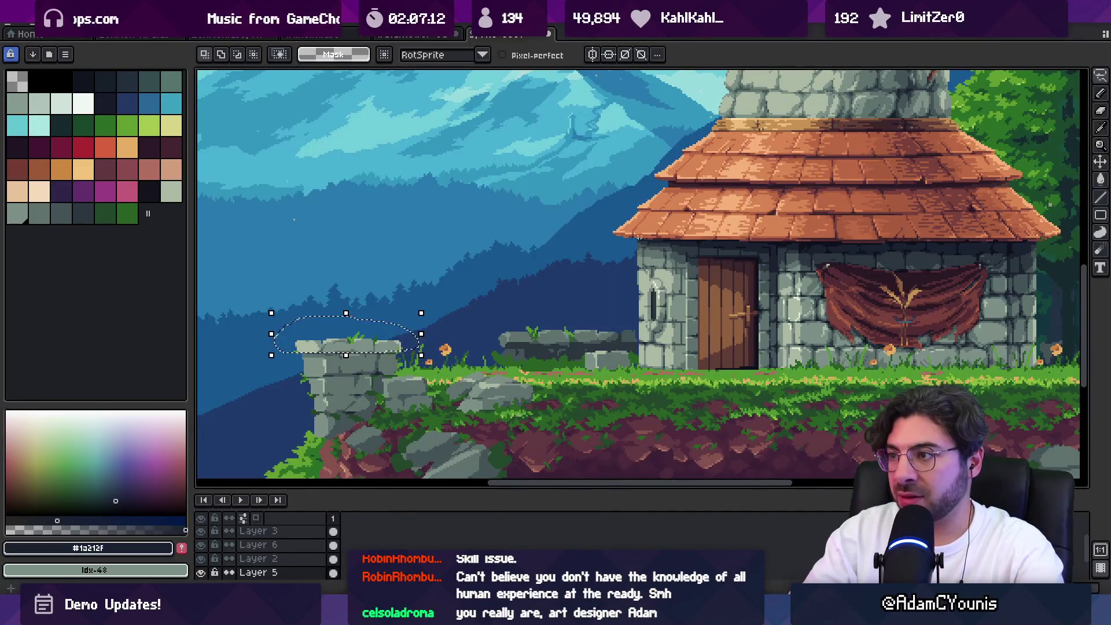
{"action": "key", "text": "g"}
{"action": "left_click", "coordinate": [398, 346], "text": "alt"}
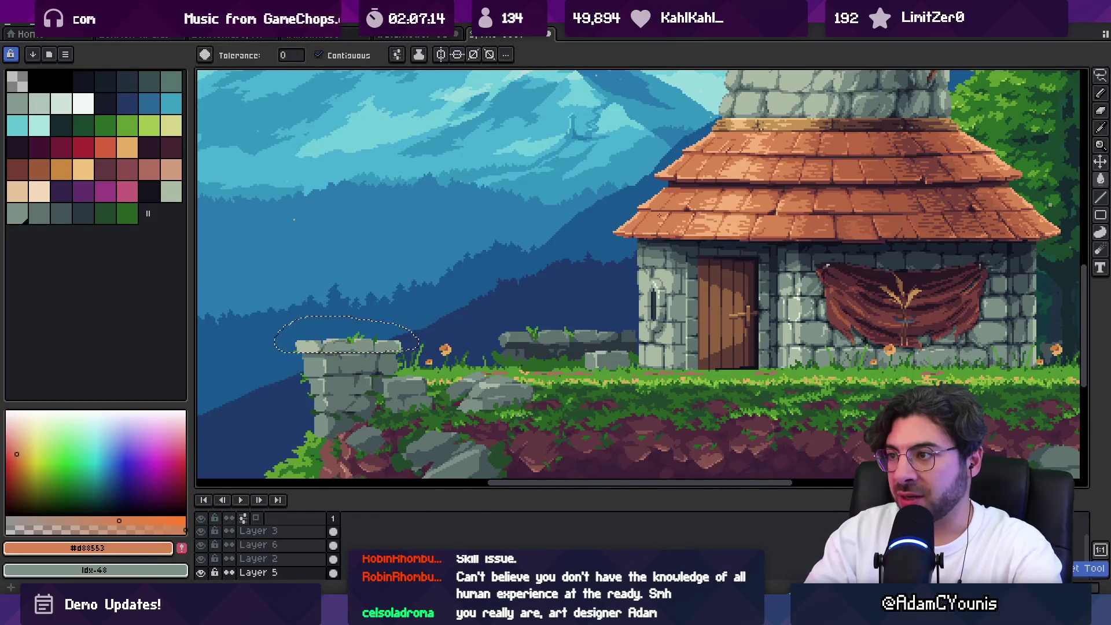
{"action": "key", "text": "i"}
{"action": "left_click", "coordinate": [682, 185], "text": "alt"}
{"action": "left_click", "coordinate": [359, 346]}
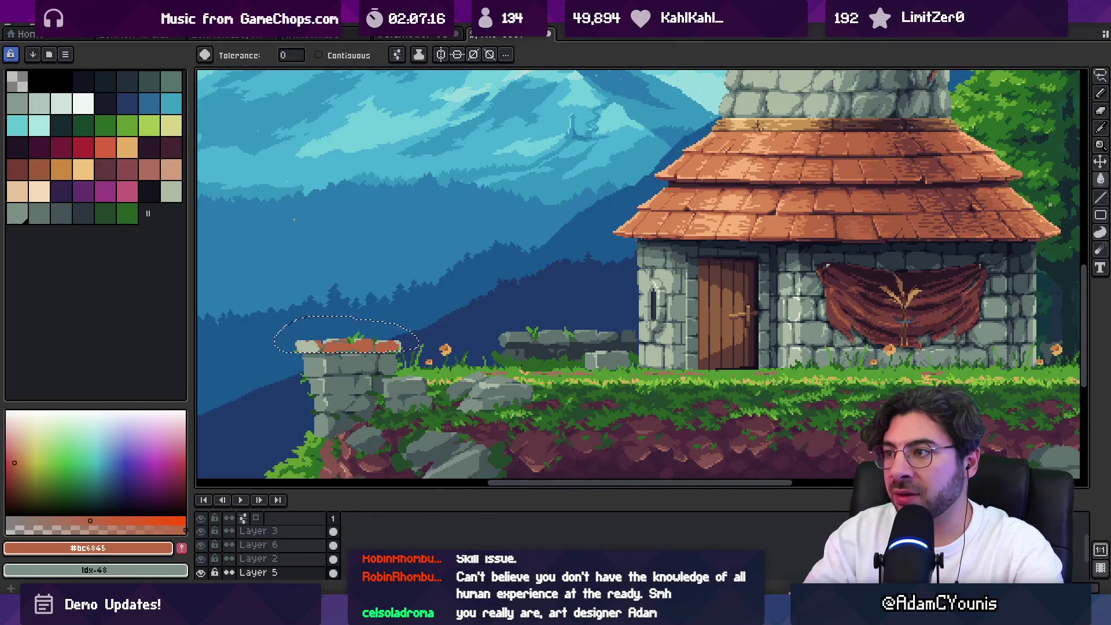
{"action": "left_click", "coordinate": [711, 212], "text": "alt"}
{"action": "left_click", "coordinate": [359, 346]}
Restore the medium roof orange and zoom out to view the whole scene
{"action": "key", "text": "v"}
{"action": "key", "text": "g"}
{"action": "left_click", "coordinate": [638, 238], "text": "alt"}
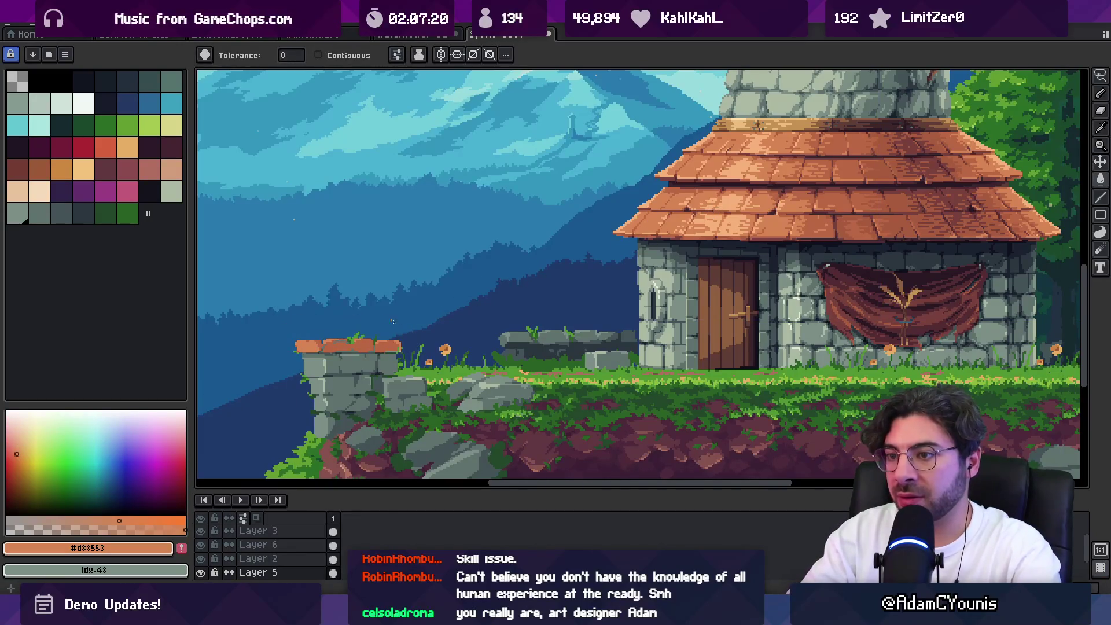
{"action": "key", "text": "z"}
{"action": "scroll", "coordinate": [436, 301], "scroll_direction": "down", "scroll_amount": 5}
{"action": "scroll", "coordinate": [436, 301], "scroll_direction": "up", "scroll_amount": 2}
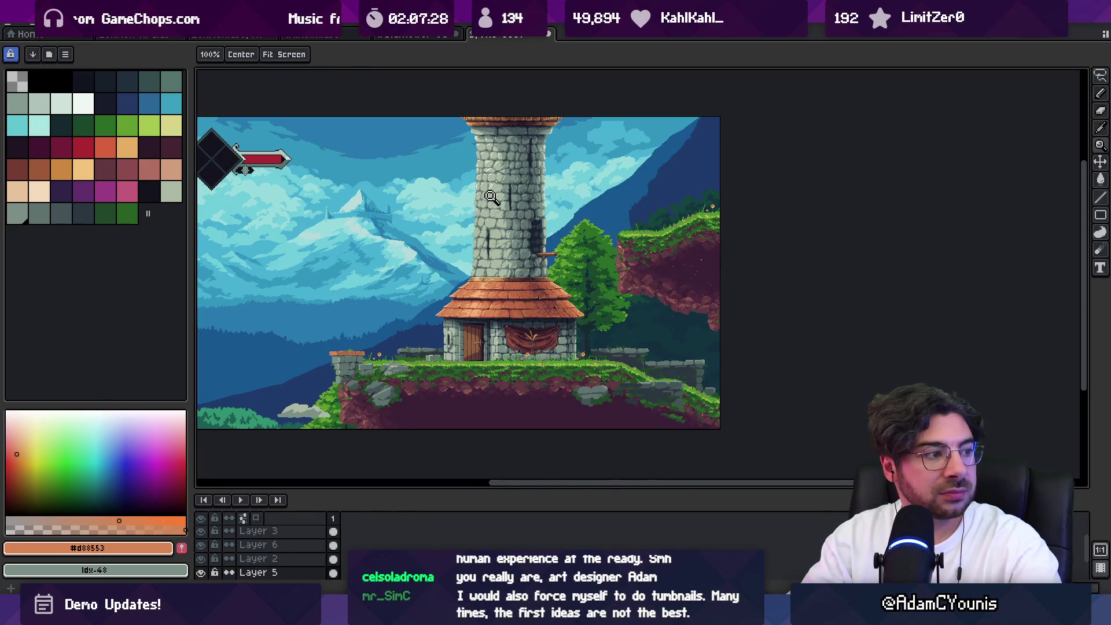
Make Layer 2 the active layer and zoom in on the house door
{"action": "key", "text": "v"}
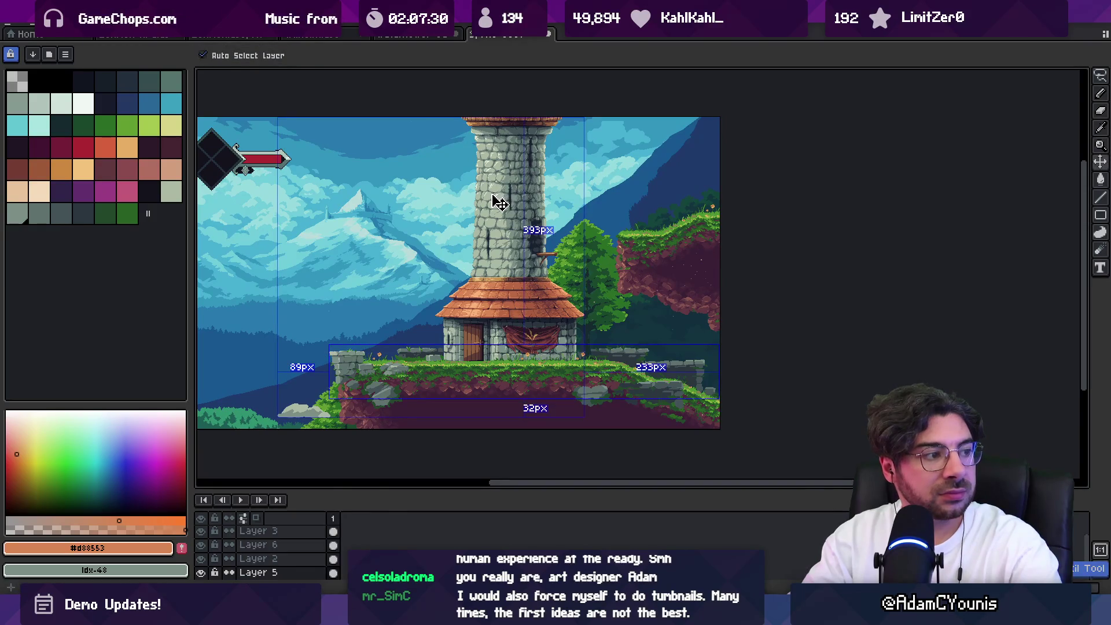
{"action": "key", "text": "z"}
{"action": "left_click", "coordinate": [375, 361]}
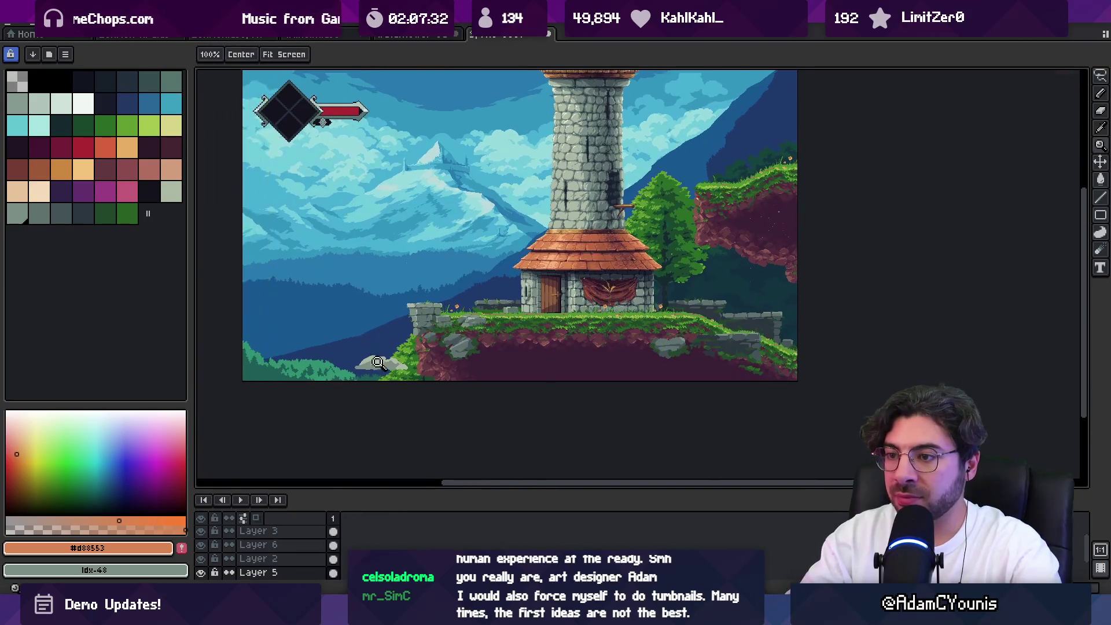
{"action": "left_click", "coordinate": [375, 362]}
{"action": "key", "text": "alt+Up"}
{"action": "key", "text": "b"}
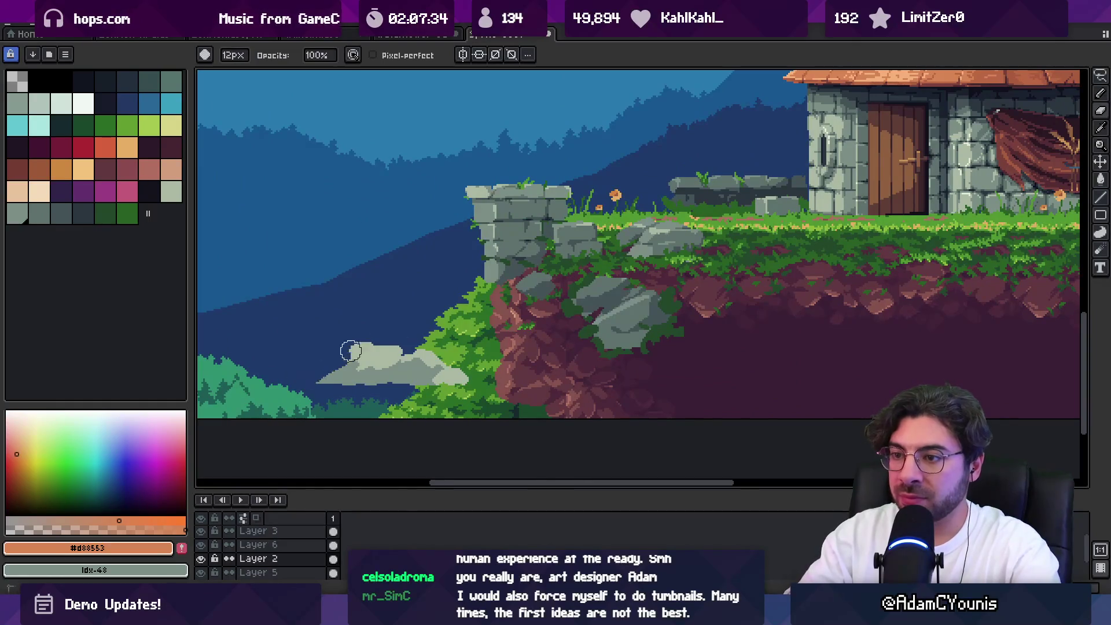
{"action": "key", "text": "z"}
{"action": "right_click", "coordinate": [409, 382]}
{"action": "right_click", "coordinate": [409, 382]}
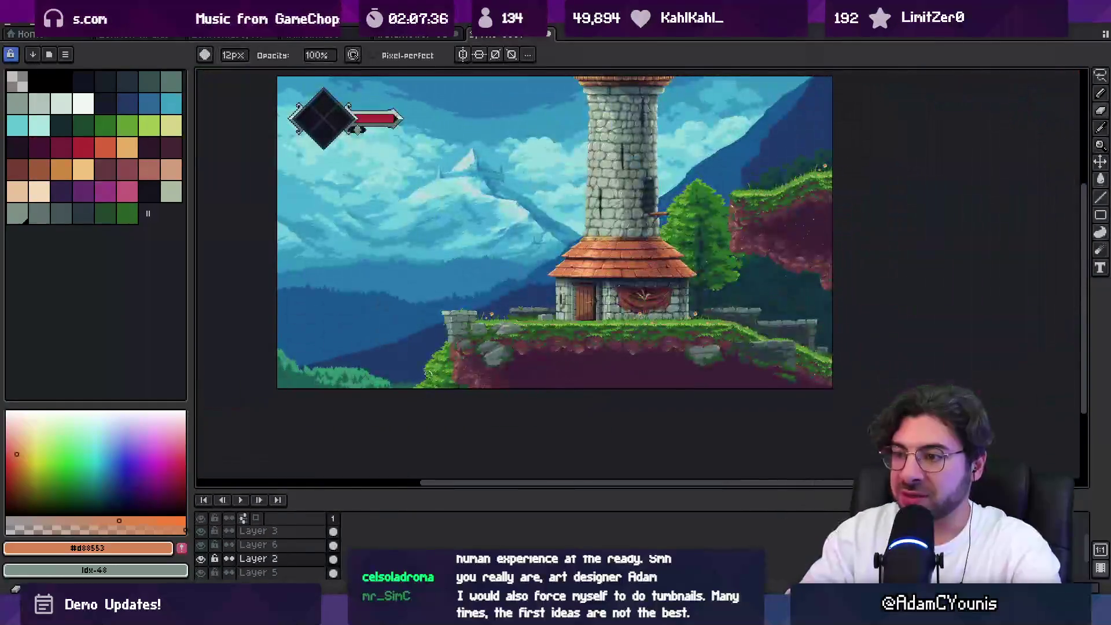
{"action": "left_click", "coordinate": [420, 324]}
{"action": "left_click", "coordinate": [683, 290]}
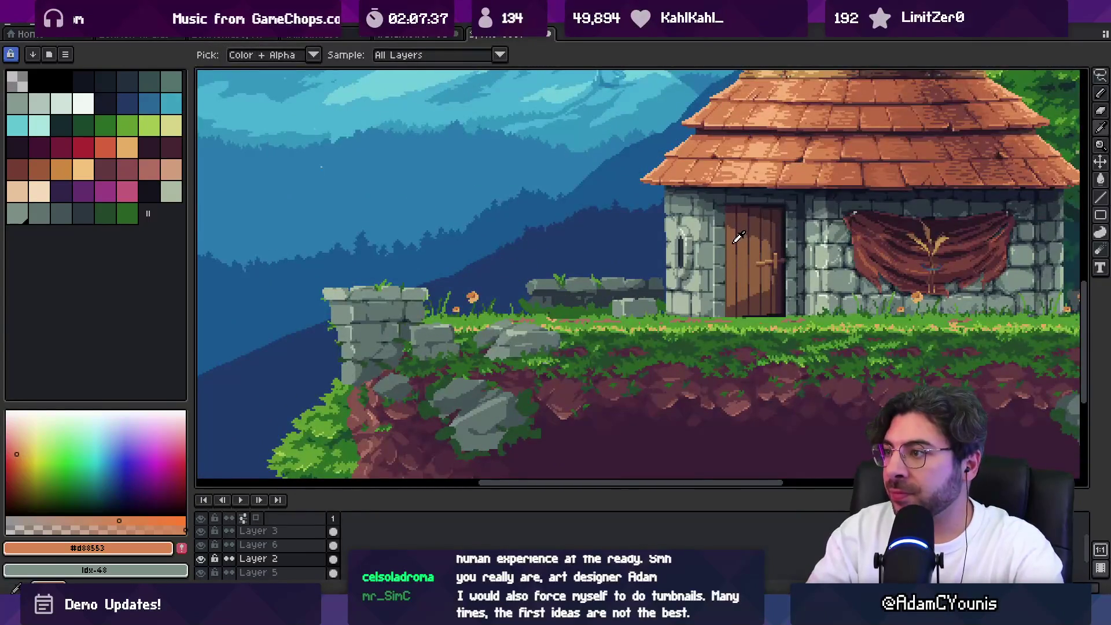
Sample the door brown and draw a wooden peg off the ruined pillar's left side
{"action": "left_click", "coordinate": [734, 253], "text": "alt"}
{"action": "right_click", "coordinate": [734, 253]}
{"action": "left_click", "coordinate": [756, 199]}
{"action": "left_click", "coordinate": [375, 339]}
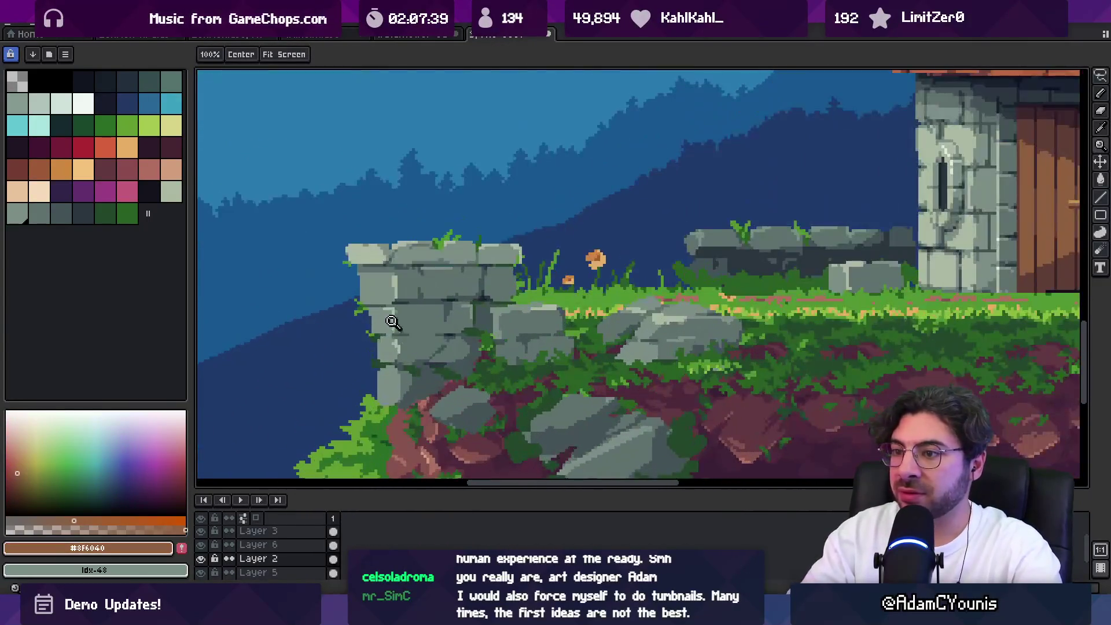
{"action": "key", "text": "b"}
{"action": "left_click_drag", "start_coordinate": [343, 339], "coordinate": [374, 342]}
Shade the peg with a darker brown and zoom out to view the scene
{"action": "key", "text": "e"}
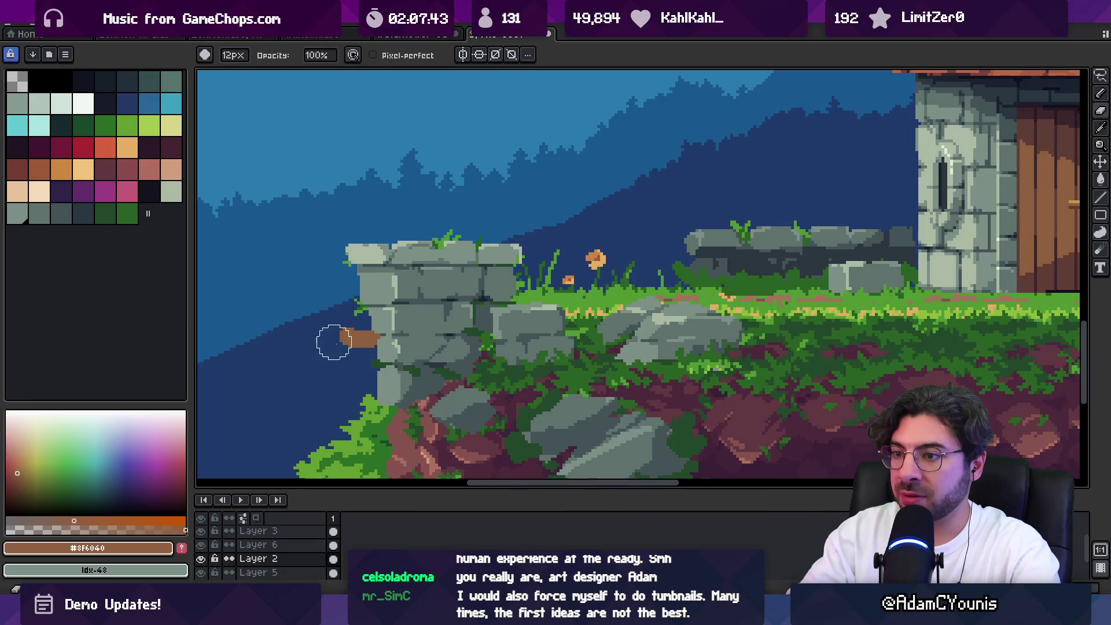
{"action": "key", "text": "i"}
{"action": "key", "text": "b"}
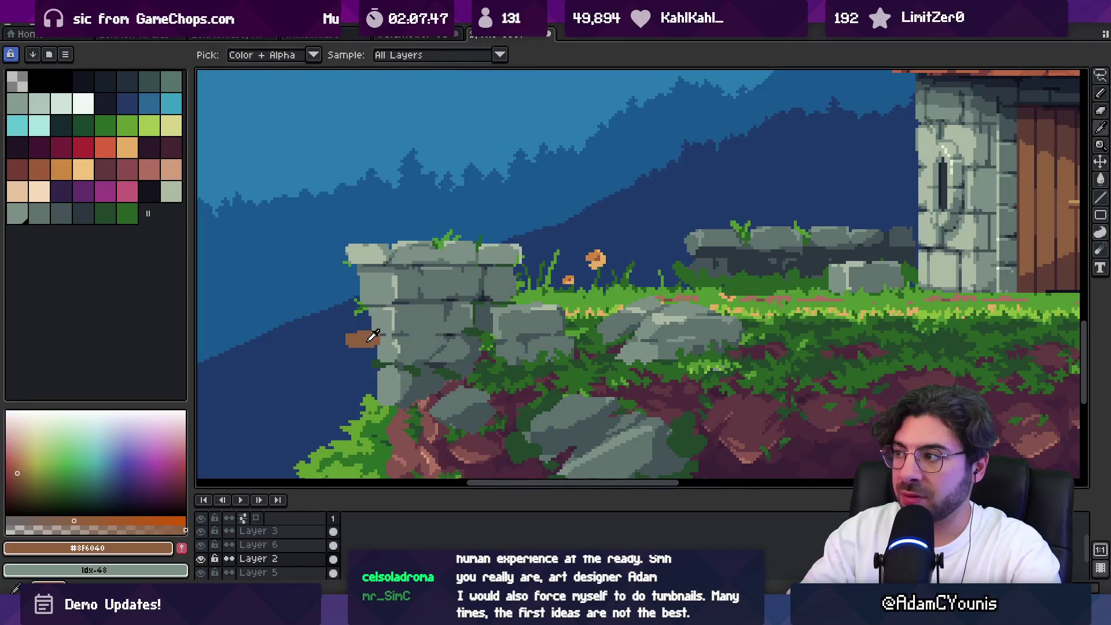
{"action": "left_click", "coordinate": [378, 347], "text": "alt"}
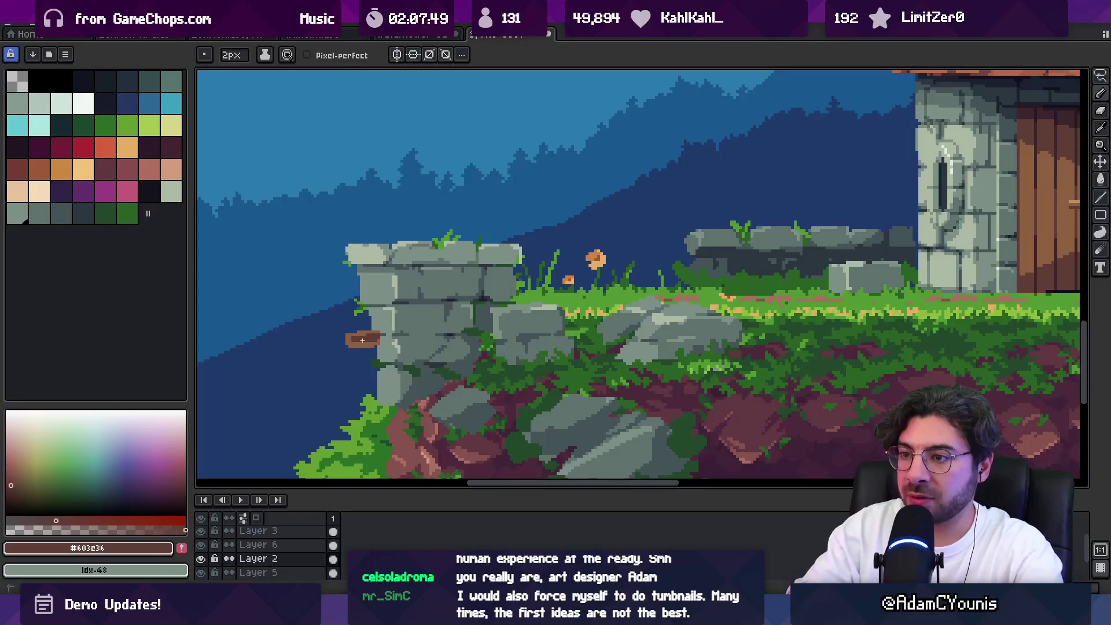
{"action": "left_click", "coordinate": [379, 350], "text": "alt"}
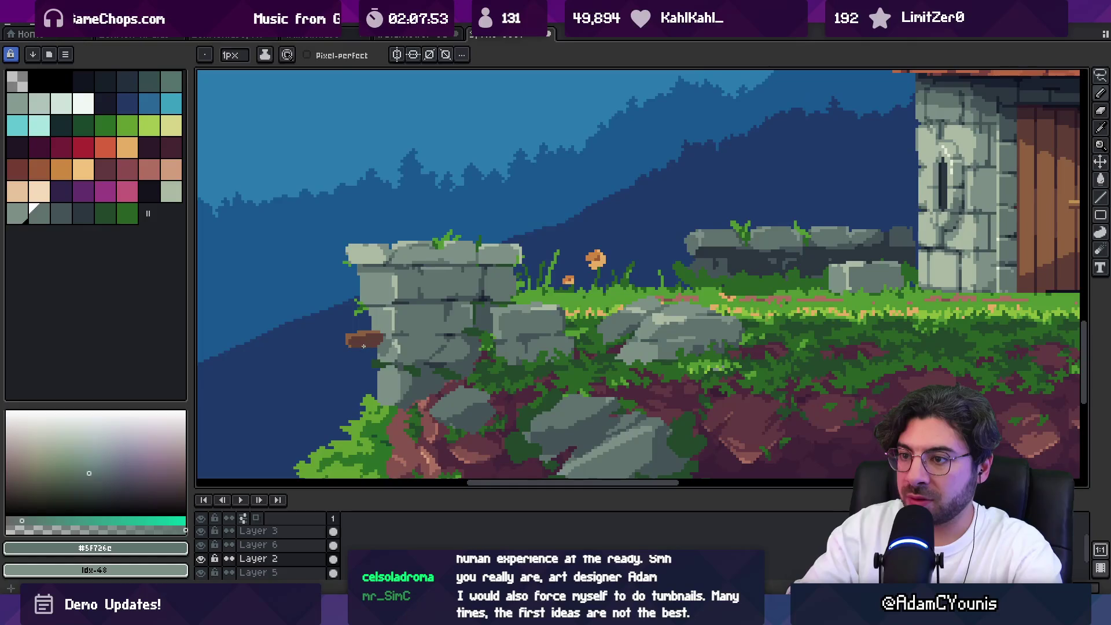
{"action": "key", "text": "e"}
{"action": "key", "text": "z"}
{"action": "scroll", "coordinate": [343, 345], "scroll_direction": "down", "scroll_amount": 2}
{"action": "scroll", "coordinate": [448, 342], "scroll_direction": "up", "scroll_amount": 1}
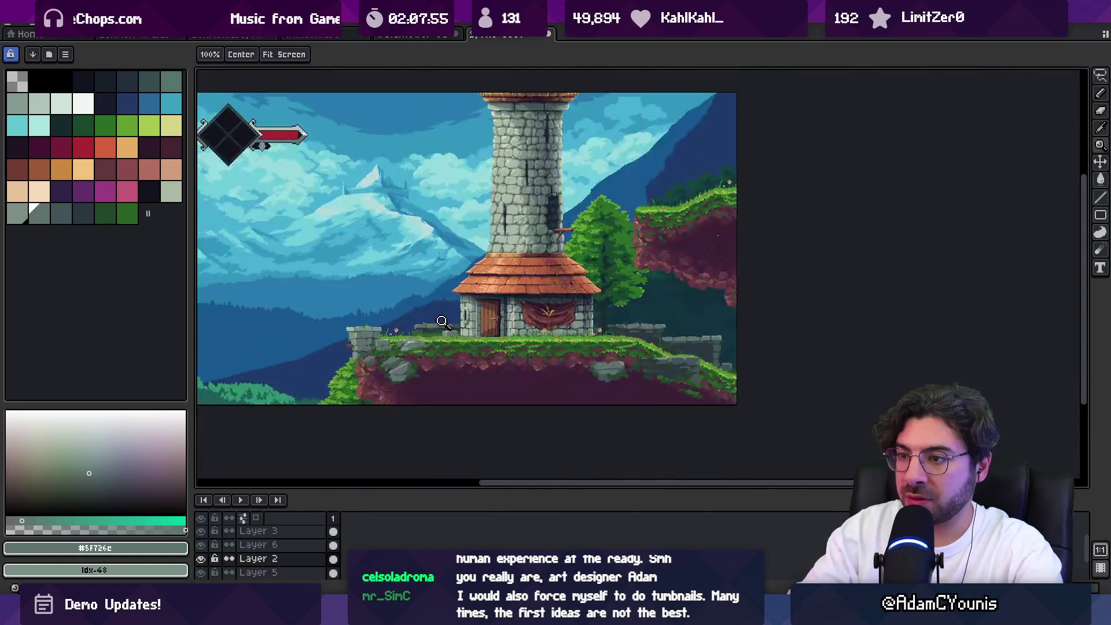
{"action": "scroll", "coordinate": [510, 324], "scroll_direction": "up", "scroll_amount": 3}
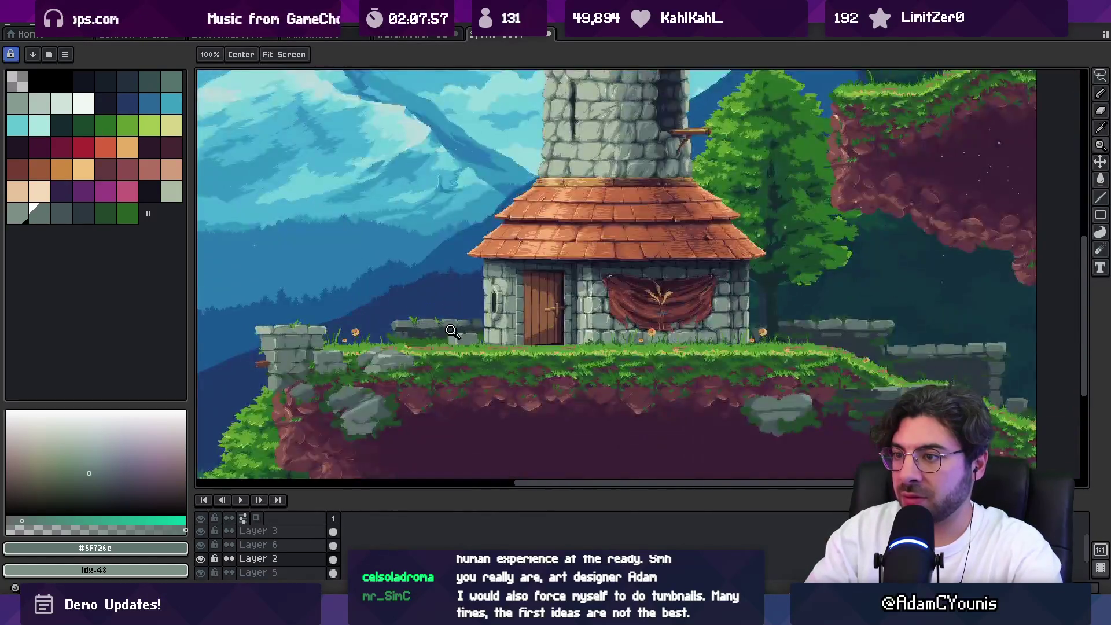
{"action": "key", "text": "alt"}
Draw a vertical brown fence post left of the house, shade it darker, and erase a stray stroke
{"action": "left_click", "coordinate": [648, 330], "text": "alt"}
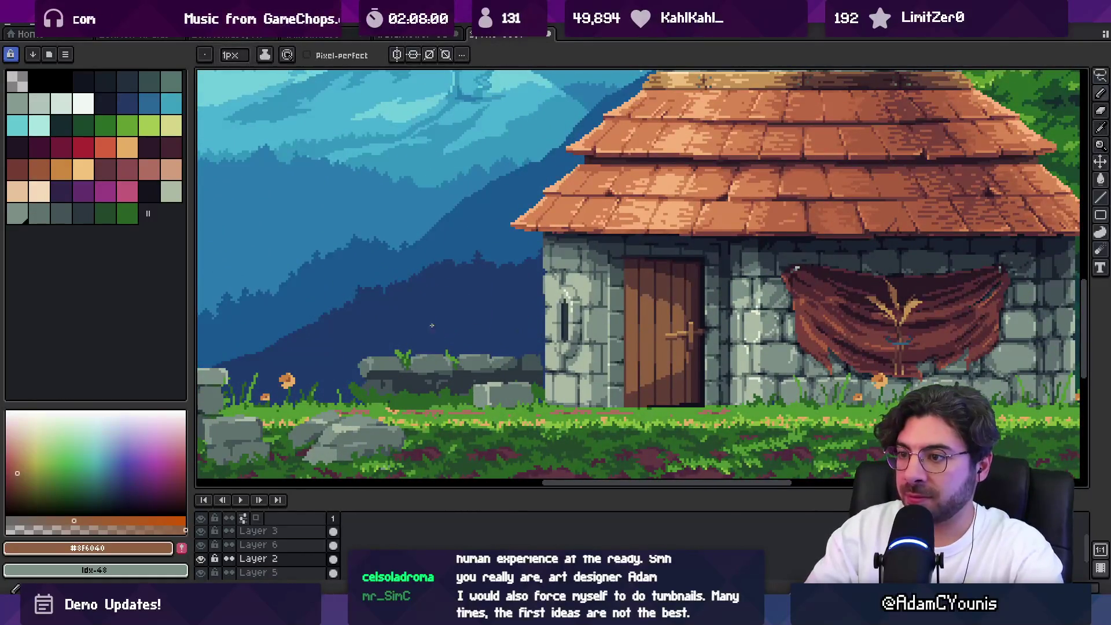
{"action": "left_click_drag", "start_coordinate": [431, 276], "coordinate": [431, 343]}
{"action": "left_click", "coordinate": [432, 278], "text": "alt"}
{"action": "key", "text": "g"}
{"action": "left_click", "coordinate": [432, 313]}
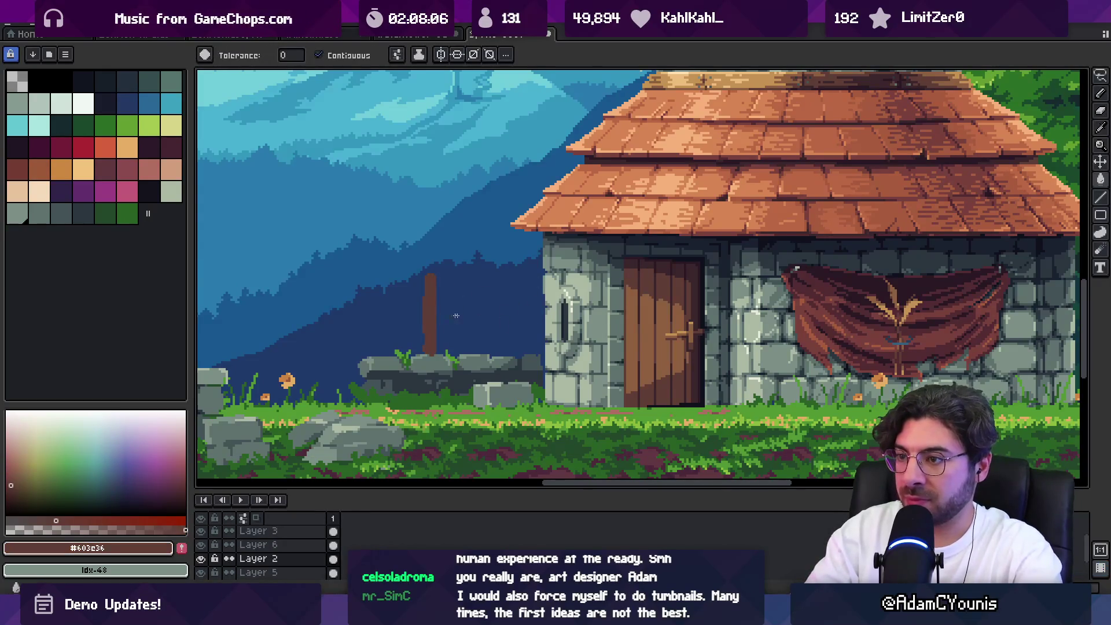
{"action": "left_click", "coordinate": [430, 289], "text": "alt"}
{"action": "left_click_drag", "start_coordinate": [427, 276], "coordinate": [420, 350]}
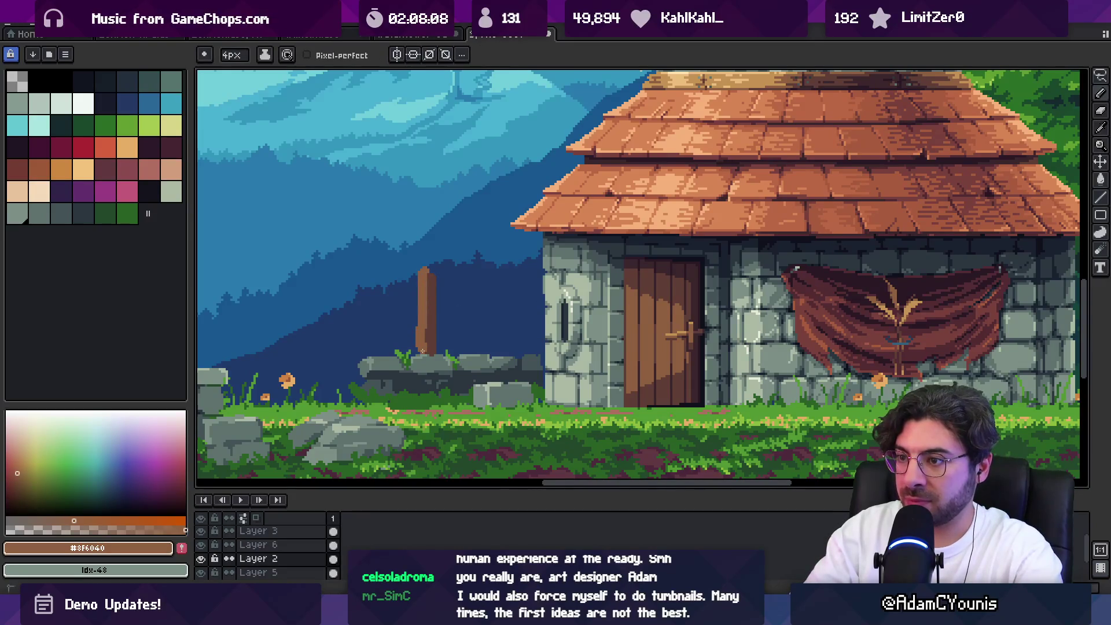
{"action": "key", "text": "e"}
{"action": "mouse_move", "coordinate": [415, 269]}
{"action": "left_mouse_down"}
{"action": "mouse_move", "coordinate": [414, 346]}
{"action": "mouse_move", "coordinate": [416, 337]}
{"action": "left_mouse_up"}
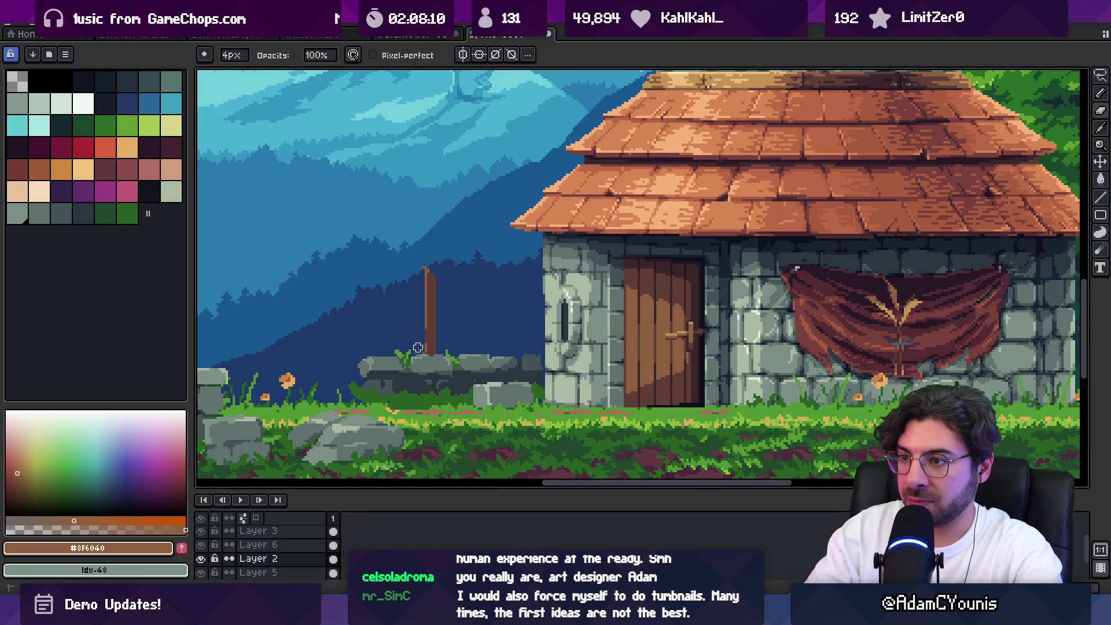
Add a horizontal brown rail and a second post at its left end with a lighter highlight
{"action": "key", "text": "z"}
{"action": "scroll", "coordinate": [426, 268], "scroll_direction": "down", "scroll_amount": 3}
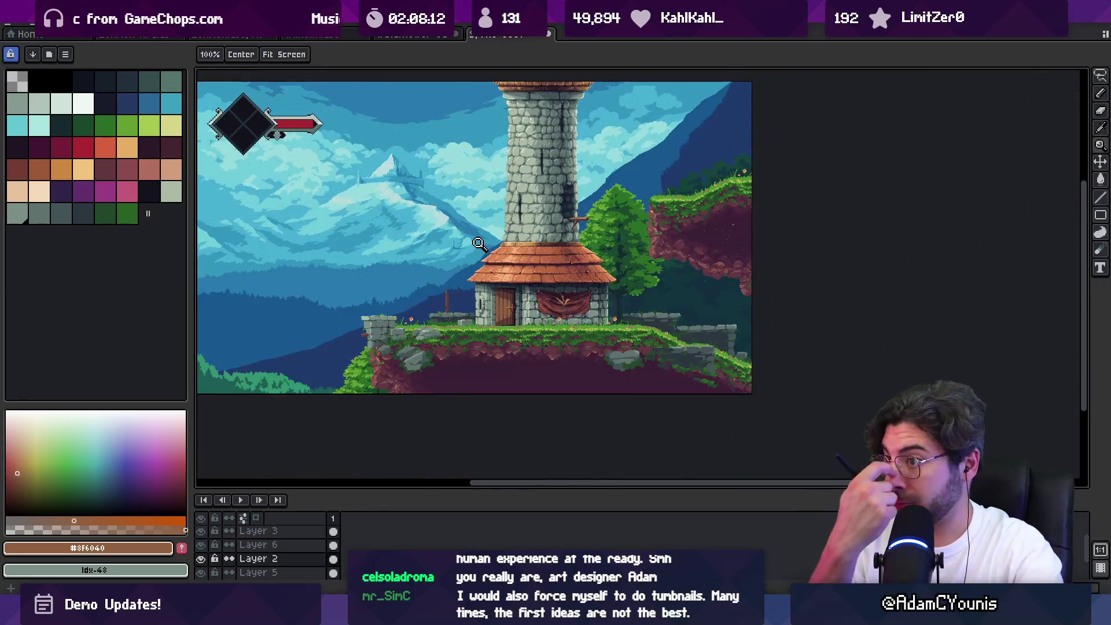
{"action": "left_click_drag", "start_coordinate": [491, 279], "coordinate": [493, 280]}
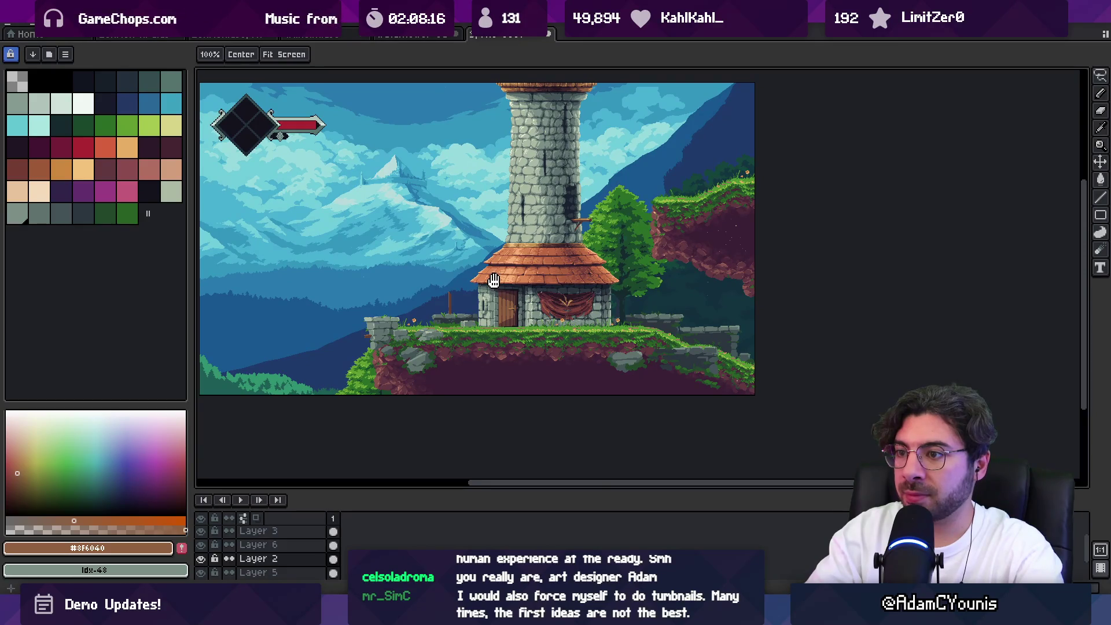
{"action": "left_click_drag", "start_coordinate": [493, 280], "coordinate": [509, 277]}
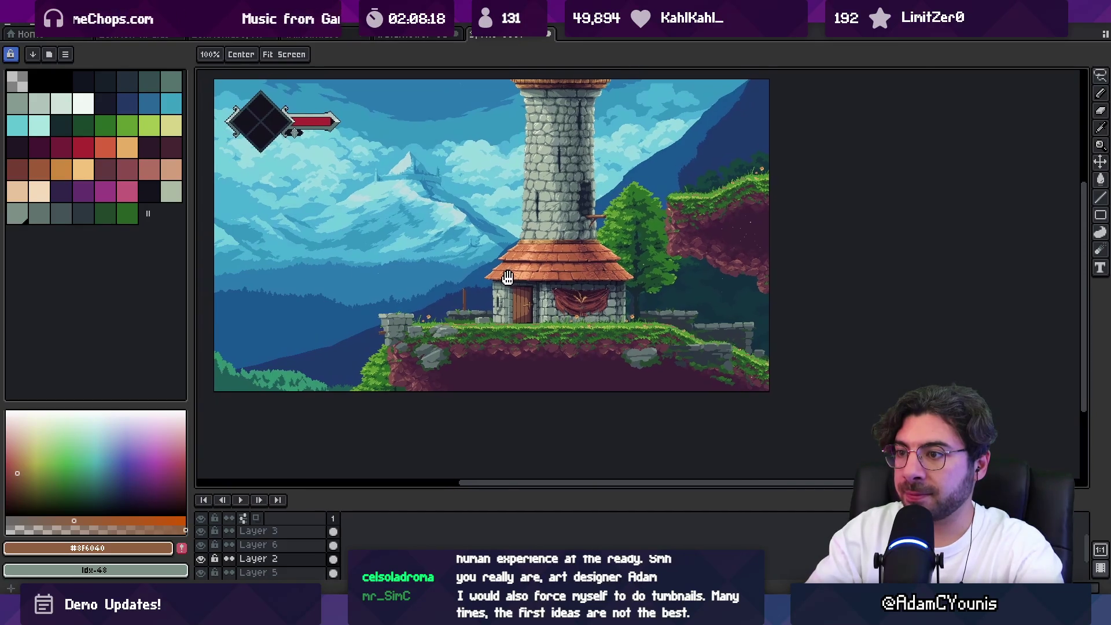
{"action": "scroll", "coordinate": [432, 313], "scroll_direction": "up", "scroll_amount": 4}
{"action": "key", "text": "b"}
{"action": "left_click", "coordinate": [504, 261], "text": "alt"}
{"action": "left_click_drag", "start_coordinate": [418, 290], "coordinate": [491, 290]}
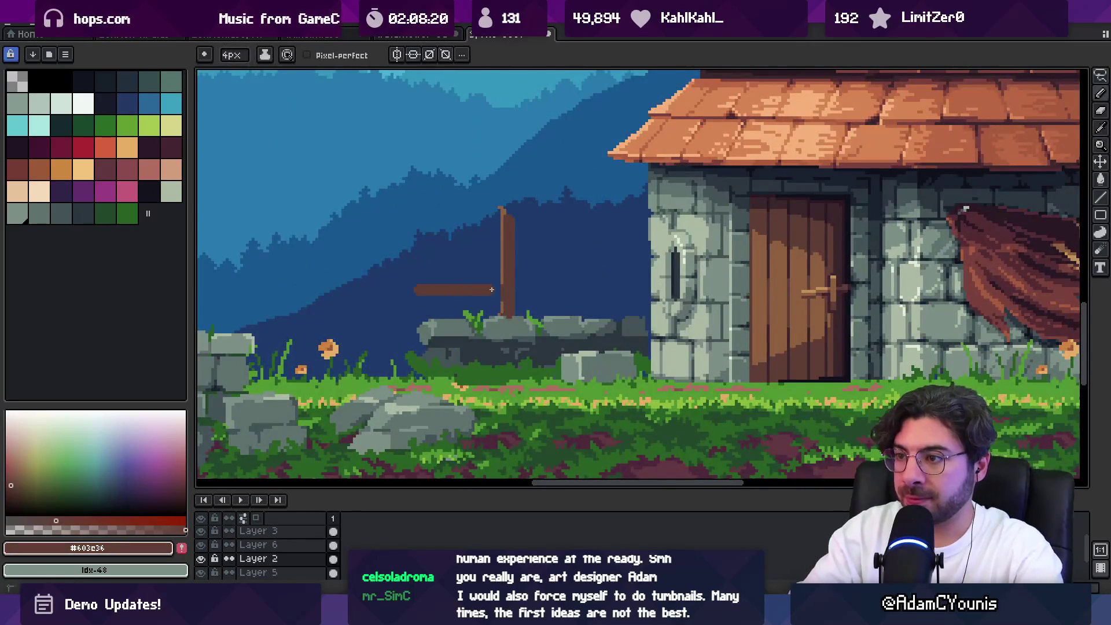
{"action": "left_click_drag", "start_coordinate": [412, 269], "coordinate": [414, 337]}
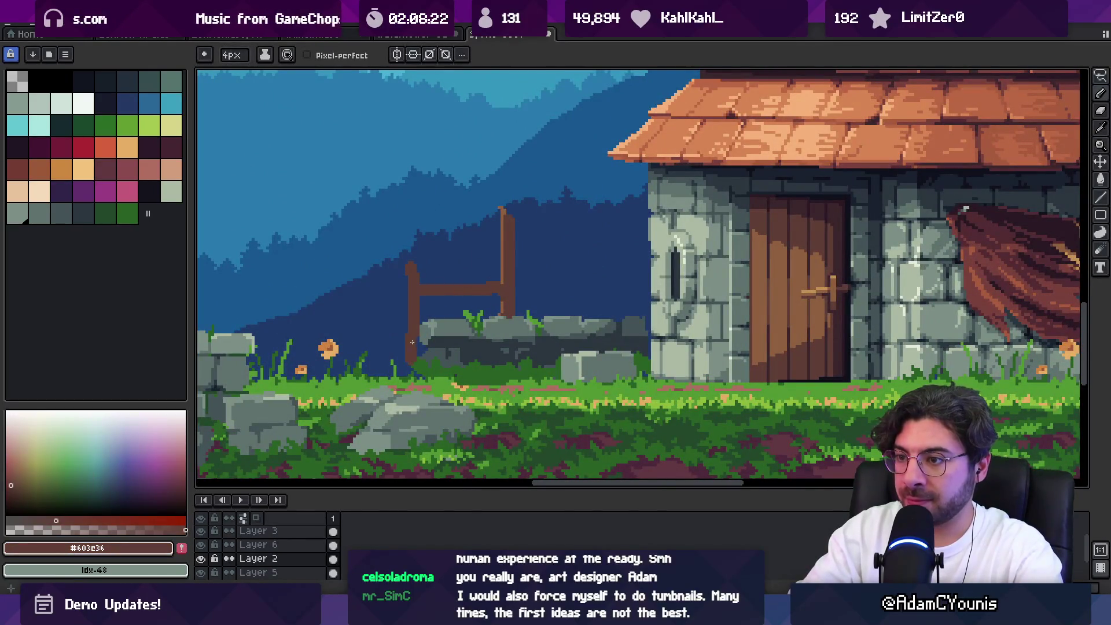
{"action": "left_click", "coordinate": [507, 246], "text": "alt"}
{"action": "left_click", "coordinate": [409, 267]}
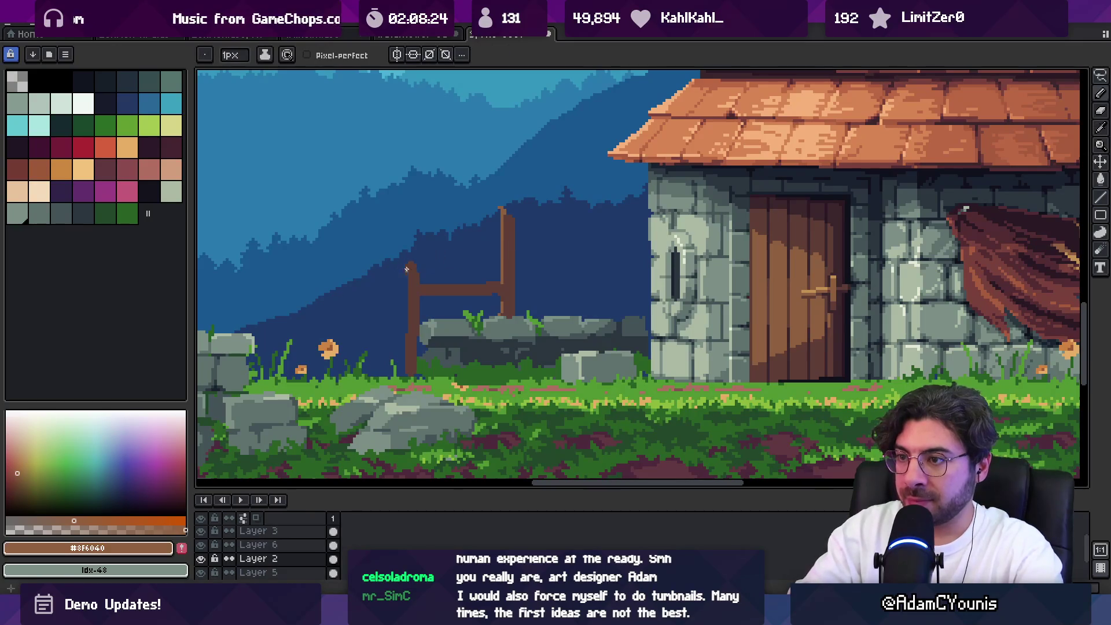
Pick orange and draw the rope between the posts, undoing a stray lower strand
{"action": "left_click_drag", "start_coordinate": [489, 255], "coordinate": [502, 293]}
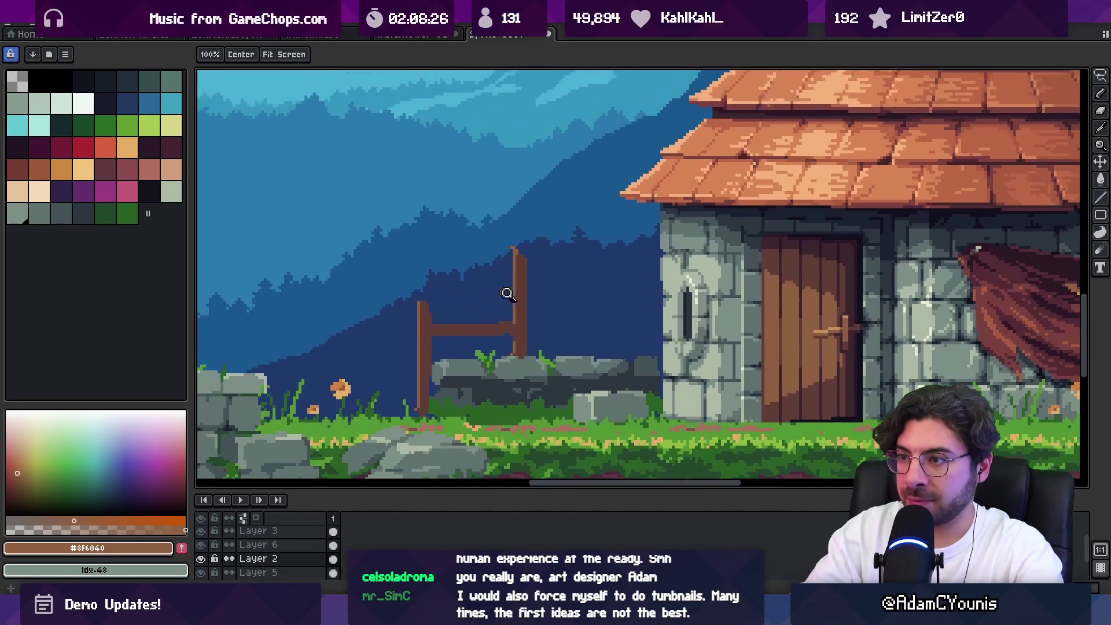
{"action": "left_click", "coordinate": [517, 295], "text": "alt"}
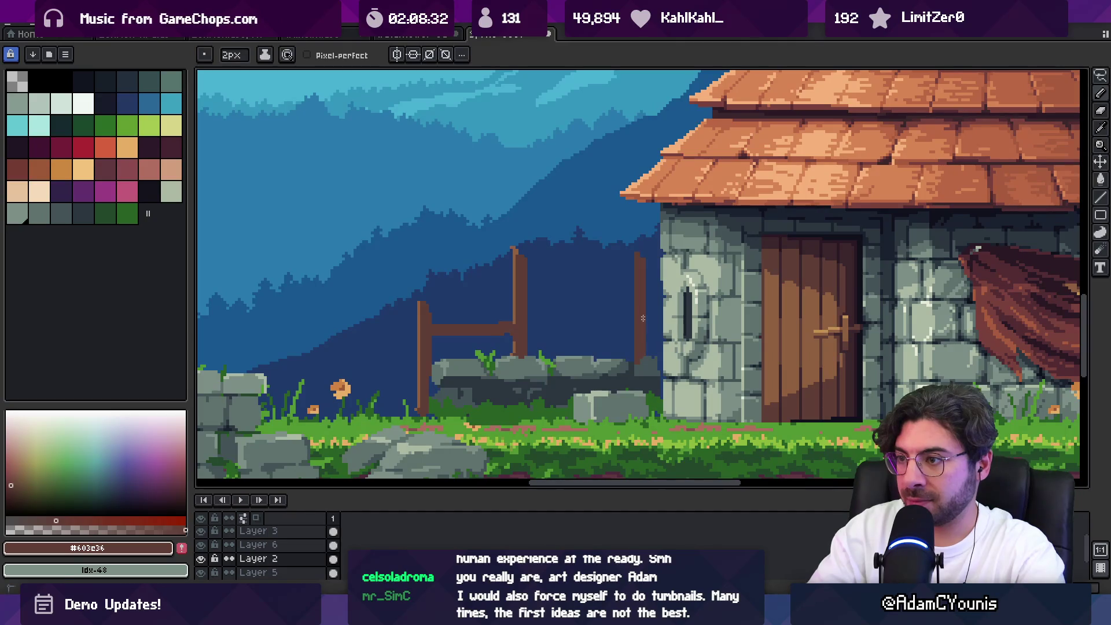
{"action": "left_click", "coordinate": [518, 259], "text": "alt"}
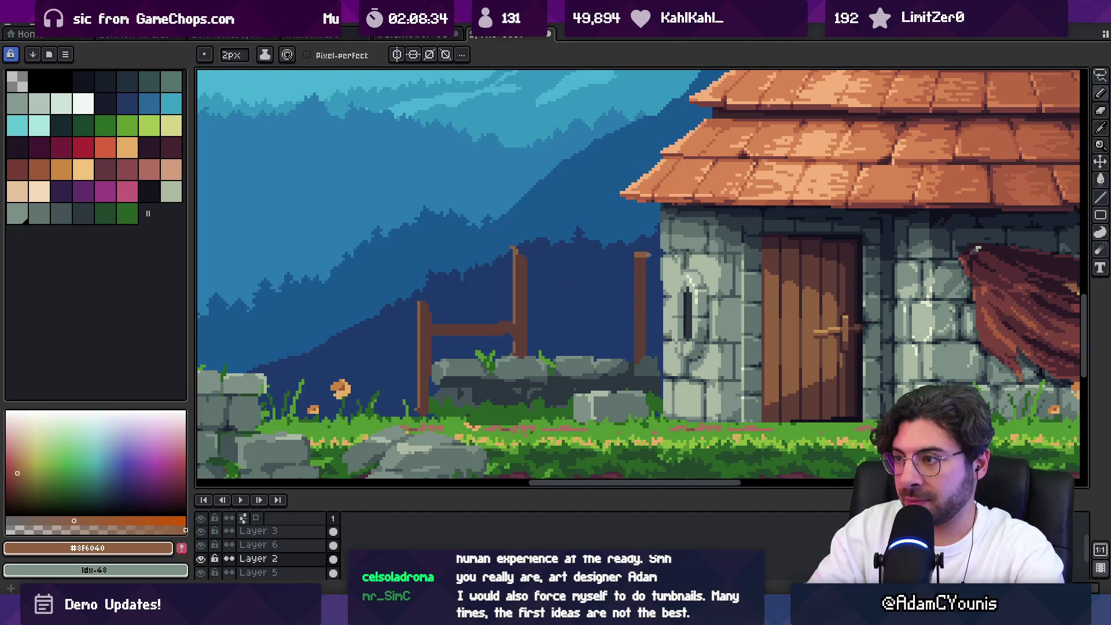
{"action": "key", "text": "e"}
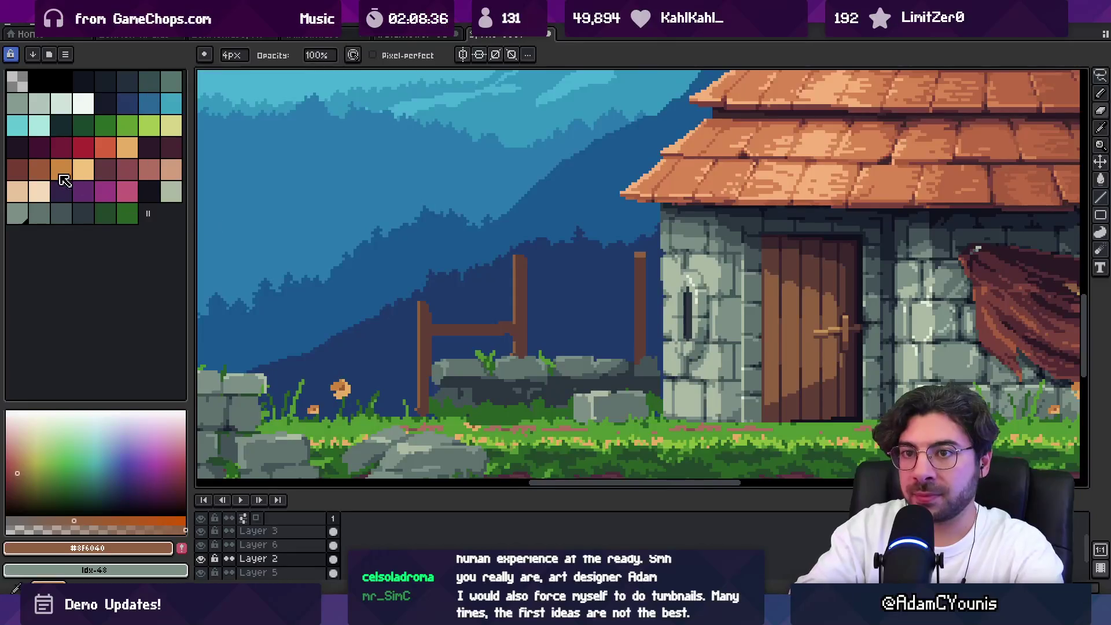
{"action": "left_click", "coordinate": [62, 172]}
{"action": "key", "text": "b"}
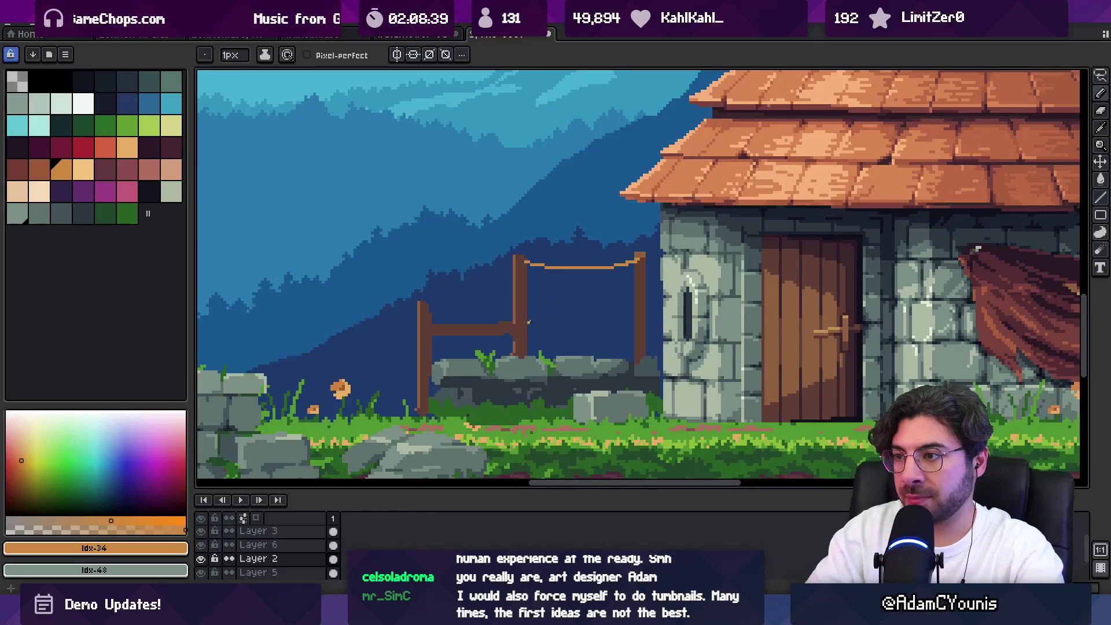
{"action": "left_click_drag", "start_coordinate": [579, 327], "coordinate": [625, 323]}
{"action": "key", "text": "ctrl+z"}
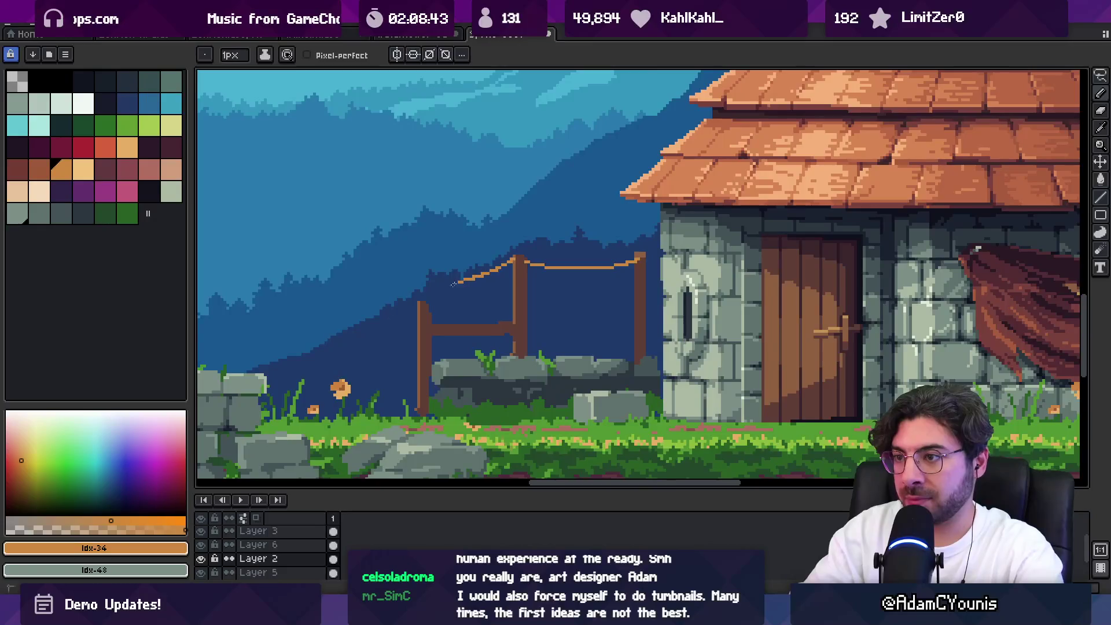
{"action": "left_click", "coordinate": [420, 297], "text": "alt"}
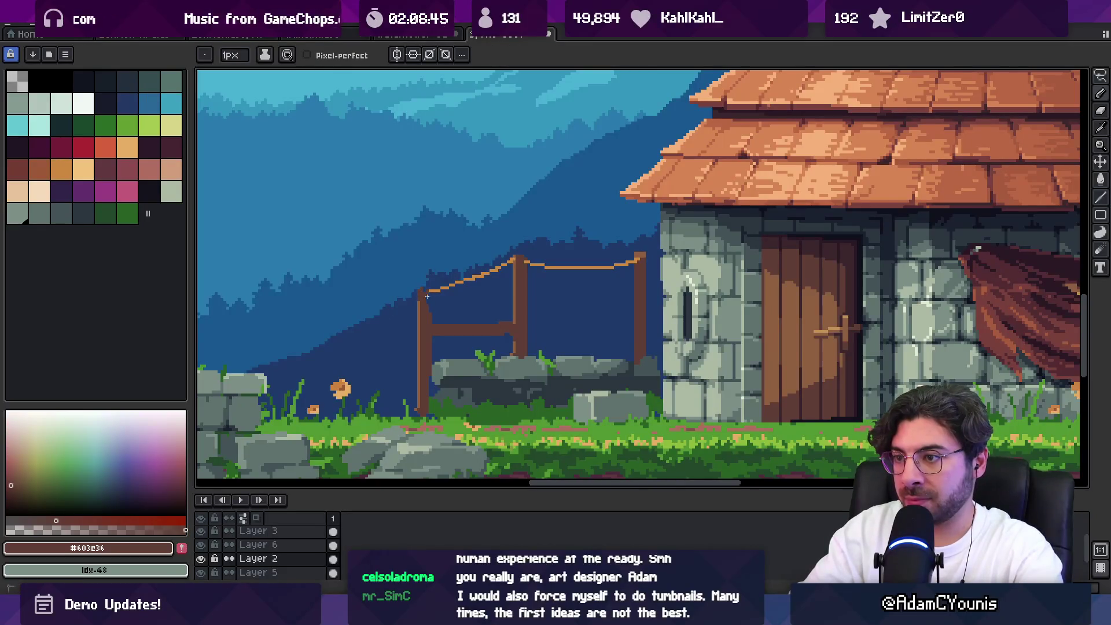
{"action": "left_click", "coordinate": [418, 298], "text": "alt"}
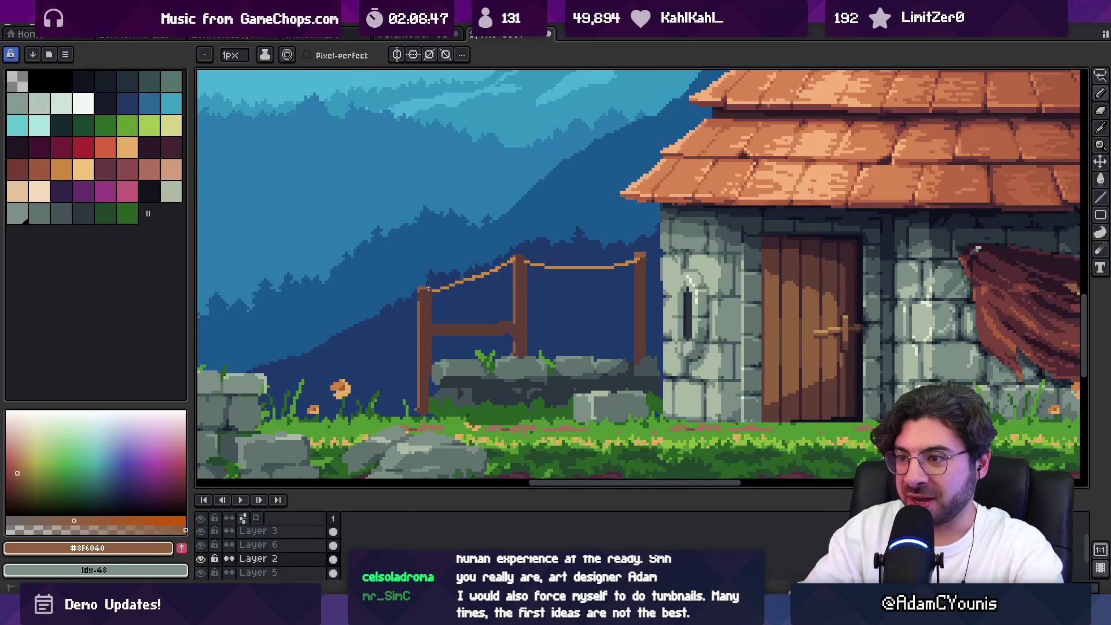
{"action": "key", "text": "v"}
{"action": "scroll", "coordinate": [427, 289], "scroll_direction": "down", "scroll_amount": 3}
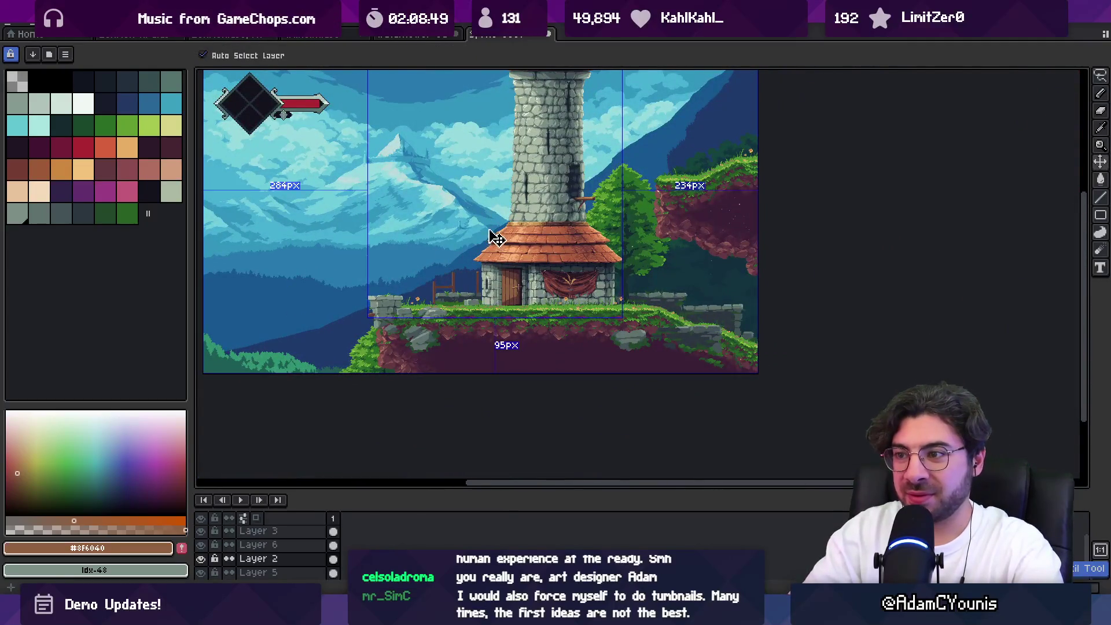
Bucket-fill the middle rope section with a darker brown
{"action": "scroll", "coordinate": [491, 238], "scroll_direction": "up", "scroll_amount": 5}
{"action": "key", "text": "g"}
{"action": "left_click", "coordinate": [493, 266]}
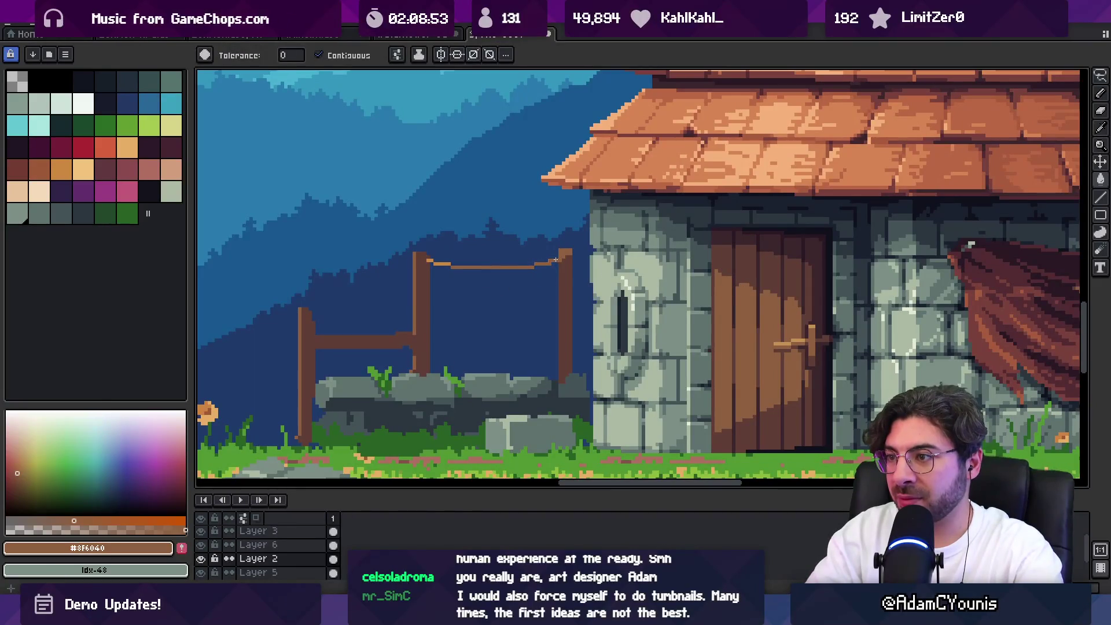
{"action": "key", "text": "z"}
{"action": "scroll", "coordinate": [440, 260], "scroll_direction": "down", "scroll_amount": 5}
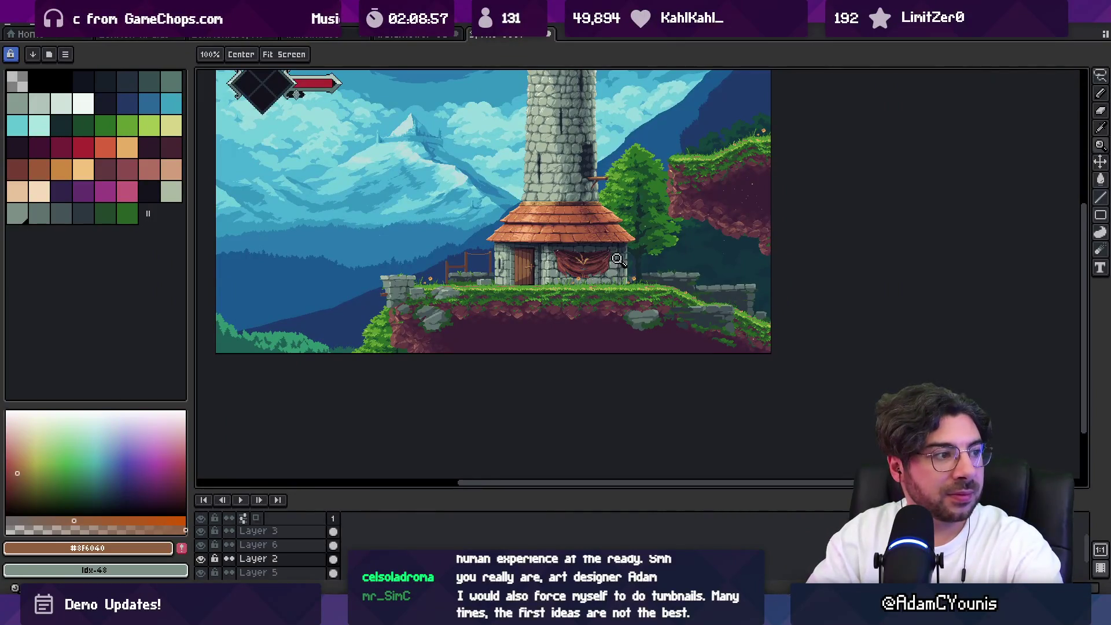
{"action": "scroll", "coordinate": [438, 251], "scroll_direction": "up", "scroll_amount": 5}
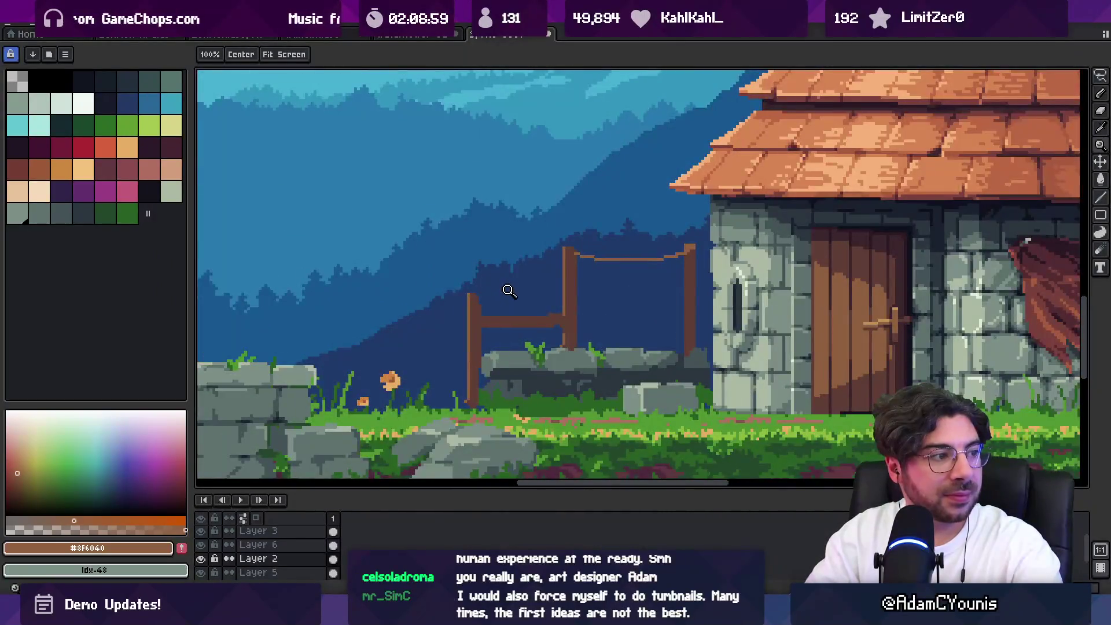
Pan to the stone wall right of the house and draw a thick brown fence post
{"action": "left_click_drag", "start_coordinate": [475, 297], "coordinate": [521, 307]}
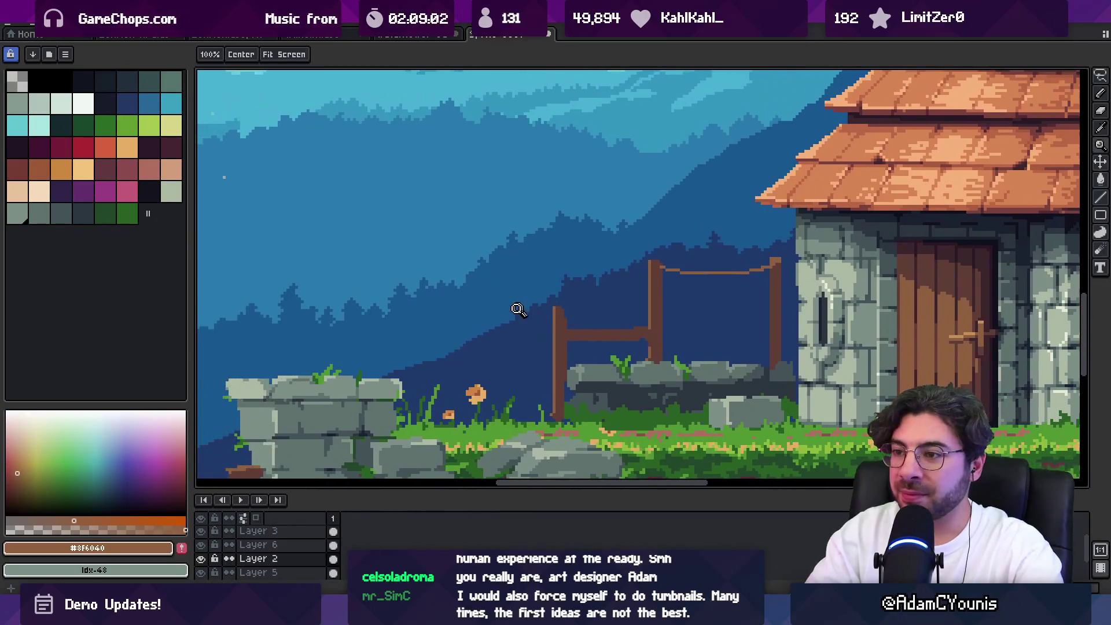
{"action": "scroll", "coordinate": [512, 330], "scroll_direction": "down", "scroll_amount": 5}
{"action": "scroll", "coordinate": [500, 296], "scroll_direction": "right", "scroll_amount": 5}
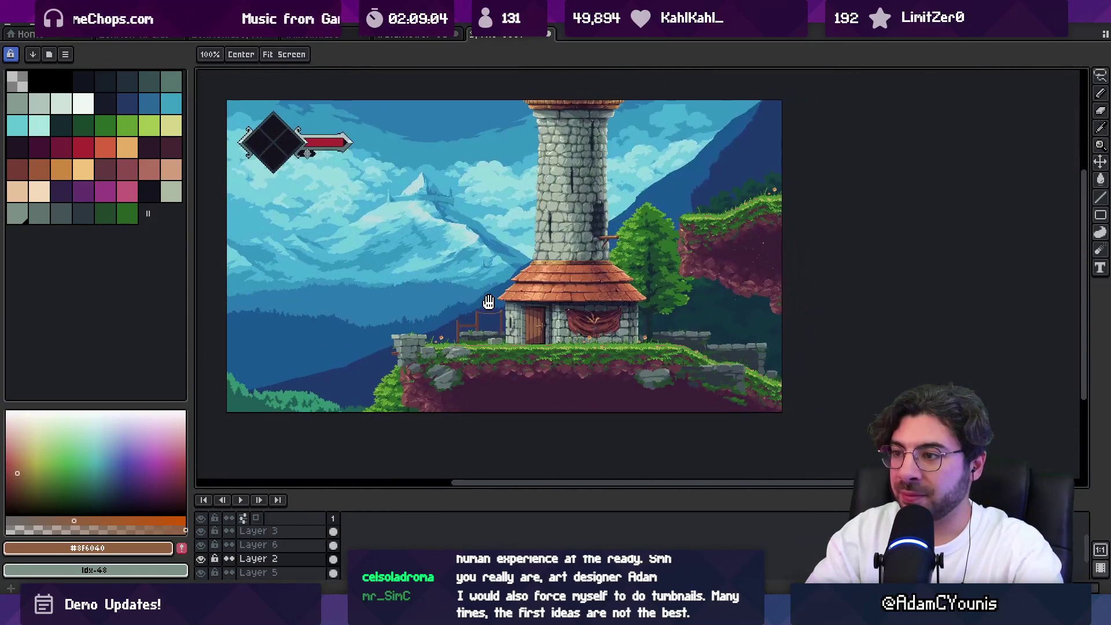
{"action": "scroll", "coordinate": [513, 298], "scroll_direction": "up", "scroll_amount": 2}
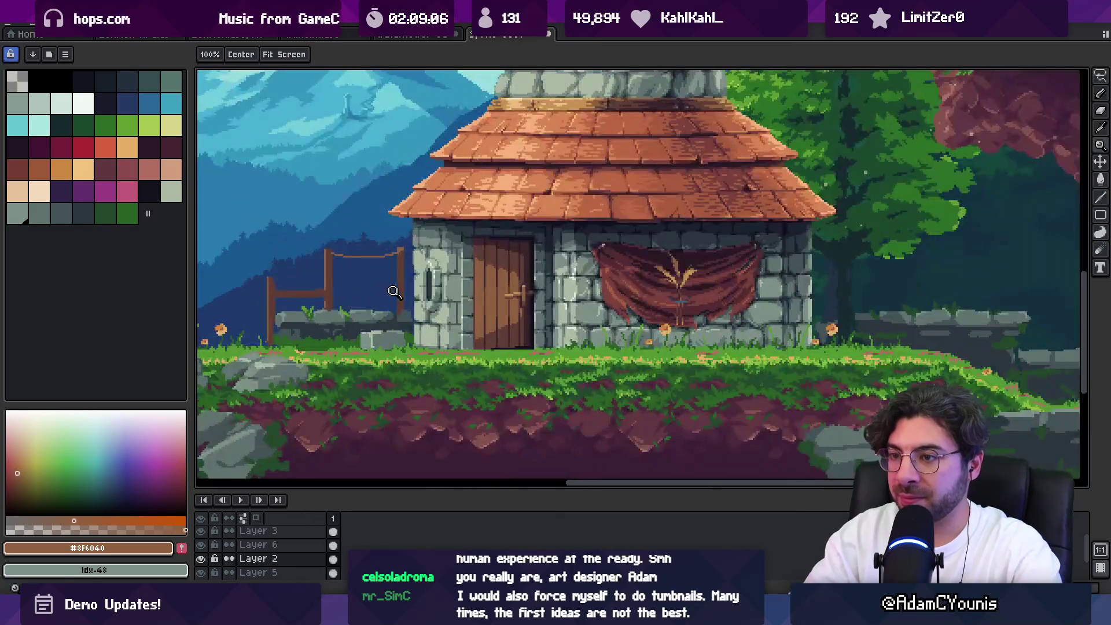
{"action": "scroll", "coordinate": [550, 282], "scroll_direction": "up", "scroll_amount": 2}
{"action": "key", "text": "b"}
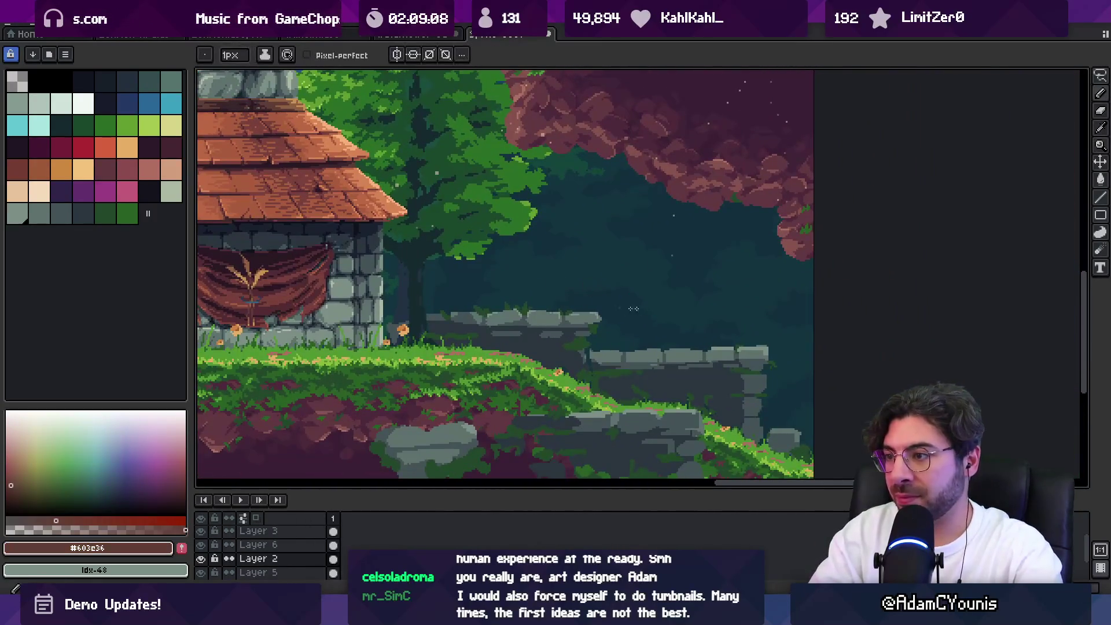
{"action": "left_click_drag", "start_coordinate": [627, 269], "coordinate": [627, 350]}
{"action": "left_click_drag", "start_coordinate": [630, 275], "coordinate": [632, 343]}
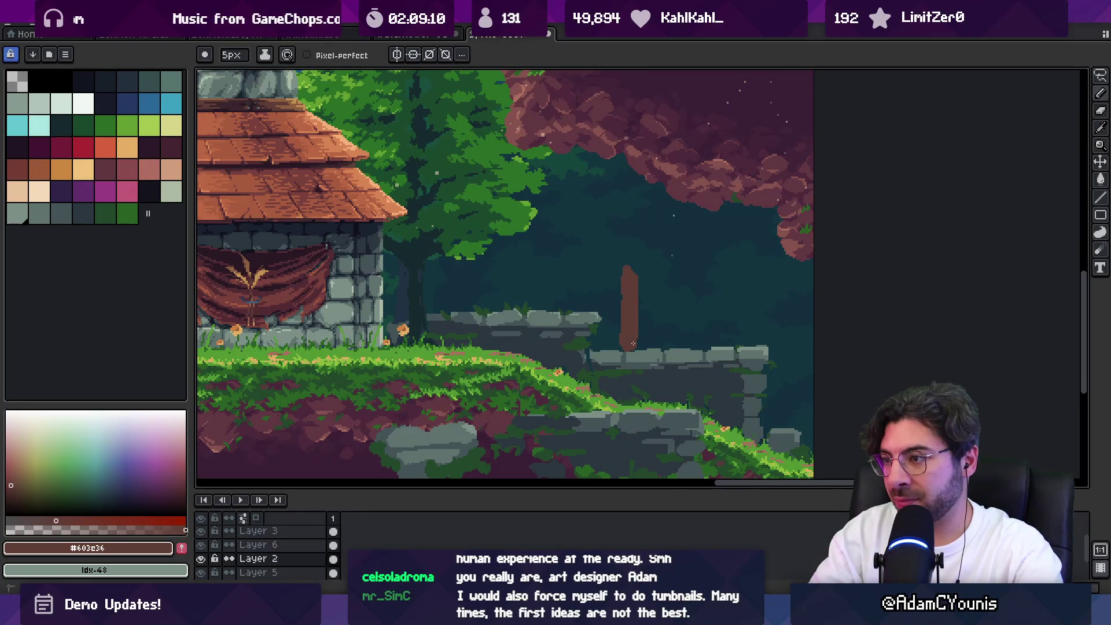
Draw a crossbar through the new post, undo its overlong extension, and zoom in on the fence
{"action": "key", "text": "e"}
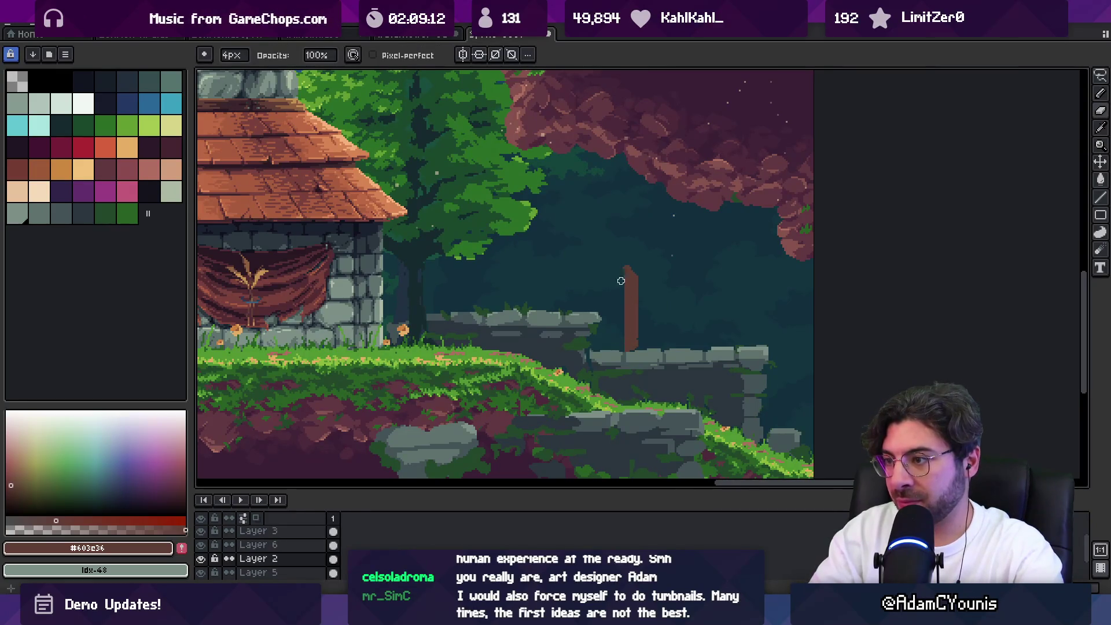
{"action": "key", "text": "b"}
{"action": "key", "text": "e"}
{"action": "key", "text": "b"}
{"action": "mouse_move", "coordinate": [609, 289]}
{"action": "left_mouse_down"}
{"action": "mouse_move", "coordinate": [754, 296]}
{"action": "mouse_move", "coordinate": [737, 325]}
{"action": "left_mouse_up"}
{"action": "key", "text": "ctrl+z"}
{"action": "key", "text": "z"}
{"action": "scroll", "coordinate": [723, 313], "scroll_direction": "down", "scroll_amount": 3}
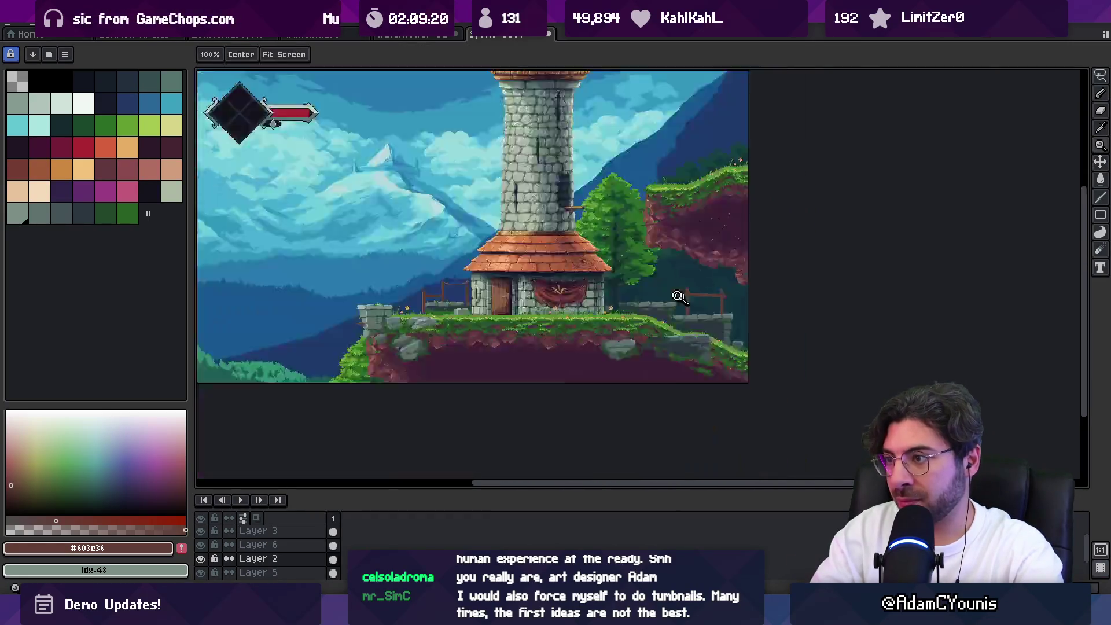
{"action": "scroll", "coordinate": [682, 300], "scroll_direction": "up", "scroll_amount": 2}
{"action": "left_click", "coordinate": [682, 300]}
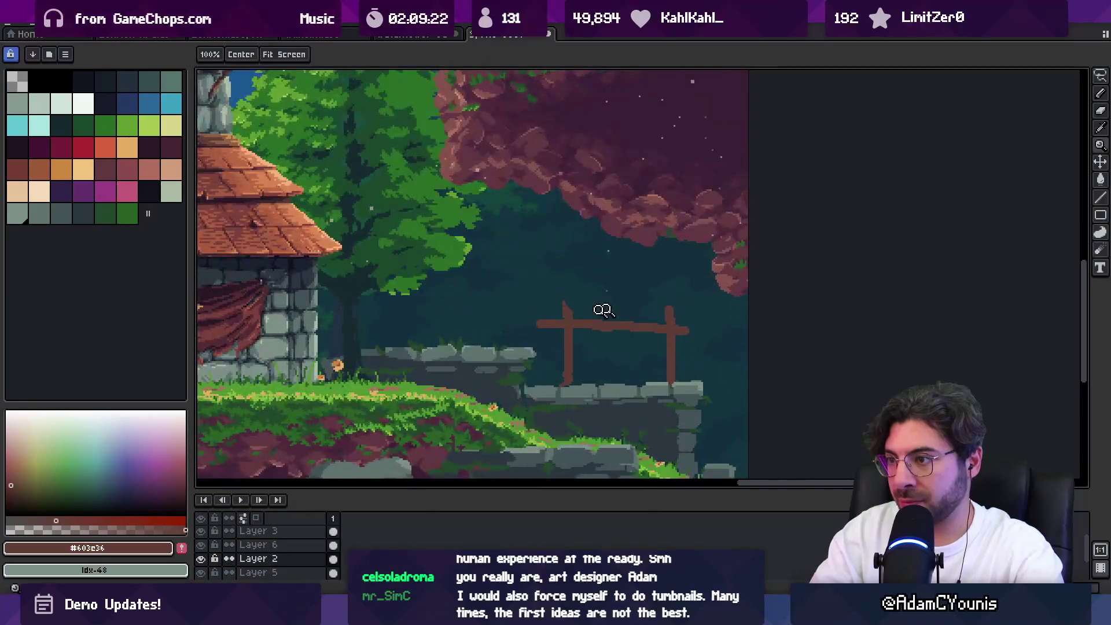
{"action": "key", "text": "b"}
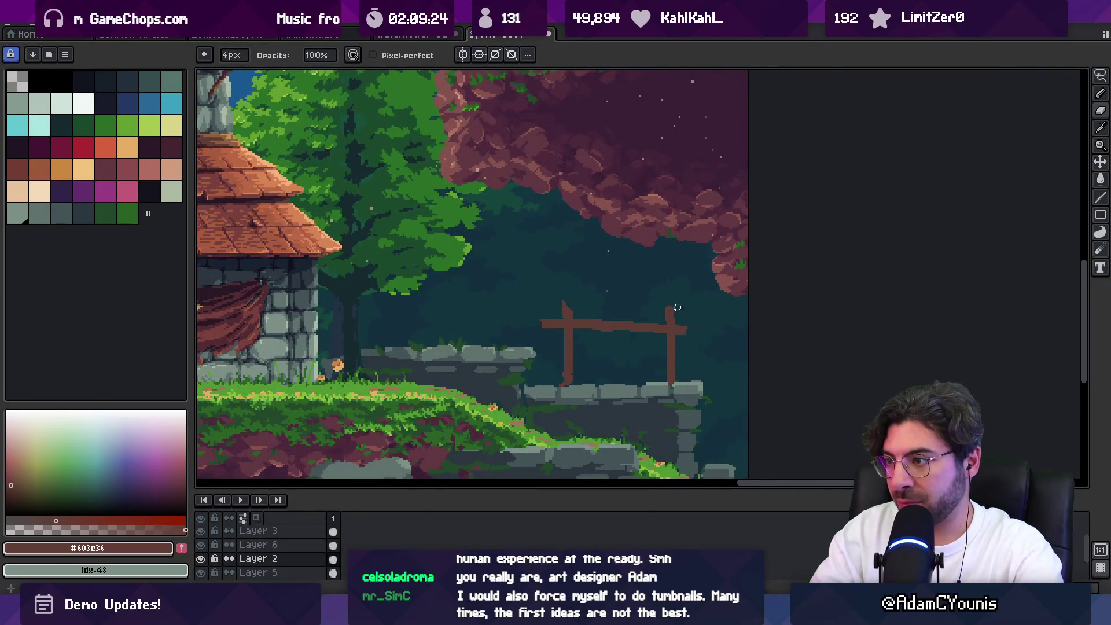
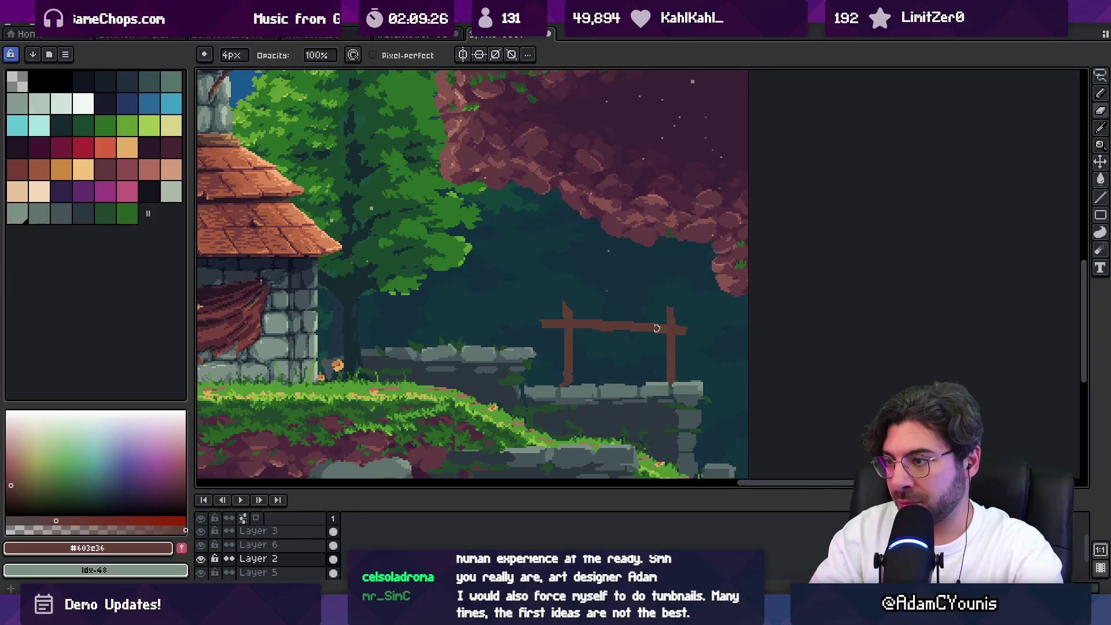
Draw a second, lower brown rail across the right-hand fence
{"action": "key", "text": "e"}
{"action": "left_click_drag", "start_coordinate": [574, 358], "coordinate": [660, 367]}
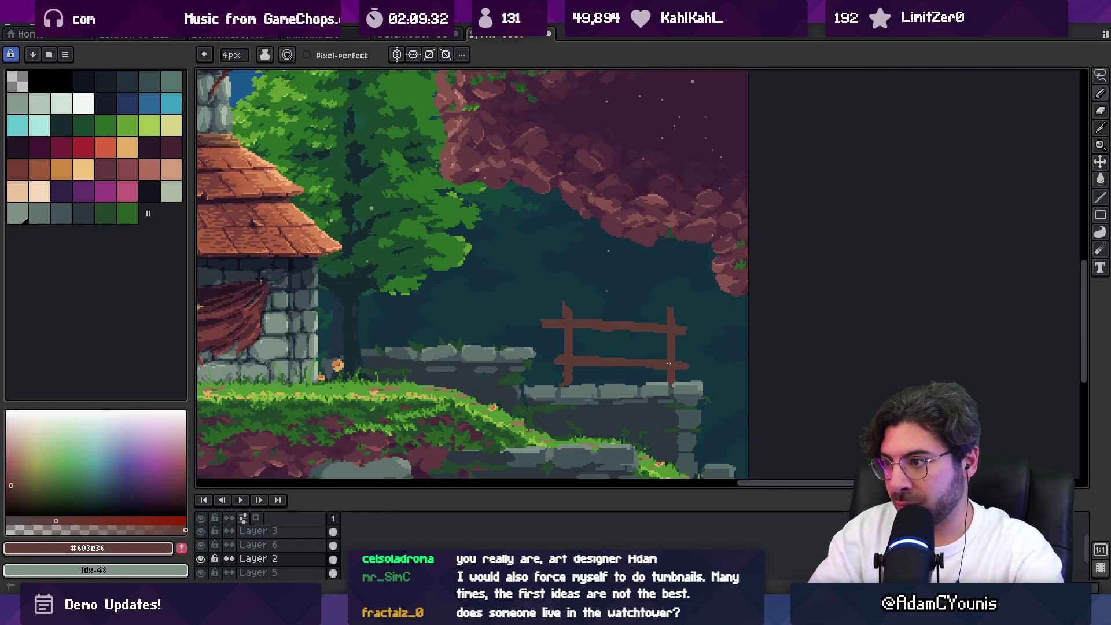
{"action": "scroll", "coordinate": [691, 364], "scroll_direction": "down", "scroll_amount": 4}
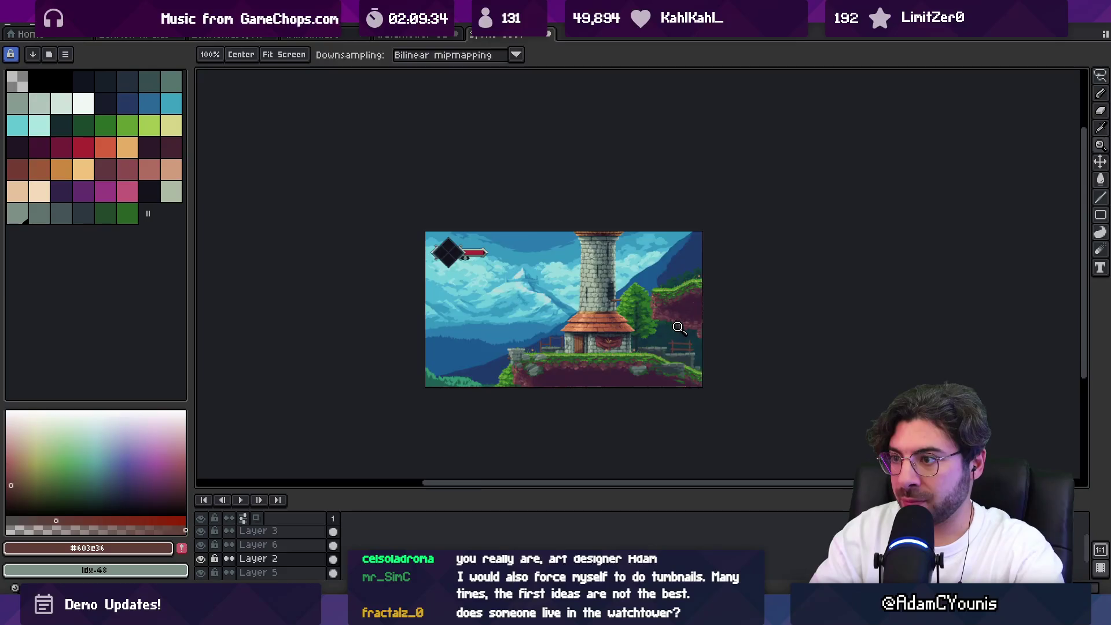
{"action": "scroll", "coordinate": [631, 320], "scroll_direction": "up", "scroll_amount": 2}
{"action": "scroll", "coordinate": [643, 330], "scroll_direction": "up", "scroll_amount": 2}
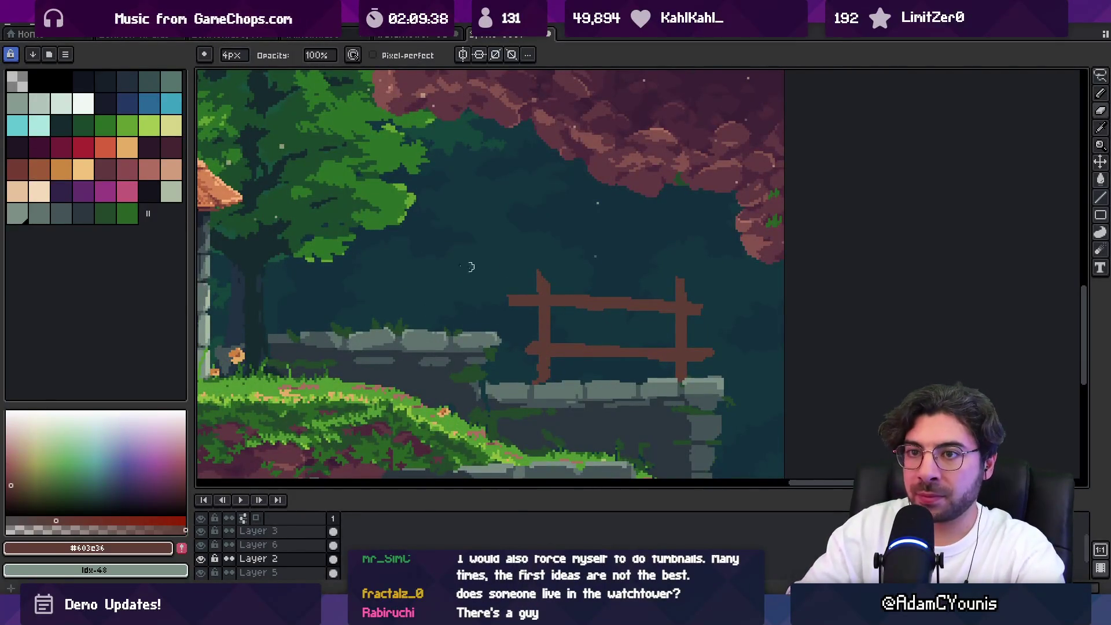
Sample the fence brown, then dab darker maroon shading pixels onto the new rail
{"action": "left_click", "coordinate": [172, 147]}
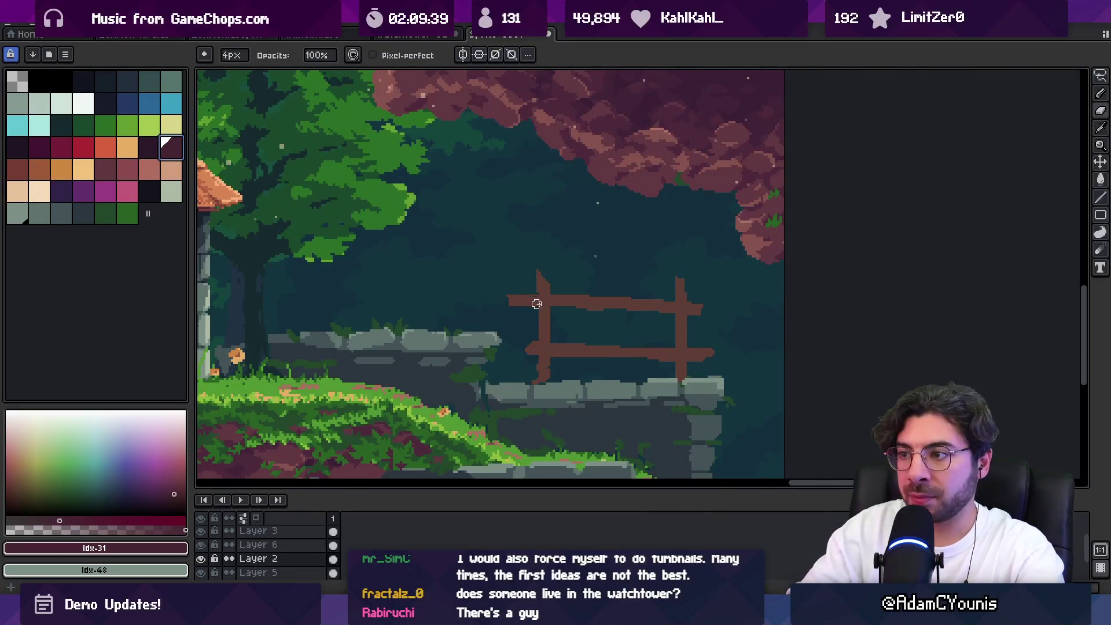
{"action": "key", "text": "e"}
{"action": "left_click", "coordinate": [558, 303], "text": "alt"}
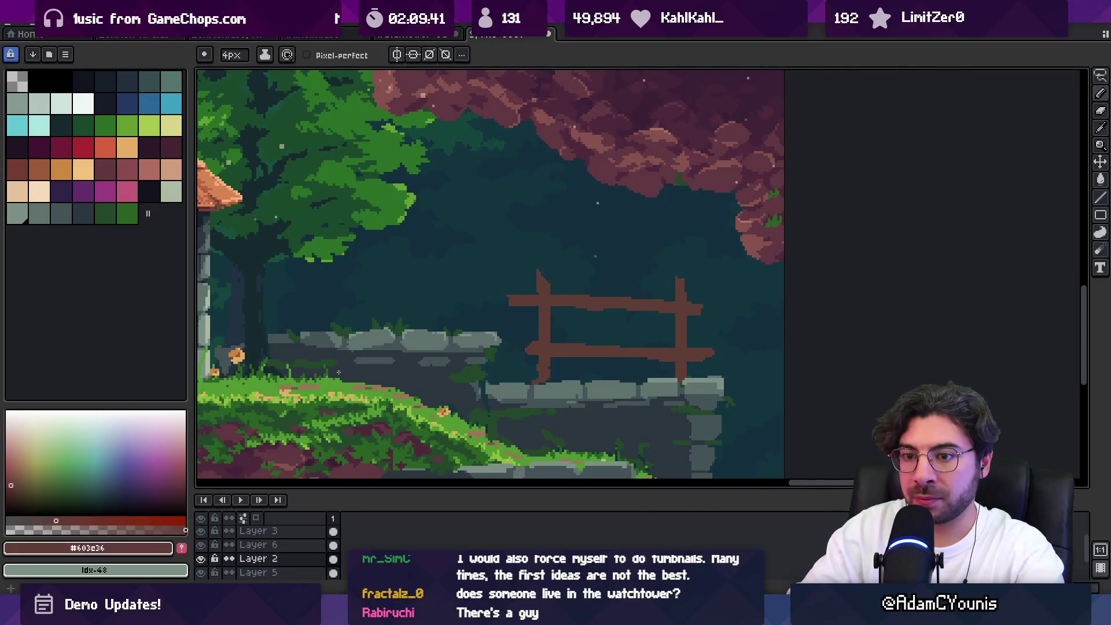
{"action": "left_click", "coordinate": [183, 549]}
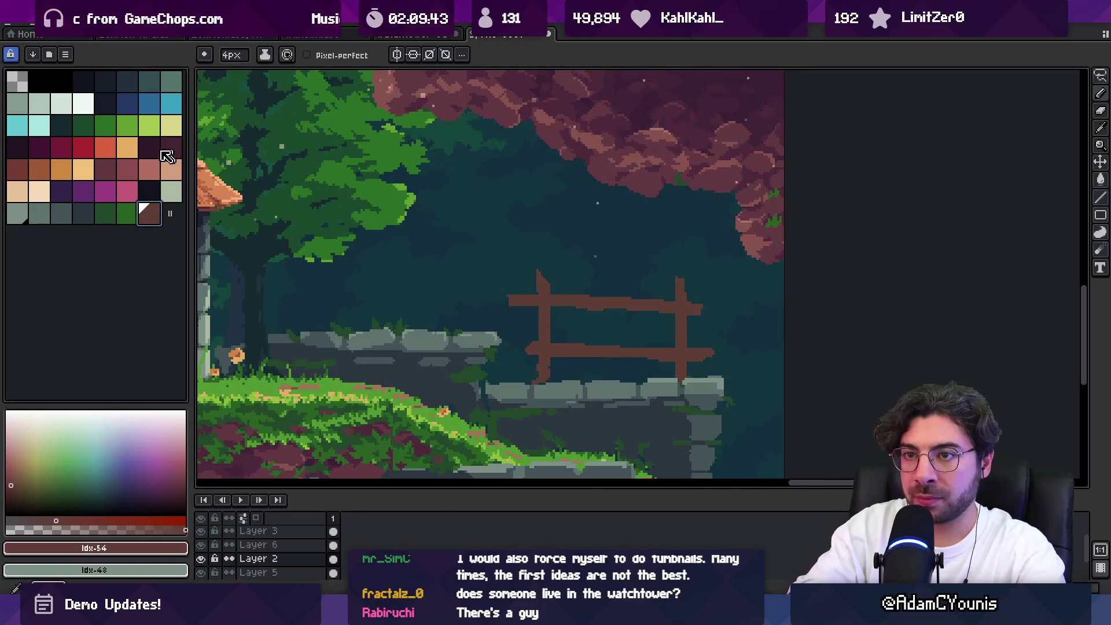
{"action": "left_click", "coordinate": [17, 170]}
{"action": "key", "text": "plus"}
{"action": "key", "text": "plus"}
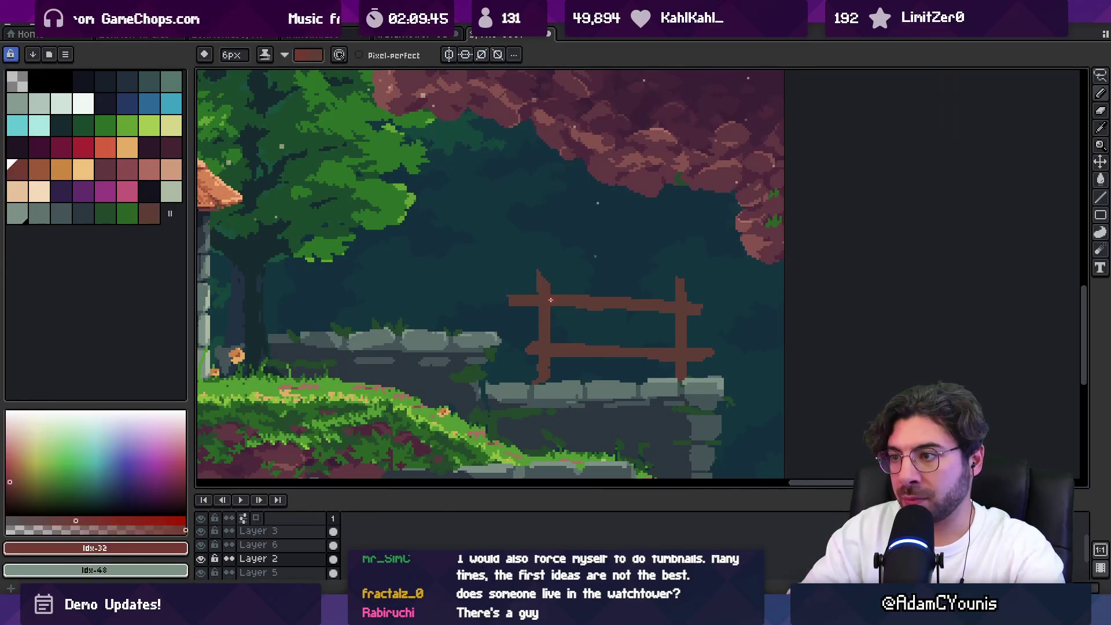
{"action": "key", "text": "bracketleft"}
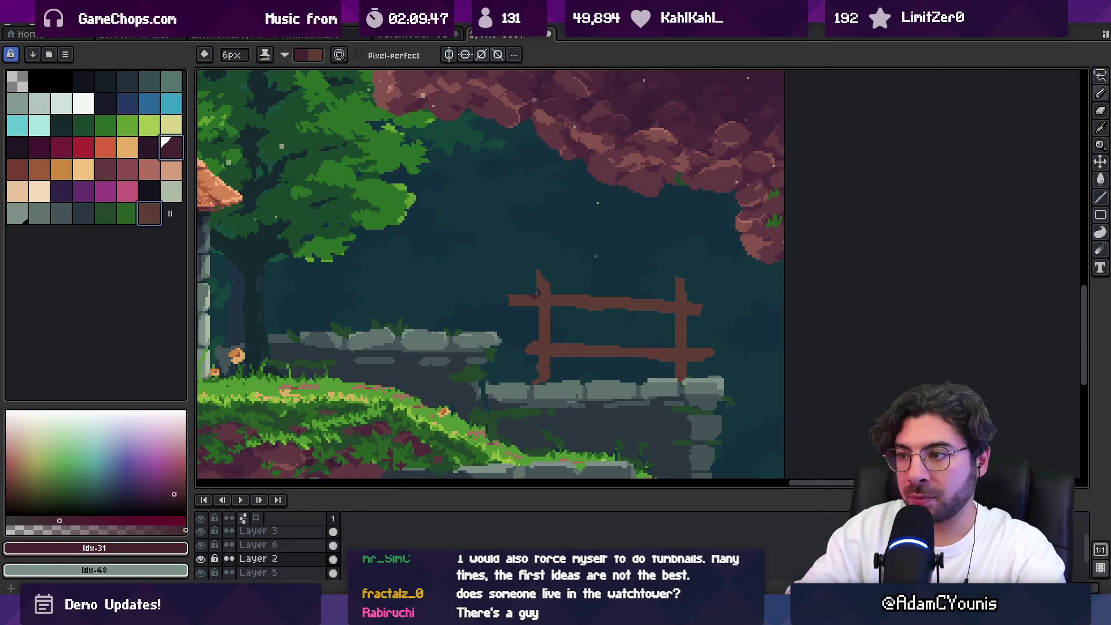
{"action": "left_click", "coordinate": [557, 293]}
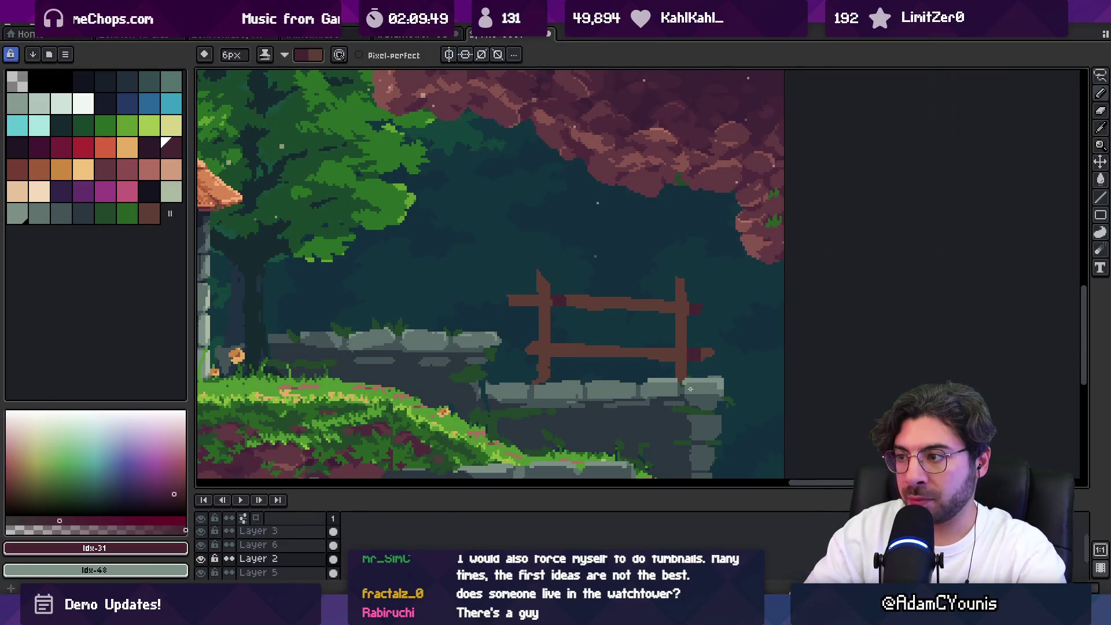
Zoom out to check the scene, swap colours, and begin lassoing the right fence
{"action": "key", "text": "z"}
{"action": "scroll", "coordinate": [558, 336], "scroll_direction": "down", "scroll_amount": 3}
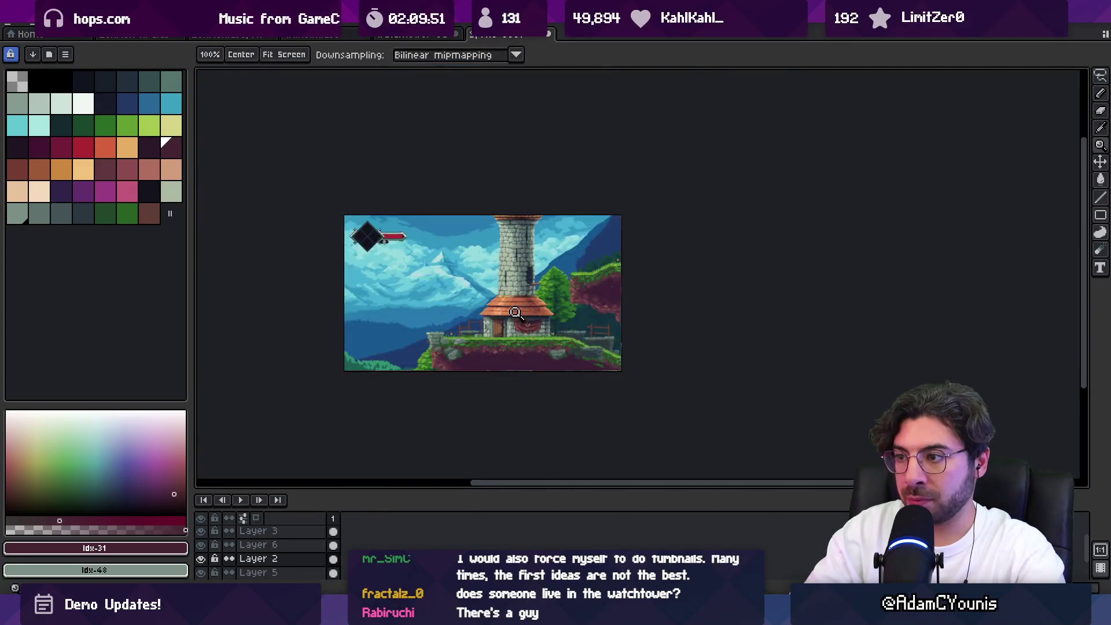
{"action": "scroll", "coordinate": [512, 313], "scroll_direction": "up", "scroll_amount": 5}
{"action": "key", "text": "b"}
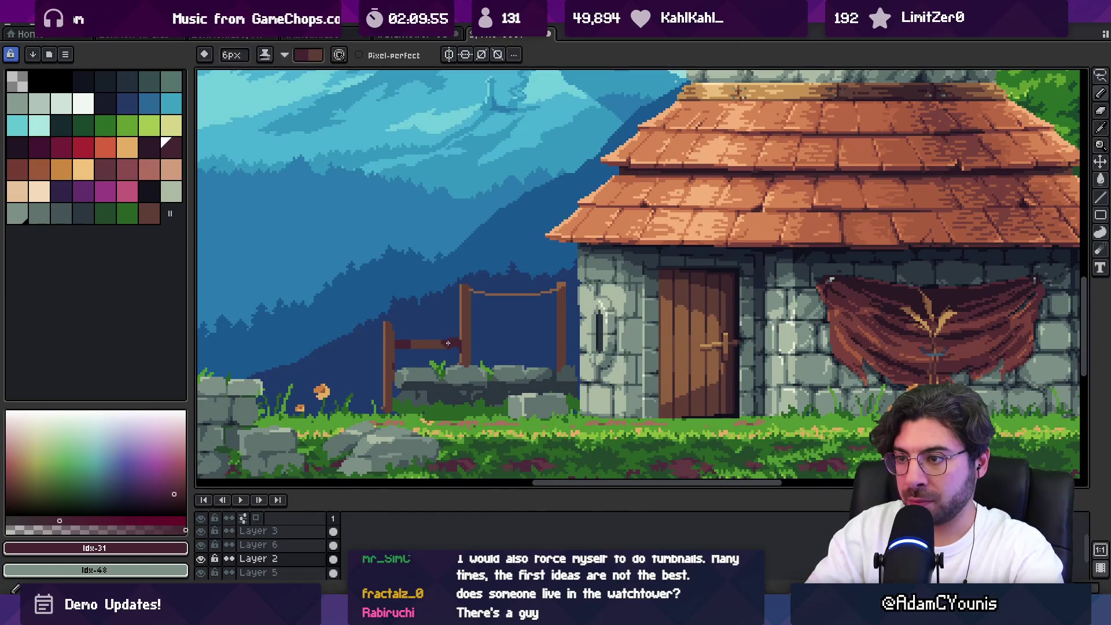
{"action": "key", "text": "x"}
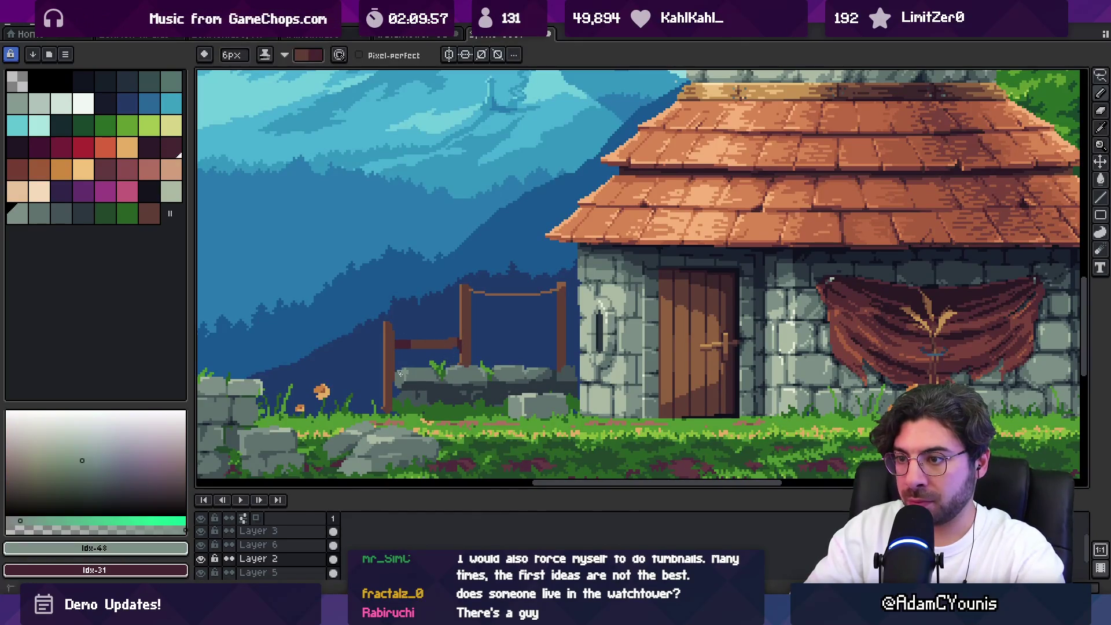
{"action": "key", "text": "z"}
{"action": "scroll", "coordinate": [398, 369], "scroll_direction": "down", "scroll_amount": 4}
{"action": "scroll", "coordinate": [725, 366], "scroll_direction": "up", "scroll_amount": 4}
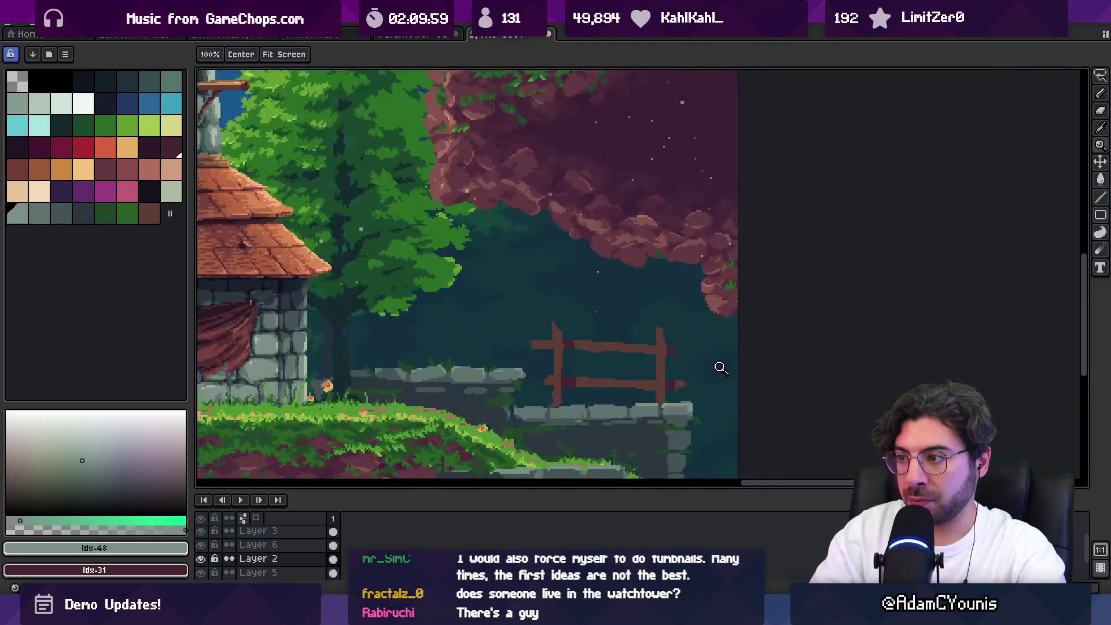
{"action": "scroll", "coordinate": [725, 365], "scroll_direction": "up", "scroll_amount": 2}
{"action": "left_click_drag", "start_coordinate": [618, 380], "coordinate": [635, 368]}
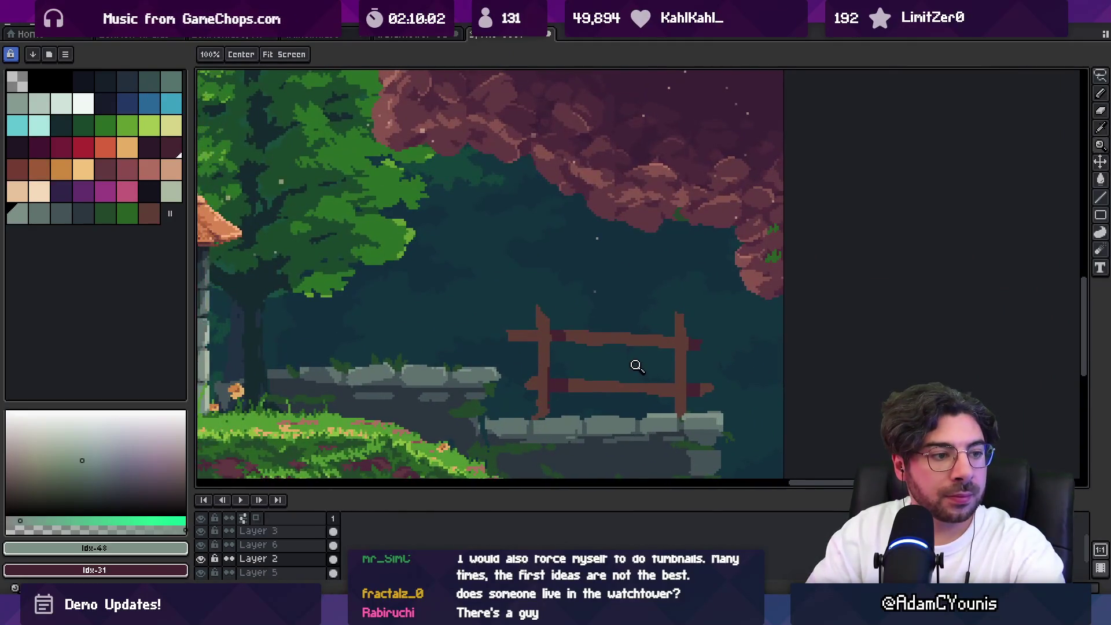
{"action": "scroll", "coordinate": [641, 368], "scroll_direction": "down", "scroll_amount": 1}
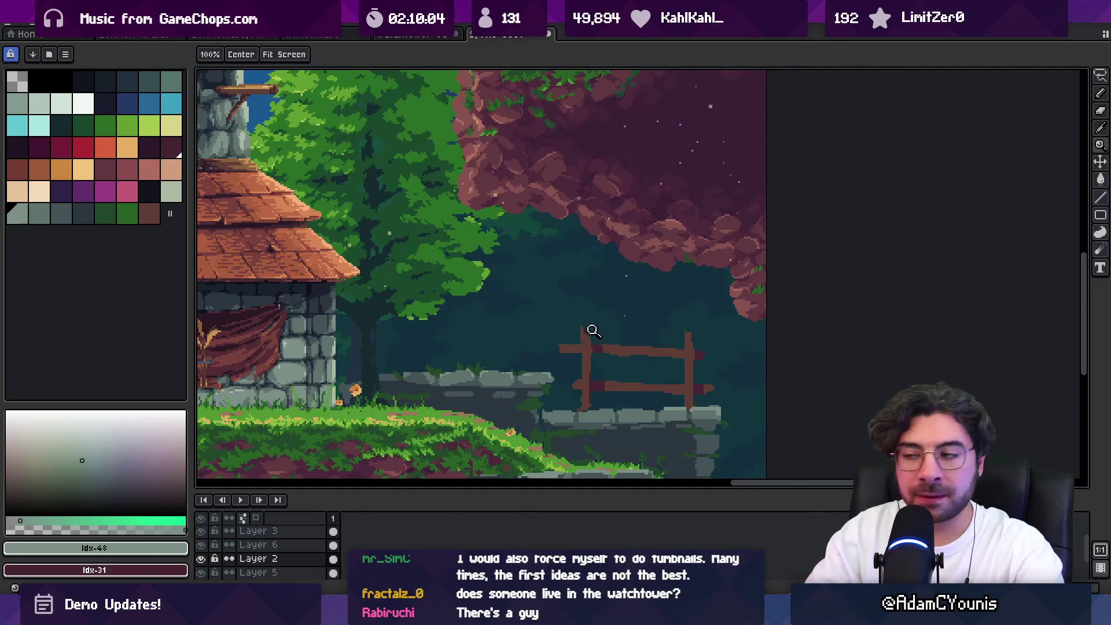
{"action": "scroll", "coordinate": [602, 336], "scroll_direction": "down", "scroll_amount": 1}
{"action": "key", "text": "q"}
{"action": "left_click_drag", "start_coordinate": [605, 312], "coordinate": [584, 353]}
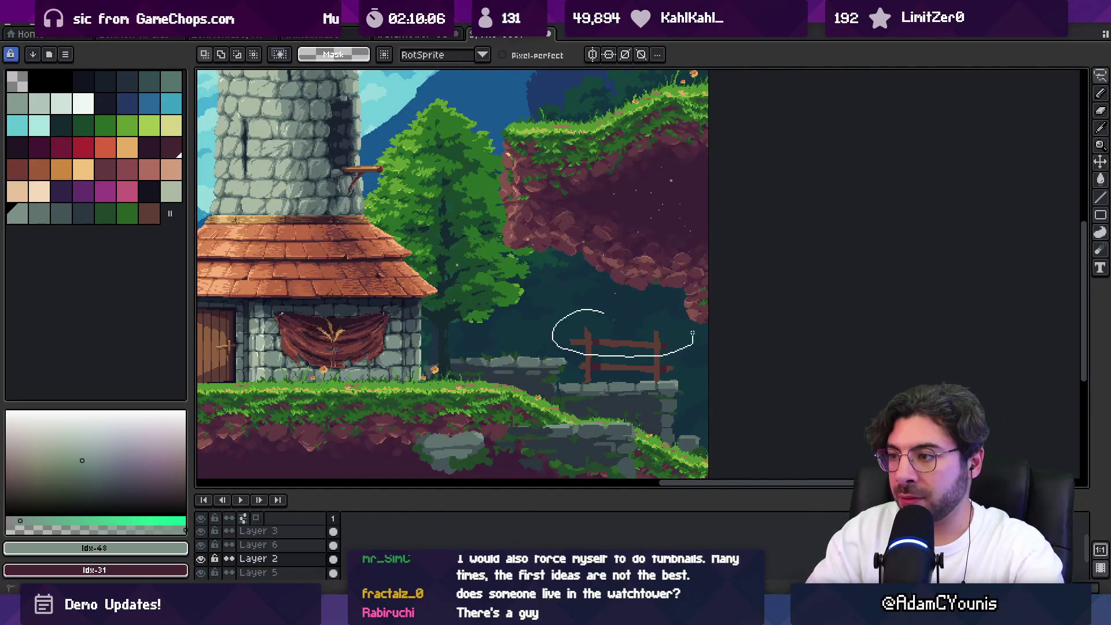
Close the right-fence lasso, then clear the selection and re-zoom the view
{"action": "left_click_drag", "start_coordinate": [693, 341], "coordinate": [692, 343]}
{"action": "key", "text": "ctrl+d"}
{"action": "key", "text": "z"}
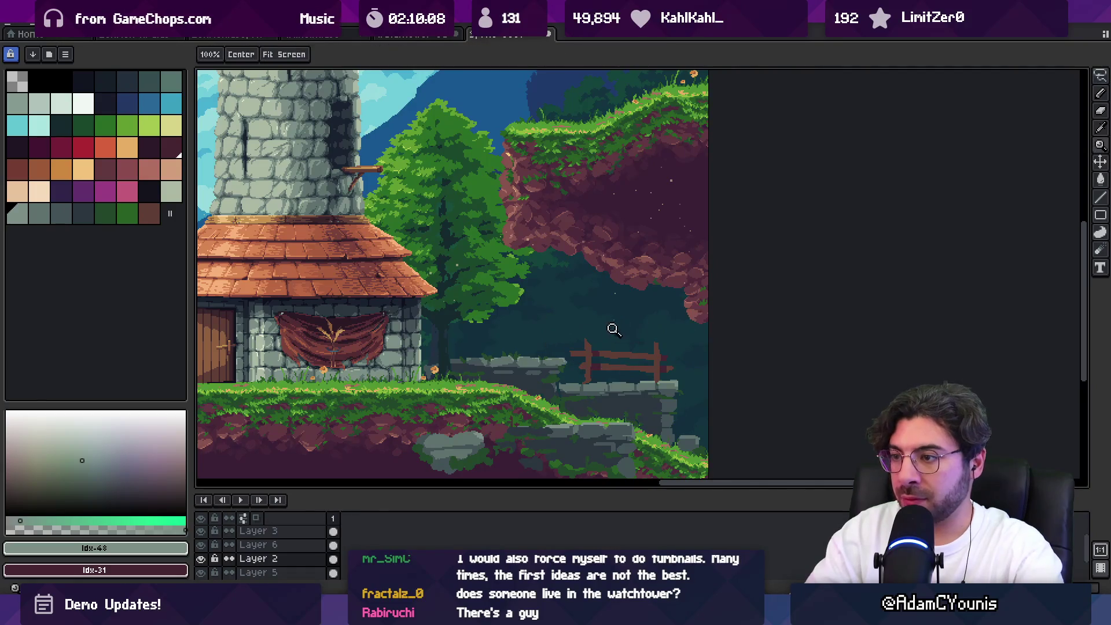
{"action": "scroll", "coordinate": [612, 330], "scroll_direction": "down", "scroll_amount": 2}
{"action": "scroll", "coordinate": [334, 311], "scroll_direction": "up", "scroll_amount": 4}
{"action": "key", "text": "q"}
Lasso the rope fence beside the house and lower it onto the stone wall
{"action": "mouse_move", "coordinate": [330, 291]}
{"action": "left_mouse_down"}
{"action": "mouse_move", "coordinate": [301, 382]}
{"action": "mouse_move", "coordinate": [489, 350]}
{"action": "left_mouse_up"}
{"action": "left_click_drag", "start_coordinate": [537, 310], "coordinate": [539, 313]}
{"action": "key", "text": "Down"}
{"action": "key", "text": "Down"}
{"action": "key", "text": "Down"}
{"action": "mouse_move", "coordinate": [395, 344]}
{"action": "left_mouse_down"}
{"action": "mouse_move", "coordinate": [527, 339]}
{"action": "mouse_move", "coordinate": [535, 293]}
{"action": "left_mouse_up"}
{"action": "mouse_move", "coordinate": [464, 320]}
{"action": "left_mouse_down"}
{"action": "mouse_move", "coordinate": [466, 352]}
{"action": "mouse_move", "coordinate": [467, 335]}
{"action": "left_mouse_up"}
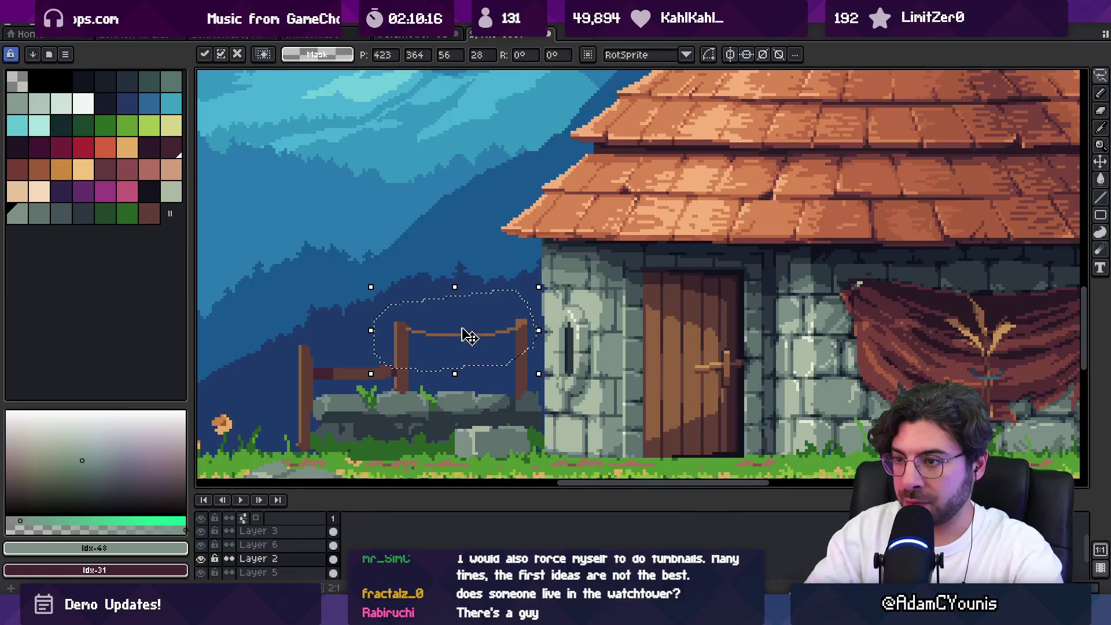
{"action": "key", "text": "space"}
{"action": "scroll", "coordinate": [501, 330], "scroll_direction": "down", "scroll_amount": 3}
{"action": "scroll", "coordinate": [487, 282], "scroll_direction": "down", "scroll_amount": 1}
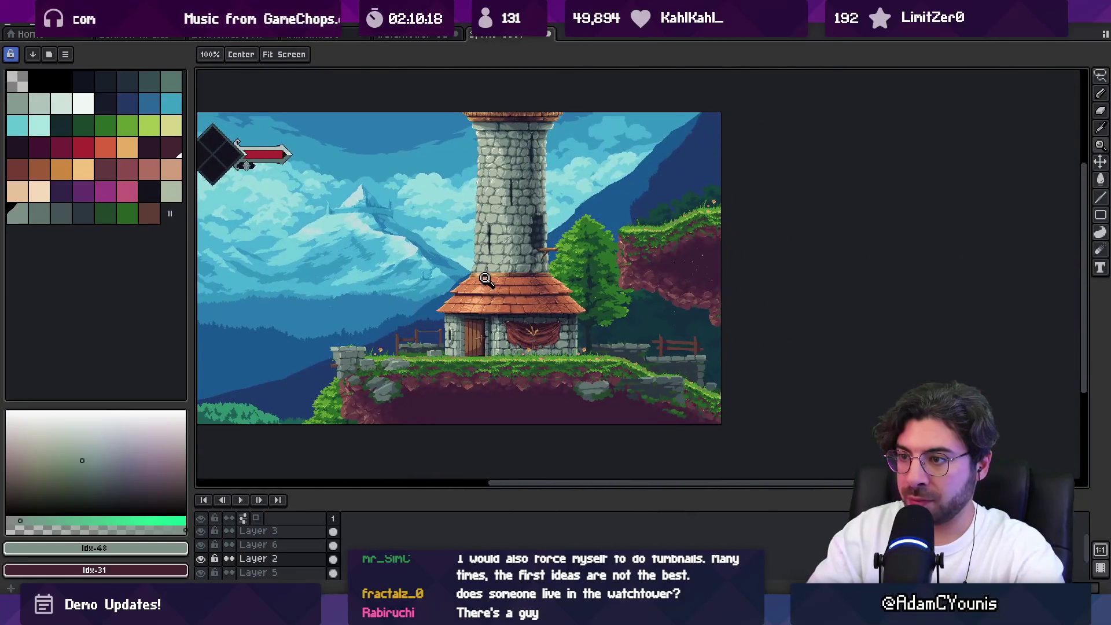
{"action": "left_click_drag", "start_coordinate": [506, 264], "coordinate": [486, 278]}
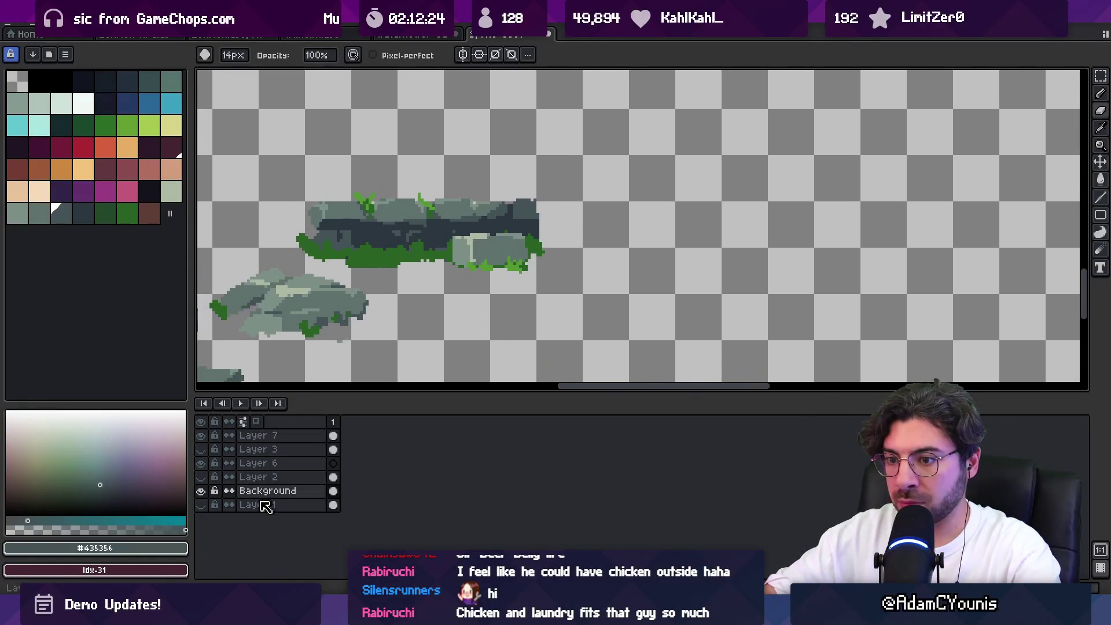
Make Layer 1 and Layer 2 visible and set Layer 2 active
{"action": "left_click", "coordinate": [201, 505]}
{"action": "left_click", "coordinate": [201, 477]}
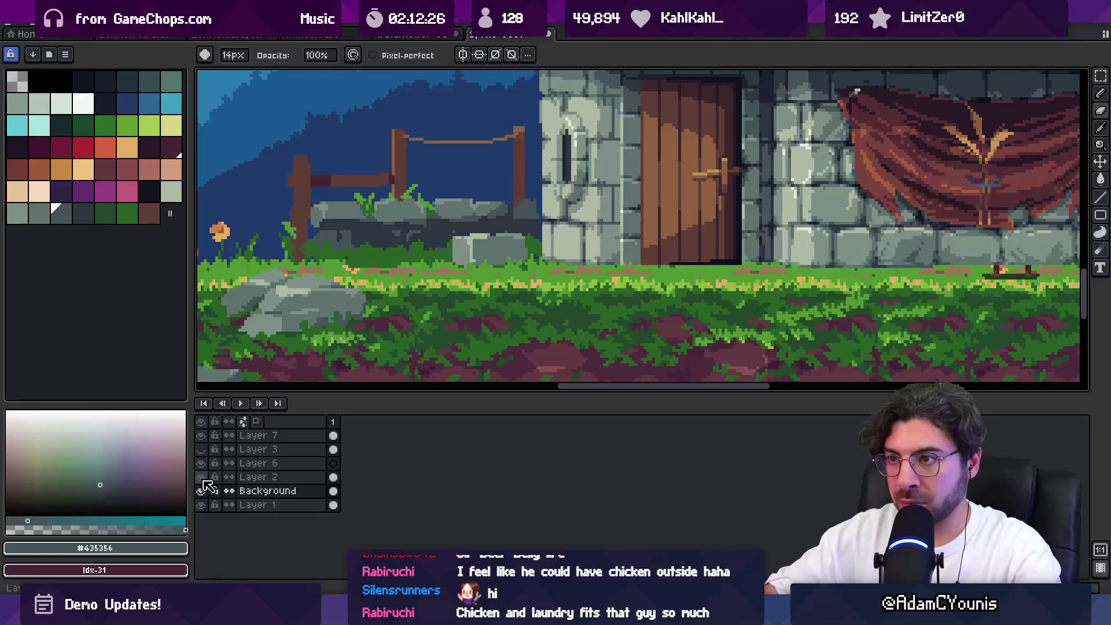
{"action": "scroll", "coordinate": [641, 229], "scroll_direction": "down", "scroll_amount": 2}
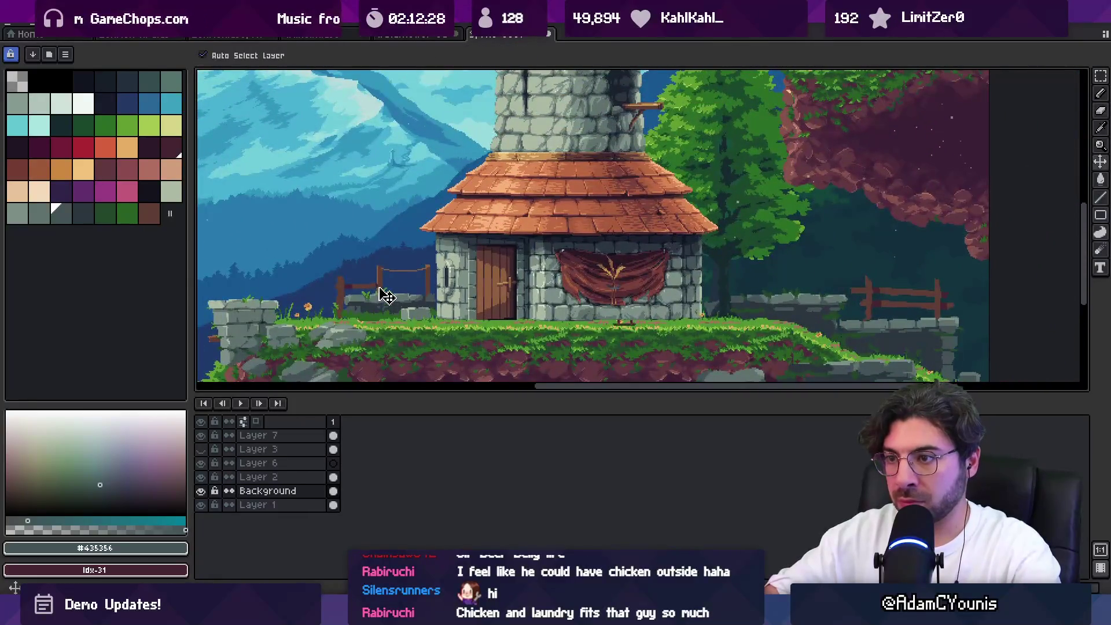
{"action": "left_click", "coordinate": [378, 267], "text": "ctrl"}
Lasso both fences on Layer 2, cut them, and add a new layer above Layer 1
{"action": "key", "text": "q"}
{"action": "left_click_drag", "start_coordinate": [355, 236], "coordinate": [307, 301]}
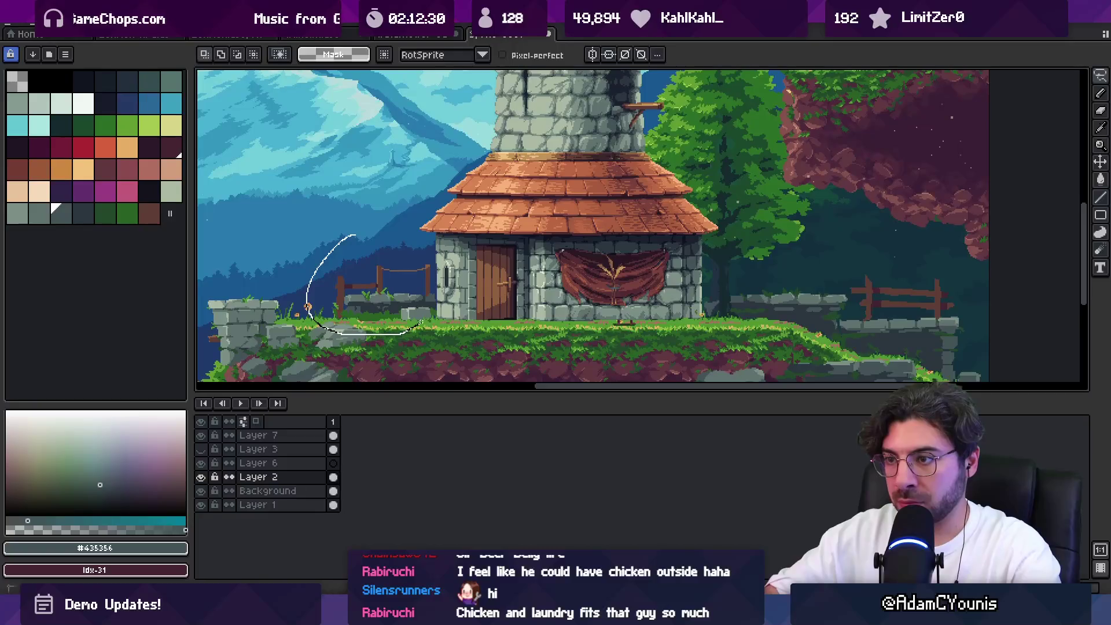
{"action": "left_click_drag", "start_coordinate": [433, 264], "coordinate": [355, 236]}
{"action": "key", "text": "Delete"}
{"action": "mouse_move", "coordinate": [873, 249]}
{"action": "left_mouse_down"}
{"action": "mouse_move", "coordinate": [811, 301]}
{"action": "mouse_move", "coordinate": [863, 272]}
{"action": "left_mouse_up"}
{"action": "key", "text": "Delete"}
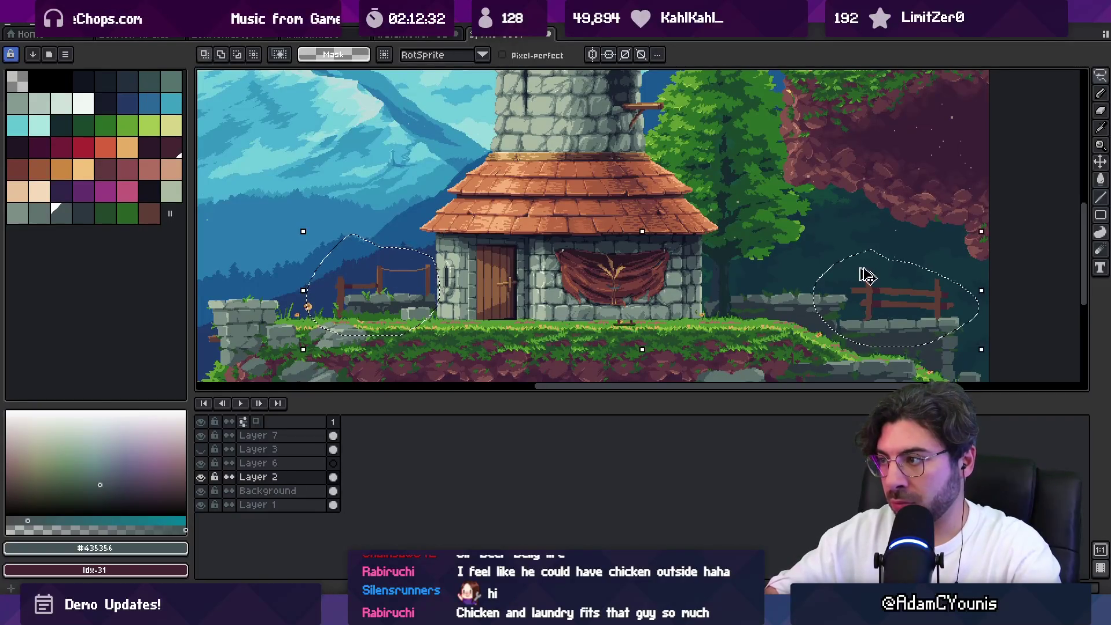
{"action": "key", "text": "v"}
{"action": "left_click", "coordinate": [284, 506]}
{"action": "key", "text": "shift+n"}
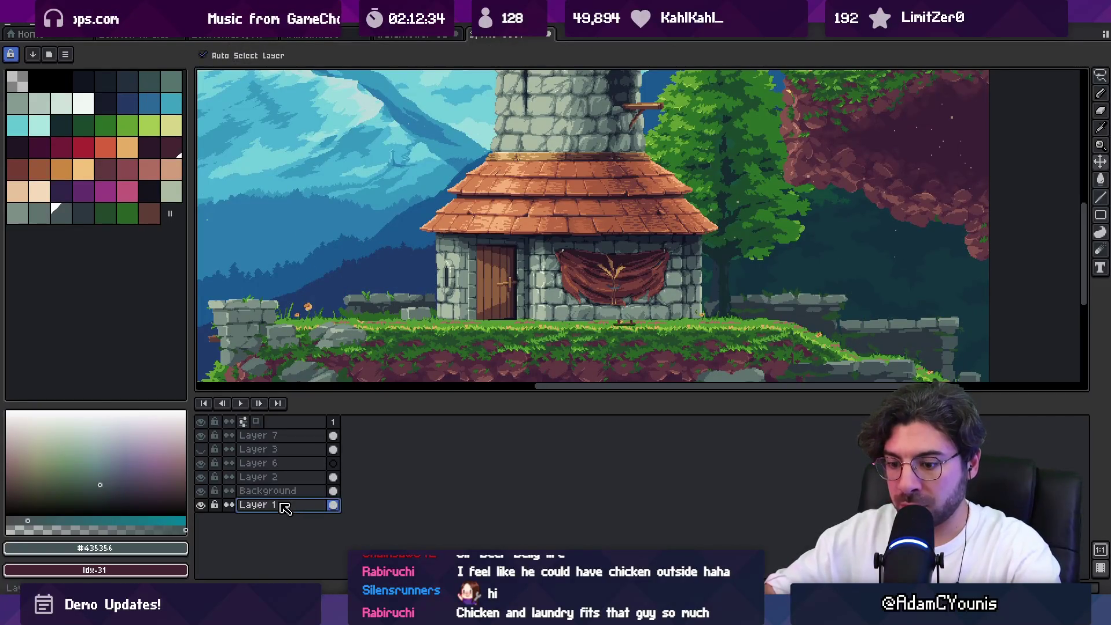
Paste the fences onto the new layer and group Background with Layer 8 as 'Background'
{"action": "key", "text": "ctrl+v"}
{"action": "left_click", "coordinate": [283, 492], "text": "shift"}
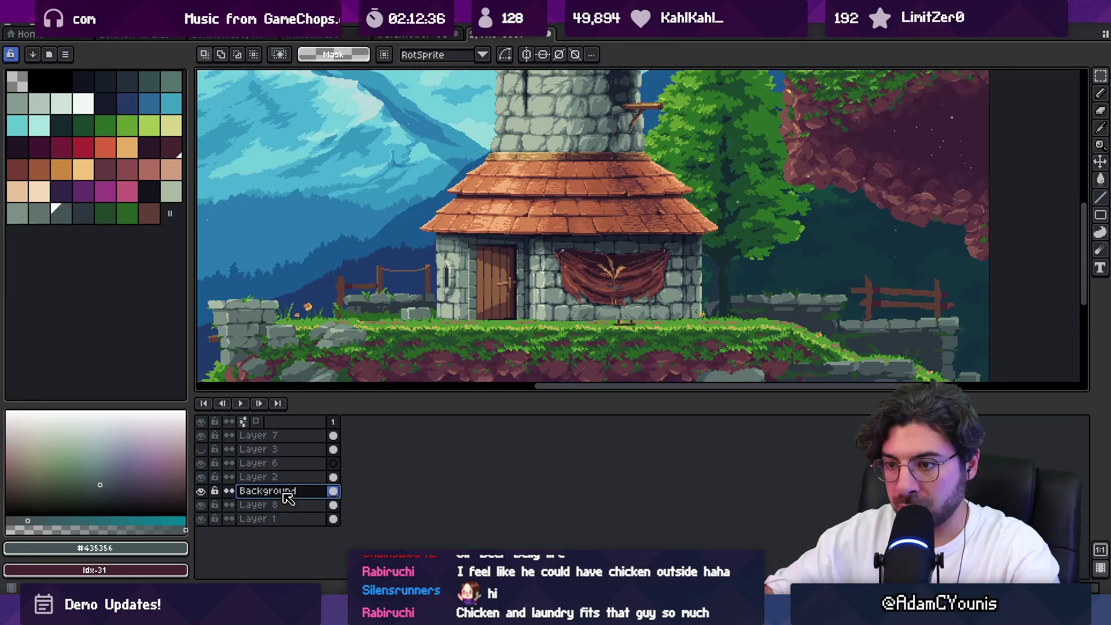
{"action": "right_click", "coordinate": [288, 493]}
{"action": "mouse_move", "coordinate": [301, 506]}
{"action": "left_click", "coordinate": [463, 518]}
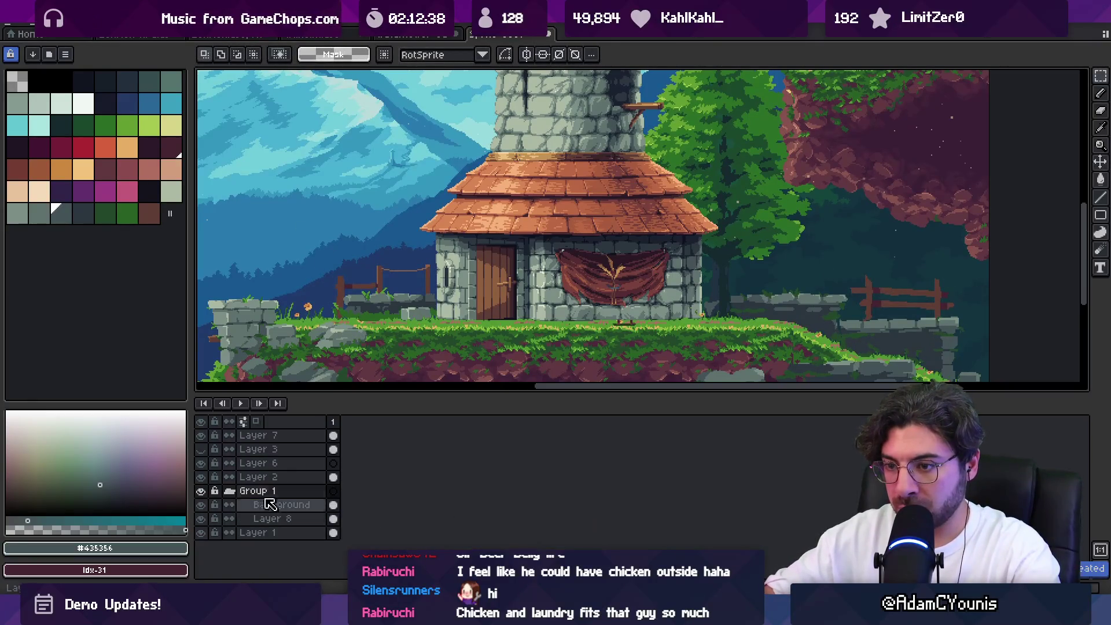
{"action": "double_click", "coordinate": [272, 491]}
{"action": "type", "text": "Background"}
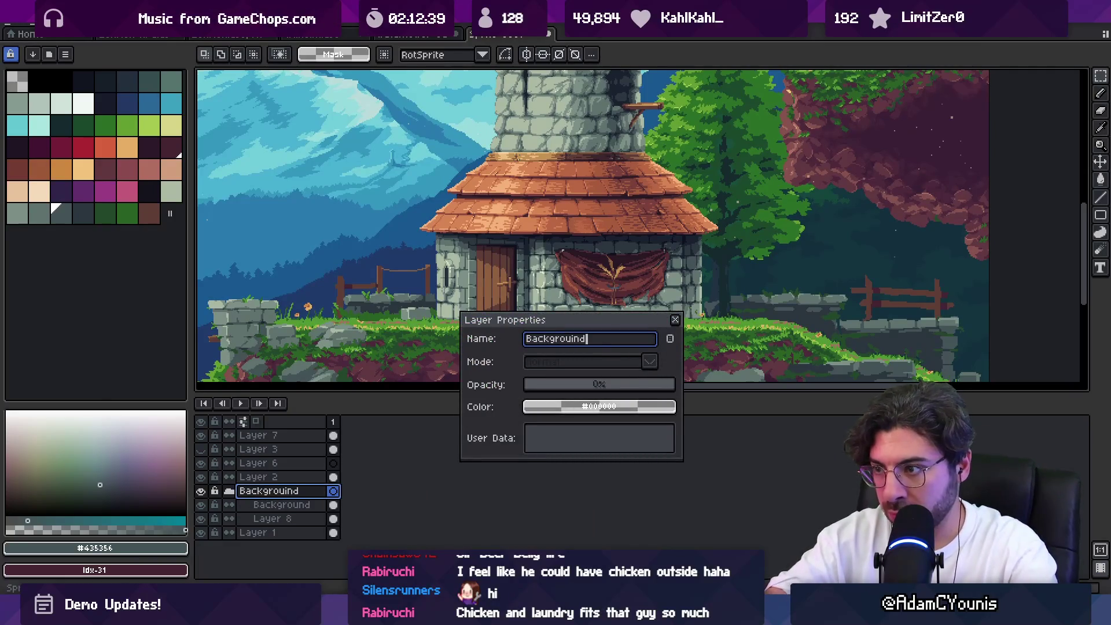
{"action": "key", "text": "Return"}
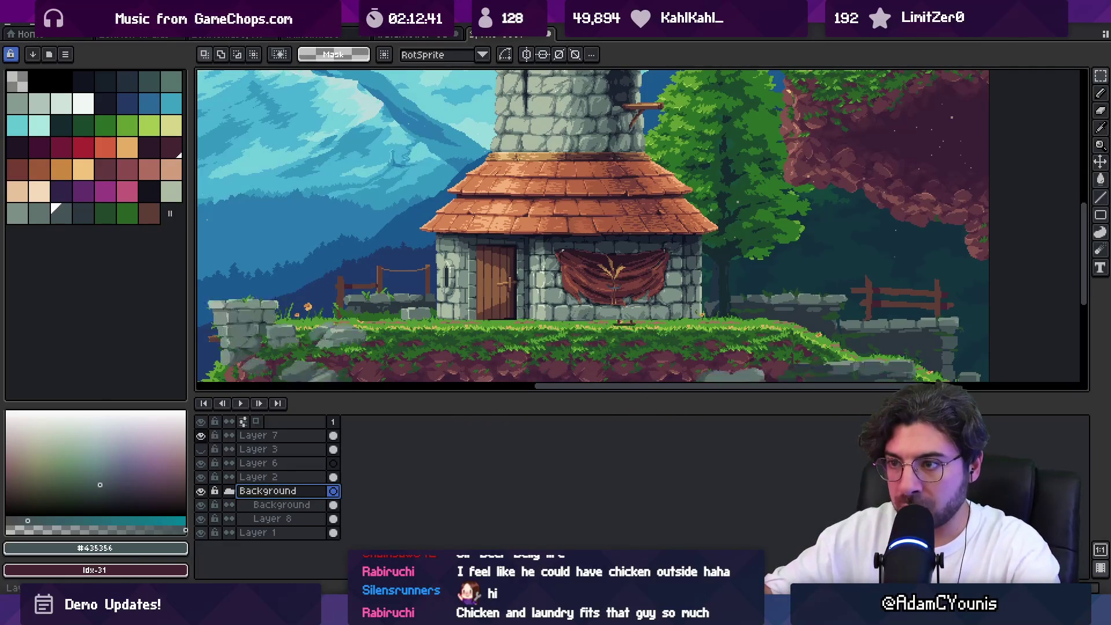
Rename Layer 7 to 'Foreground'
{"action": "scroll", "coordinate": [278, 347], "scroll_direction": "down", "scroll_amount": 2}
{"action": "double_click", "coordinate": [260, 438]}
{"action": "type", "text": "G"}
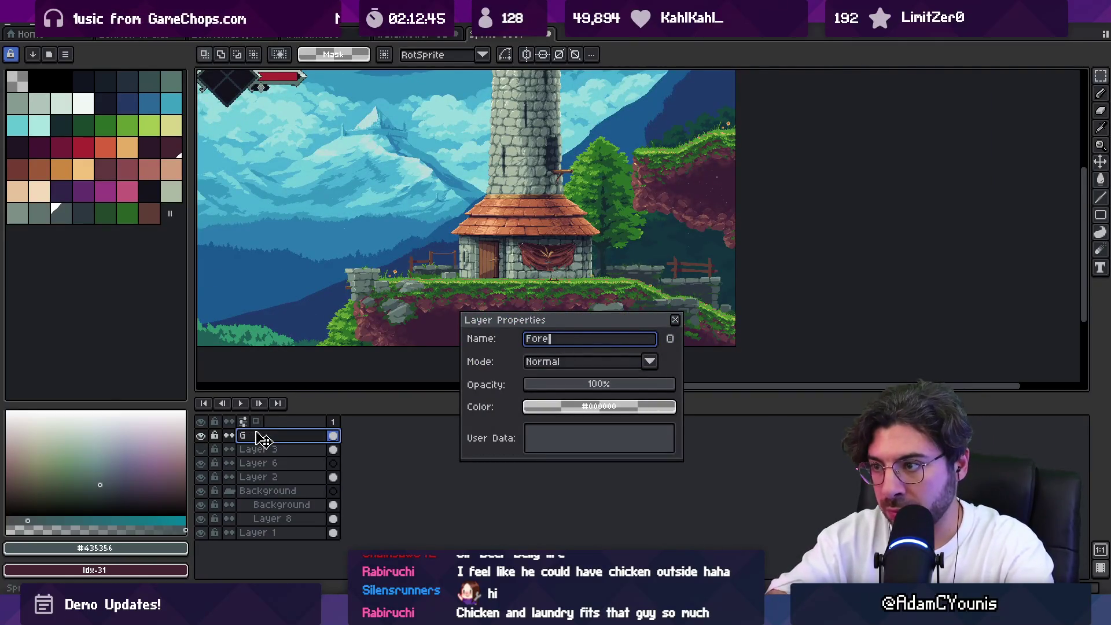
{"action": "key", "text": "Return"}
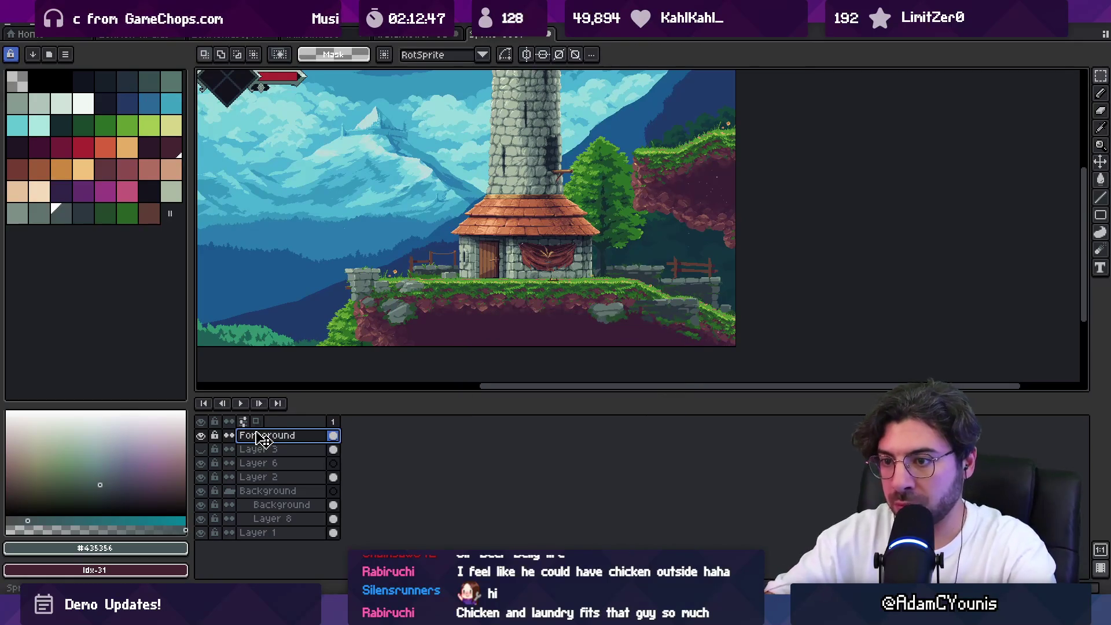
Add a new group named 'Foreground' and move the Foreground layer into it
{"action": "right_click", "coordinate": [249, 438]}
{"action": "mouse_move", "coordinate": [313, 462]}
{"action": "left_click", "coordinate": [463, 476]}
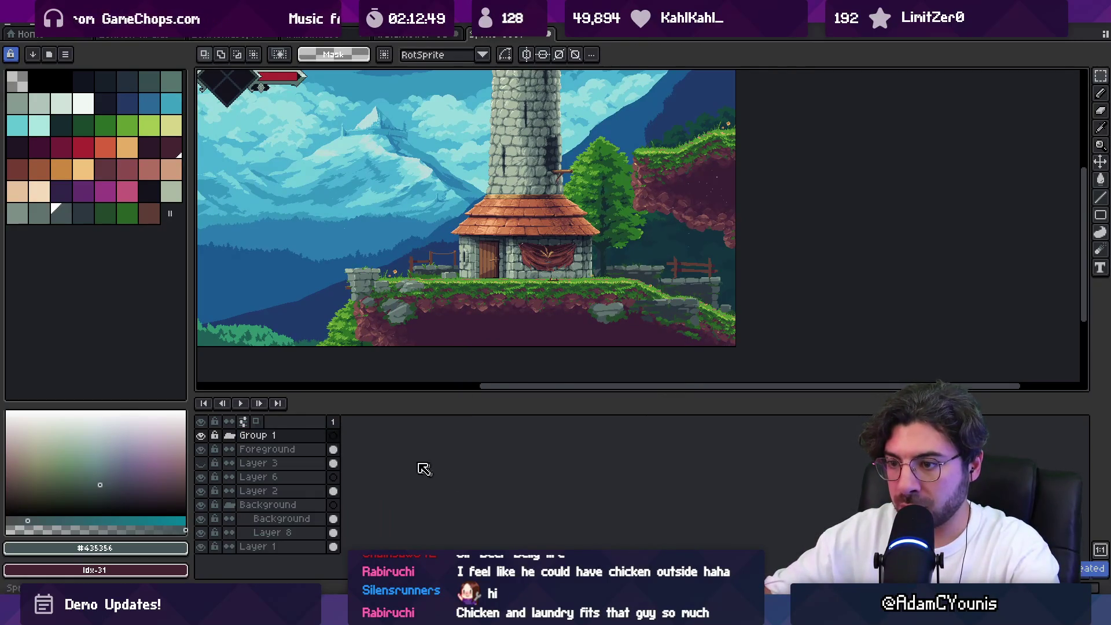
{"action": "double_click", "coordinate": [289, 435]}
{"action": "key", "text": "BackSpace"}
{"action": "key", "text": "BackSpace"}
{"action": "key", "text": "BackSpace"}
{"action": "type", "text": "Foreground"}
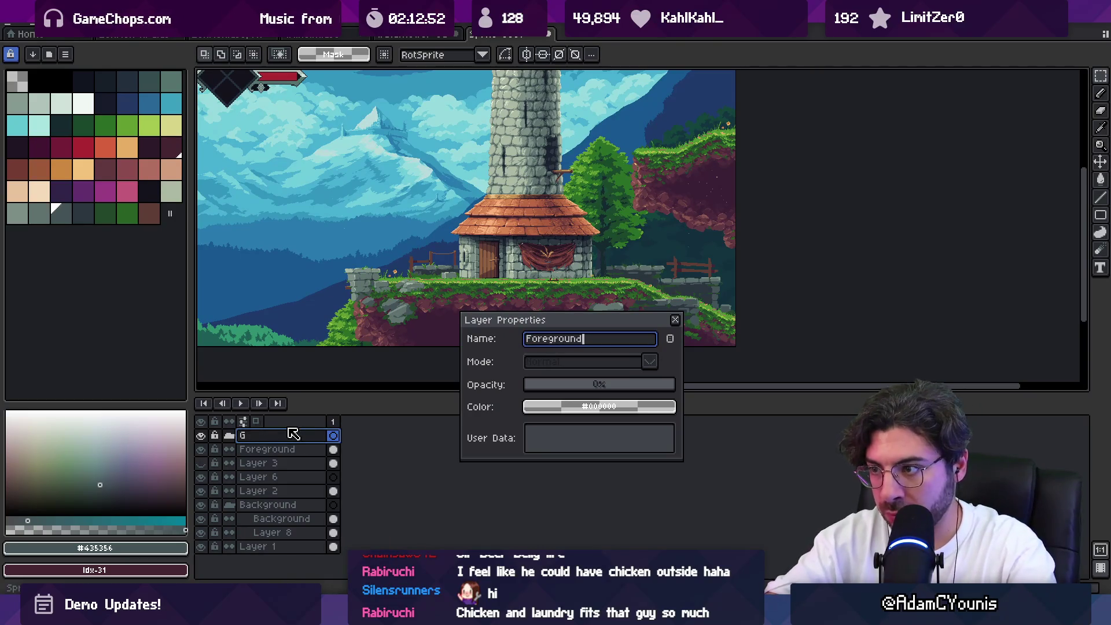
{"action": "key", "text": "Return"}
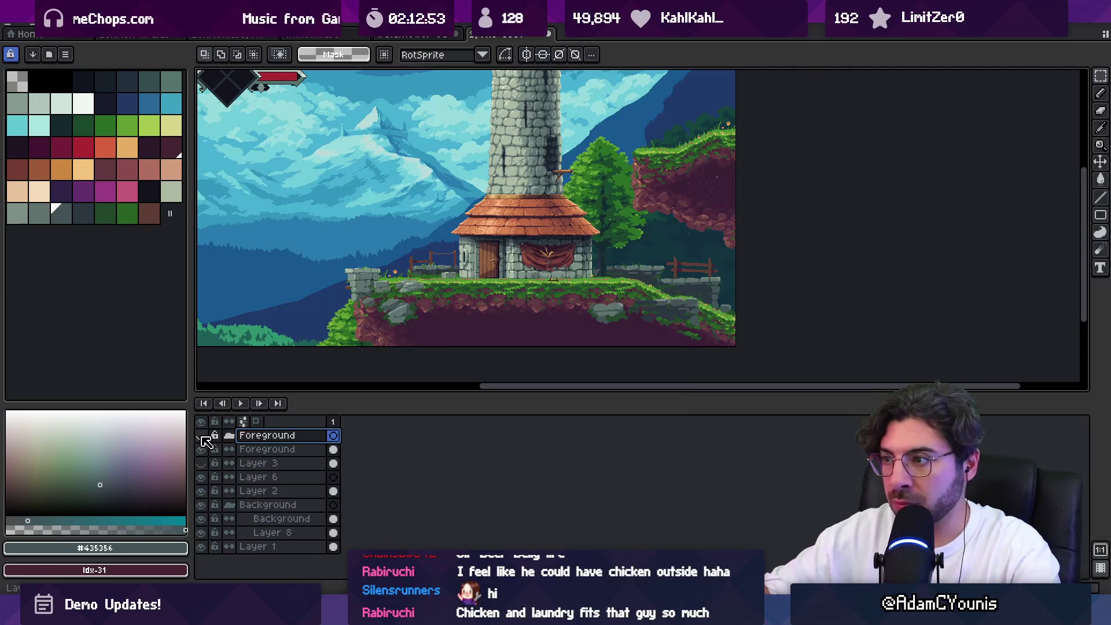
{"action": "mouse_move", "coordinate": [206, 449]}
{"action": "left_mouse_down"}
{"action": "mouse_move", "coordinate": [250, 457]}
{"action": "mouse_move", "coordinate": [248, 448]}
{"action": "mouse_move", "coordinate": [271, 443]}
{"action": "left_mouse_up"}
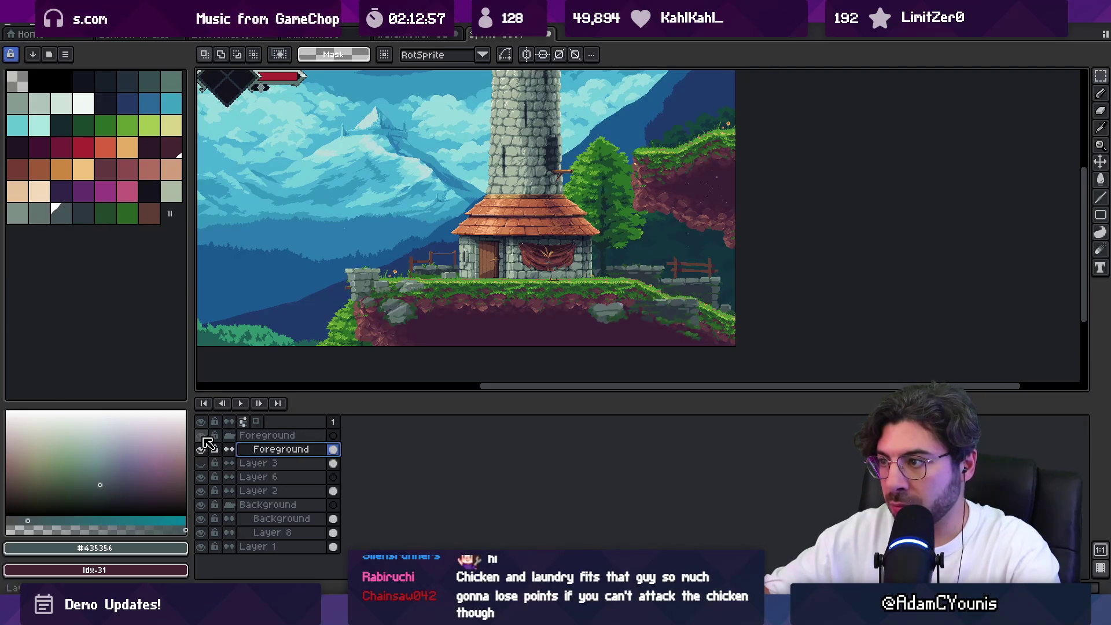
Collapse the Background and Foreground groups, then delete Layer 3 and Layer 6
{"action": "scroll", "coordinate": [773, 240], "scroll_direction": "up", "scroll_amount": 3}
{"action": "scroll", "coordinate": [695, 249], "scroll_direction": "up", "scroll_amount": 2}
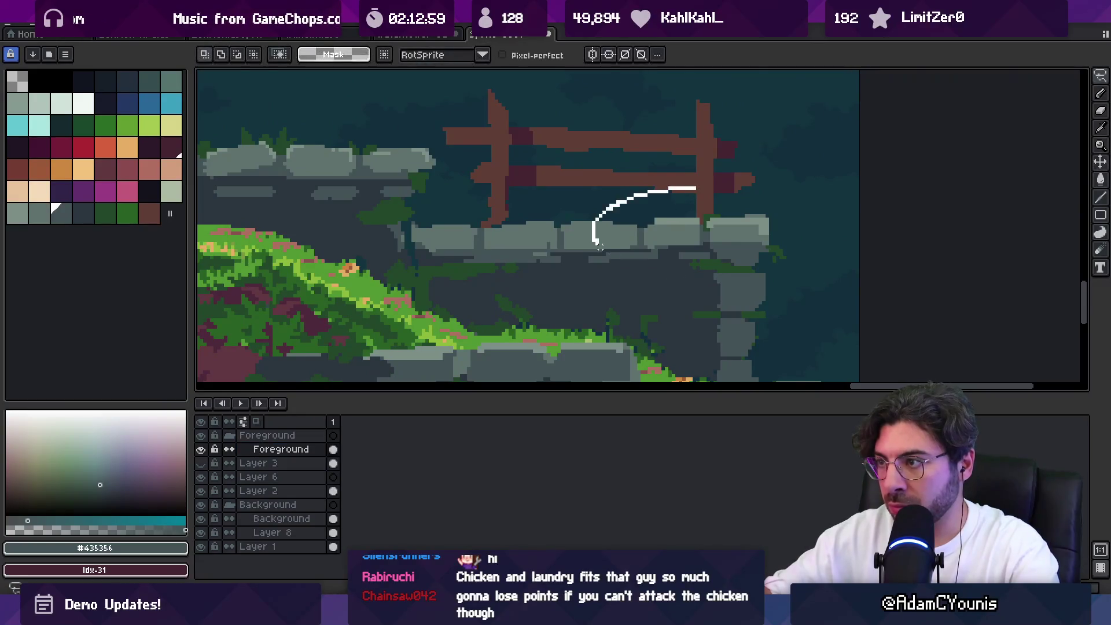
{"action": "scroll", "coordinate": [722, 250], "scroll_direction": "down", "scroll_amount": 3}
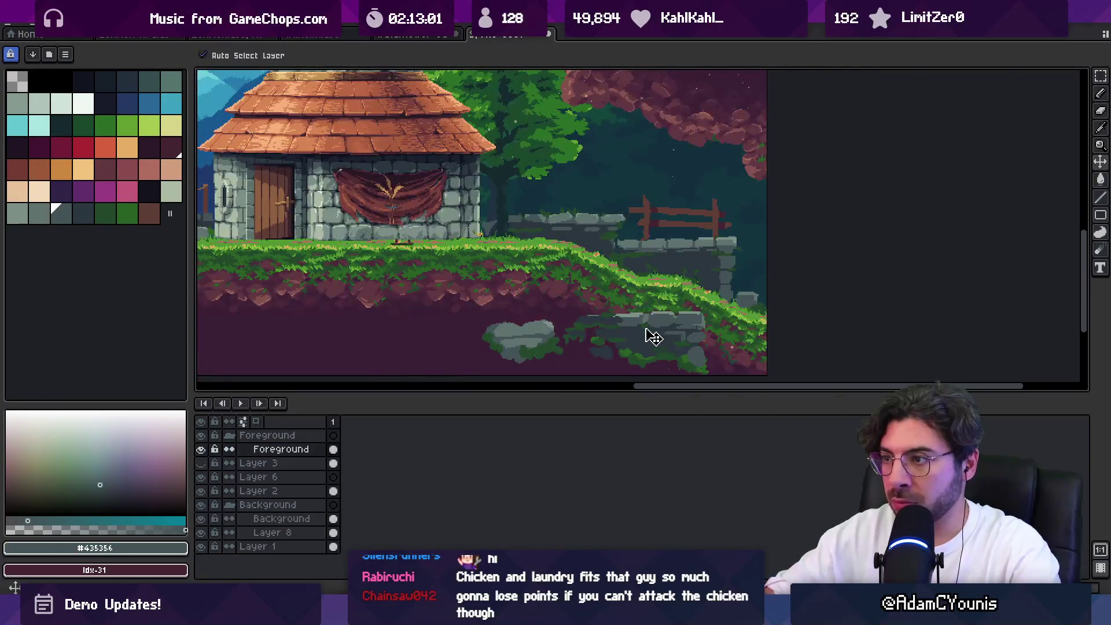
{"action": "scroll", "coordinate": [591, 288], "scroll_direction": "down", "scroll_amount": 1}
{"action": "left_click", "coordinate": [488, 272]}
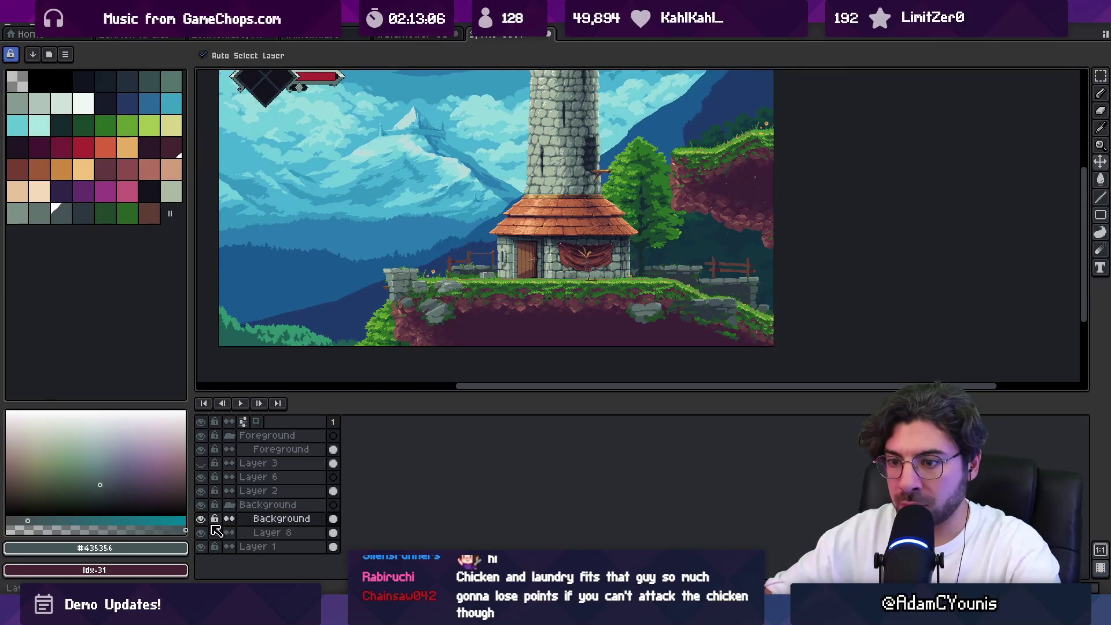
{"action": "left_click", "coordinate": [229, 505]}
{"action": "left_click", "coordinate": [231, 437]}
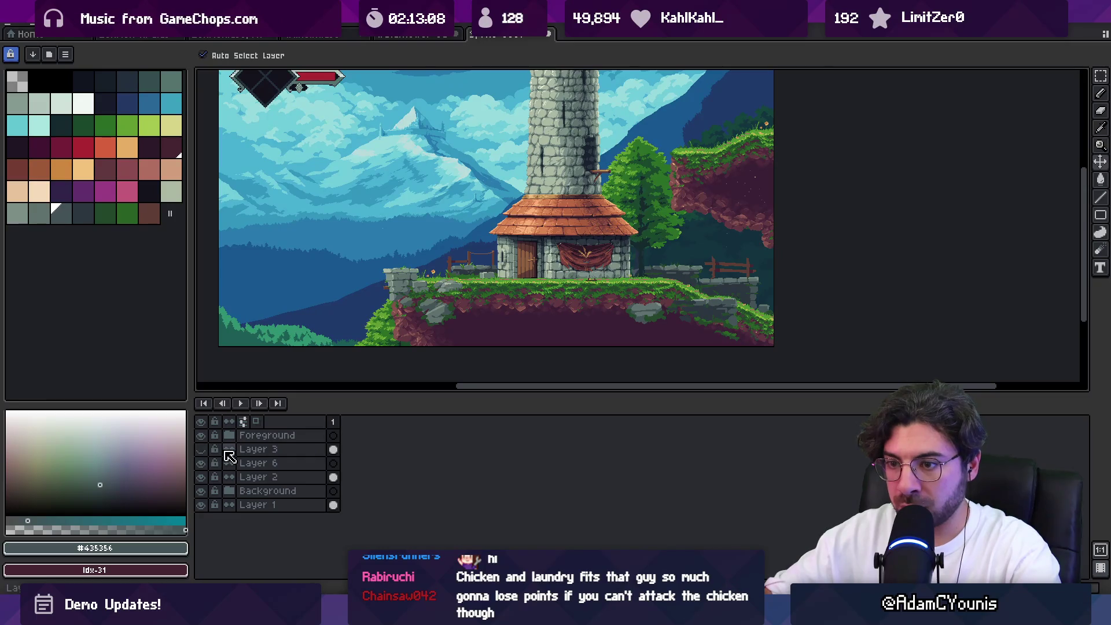
{"action": "left_click", "coordinate": [239, 453]}
{"action": "key", "text": "Delete"}
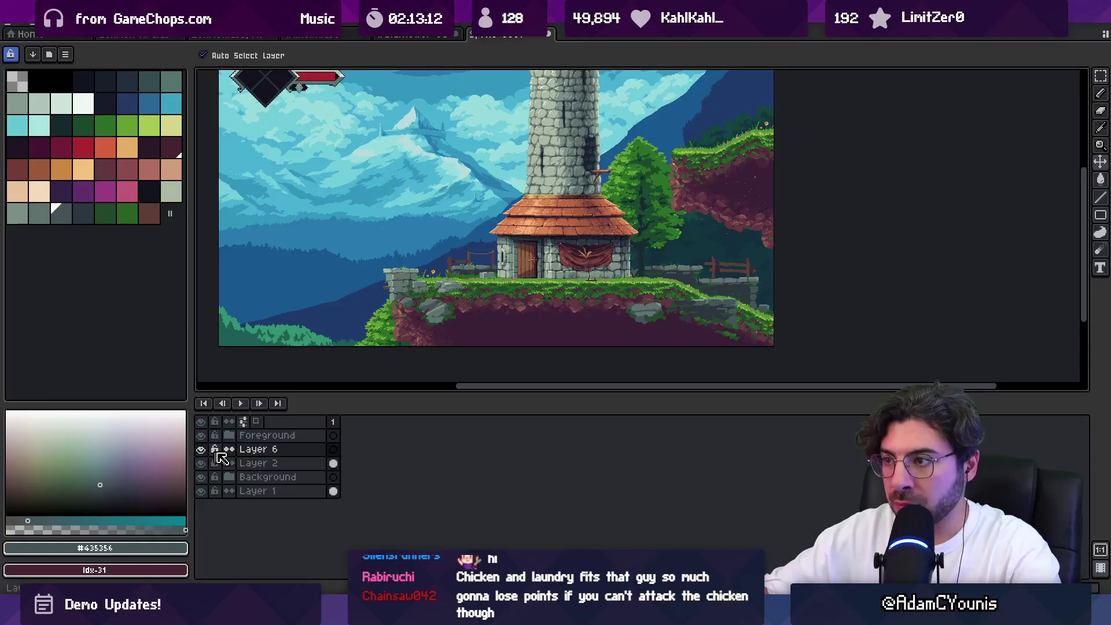
{"action": "key", "text": "Delete"}
{"action": "left_click", "coordinate": [206, 451]}
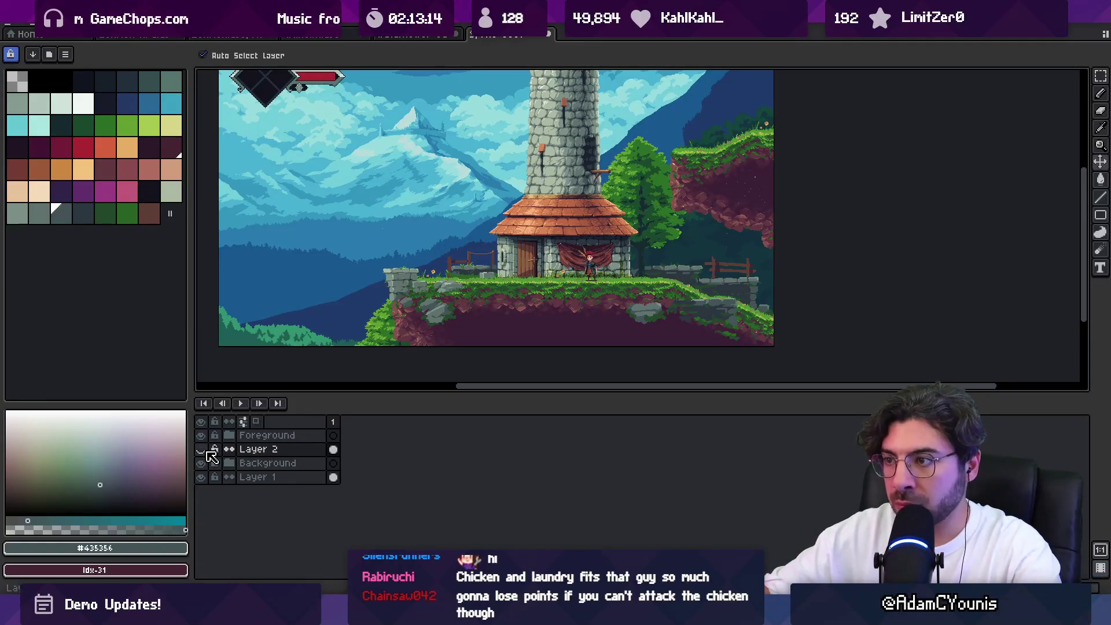
Rename Layer 2 to 'Ref' and Layer 1 to 'BG ref'
{"action": "double_click", "coordinate": [258, 454]}
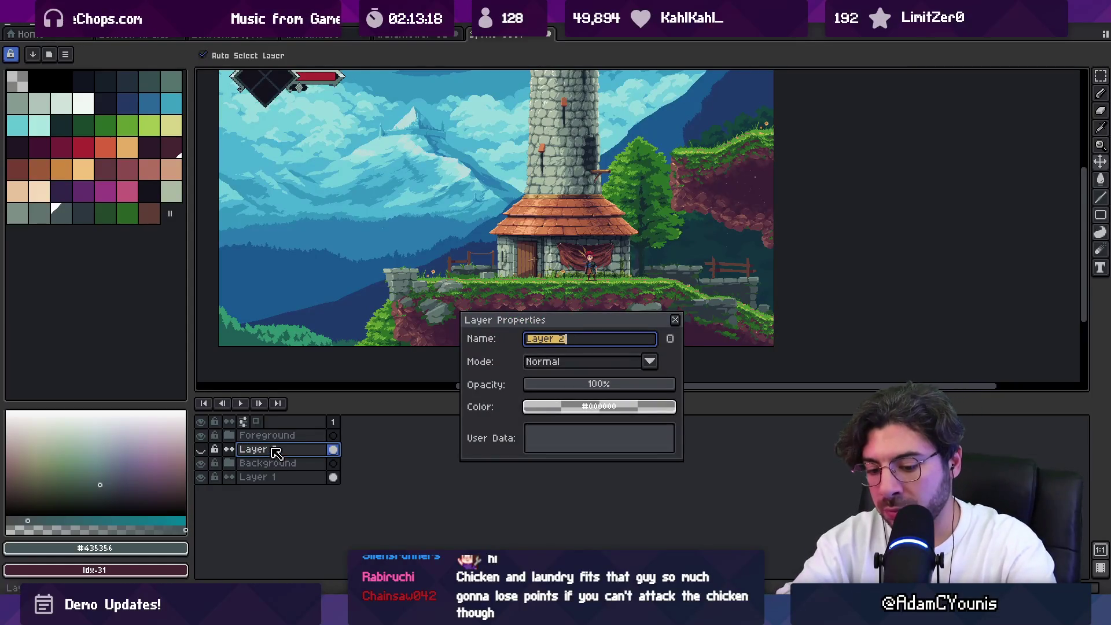
{"action": "type", "text": "Ref"}
{"action": "key", "text": "Return"}
{"action": "double_click", "coordinate": [272, 477]}
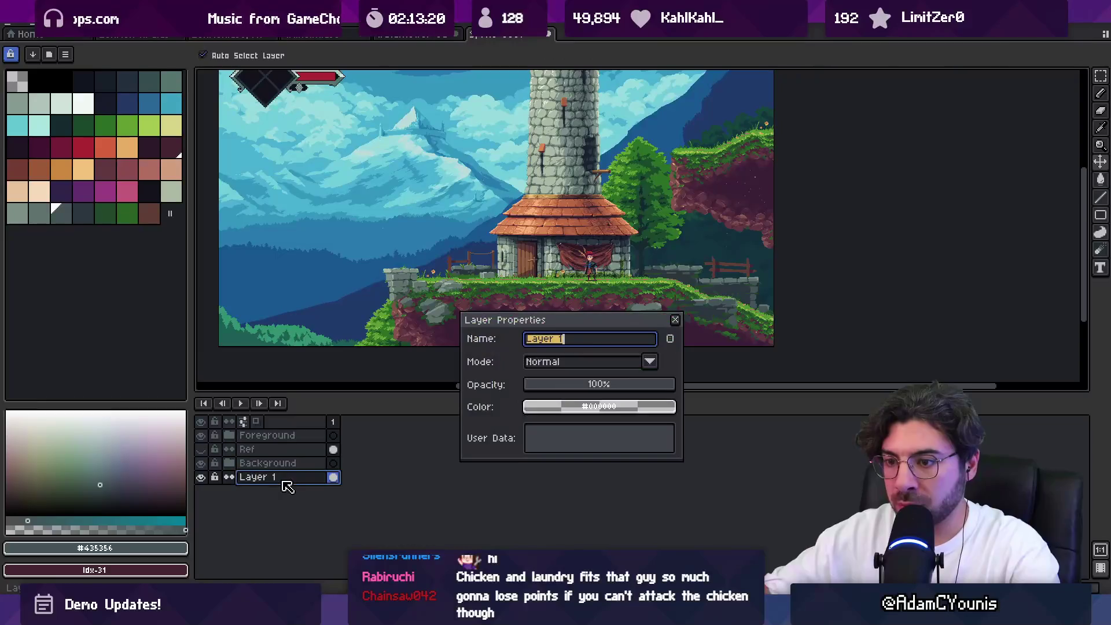
{"action": "type", "text": "GT"}
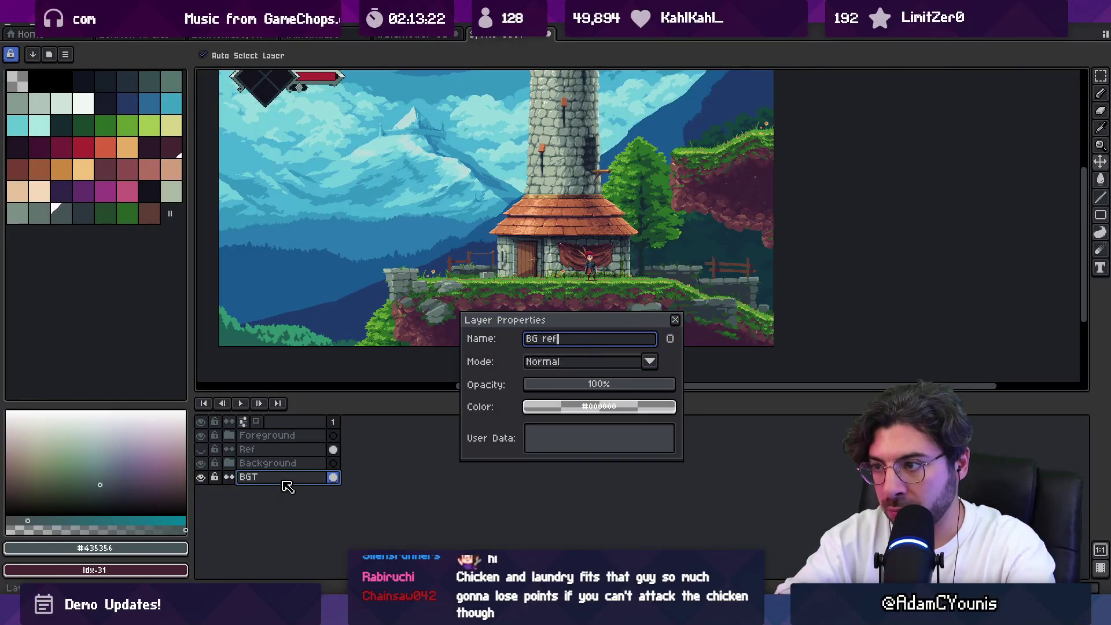
{"action": "key", "text": "Return"}
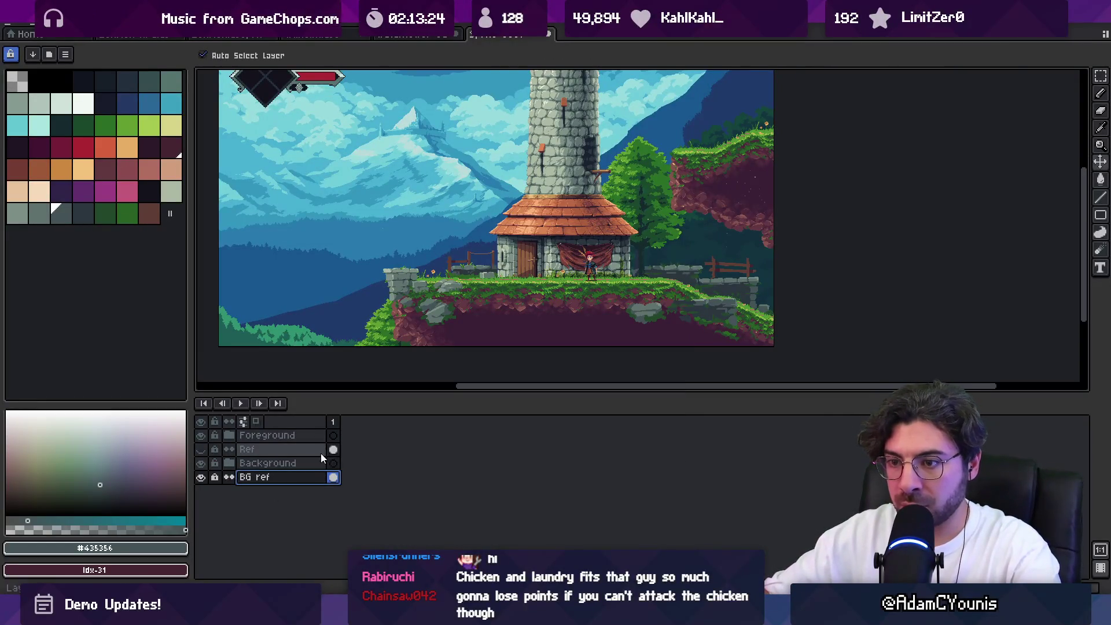
{"action": "key", "text": "ctrl+s"}
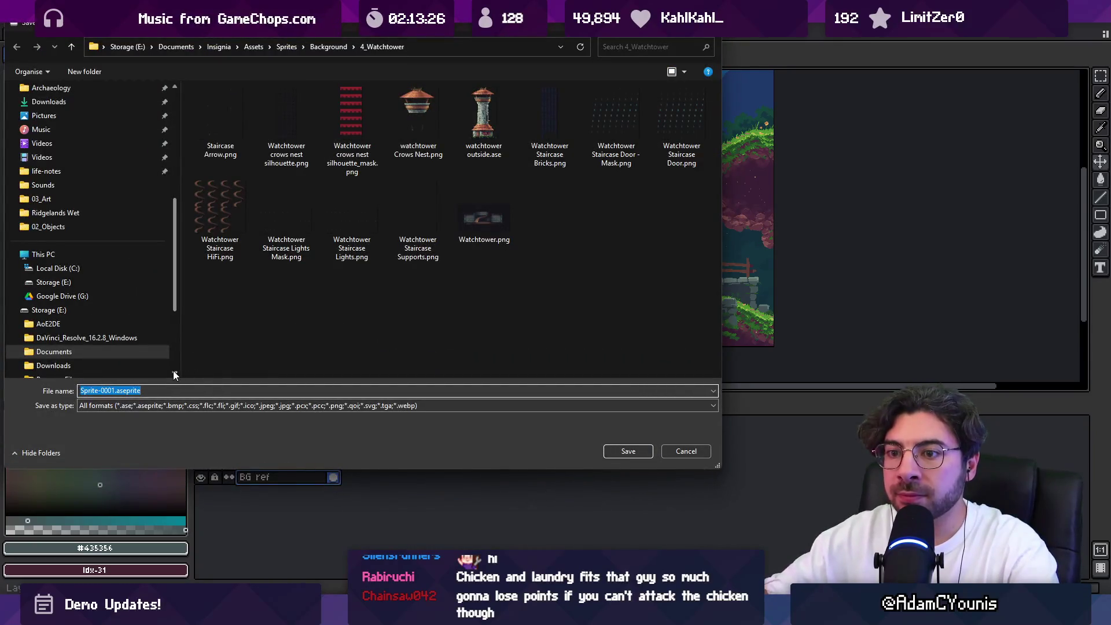
Save the file as 'Watchtower Set Dressing' in the 4_Watchtower folder
{"action": "type", "text": "Watc"}
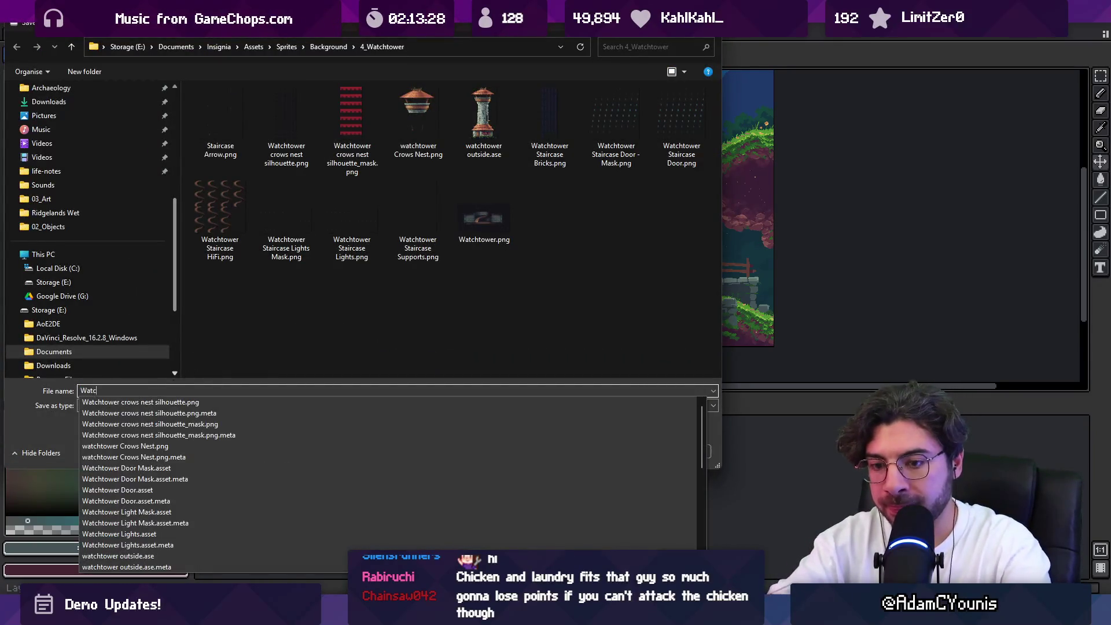
{"action": "type", "text": "htower Set Dressing"}
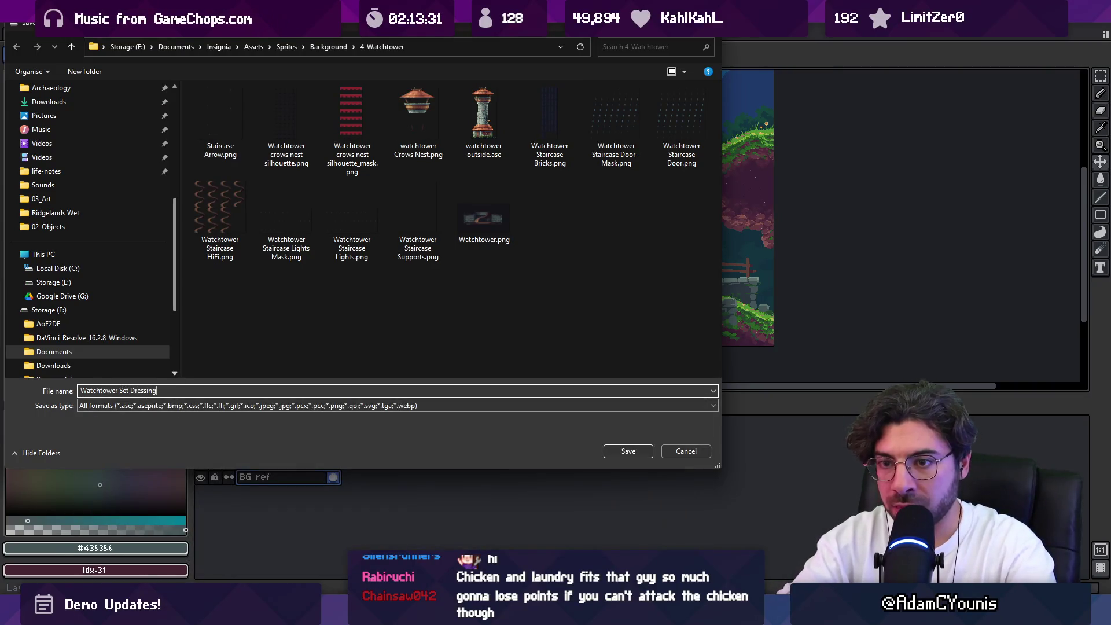
{"action": "key", "text": "Return"}
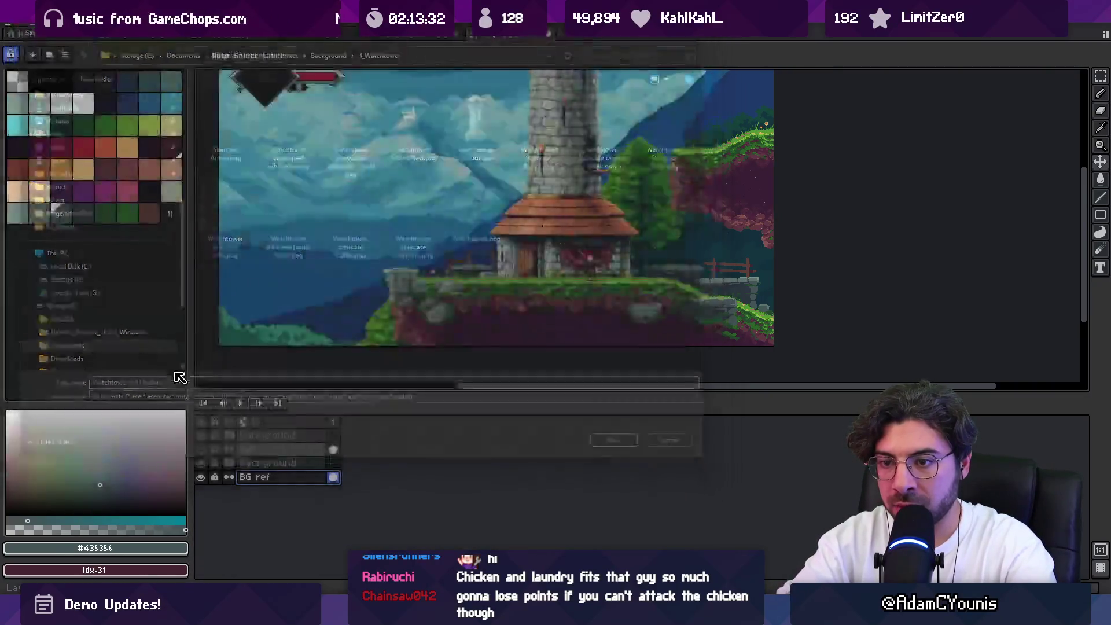
{"action": "key", "text": "Escape"}
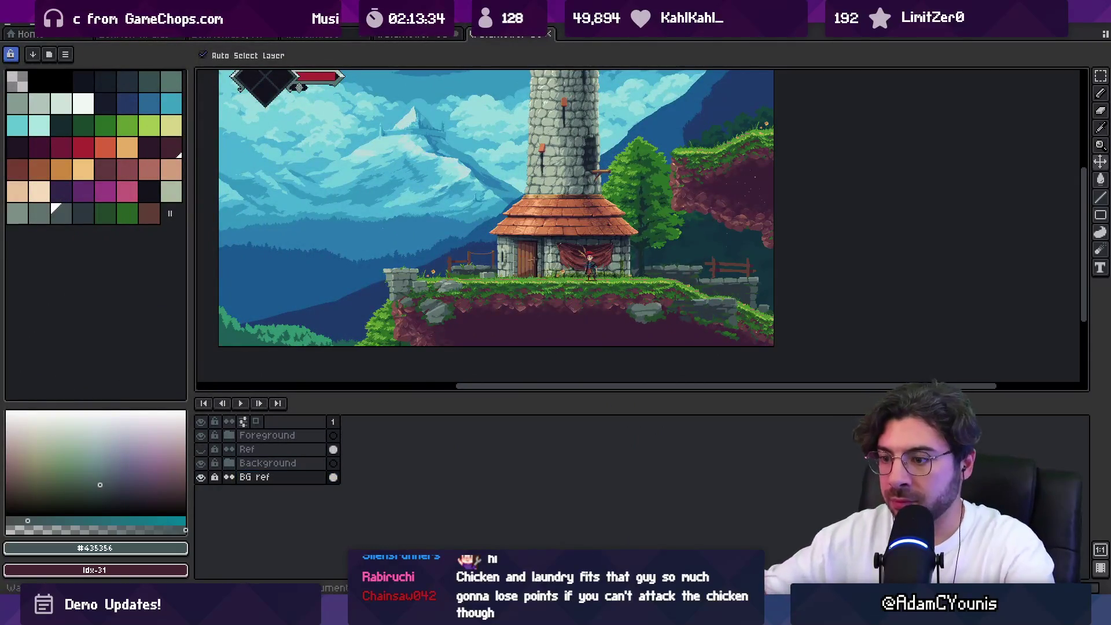
In Unity, search the Project for the Watchtower Set Dressing textures
{"action": "key", "text": "alt+Tab"}
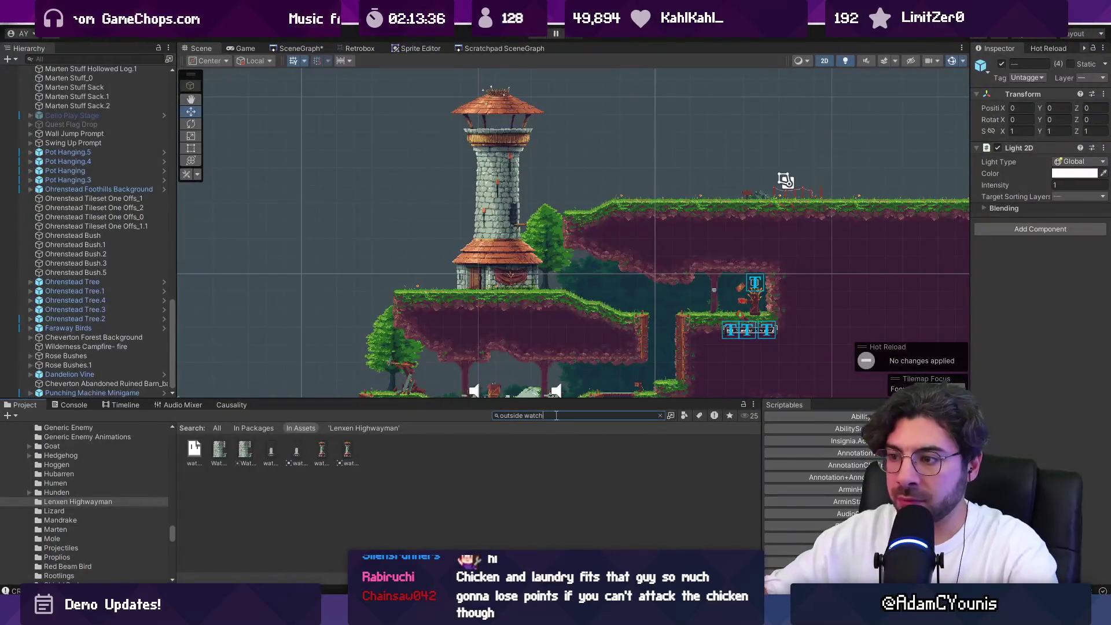
{"action": "type", "text": "tch"}
{"action": "key", "text": "ctrl+a"}
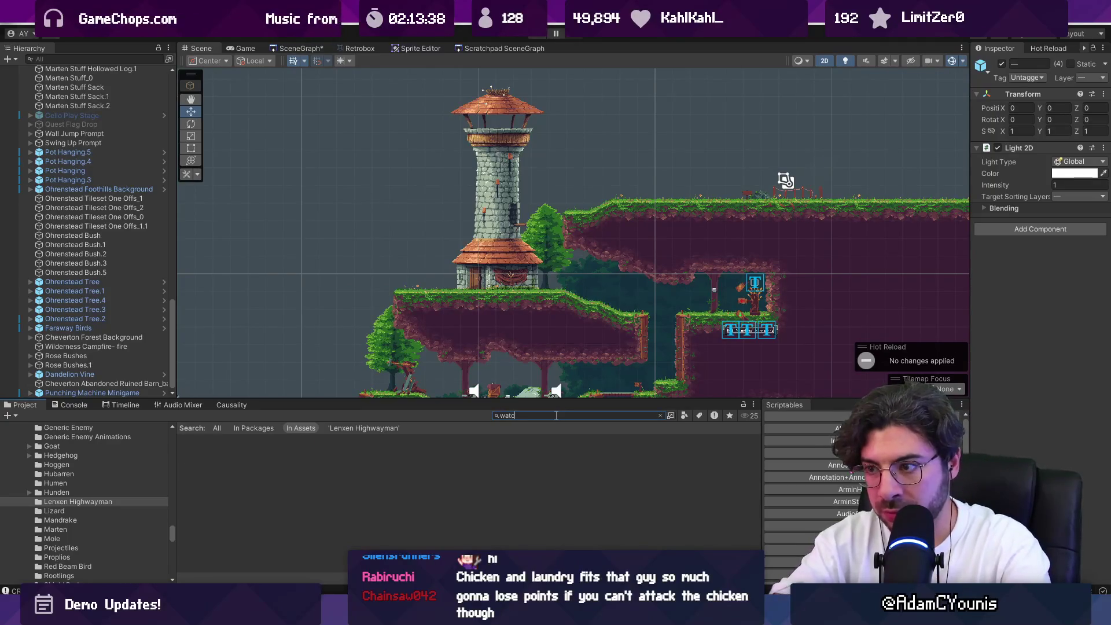
{"action": "type", "text": "ht"}
{"action": "type", "text": "ower set"}
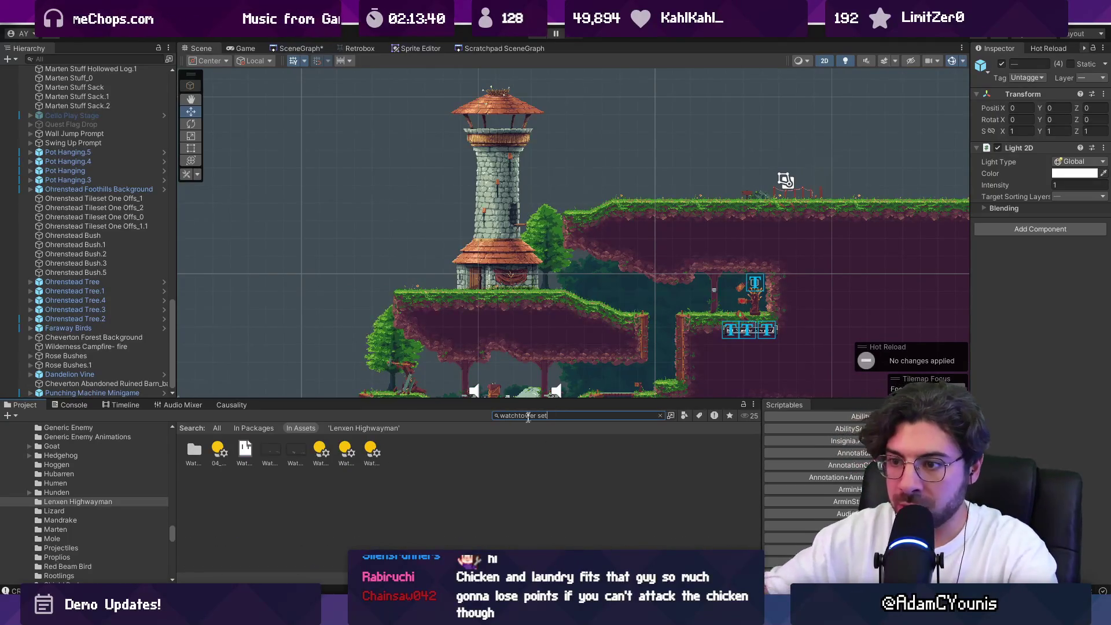
Set both the foreground and background textures to Single sprite mode and apply
{"action": "left_click", "coordinate": [300, 459]}
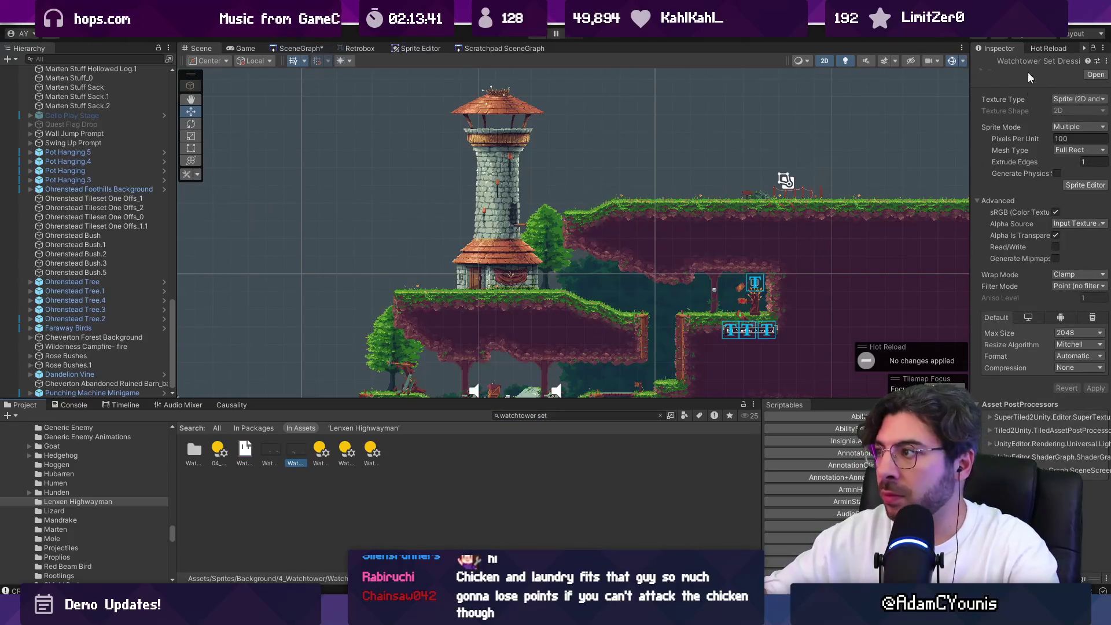
{"action": "left_click", "coordinate": [1080, 127]}
{"action": "left_click", "coordinate": [1068, 137]}
{"action": "left_click_drag", "start_coordinate": [970, 188], "coordinate": [837, 201]}
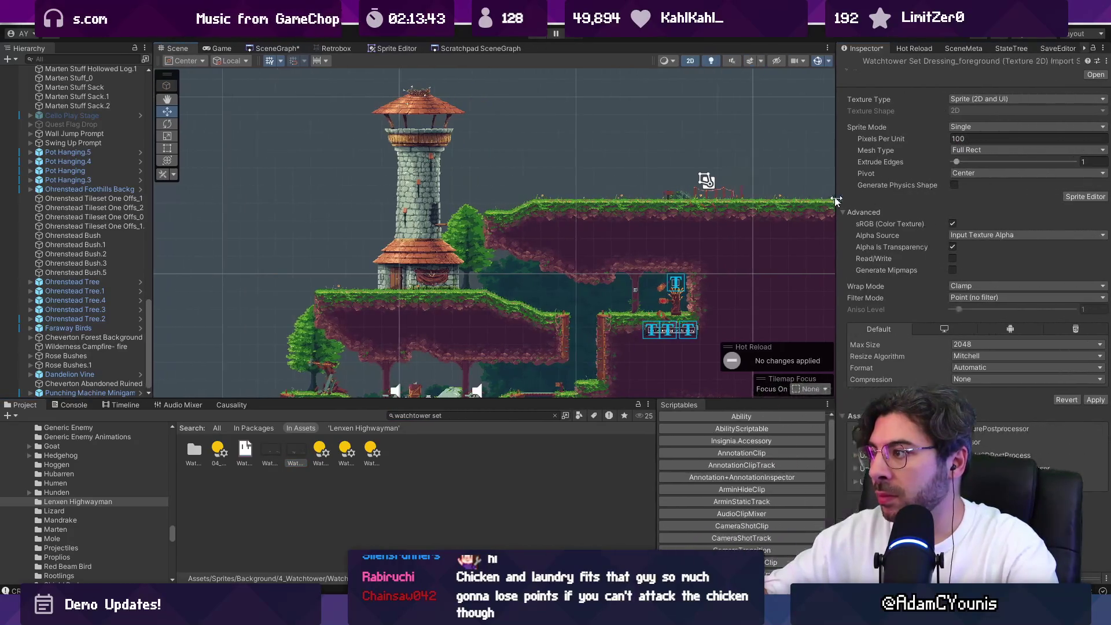
{"action": "left_click", "coordinate": [1083, 399]}
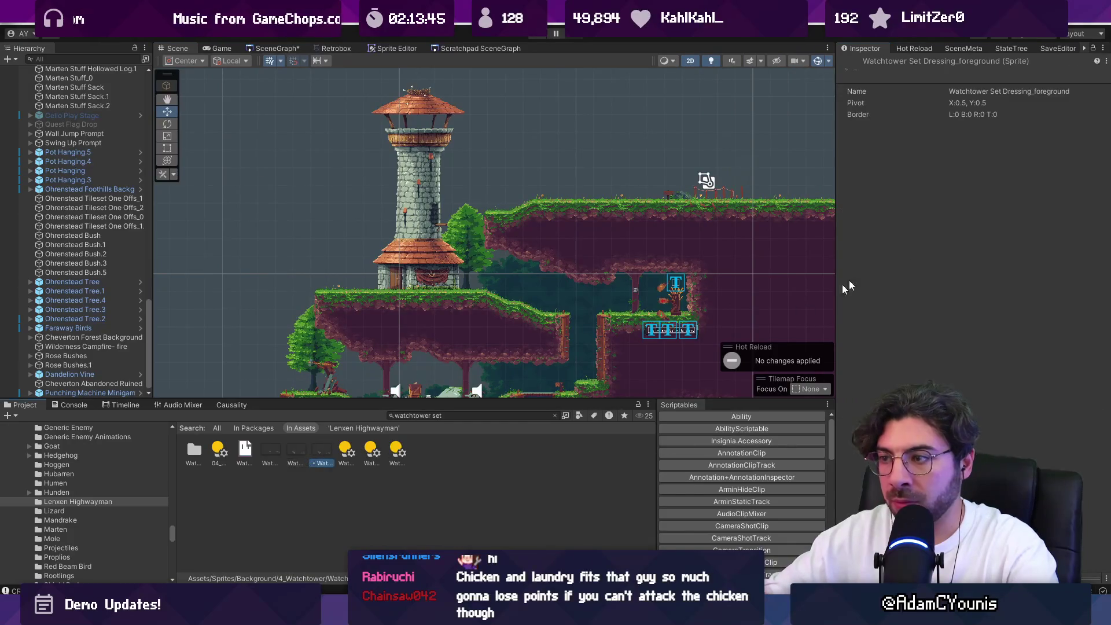
{"action": "left_click", "coordinate": [270, 451]}
{"action": "left_click", "coordinate": [1025, 127]}
{"action": "left_click", "coordinate": [972, 138]}
{"action": "left_click", "coordinate": [1093, 402]}
Drag the sprites into the scene and select the existing Watchtower object
{"action": "left_click_drag", "start_coordinate": [322, 454], "coordinate": [322, 346]}
{"action": "key", "text": "Down"}
{"action": "key", "text": "Left"}
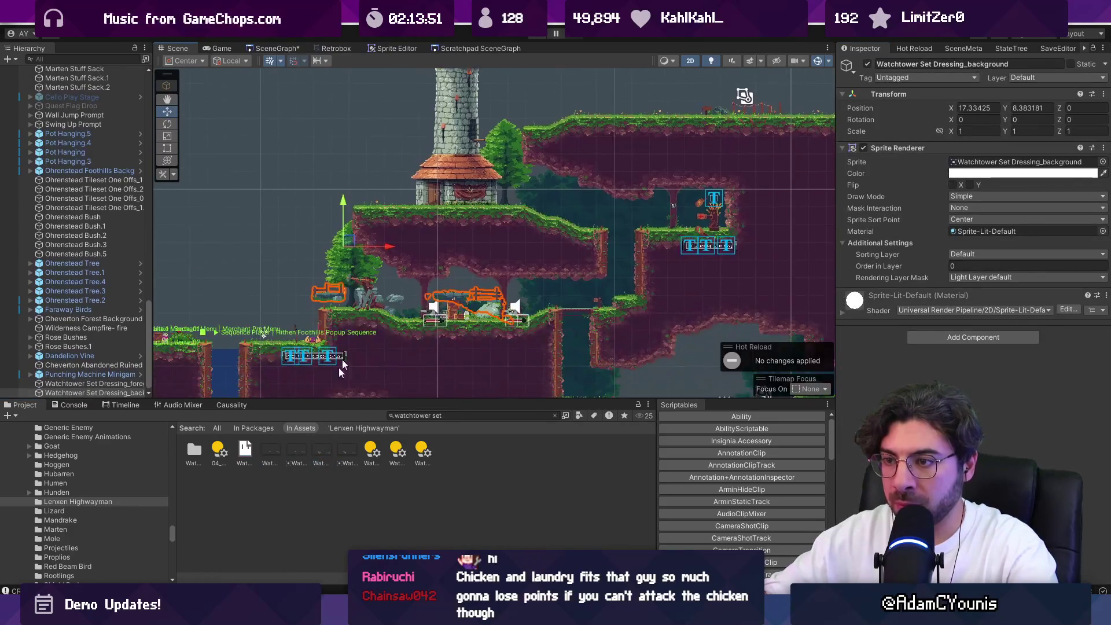
{"action": "left_click", "coordinate": [119, 385], "text": "ctrl"}
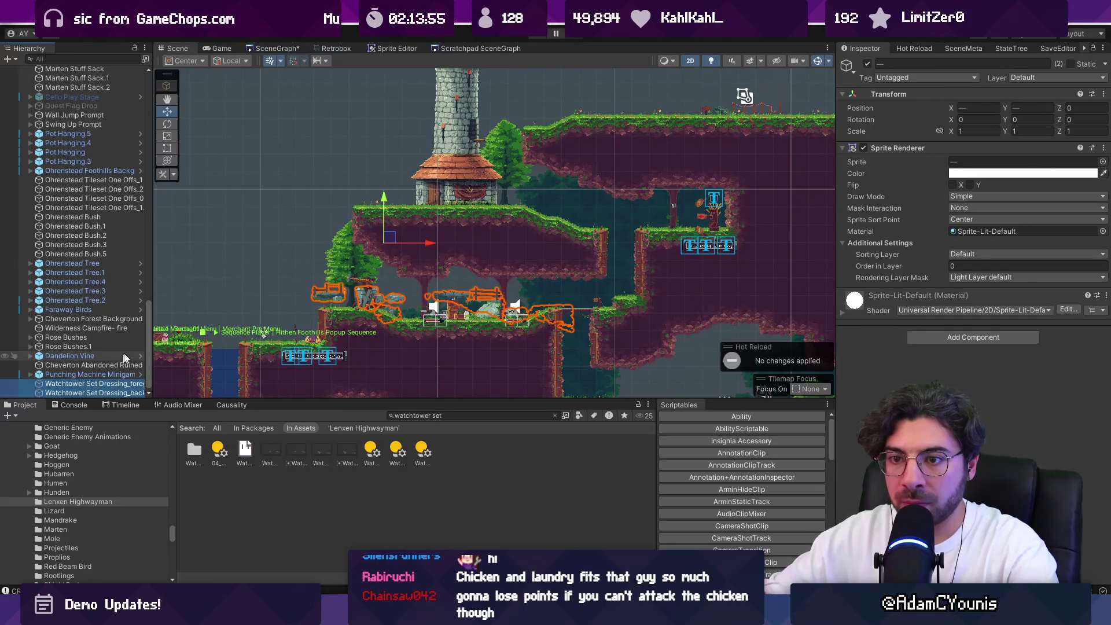
{"action": "left_click", "coordinate": [443, 197]}
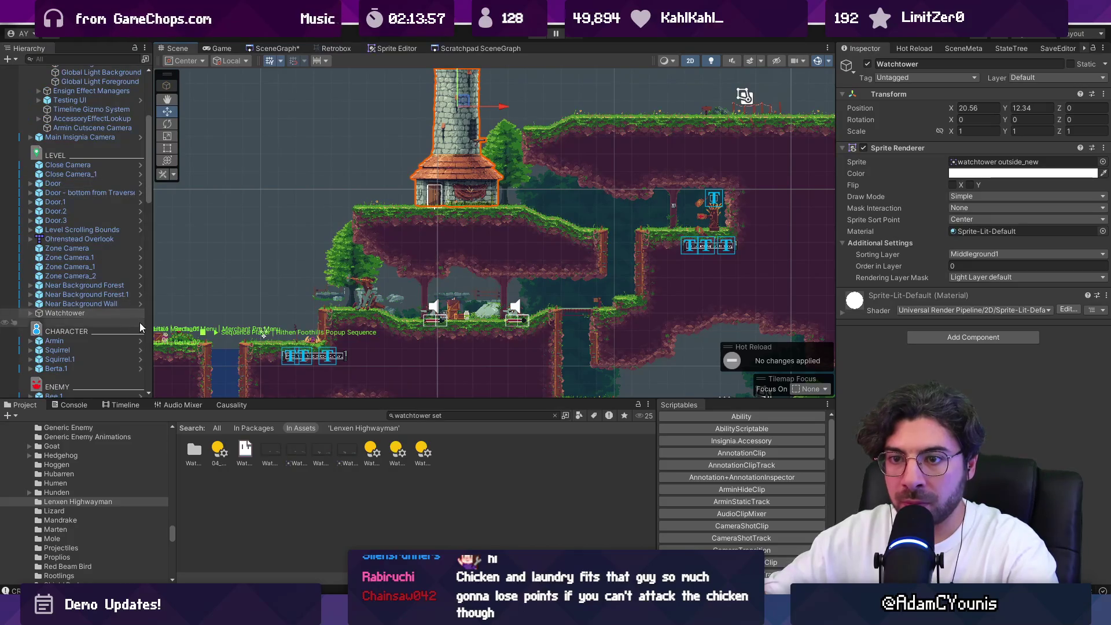
Expand Watchtower and move the two set-dressing objects higher in the hierarchy
{"action": "left_click", "coordinate": [116, 313]}
{"action": "left_click", "coordinate": [31, 313]}
{"action": "key", "text": "ctrl+z"}
{"action": "mouse_move", "coordinate": [90, 342]}
{"action": "left_mouse_down"}
{"action": "mouse_move", "coordinate": [101, 70]}
{"action": "mouse_move", "coordinate": [83, 294]}
{"action": "left_mouse_up"}
Zero the set-dressing position, then drag the pieces into line with the tower
{"action": "left_click", "coordinate": [965, 109]}
{"action": "type", "text": "0"}
{"action": "key", "text": "Tab"}
{"action": "type", "text": "0"}
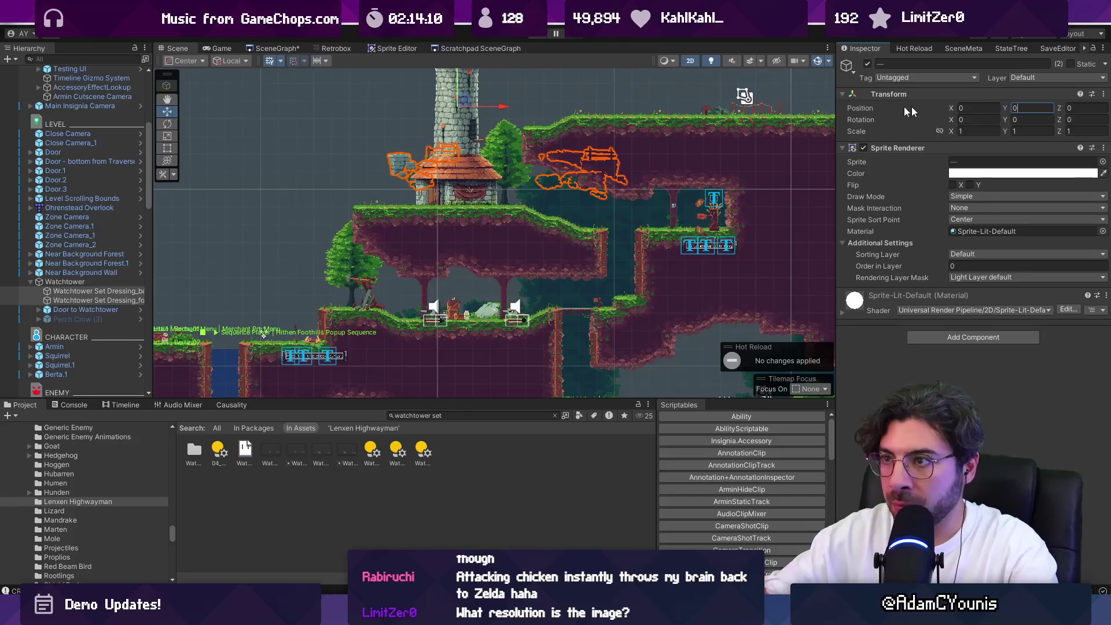
{"action": "key", "text": "Return"}
{"action": "scroll", "coordinate": [411, 209], "scroll_direction": "up", "scroll_amount": 5}
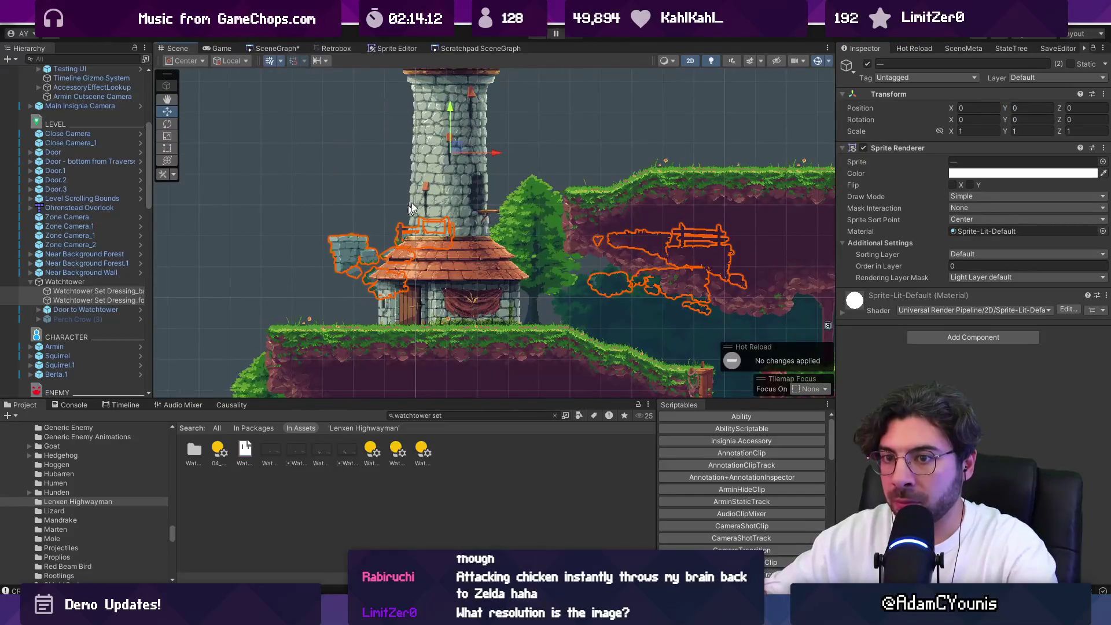
{"action": "left_click_drag", "start_coordinate": [443, 115], "coordinate": [456, 190]}
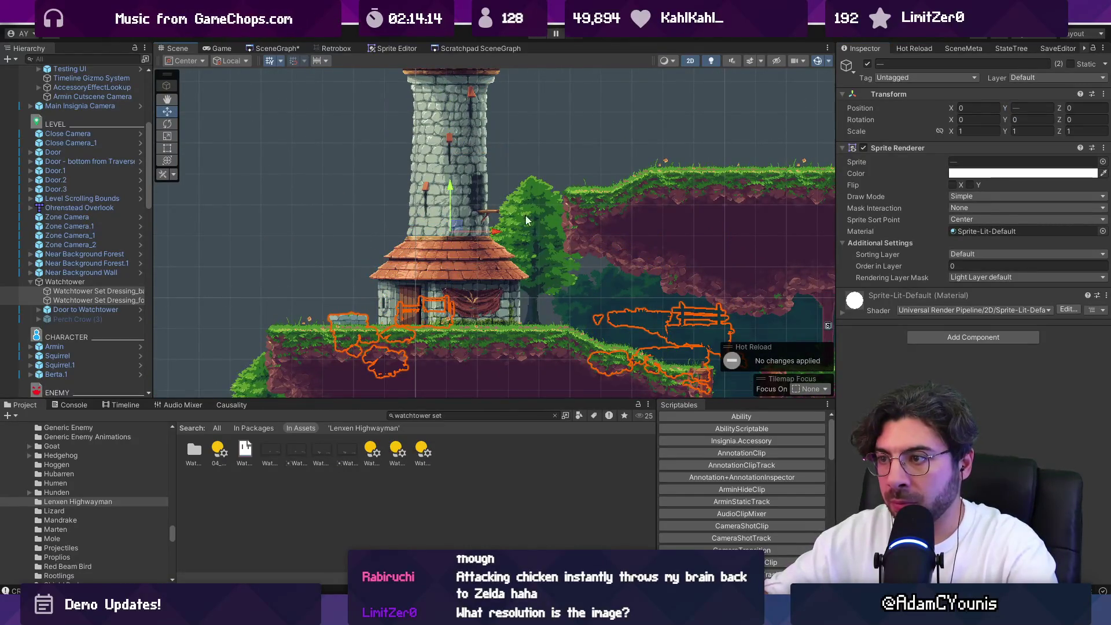
{"action": "left_click_drag", "start_coordinate": [495, 235], "coordinate": [432, 244]}
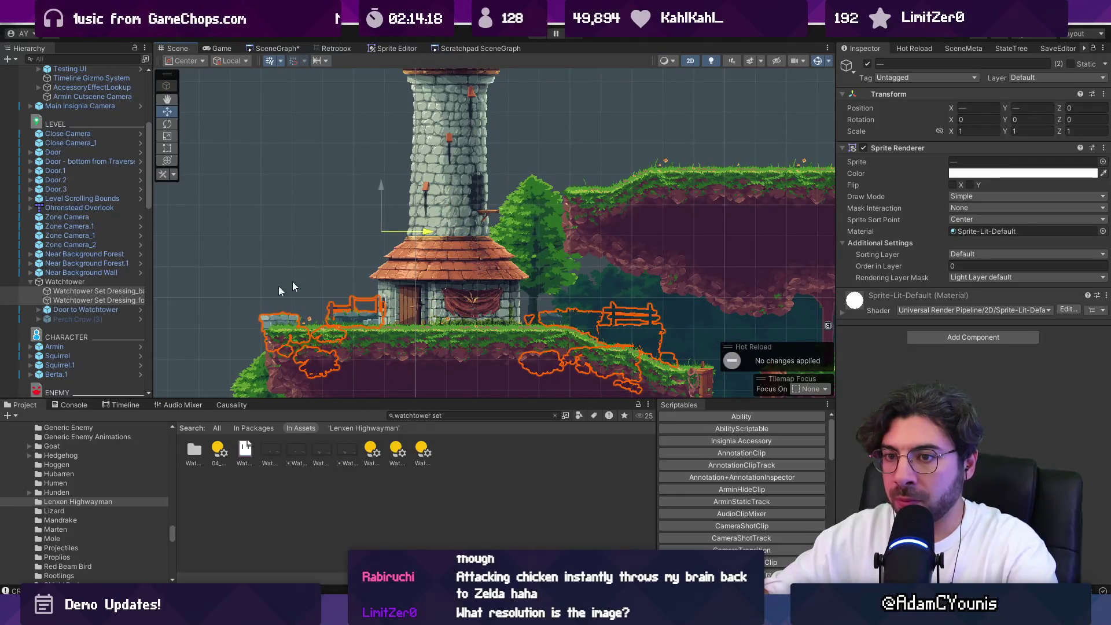
Put the background sprite on the Middleground1 sorting layer at order -10
{"action": "left_click", "coordinate": [133, 301]}
{"action": "left_click_drag", "start_coordinate": [151, 304], "coordinate": [197, 303]}
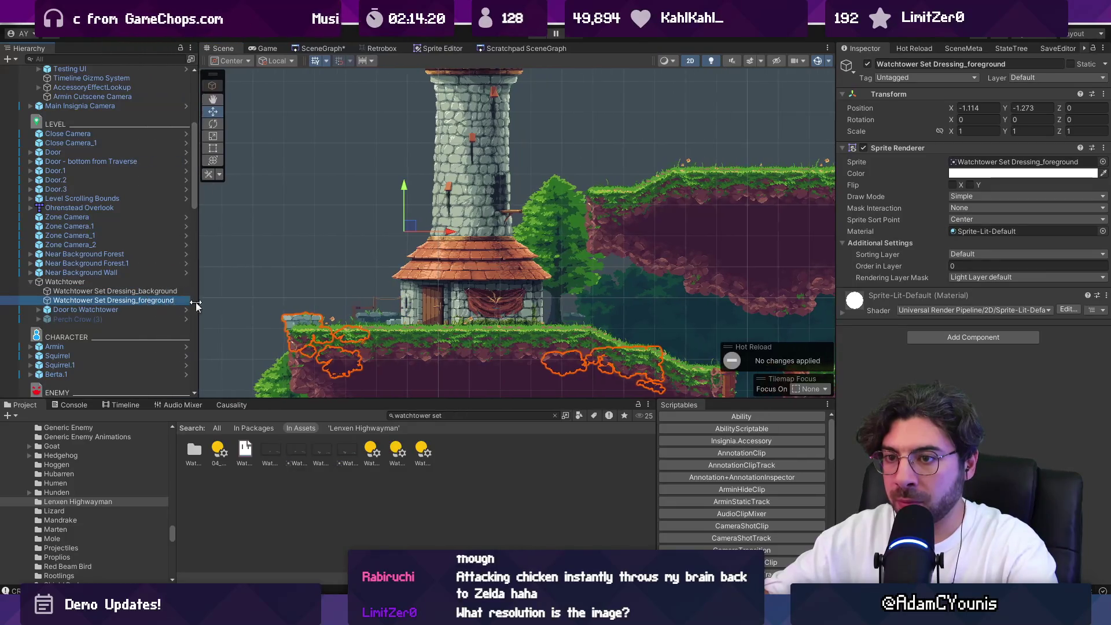
{"action": "left_click", "coordinate": [116, 291]}
{"action": "left_click", "coordinate": [1025, 254]}
{"action": "left_click", "coordinate": [995, 318]}
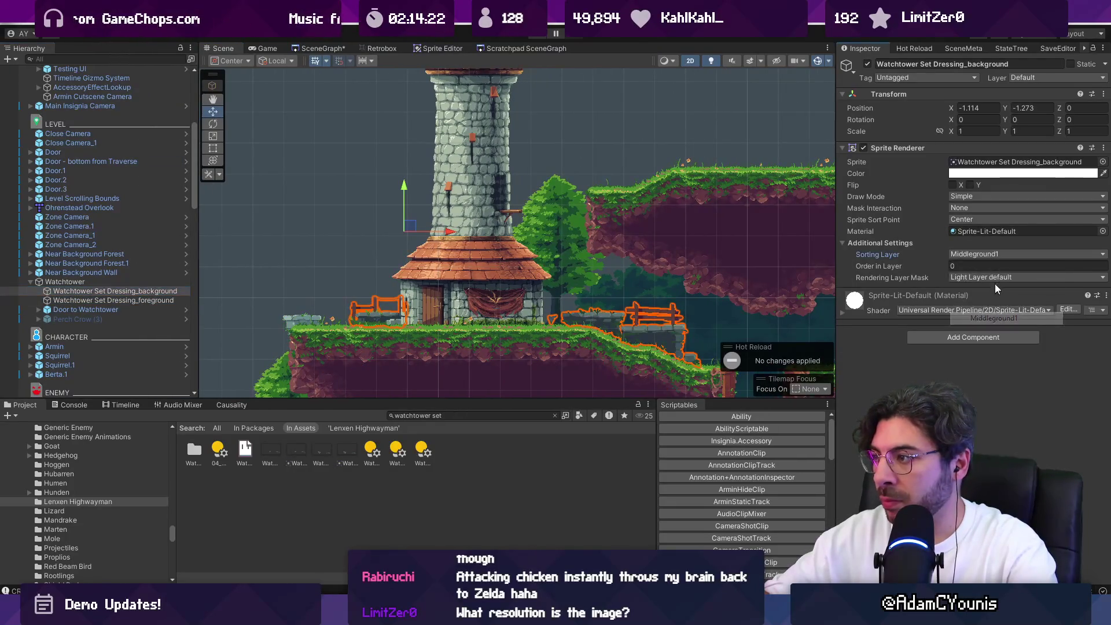
{"action": "left_click", "coordinate": [992, 264]}
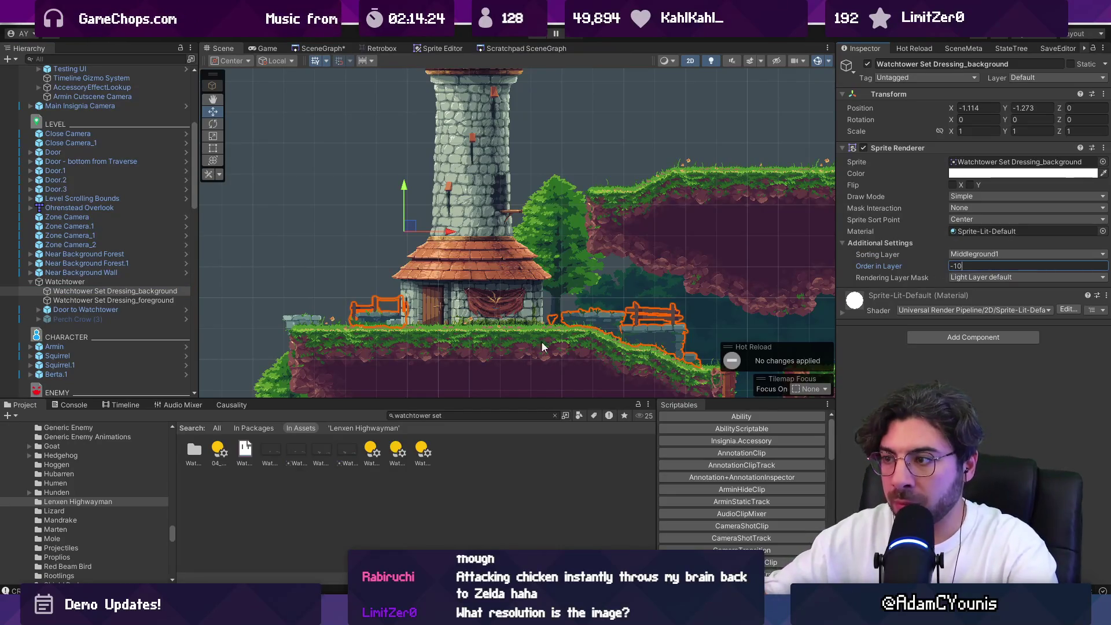
{"action": "scroll", "coordinate": [543, 347], "scroll_direction": "up", "scroll_amount": 3}
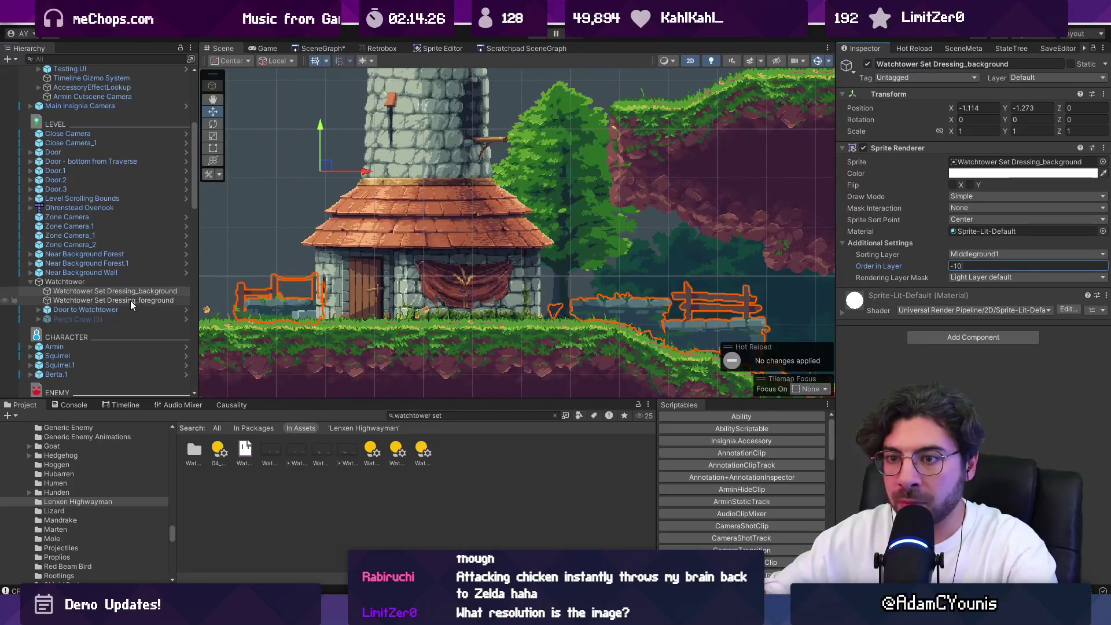
Put the foreground sprite on the Foreground1 sorting layer
{"action": "left_click", "coordinate": [115, 300]}
{"action": "left_click", "coordinate": [1025, 254]}
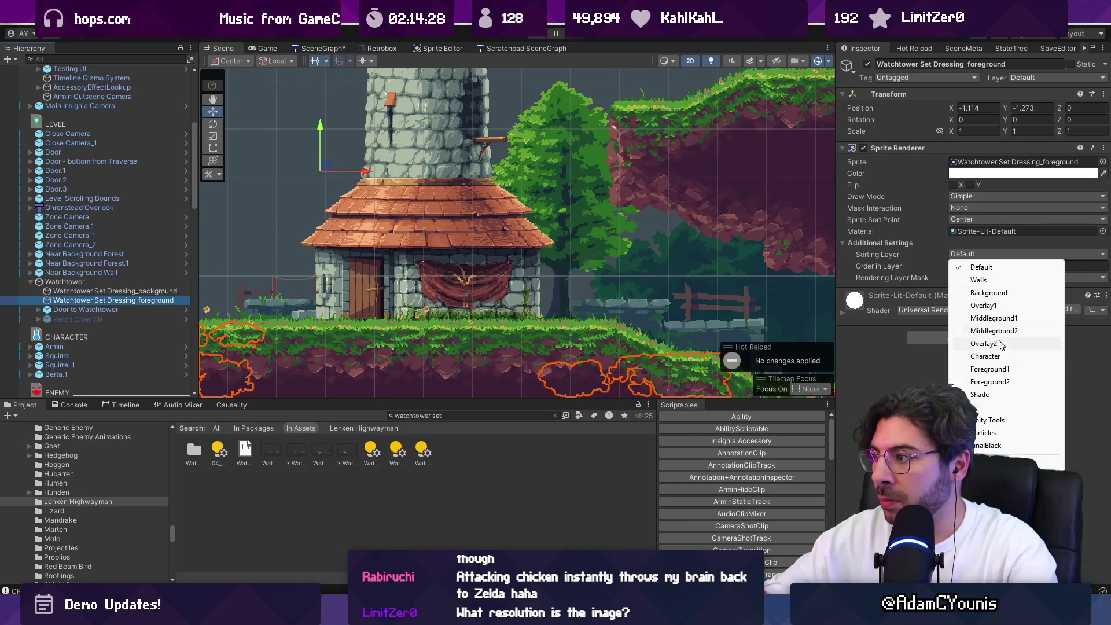
{"action": "left_click", "coordinate": [989, 369]}
{"action": "scroll", "coordinate": [719, 341], "scroll_direction": "down", "scroll_amount": 1}
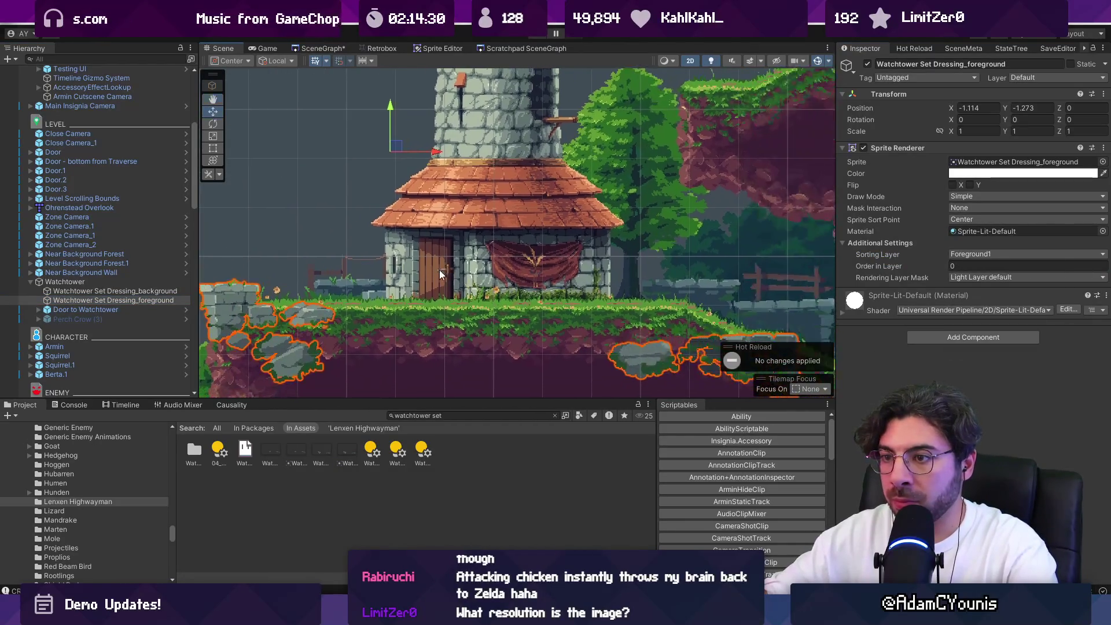
{"action": "scroll", "coordinate": [466, 276], "scroll_direction": "down", "scroll_amount": 3}
{"action": "left_click", "coordinate": [502, 298]}
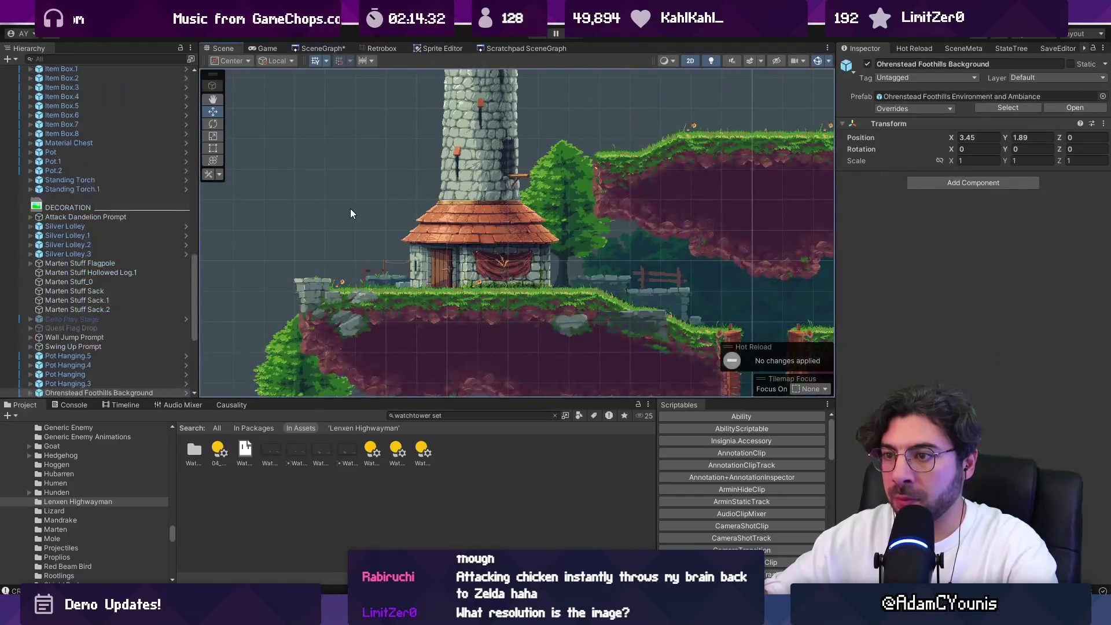
{"action": "scroll", "coordinate": [349, 208], "scroll_direction": "down", "scroll_amount": 1}
{"action": "scroll", "coordinate": [374, 215], "scroll_direction": "up", "scroll_amount": 3}
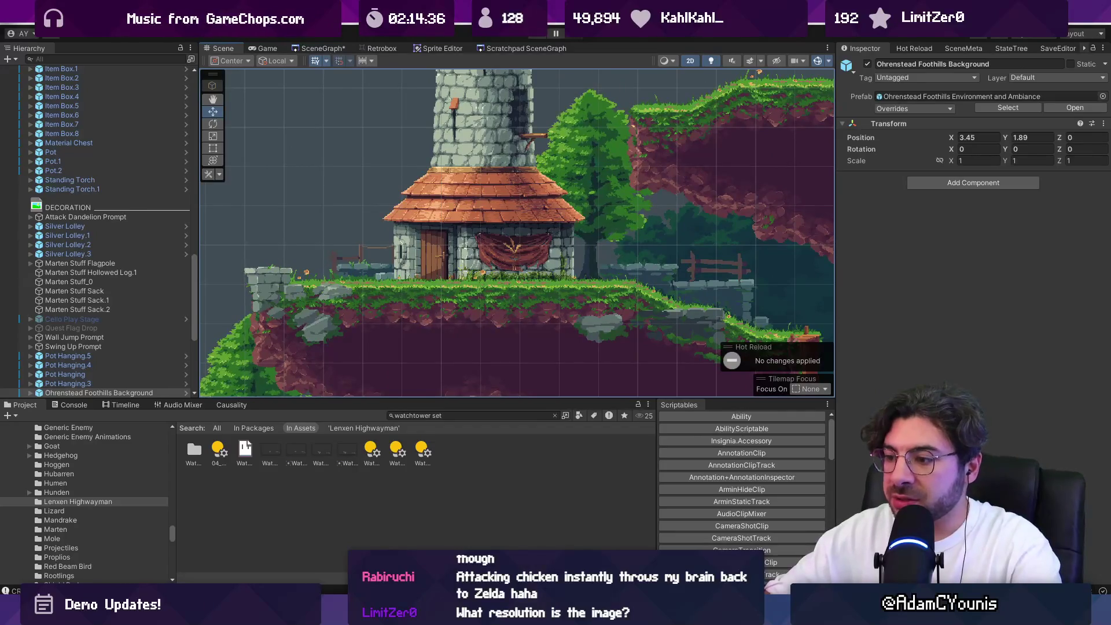
{"action": "key", "text": "alt+Tab"}
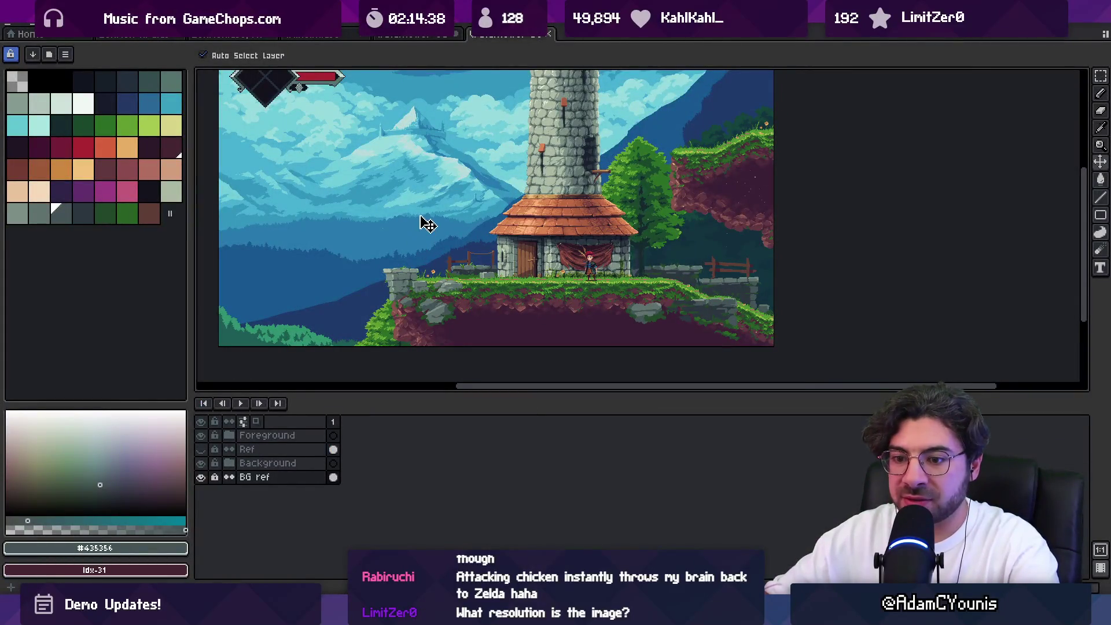
Marquee-select the watchtower house and ground, then crop the sprite to that selection
{"action": "mouse_move", "coordinate": [451, 197]}
{"action": "left_mouse_down"}
{"action": "mouse_move", "coordinate": [462, 229]}
{"action": "mouse_move", "coordinate": [432, 203]}
{"action": "mouse_move", "coordinate": [440, 211]}
{"action": "left_mouse_up"}
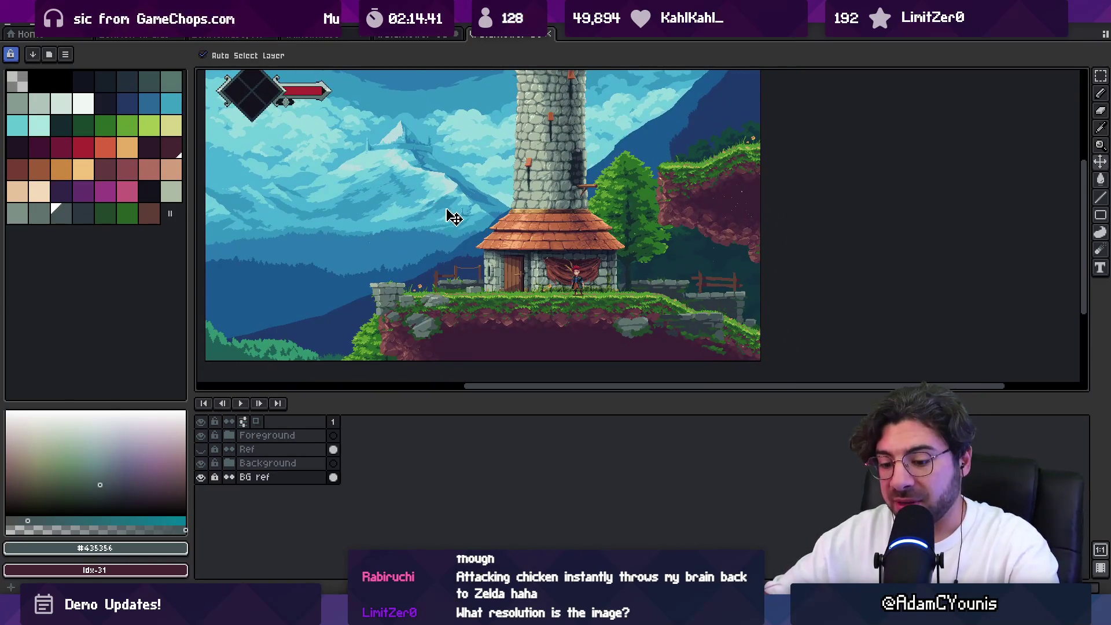
{"action": "key", "text": "m"}
{"action": "mouse_move", "coordinate": [335, 223]}
{"action": "left_mouse_down"}
{"action": "mouse_move", "coordinate": [719, 365]}
{"action": "mouse_move", "coordinate": [764, 367]}
{"action": "left_mouse_up"}
{"action": "left_click_drag", "start_coordinate": [331, 184], "coordinate": [761, 361]}
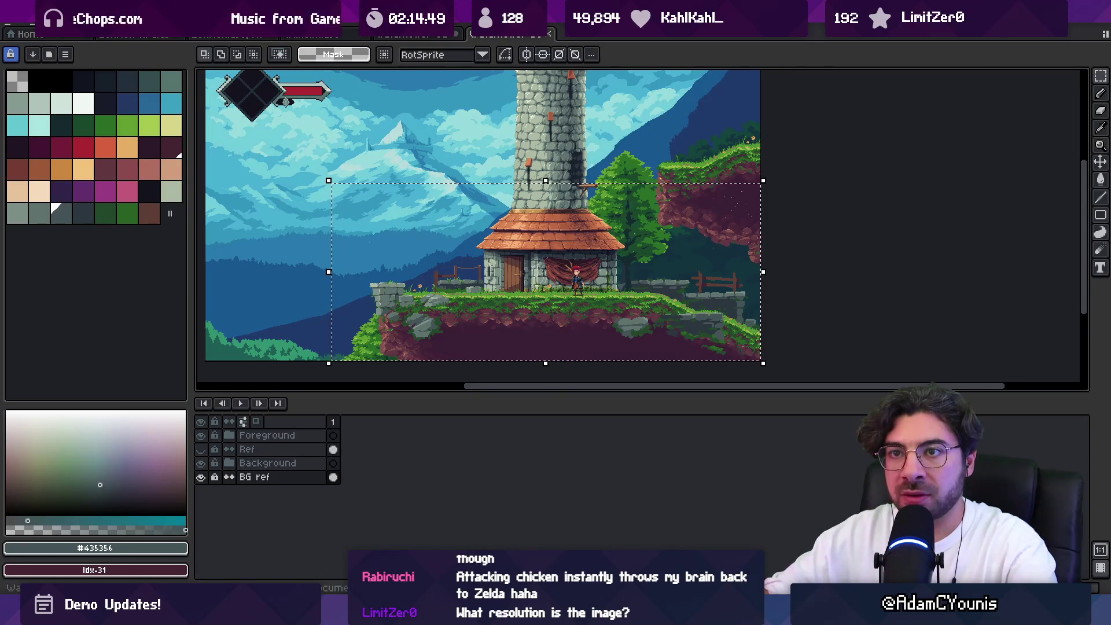
{"action": "left_click", "coordinate": [65, 17]}
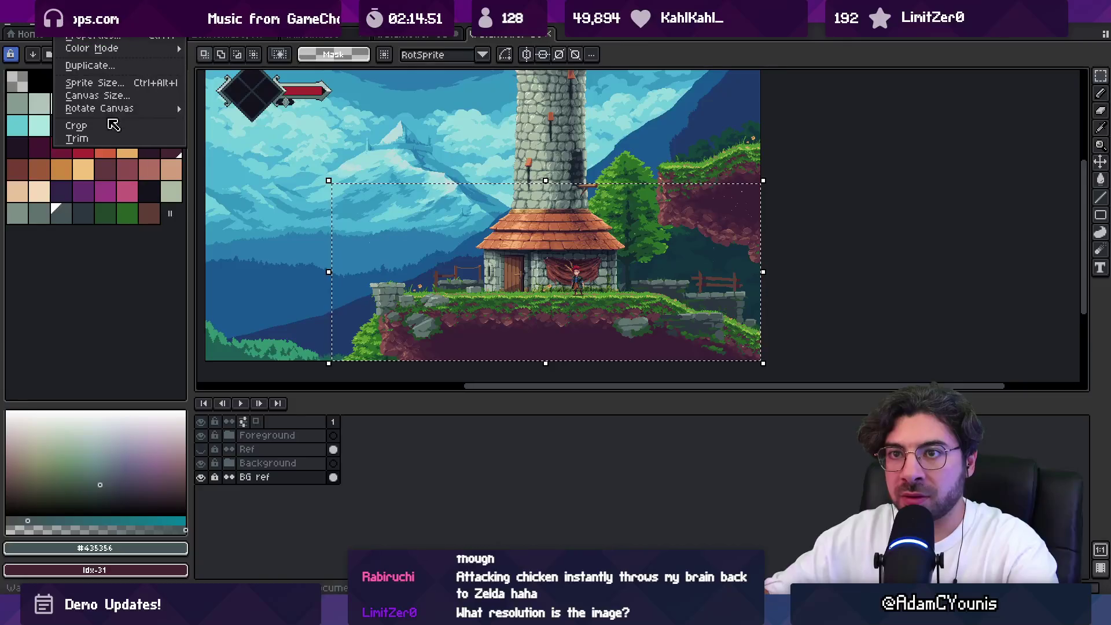
{"action": "left_click", "coordinate": [110, 126]}
{"action": "scroll", "coordinate": [622, 235], "scroll_direction": "left", "scroll_amount": 3}
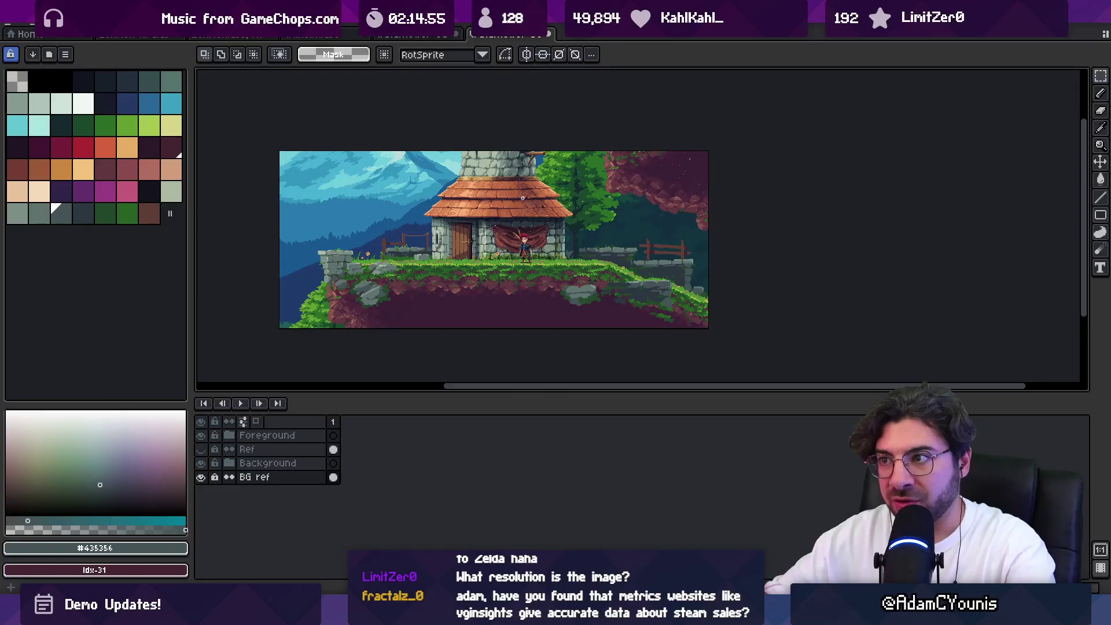
Resize the canvas to 700 by 300 pixels anchored right, then return to Unity
{"action": "left_click", "coordinate": [65, 17]}
{"action": "left_click", "coordinate": [80, 92]}
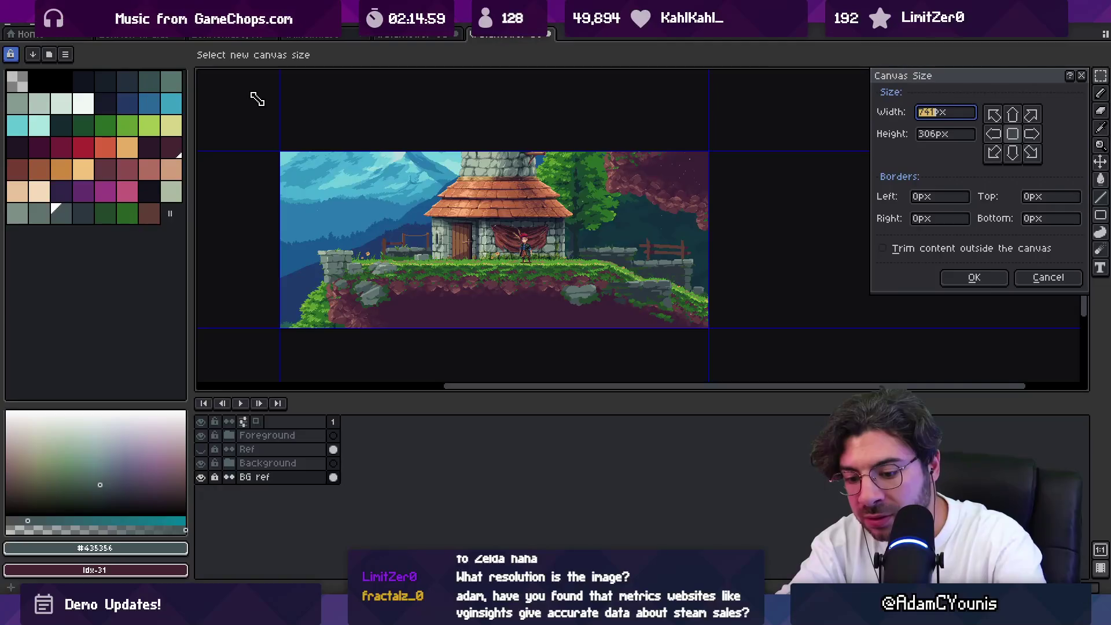
{"action": "type", "text": "700"}
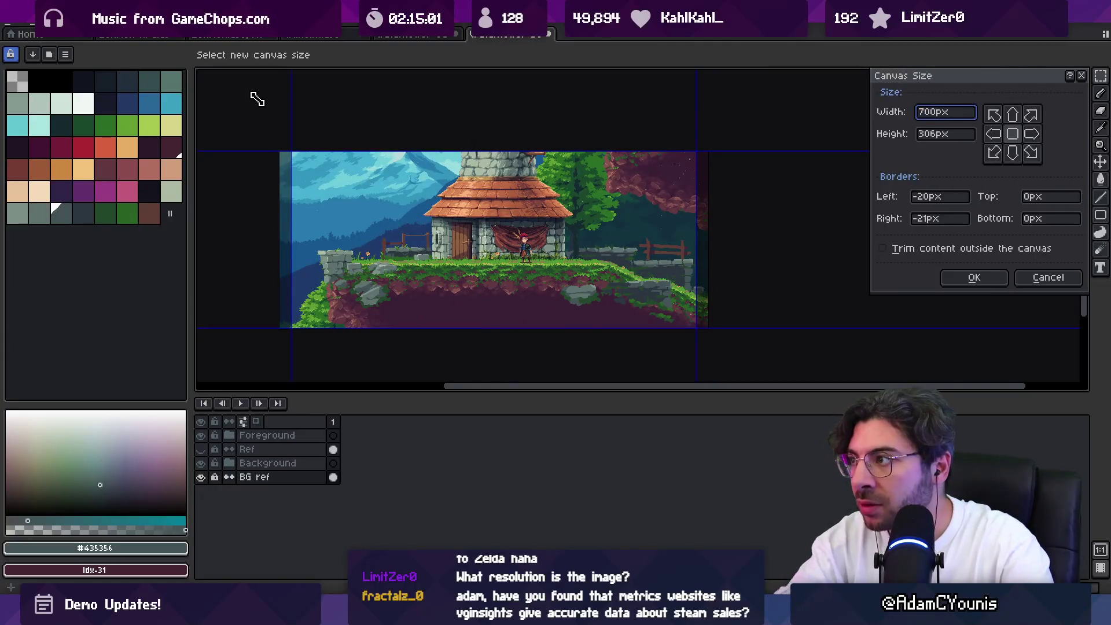
{"action": "left_click", "coordinate": [1031, 134]}
{"action": "left_click", "coordinate": [933, 134]}
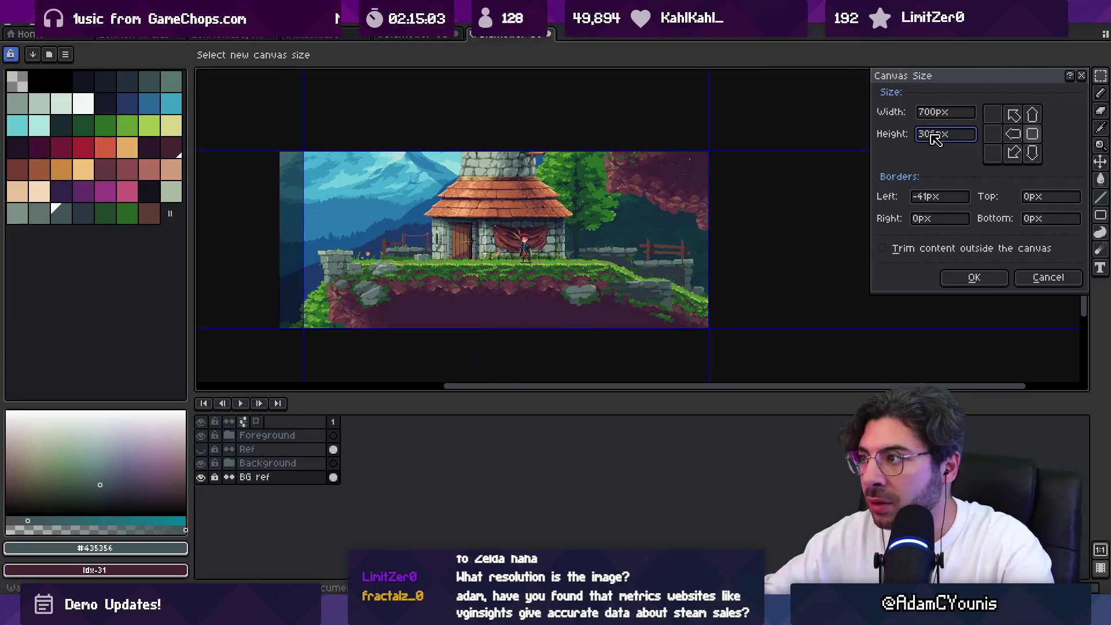
{"action": "type", "text": "300"}
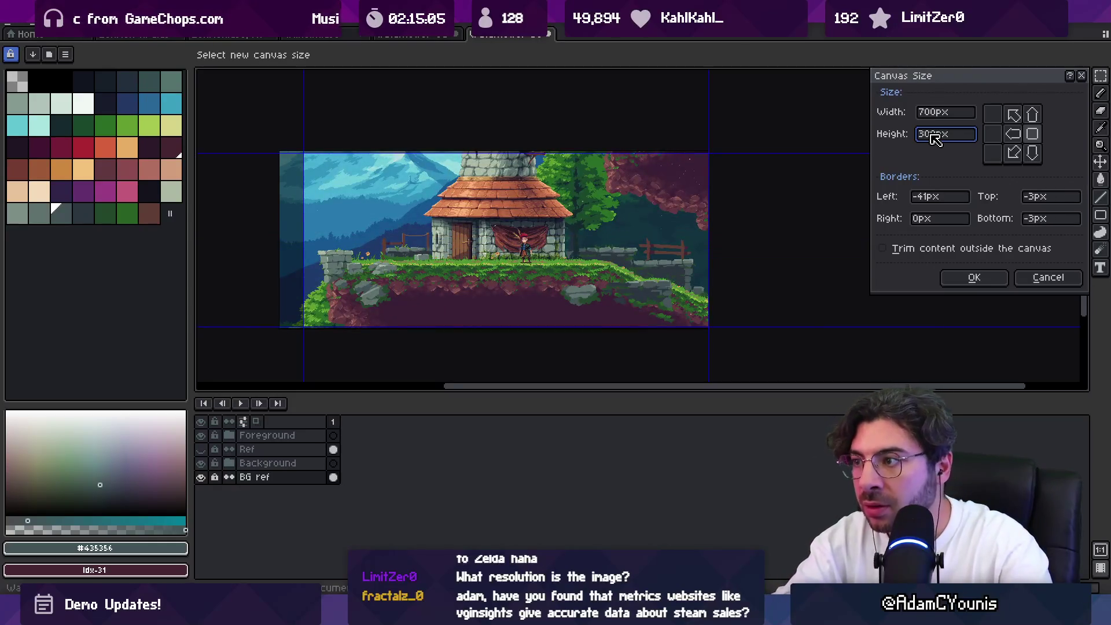
{"action": "key", "text": "Return"}
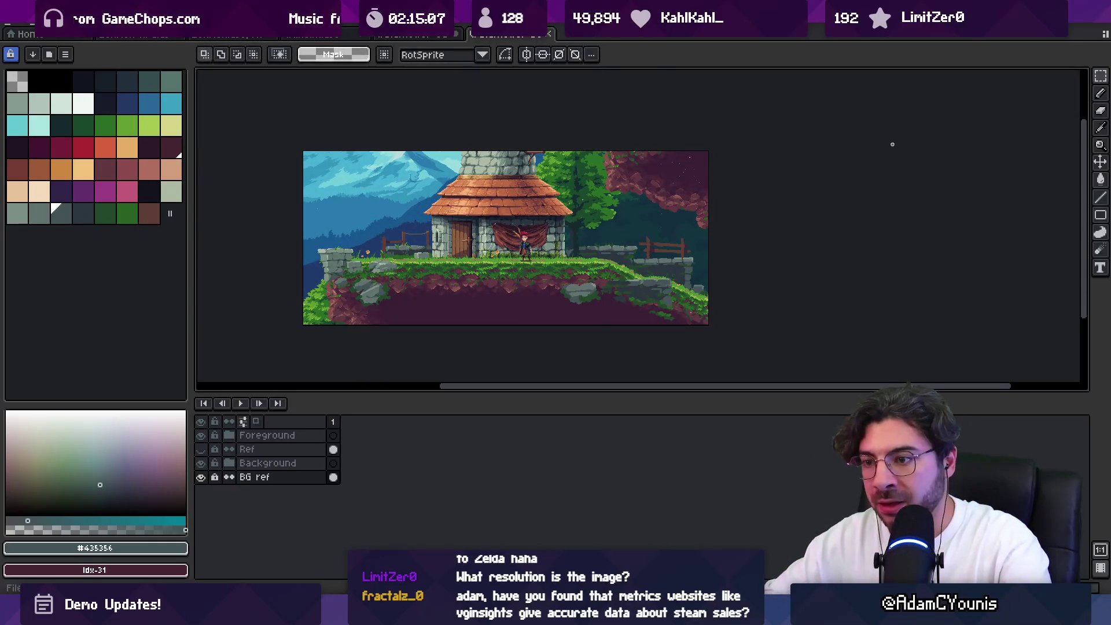
{"action": "key", "text": "alt+Tab"}
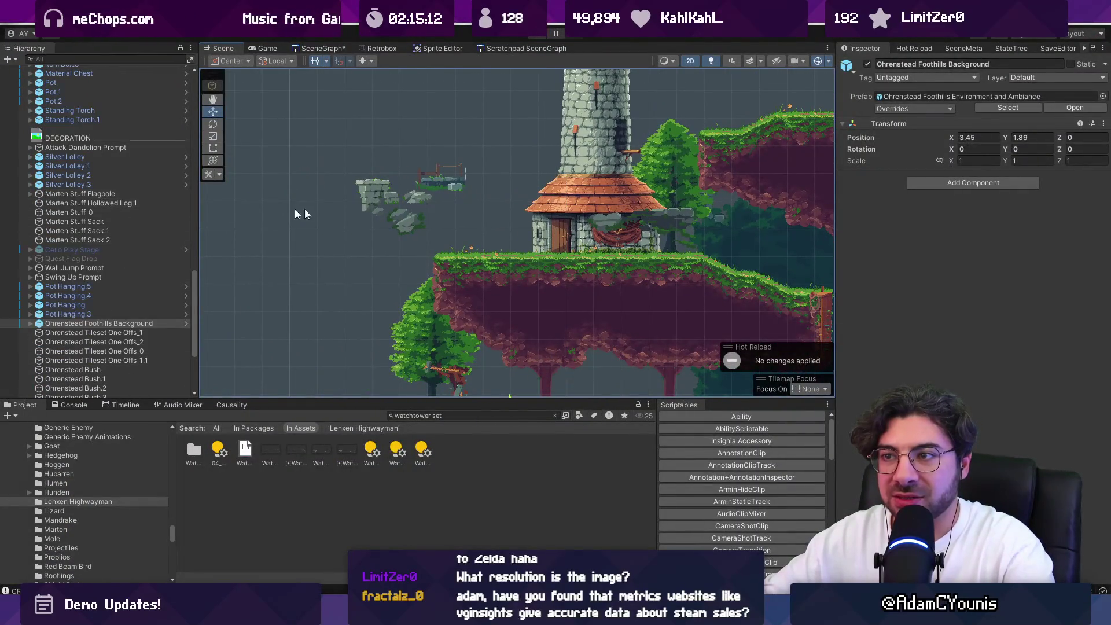
Select both watchtower set-dressing sprites and move them down and right together
{"action": "left_click", "coordinate": [373, 195]}
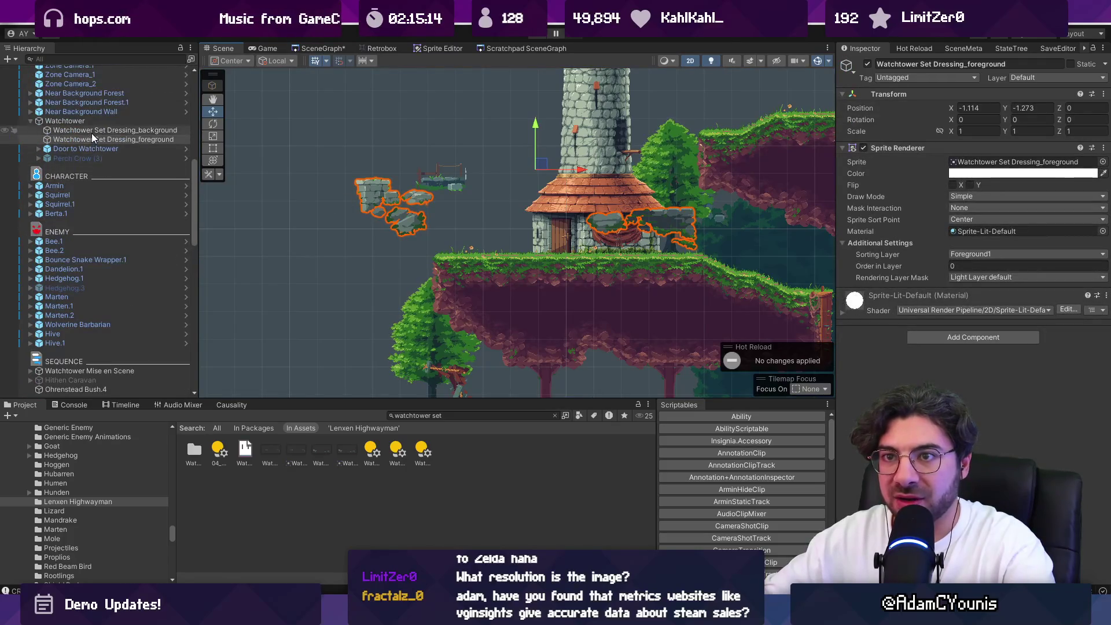
{"action": "left_click", "coordinate": [113, 139], "text": "ctrl"}
{"action": "left_click_drag", "start_coordinate": [544, 167], "coordinate": [602, 220]}
{"action": "scroll", "coordinate": [585, 249], "scroll_direction": "up", "scroll_amount": 3}
{"action": "scroll", "coordinate": [585, 249], "scroll_direction": "up", "scroll_amount": 2}
{"action": "left_click_drag", "start_coordinate": [652, 181], "coordinate": [656, 185]}
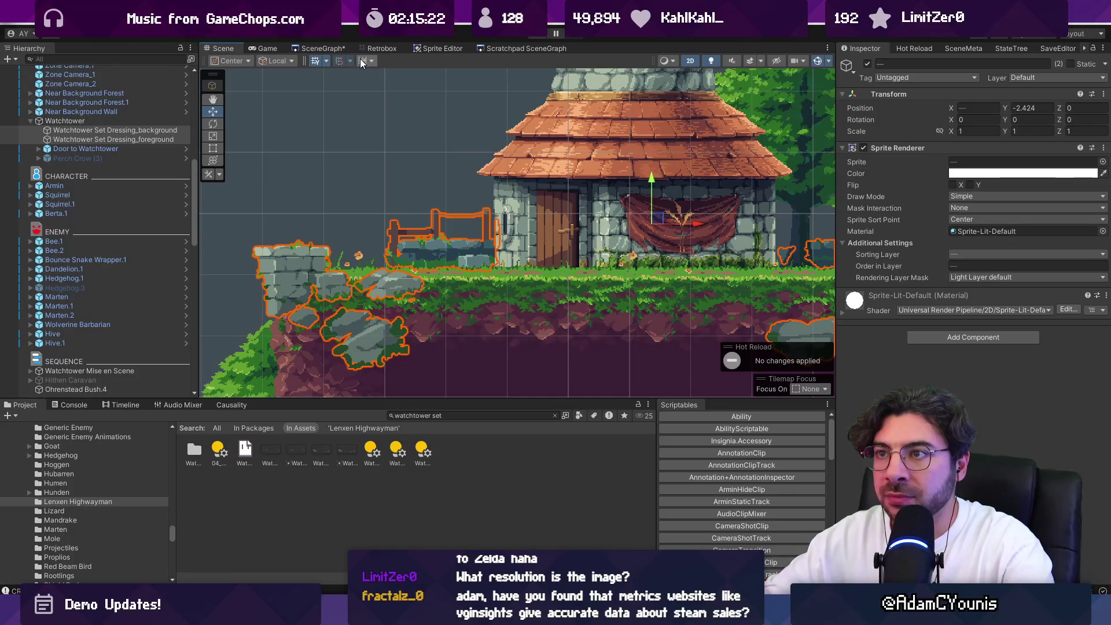
Set the move handle to Pivot position and Global orientation
{"action": "left_click", "coordinate": [244, 62]}
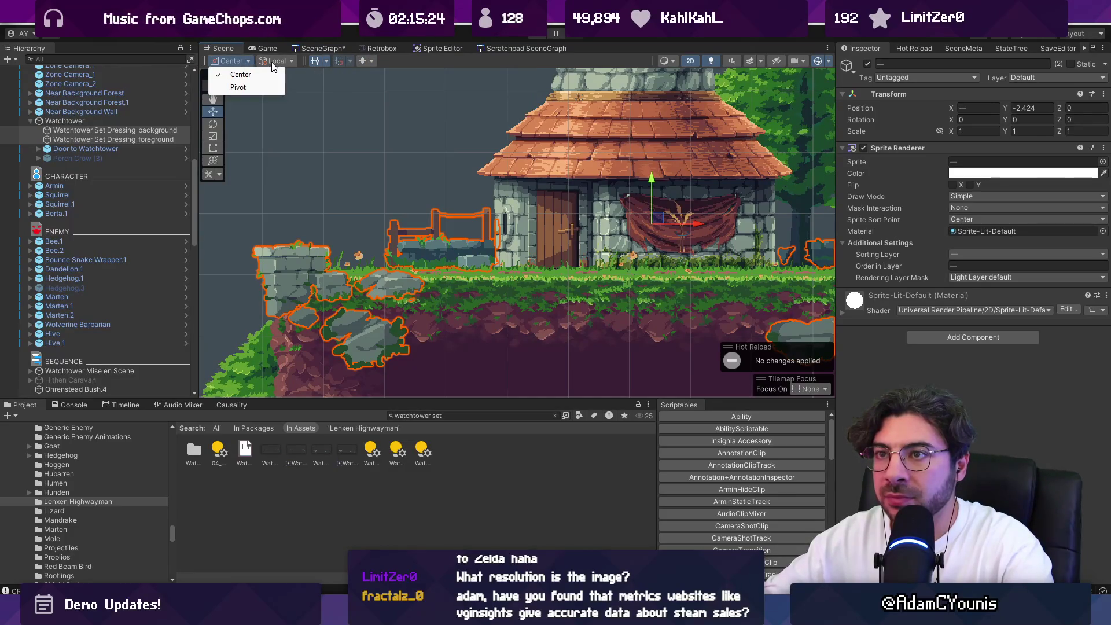
{"action": "left_click", "coordinate": [272, 60]}
{"action": "left_click", "coordinate": [231, 60]}
{"action": "left_click", "coordinate": [238, 87]}
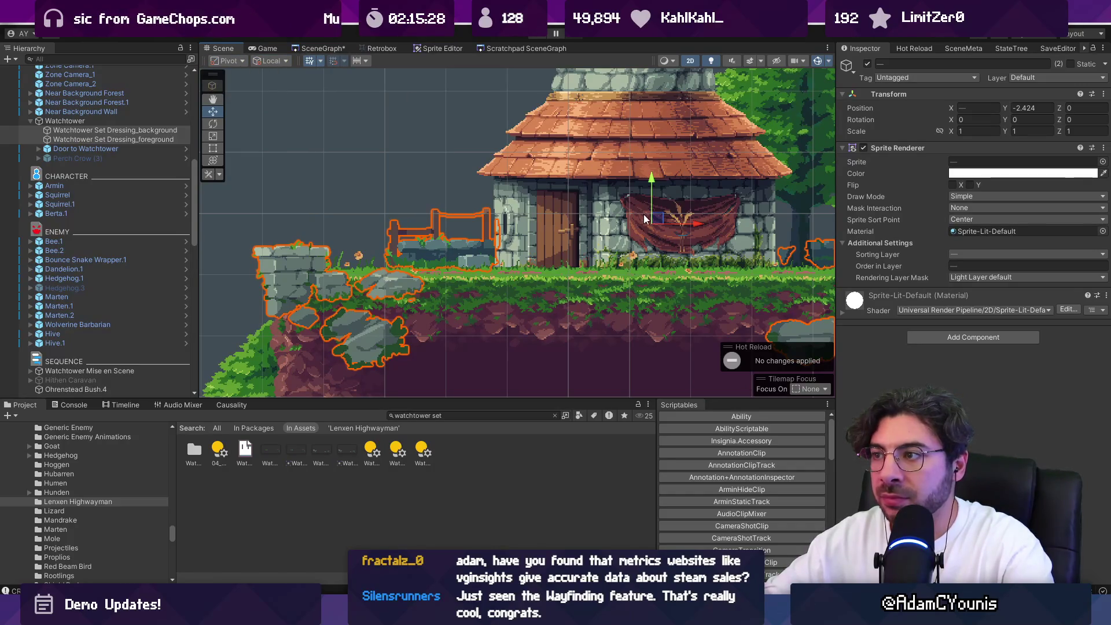
{"action": "left_click", "coordinate": [271, 60]}
{"action": "left_click", "coordinate": [284, 75]}
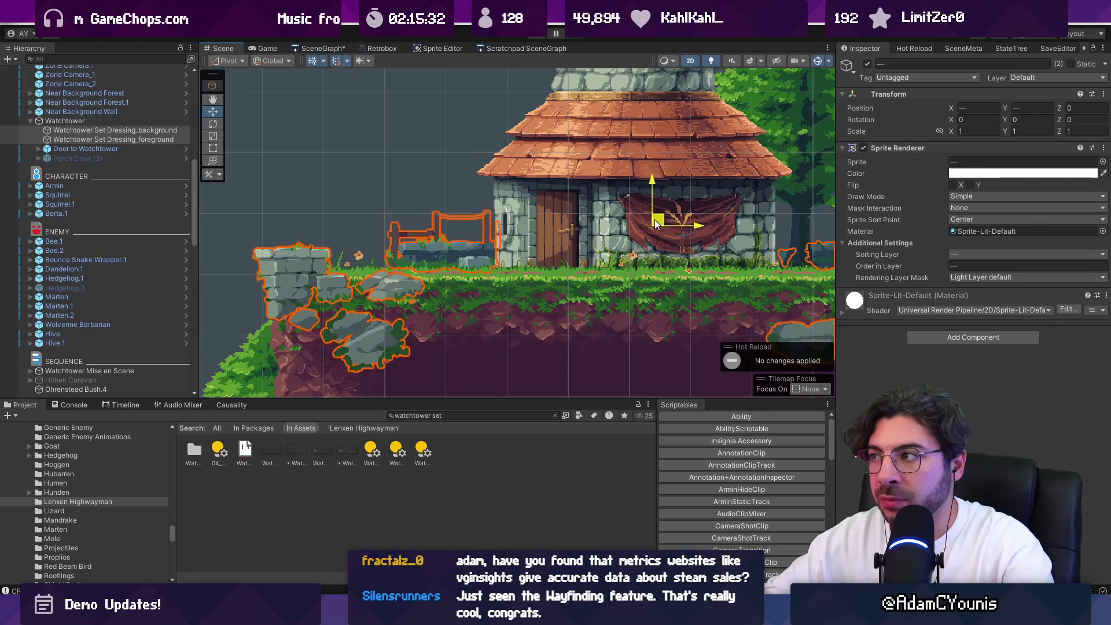
Nudge the foreground set-dressing sprite to X 0.1, Y -2.44, then select Watchtower Set Dressing_background
{"action": "left_click", "coordinate": [309, 265]}
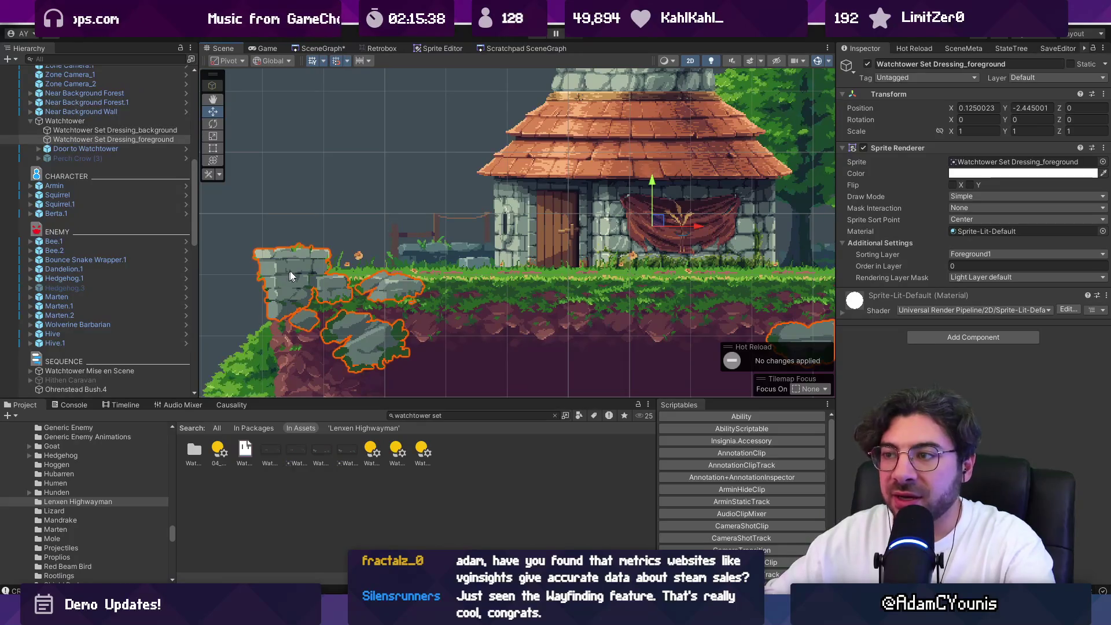
{"action": "key", "text": "f"}
{"action": "left_click_drag", "start_coordinate": [576, 222], "coordinate": [578, 226]}
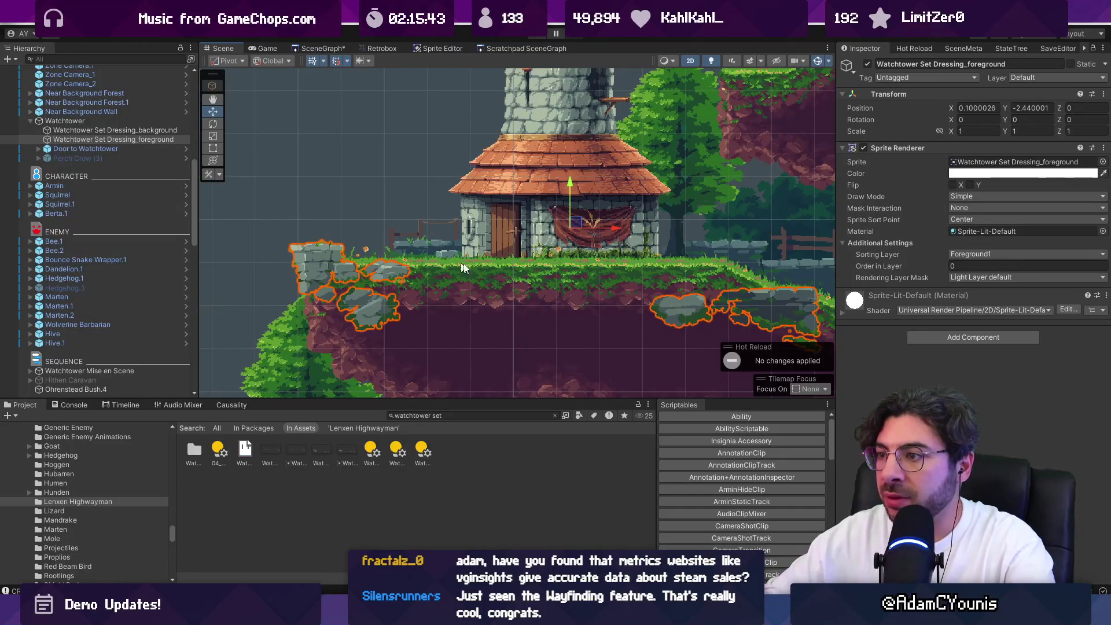
{"action": "scroll", "coordinate": [289, 209], "scroll_direction": "down", "scroll_amount": 3}
{"action": "left_click", "coordinate": [340, 189]}
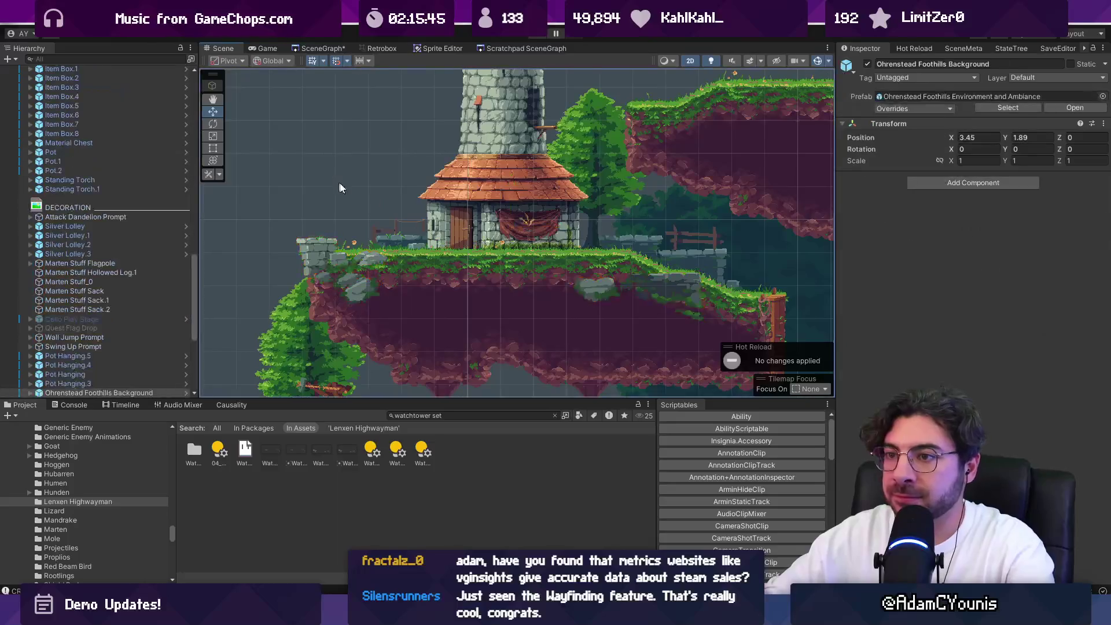
{"action": "left_click", "coordinate": [399, 242]}
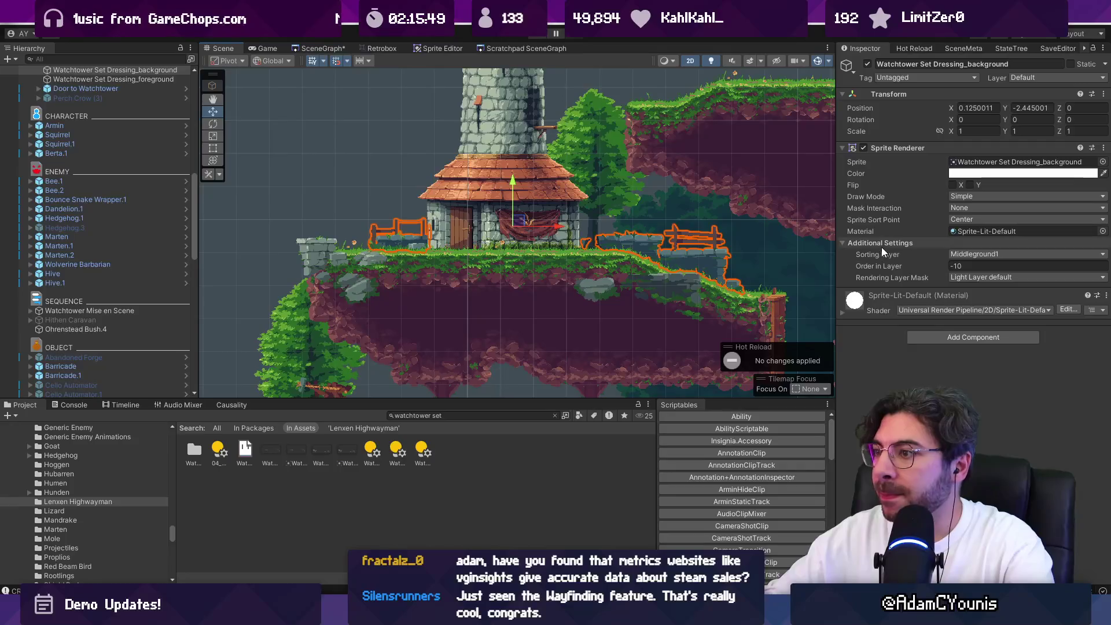
{"action": "left_click", "coordinate": [951, 339]}
Add Parallax By Depth via the 'parallax b' search and orbit to inspect layer depths
{"action": "type", "text": "parallax b"}
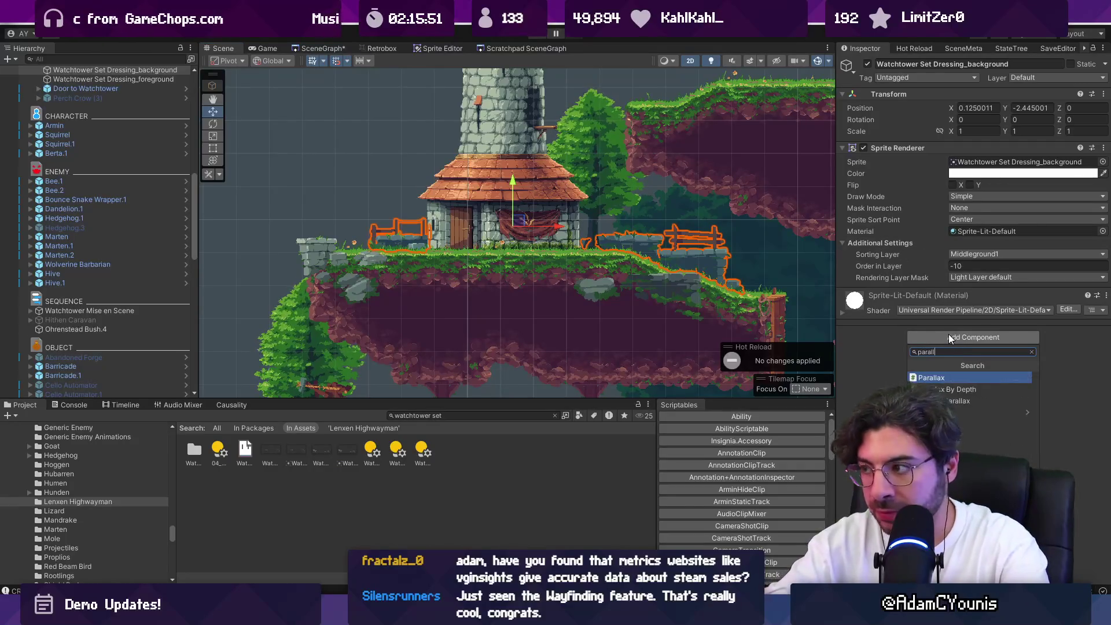
{"action": "key", "text": "Return"}
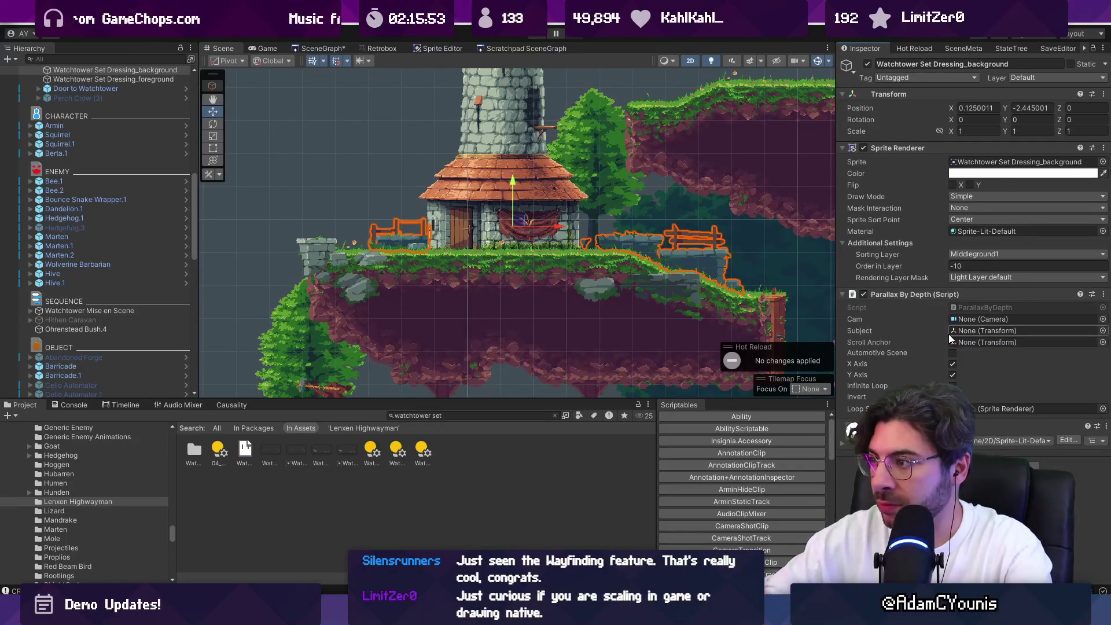
{"action": "key", "text": "2"}
{"action": "mouse_move", "coordinate": [593, 300]}
{"action": "left_mouse_down"}
{"action": "mouse_move", "coordinate": [574, 239]}
{"action": "mouse_move", "coordinate": [554, 262]}
{"action": "mouse_move", "coordinate": [688, 246]}
{"action": "mouse_move", "coordinate": [632, 215]}
{"action": "mouse_move", "coordinate": [611, 219]}
{"action": "mouse_move", "coordinate": [681, 227]}
{"action": "left_mouse_up"}
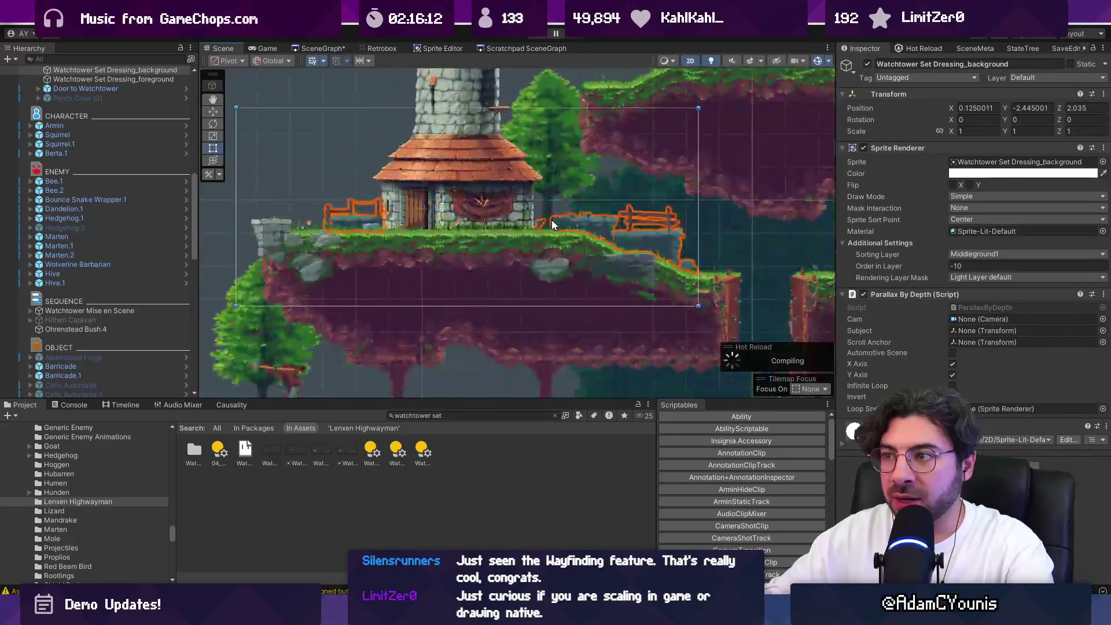
Select the watchtower foreground set dressing and orbit the 3D view to see layers side-on
{"action": "left_click", "coordinate": [290, 234]}
{"action": "key", "text": "2"}
{"action": "key", "text": "w"}
{"action": "mouse_move", "coordinate": [352, 228]}
{"action": "left_mouse_down"}
{"action": "mouse_move", "coordinate": [440, 235]}
{"action": "mouse_move", "coordinate": [551, 199]}
{"action": "mouse_move", "coordinate": [534, 131]}
{"action": "left_mouse_up"}
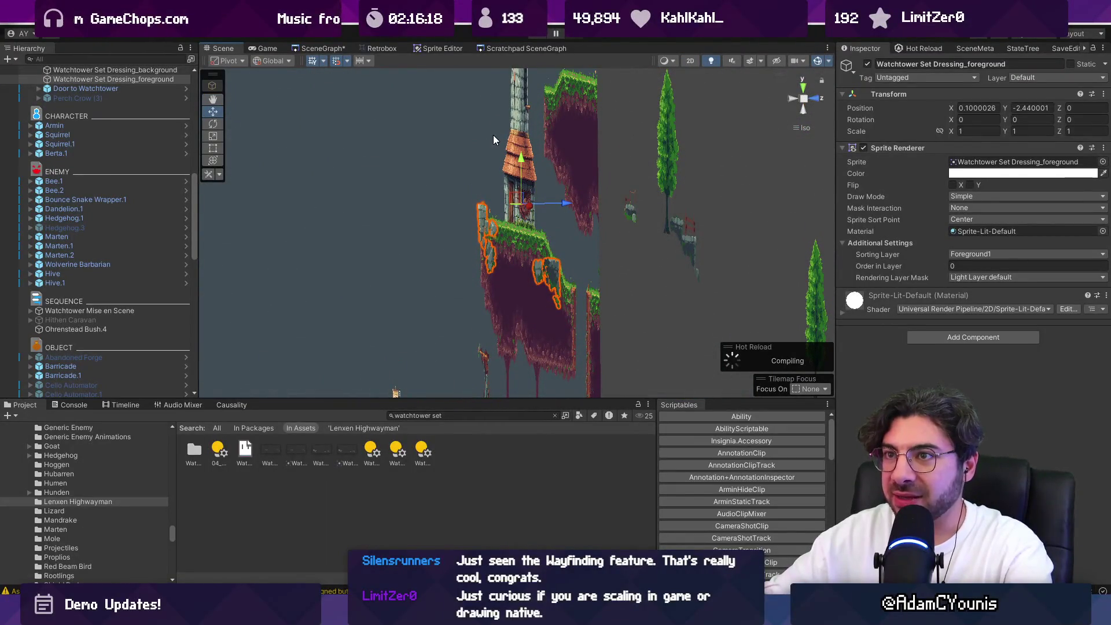
In perspective view, move the foreground set dressing to Z -0.215 and add Parallax By Depth
{"action": "mouse_move", "coordinate": [554, 165]}
{"action": "left_mouse_down"}
{"action": "mouse_move", "coordinate": [557, 195]}
{"action": "mouse_move", "coordinate": [620, 232]}
{"action": "mouse_move", "coordinate": [578, 233]}
{"action": "left_mouse_up"}
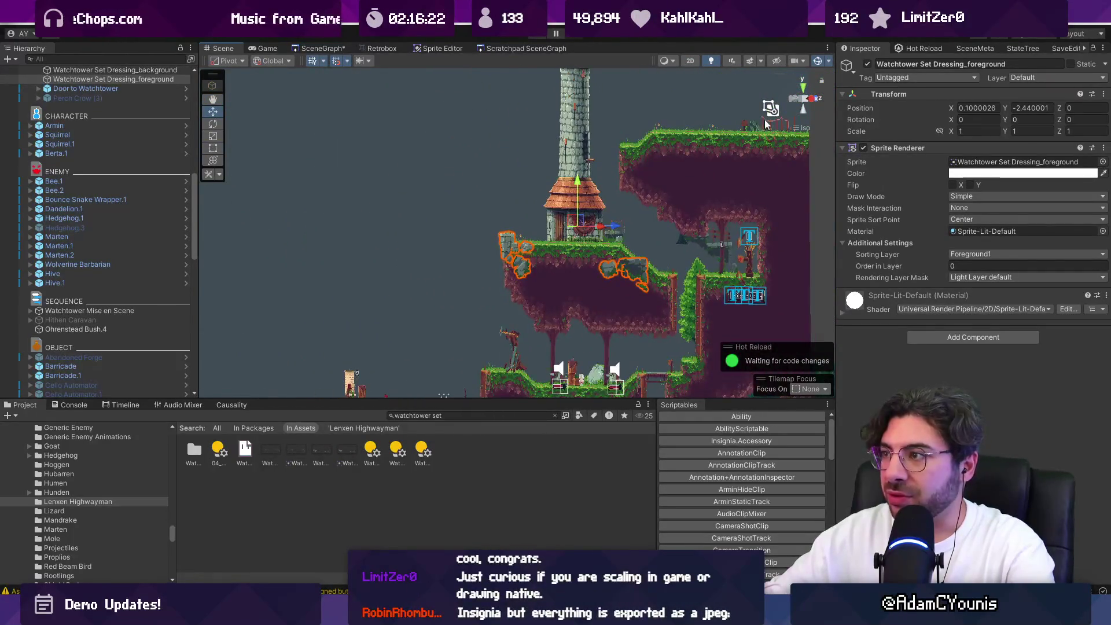
{"action": "left_click", "coordinate": [804, 99]}
{"action": "left_click_drag", "start_coordinate": [804, 99], "coordinate": [498, 265]}
{"action": "key", "text": "f"}
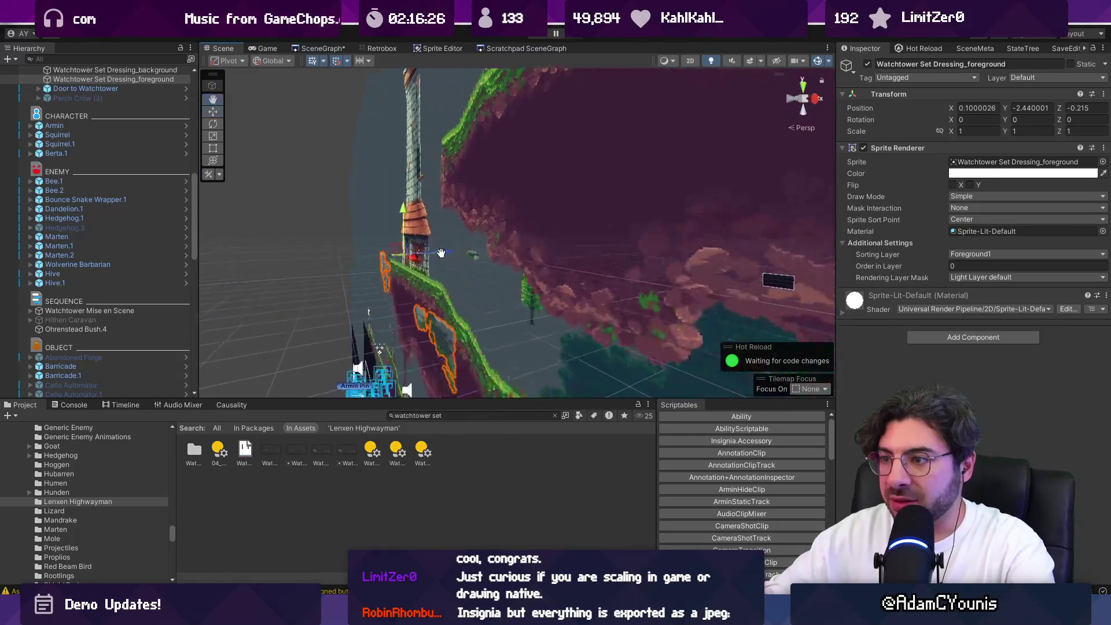
{"action": "left_click", "coordinate": [943, 340]}
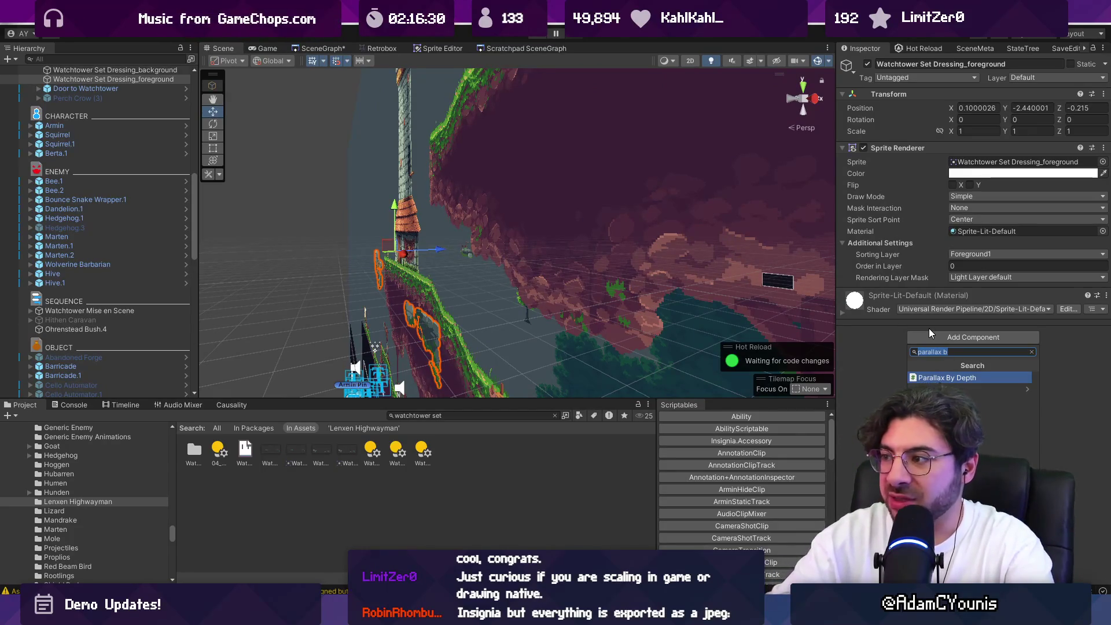
{"action": "key", "text": "Return"}
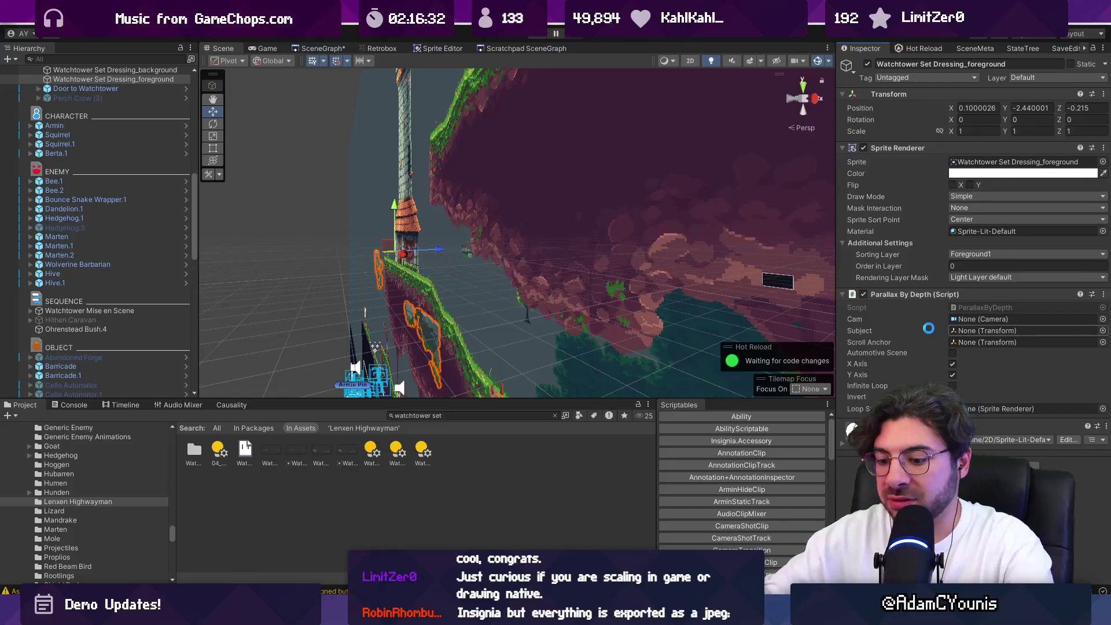
Save the scene, stop the play-mode test, and return to Aseprite
{"action": "key", "text": "ctrl+s"}
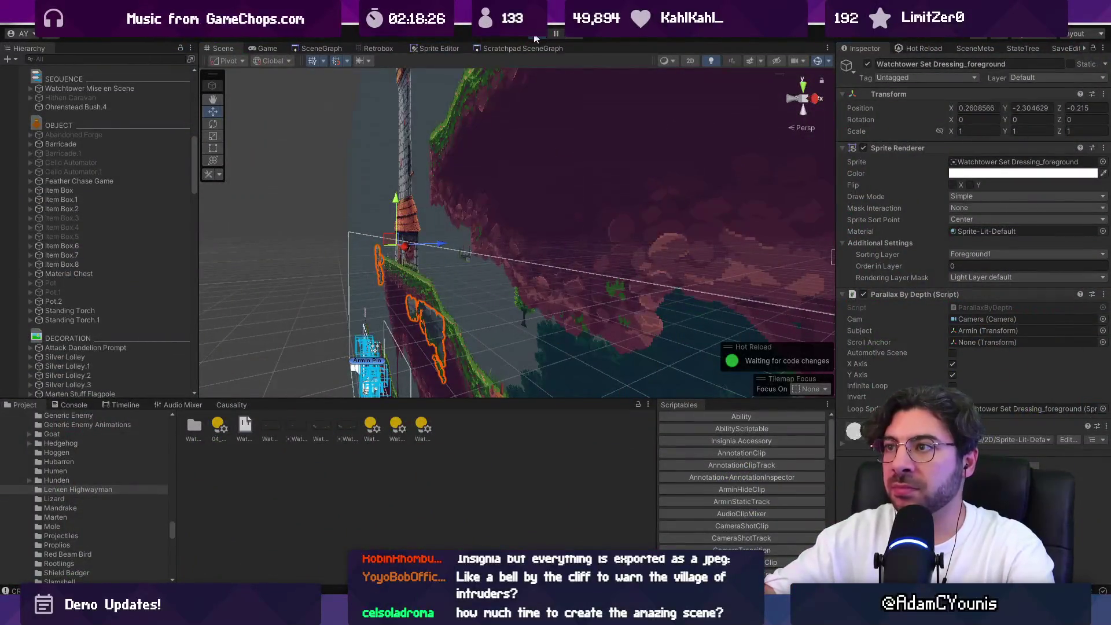
{"action": "left_click", "coordinate": [535, 36]}
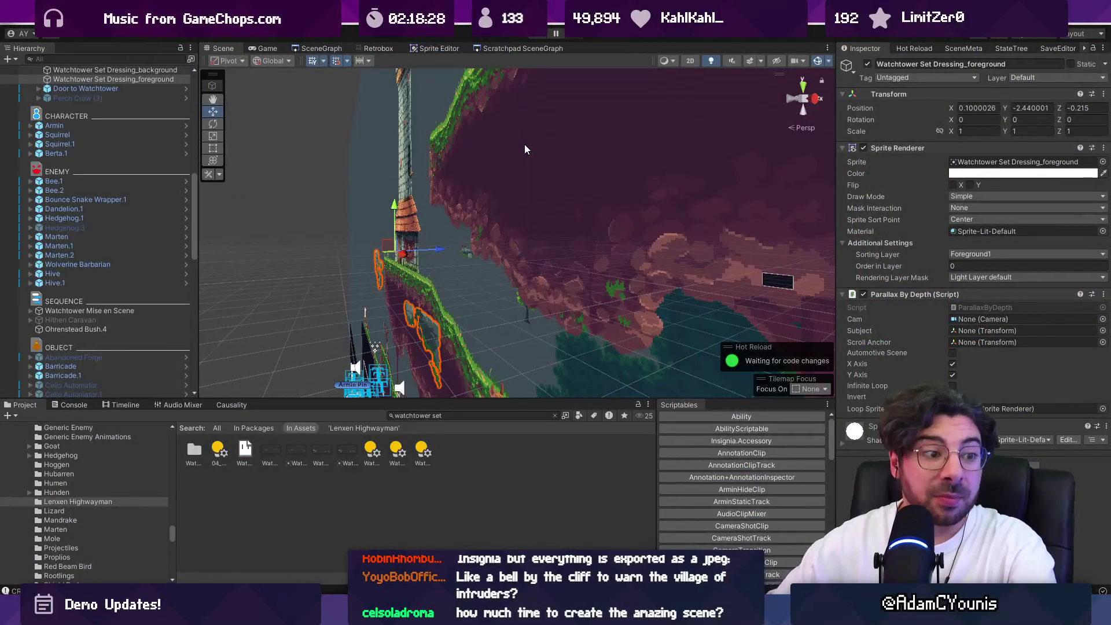
{"action": "key", "text": "alt+Tab"}
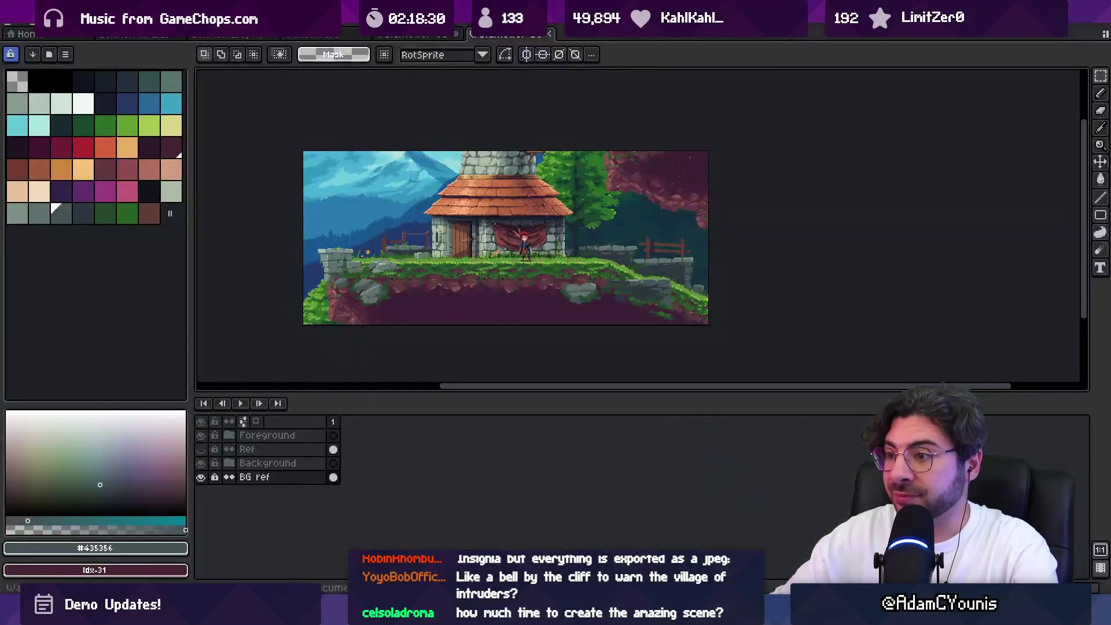
Zoom in on the fence and sample its brown colour on the detail layer
{"action": "scroll", "coordinate": [409, 135], "scroll_direction": "up", "scroll_amount": 4}
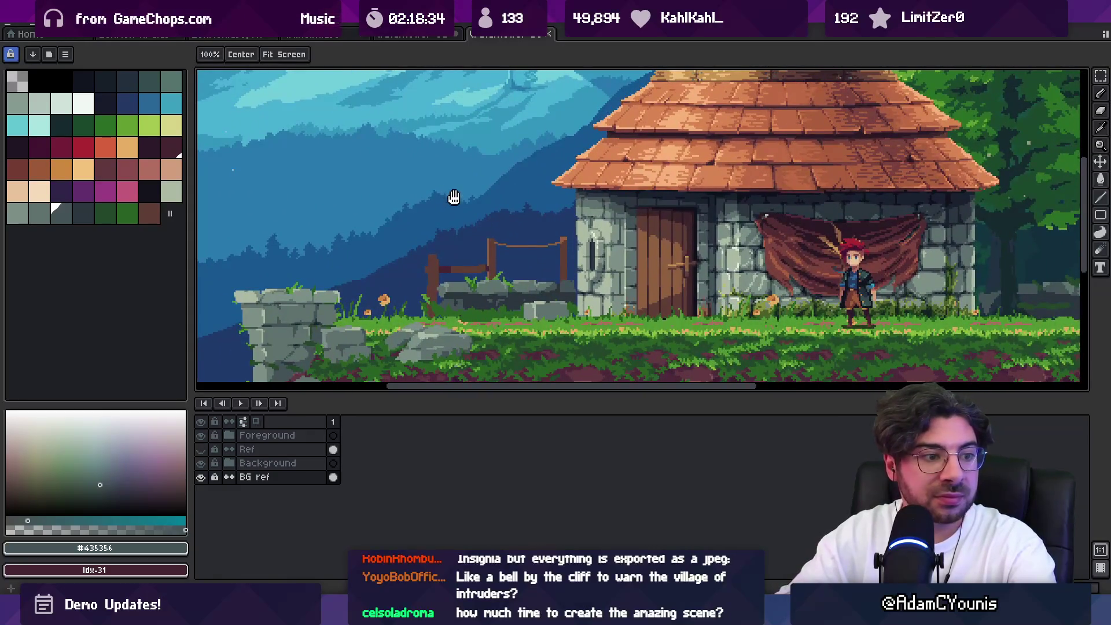
{"action": "scroll", "coordinate": [469, 270], "scroll_direction": "up", "scroll_amount": 1}
{"action": "scroll", "coordinate": [492, 283], "scroll_direction": "up", "scroll_amount": 1}
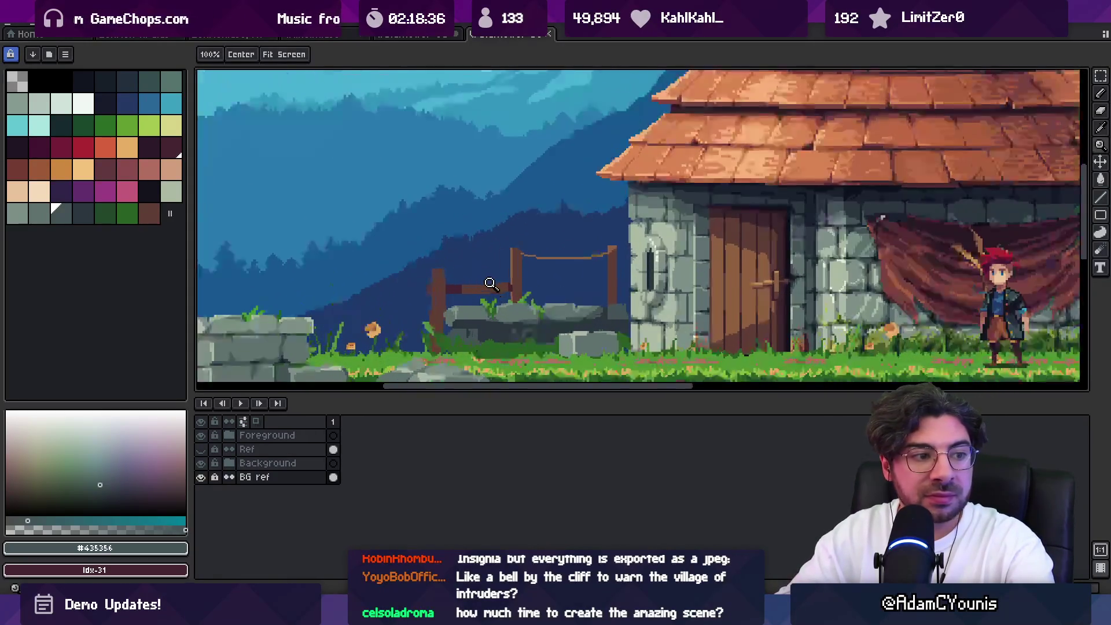
{"action": "left_click", "coordinate": [521, 267]}
{"action": "left_click", "coordinate": [521, 268], "text": "alt"}
{"action": "scroll", "coordinate": [492, 243], "scroll_direction": "down", "scroll_amount": 2}
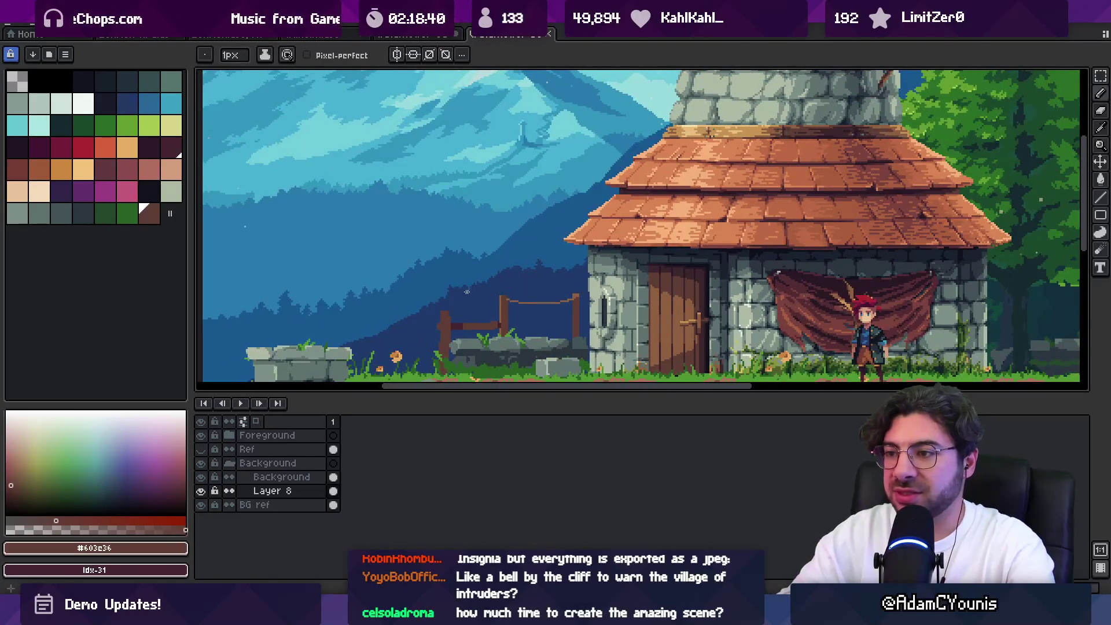
{"action": "scroll", "coordinate": [460, 308], "scroll_direction": "up", "scroll_amount": 2}
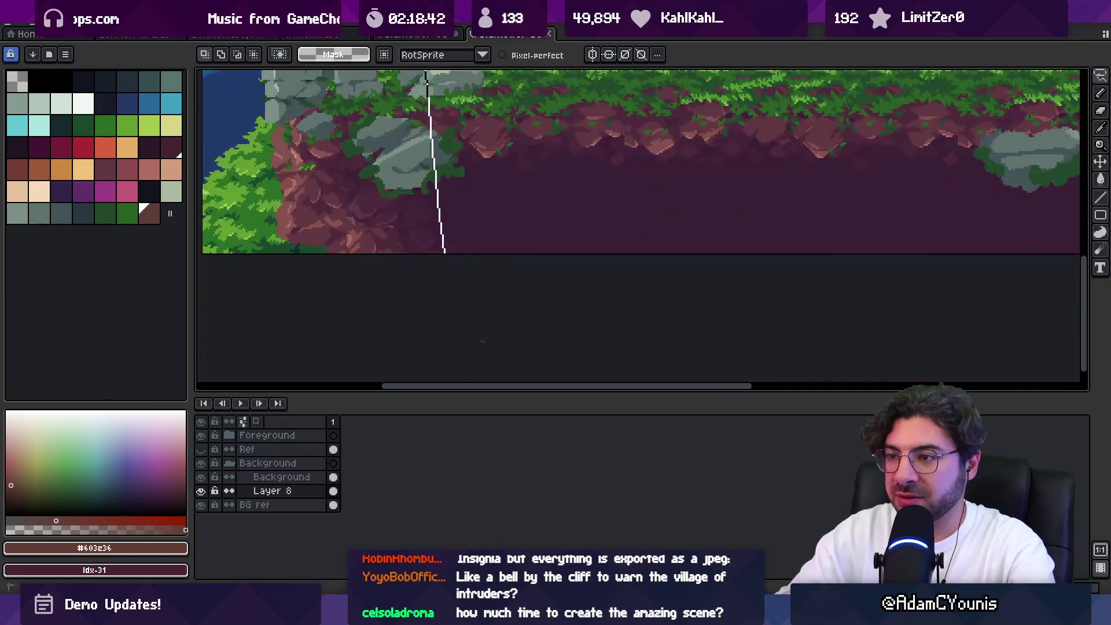
{"action": "scroll", "coordinate": [478, 187], "scroll_direction": "down", "scroll_amount": 2}
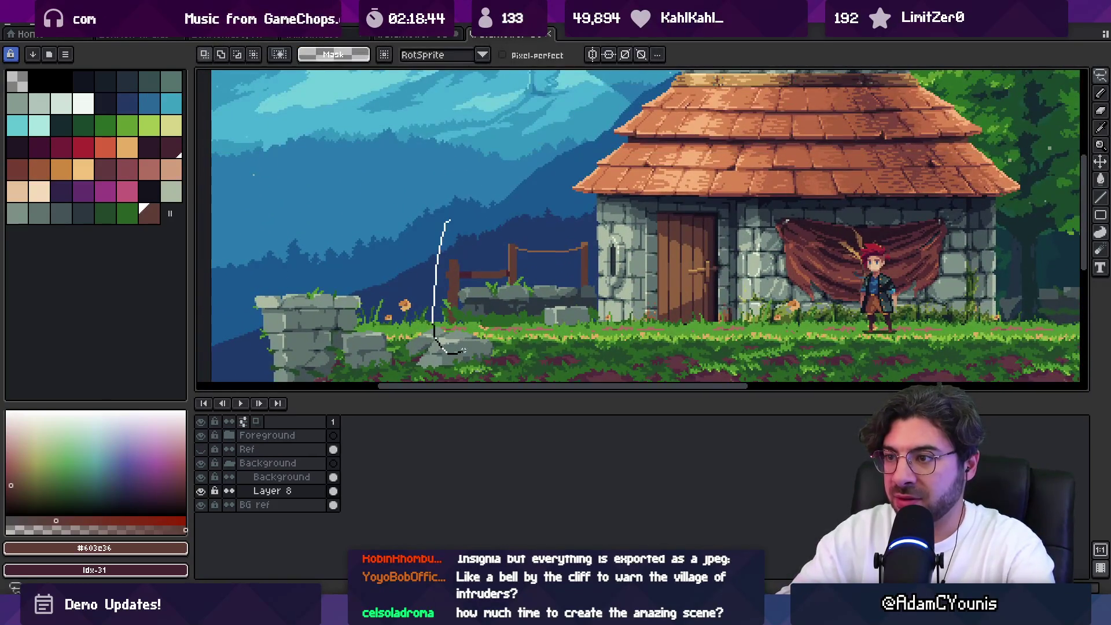
Outline and fill tall brown posts beside the fence, deselect, and zoom to check them
{"action": "left_click_drag", "start_coordinate": [463, 351], "coordinate": [491, 281]}
{"action": "scroll", "coordinate": [480, 286], "scroll_direction": "up", "scroll_amount": 2}
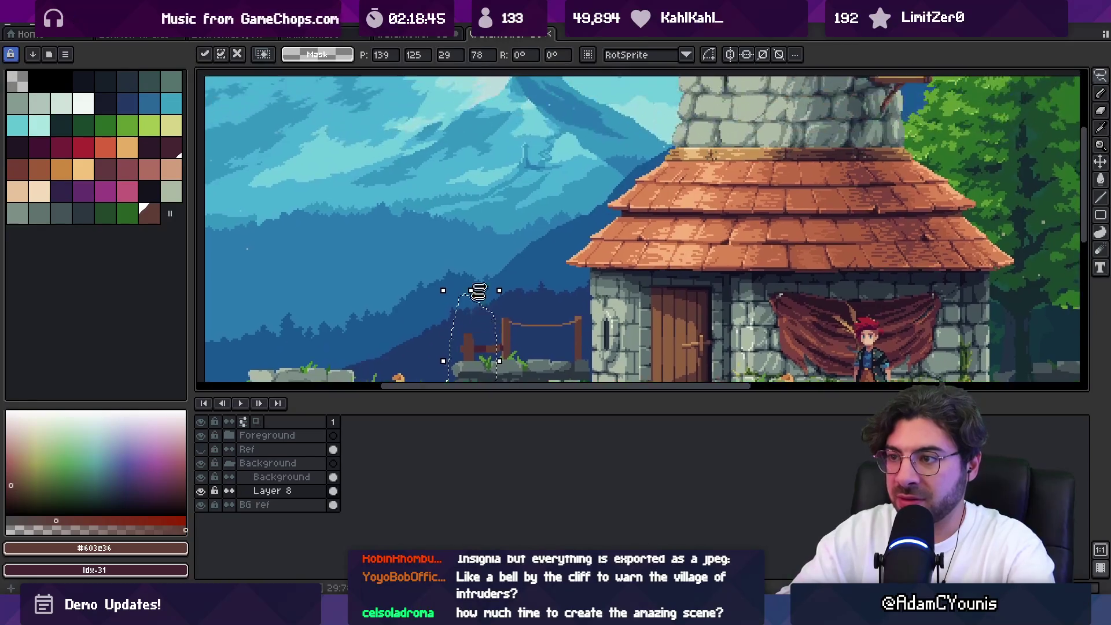
{"action": "key", "text": "ctrl+d"}
{"action": "key", "text": "b"}
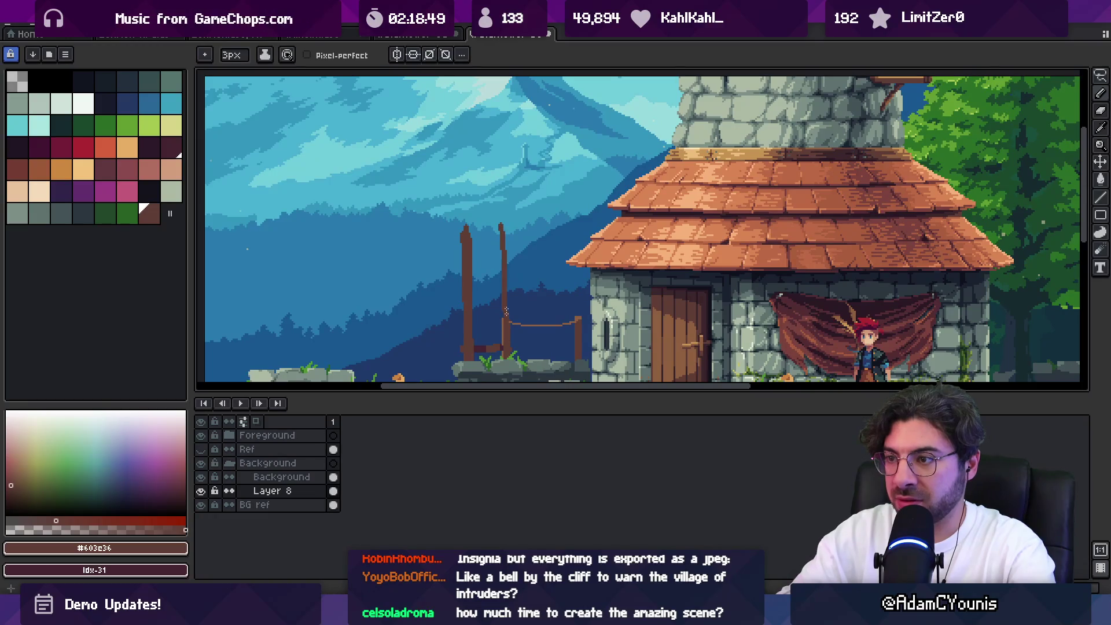
{"action": "key", "text": "z"}
{"action": "scroll", "coordinate": [503, 275], "scroll_direction": "down", "scroll_amount": 3}
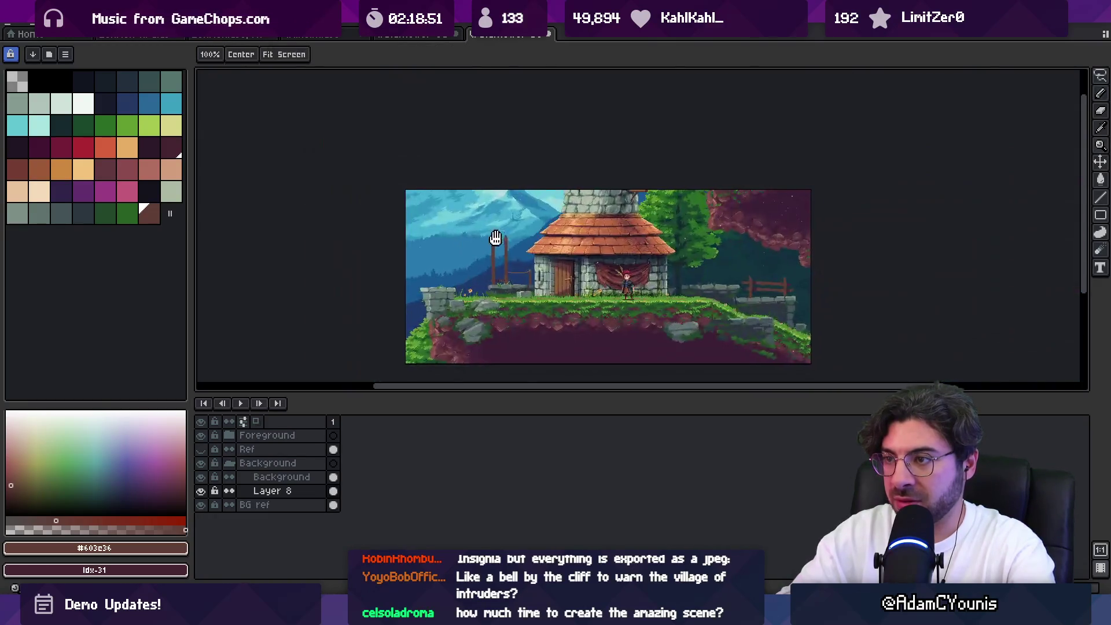
{"action": "scroll", "coordinate": [498, 264], "scroll_direction": "up", "scroll_amount": 3}
{"action": "left_click", "coordinate": [496, 258]}
{"action": "key", "text": "b"}
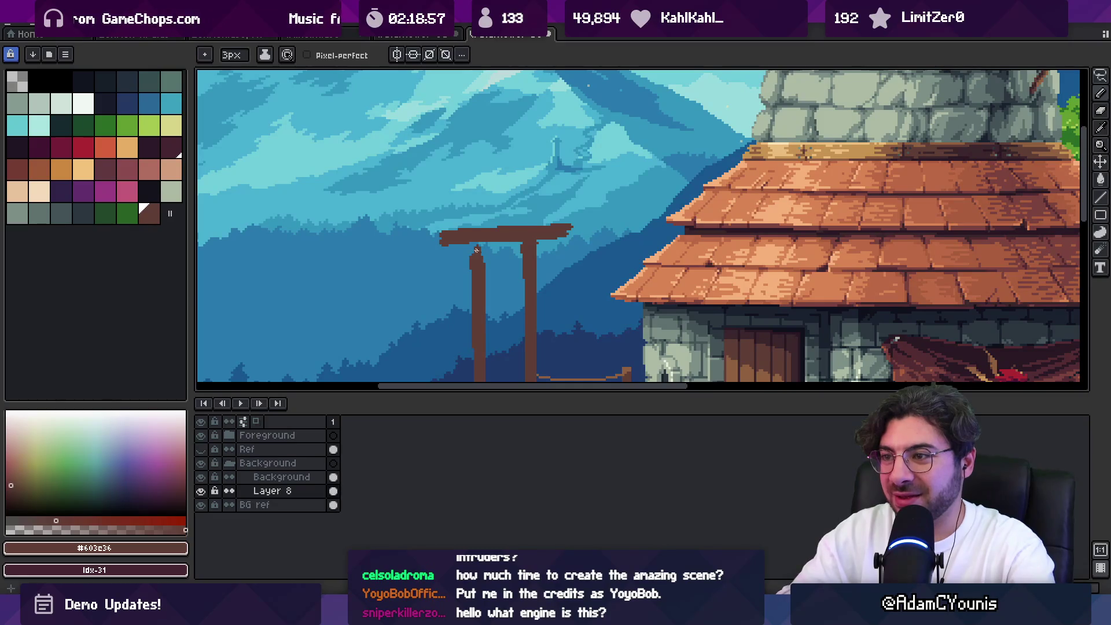
Pick an orange-brown and sample the beam's dark brown colour
{"action": "scroll", "coordinate": [484, 255], "scroll_direction": "up", "scroll_amount": 1}
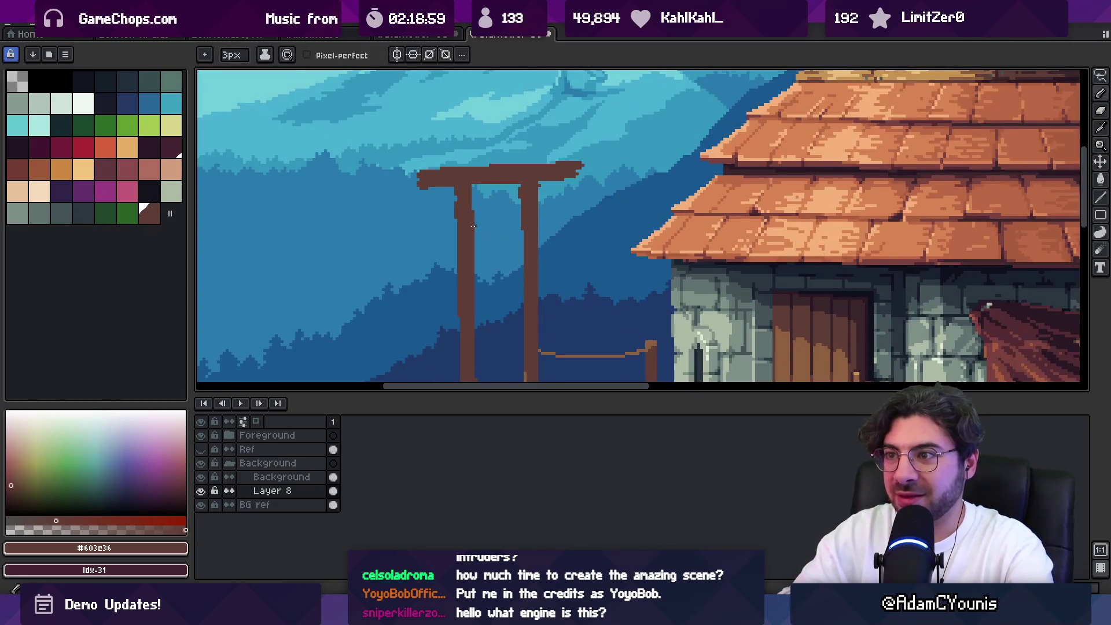
{"action": "left_click", "coordinate": [42, 174]}
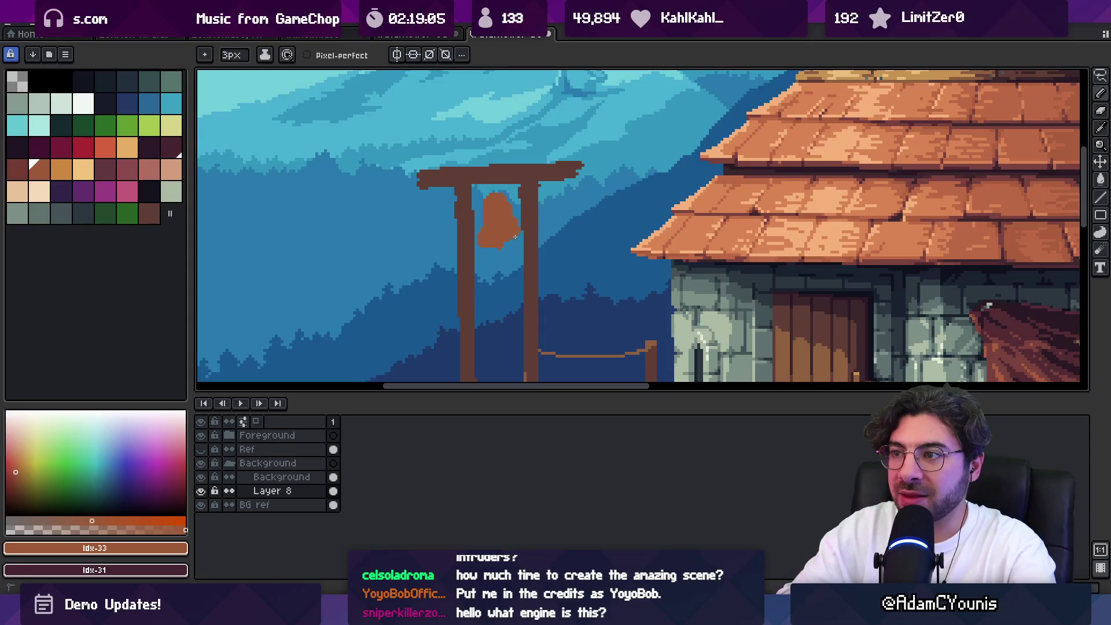
{"action": "key", "text": "e"}
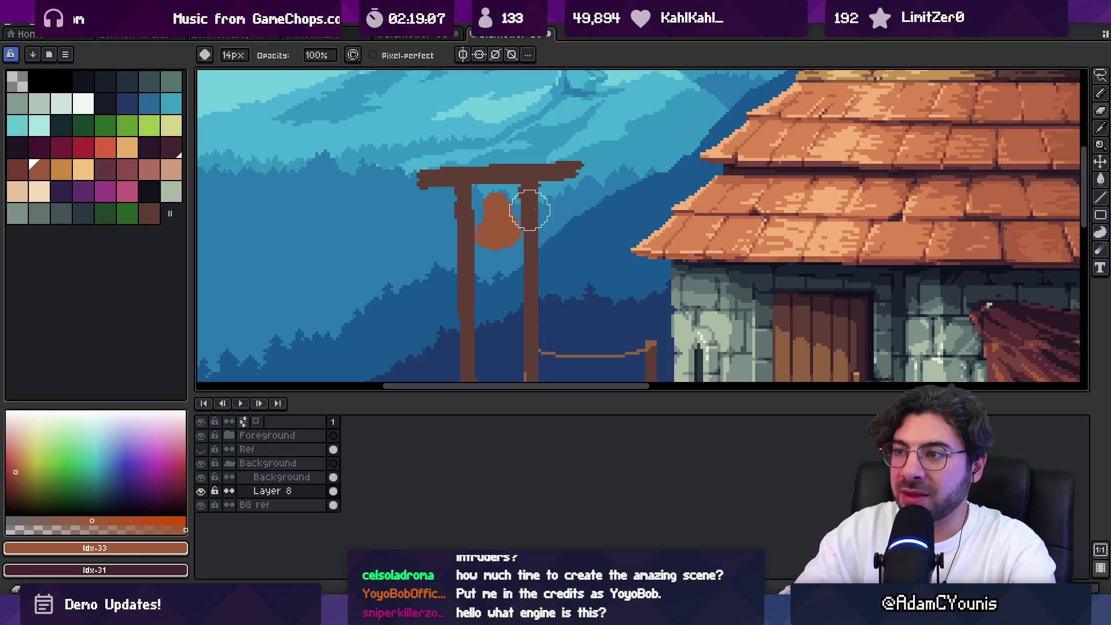
{"action": "key", "text": "z"}
{"action": "scroll", "coordinate": [524, 225], "scroll_direction": "down", "scroll_amount": 3}
{"action": "scroll", "coordinate": [544, 214], "scroll_direction": "up", "scroll_amount": 3}
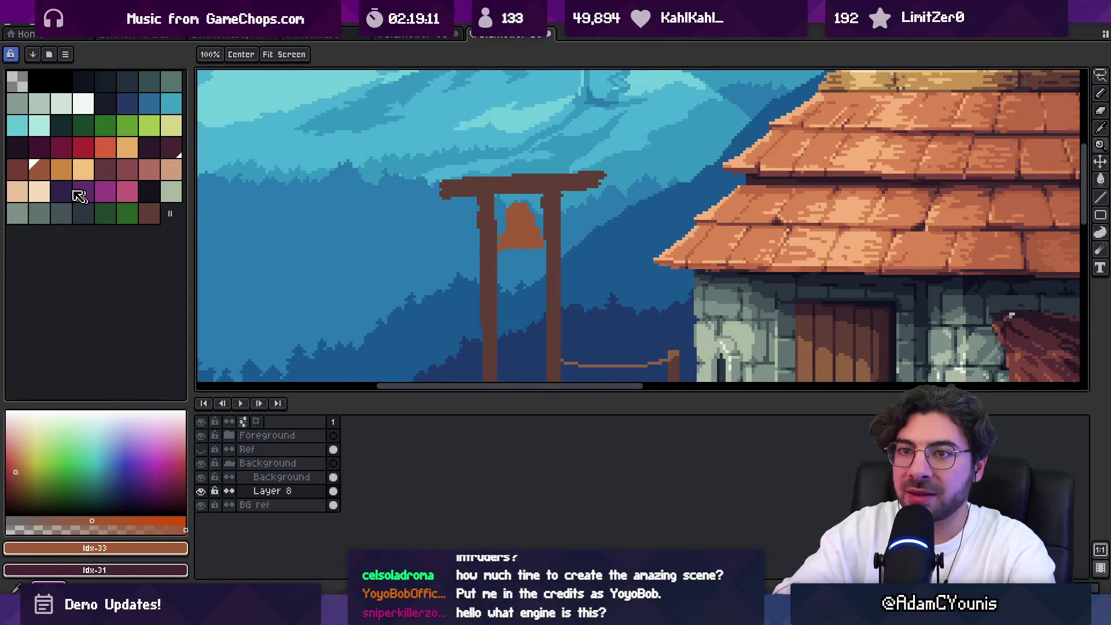
{"action": "key", "text": "b"}
{"action": "left_click", "coordinate": [485, 203], "text": "alt"}
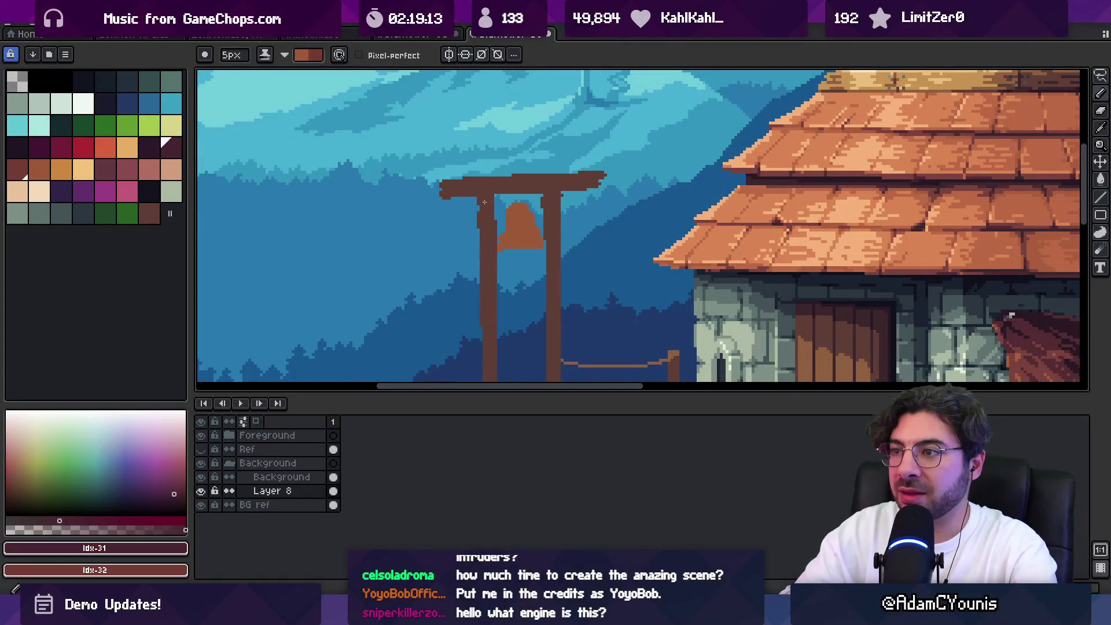
{"action": "left_click", "coordinate": [495, 193], "text": "alt"}
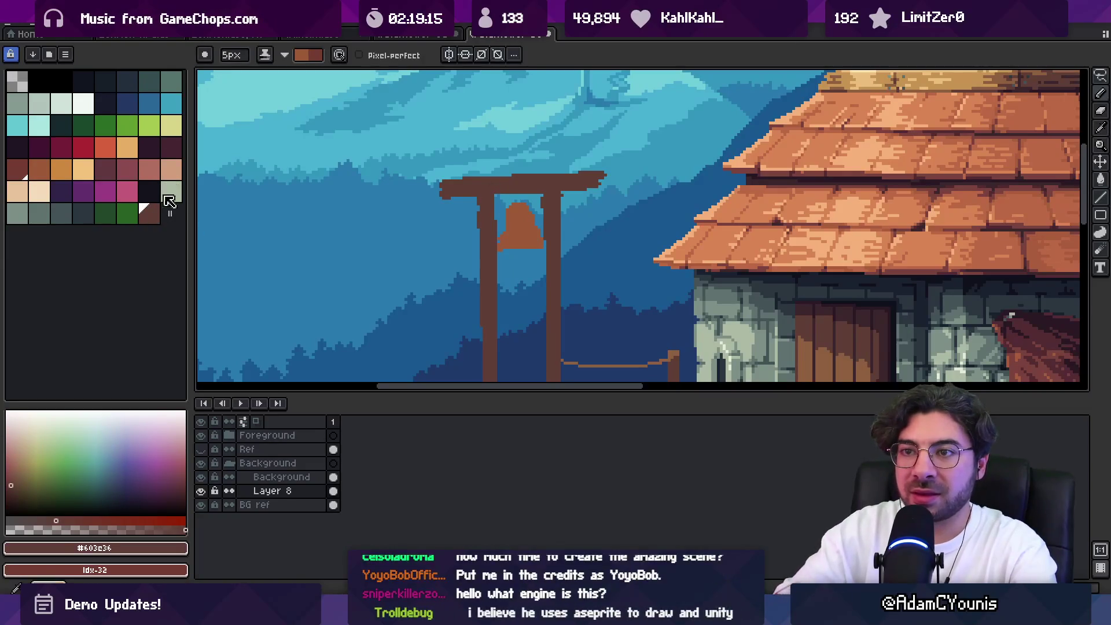
Try a dark brown band along the bell's rim, then undo it
{"action": "key", "text": "z"}
{"action": "scroll", "coordinate": [560, 199], "scroll_direction": "down", "scroll_amount": 2}
{"action": "left_click", "coordinate": [570, 207]}
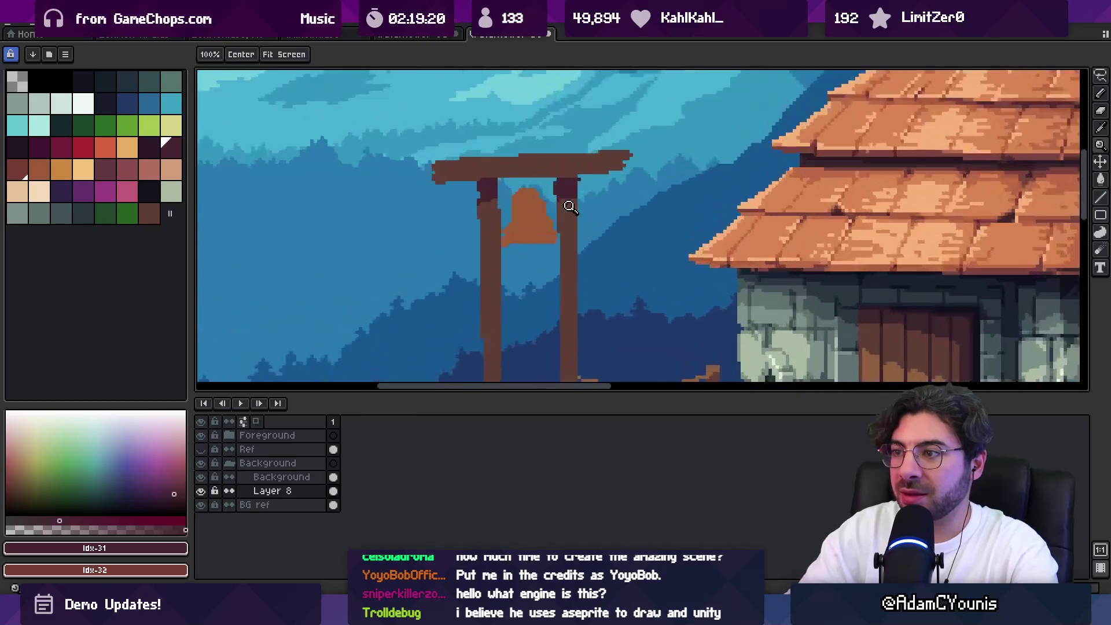
{"action": "key", "text": "b"}
{"action": "left_click", "coordinate": [532, 192], "text": "alt"}
{"action": "left_click_drag", "start_coordinate": [532, 193], "coordinate": [491, 224]}
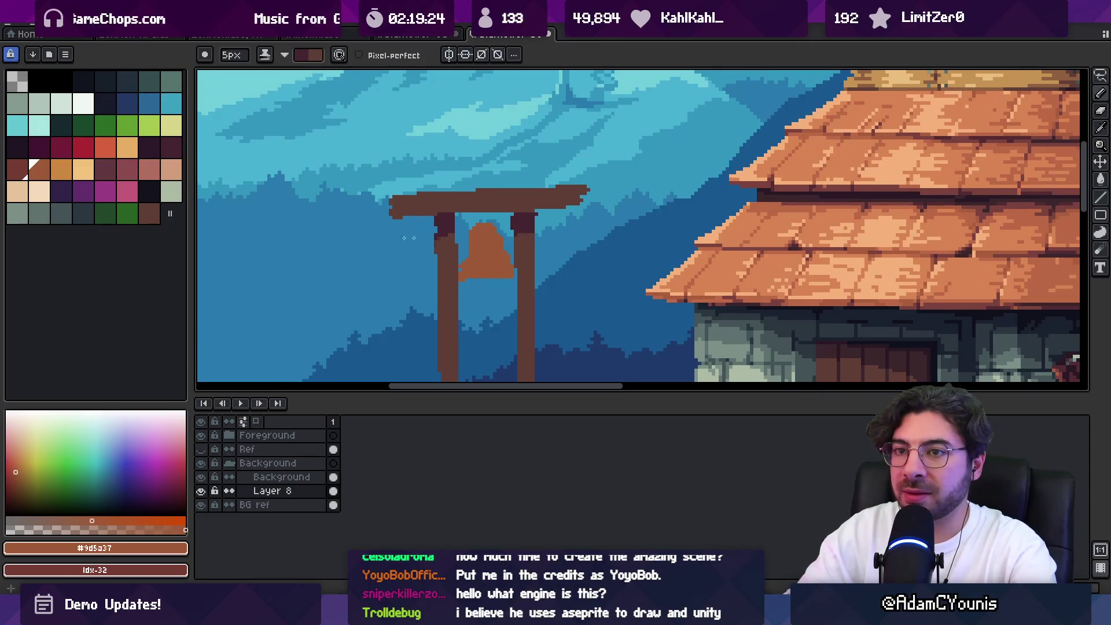
{"action": "left_click", "coordinate": [23, 175]}
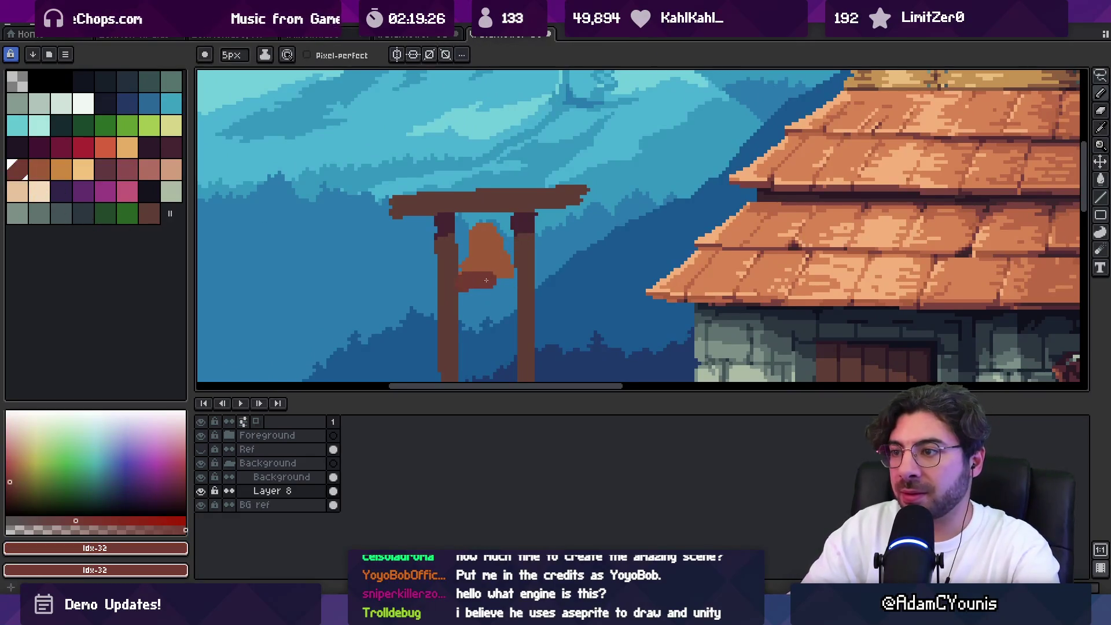
{"action": "key", "text": "ctrl+z"}
{"action": "left_click_drag", "start_coordinate": [463, 280], "coordinate": [504, 280]}
{"action": "key", "text": "ctrl+z"}
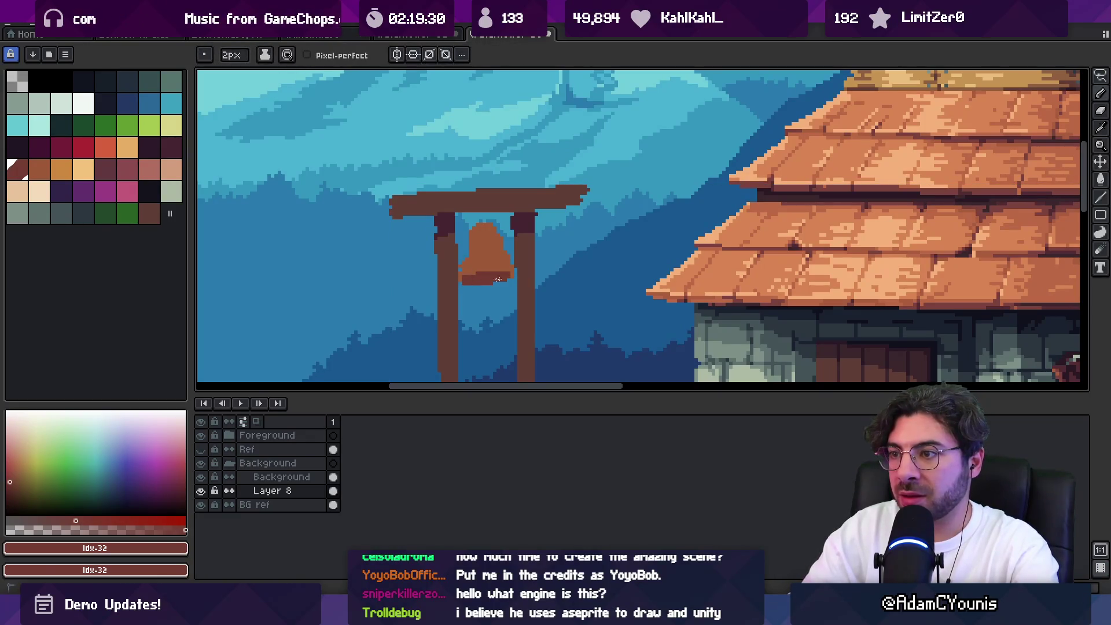
Sample dark browns #603c36 and #452531 and place a dark pixel above the beam centre
{"action": "key", "text": "z"}
{"action": "scroll", "coordinate": [528, 216], "scroll_direction": "down", "scroll_amount": 3}
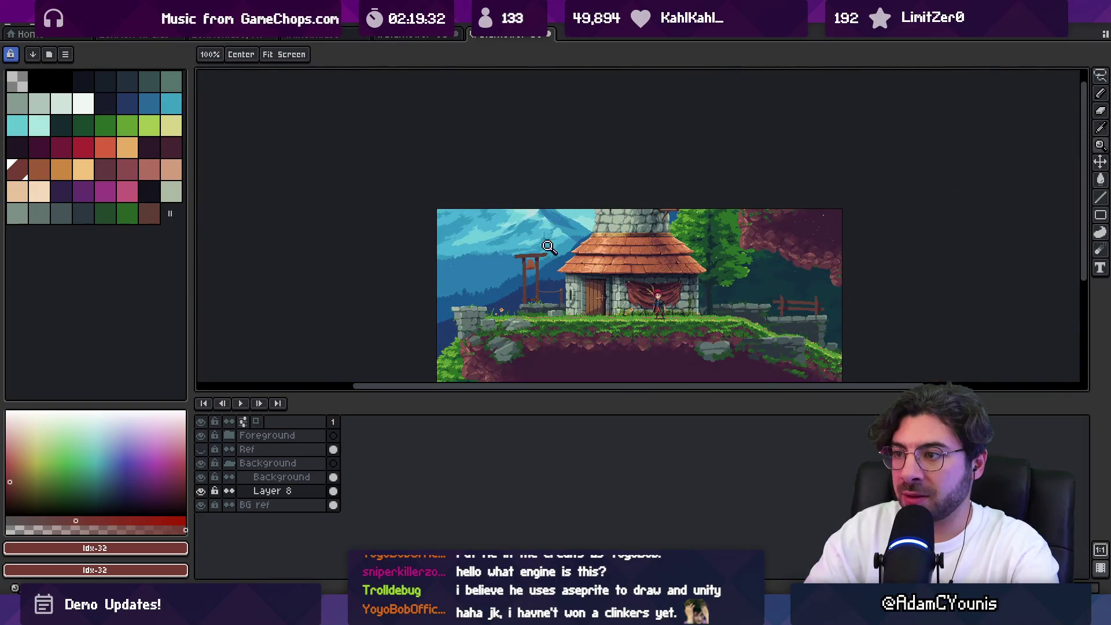
{"action": "scroll", "coordinate": [534, 258], "scroll_direction": "up", "scroll_amount": 5}
{"action": "key", "text": "b"}
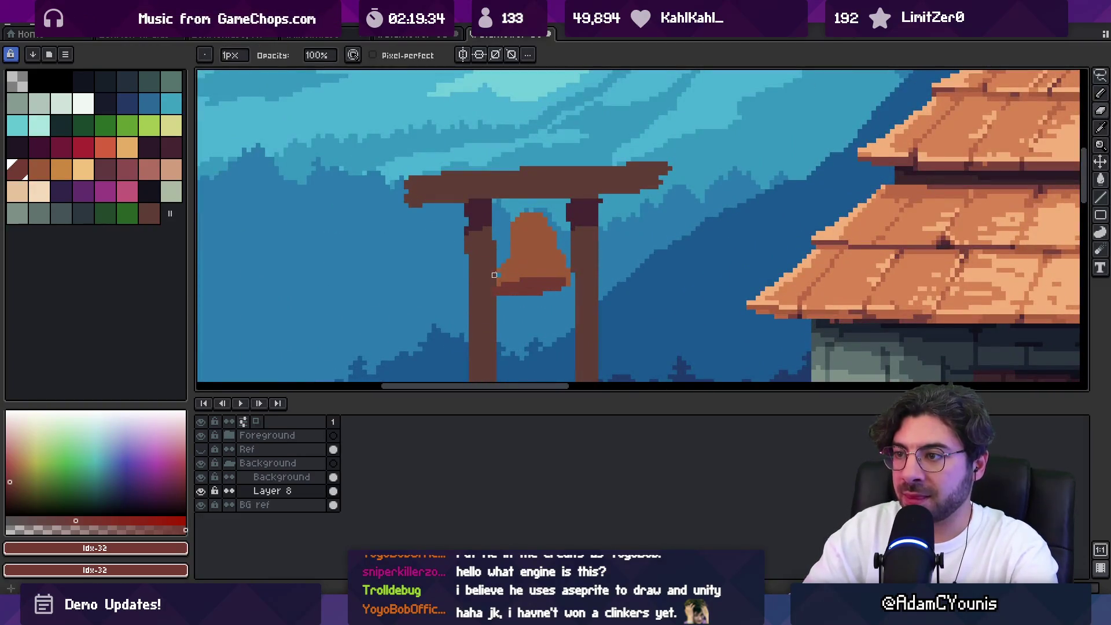
{"action": "left_click", "coordinate": [502, 292], "text": "alt"}
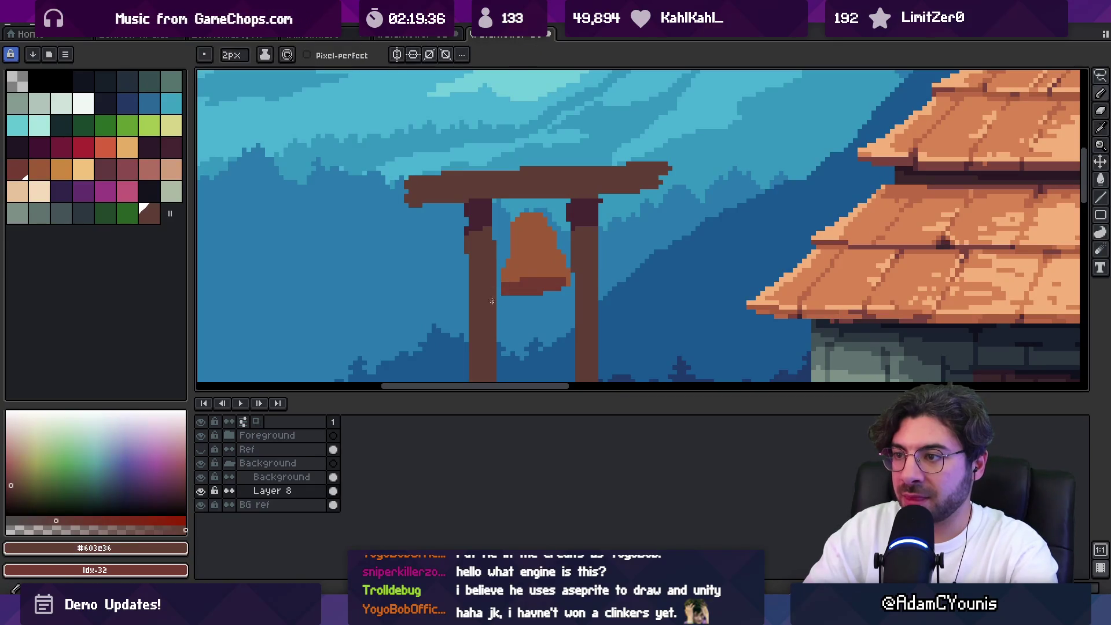
{"action": "left_click_drag", "start_coordinate": [532, 289], "coordinate": [520, 339]}
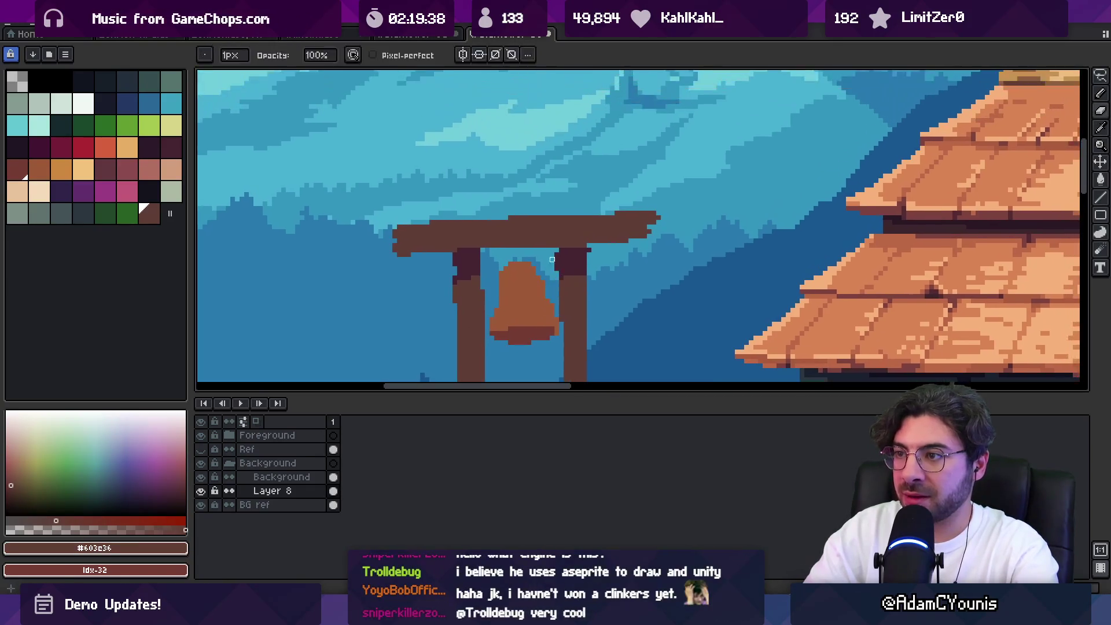
{"action": "left_click", "coordinate": [527, 266], "text": "alt"}
{"action": "left_click_drag", "start_coordinate": [524, 277], "coordinate": [531, 218]}
{"action": "left_click", "coordinate": [526, 212], "text": "alt"}
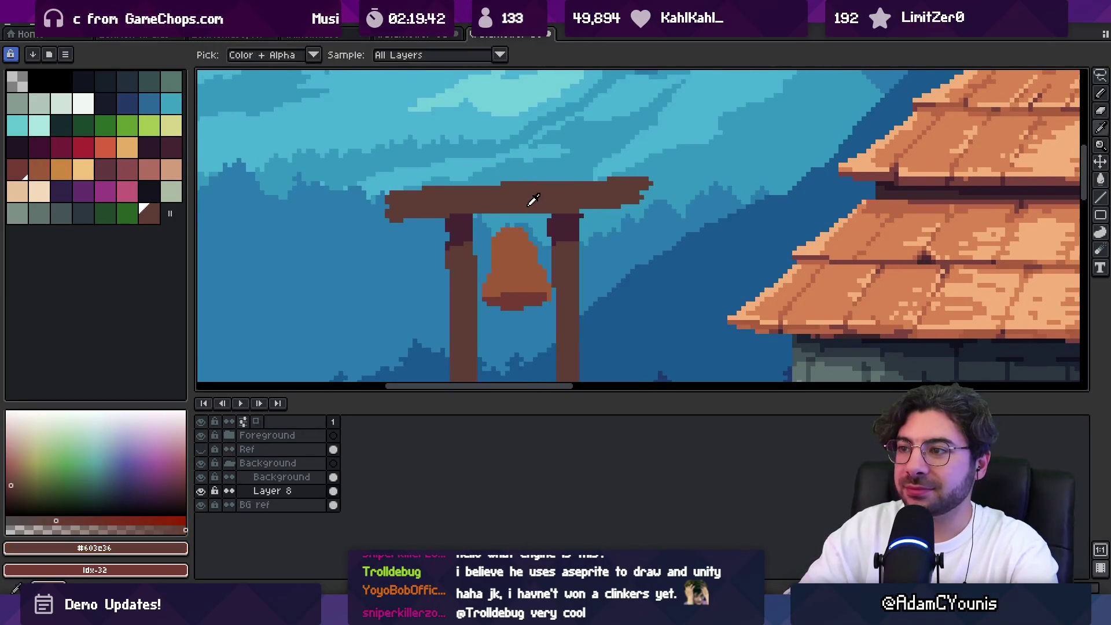
{"action": "left_click", "coordinate": [511, 221]}
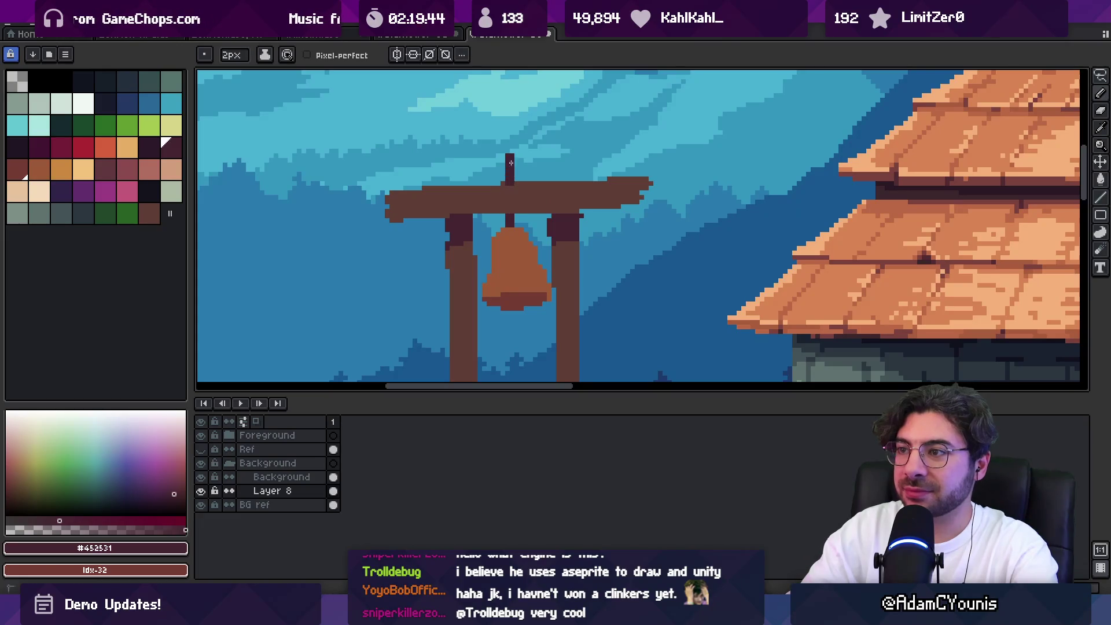
Draw a short brown peg above the crossbeam centre
{"action": "key", "text": "z"}
{"action": "scroll", "coordinate": [546, 163], "scroll_direction": "down", "scroll_amount": 3}
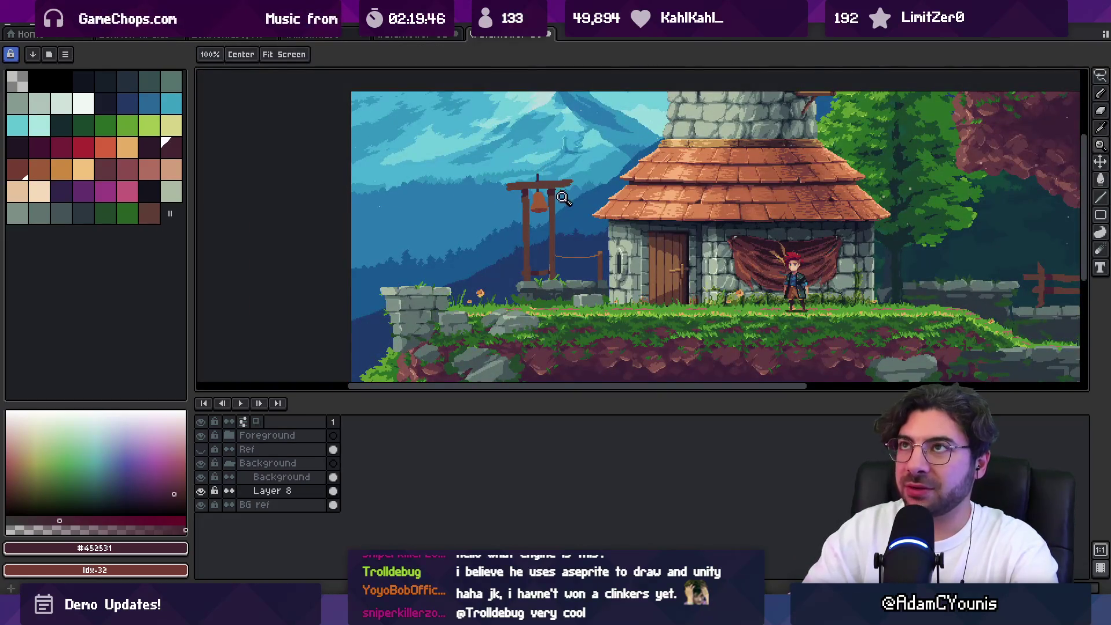
{"action": "scroll", "coordinate": [554, 188], "scroll_direction": "up", "scroll_amount": 3}
{"action": "left_click", "coordinate": [640, 176], "text": "alt"}
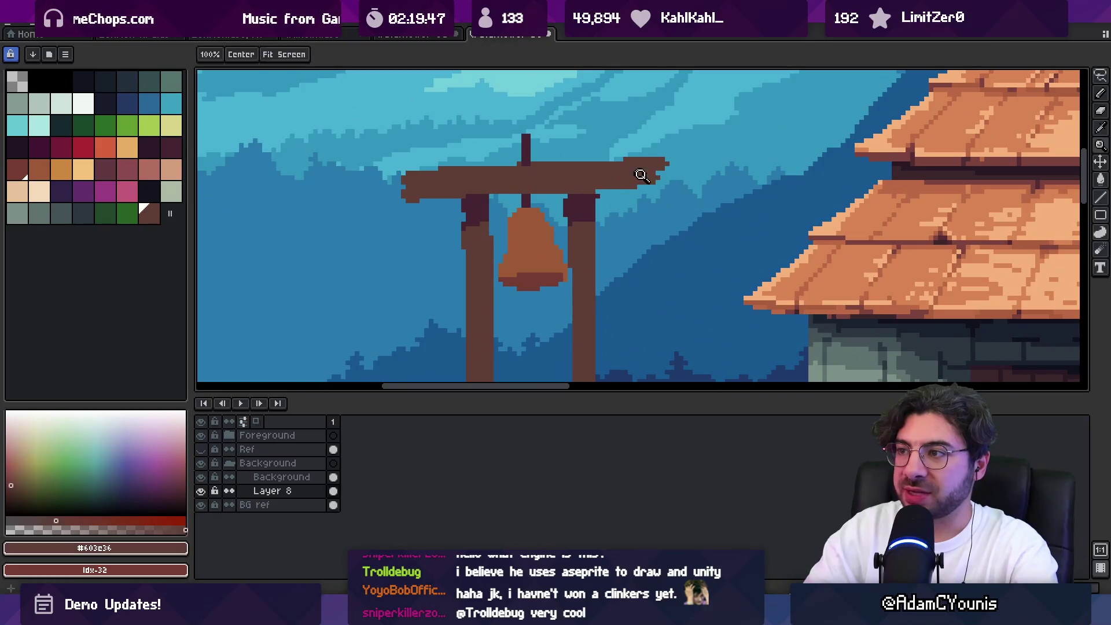
{"action": "key", "text": "b"}
{"action": "left_click_drag", "start_coordinate": [651, 184], "coordinate": [652, 196]}
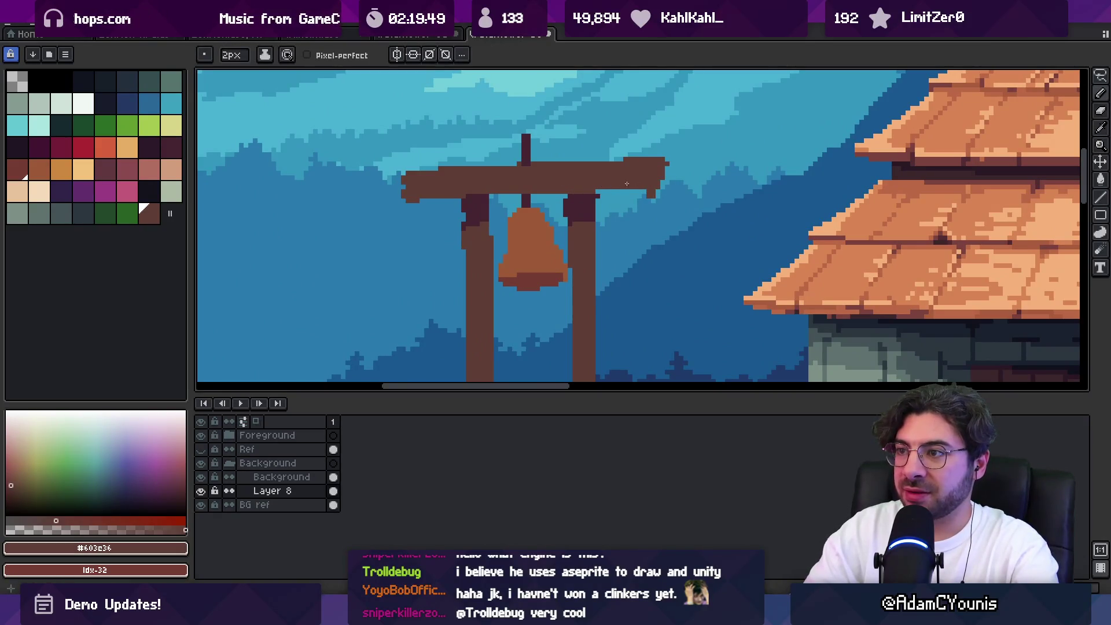
Extend both posts above the crossbeam in brown, with dark shading at their tops
{"action": "left_click", "coordinate": [576, 197], "text": "alt"}
{"action": "left_click", "coordinate": [576, 173], "text": "alt"}
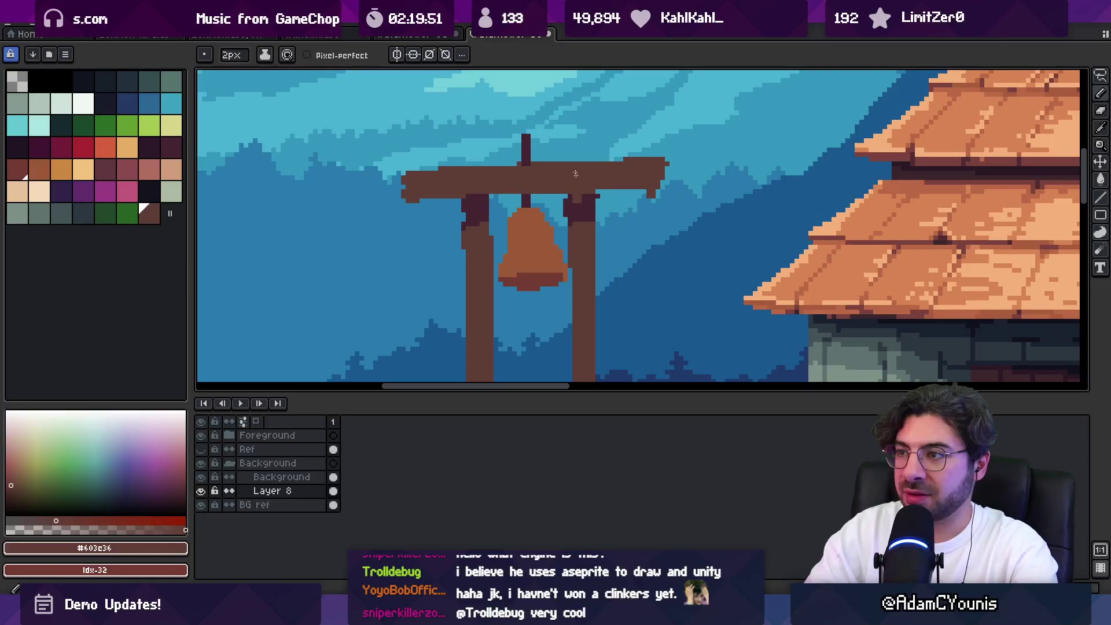
{"action": "mouse_move", "coordinate": [576, 148]}
{"action": "left_mouse_down"}
{"action": "mouse_move", "coordinate": [580, 136]}
{"action": "mouse_move", "coordinate": [601, 179]}
{"action": "left_mouse_up"}
{"action": "left_click", "coordinate": [596, 199], "text": "alt"}
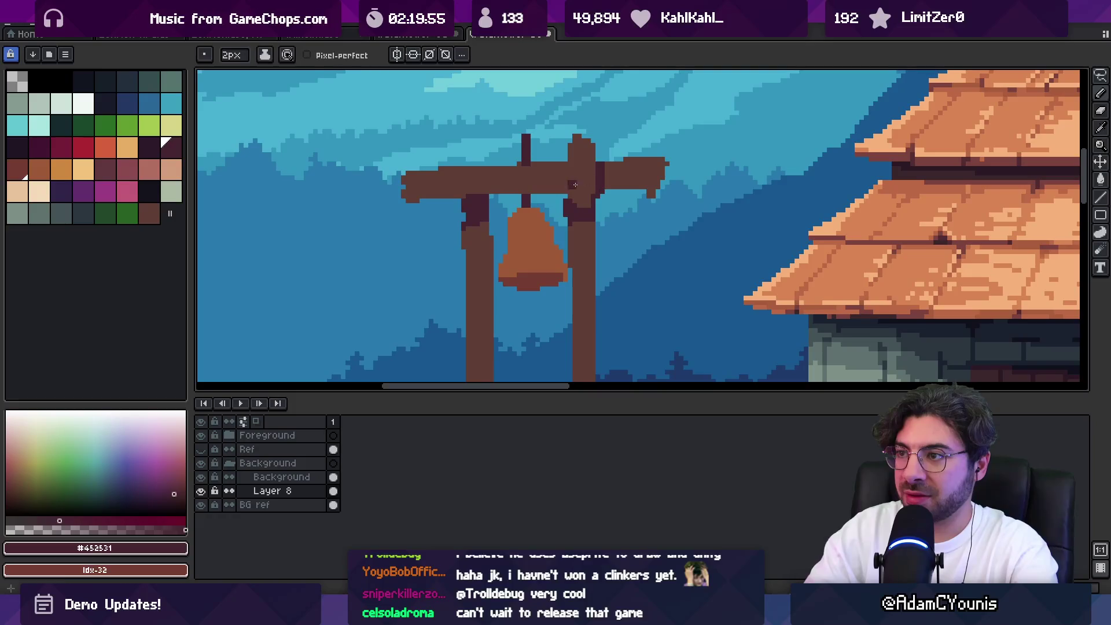
{"action": "left_click", "coordinate": [577, 183], "text": "alt"}
{"action": "left_click", "coordinate": [475, 197], "text": "alt"}
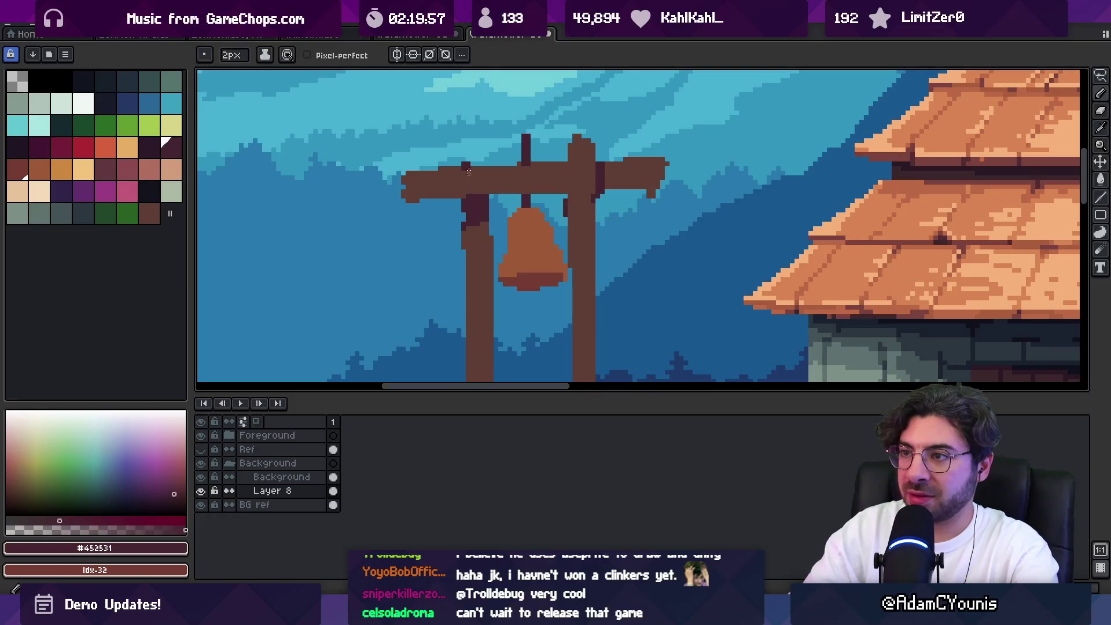
{"action": "left_click", "coordinate": [470, 174], "text": "alt"}
{"action": "mouse_move", "coordinate": [469, 142]}
{"action": "left_mouse_down"}
{"action": "mouse_move", "coordinate": [480, 223]}
{"action": "mouse_move", "coordinate": [483, 136]}
{"action": "left_mouse_up"}
{"action": "left_click", "coordinate": [492, 175], "text": "alt"}
{"action": "left_click_drag", "start_coordinate": [487, 176], "coordinate": [487, 186]}
{"action": "left_click", "coordinate": [561, 187], "text": "alt"}
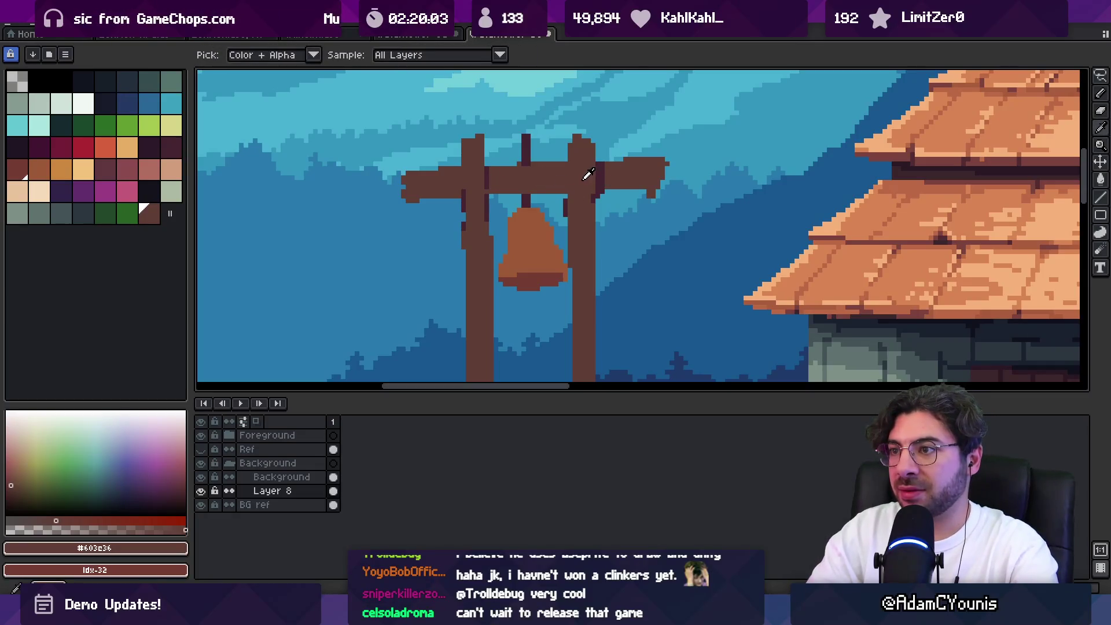
Paint orange highlights on the right post top and along the crossbeam
{"action": "left_click", "coordinate": [531, 241], "text": "alt"}
{"action": "mouse_move", "coordinate": [579, 165]}
{"action": "left_mouse_down"}
{"action": "mouse_move", "coordinate": [586, 174]}
{"action": "mouse_move", "coordinate": [571, 191]}
{"action": "left_mouse_up"}
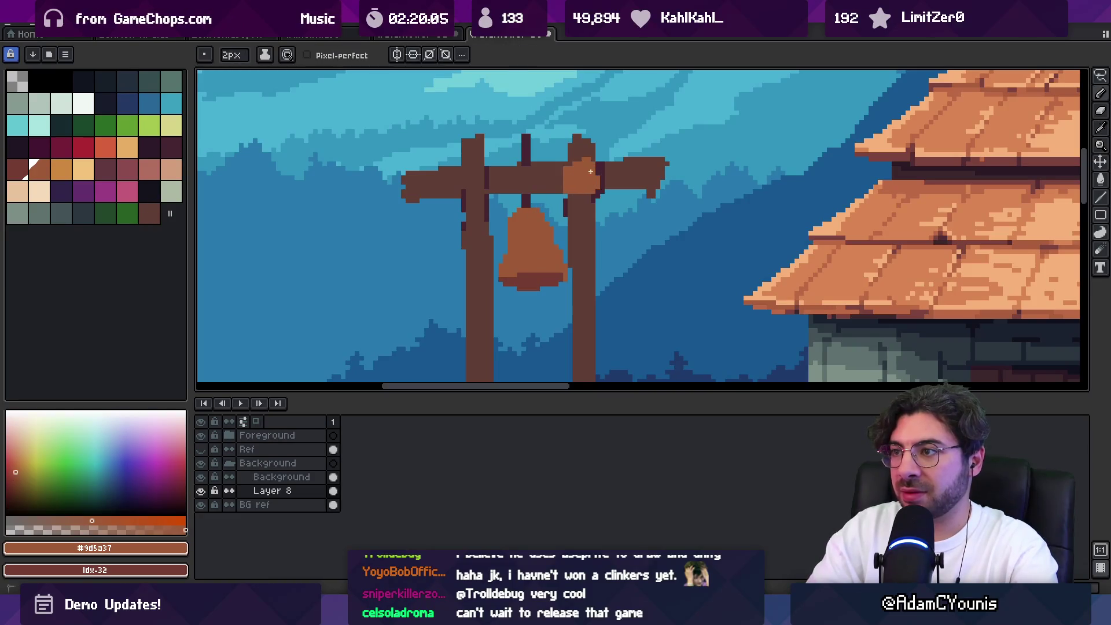
{"action": "mouse_move", "coordinate": [467, 177]}
{"action": "left_mouse_down"}
{"action": "mouse_move", "coordinate": [559, 179]}
{"action": "mouse_move", "coordinate": [544, 182]}
{"action": "left_mouse_up"}
{"action": "key", "text": "z"}
{"action": "scroll", "coordinate": [555, 186], "scroll_direction": "down", "scroll_amount": 3}
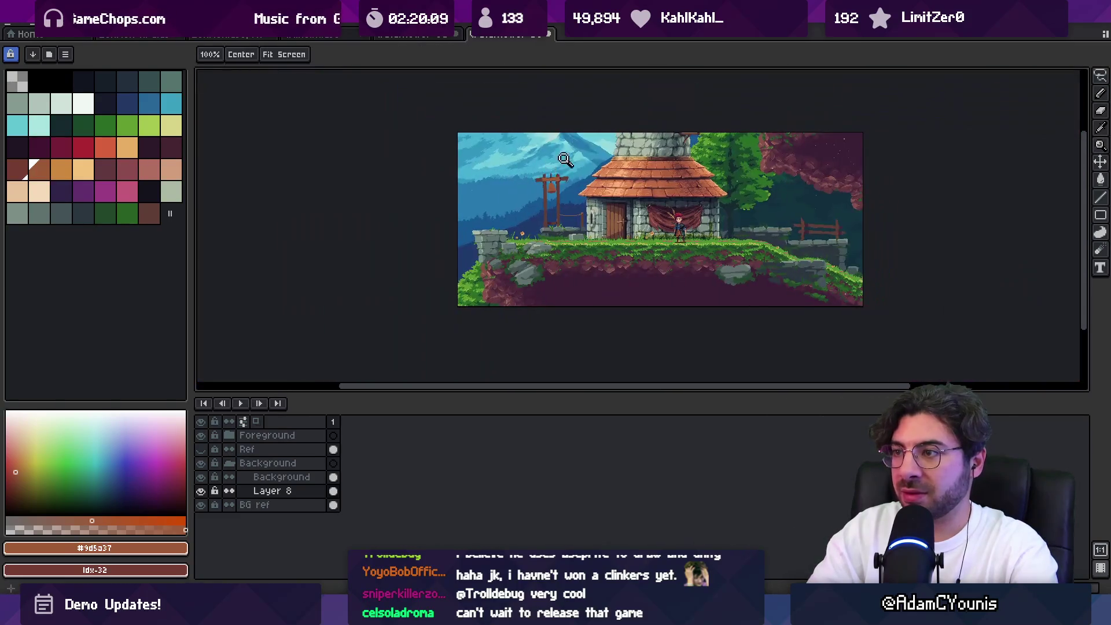
Lasso the crossbeam and post tops and shift them down one pixel
{"action": "scroll", "coordinate": [549, 184], "scroll_direction": "up", "scroll_amount": 2}
{"action": "scroll", "coordinate": [549, 184], "scroll_direction": "up", "scroll_amount": 1}
{"action": "key", "text": "q"}
{"action": "mouse_move", "coordinate": [497, 194]}
{"action": "left_mouse_down"}
{"action": "mouse_move", "coordinate": [504, 120]}
{"action": "mouse_move", "coordinate": [732, 174]}
{"action": "mouse_move", "coordinate": [723, 203]}
{"action": "left_mouse_up"}
{"action": "left_click_drag", "start_coordinate": [589, 159], "coordinate": [589, 168]}
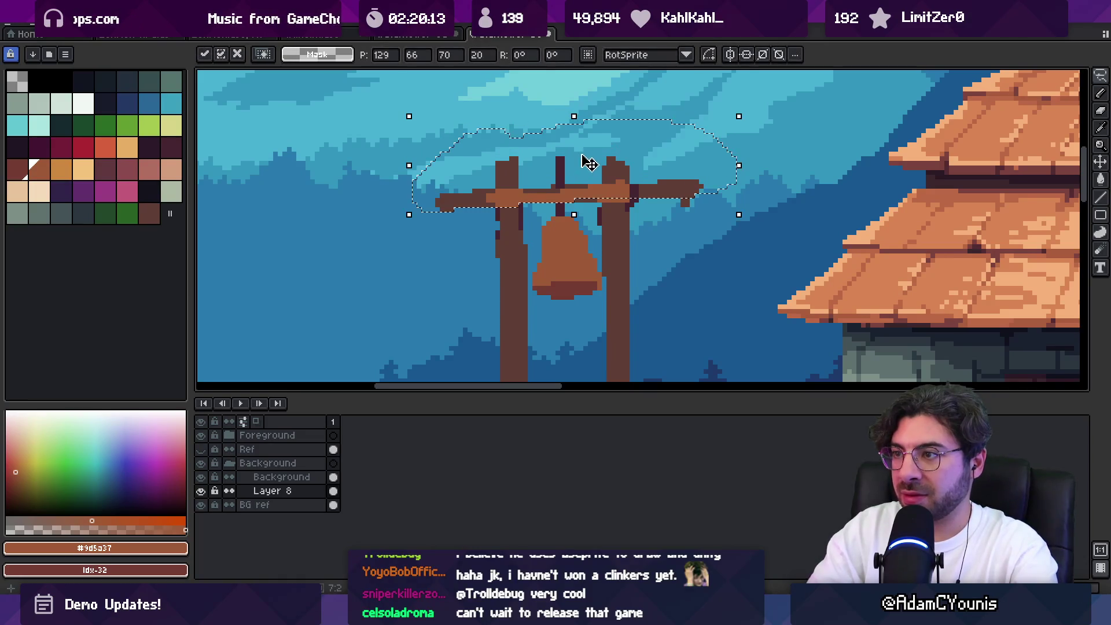
{"action": "key", "text": "i"}
Erase the crossbeam's left end with the dark brown pencil's right-click
{"action": "left_click", "coordinate": [651, 188]}
{"action": "key", "text": "z"}
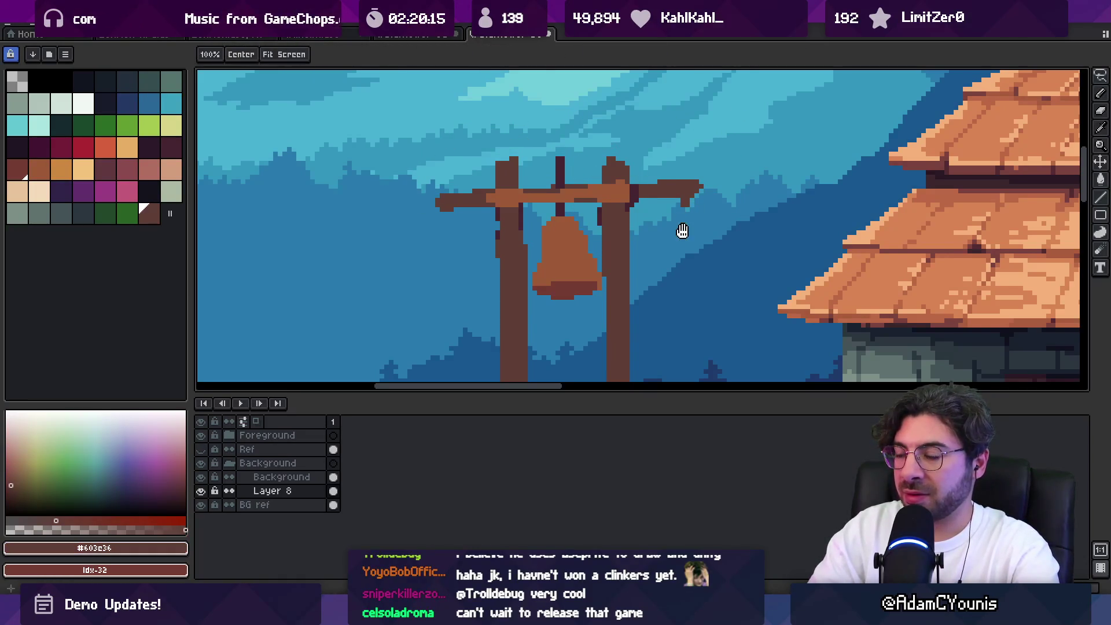
{"action": "scroll", "coordinate": [636, 209], "scroll_direction": "down", "scroll_amount": 2}
{"action": "scroll", "coordinate": [582, 179], "scroll_direction": "up", "scroll_amount": 1}
{"action": "key", "text": "b"}
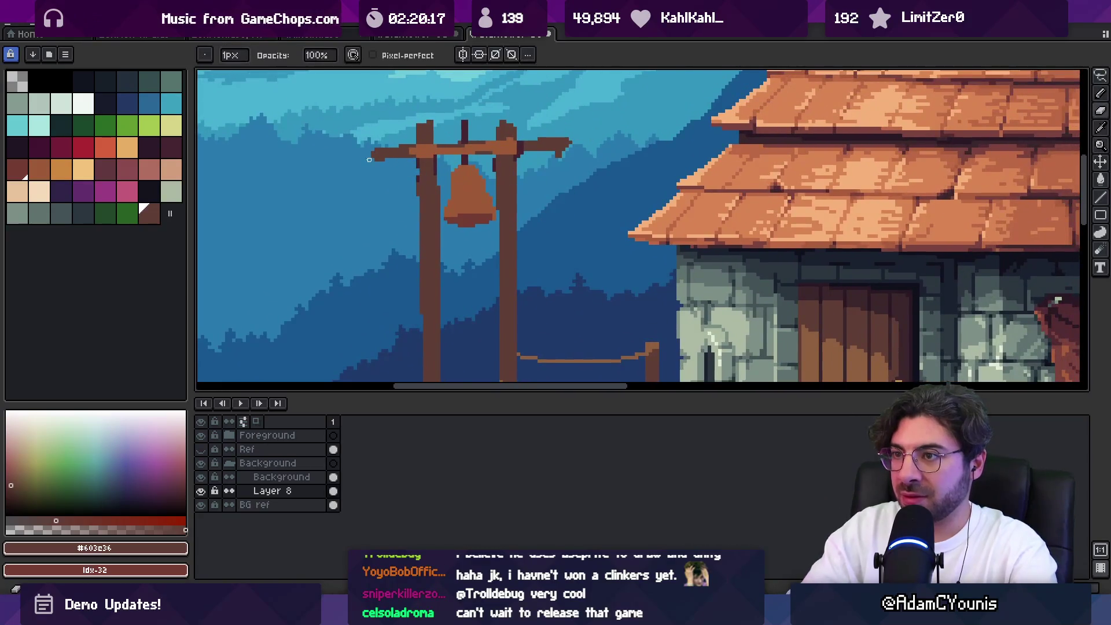
{"action": "right_click", "coordinate": [385, 154]}
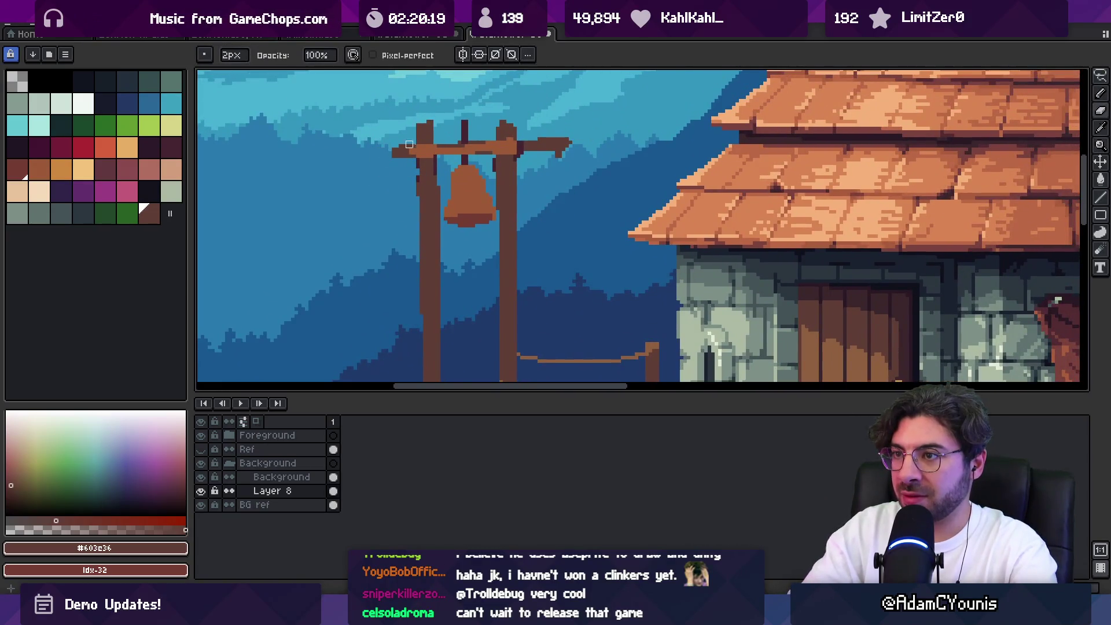
Draw a thin salmon-coloured rope hanging down from the crossbeam's right end
{"action": "left_click", "coordinate": [559, 144], "text": "alt"}
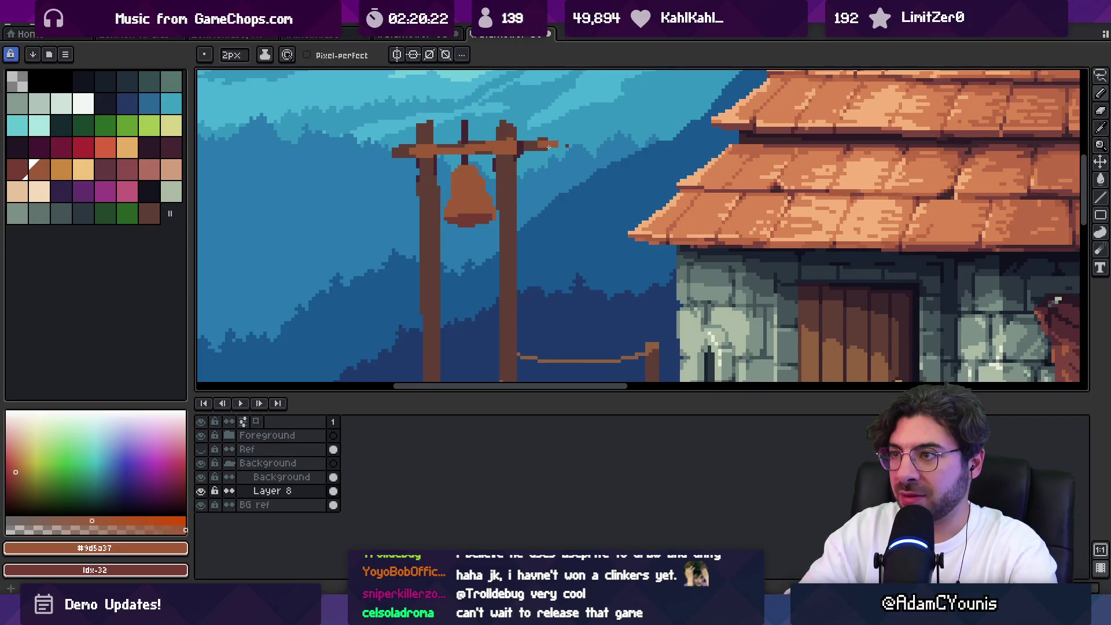
{"action": "key", "text": "z"}
{"action": "scroll", "coordinate": [551, 162], "scroll_direction": "down", "scroll_amount": 1}
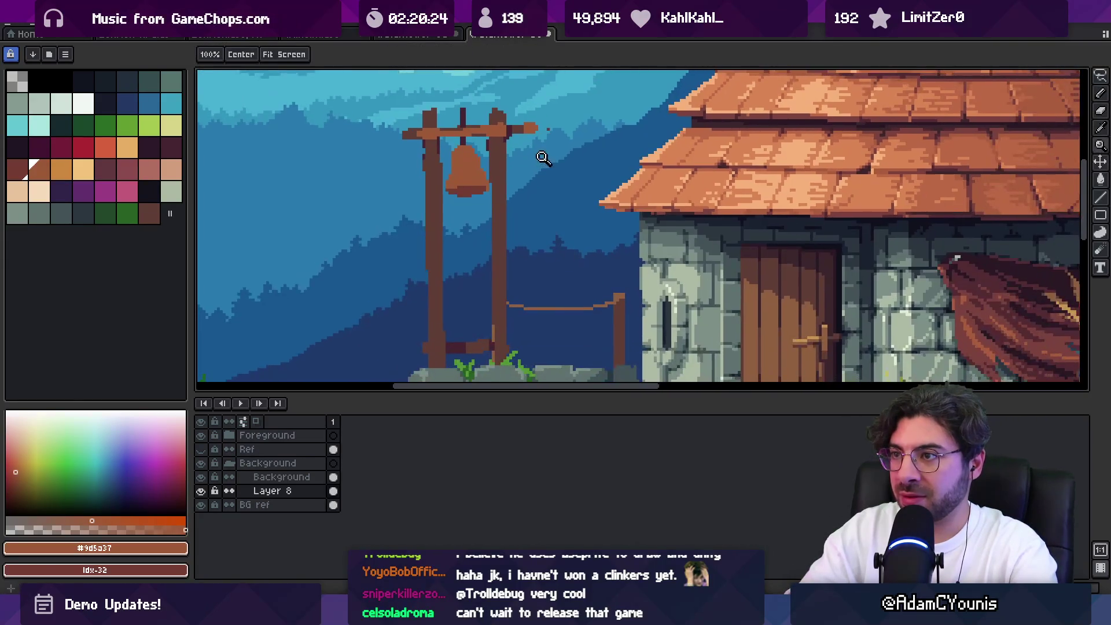
{"action": "scroll", "coordinate": [543, 158], "scroll_direction": "down", "scroll_amount": 2}
{"action": "scroll", "coordinate": [537, 152], "scroll_direction": "up", "scroll_amount": 4}
{"action": "key", "text": "b"}
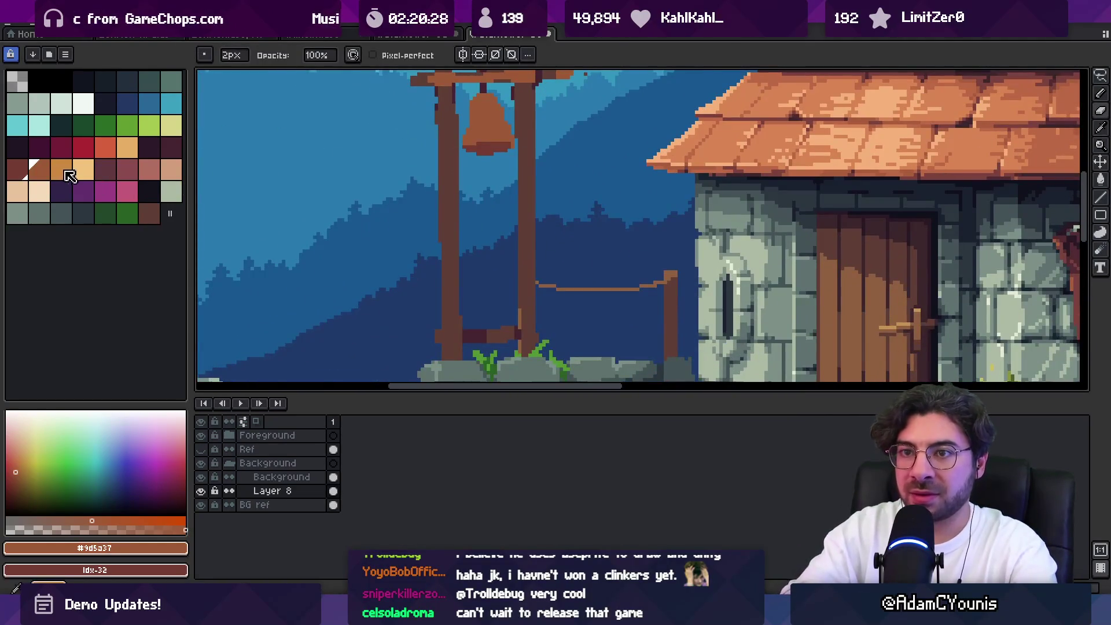
{"action": "left_click", "coordinate": [63, 172]}
{"action": "left_click", "coordinate": [170, 174]}
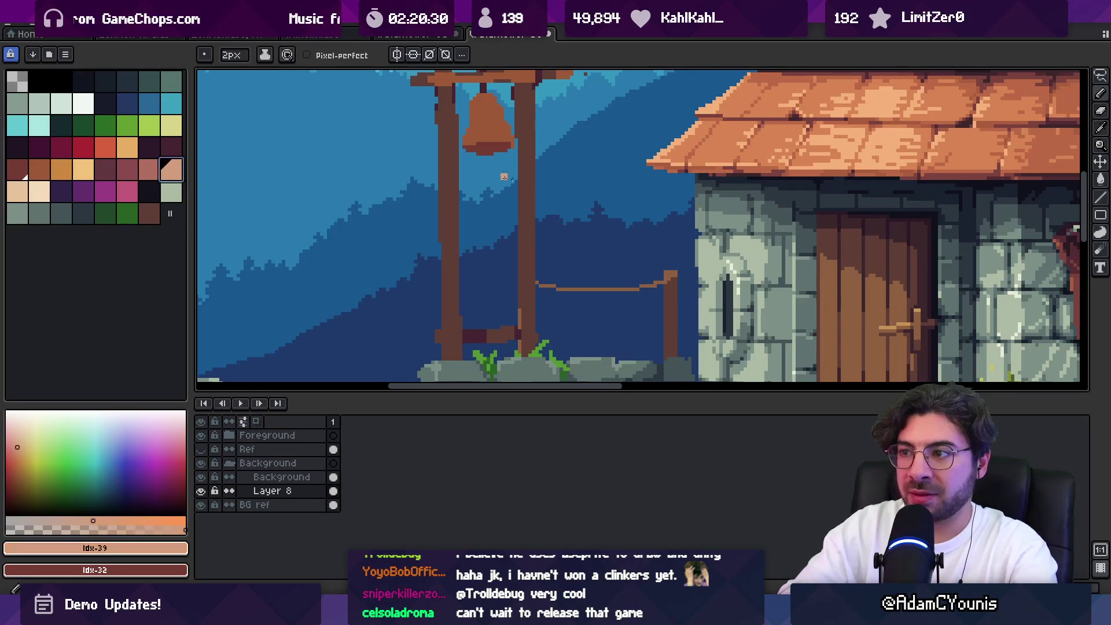
{"action": "scroll", "coordinate": [564, 173], "scroll_direction": "up", "scroll_amount": 2}
{"action": "left_click_drag", "start_coordinate": [568, 128], "coordinate": [542, 266]}
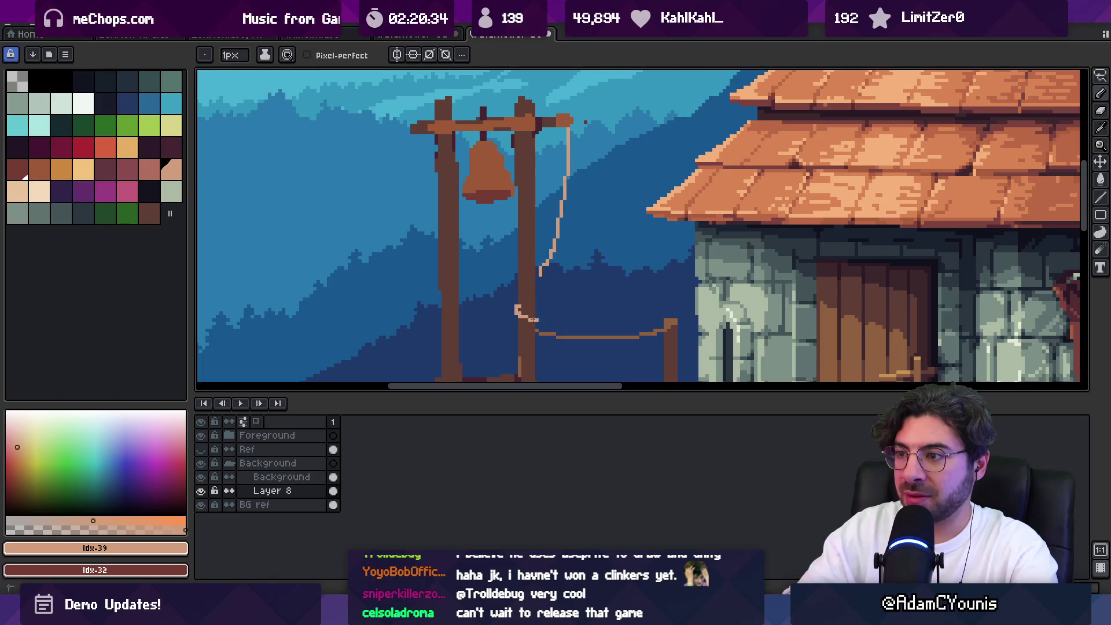
Lasso the hanging rope and reposition it slightly higher
{"action": "scroll", "coordinate": [568, 280], "scroll_direction": "down", "scroll_amount": 2}
{"action": "scroll", "coordinate": [521, 272], "scroll_direction": "up", "scroll_amount": 2}
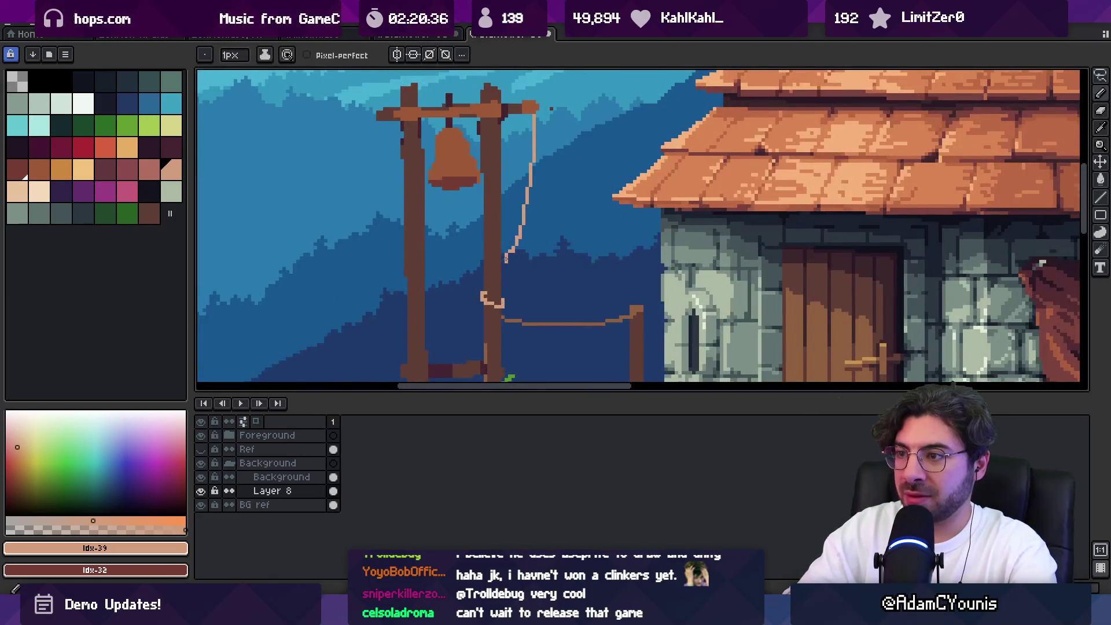
{"action": "key", "text": "e"}
{"action": "key", "text": "b"}
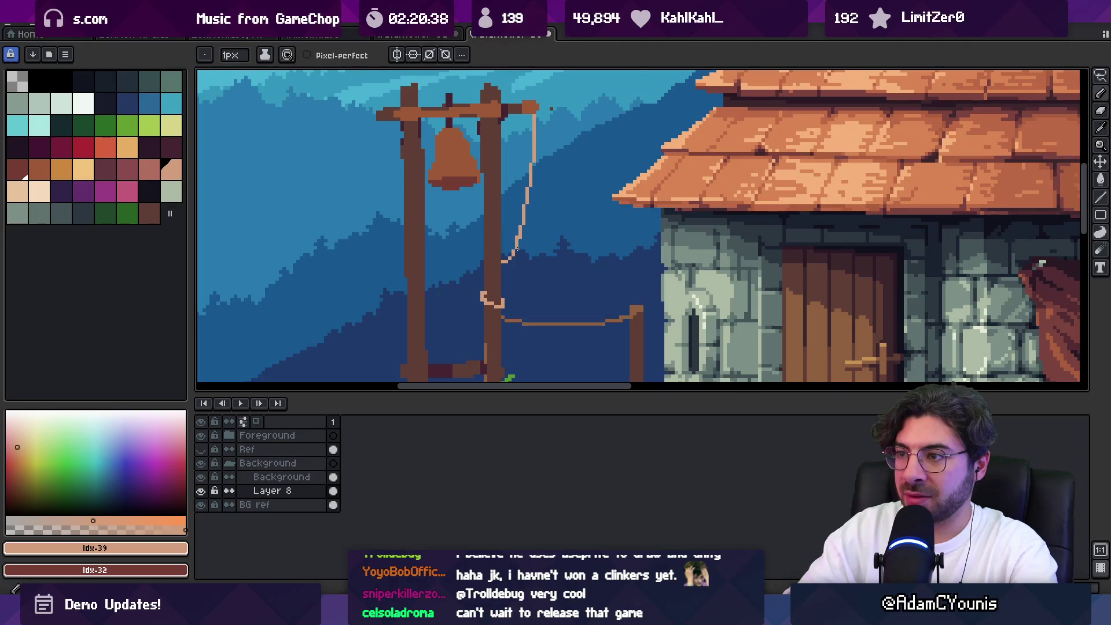
{"action": "key", "text": "z"}
{"action": "scroll", "coordinate": [521, 243], "scroll_direction": "down", "scroll_amount": 3}
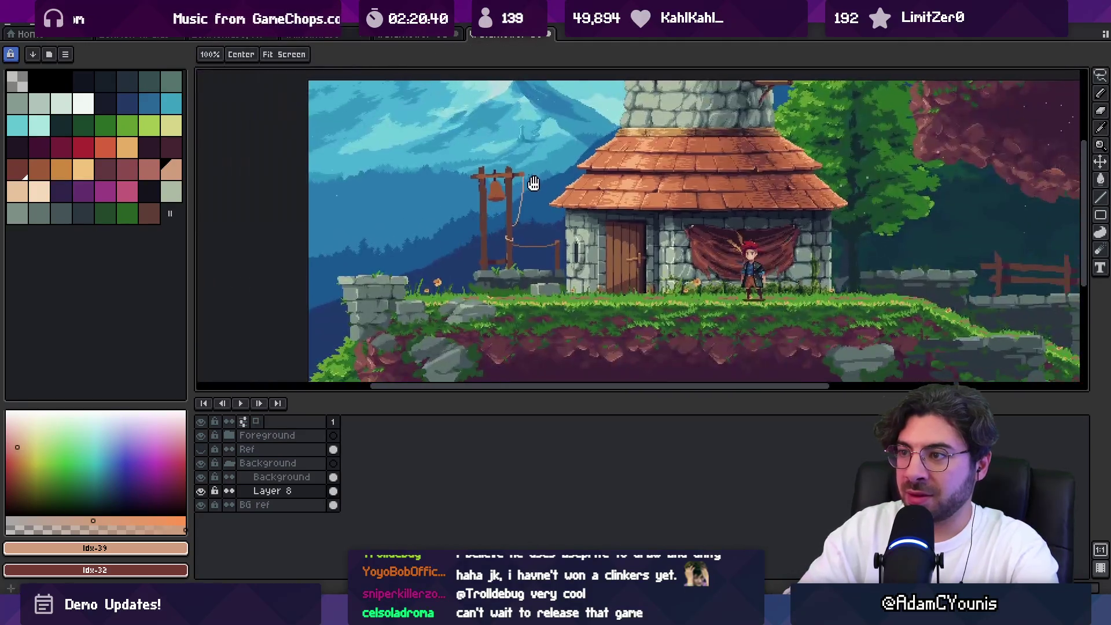
{"action": "scroll", "coordinate": [524, 244], "scroll_direction": "up", "scroll_amount": 4}
{"action": "key", "text": "q"}
{"action": "mouse_move", "coordinate": [489, 254]}
{"action": "left_mouse_down"}
{"action": "mouse_move", "coordinate": [443, 272]}
{"action": "mouse_move", "coordinate": [605, 310]}
{"action": "mouse_move", "coordinate": [575, 272]}
{"action": "mouse_move", "coordinate": [553, 284]}
{"action": "mouse_move", "coordinate": [550, 264]}
{"action": "left_mouse_up"}
{"action": "key", "text": "b"}
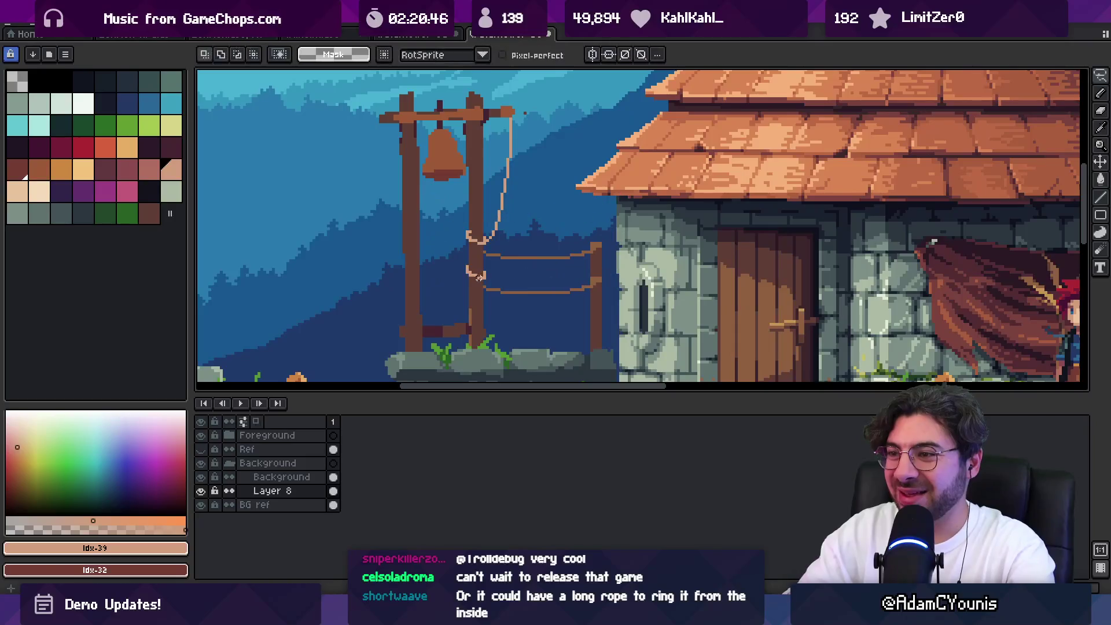
Cover stray rope pixels on the post in dark brown and erase the lower rope's left part
{"action": "left_click", "coordinate": [475, 263], "text": "alt"}
{"action": "left_click_drag", "start_coordinate": [474, 275], "coordinate": [480, 280]}
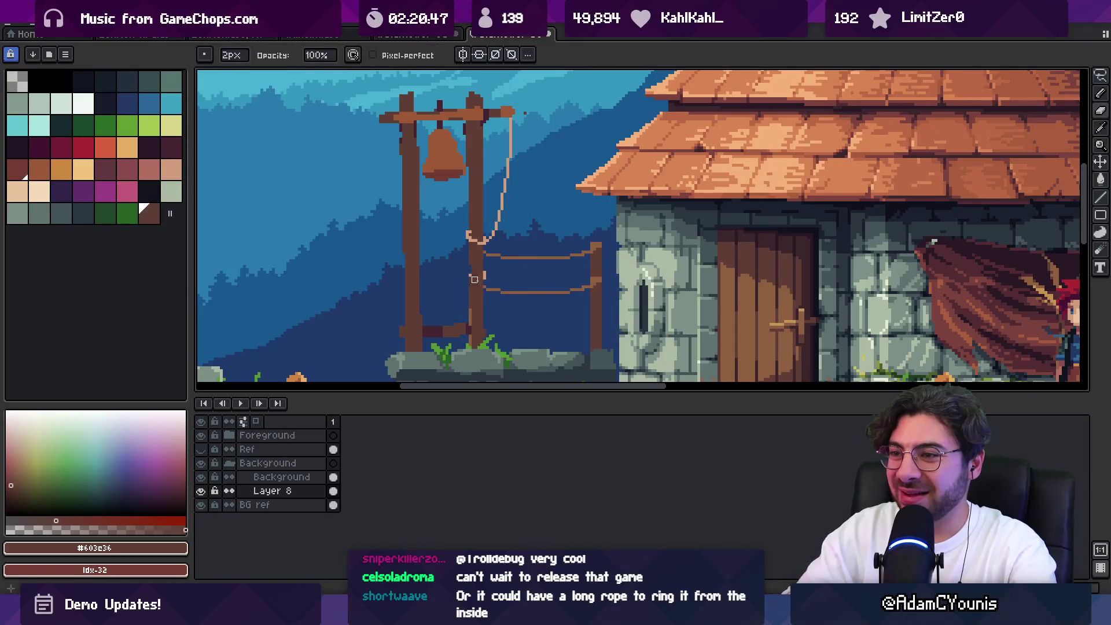
{"action": "key", "text": "e"}
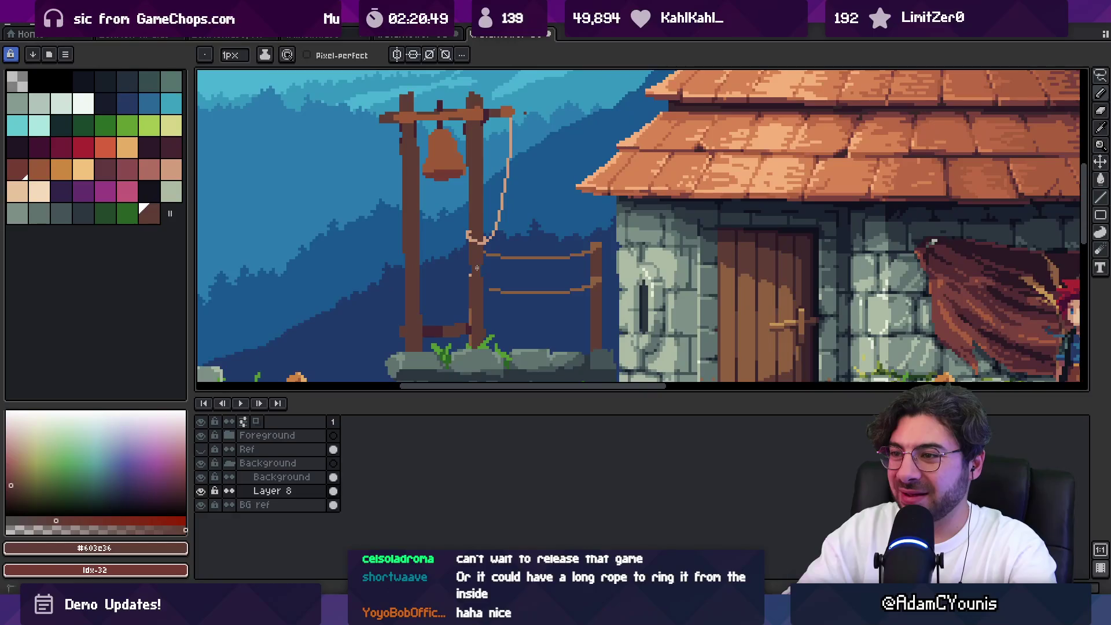
{"action": "key", "text": "e"}
{"action": "left_click_drag", "start_coordinate": [490, 292], "coordinate": [547, 294]}
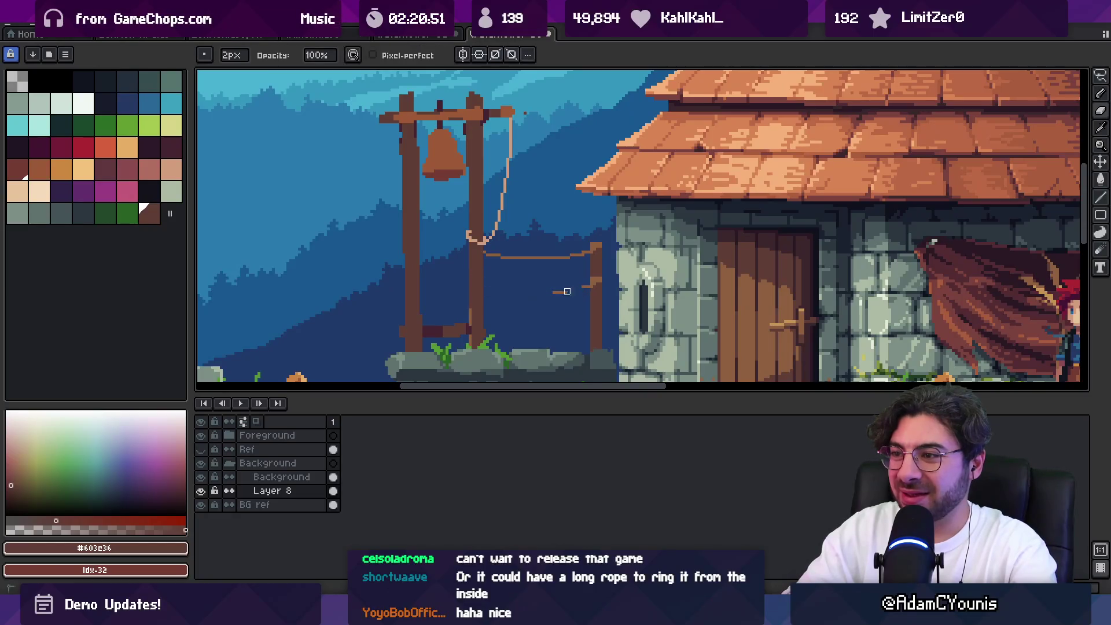
Sample the rope colour and bring the ground left of the bell posts into view
{"action": "key", "text": "alt"}
{"action": "scroll", "coordinate": [602, 231], "scroll_direction": "up", "scroll_amount": 3}
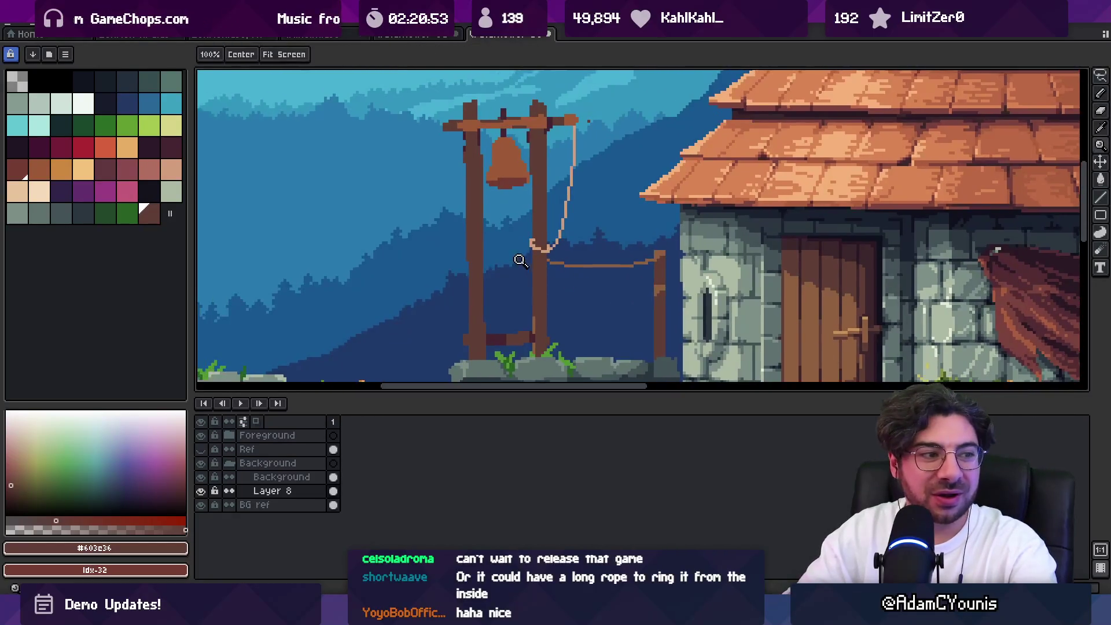
{"action": "left_click", "coordinate": [606, 224], "text": "alt"}
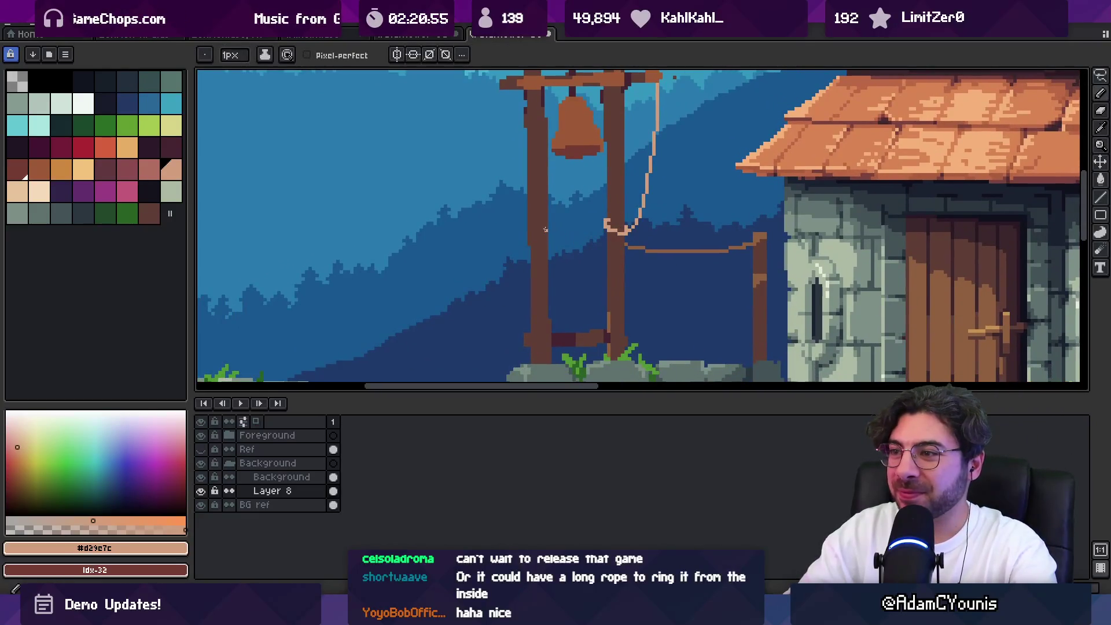
{"action": "left_click_drag", "start_coordinate": [533, 258], "coordinate": [637, 194]}
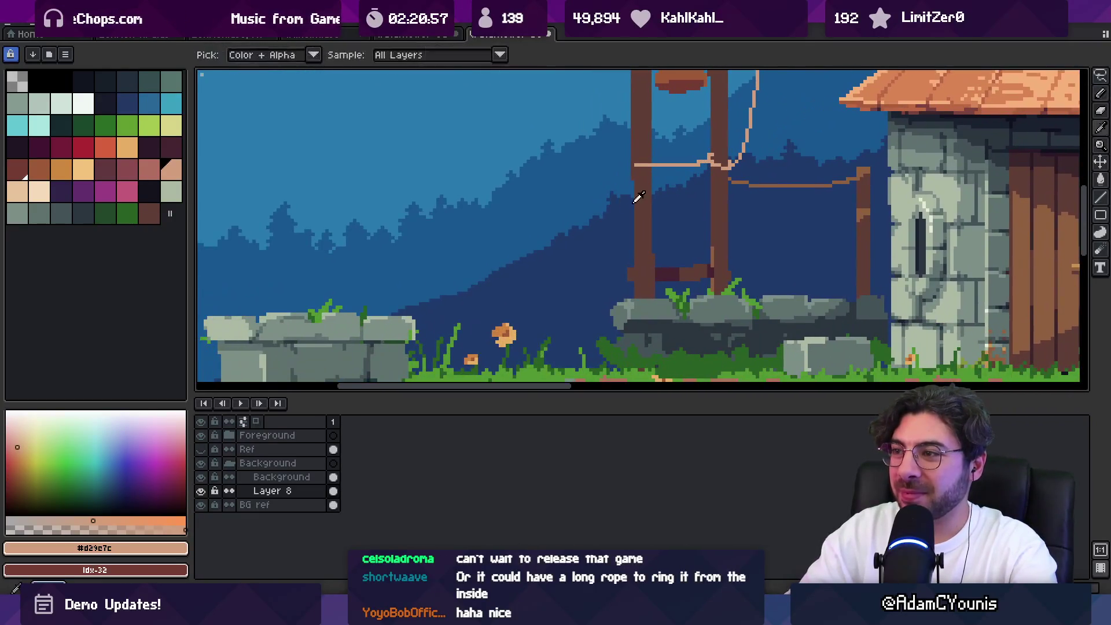
Draw a new brown post left of the bell posts with a thinner brush, then resample the rope colour
{"action": "left_click", "coordinate": [646, 197], "text": "alt"}
{"action": "key", "text": "minus"}
{"action": "mouse_move", "coordinate": [490, 194]}
{"action": "left_mouse_down"}
{"action": "mouse_move", "coordinate": [488, 184]}
{"action": "mouse_move", "coordinate": [496, 360]}
{"action": "left_mouse_up"}
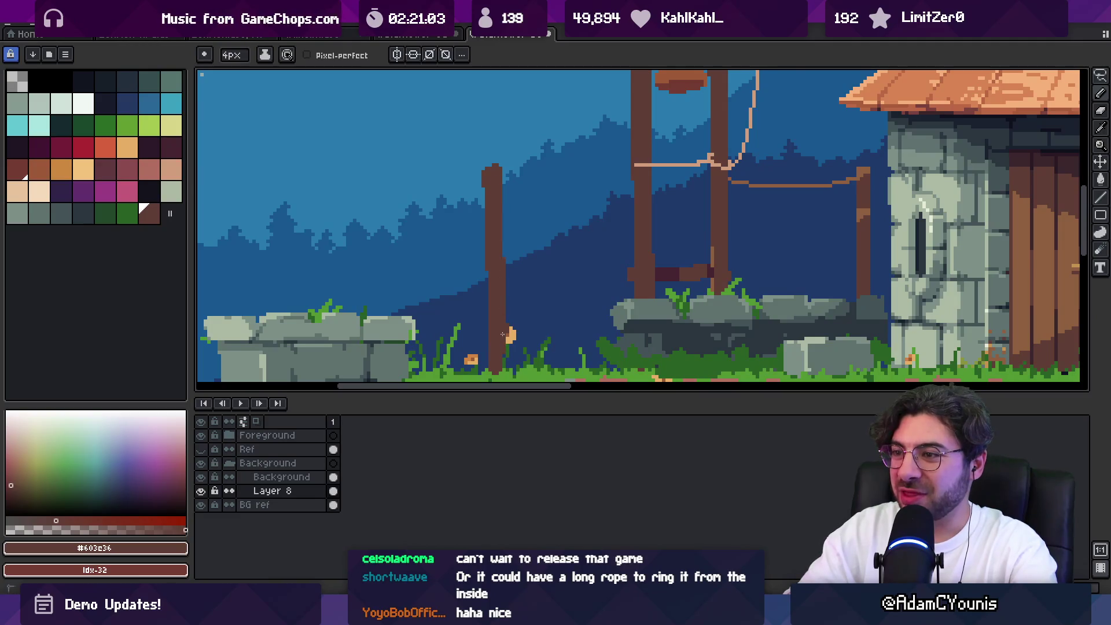
{"action": "left_click", "coordinate": [657, 165], "text": "alt"}
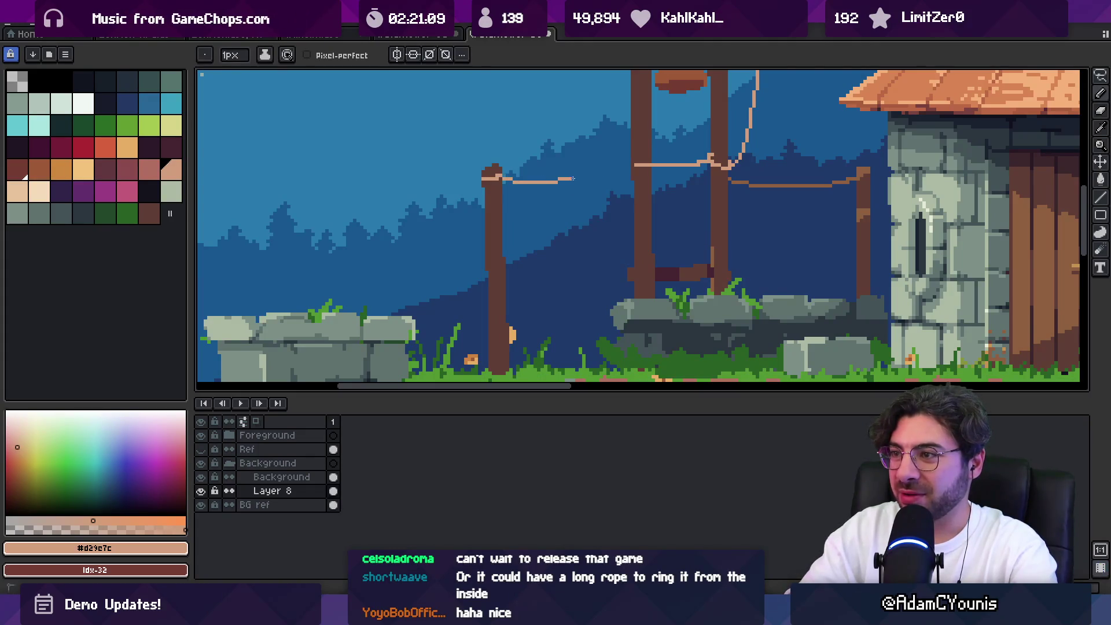
{"action": "key", "text": "z"}
{"action": "scroll", "coordinate": [631, 167], "scroll_direction": "down", "scroll_amount": 3}
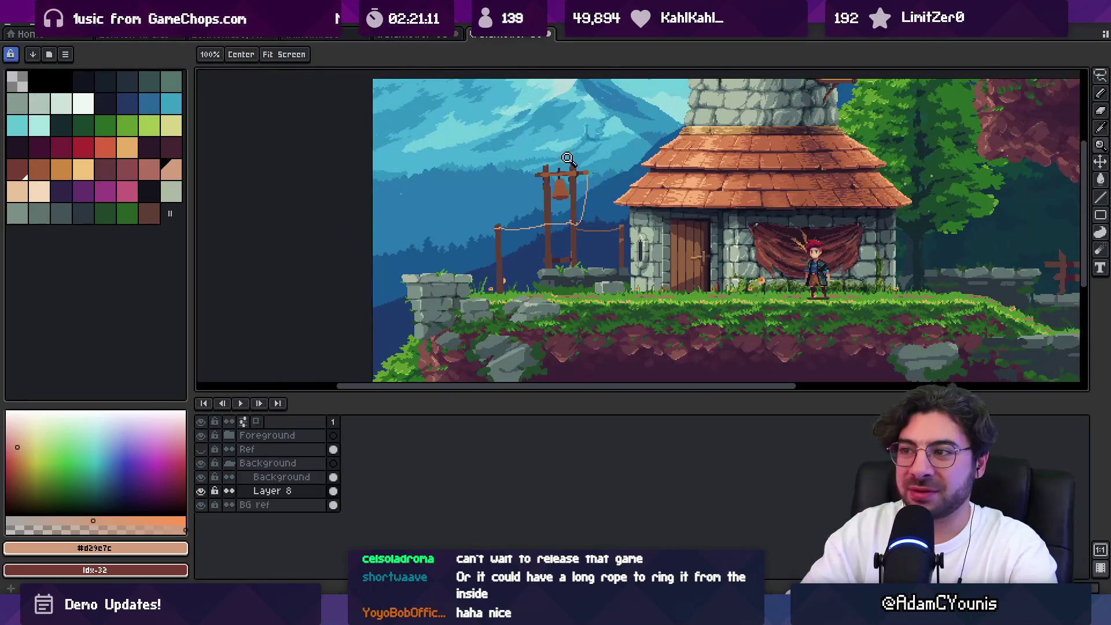
{"action": "scroll", "coordinate": [568, 158], "scroll_direction": "up", "scroll_amount": 3}
Sample a mid brown and undo an accidental flood fill of the sky
{"action": "key", "text": "b"}
{"action": "left_click", "coordinate": [675, 215], "text": "alt"}
{"action": "key", "text": "g"}
{"action": "left_click", "coordinate": [526, 209]}
{"action": "key", "text": "ctrl+z"}
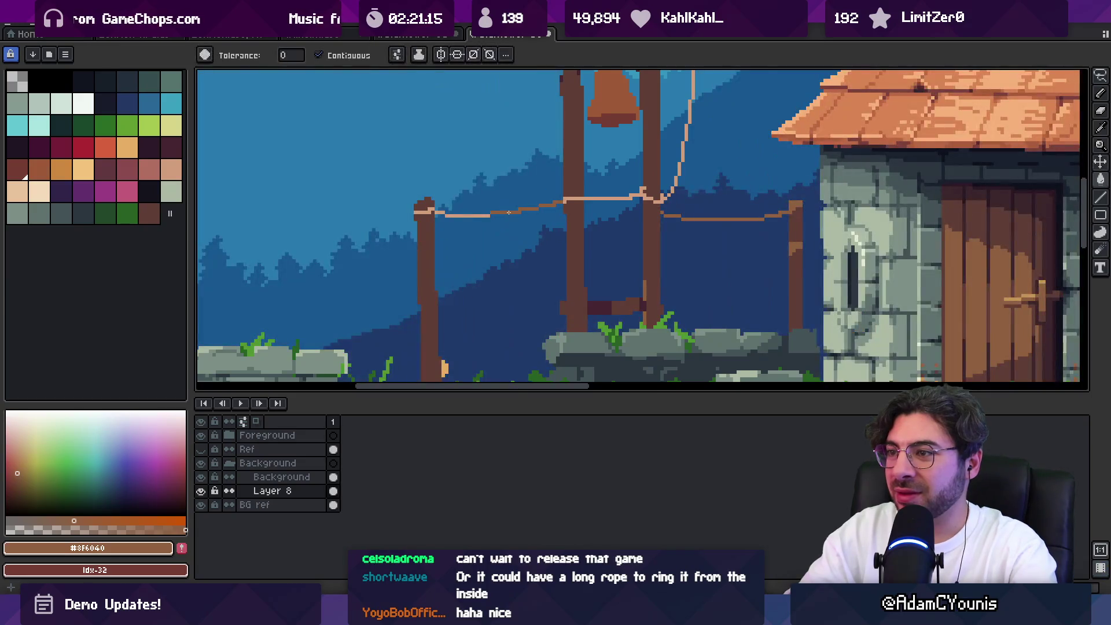
{"action": "key", "text": "b"}
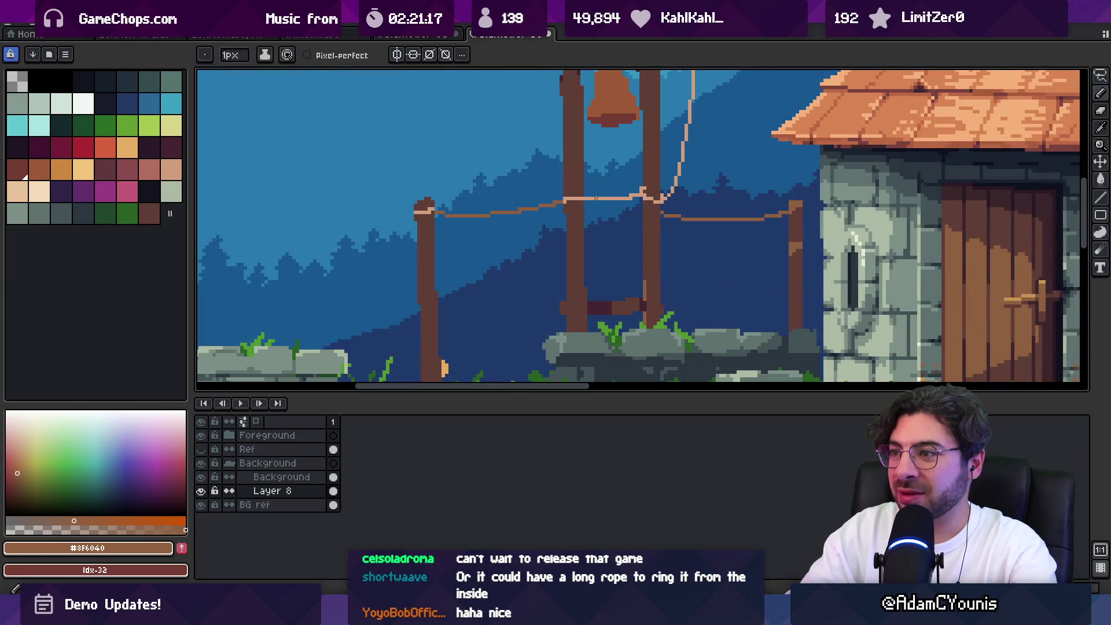
{"action": "key", "text": "z"}
{"action": "scroll", "coordinate": [636, 174], "scroll_direction": "down", "scroll_amount": 4}
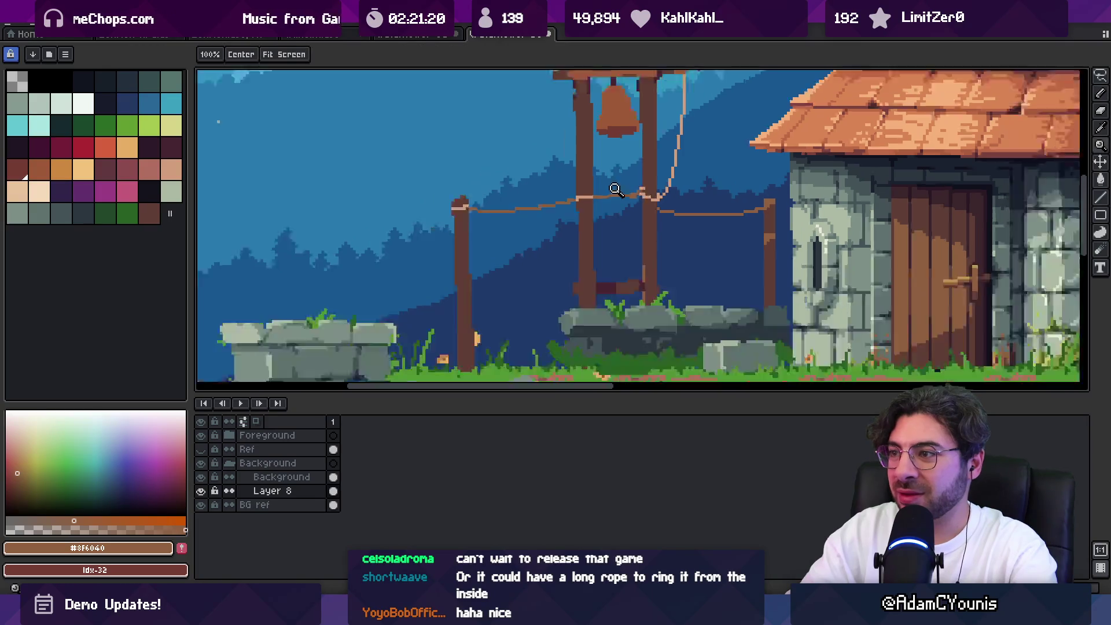
{"action": "scroll", "coordinate": [585, 197], "scroll_direction": "up", "scroll_amount": 5}
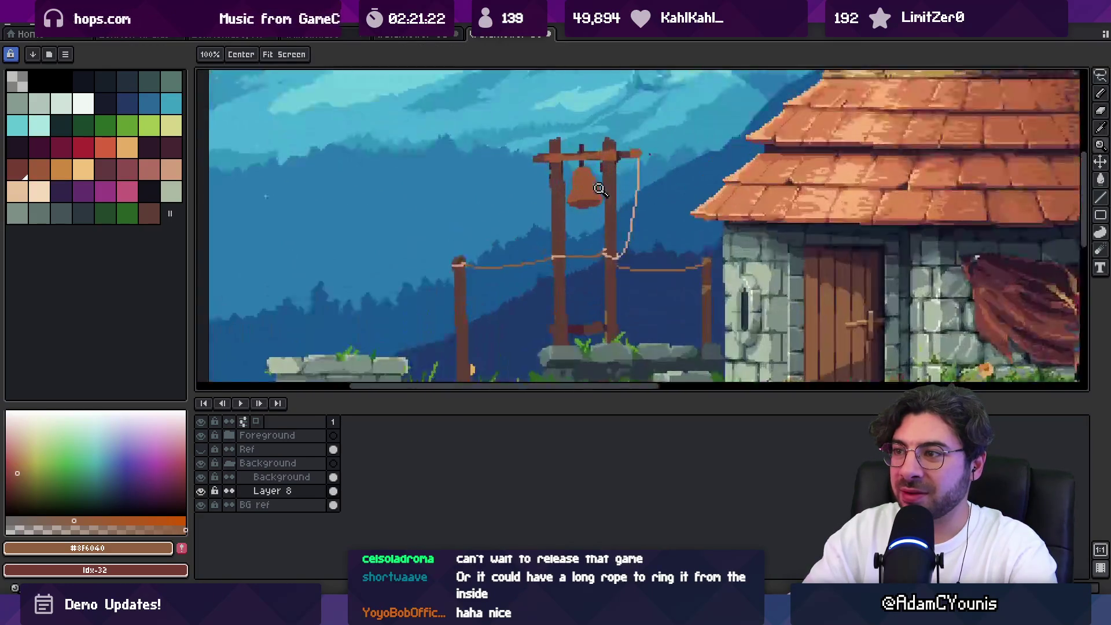
Draw a dark stroke down the bell and erase its dark bottom rim row
{"action": "key", "text": "b"}
{"action": "left_click", "coordinate": [585, 225], "text": "alt"}
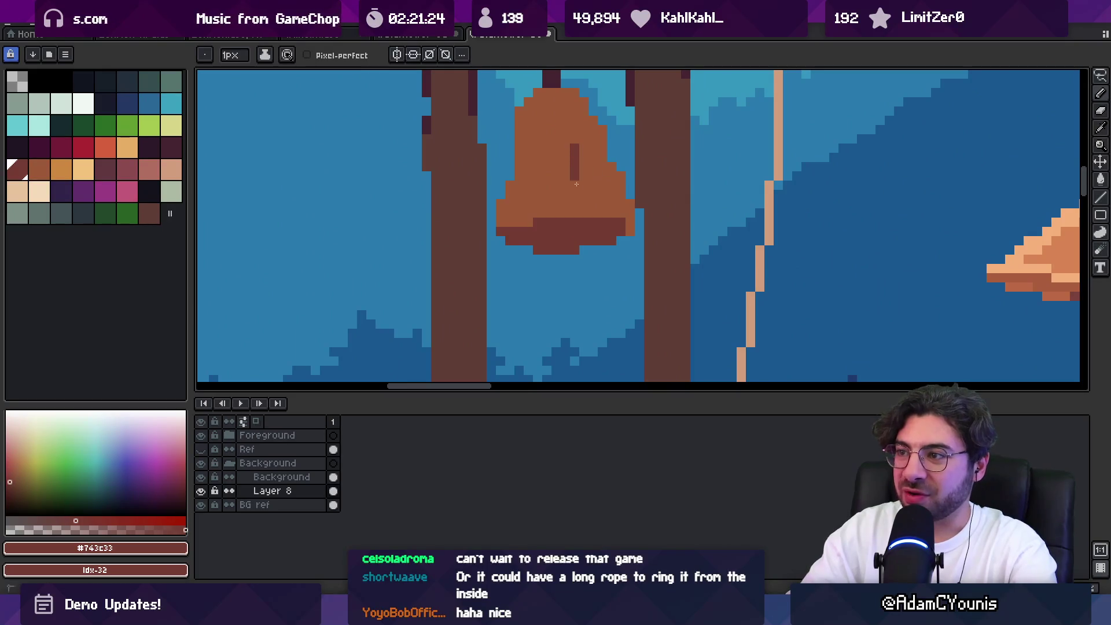
{"action": "left_click_drag", "start_coordinate": [577, 184], "coordinate": [583, 221]}
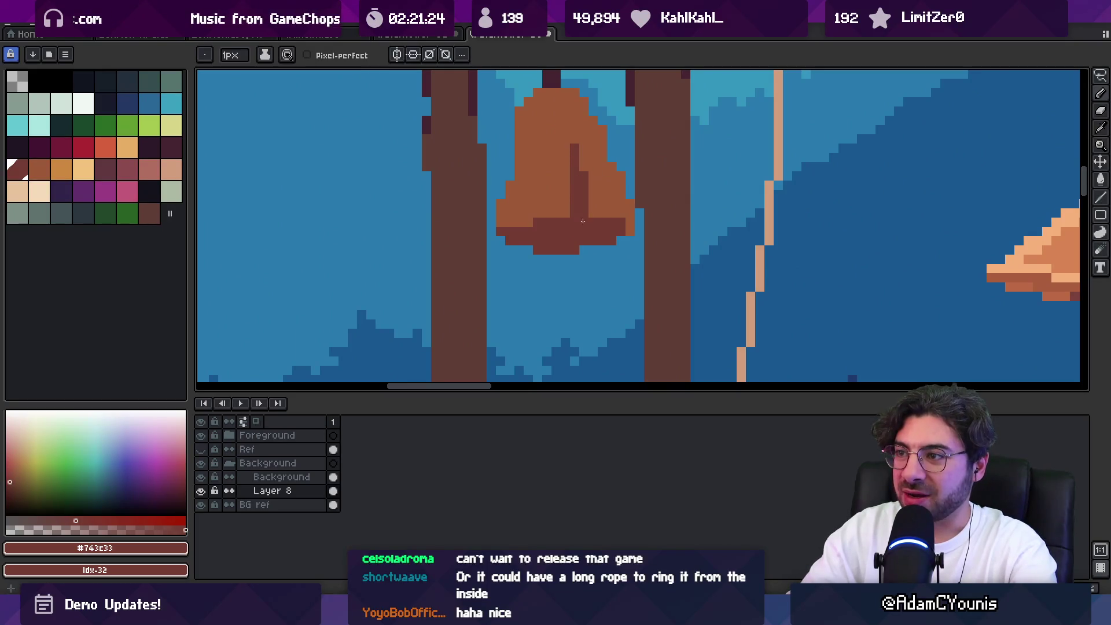
{"action": "left_click", "coordinate": [567, 130], "text": "alt"}
{"action": "key", "text": "e"}
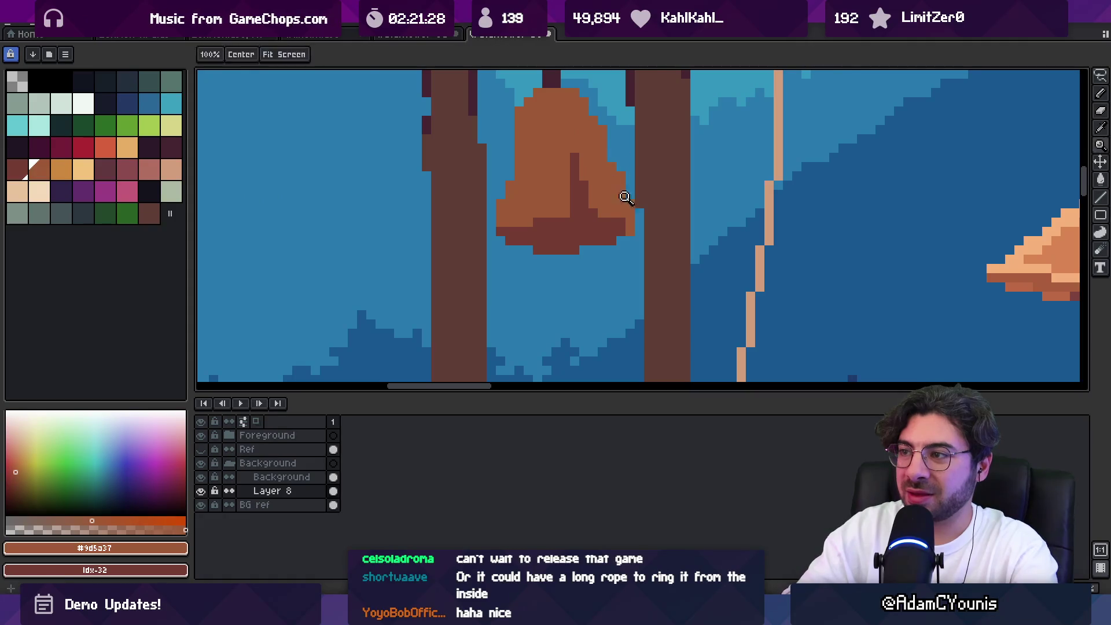
{"action": "left_click_drag", "start_coordinate": [541, 248], "coordinate": [594, 240]}
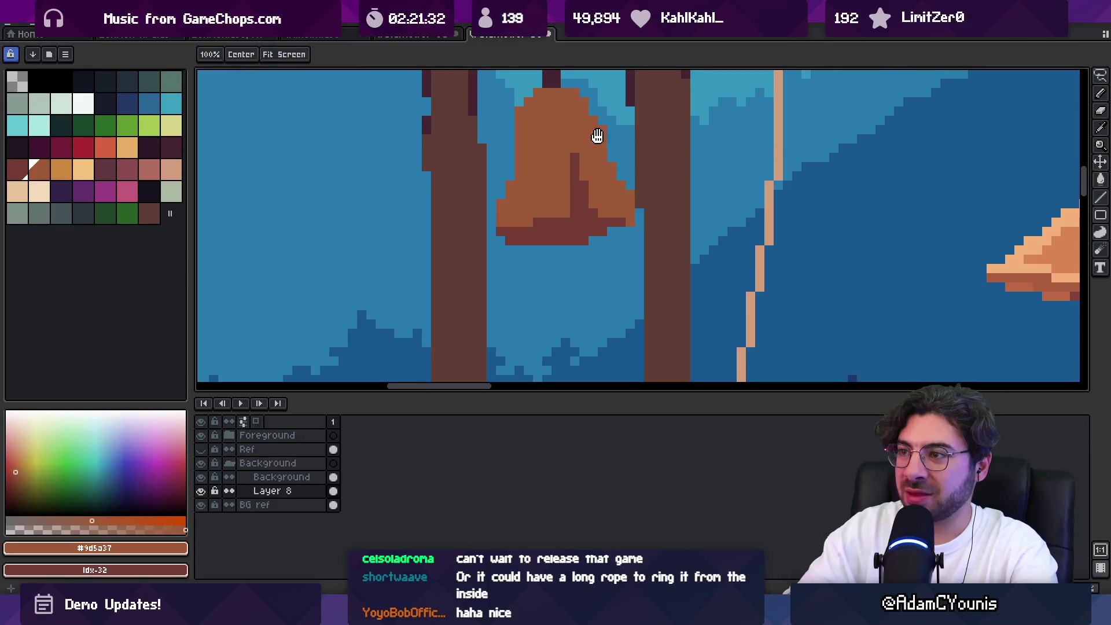
{"action": "left_click_drag", "start_coordinate": [595, 136], "coordinate": [575, 199]}
Add a dark maroon crease down the bell
{"action": "key", "text": "b"}
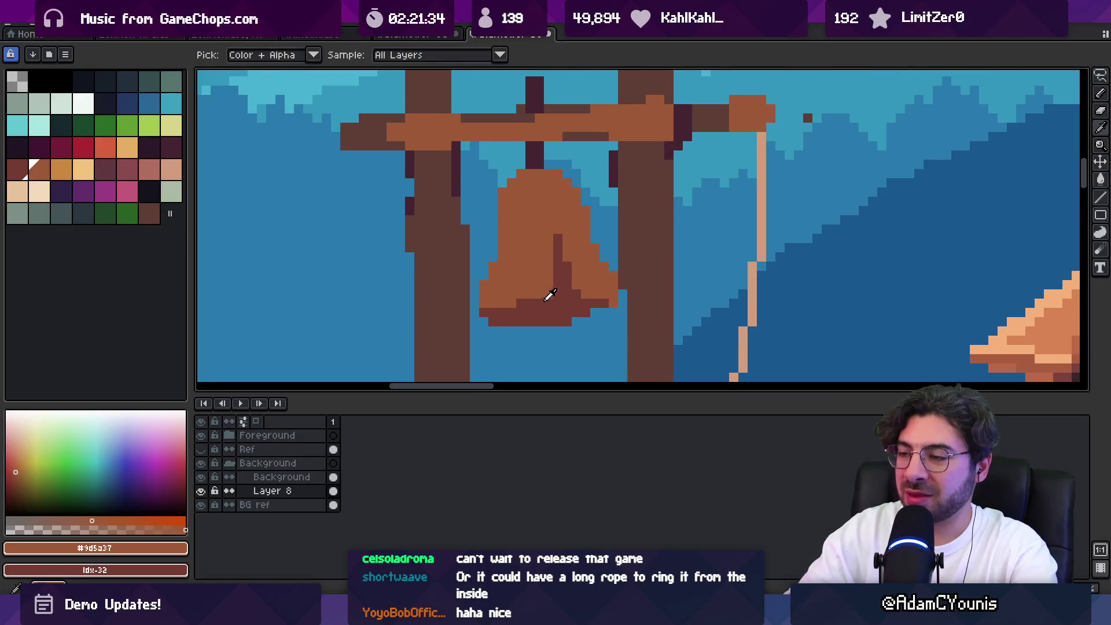
{"action": "left_click", "coordinate": [171, 147]}
{"action": "left_click", "coordinate": [539, 256]}
{"action": "left_click_drag", "start_coordinate": [558, 238], "coordinate": [558, 268]}
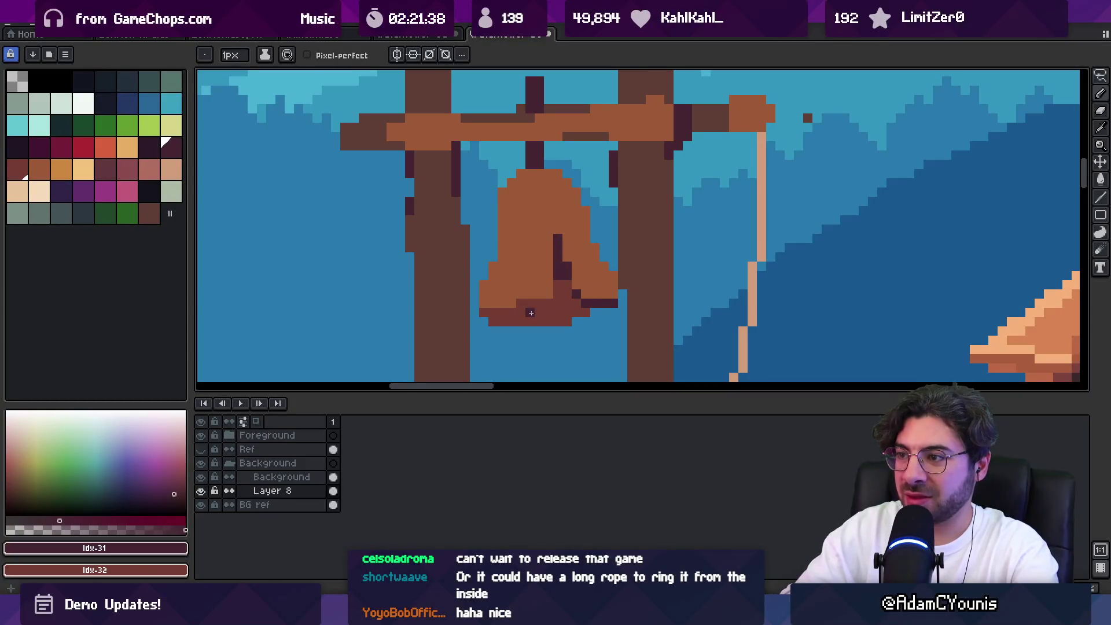
{"action": "key", "text": "z"}
{"action": "scroll", "coordinate": [481, 312], "scroll_direction": "down", "scroll_amount": 5}
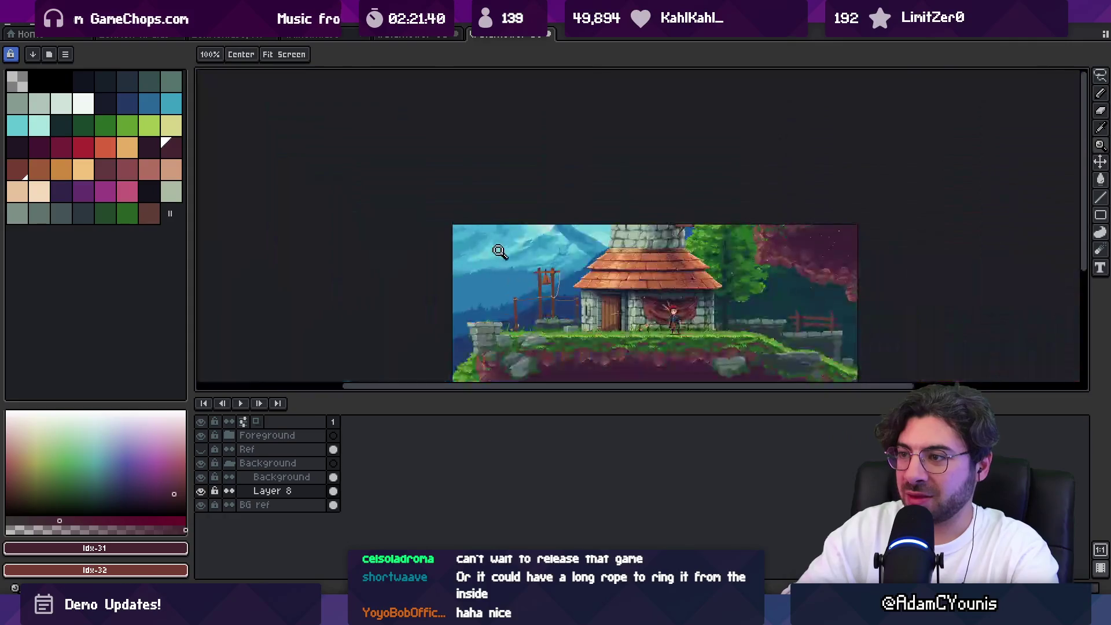
{"action": "scroll", "coordinate": [602, 272], "scroll_direction": "up", "scroll_amount": 4}
Highlight the bell's lower area and top edge with the roof's light orange
{"action": "key", "text": "b"}
{"action": "left_click", "coordinate": [868, 191], "text": "alt"}
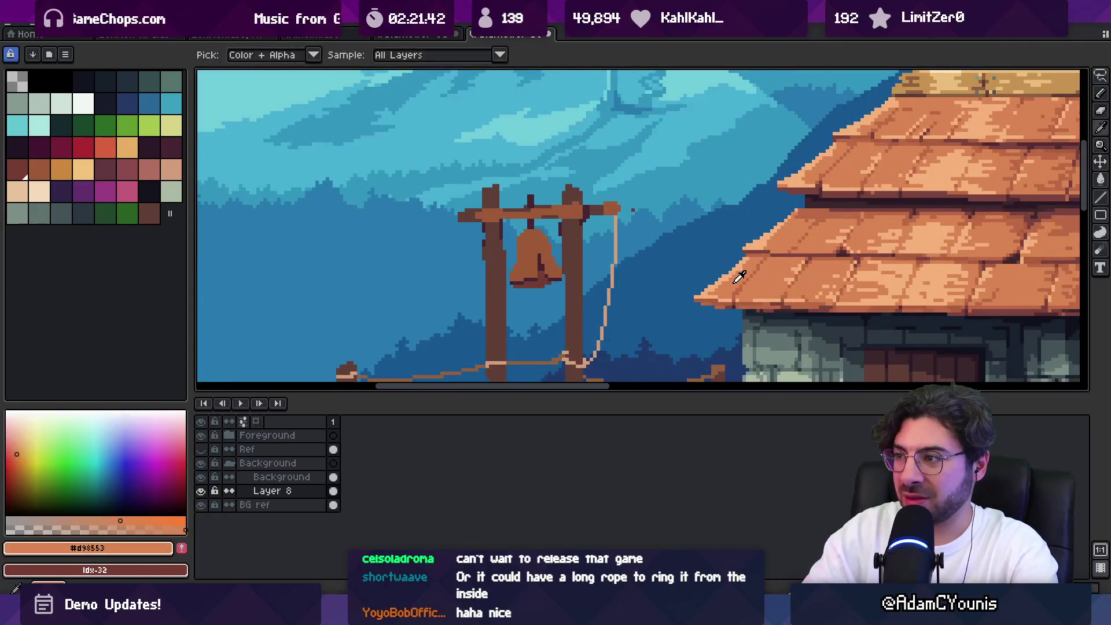
{"action": "scroll", "coordinate": [549, 273], "scroll_direction": "up", "scroll_amount": 2}
{"action": "left_click_drag", "start_coordinate": [540, 248], "coordinate": [458, 272]}
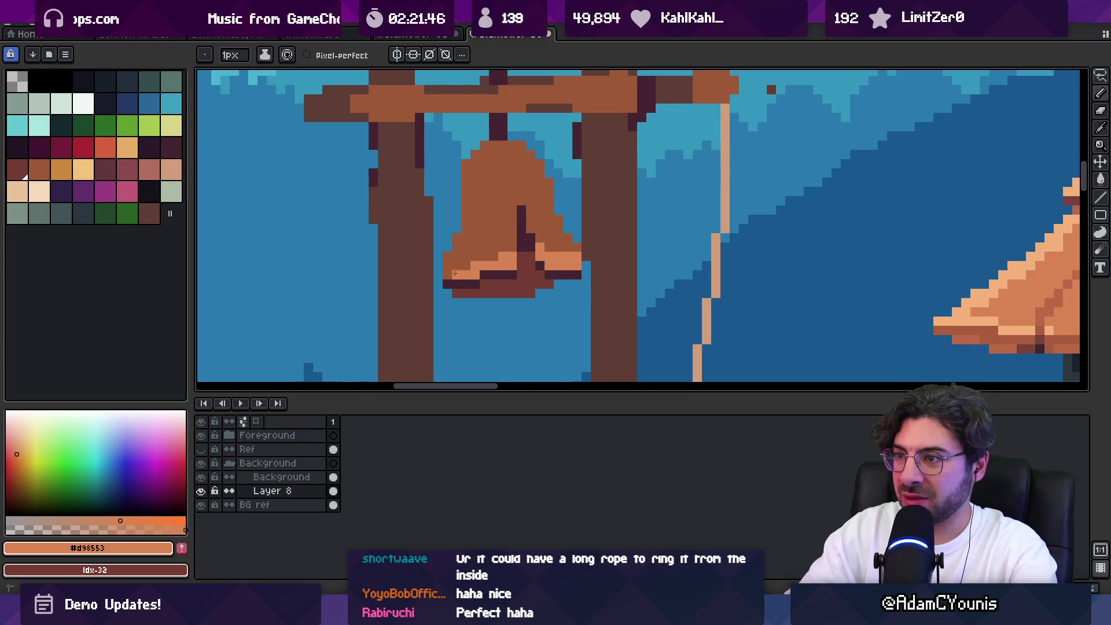
{"action": "left_click_drag", "start_coordinate": [473, 161], "coordinate": [521, 148]}
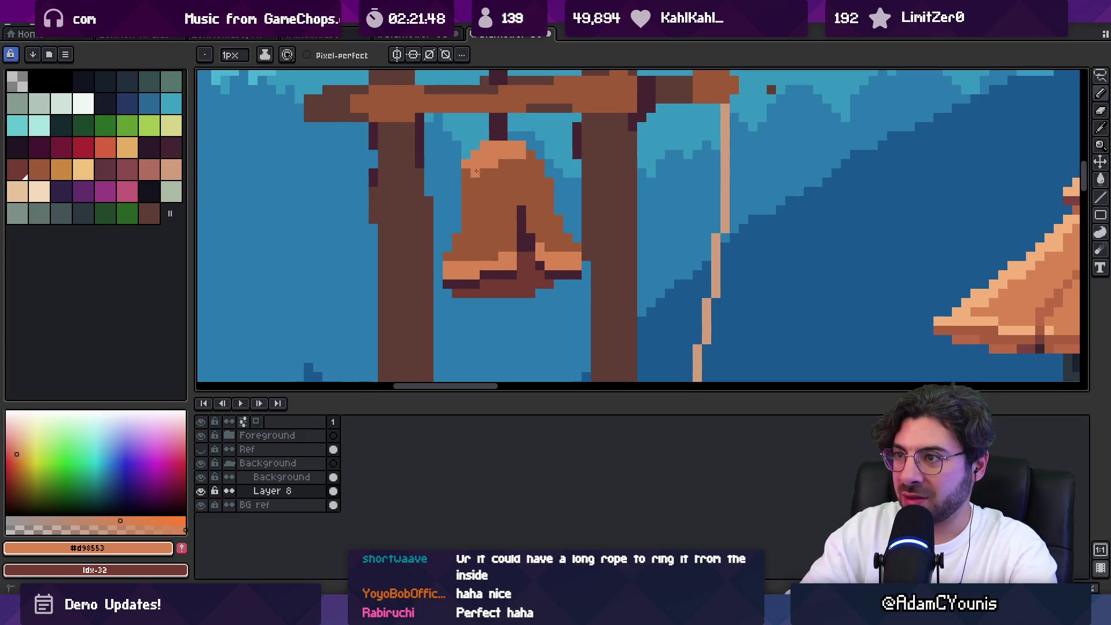
{"action": "left_click", "coordinate": [486, 191], "text": "alt"}
{"action": "key", "text": "z"}
{"action": "scroll", "coordinate": [524, 184], "scroll_direction": "down", "scroll_amount": 5}
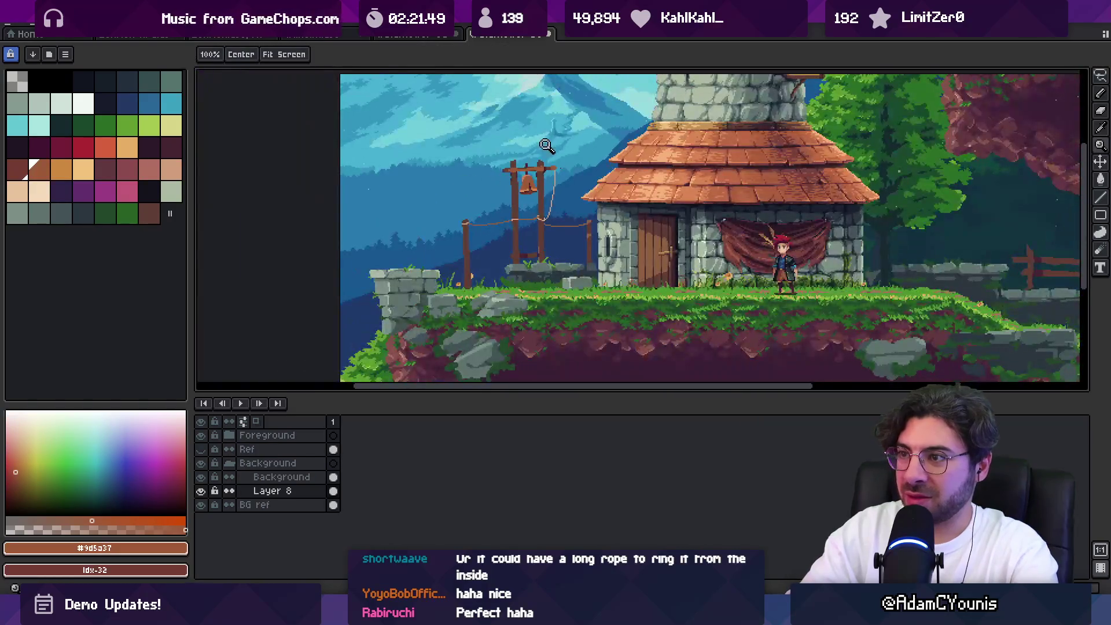
{"action": "scroll", "coordinate": [521, 186], "scroll_direction": "up", "scroll_amount": 2}
{"action": "scroll", "coordinate": [521, 185], "scroll_direction": "up", "scroll_amount": 4}
Light up the bell's lower-left rim in light orange and tidy its upper-right pixels in brown
{"action": "key", "text": "b"}
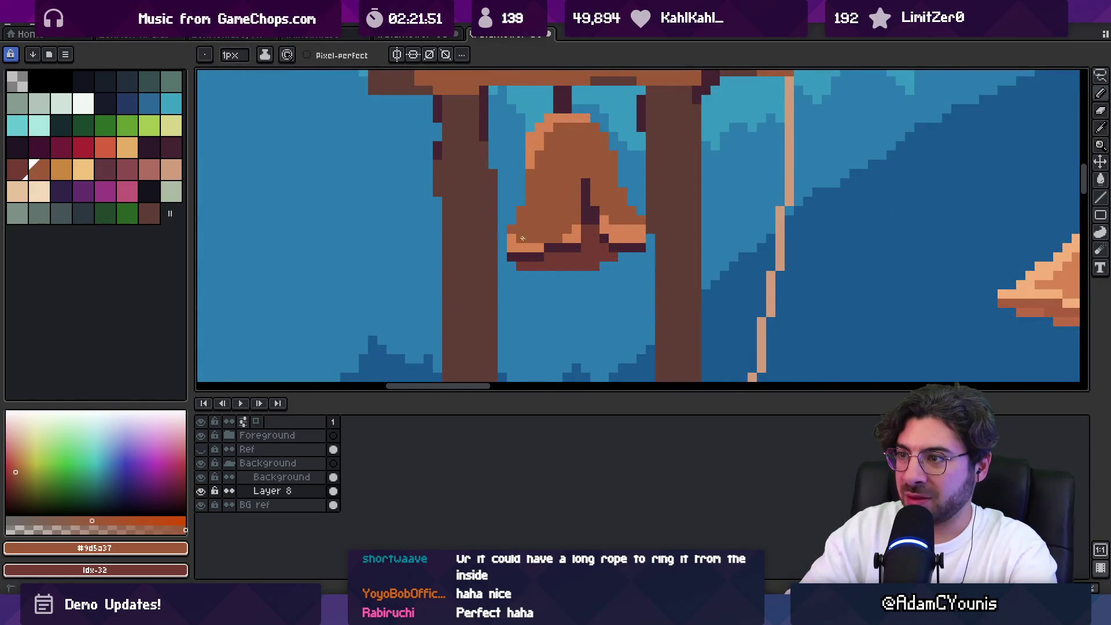
{"action": "left_click", "coordinate": [512, 248]}
{"action": "left_click", "coordinate": [540, 247], "text": "alt"}
{"action": "left_click", "coordinate": [530, 248]}
{"action": "left_click", "coordinate": [617, 221], "text": "alt"}
{"action": "left_click_drag", "start_coordinate": [614, 226], "coordinate": [639, 231]}
{"action": "key", "text": "z"}
{"action": "scroll", "coordinate": [631, 226], "scroll_direction": "down", "scroll_amount": 4}
{"action": "scroll", "coordinate": [625, 223], "scroll_direction": "up", "scroll_amount": 1}
{"action": "scroll", "coordinate": [619, 220], "scroll_direction": "down", "scroll_amount": 1}
{"action": "scroll", "coordinate": [613, 215], "scroll_direction": "up", "scroll_amount": 3}
{"action": "scroll", "coordinate": [613, 216], "scroll_direction": "up", "scroll_amount": 3}
{"action": "key", "text": "g"}
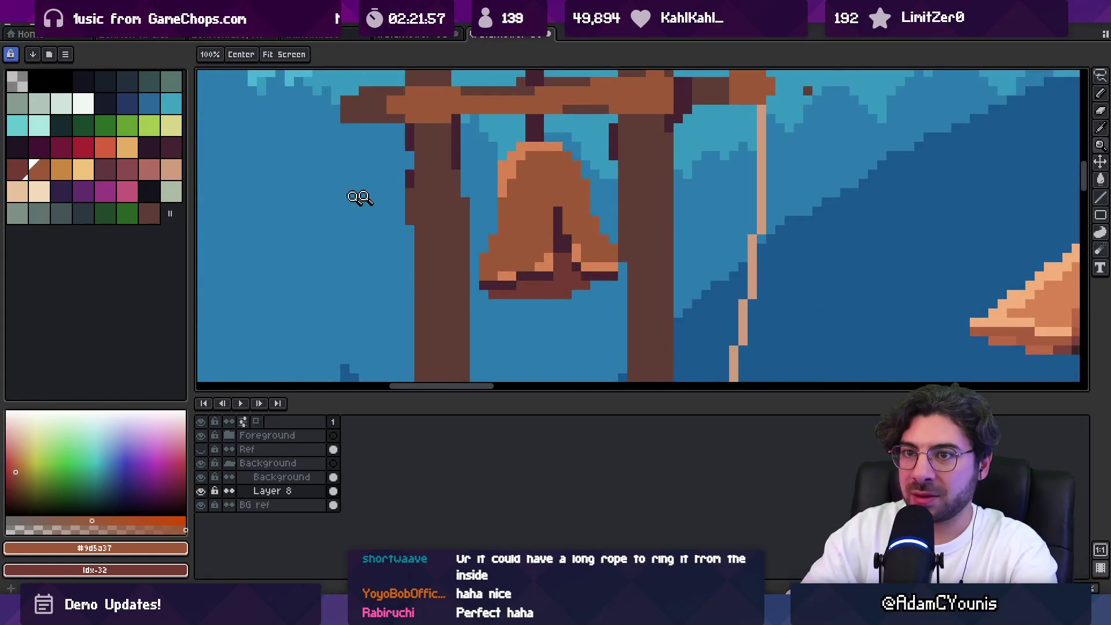
{"action": "left_click", "coordinate": [61, 169]}
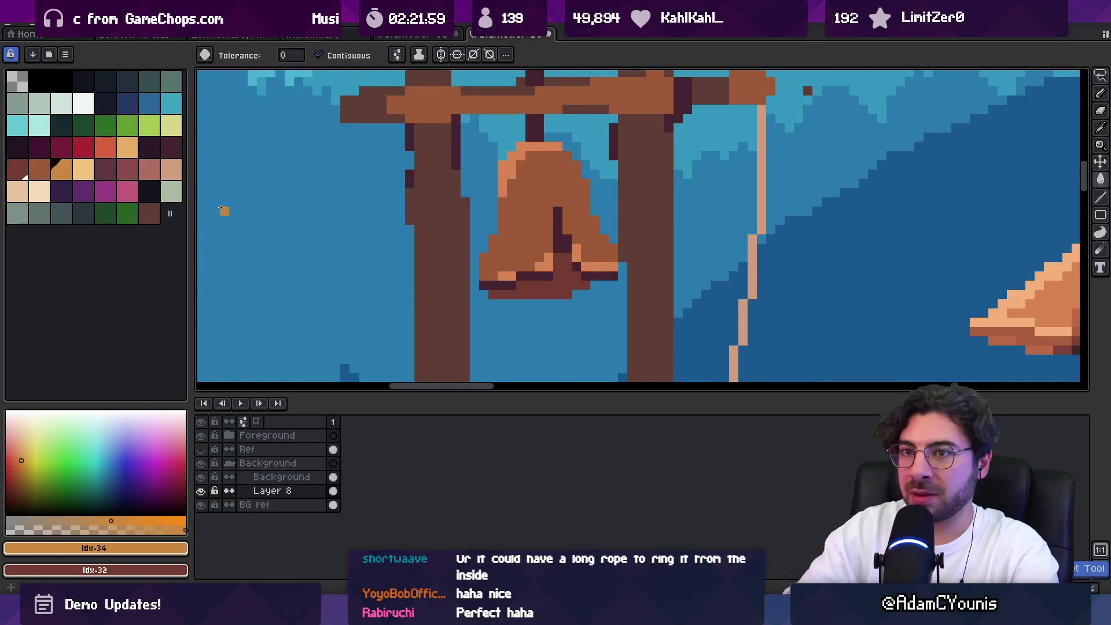
Fill the bell highlights light orange and refill the bell body mid orange, connected areas only
{"action": "left_click", "coordinate": [83, 169]}
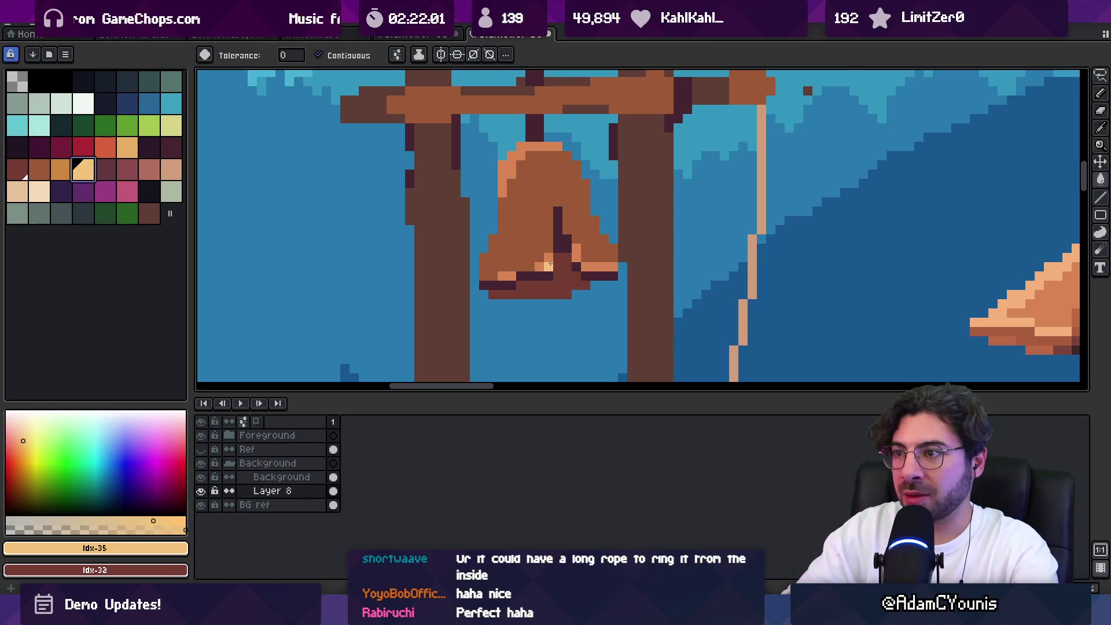
{"action": "left_click", "coordinate": [548, 264]}
{"action": "left_click", "coordinate": [62, 169]}
{"action": "left_click", "coordinate": [523, 205]}
{"action": "key", "text": "ctrl+z"}
{"action": "left_click", "coordinate": [319, 55]}
{"action": "left_click", "coordinate": [530, 217]}
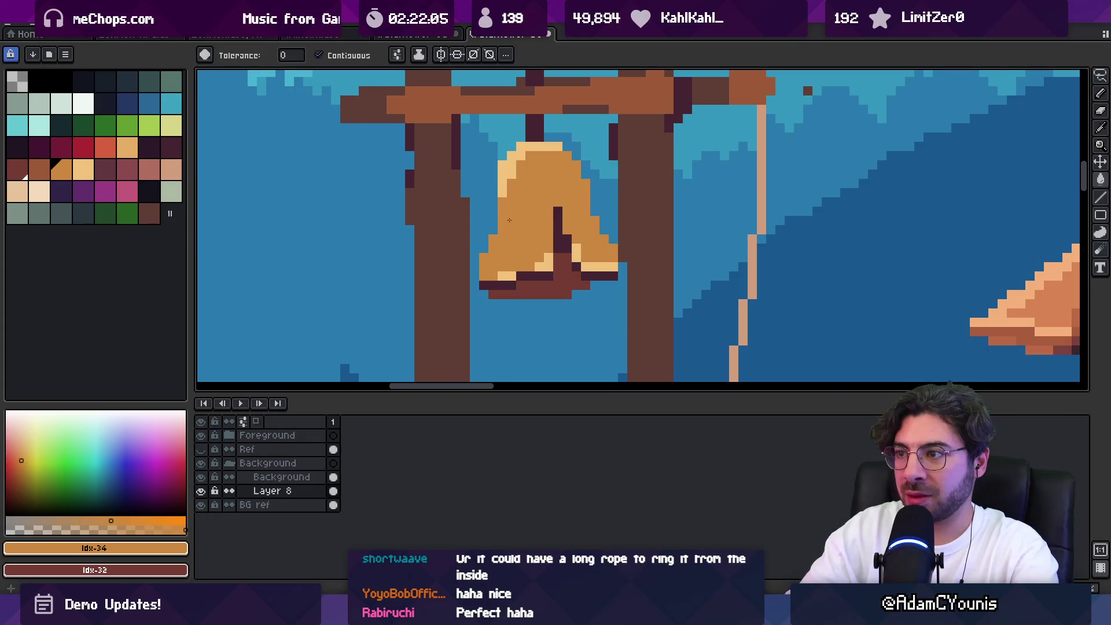
{"action": "scroll", "coordinate": [510, 220], "scroll_direction": "down", "scroll_amount": 5}
{"action": "scroll", "coordinate": [499, 214], "scroll_direction": "up", "scroll_amount": 4}
Add darker orange-brown pixels along the top of the bell
{"action": "key", "text": "i"}
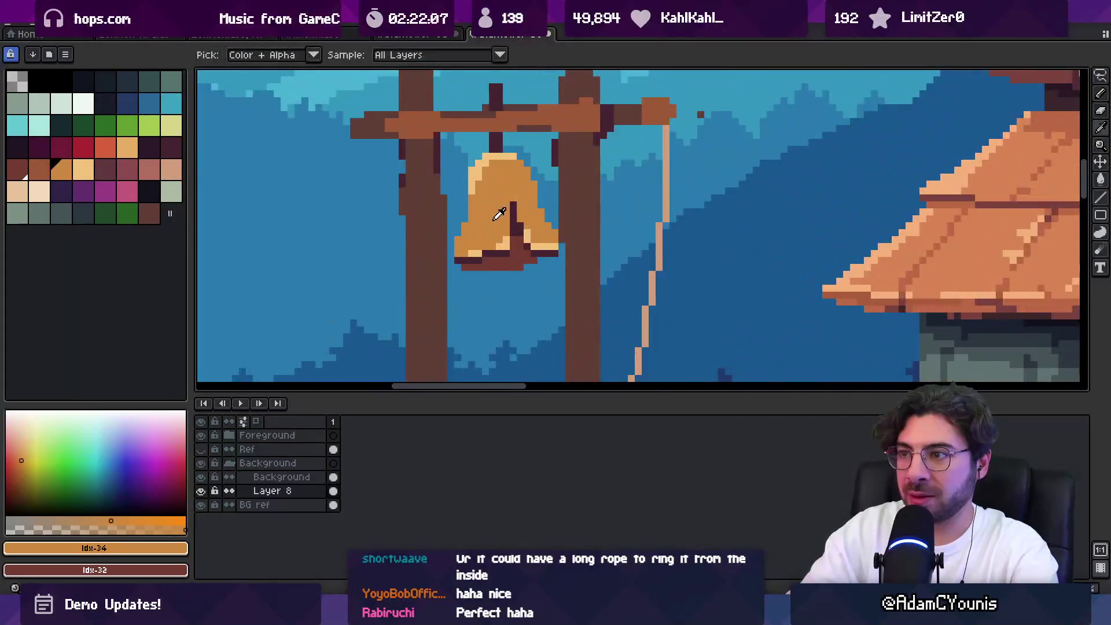
{"action": "left_click", "coordinate": [39, 169]}
{"action": "key", "text": "b"}
{"action": "mouse_move", "coordinate": [483, 171]}
{"action": "left_mouse_down"}
{"action": "mouse_move", "coordinate": [521, 188]}
{"action": "mouse_move", "coordinate": [492, 240]}
{"action": "mouse_move", "coordinate": [539, 229]}
{"action": "mouse_move", "coordinate": [556, 240]}
{"action": "mouse_move", "coordinate": [515, 174]}
{"action": "mouse_move", "coordinate": [492, 191]}
{"action": "left_mouse_up"}
{"action": "key", "text": "x"}
{"action": "key", "text": "z"}
{"action": "scroll", "coordinate": [556, 165], "scroll_direction": "down", "scroll_amount": 4}
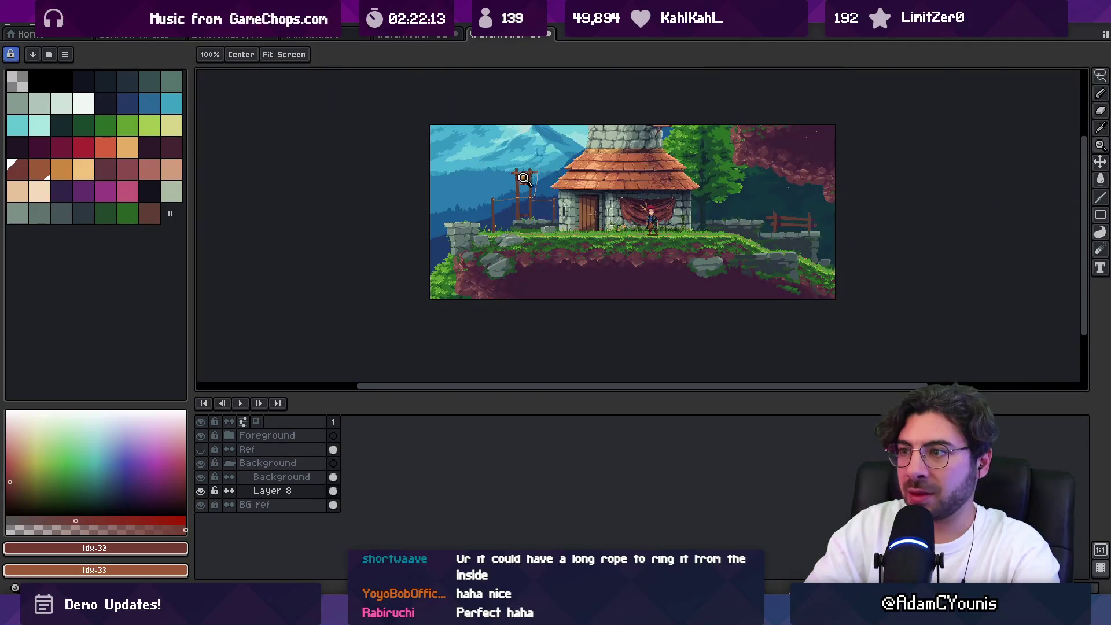
{"action": "scroll", "coordinate": [524, 178], "scroll_direction": "up", "scroll_amount": 4}
Repaint the light pixels on the bell's rim orange
{"action": "key", "text": "b"}
{"action": "left_click", "coordinate": [81, 171]}
{"action": "left_click", "coordinate": [68, 174]}
{"action": "left_click_drag", "start_coordinate": [509, 203], "coordinate": [581, 206]}
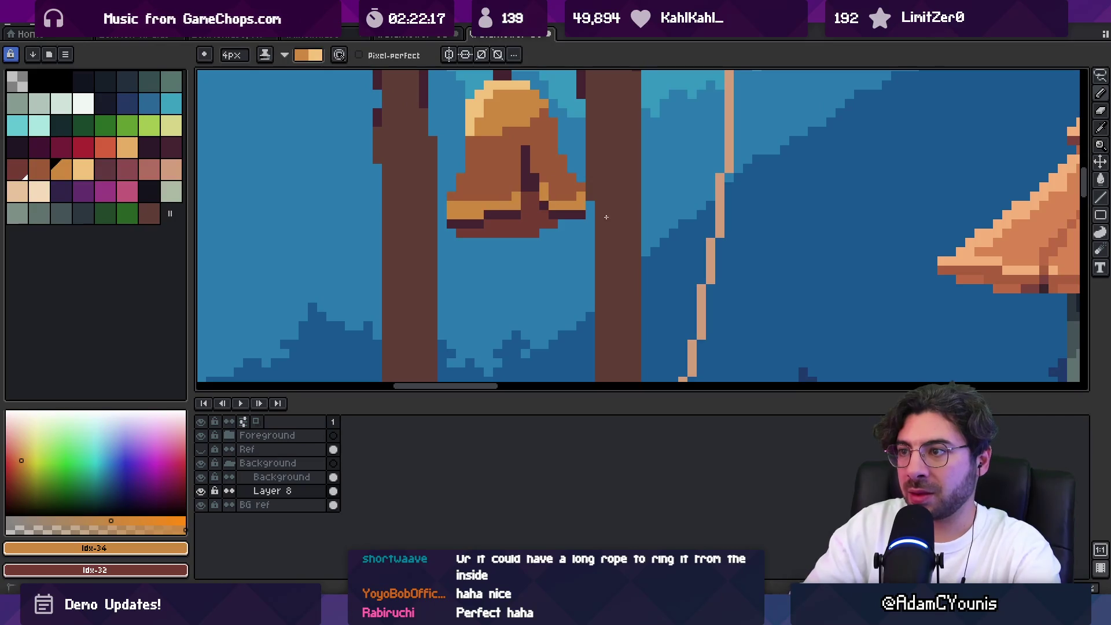
{"action": "key", "text": "z"}
{"action": "scroll", "coordinate": [582, 191], "scroll_direction": "down", "scroll_amount": 4}
{"action": "scroll", "coordinate": [583, 191], "scroll_direction": "up", "scroll_amount": 3}
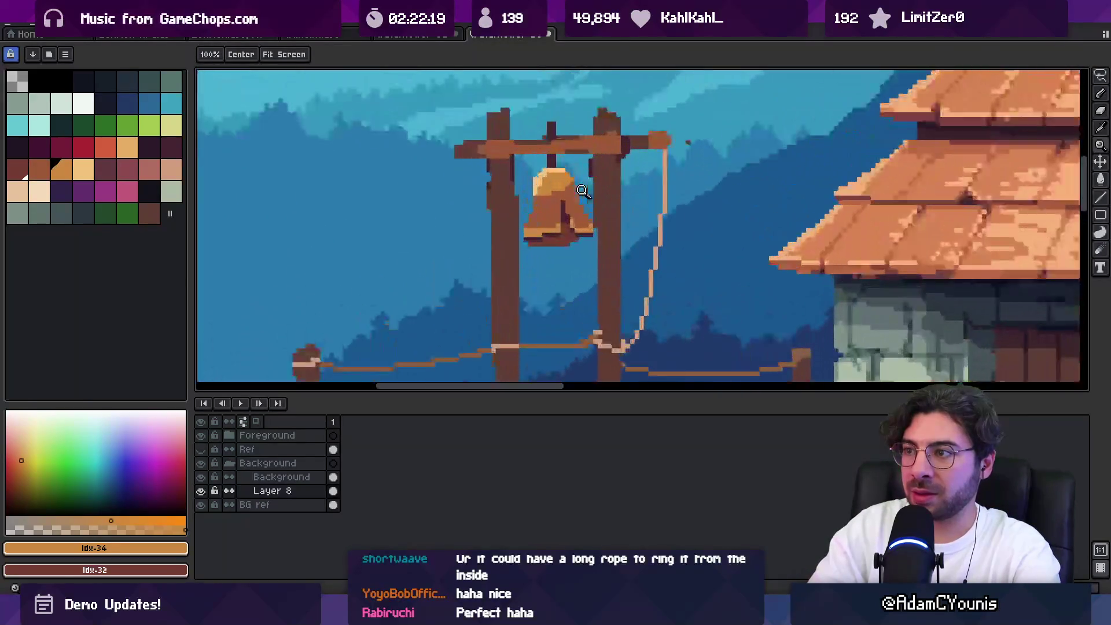
{"action": "left_click", "coordinate": [580, 191], "text": "alt"}
{"action": "key", "text": "b"}
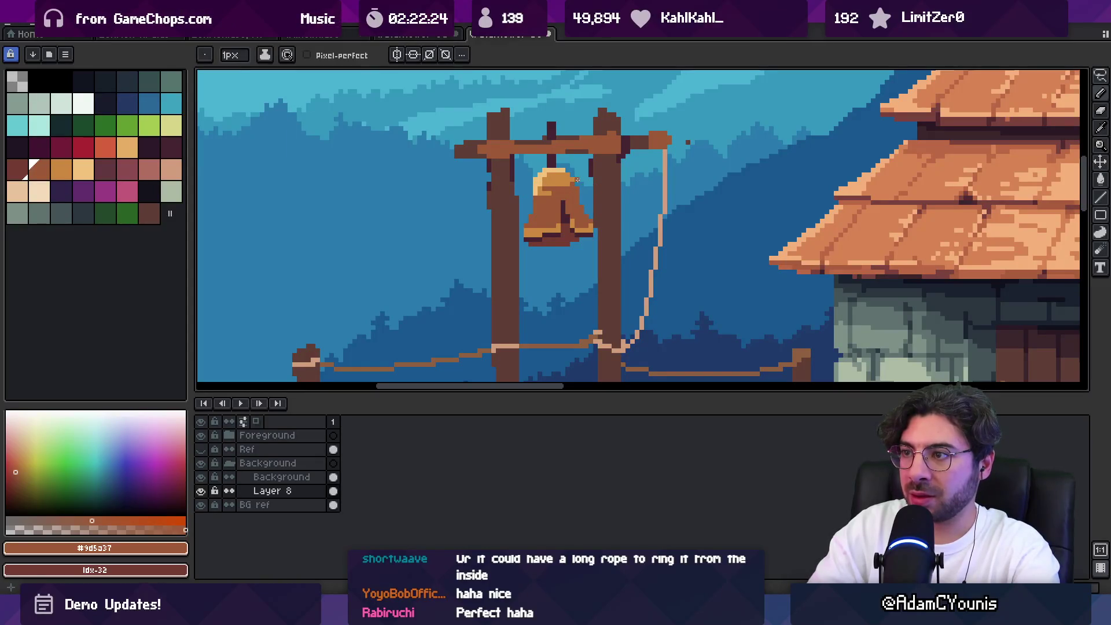
Draw a small orange #cd893f clapper beneath the bell
{"action": "key", "text": "z"}
{"action": "scroll", "coordinate": [570, 178], "scroll_direction": "down", "scroll_amount": 2}
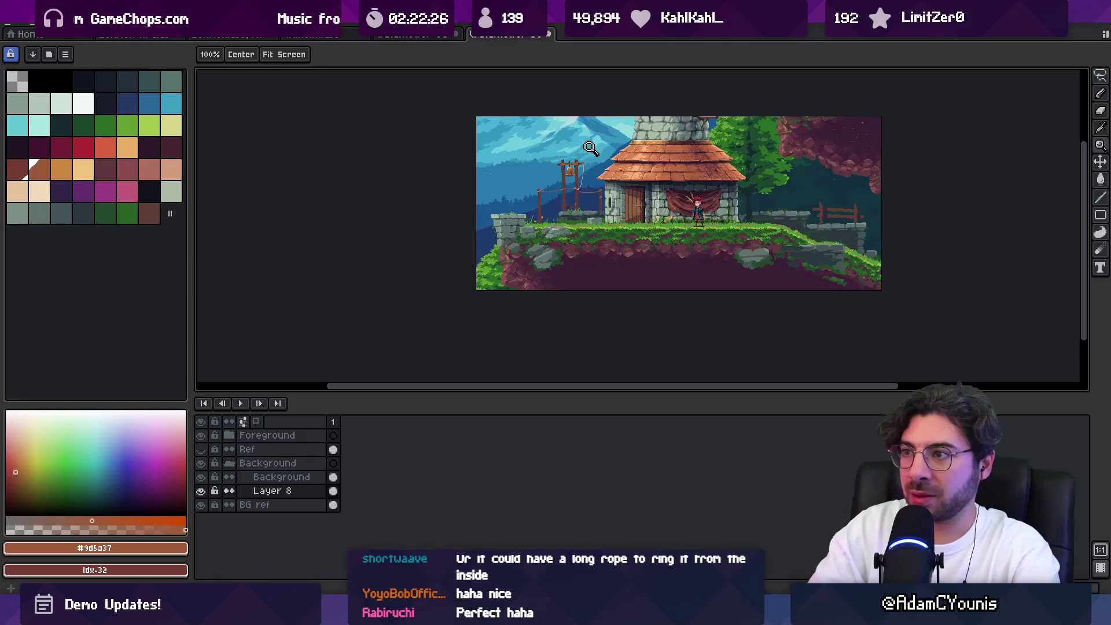
{"action": "scroll", "coordinate": [572, 178], "scroll_direction": "up", "scroll_amount": 1}
{"action": "scroll", "coordinate": [572, 178], "scroll_direction": "up", "scroll_amount": 3}
{"action": "key", "text": "b"}
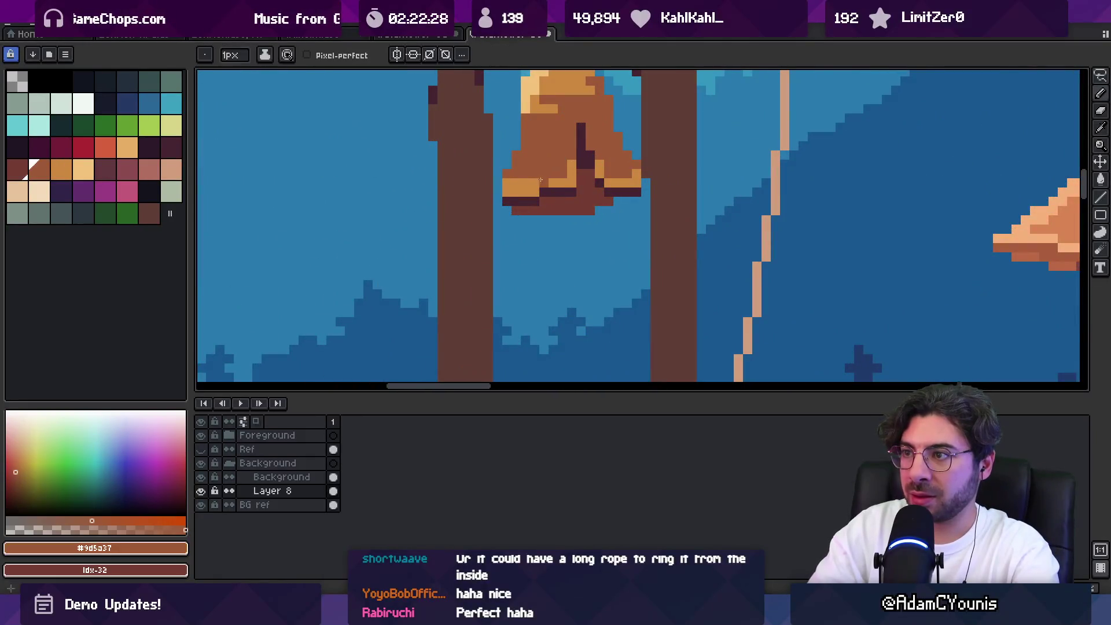
{"action": "key", "text": "z"}
{"action": "scroll", "coordinate": [512, 186], "scroll_direction": "down", "scroll_amount": 5}
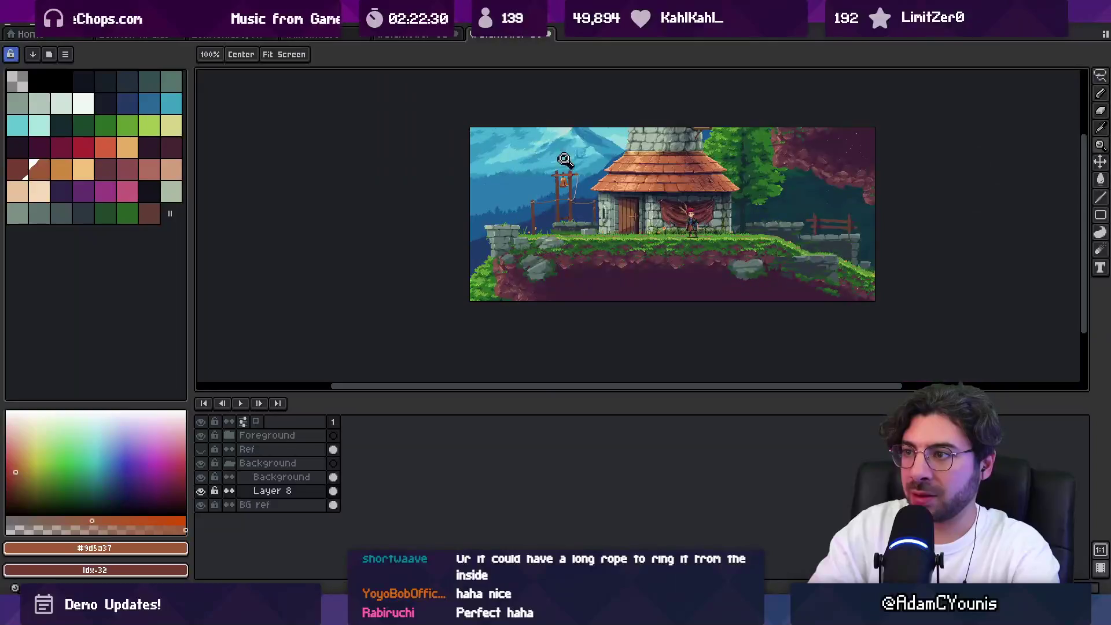
{"action": "scroll", "coordinate": [565, 185], "scroll_direction": "up", "scroll_amount": 1}
{"action": "scroll", "coordinate": [560, 195], "scroll_direction": "up", "scroll_amount": 4}
{"action": "key", "text": "b"}
{"action": "left_click", "coordinate": [542, 168], "text": "alt"}
{"action": "mouse_move", "coordinate": [542, 212]}
{"action": "left_mouse_down"}
{"action": "mouse_move", "coordinate": [543, 255]}
{"action": "mouse_move", "coordinate": [550, 213]}
{"action": "left_mouse_up"}
Darken the clapper's top pixels with brown #9d5a37 sampled from the bell
{"action": "key", "text": "z"}
{"action": "scroll", "coordinate": [550, 220], "scroll_direction": "down", "scroll_amount": 5}
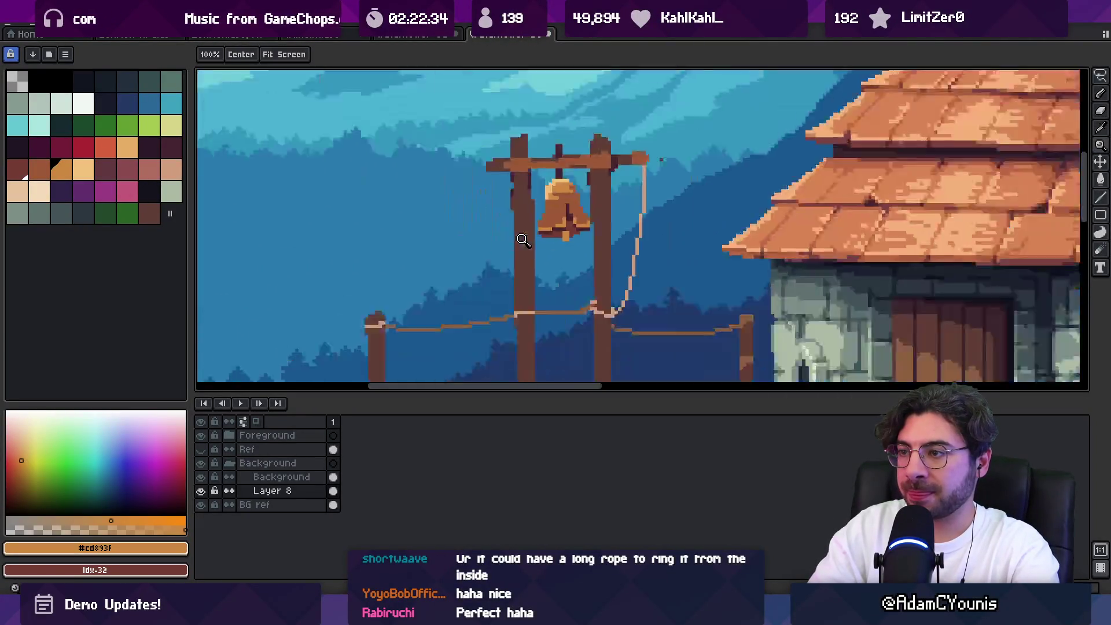
{"action": "scroll", "coordinate": [572, 248], "scroll_direction": "up", "scroll_amount": 4}
{"action": "key", "text": "alt"}
{"action": "left_click", "coordinate": [573, 248], "text": "alt"}
{"action": "left_click", "coordinate": [570, 249]}
{"action": "left_click", "coordinate": [562, 250]}
{"action": "key", "text": "z"}
{"action": "scroll", "coordinate": [563, 250], "scroll_direction": "down", "scroll_amount": 4}
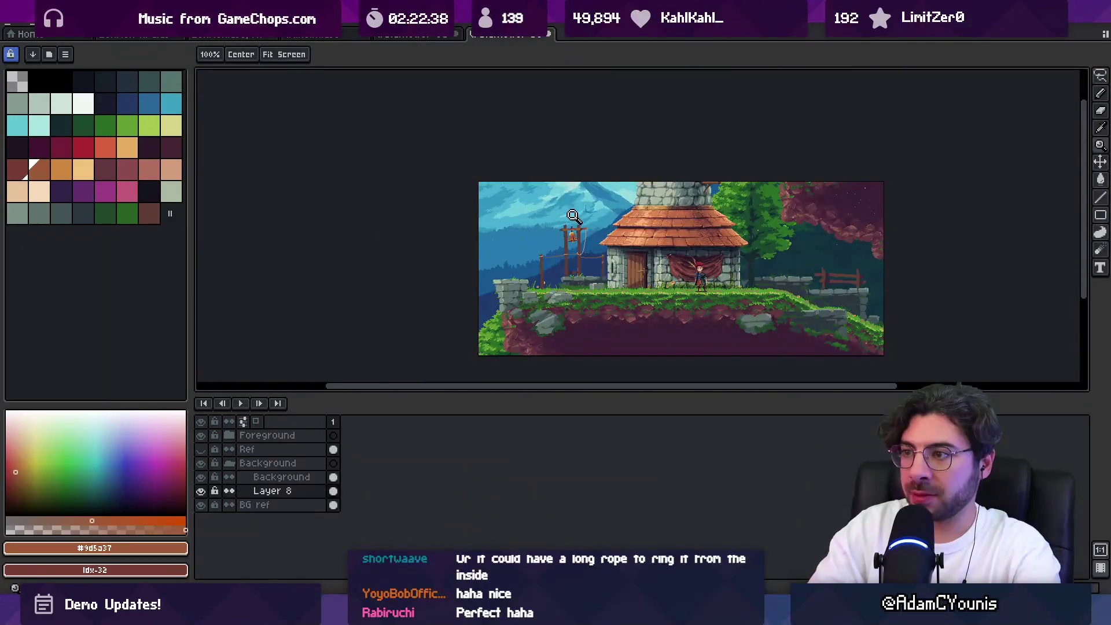
{"action": "scroll", "coordinate": [576, 197], "scroll_direction": "up", "scroll_amount": 1}
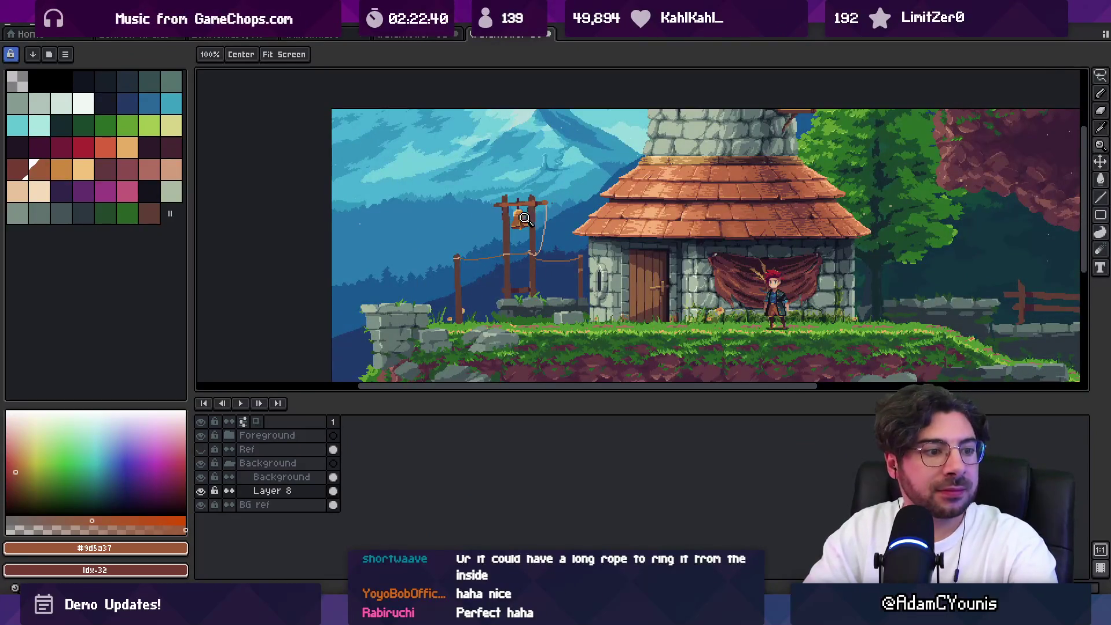
{"action": "scroll", "coordinate": [527, 220], "scroll_direction": "up", "scroll_amount": 1}
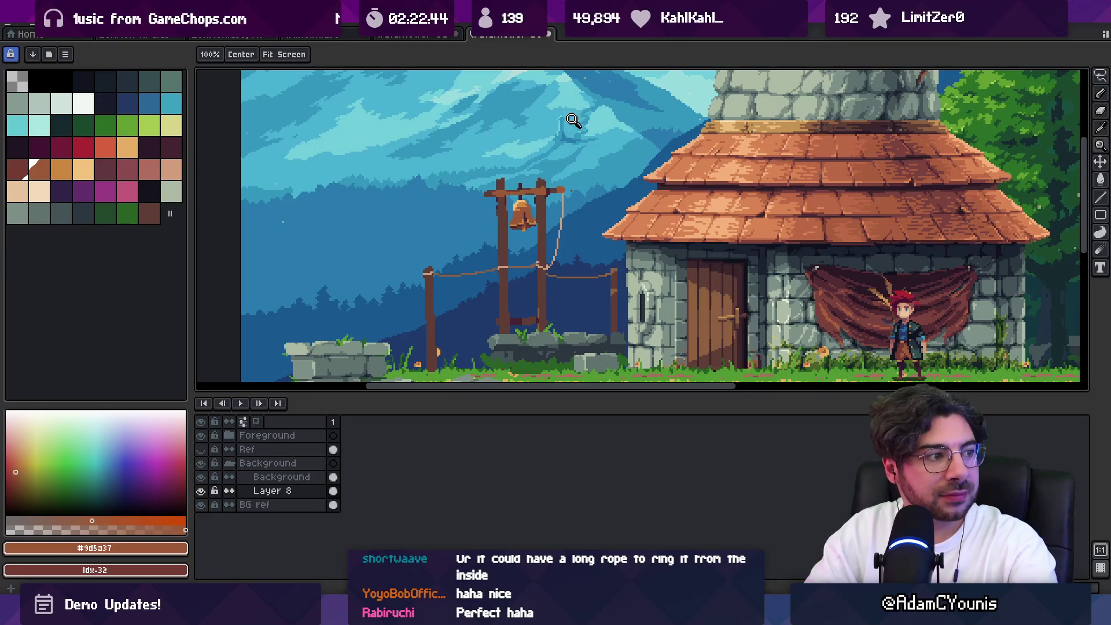
{"action": "scroll", "coordinate": [558, 229], "scroll_direction": "up", "scroll_amount": 2}
{"action": "scroll", "coordinate": [579, 205], "scroll_direction": "down", "scroll_amount": 1}
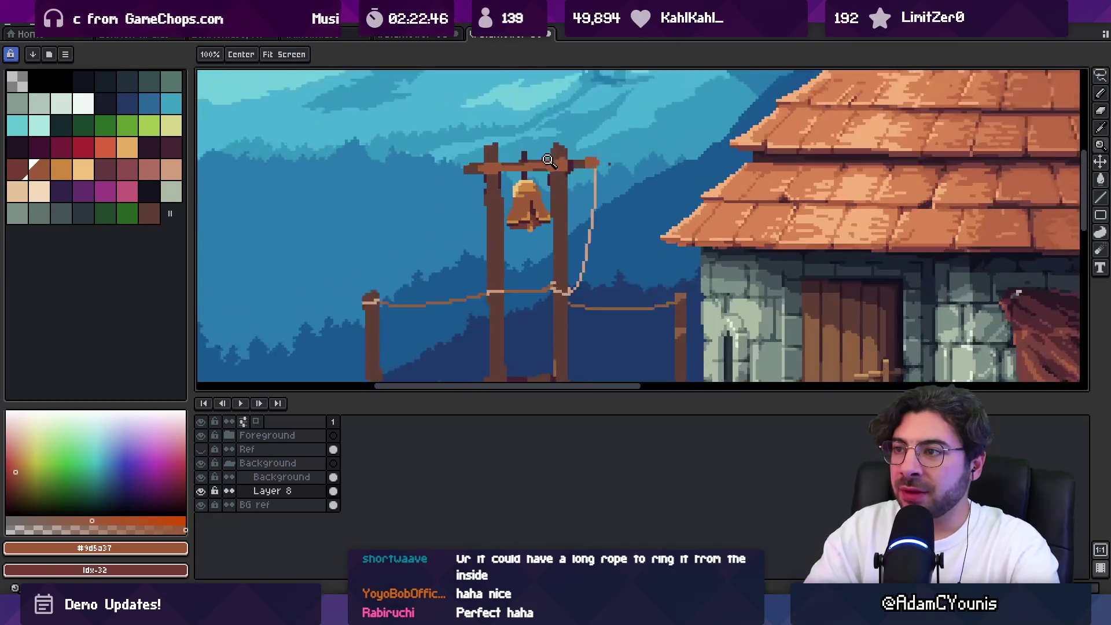
{"action": "scroll", "coordinate": [579, 168], "scroll_direction": "up", "scroll_amount": 2}
Sample the beam's dark brown and the mid-brown #9d5a37 from the canvas
{"action": "key", "text": "i"}
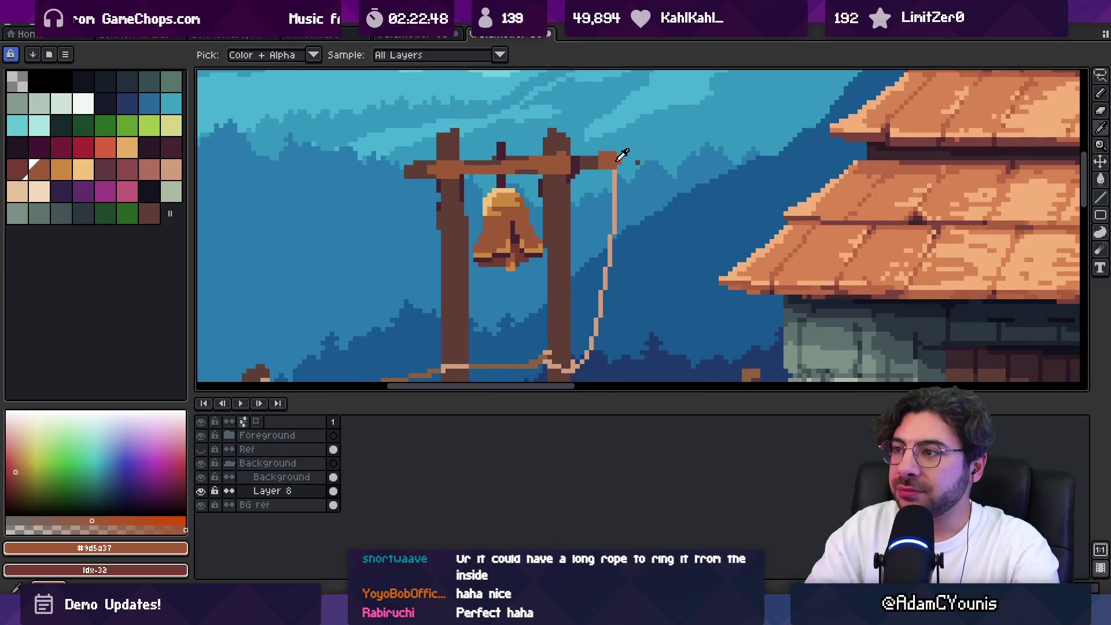
{"action": "key", "text": "b"}
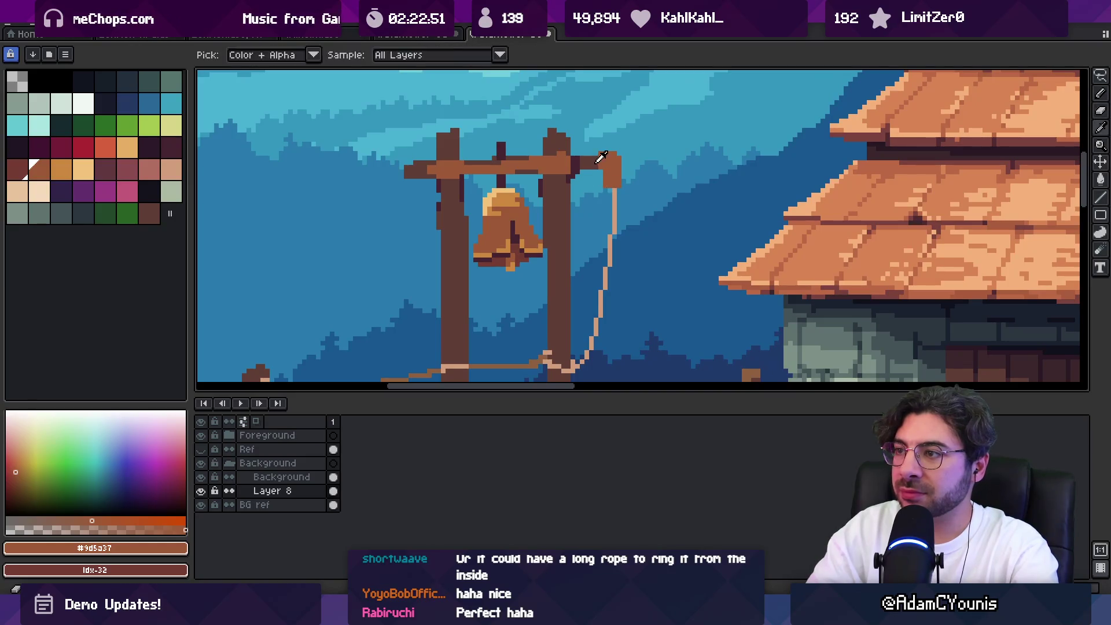
{"action": "left_click", "coordinate": [602, 155], "text": "alt"}
{"action": "key", "text": "z"}
{"action": "scroll", "coordinate": [631, 145], "scroll_direction": "down", "scroll_amount": 3}
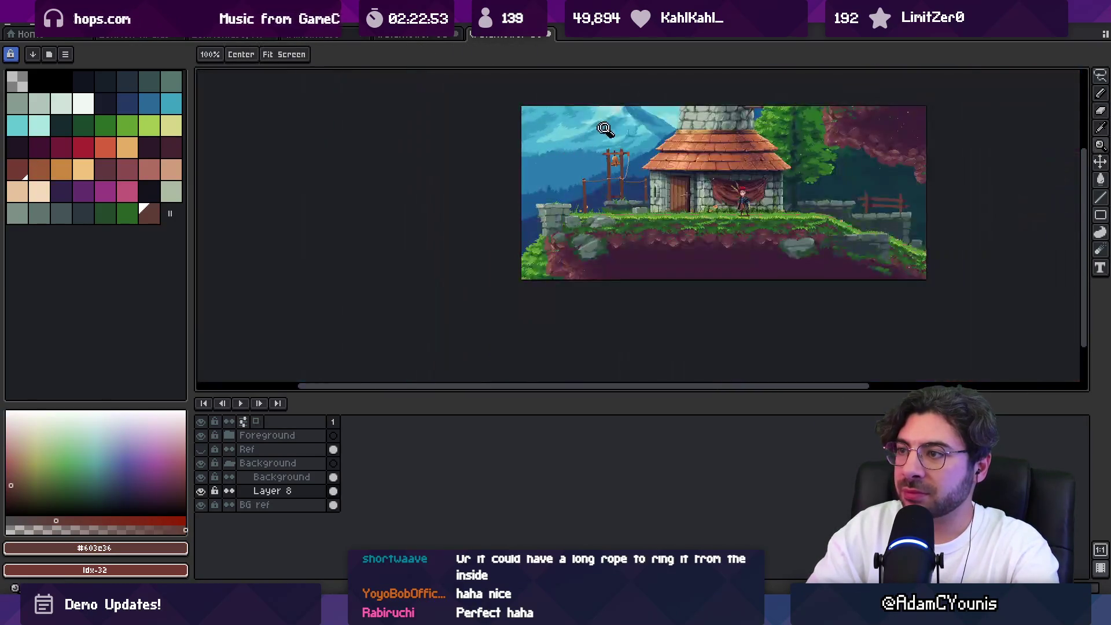
{"action": "scroll", "coordinate": [635, 141], "scroll_direction": "up", "scroll_amount": 3}
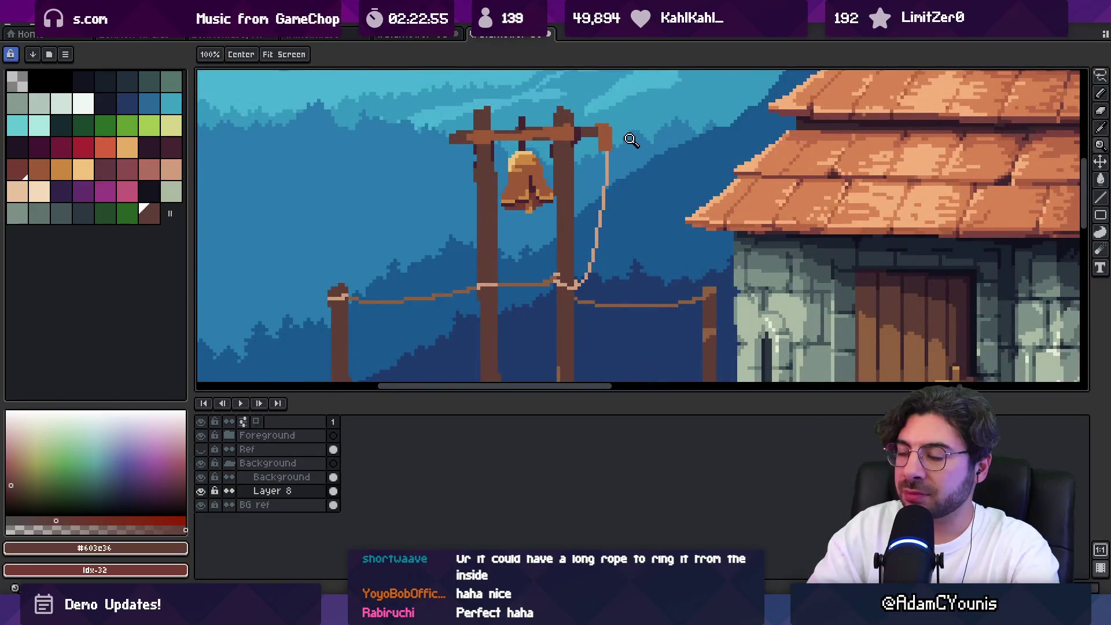
{"action": "scroll", "coordinate": [611, 136], "scroll_direction": "up", "scroll_amount": 2}
{"action": "key", "text": "b"}
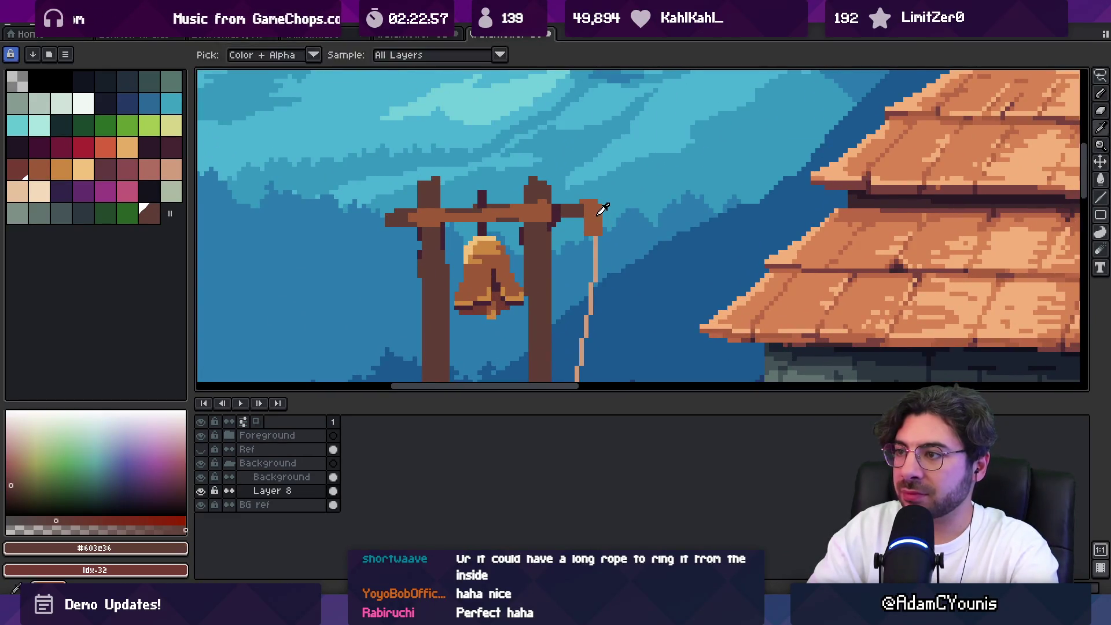
{"action": "left_click", "coordinate": [587, 202], "text": "alt"}
Remove the block at the beam's right end and redraw it as an upturned hook in browns
{"action": "key", "text": "ctrl+z"}
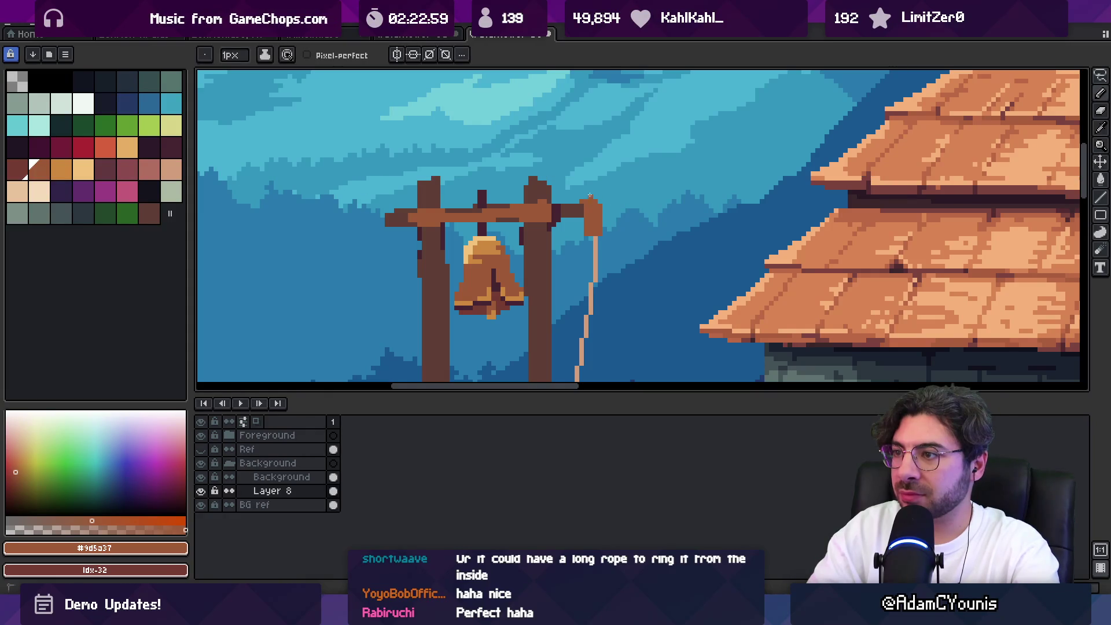
{"action": "key", "text": "e"}
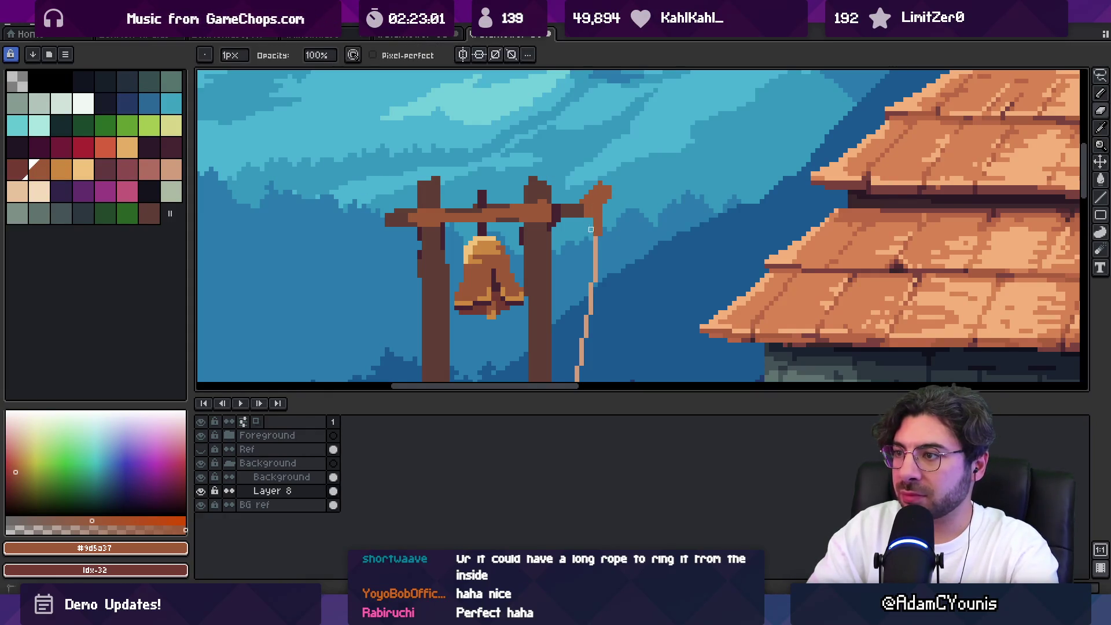
{"action": "left_click", "coordinate": [598, 229], "text": "alt"}
{"action": "key", "text": "b"}
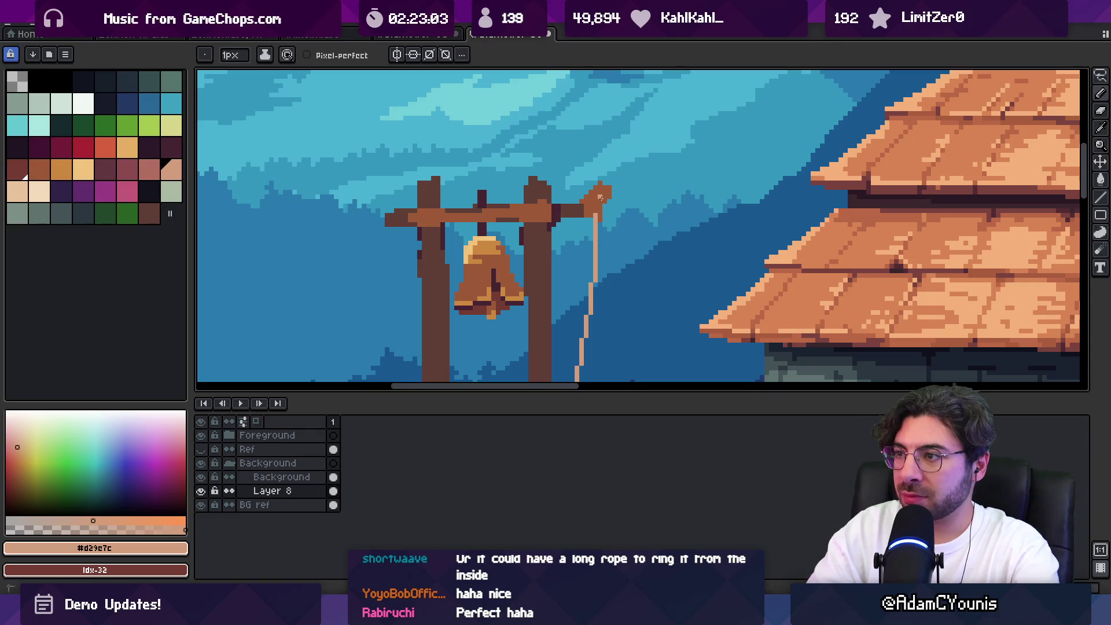
{"action": "left_click", "coordinate": [597, 210], "text": "alt"}
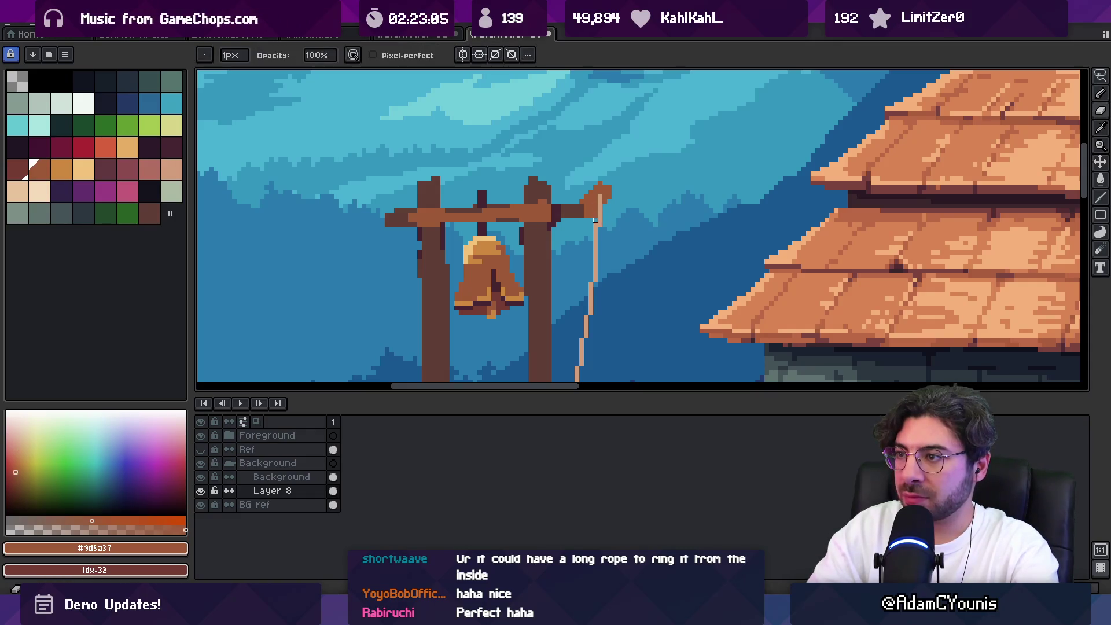
{"action": "key", "text": "z"}
{"action": "scroll", "coordinate": [615, 200], "scroll_direction": "down", "scroll_amount": 4}
{"action": "left_click", "coordinate": [609, 227], "text": "alt"}
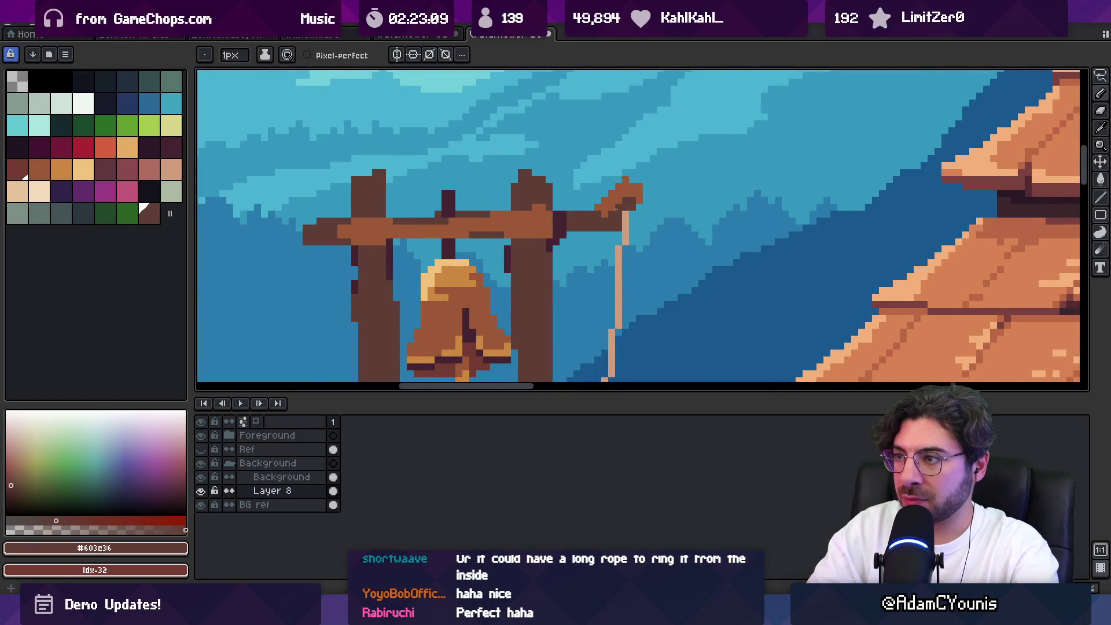
{"action": "left_click", "coordinate": [626, 213], "text": "alt"}
{"action": "left_click", "coordinate": [603, 201], "text": "alt"}
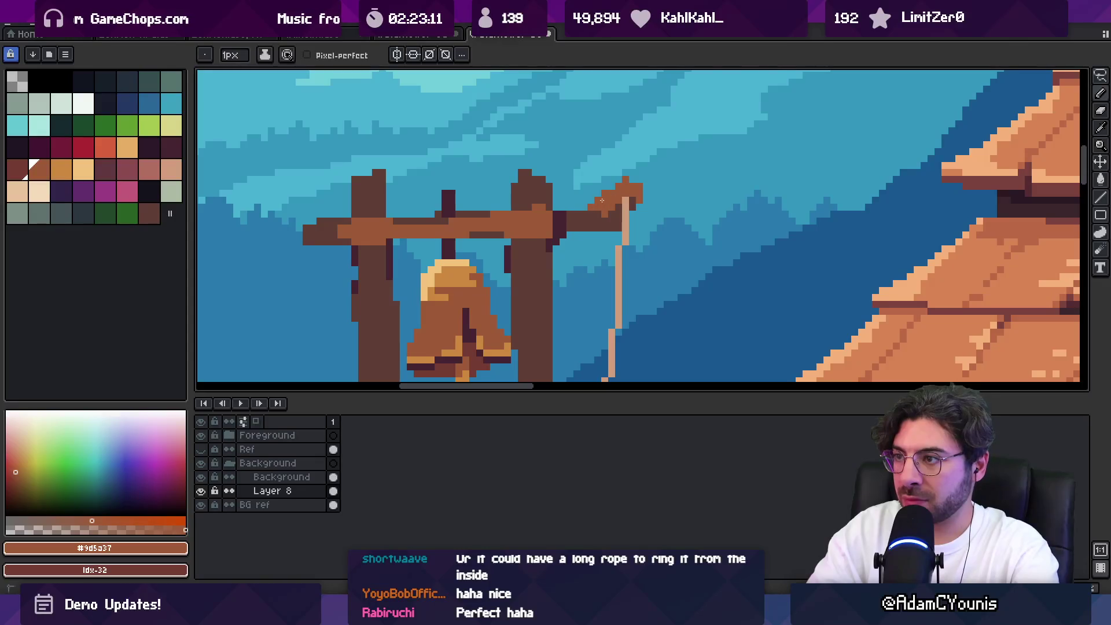
{"action": "left_click", "coordinate": [609, 213], "text": "alt"}
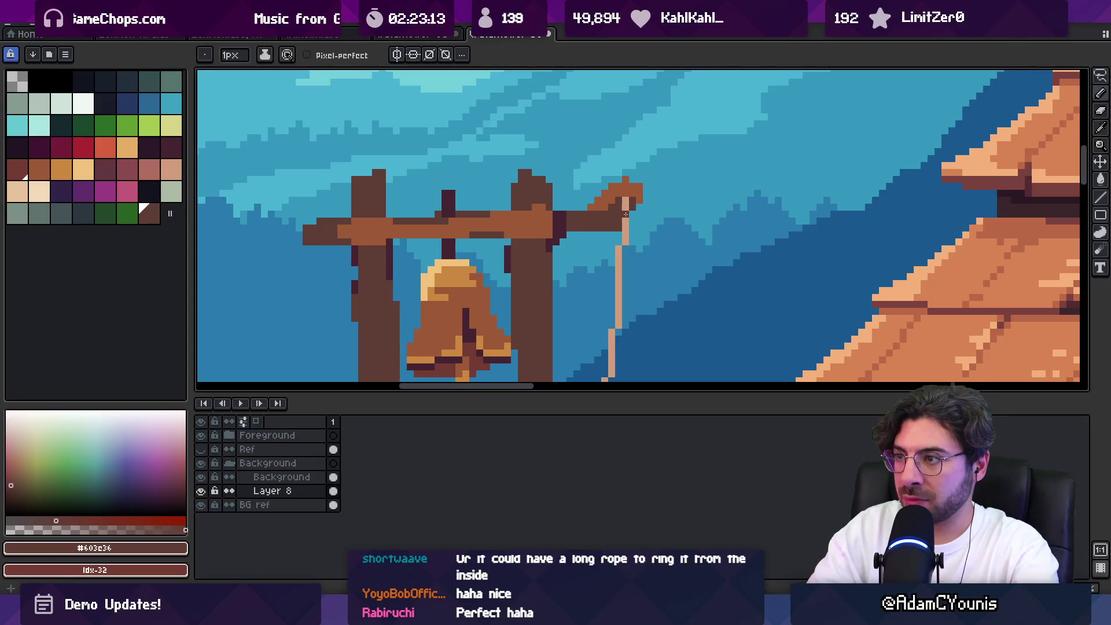
{"action": "key", "text": "z"}
{"action": "scroll", "coordinate": [640, 180], "scroll_direction": "down", "scroll_amount": 5}
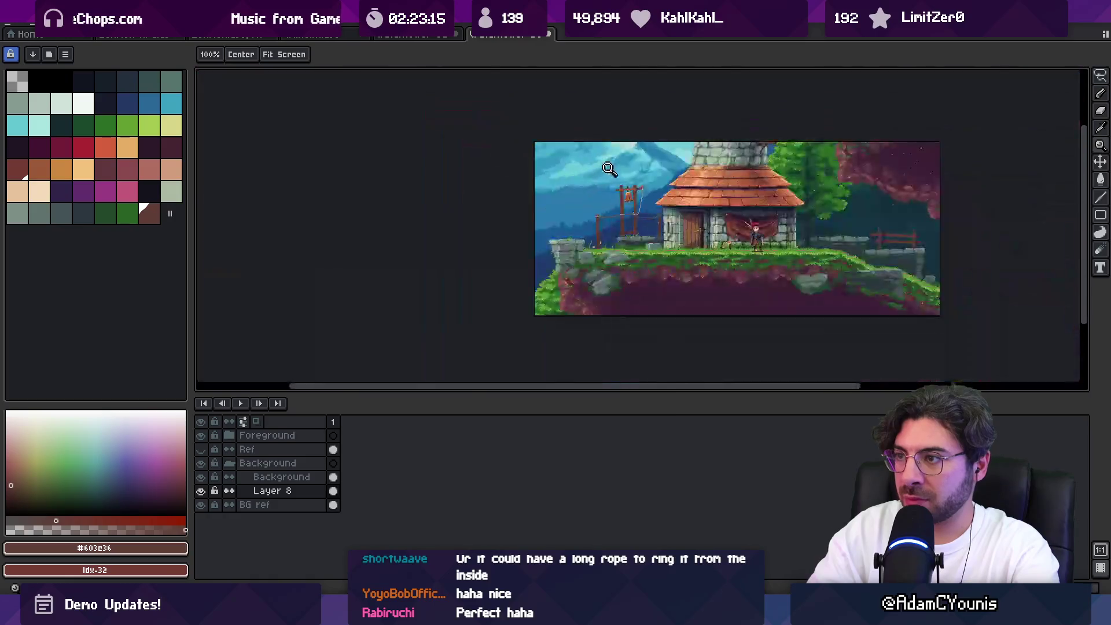
{"action": "scroll", "coordinate": [664, 174], "scroll_direction": "up", "scroll_amount": 2}
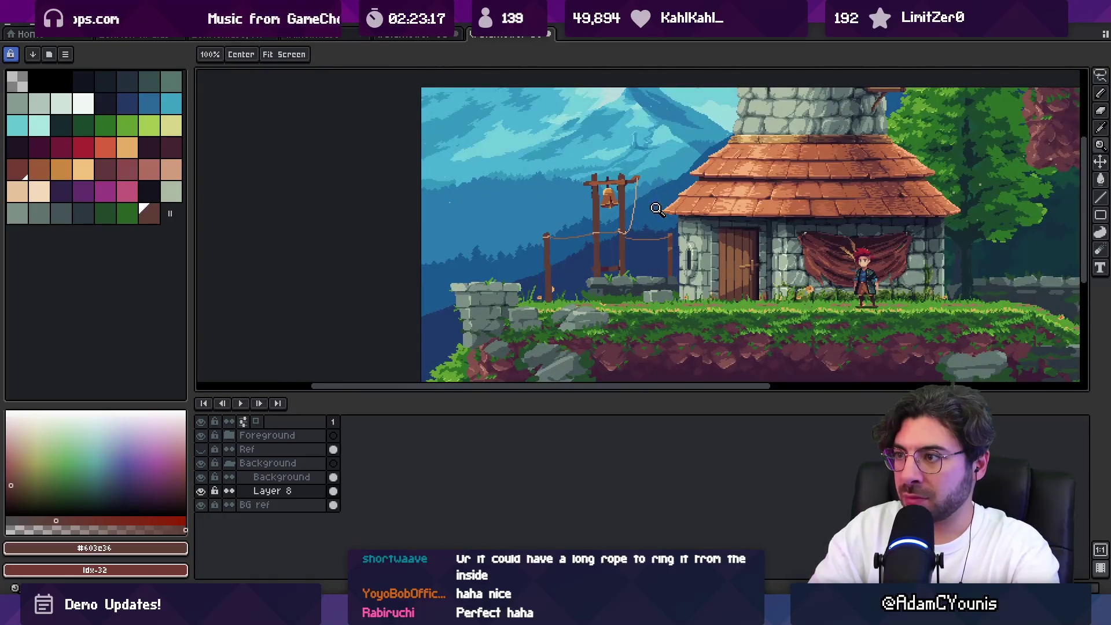
{"action": "scroll", "coordinate": [650, 235], "scroll_direction": "up", "scroll_amount": 3}
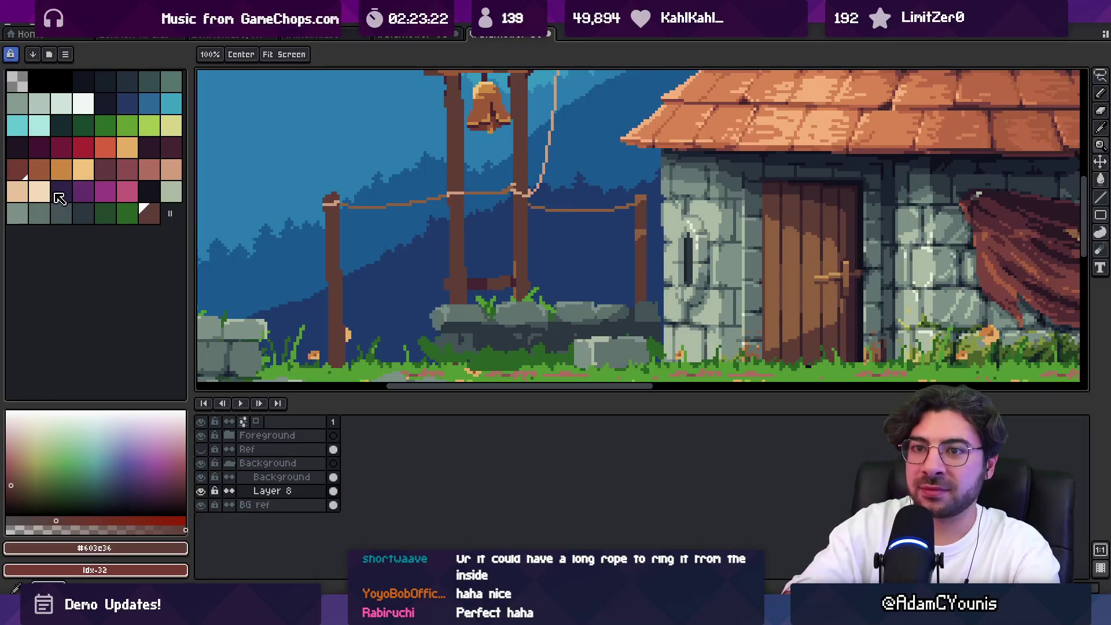
Draw a peach line hanging from the lower rope, then undo it
{"action": "left_click", "coordinate": [171, 169]}
{"action": "key", "text": "b"}
{"action": "scroll", "coordinate": [561, 205], "scroll_direction": "up", "scroll_amount": 2}
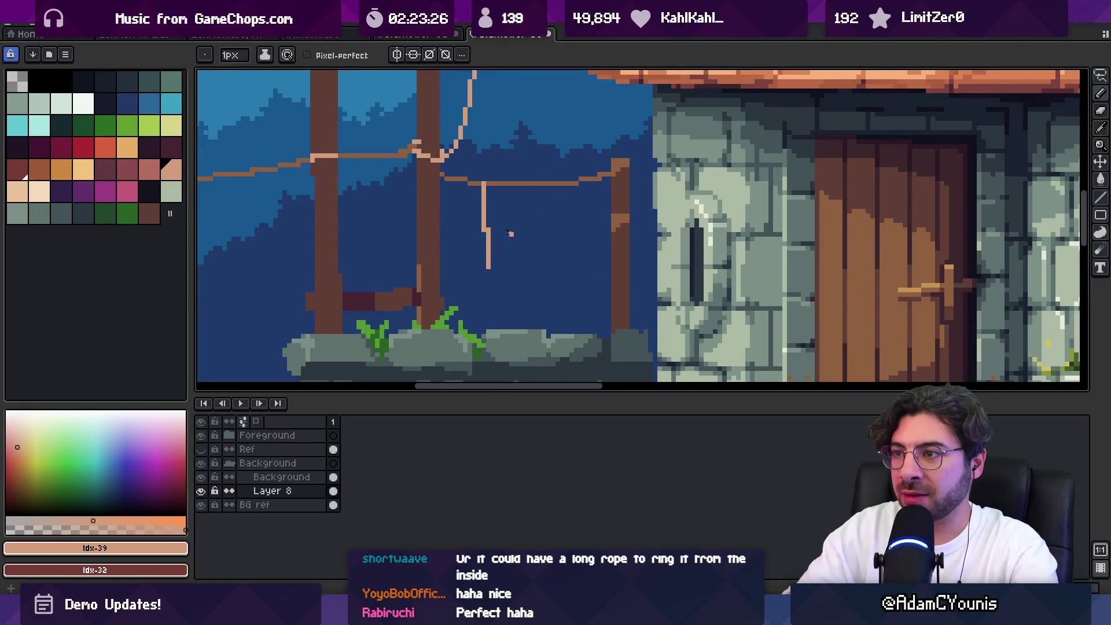
{"action": "mouse_move", "coordinate": [484, 185]}
{"action": "left_mouse_down"}
{"action": "mouse_move", "coordinate": [504, 291]}
{"action": "mouse_move", "coordinate": [575, 282]}
{"action": "left_mouse_up"}
{"action": "scroll", "coordinate": [559, 217], "scroll_direction": "down", "scroll_amount": 3}
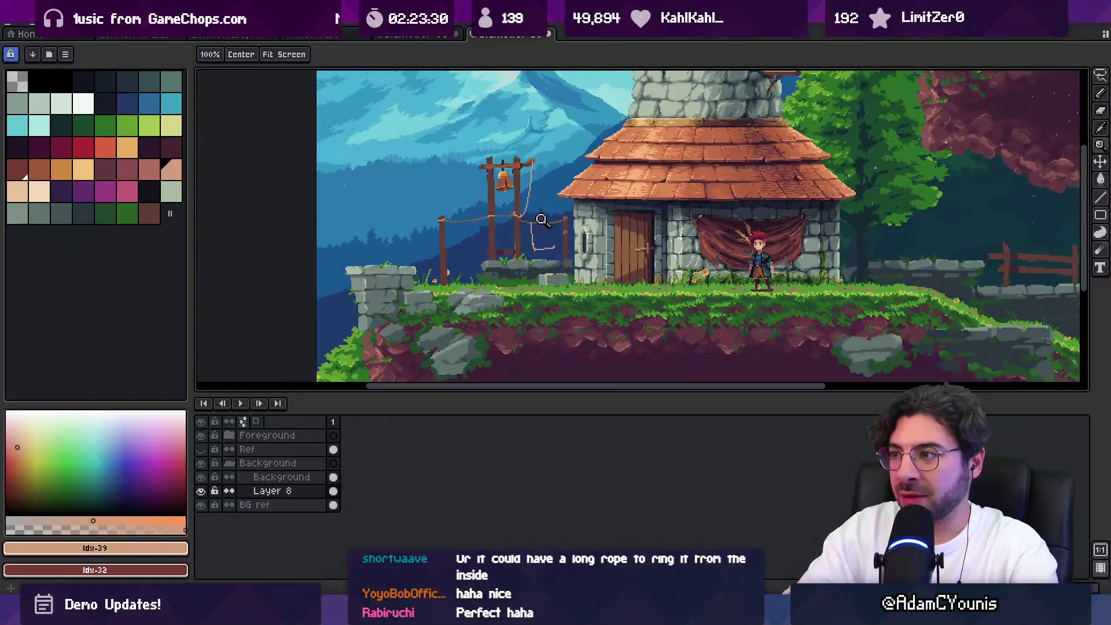
{"action": "key", "text": "ctrl+z"}
{"action": "scroll", "coordinate": [555, 228], "scroll_direction": "up", "scroll_amount": 3}
{"action": "key", "text": "b"}
{"action": "key", "text": "ctrl+z"}
Outline the peach cloth's left, right and inner edges and try filling it with peach
{"action": "mouse_move", "coordinate": [524, 215]}
{"action": "left_mouse_down"}
{"action": "mouse_move", "coordinate": [527, 243]}
{"action": "mouse_move", "coordinate": [592, 281]}
{"action": "left_mouse_up"}
{"action": "left_click_drag", "start_coordinate": [581, 216], "coordinate": [593, 283]}
{"action": "left_click_drag", "start_coordinate": [539, 217], "coordinate": [572, 243]}
{"action": "key", "text": "g"}
{"action": "left_click", "coordinate": [562, 263]}
{"action": "left_click", "coordinate": [585, 285]}
{"action": "key", "text": "ctrl+z"}
{"action": "key", "text": "b"}
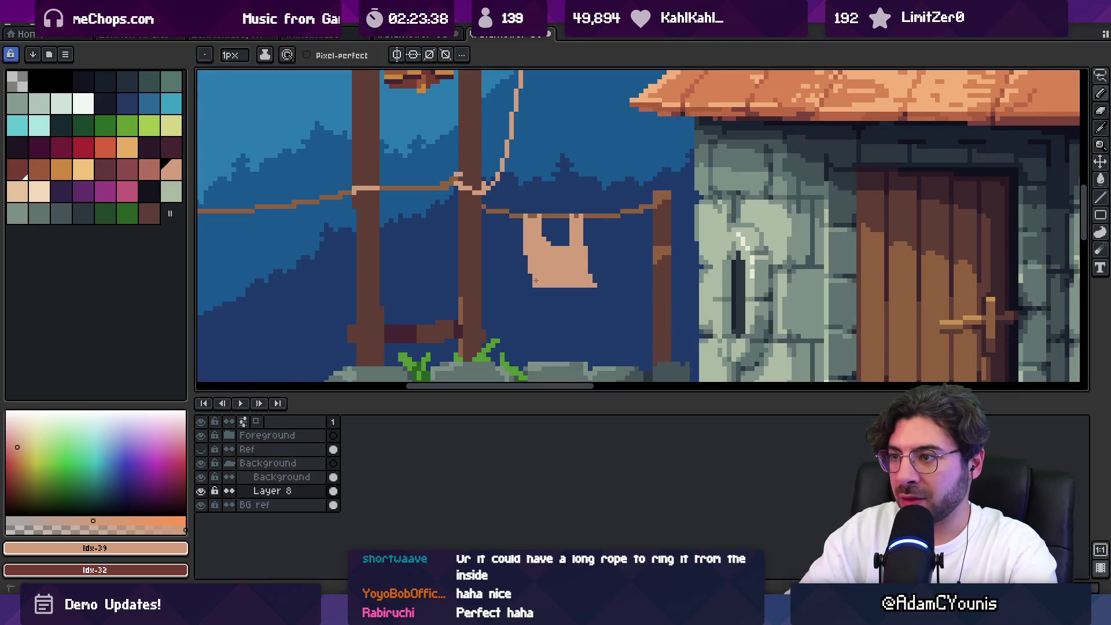
Erase stray pixels on the peach cloth and select the pale grey-green swatch
{"action": "key", "text": "e"}
{"action": "left_click", "coordinate": [590, 285], "text": "alt"}
{"action": "key", "text": "b"}
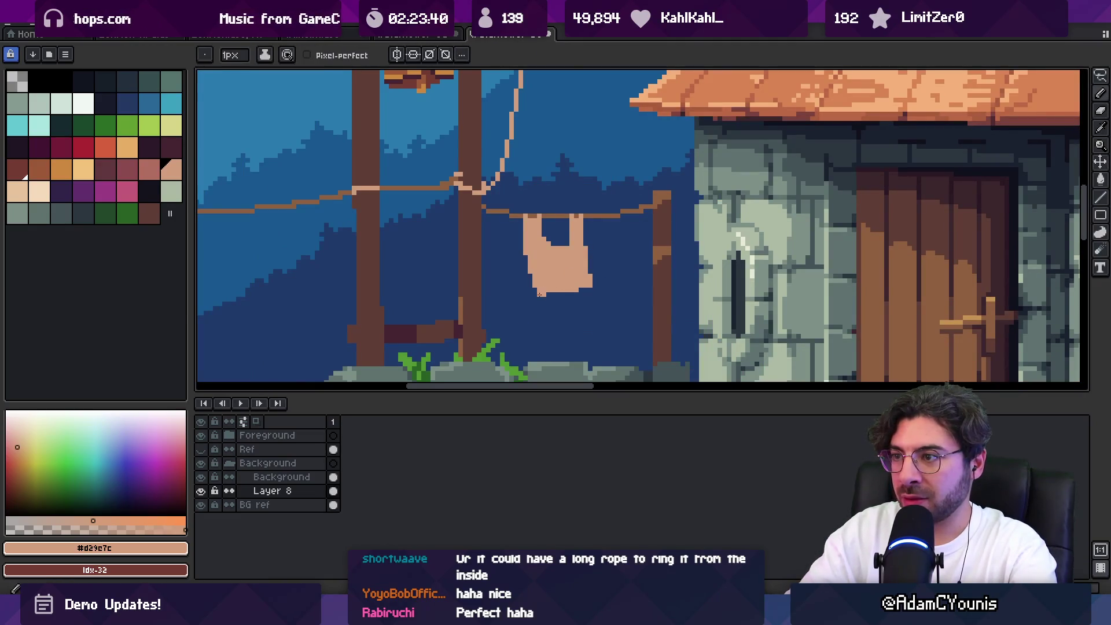
{"action": "key", "text": "e"}
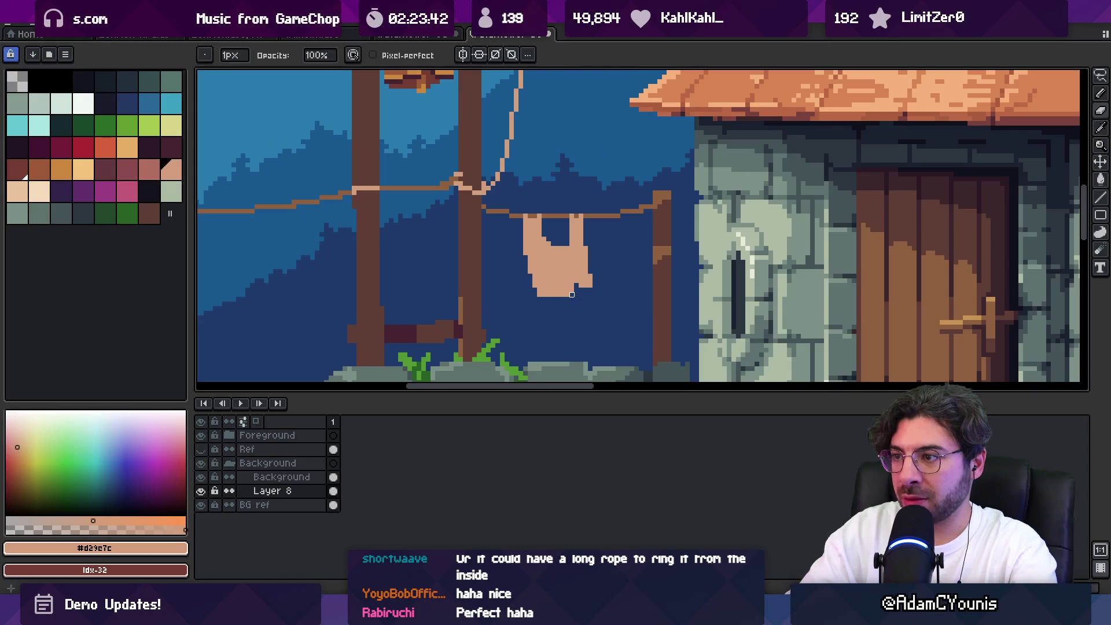
{"action": "scroll", "coordinate": [571, 232], "scroll_direction": "left", "scroll_amount": 2}
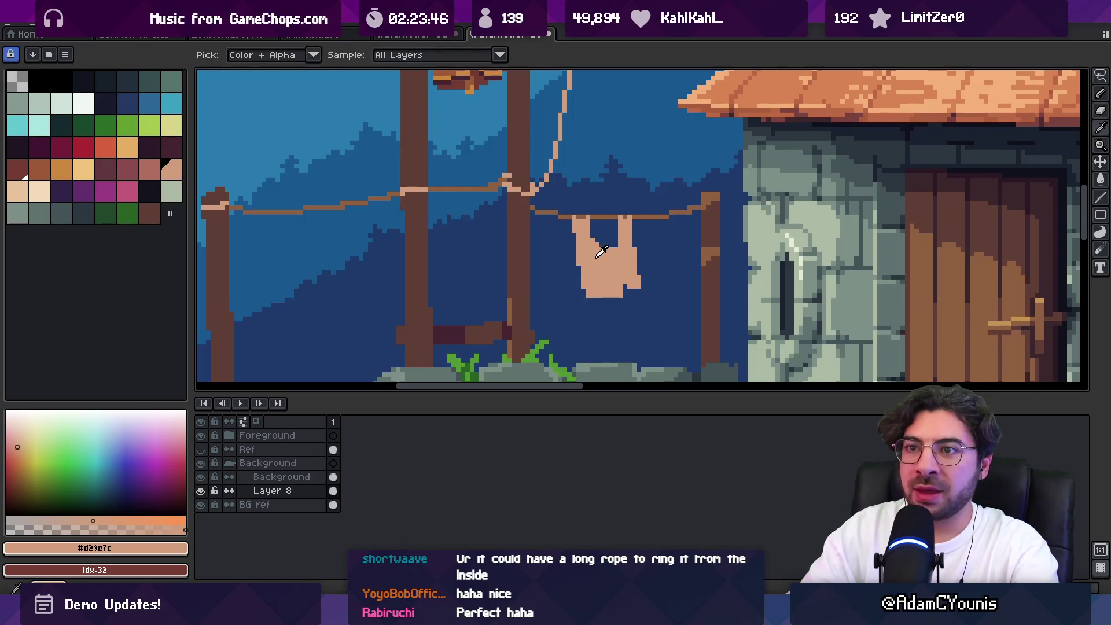
{"action": "scroll", "coordinate": [579, 235], "scroll_direction": "left", "scroll_amount": 3}
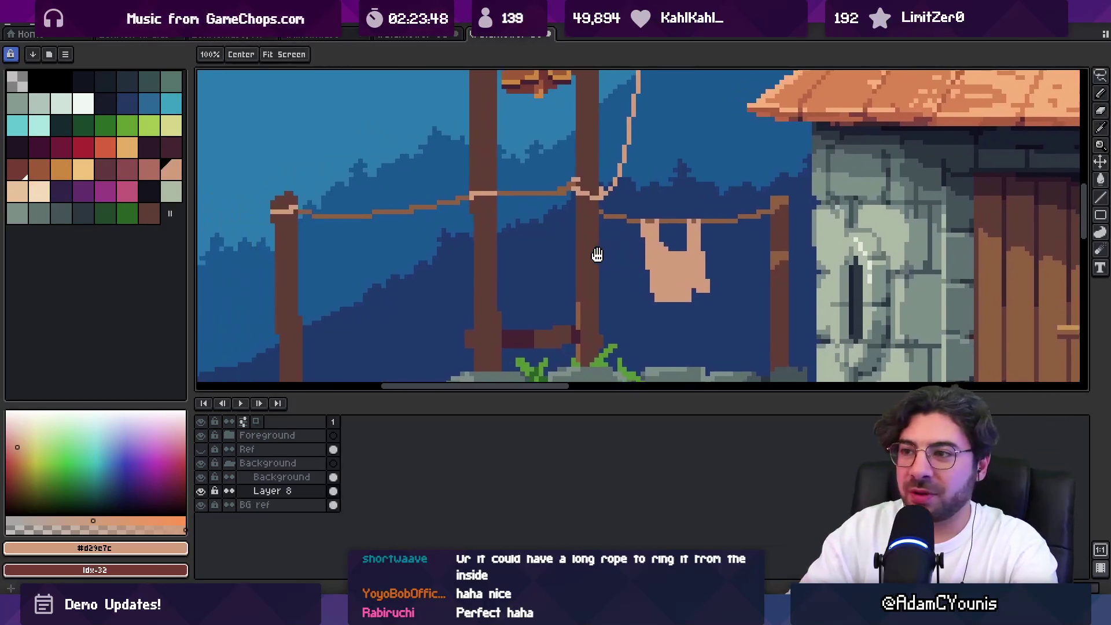
{"action": "left_click", "coordinate": [82, 104]}
{"action": "left_click", "coordinate": [692, 258], "text": "alt"}
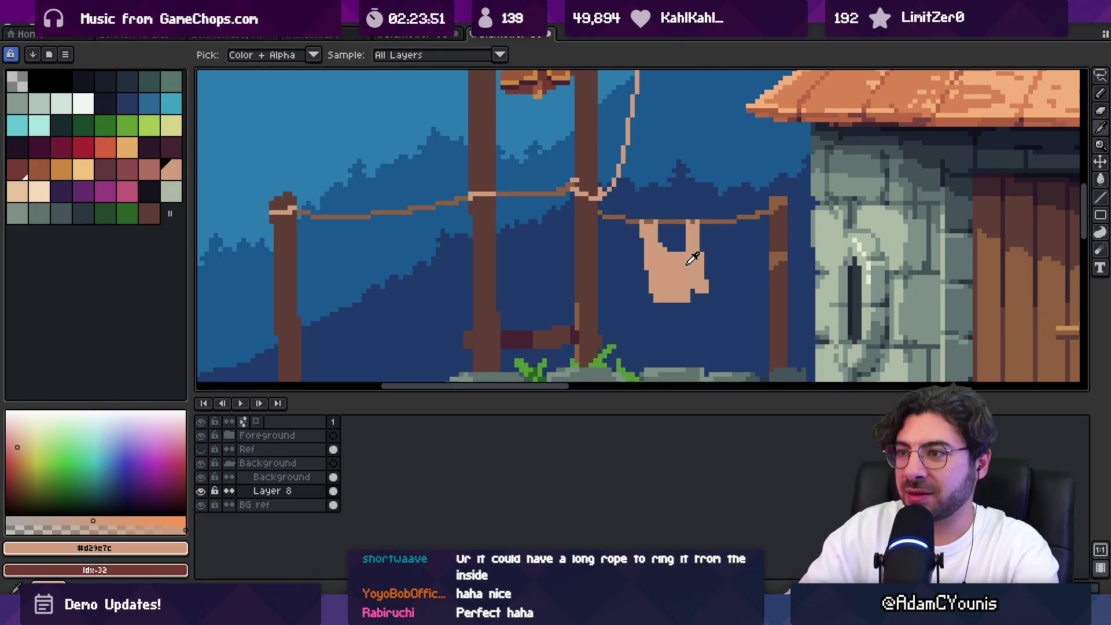
{"action": "left_click", "coordinate": [62, 105]}
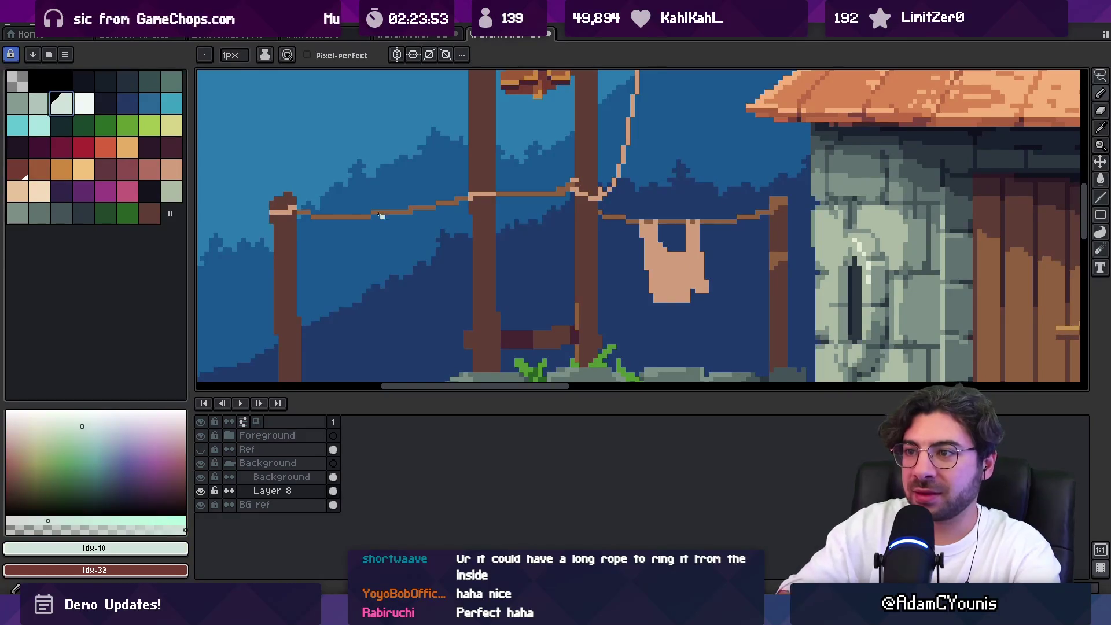
Outline and fill the pale grey-green cloth under the left rope, erasing stray edge pixels
{"action": "left_click_drag", "start_coordinate": [352, 227], "coordinate": [400, 216]}
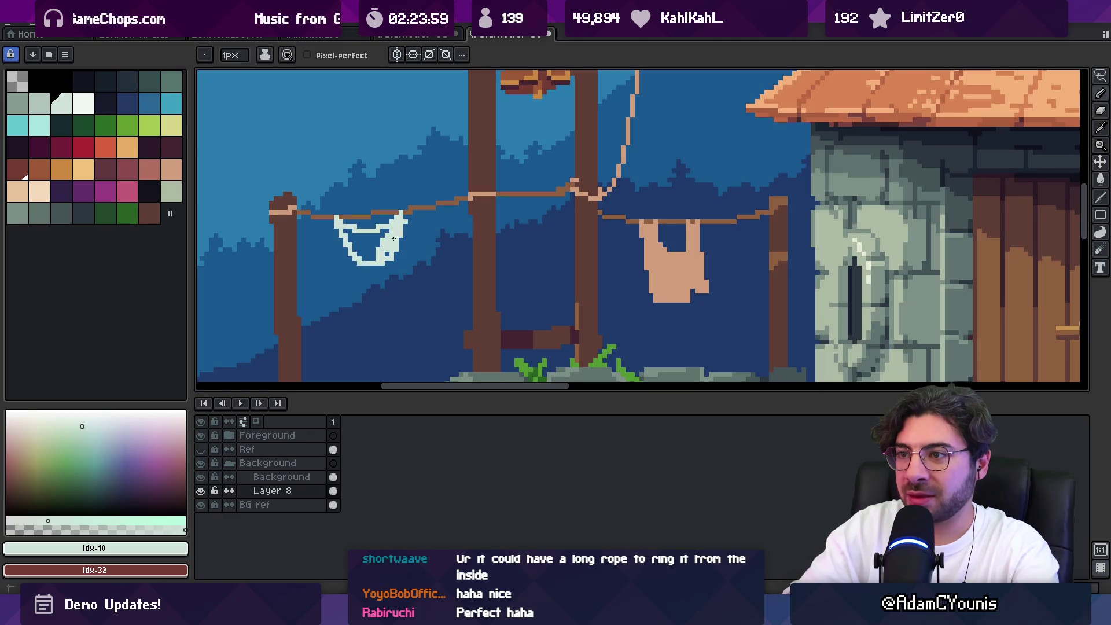
{"action": "mouse_move", "coordinate": [366, 244]}
{"action": "left_mouse_down"}
{"action": "mouse_move", "coordinate": [357, 253]}
{"action": "mouse_move", "coordinate": [341, 233]}
{"action": "mouse_move", "coordinate": [358, 222]}
{"action": "mouse_move", "coordinate": [348, 260]}
{"action": "mouse_move", "coordinate": [389, 251]}
{"action": "mouse_move", "coordinate": [406, 264]}
{"action": "left_mouse_up"}
{"action": "key", "text": "plus"}
{"action": "left_click_drag", "start_coordinate": [388, 225], "coordinate": [403, 221]}
{"action": "left_click_drag", "start_coordinate": [403, 272], "coordinate": [405, 261]}
{"action": "key", "text": "e"}
{"action": "left_click_drag", "start_coordinate": [335, 273], "coordinate": [331, 235]}
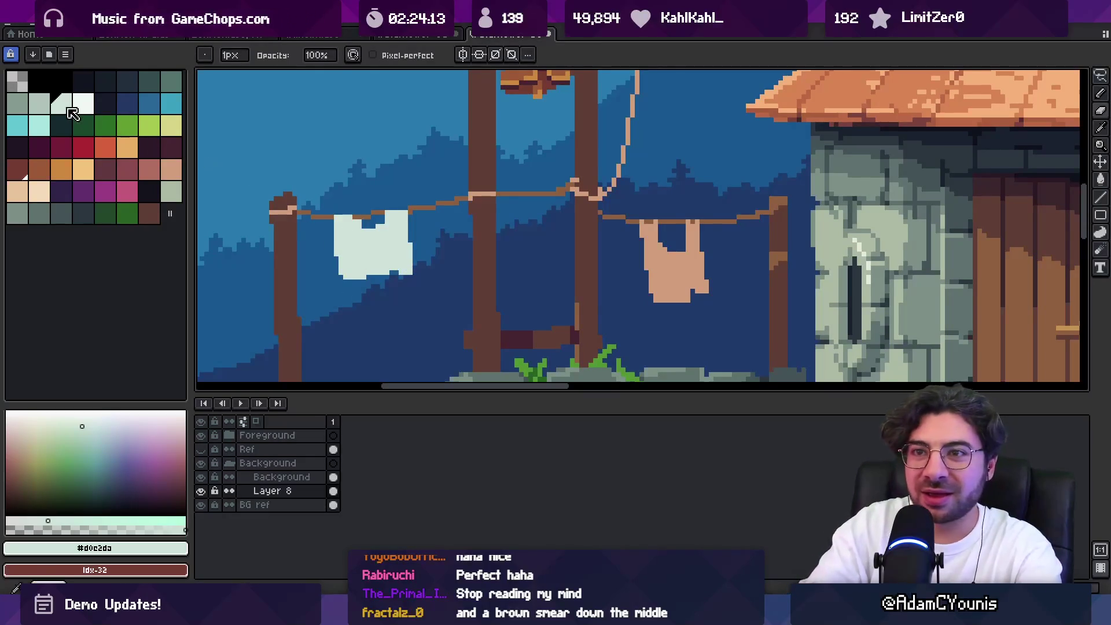
Shade the cloth's bottom edge with a darker grey-green using a 4px brush
{"action": "left_click", "coordinate": [39, 103]}
{"action": "key", "text": "b"}
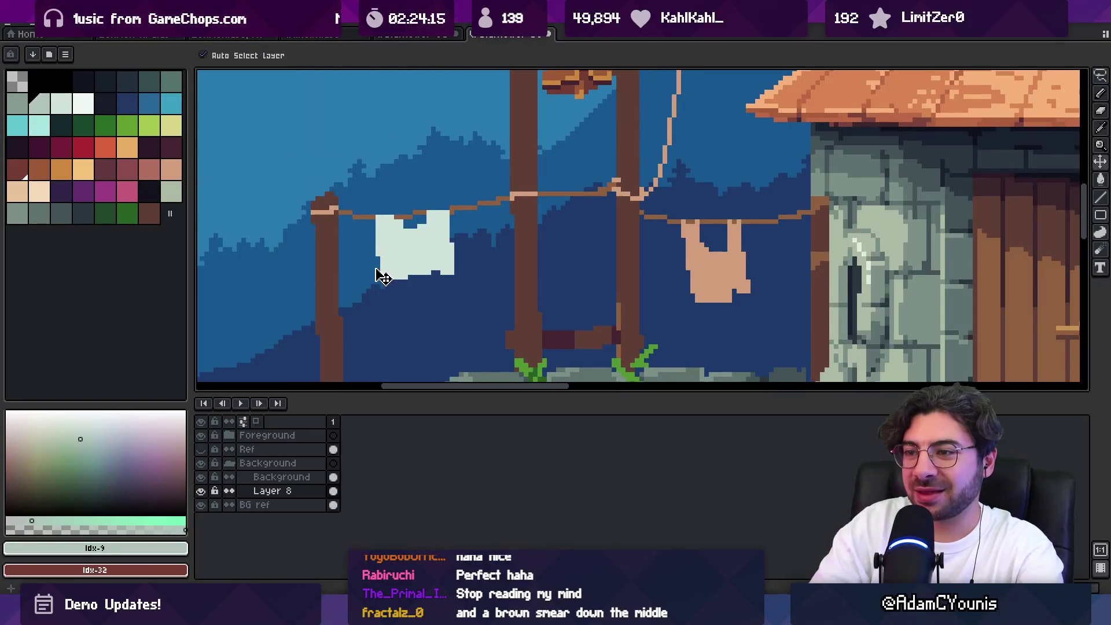
{"action": "mouse_move", "coordinate": [408, 270]}
{"action": "left_mouse_down"}
{"action": "mouse_move", "coordinate": [348, 282]}
{"action": "mouse_move", "coordinate": [362, 268]}
{"action": "left_mouse_up"}
{"action": "left_click", "coordinate": [408, 244], "text": "alt"}
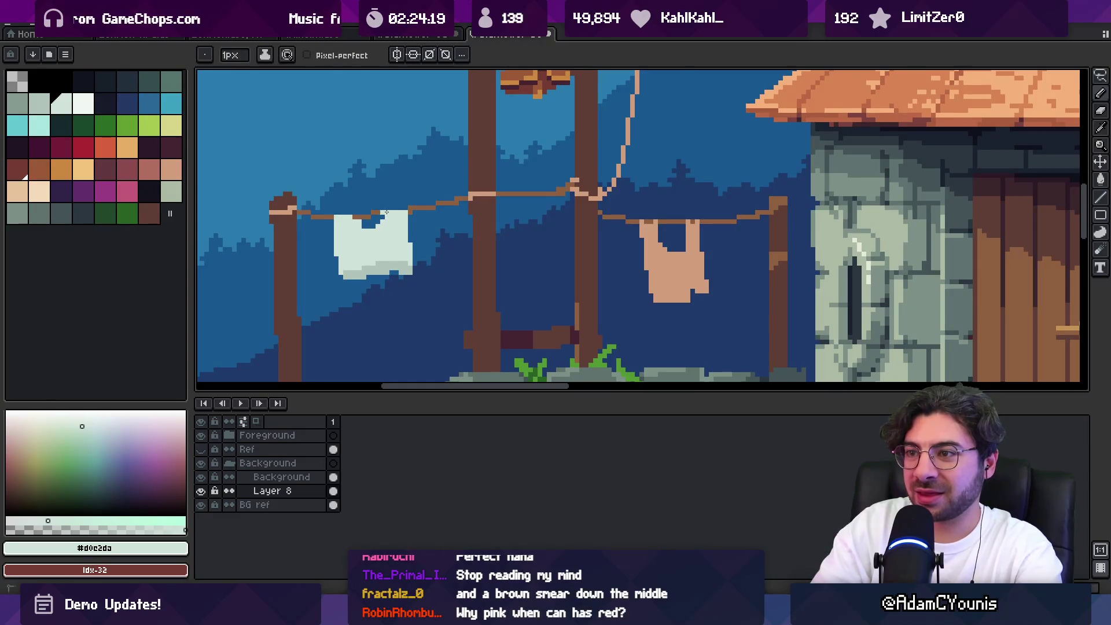
{"action": "scroll", "coordinate": [404, 241], "scroll_direction": "down", "scroll_amount": 3}
{"action": "scroll", "coordinate": [404, 241], "scroll_direction": "up", "scroll_amount": 4}
{"action": "left_click", "coordinate": [382, 267], "text": "alt"}
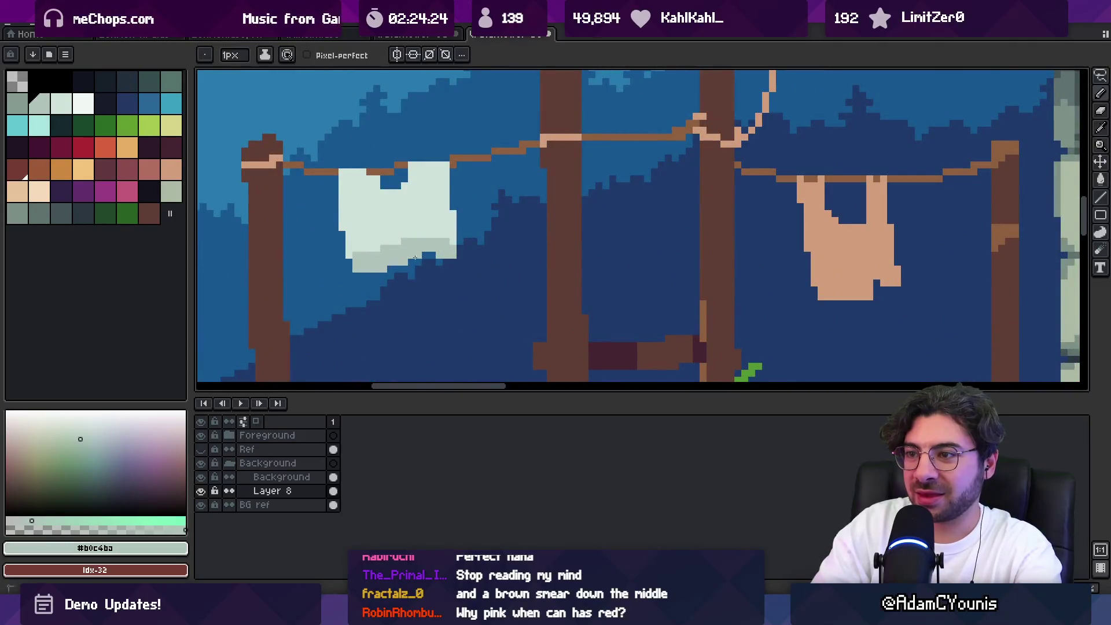
{"action": "scroll", "coordinate": [439, 251], "scroll_direction": "down", "scroll_amount": 3}
{"action": "left_click", "coordinate": [406, 243], "text": "alt"}
{"action": "scroll", "coordinate": [290, 228], "scroll_direction": "up", "scroll_amount": 3}
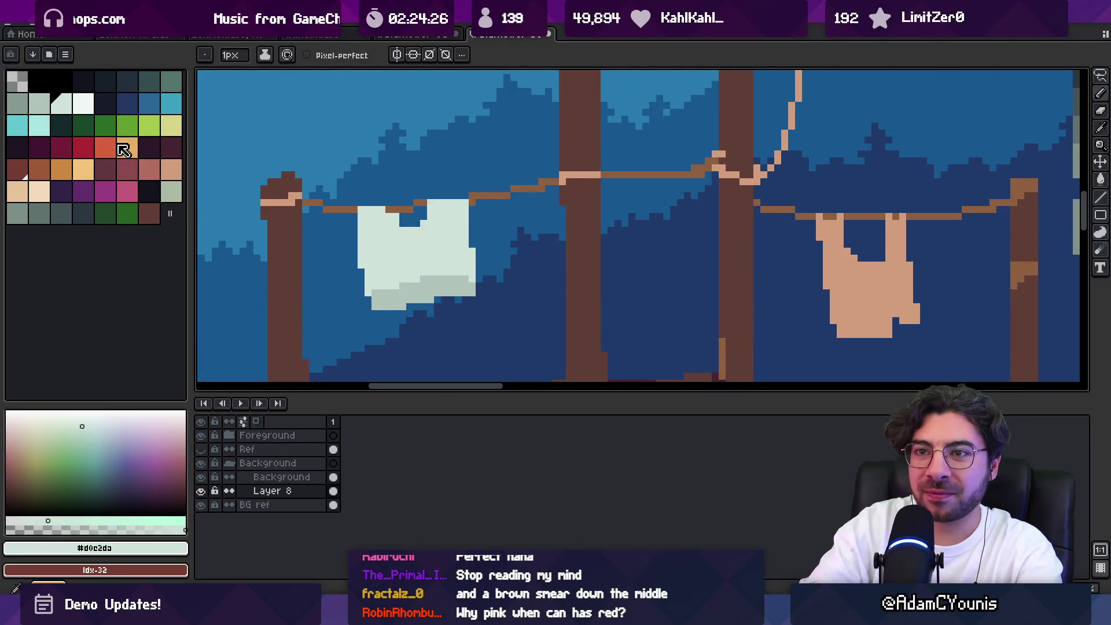
Stamp a pink spot on the cloth with a 2px brush
{"action": "left_click", "coordinate": [127, 191]}
{"action": "key", "text": "plus"}
{"action": "key", "text": "plus"}
{"action": "key", "text": "plus"}
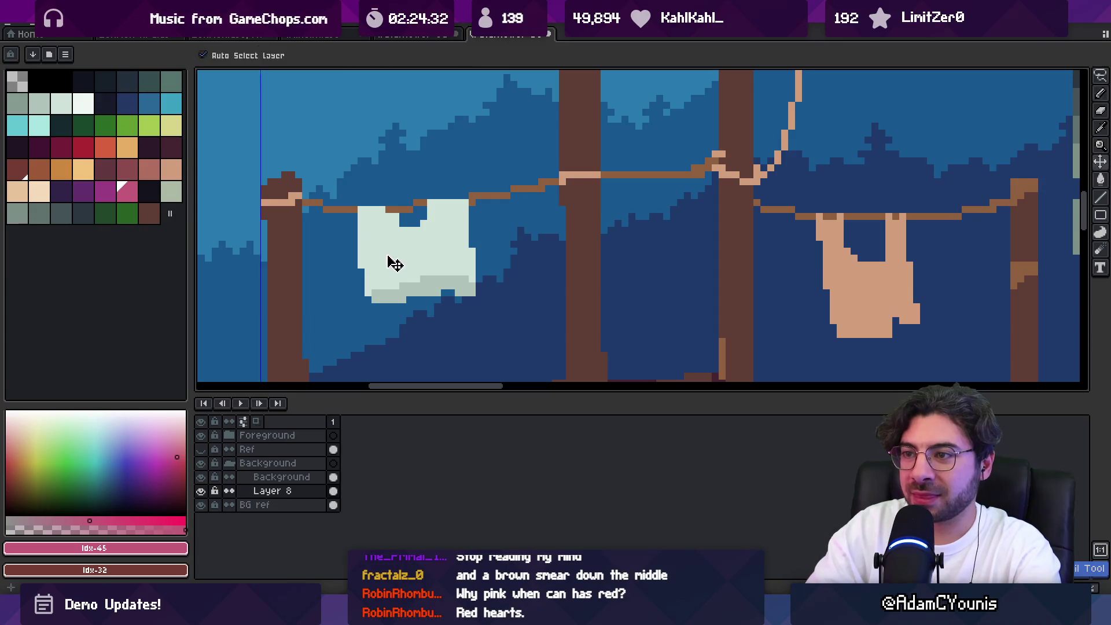
{"action": "key", "text": "minus"}
{"action": "key", "text": "minus"}
{"action": "left_click", "coordinate": [372, 255]}
Add two pink spots to the patterned cloth on the clothesline
{"action": "left_click", "coordinate": [399, 268]}
{"action": "left_click", "coordinate": [425, 243]}
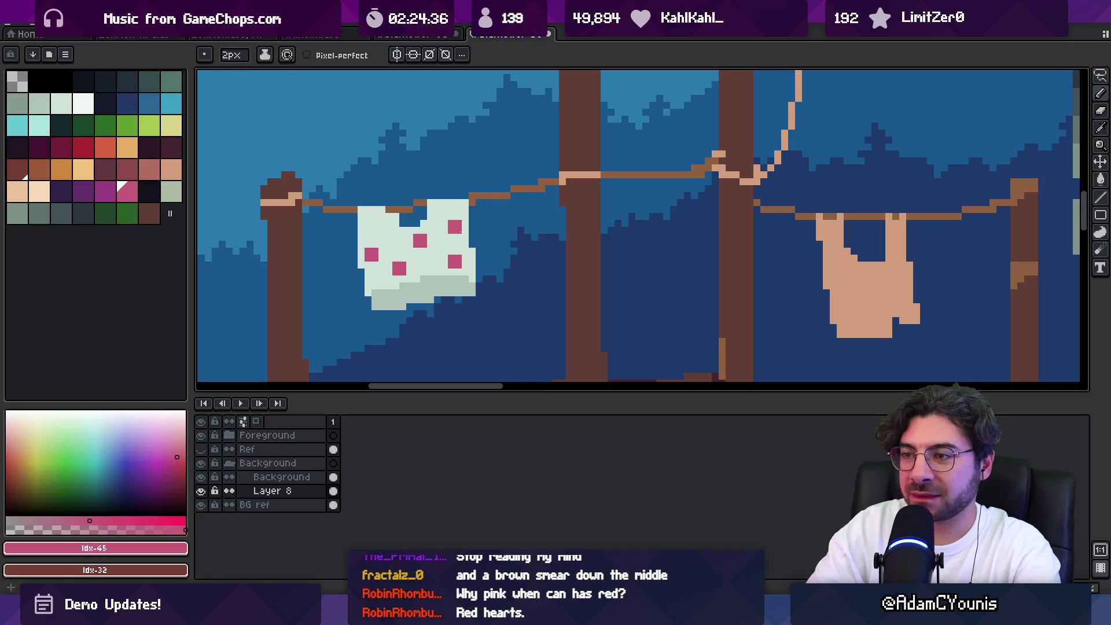
{"action": "key", "text": "z"}
{"action": "scroll", "coordinate": [457, 222], "scroll_direction": "down", "scroll_amount": 5}
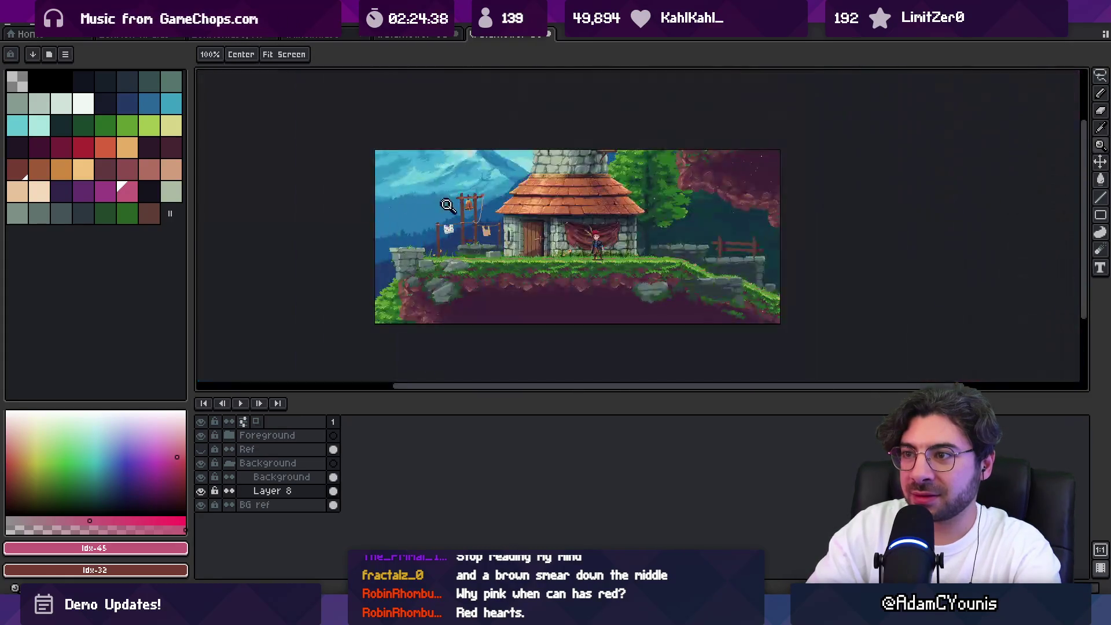
{"action": "scroll", "coordinate": [452, 221], "scroll_direction": "up", "scroll_amount": 5}
Shape the pink spots into small hearts with a 1px brush
{"action": "key", "text": "b"}
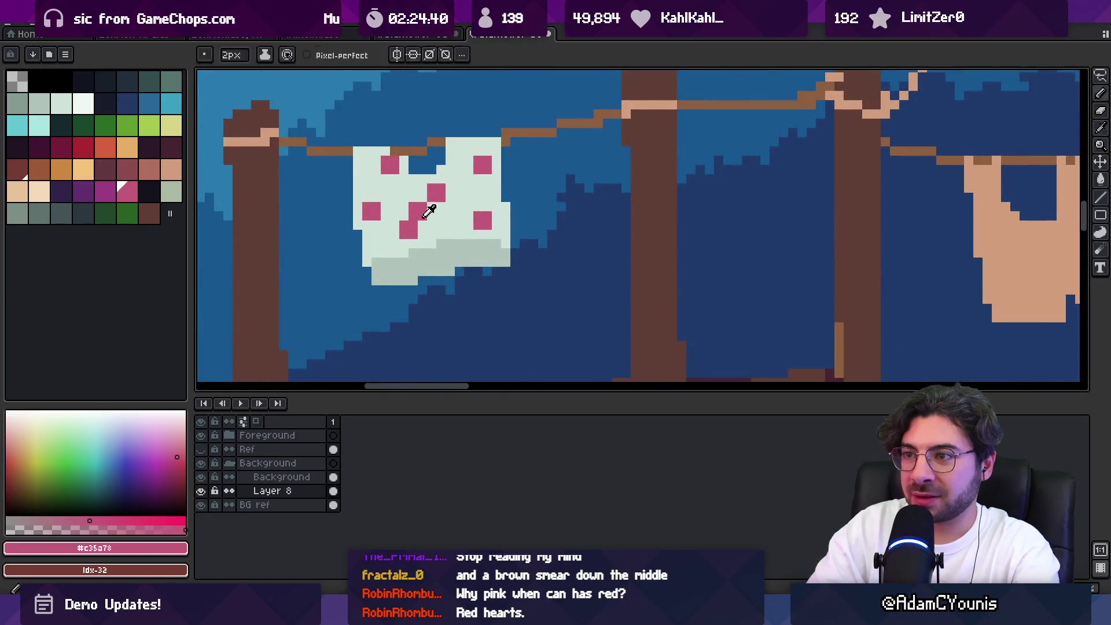
{"action": "left_click", "coordinate": [453, 216], "text": "alt"}
{"action": "key", "text": "minus"}
{"action": "scroll", "coordinate": [454, 216], "scroll_direction": "up", "scroll_amount": 2}
{"action": "left_click", "coordinate": [399, 243], "text": "alt"}
{"action": "left_click", "coordinate": [415, 214]}
{"action": "left_click_drag", "start_coordinate": [435, 231], "coordinate": [434, 250]}
{"action": "left_click", "coordinate": [471, 195], "text": "alt"}
{"action": "left_click", "coordinate": [471, 177]}
{"action": "left_click", "coordinate": [452, 158], "text": "alt"}
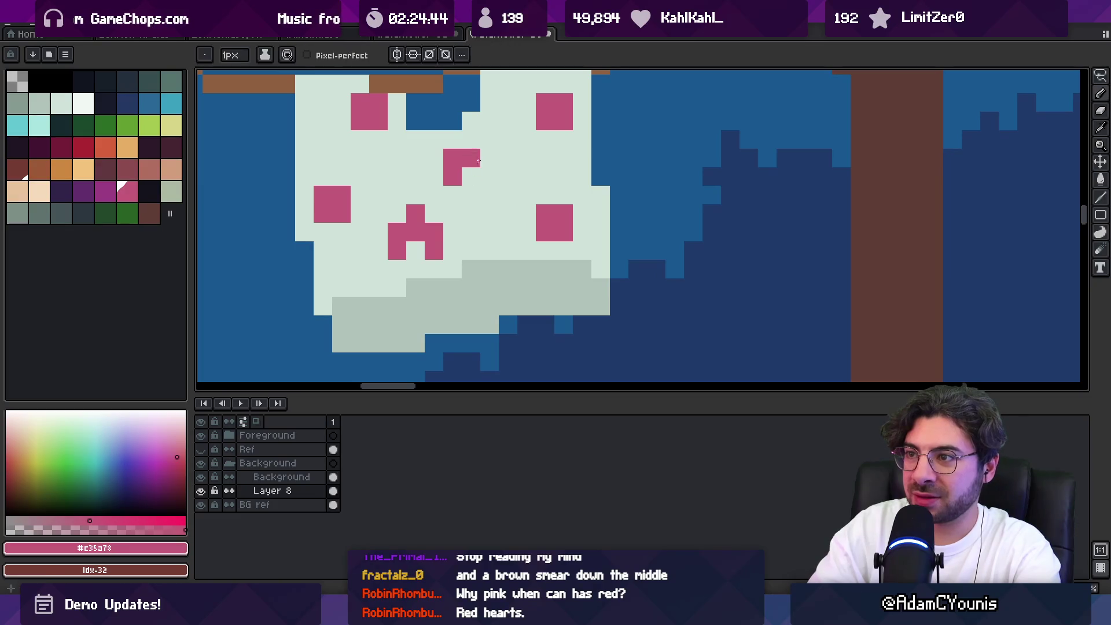
{"action": "left_click_drag", "start_coordinate": [489, 177], "coordinate": [490, 158]}
Trim stray pink pixels off the middle and left hearts using the pale cloth colour
{"action": "key", "text": "z"}
{"action": "scroll", "coordinate": [486, 168], "scroll_direction": "down", "scroll_amount": 5}
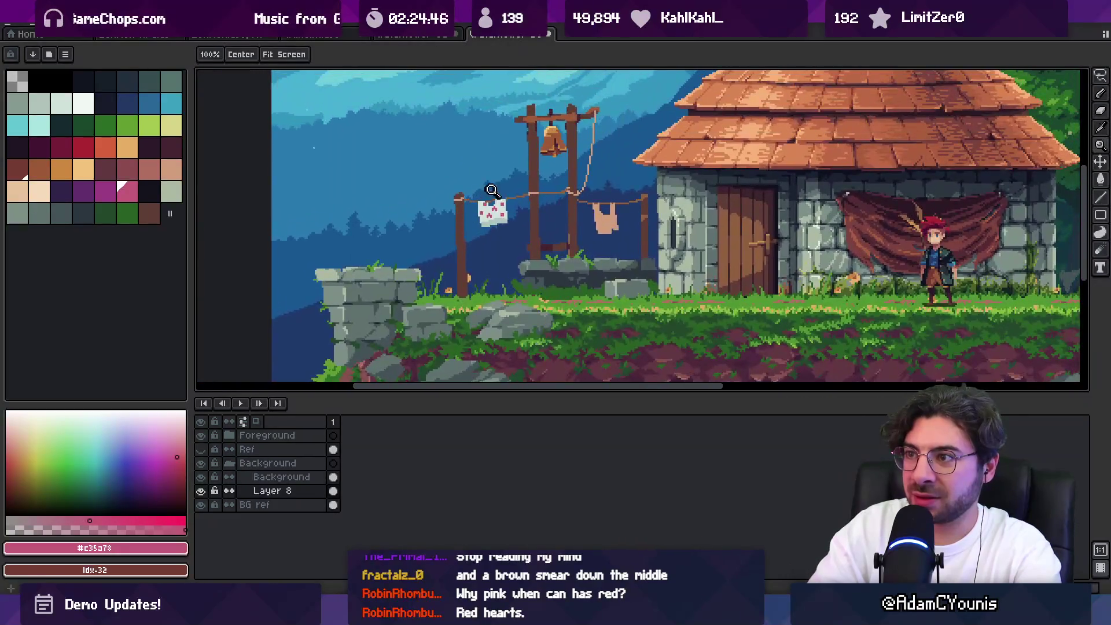
{"action": "left_click", "coordinate": [516, 201]}
{"action": "scroll", "coordinate": [516, 201], "scroll_direction": "up", "scroll_amount": 3}
{"action": "key", "text": "b"}
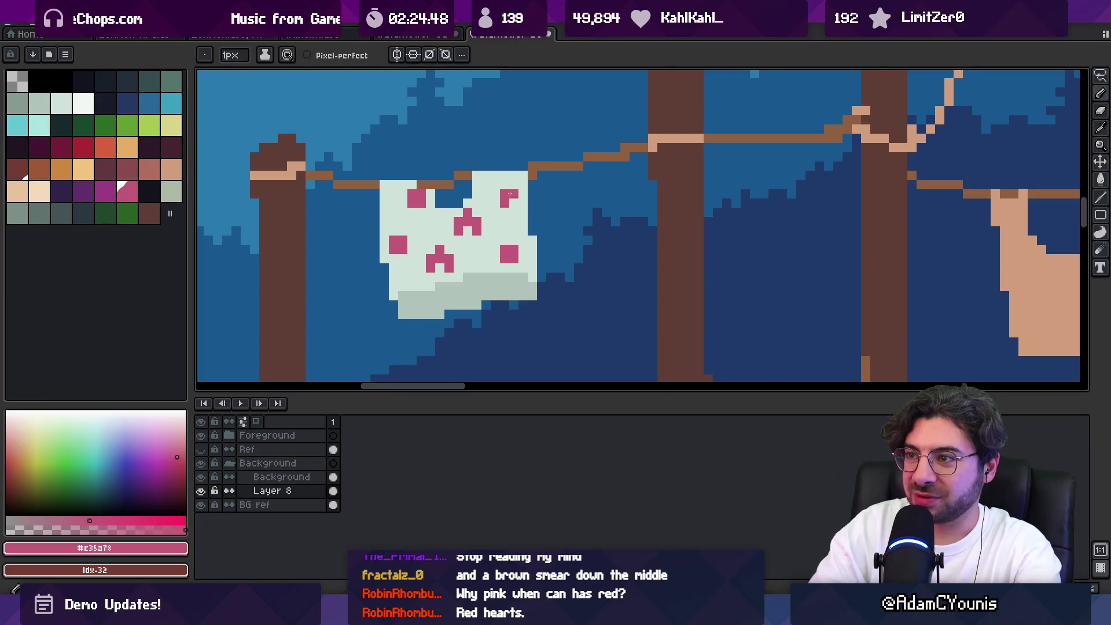
{"action": "left_click", "coordinate": [492, 204], "text": "alt"}
{"action": "left_click", "coordinate": [477, 222]}
{"action": "left_click", "coordinate": [470, 212]}
{"action": "left_click", "coordinate": [402, 250]}
Reshape the top-left pink heart on the cloth
{"action": "key", "text": "z"}
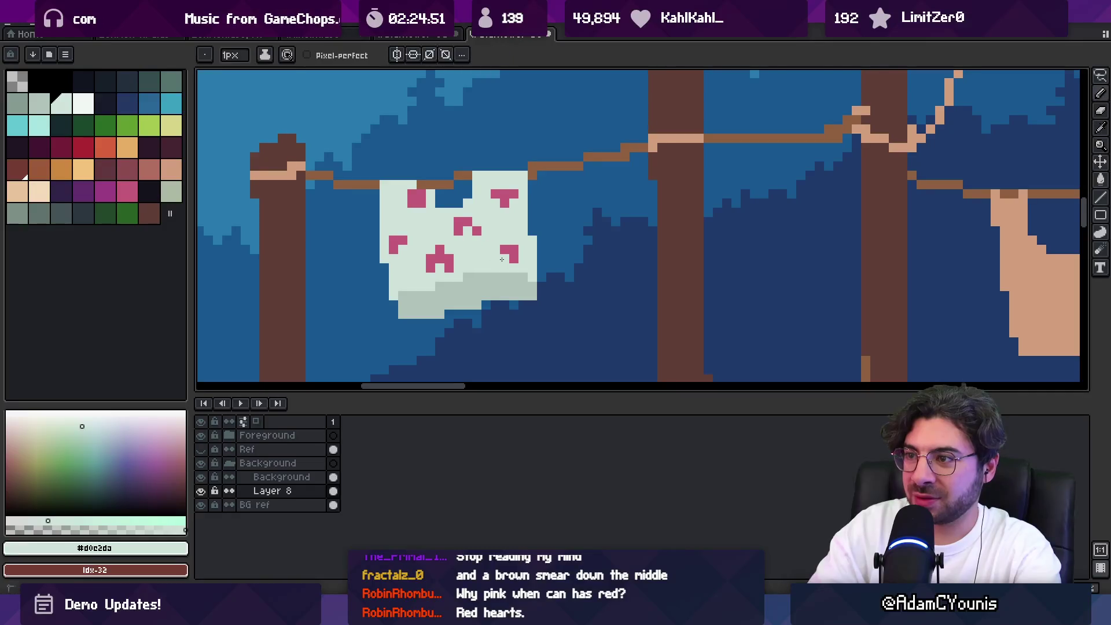
{"action": "scroll", "coordinate": [524, 202], "scroll_direction": "down", "scroll_amount": 3}
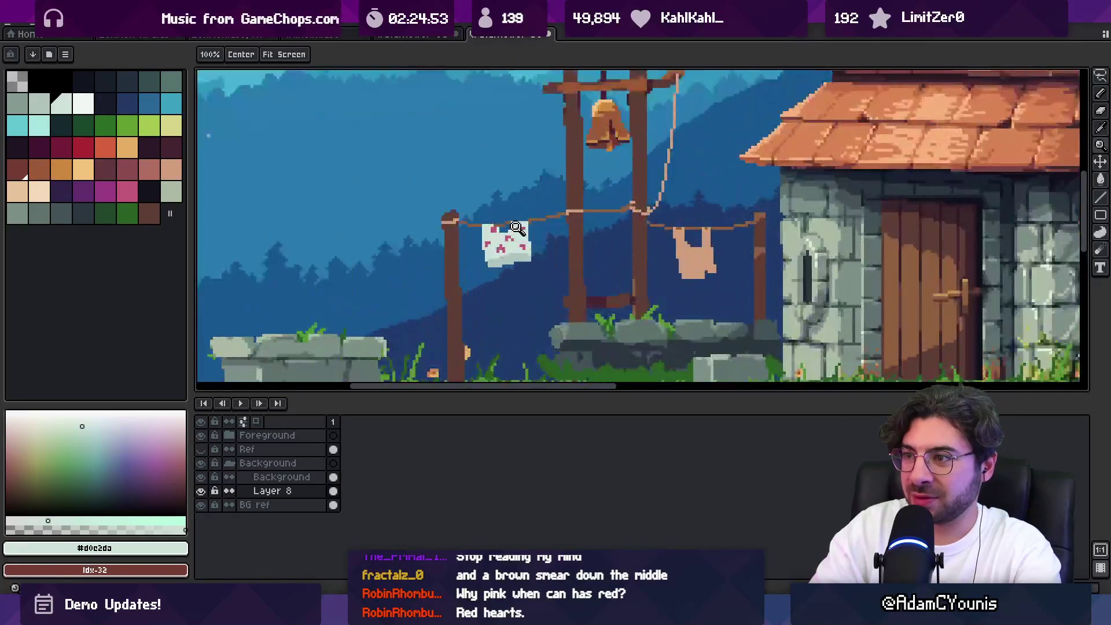
{"action": "scroll", "coordinate": [502, 234], "scroll_direction": "up", "scroll_amount": 4}
{"action": "key", "text": "b"}
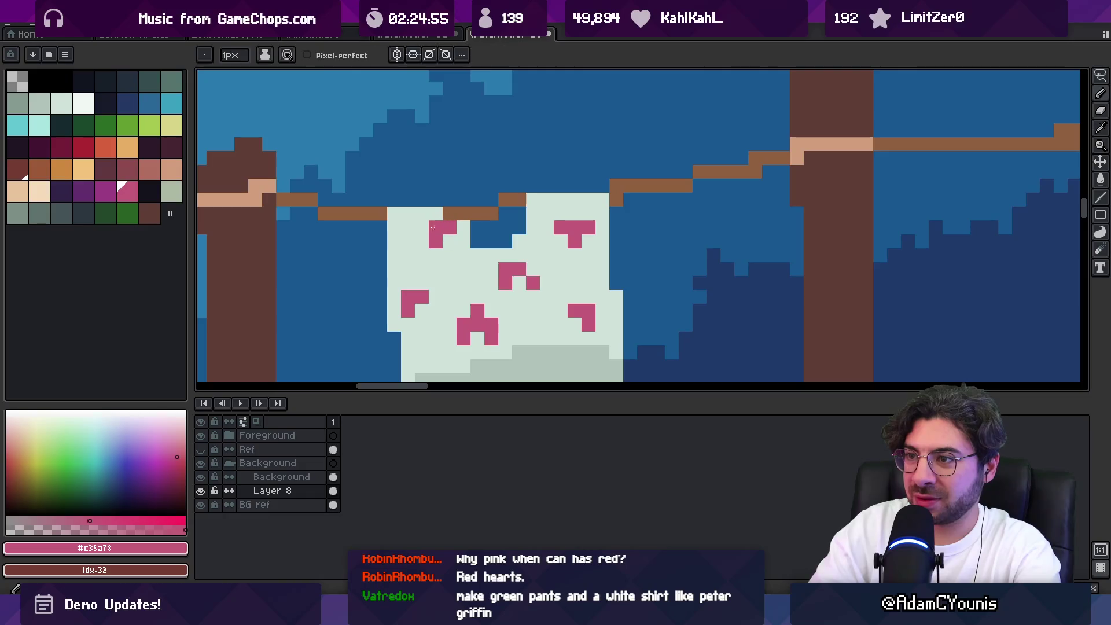
{"action": "left_click", "coordinate": [417, 237]}
{"action": "key", "text": "i"}
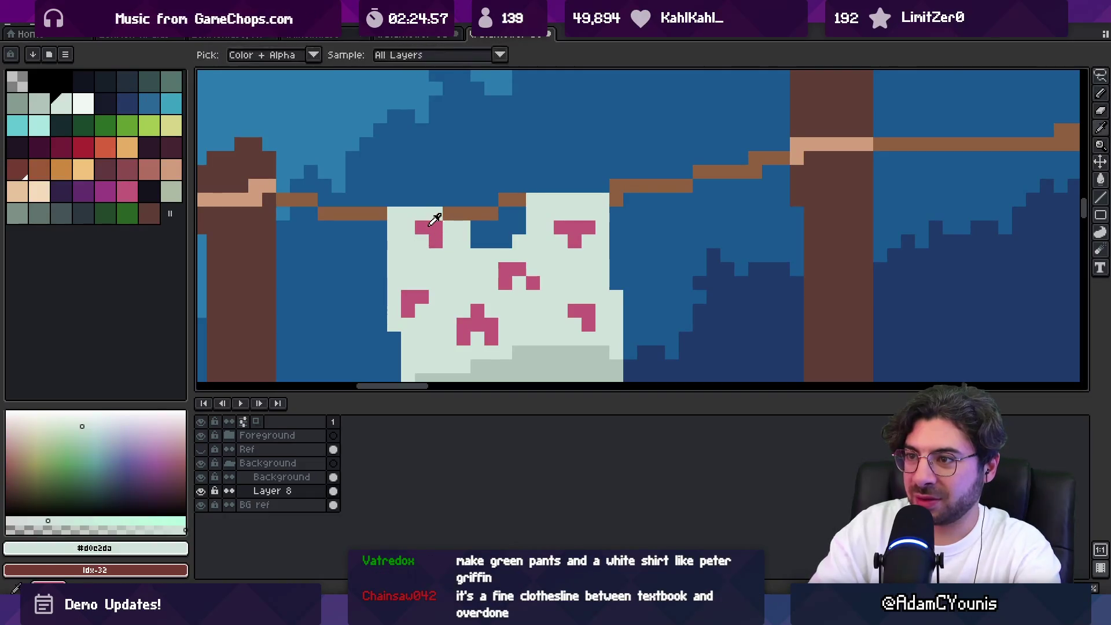
{"action": "left_click", "coordinate": [437, 224]}
Add a grey-green fold line and lower-edge shadow to the cloth, removing its bottom-left pixel
{"action": "key", "text": "z"}
{"action": "scroll", "coordinate": [489, 194], "scroll_direction": "down", "scroll_amount": 4}
{"action": "scroll", "coordinate": [489, 194], "scroll_direction": "up", "scroll_amount": 4}
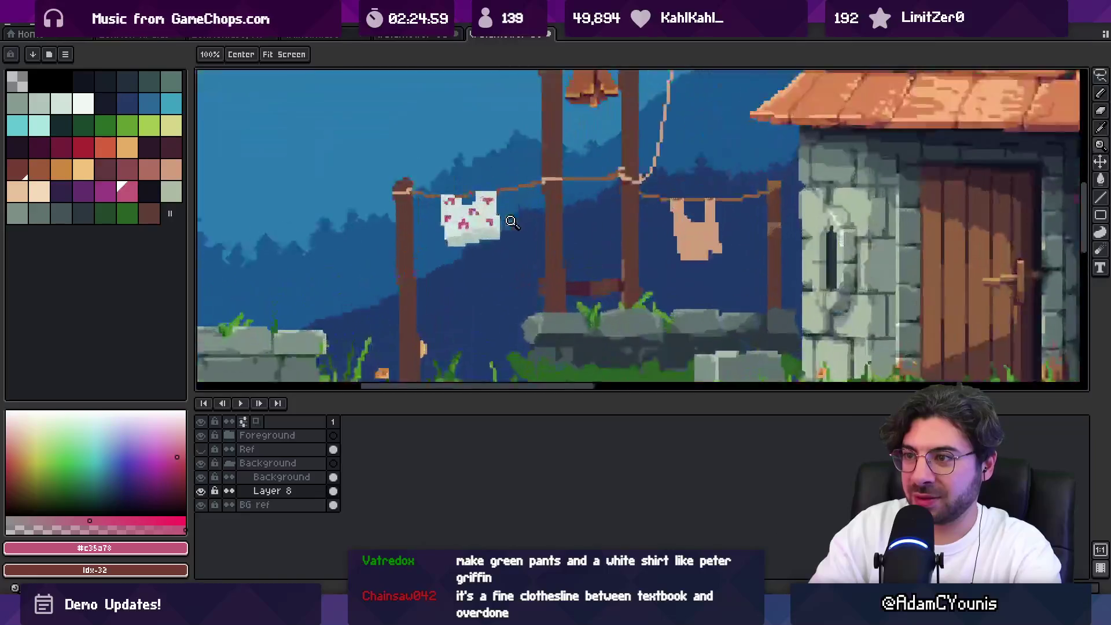
{"action": "key", "text": "i"}
{"action": "left_click", "coordinate": [472, 239]}
{"action": "key", "text": "b"}
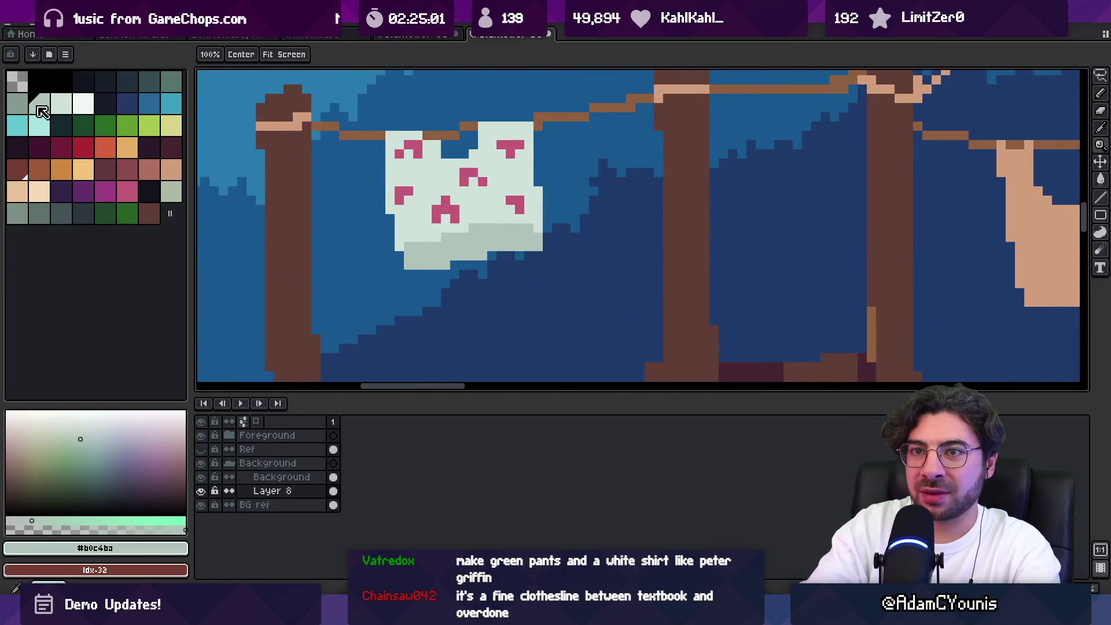
{"action": "left_click", "coordinate": [17, 109]}
{"action": "key", "text": "b"}
{"action": "left_click_drag", "start_coordinate": [473, 228], "coordinate": [527, 229]}
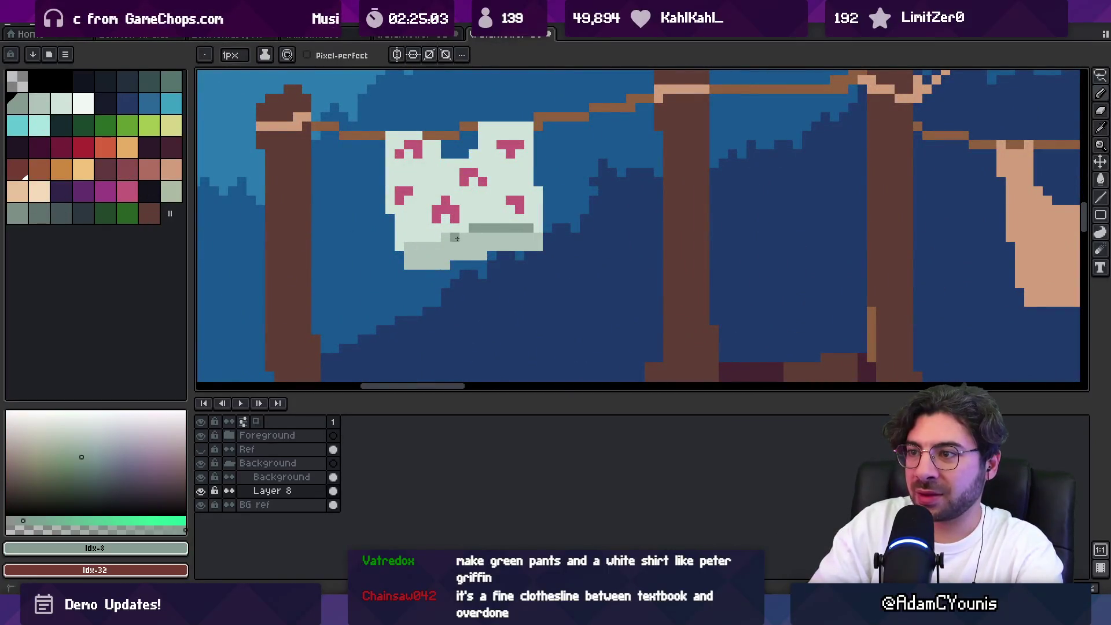
{"action": "left_click_drag", "start_coordinate": [448, 244], "coordinate": [412, 248]}
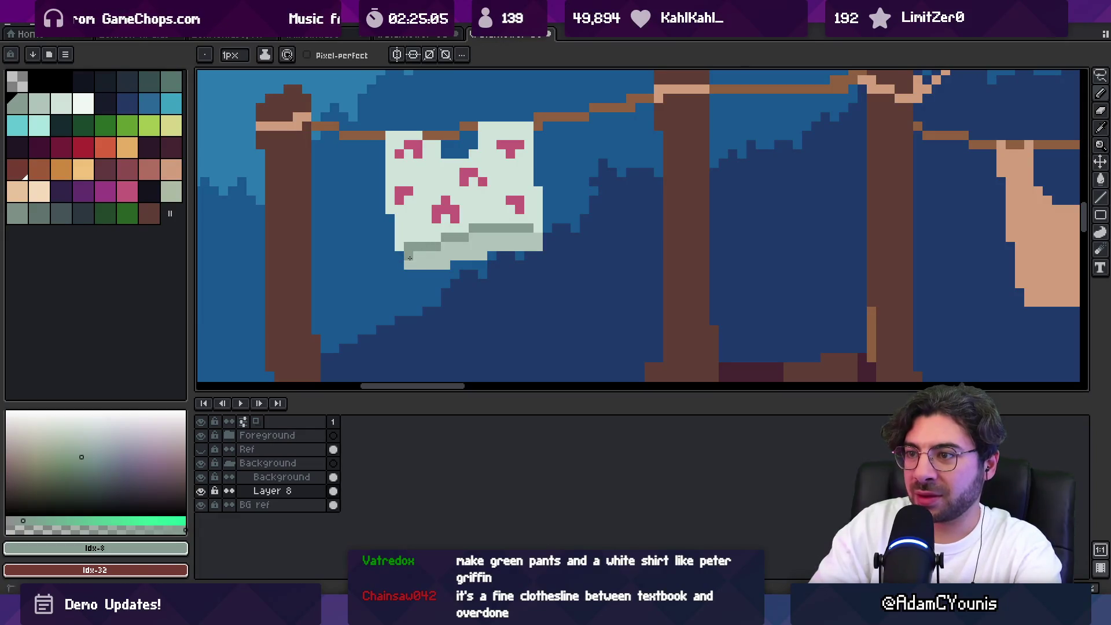
{"action": "key", "text": "e"}
{"action": "left_click", "coordinate": [409, 266]}
Fill the right-span shirt with pale white and add pale pixels along its right edge
{"action": "key", "text": "z"}
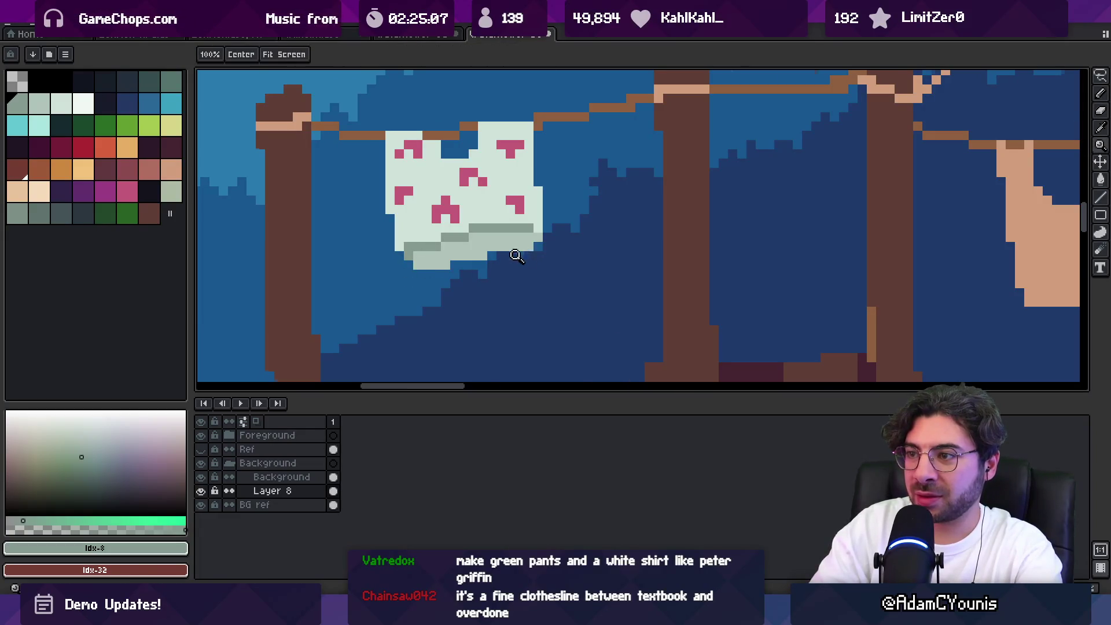
{"action": "scroll", "coordinate": [521, 243], "scroll_direction": "down", "scroll_amount": 5}
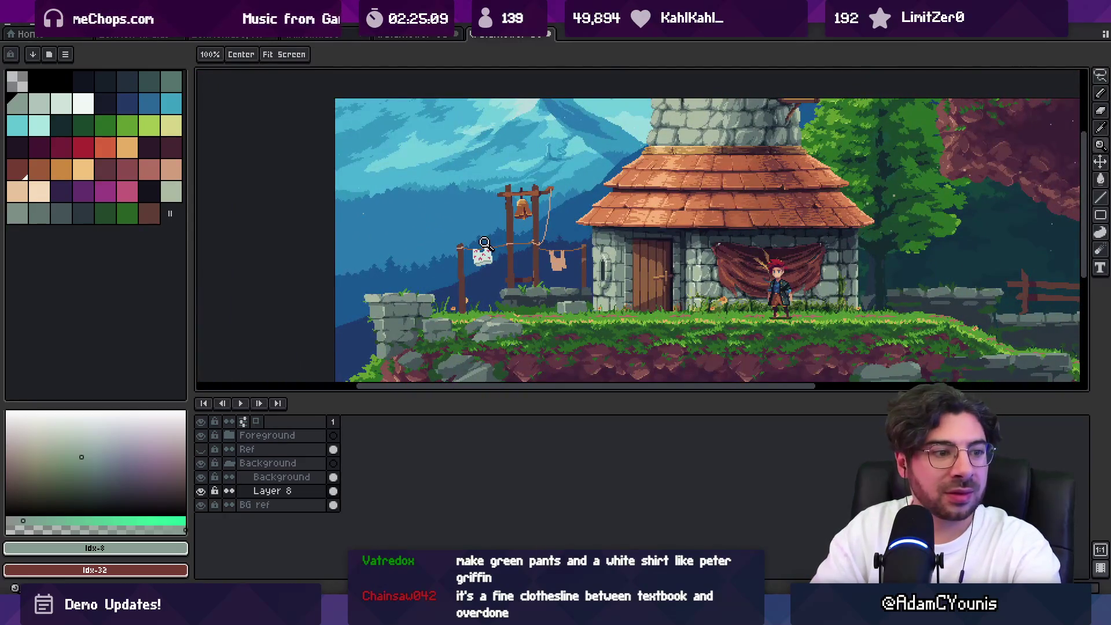
{"action": "scroll", "coordinate": [494, 246], "scroll_direction": "up", "scroll_amount": 1}
{"action": "left_click_drag", "start_coordinate": [497, 254], "coordinate": [486, 259]}
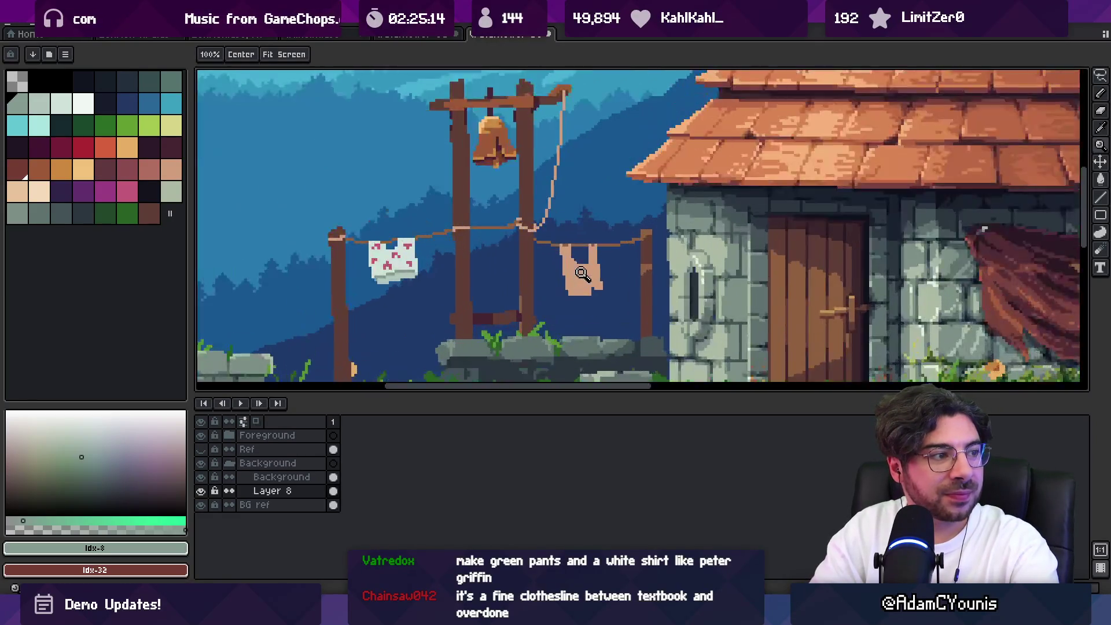
{"action": "left_click", "coordinate": [560, 263]}
{"action": "key", "text": "i"}
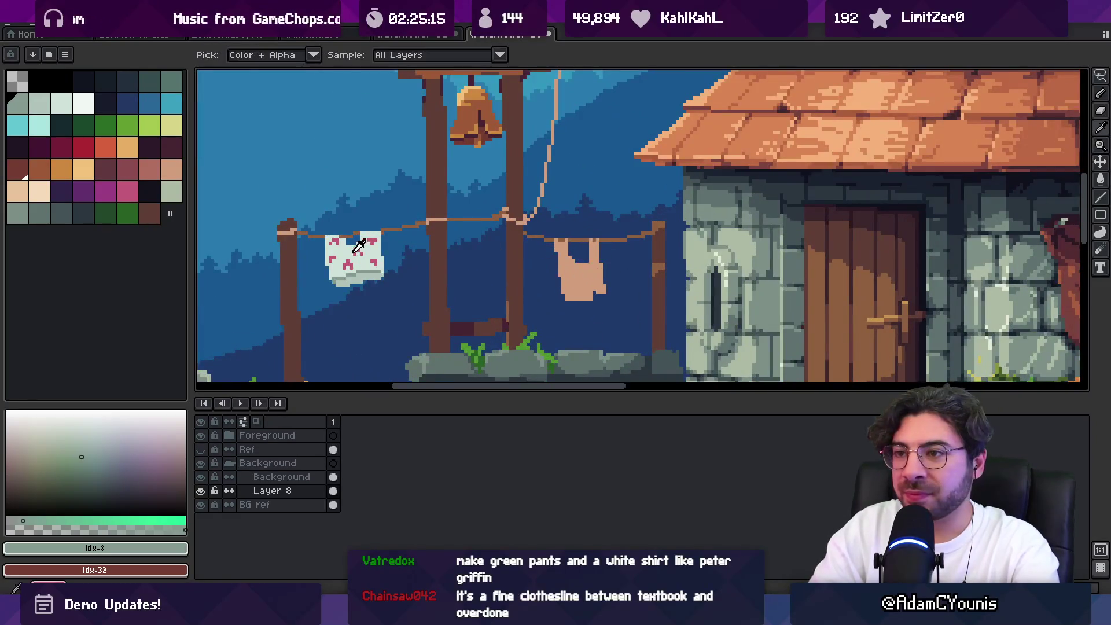
{"action": "left_click", "coordinate": [365, 248]}
{"action": "key", "text": "g"}
{"action": "left_click", "coordinate": [586, 271]}
{"action": "key", "text": "b"}
{"action": "left_click_drag", "start_coordinate": [600, 242], "coordinate": [606, 260]}
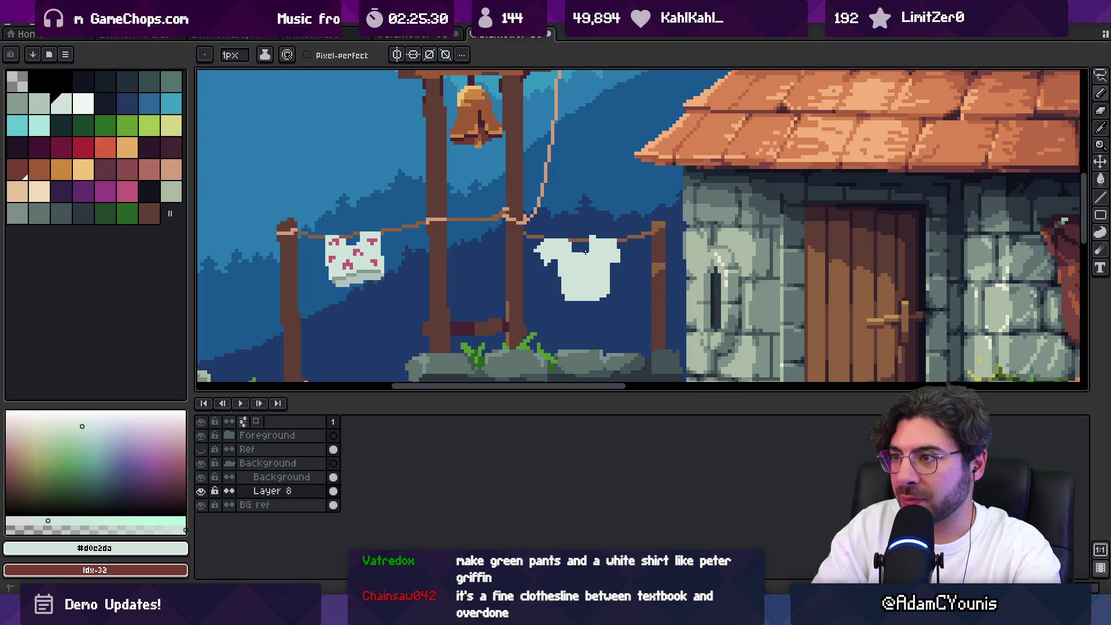
Select the white shirt with the Magic Wand and apply Edit > Flip Vertical
{"action": "key", "text": "z"}
{"action": "scroll", "coordinate": [585, 251], "scroll_direction": "down", "scroll_amount": 5}
{"action": "scroll", "coordinate": [602, 241], "scroll_direction": "up", "scroll_amount": 8}
{"action": "key", "text": "w"}
{"action": "scroll", "coordinate": [546, 253], "scroll_direction": "down", "scroll_amount": 3}
{"action": "scroll", "coordinate": [566, 243], "scroll_direction": "up", "scroll_amount": 3}
{"action": "left_click", "coordinate": [542, 231]}
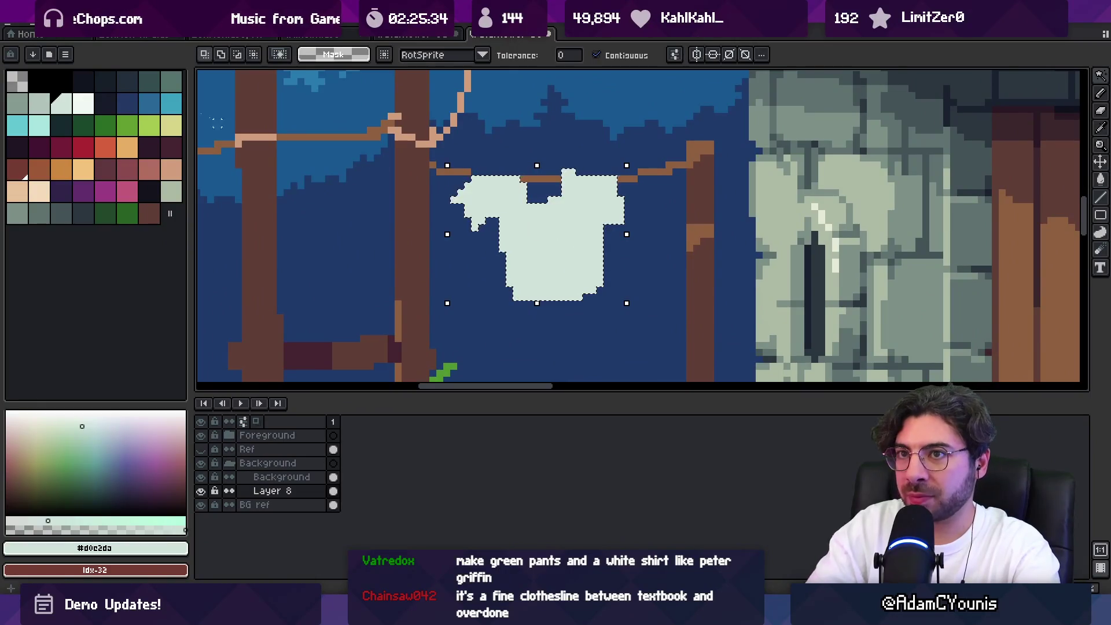
{"action": "left_click", "coordinate": [36, 23]}
{"action": "left_click", "coordinate": [119, 219]}
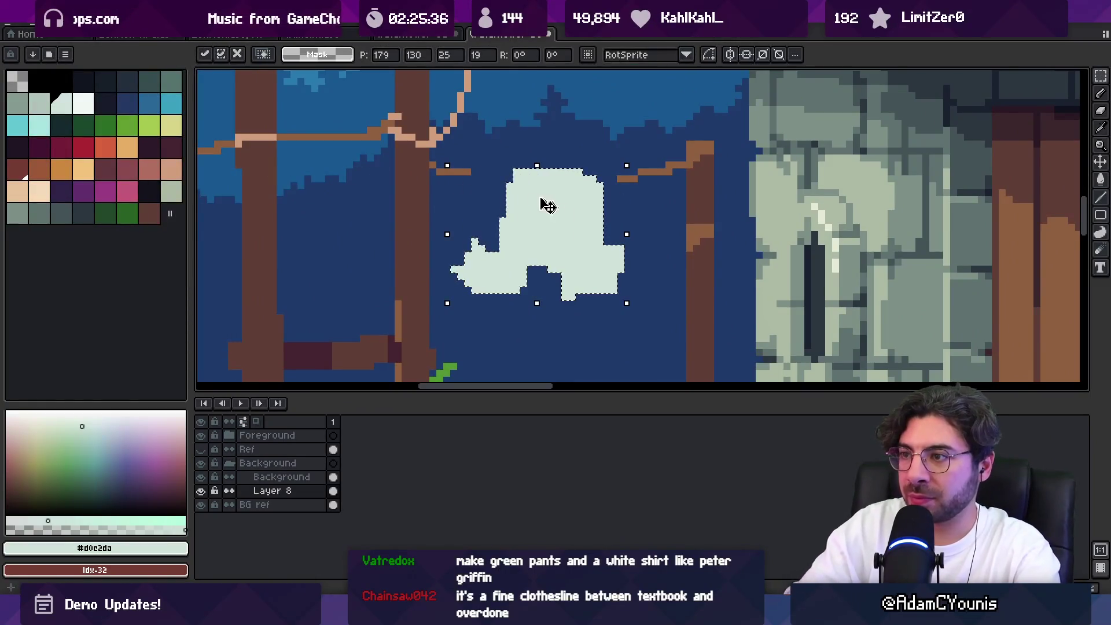
{"action": "key", "text": "i"}
Bridge the clothesline gap in brown and erase the shirt's top strip and left protrusion
{"action": "left_click", "coordinate": [471, 169]}
{"action": "key", "text": "b"}
{"action": "left_click", "coordinate": [544, 172]}
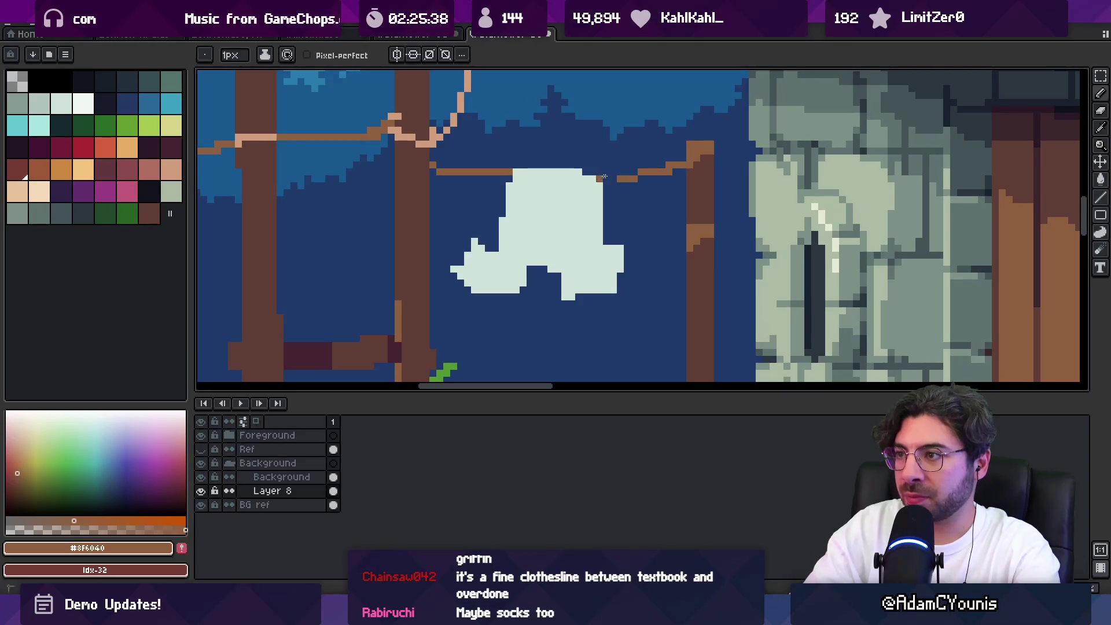
{"action": "left_click_drag", "start_coordinate": [605, 176], "coordinate": [616, 178]}
{"action": "key", "text": "e"}
{"action": "left_click_drag", "start_coordinate": [536, 171], "coordinate": [597, 170]}
{"action": "mouse_move", "coordinate": [482, 262]}
{"action": "left_mouse_down"}
{"action": "mouse_move", "coordinate": [461, 269]}
{"action": "mouse_move", "coordinate": [477, 258]}
{"action": "mouse_move", "coordinate": [475, 270]}
{"action": "left_mouse_up"}
Trim the shirt's bottom corners and redraw its top edge and left side in pale white
{"action": "left_click", "coordinate": [486, 268], "text": "alt"}
{"action": "key", "text": "b"}
{"action": "left_click", "coordinate": [488, 295]}
{"action": "key", "text": "e"}
{"action": "left_click", "coordinate": [482, 286]}
{"action": "left_click", "coordinate": [489, 297]}
{"action": "mouse_move", "coordinate": [567, 282]}
{"action": "left_mouse_down"}
{"action": "mouse_move", "coordinate": [571, 297]}
{"action": "mouse_move", "coordinate": [563, 275]}
{"action": "left_mouse_up"}
{"action": "key", "text": "b"}
{"action": "key", "text": "i"}
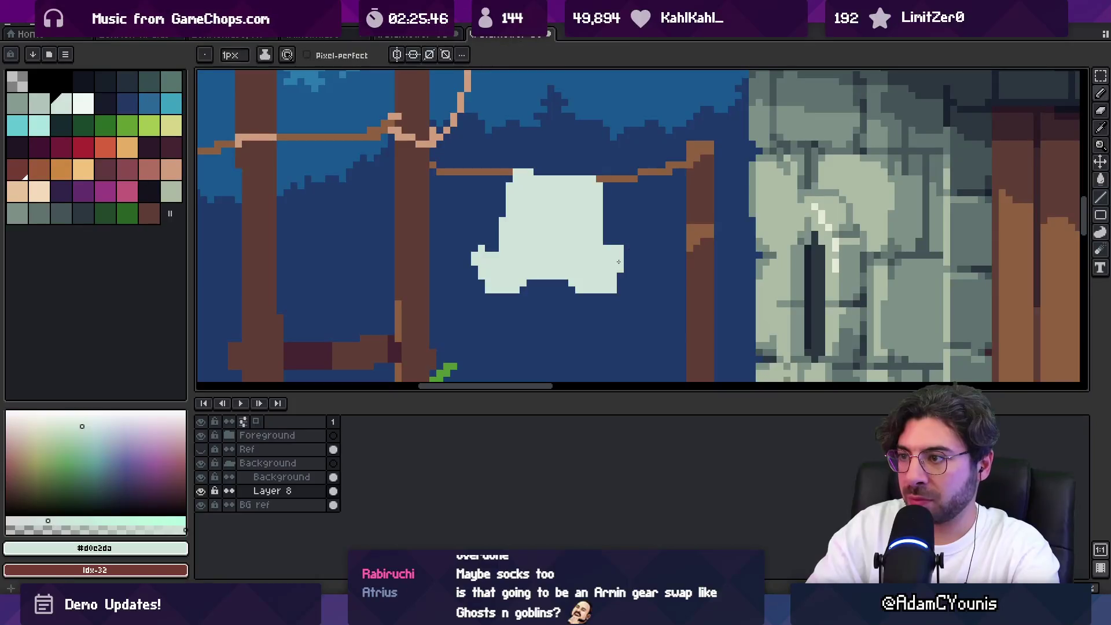
{"action": "key", "text": "b"}
{"action": "left_click_drag", "start_coordinate": [536, 172], "coordinate": [593, 172]}
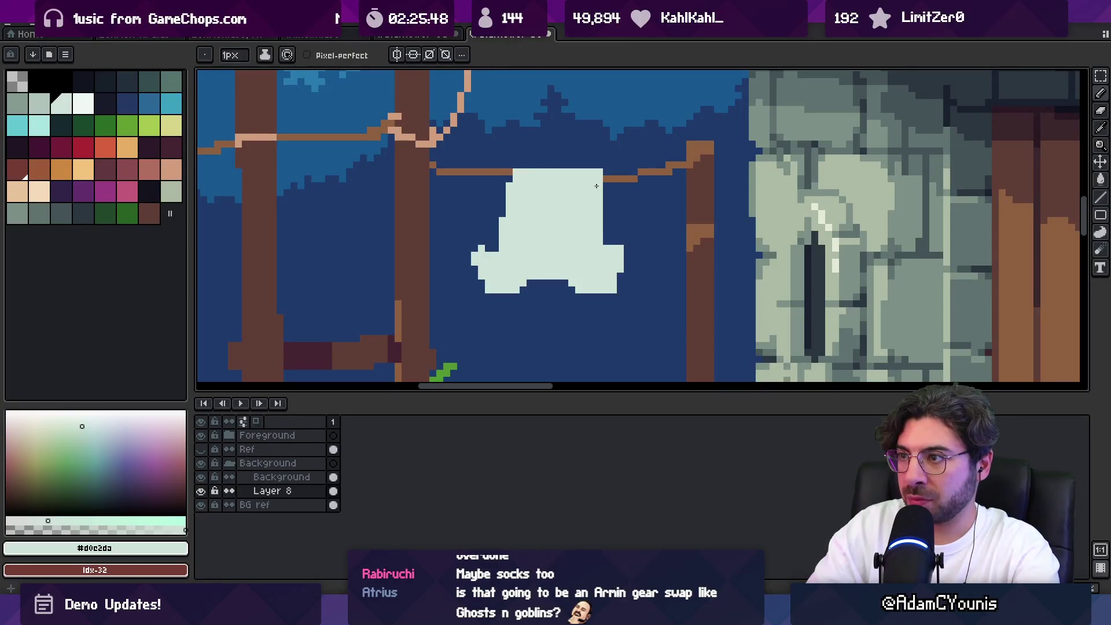
{"action": "key", "text": "e"}
{"action": "key", "text": "b"}
{"action": "left_click_drag", "start_coordinate": [480, 249], "coordinate": [496, 241]}
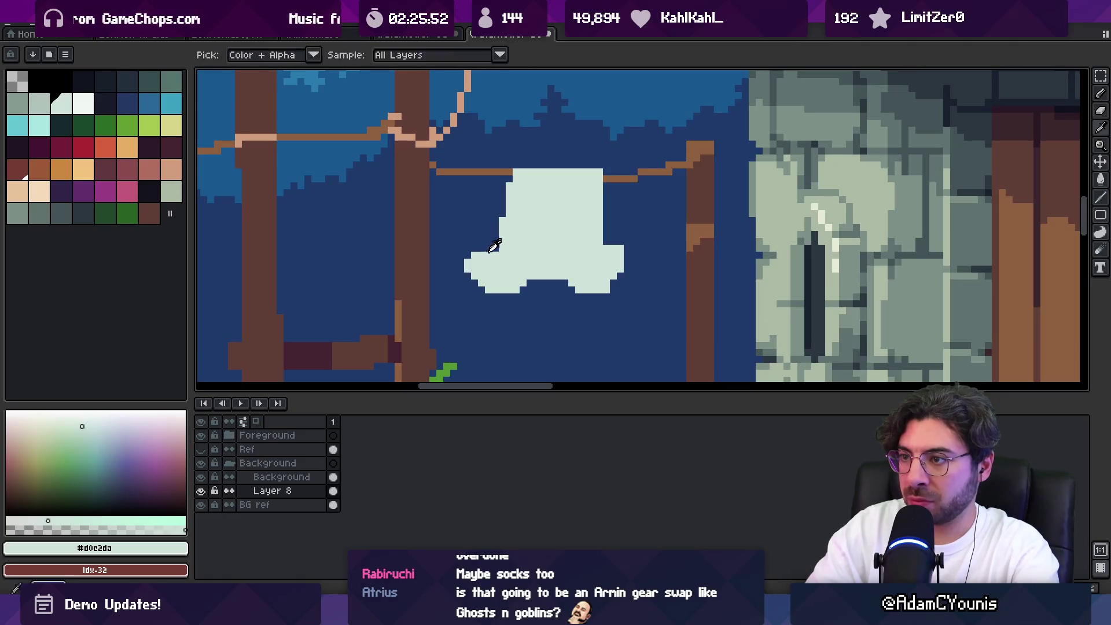
Shade the shirt's bottom edge in grey-green
{"action": "left_click", "coordinate": [529, 256], "text": "alt"}
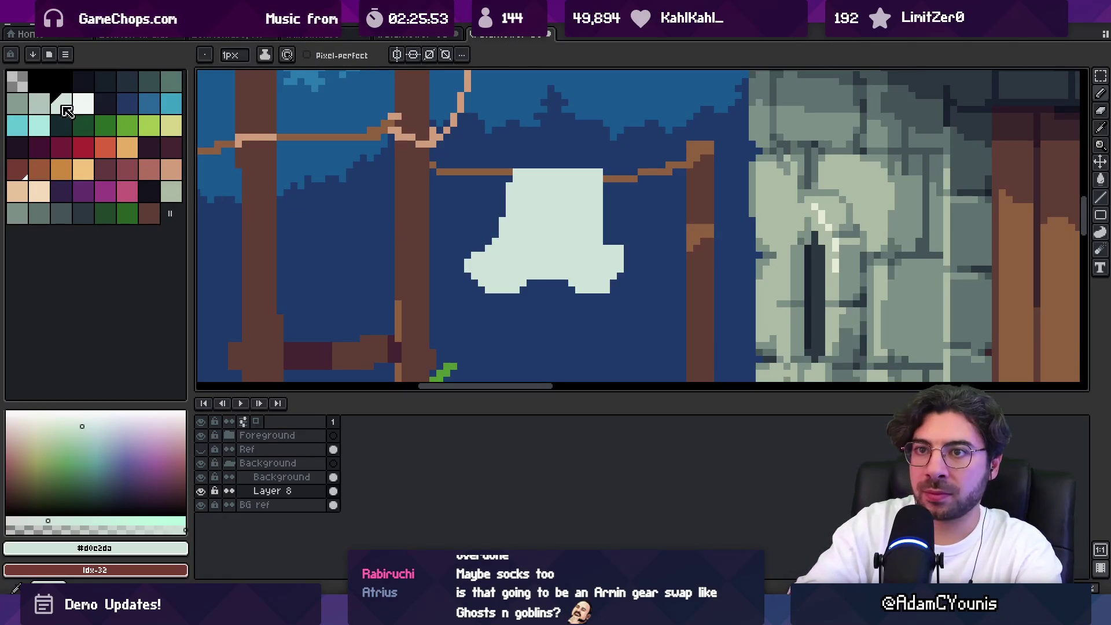
{"action": "mouse_move", "coordinate": [536, 284]}
{"action": "left_mouse_down"}
{"action": "mouse_move", "coordinate": [556, 287]}
{"action": "mouse_move", "coordinate": [539, 268]}
{"action": "mouse_move", "coordinate": [565, 291]}
{"action": "left_mouse_up"}
{"action": "left_click", "coordinate": [524, 283], "text": "alt"}
{"action": "left_click", "coordinate": [550, 286], "text": "alt"}
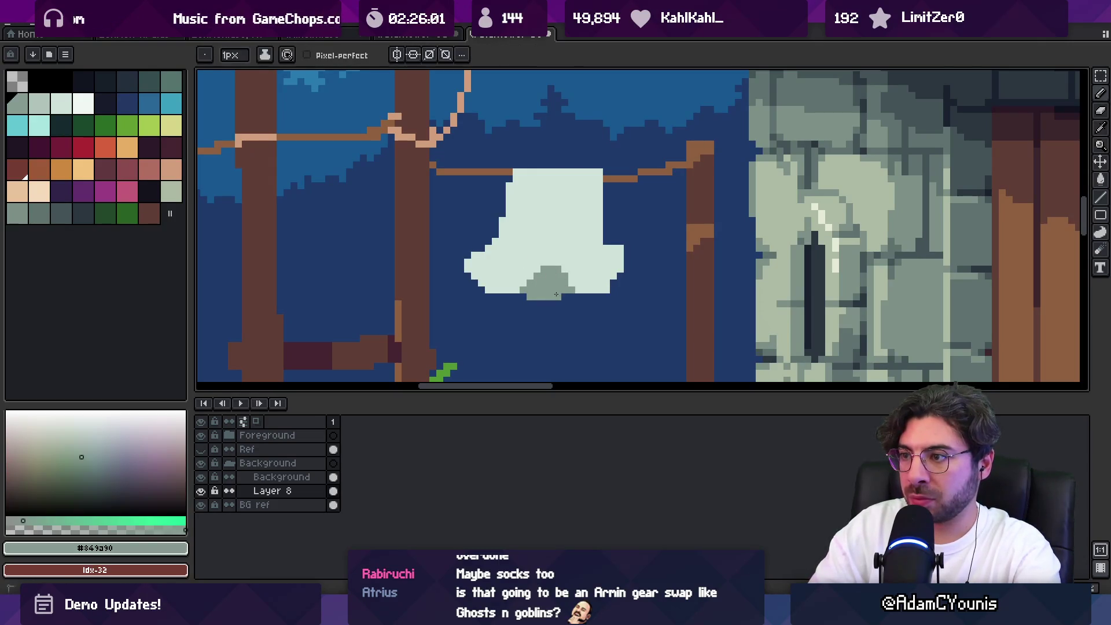
{"action": "left_click", "coordinate": [589, 295], "text": "alt"}
Extend the shirt's top-left corner over the rope in pale white
{"action": "scroll", "coordinate": [613, 266], "scroll_direction": "down", "scroll_amount": 5}
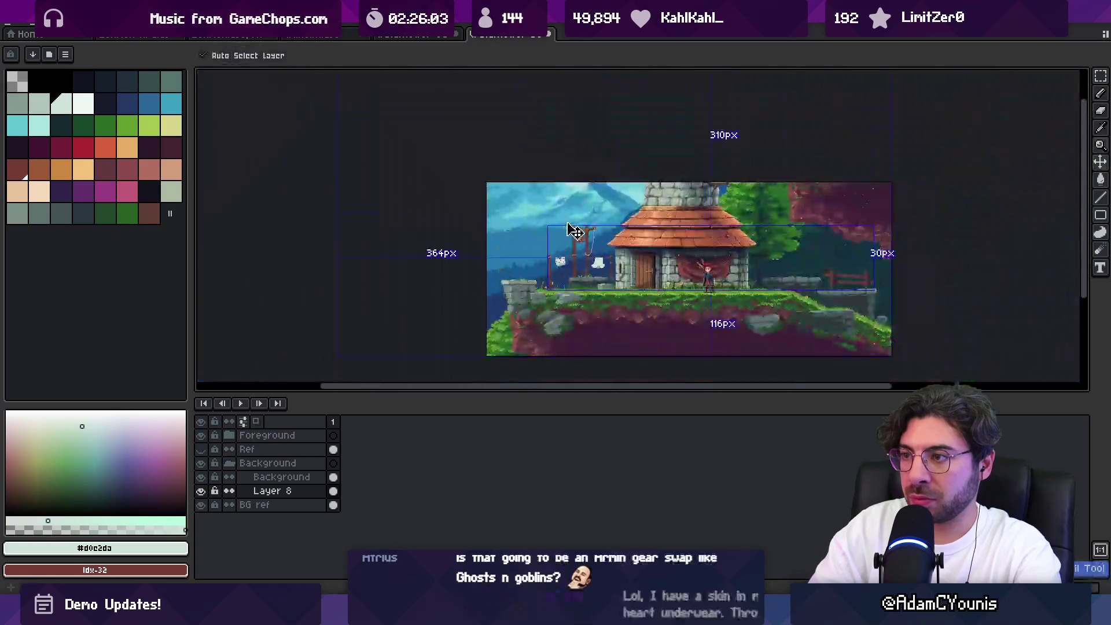
{"action": "scroll", "coordinate": [578, 285], "scroll_direction": "up", "scroll_amount": 4}
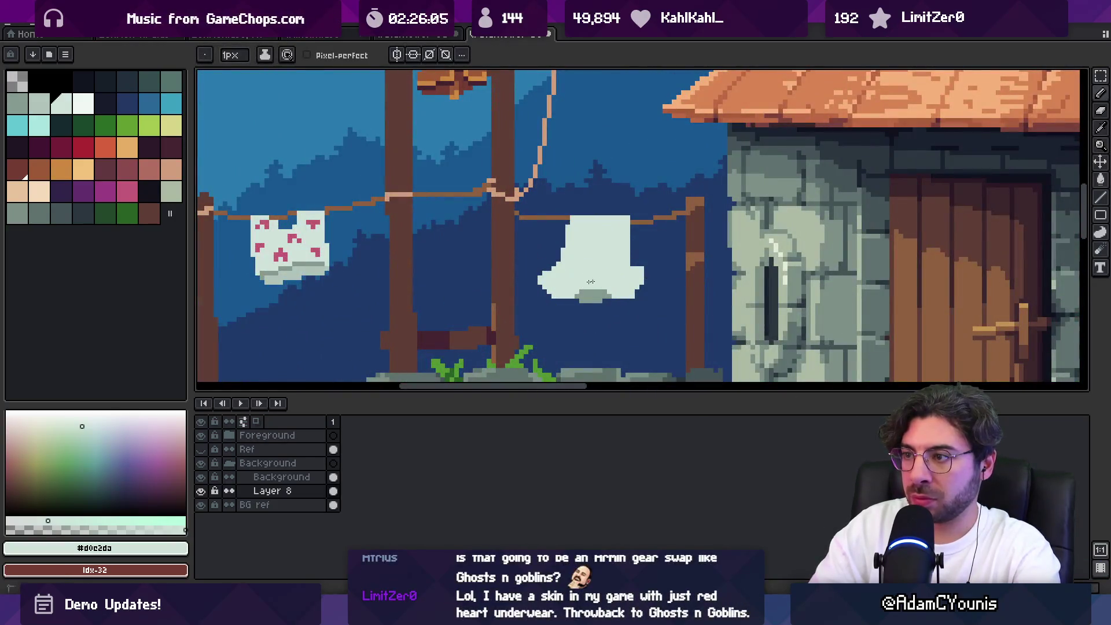
{"action": "left_click_drag", "start_coordinate": [584, 249], "coordinate": [570, 234]}
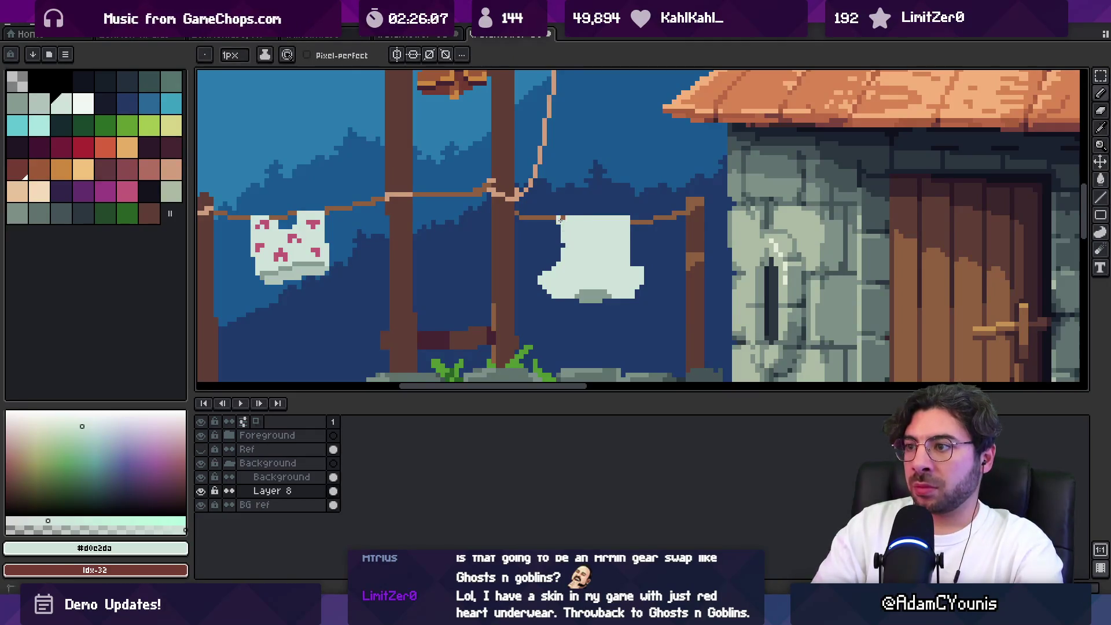
{"action": "key", "text": "e"}
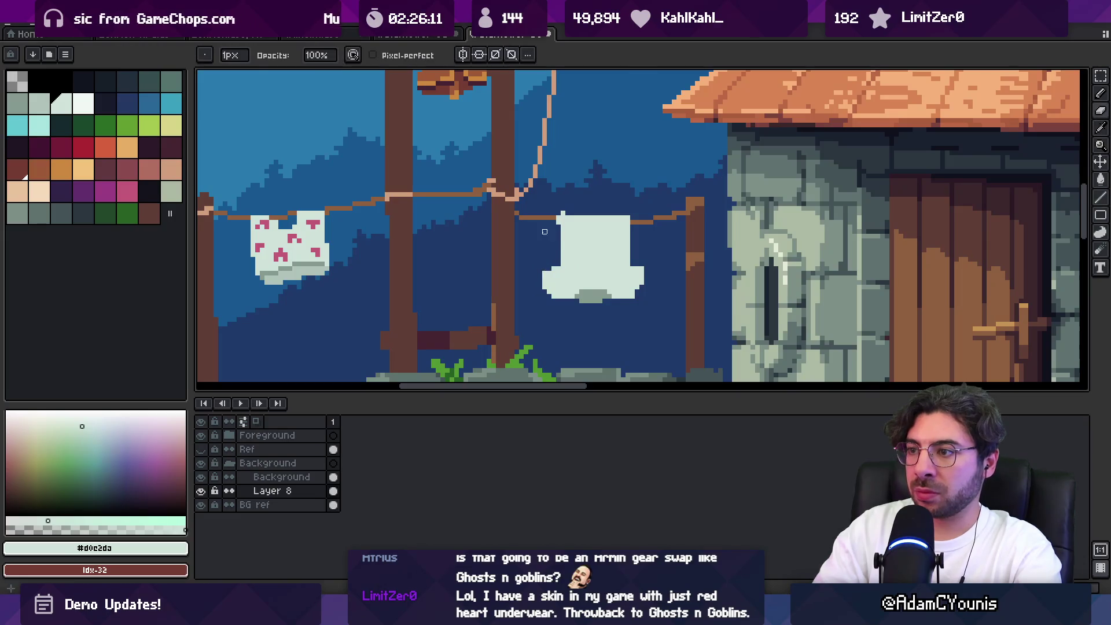
{"action": "key", "text": "b"}
{"action": "left_click_drag", "start_coordinate": [558, 212], "coordinate": [581, 211]}
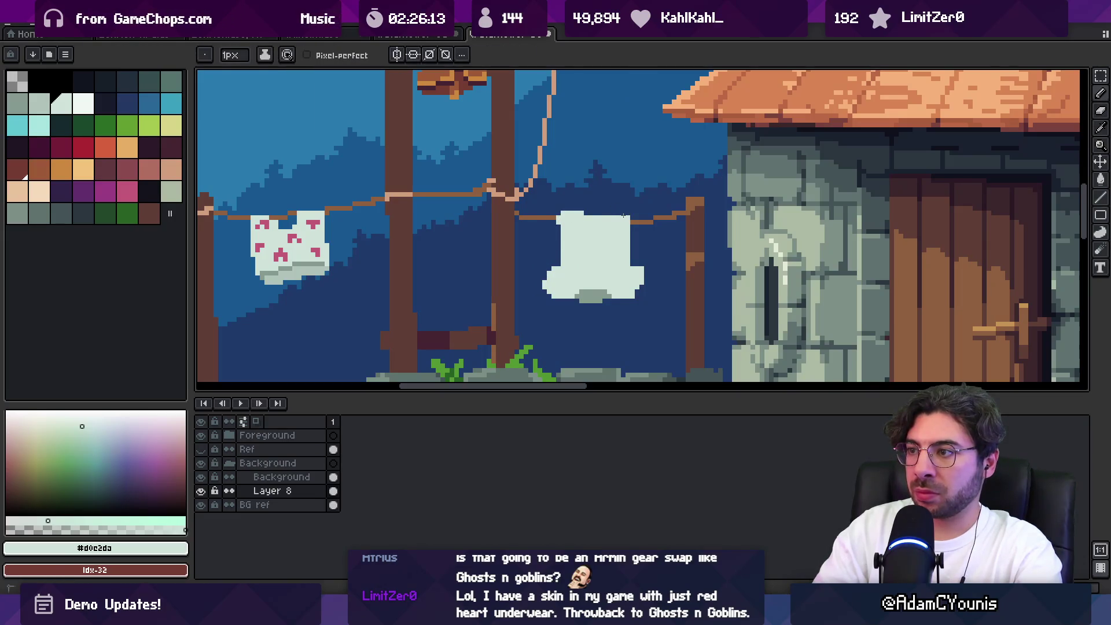
{"action": "key", "text": "e"}
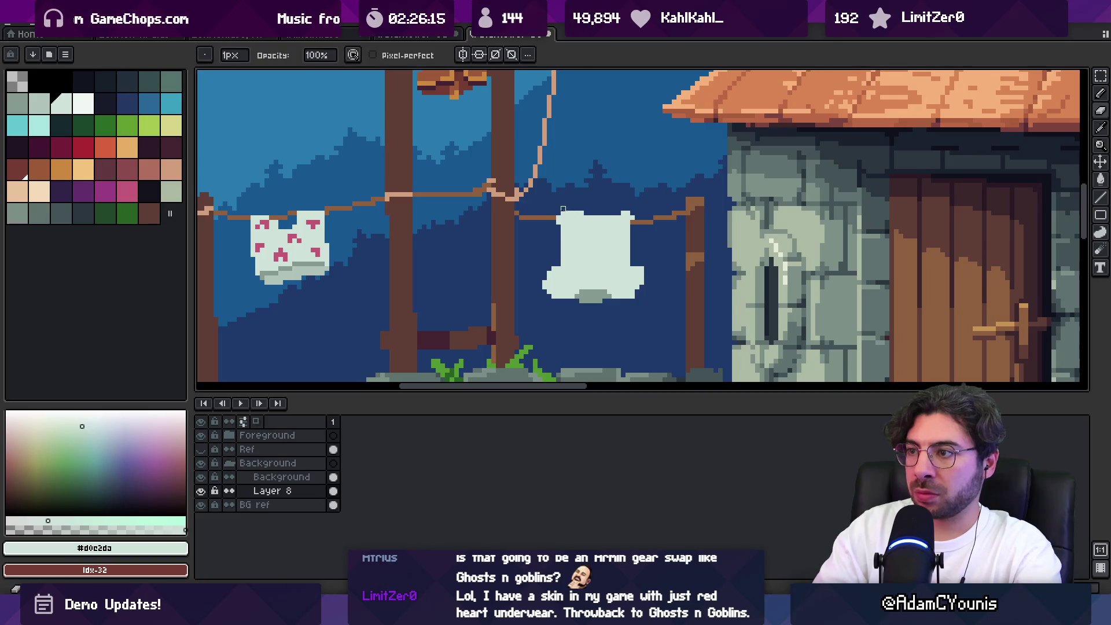
Zoom in close on the white shirt and choose the red clothespin colour
{"action": "key", "text": "z"}
{"action": "scroll", "coordinate": [600, 209], "scroll_direction": "down", "scroll_amount": 4}
{"action": "scroll", "coordinate": [605, 231], "scroll_direction": "up", "scroll_amount": 2}
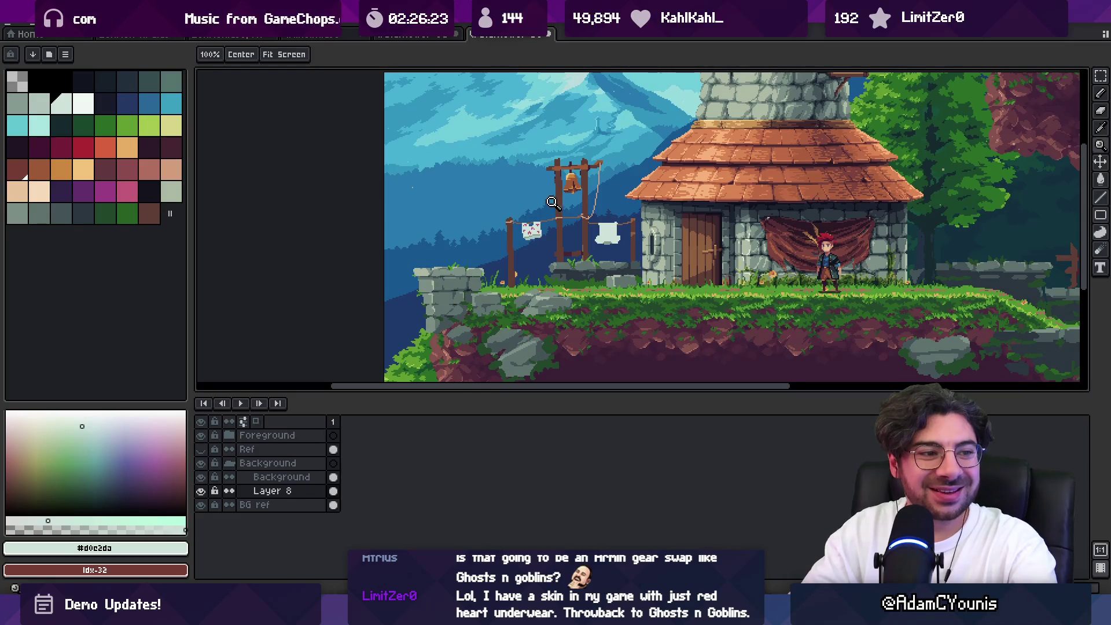
{"action": "left_click", "coordinate": [597, 231]}
{"action": "left_click", "coordinate": [598, 232]}
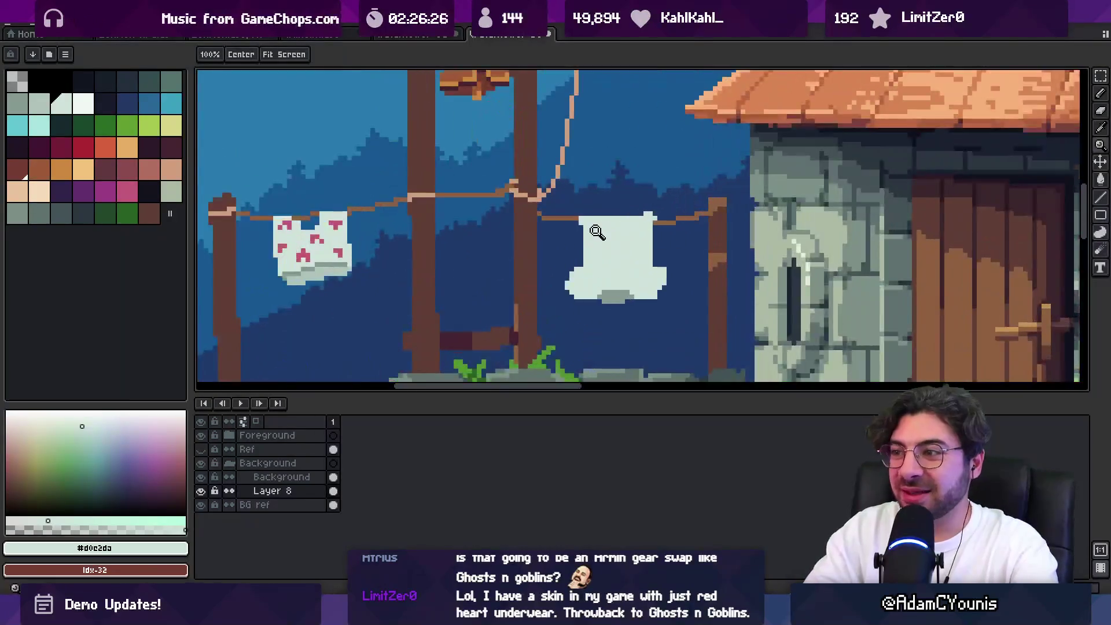
{"action": "left_click", "coordinate": [598, 231]}
{"action": "left_click", "coordinate": [109, 153]}
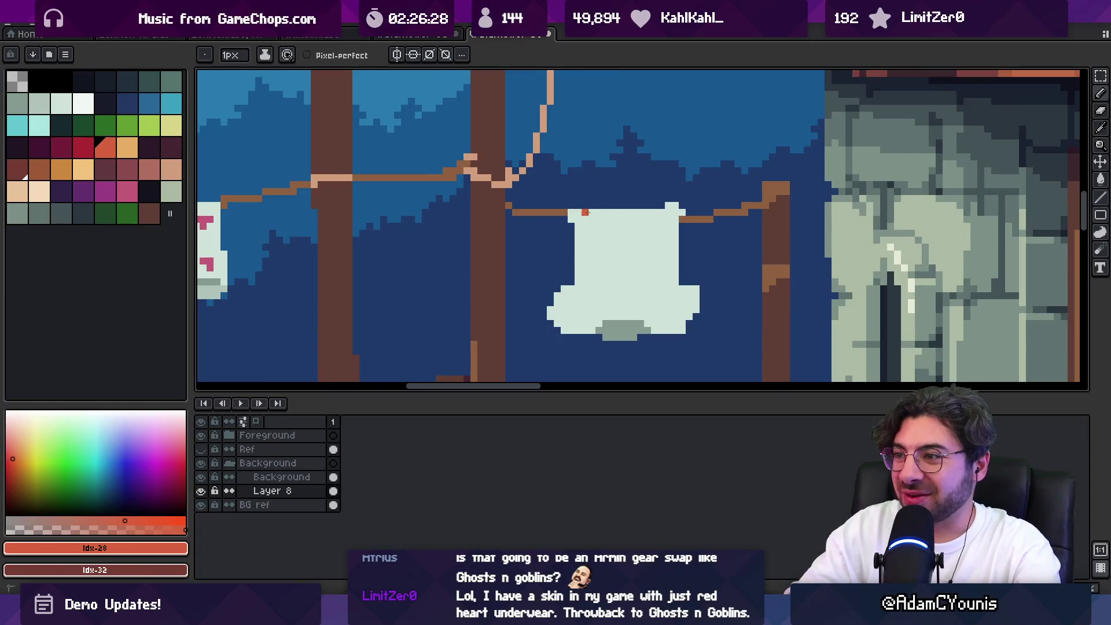
Undo the misplaced red pixels and draw a grey diagonal crease on the pale cloth
{"action": "key", "text": "ctrl+z"}
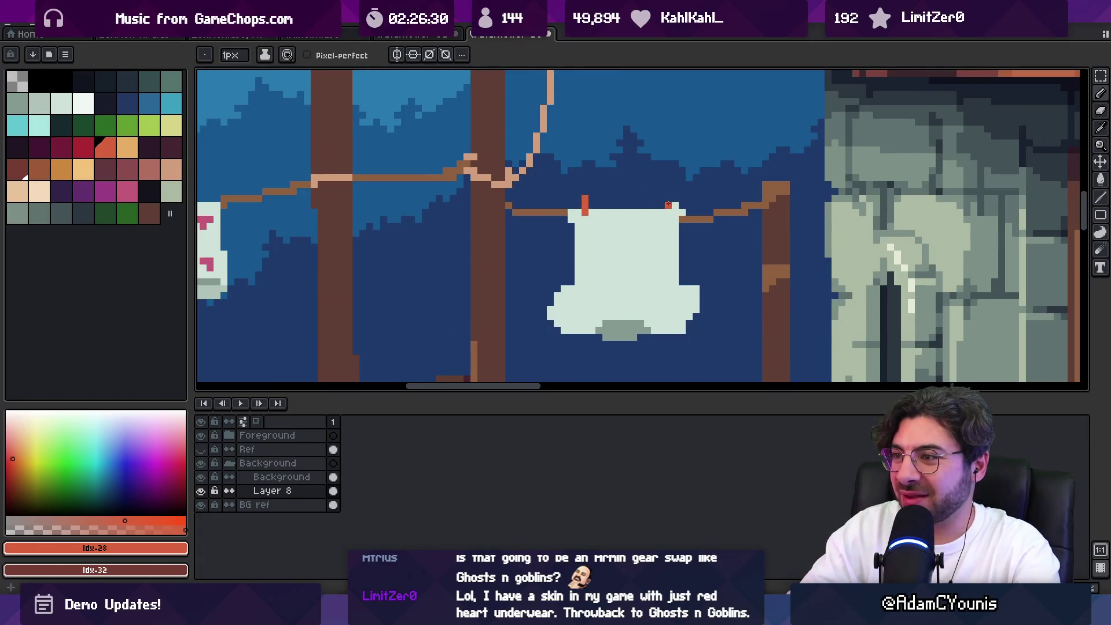
{"action": "scroll", "coordinate": [414, 222], "scroll_direction": "left", "scroll_amount": 5}
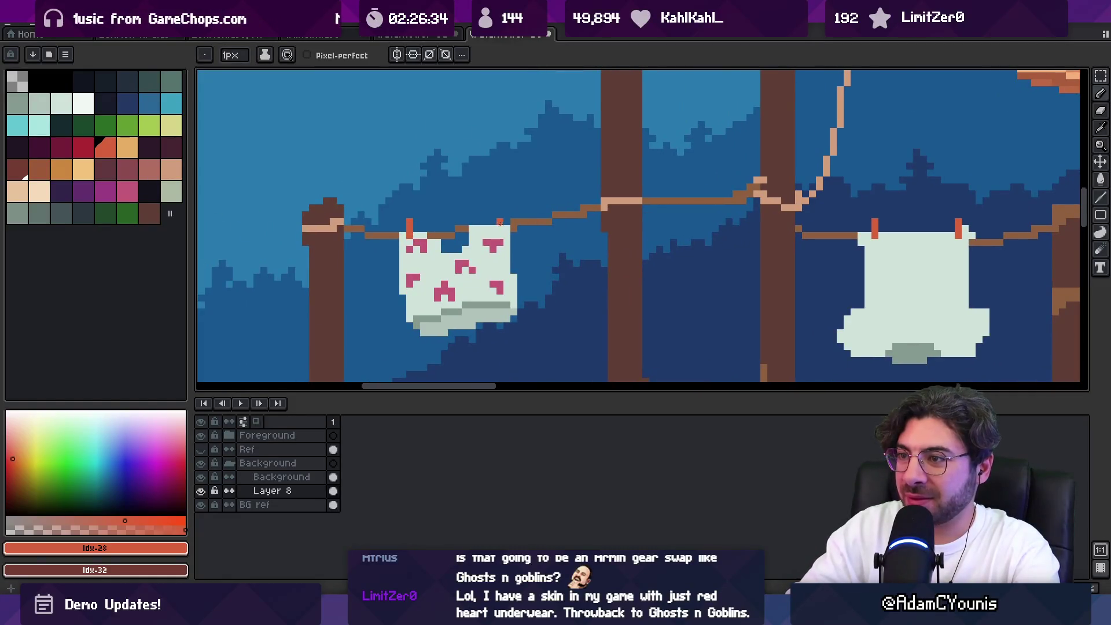
{"action": "key", "text": "z"}
{"action": "scroll", "coordinate": [499, 216], "scroll_direction": "down", "scroll_amount": 5}
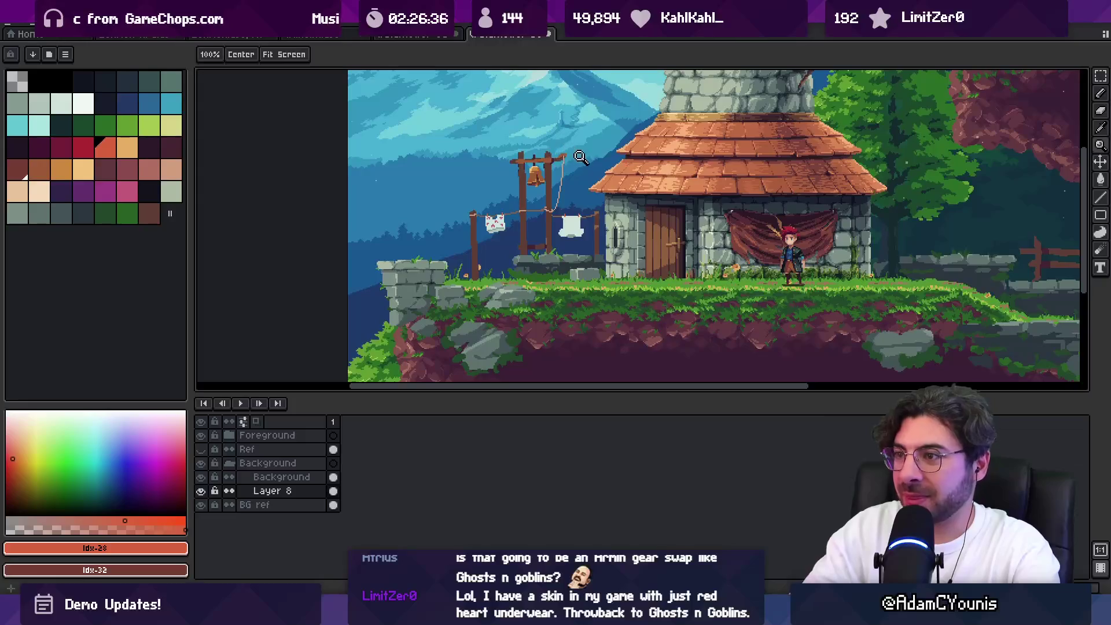
{"action": "scroll", "coordinate": [569, 223], "scroll_direction": "up", "scroll_amount": 4}
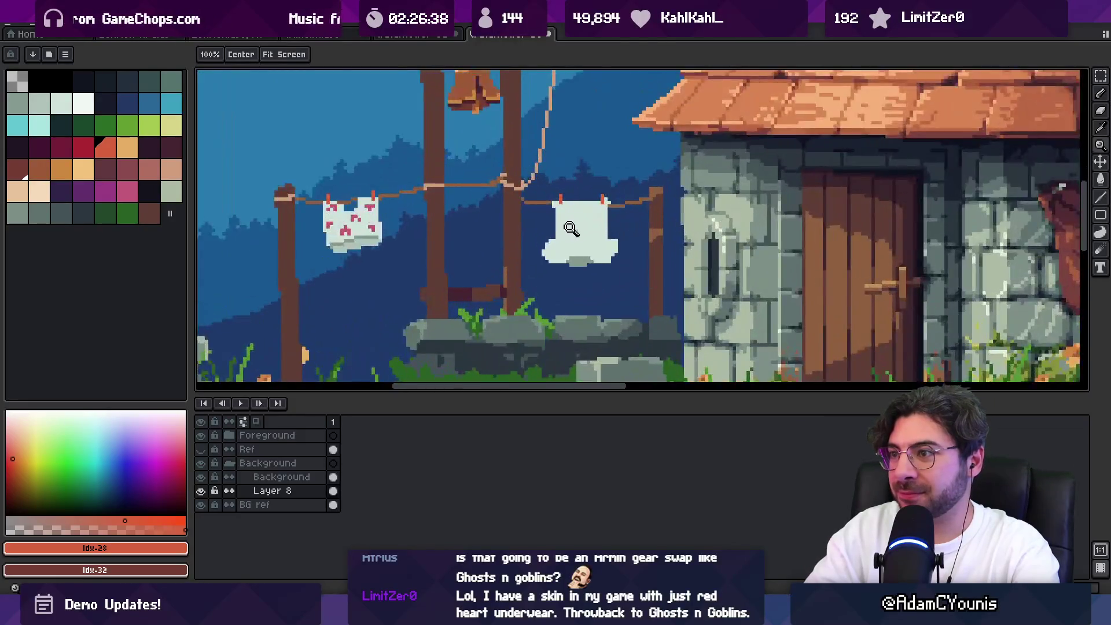
{"action": "key", "text": "b"}
{"action": "left_click", "coordinate": [547, 205], "text": "alt"}
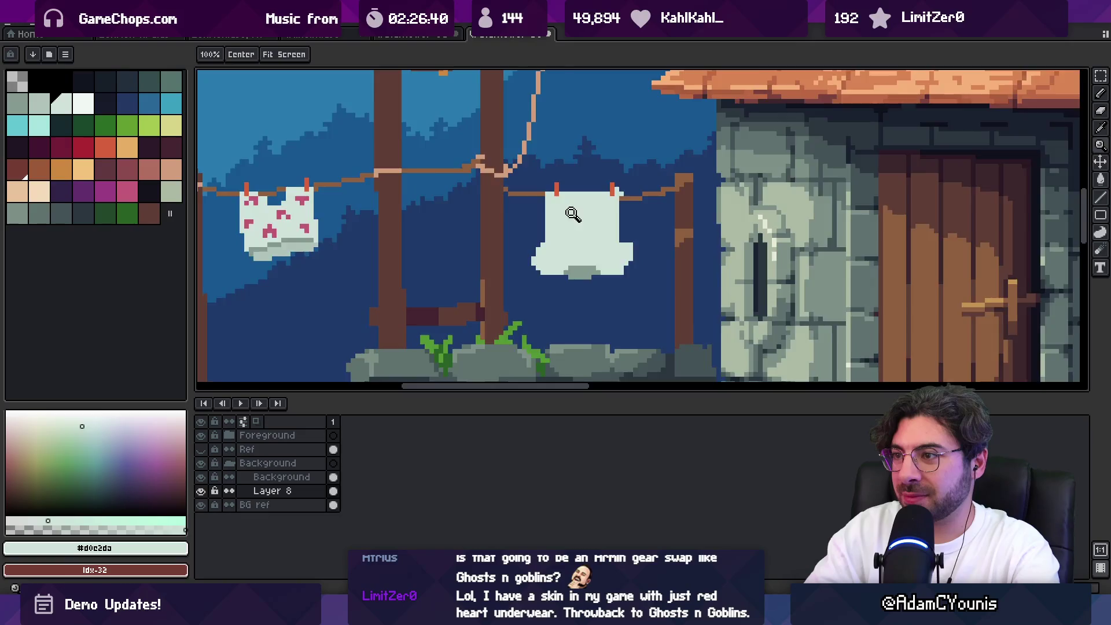
{"action": "scroll", "coordinate": [556, 220], "scroll_direction": "up", "scroll_amount": 1}
{"action": "left_click", "coordinate": [579, 292], "text": "alt"}
{"action": "left_click_drag", "start_coordinate": [617, 197], "coordinate": [592, 219]}
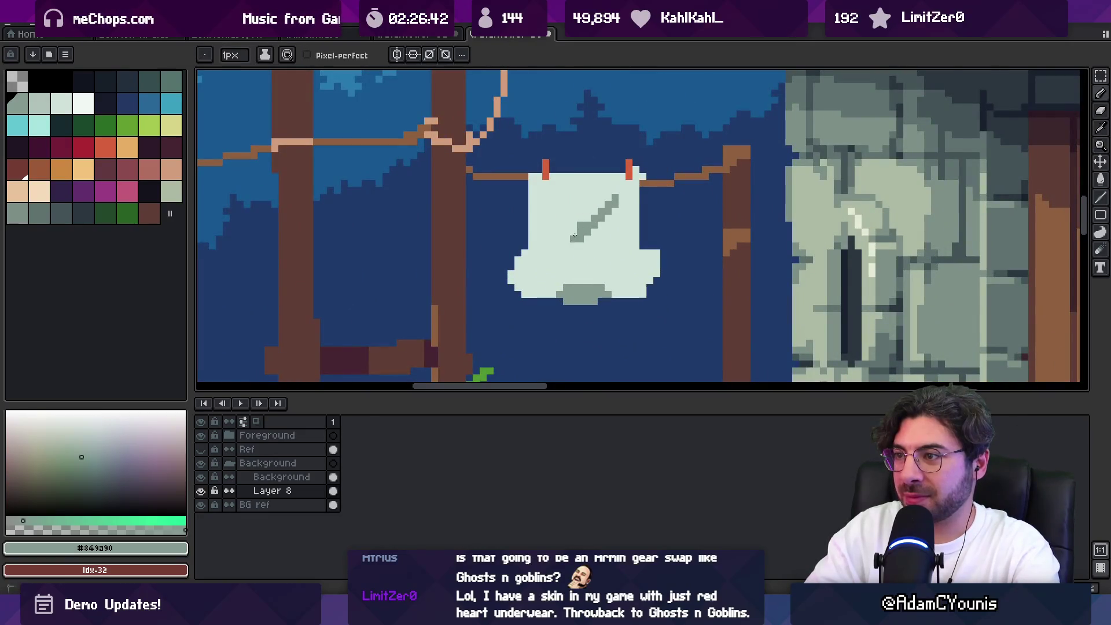
Rework the crease: repaint it pale, undo a grey fill, then redraw a grey diagonal fold
{"action": "key", "text": "x"}
{"action": "key", "text": "g"}
{"action": "left_click", "coordinate": [578, 223]}
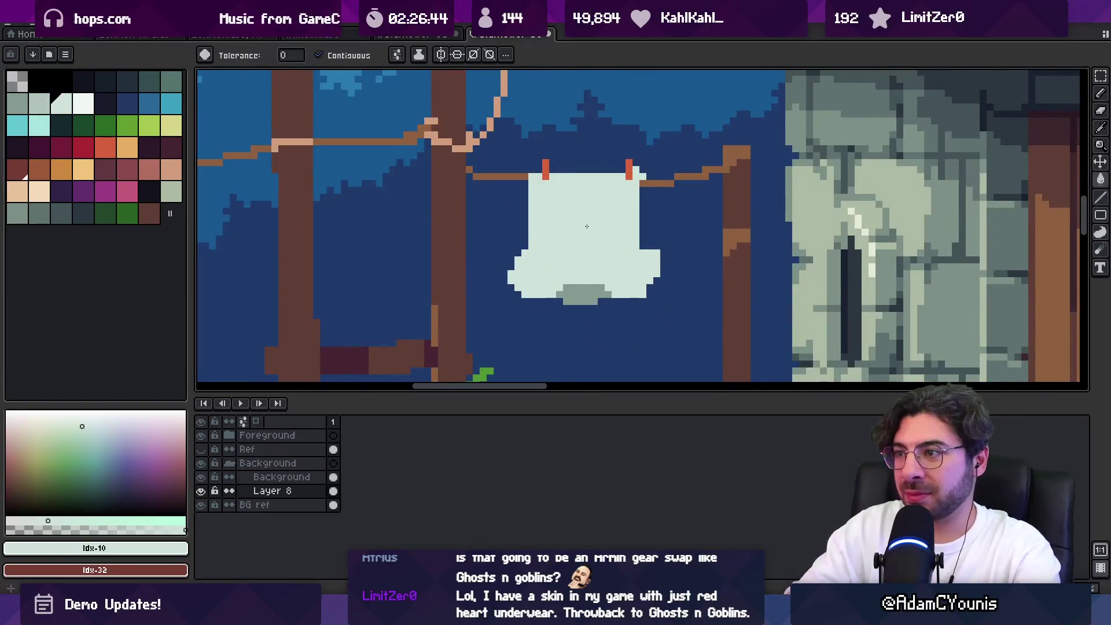
{"action": "key", "text": "x"}
{"action": "left_click", "coordinate": [609, 205]}
{"action": "key", "text": "ctrl+z"}
{"action": "key", "text": "b"}
{"action": "left_click_drag", "start_coordinate": [593, 213], "coordinate": [622, 190]}
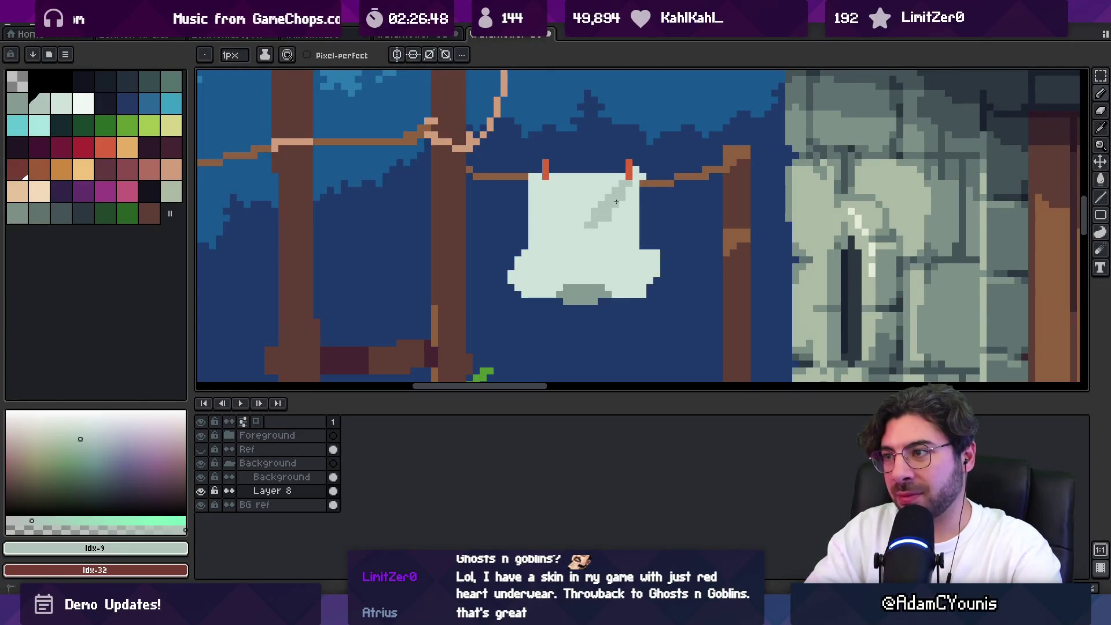
{"action": "left_click", "coordinate": [565, 188], "text": "alt"}
{"action": "left_click", "coordinate": [608, 199]}
Sample the mid grey-green shading colour and paint a shading pixel on the white shirt
{"action": "key", "text": "z"}
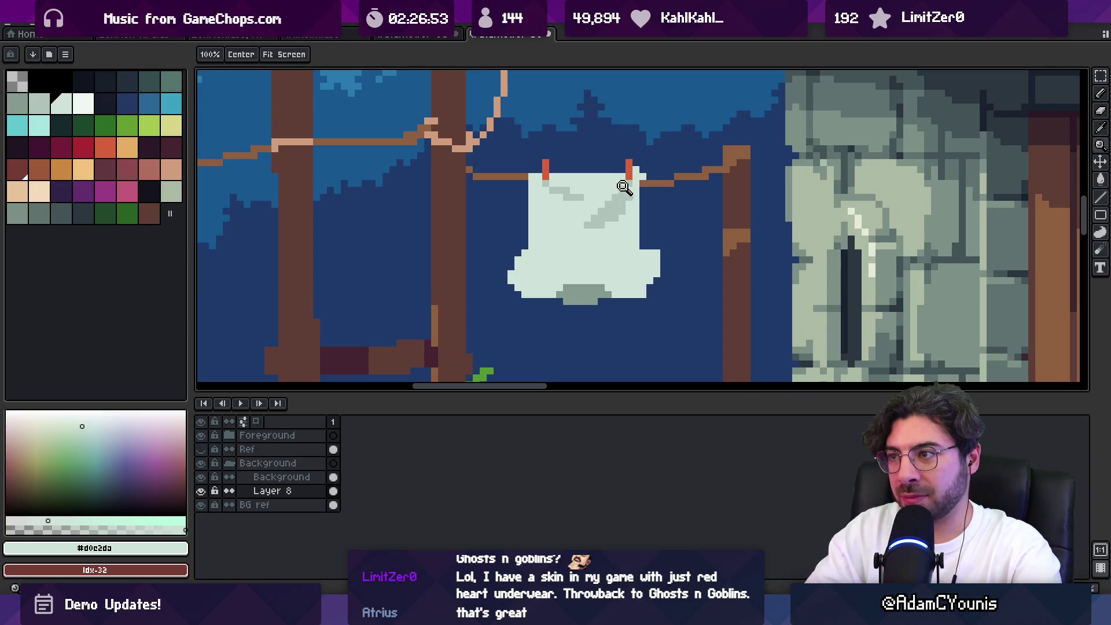
{"action": "scroll", "coordinate": [626, 185], "scroll_direction": "down", "scroll_amount": 3}
{"action": "scroll", "coordinate": [635, 246], "scroll_direction": "up", "scroll_amount": 3}
{"action": "key", "text": "b"}
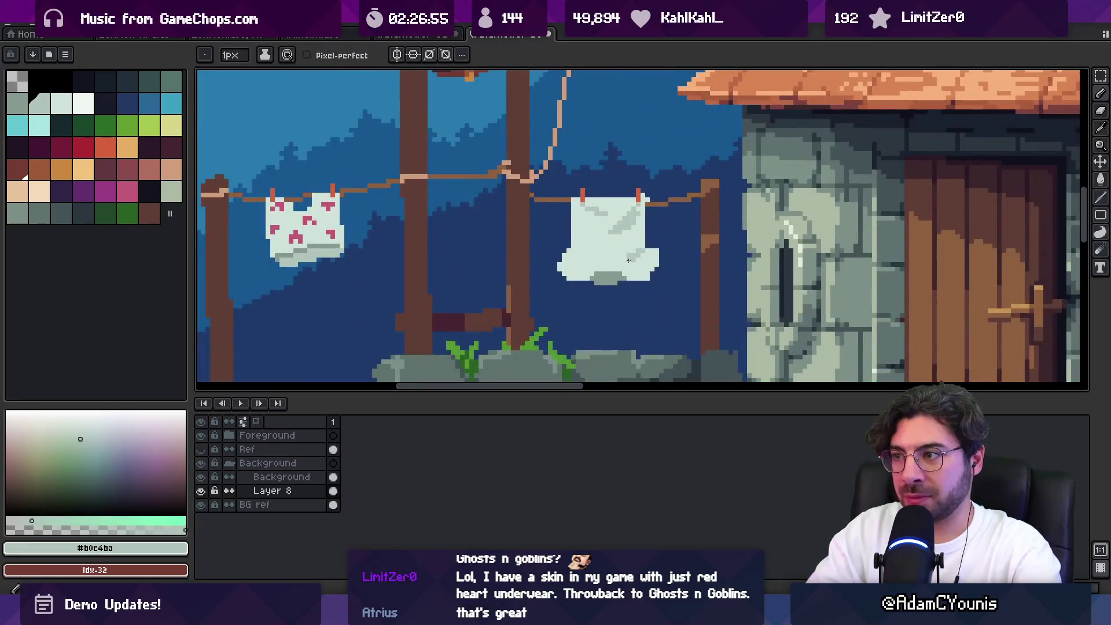
{"action": "left_click", "coordinate": [629, 255], "text": "alt"}
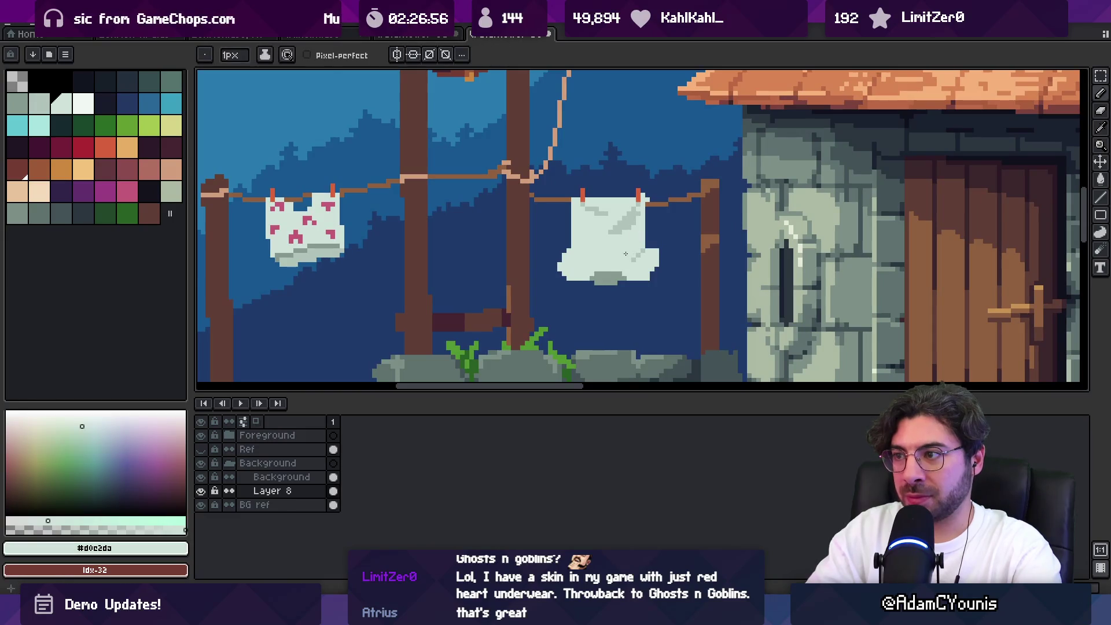
{"action": "left_click", "coordinate": [626, 254], "text": "alt"}
{"action": "key", "text": "z"}
{"action": "scroll", "coordinate": [613, 249], "scroll_direction": "down", "scroll_amount": 2}
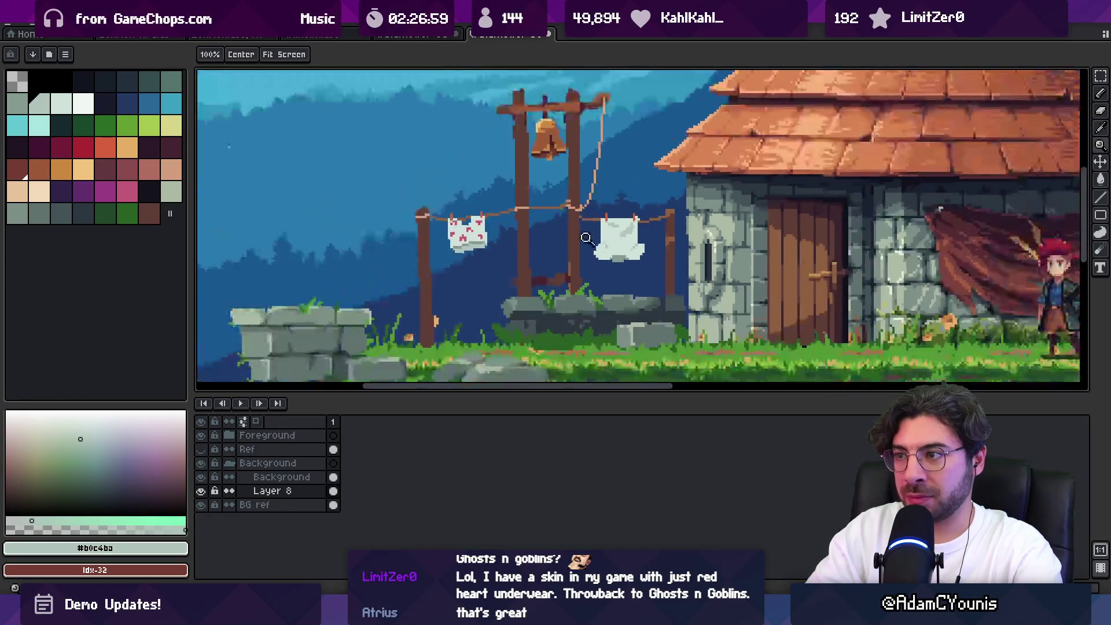
{"action": "scroll", "coordinate": [648, 238], "scroll_direction": "up", "scroll_amount": 4}
{"action": "key", "text": "b"}
{"action": "left_click", "coordinate": [585, 232]}
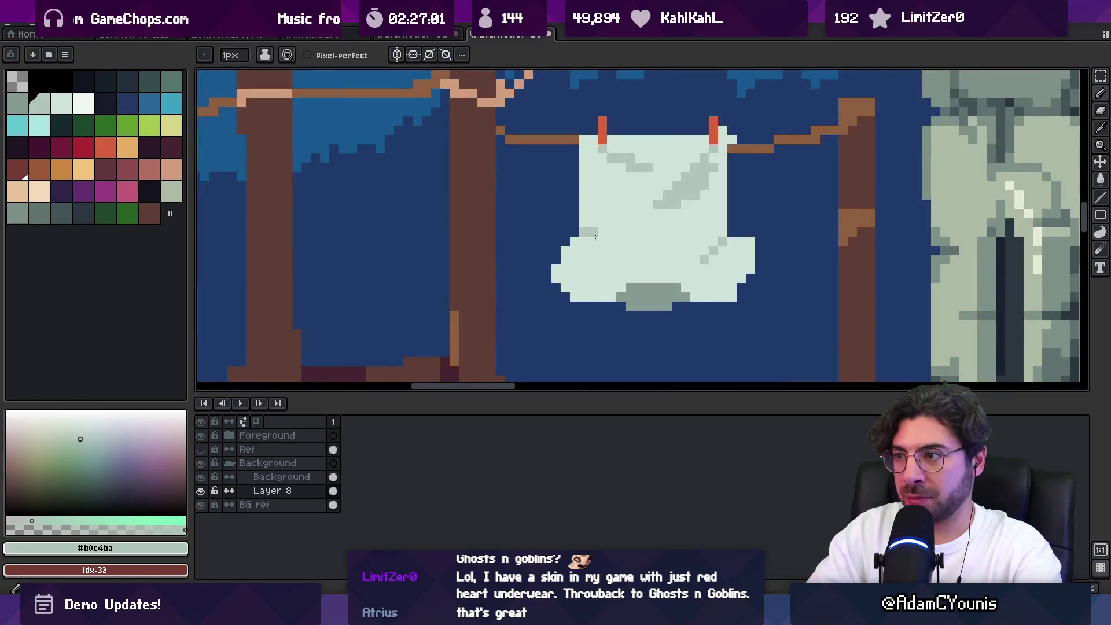
Paint a grey shading pixel at the top of the heart-patterned cloth
{"action": "left_click", "coordinate": [604, 229], "text": "alt"}
{"action": "scroll", "coordinate": [640, 224], "scroll_direction": "down", "scroll_amount": 3}
{"action": "scroll", "coordinate": [628, 218], "scroll_direction": "up", "scroll_amount": 4}
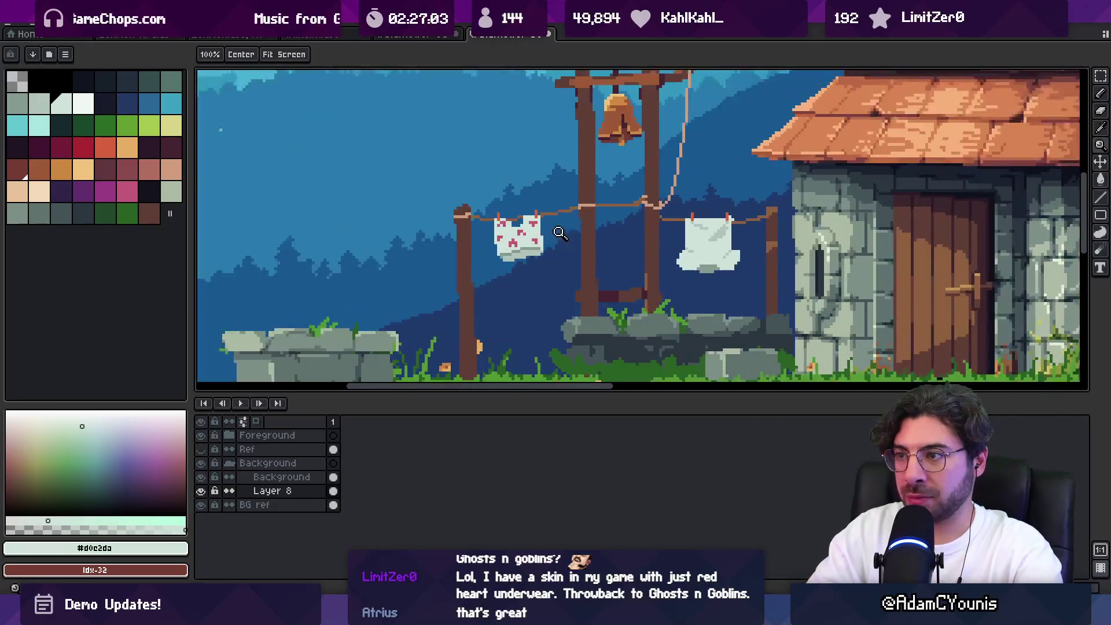
{"action": "left_click", "coordinate": [483, 298], "text": "alt"}
{"action": "left_click", "coordinate": [484, 184]}
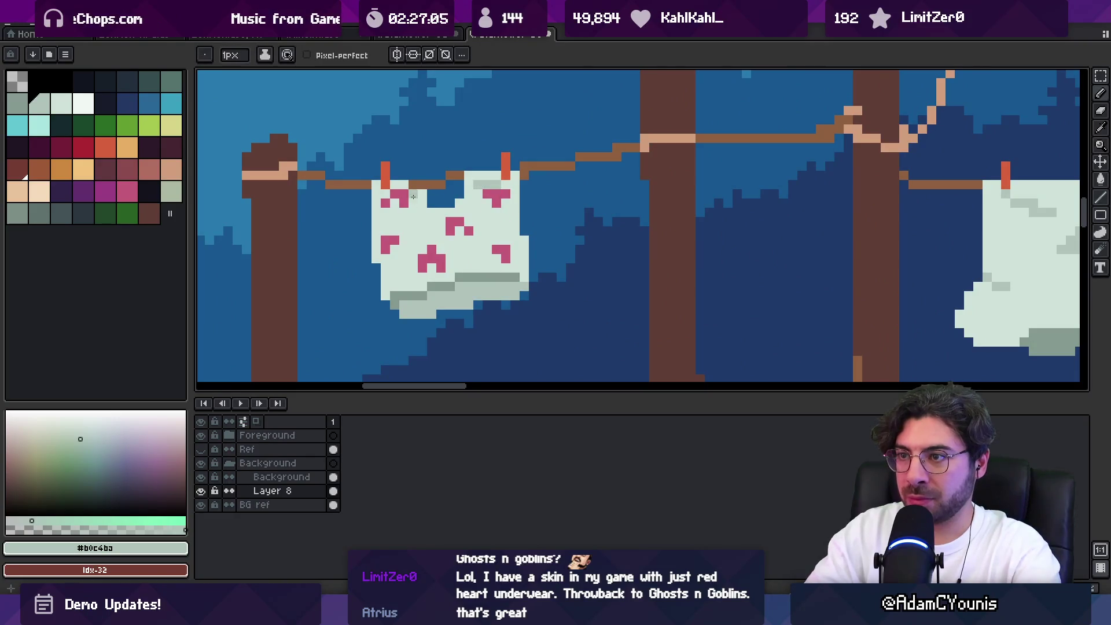
{"action": "key", "text": "z"}
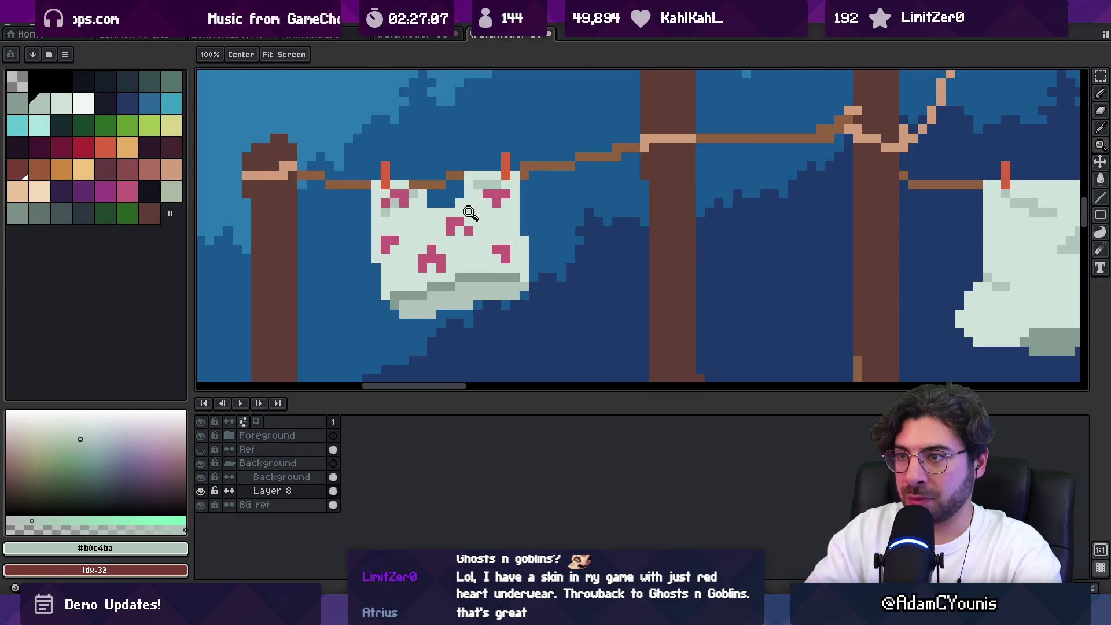
{"action": "scroll", "coordinate": [493, 197], "scroll_direction": "down", "scroll_amount": 3}
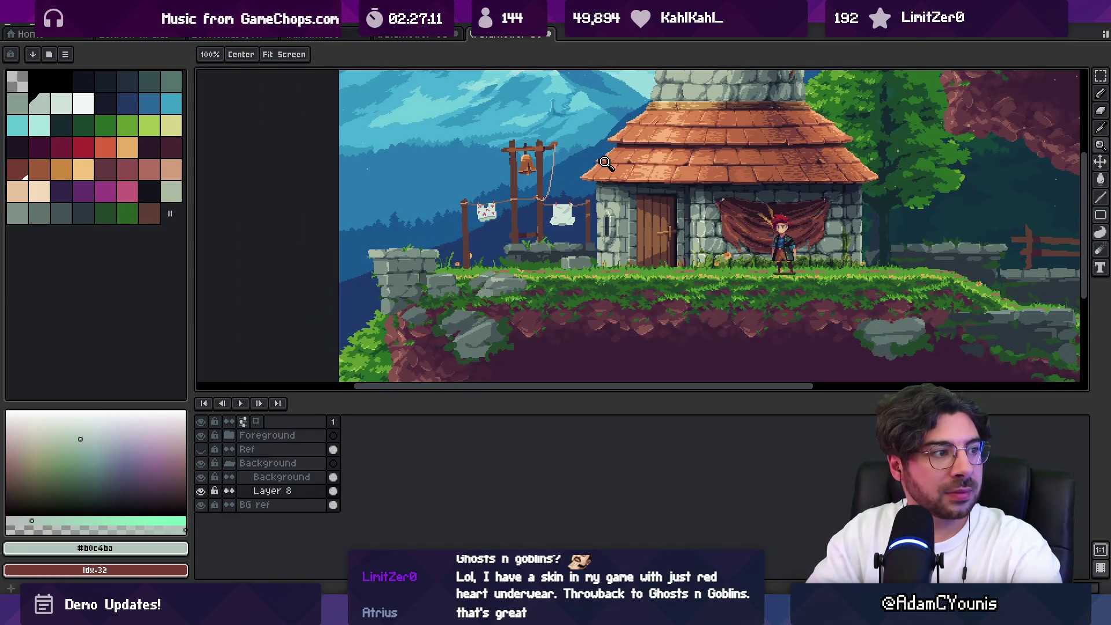
{"action": "scroll", "coordinate": [564, 204], "scroll_direction": "up", "scroll_amount": 5}
Pan over the shirt and select a ramp of four light palette colours
{"action": "left_click_drag", "start_coordinate": [575, 235], "coordinate": [571, 217]}
{"action": "scroll", "coordinate": [571, 217], "scroll_direction": "down", "scroll_amount": 5}
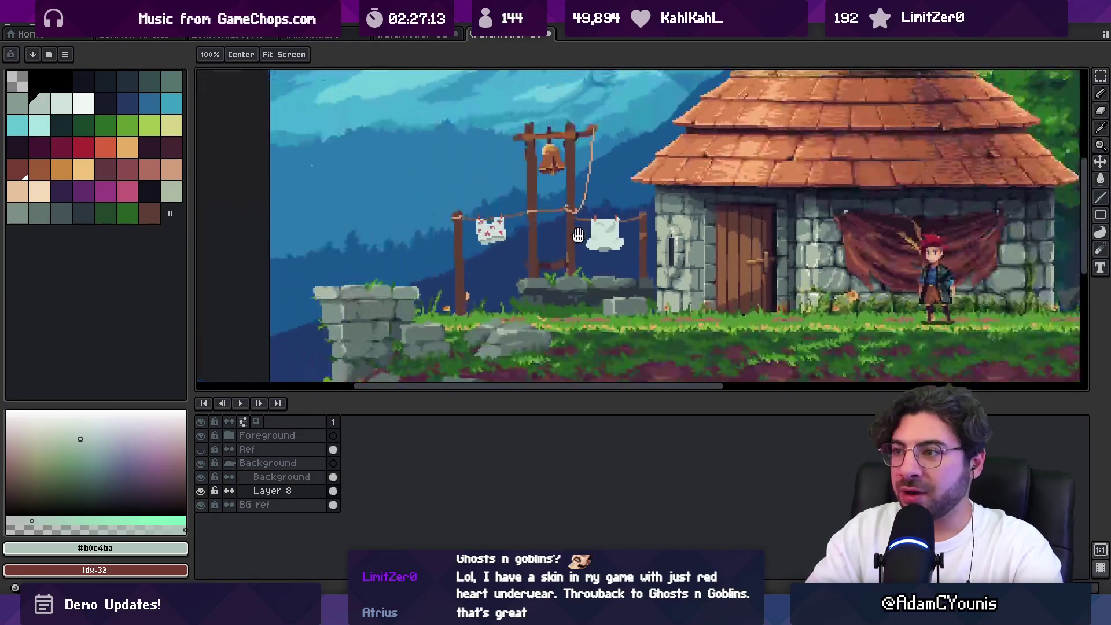
{"action": "key", "text": "b"}
{"action": "left_click_drag", "start_coordinate": [84, 107], "coordinate": [18, 104]}
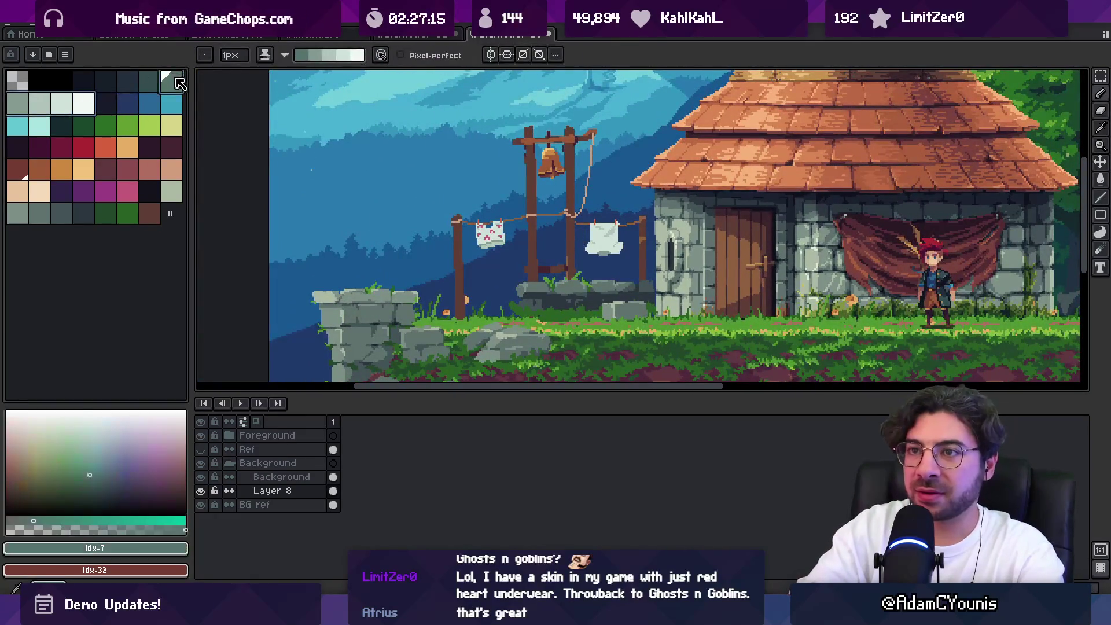
{"action": "key", "text": "b"}
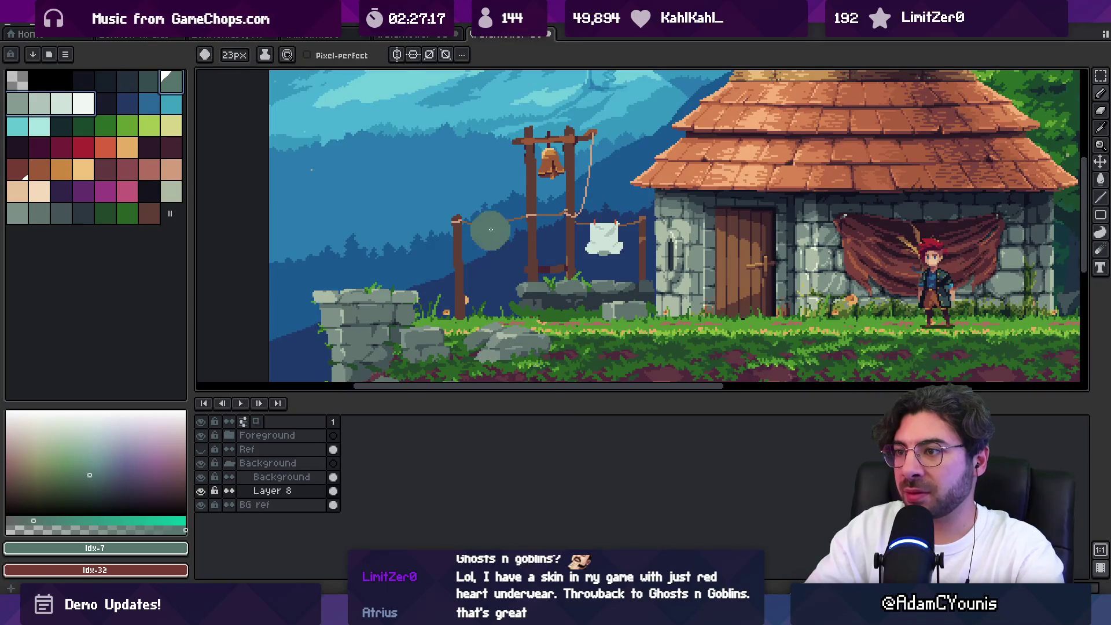
{"action": "key", "text": "v"}
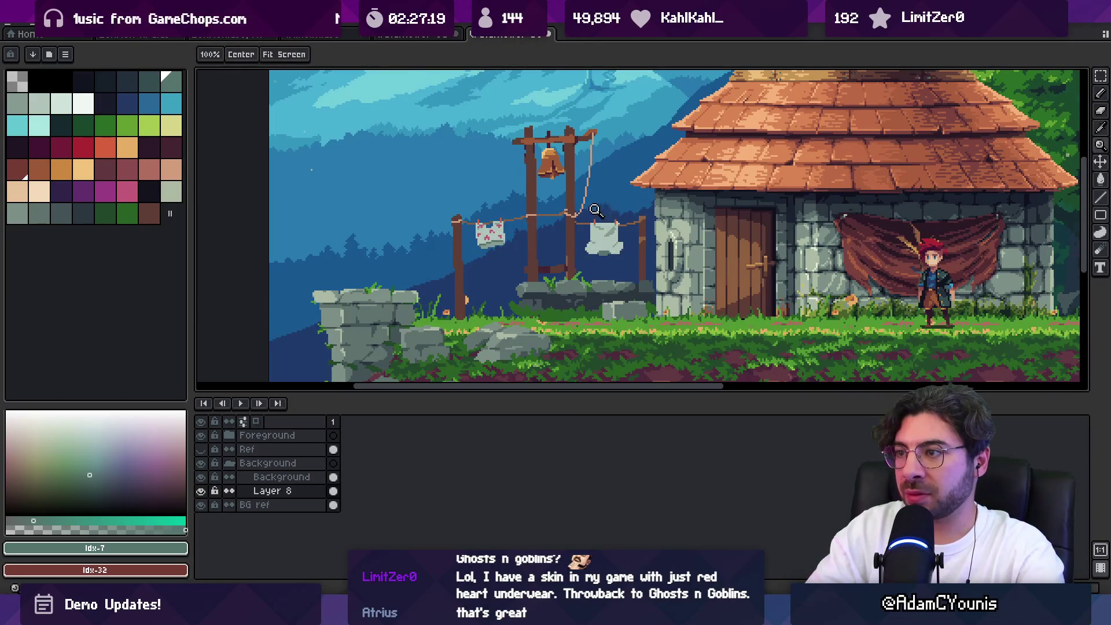
{"action": "scroll", "coordinate": [589, 248], "scroll_direction": "down", "scroll_amount": 5}
{"action": "scroll", "coordinate": [573, 169], "scroll_direction": "up", "scroll_amount": 4}
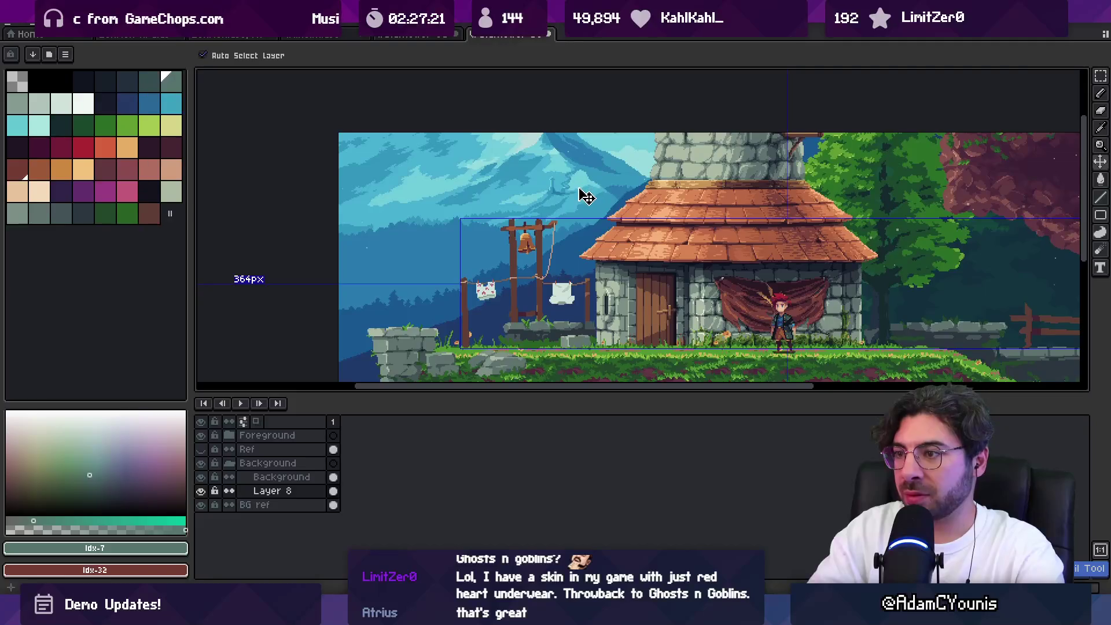
{"action": "scroll", "coordinate": [564, 209], "scroll_direction": "up", "scroll_amount": 3}
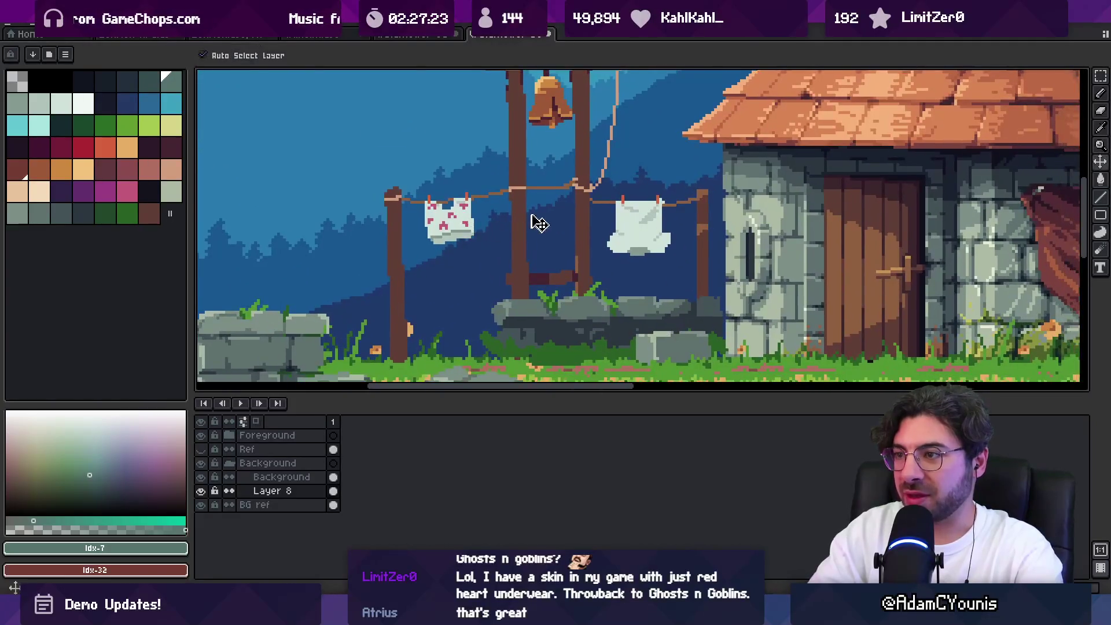
Lasso the heart-patterned cloth to move it, then cancel so it stays in place
{"action": "key", "text": "q"}
{"action": "mouse_move", "coordinate": [457, 174]}
{"action": "left_mouse_down"}
{"action": "mouse_move", "coordinate": [427, 252]}
{"action": "mouse_move", "coordinate": [476, 223]}
{"action": "mouse_move", "coordinate": [469, 185]}
{"action": "mouse_move", "coordinate": [530, 223]}
{"action": "mouse_move", "coordinate": [554, 222]}
{"action": "left_mouse_up"}
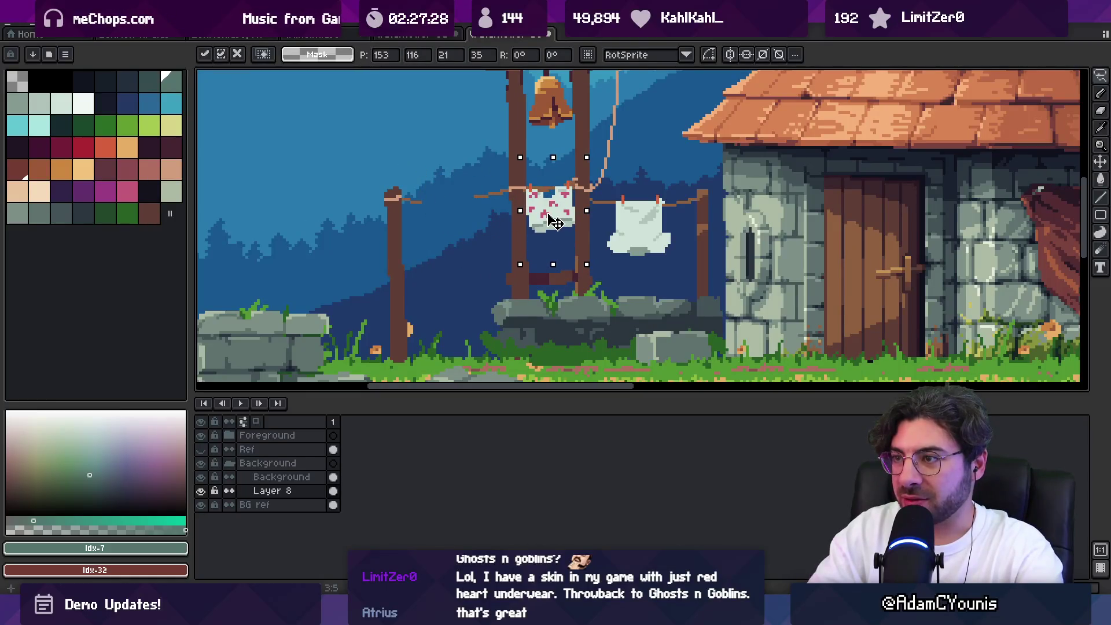
{"action": "key", "text": "Escape"}
{"action": "key", "text": "z"}
{"action": "scroll", "coordinate": [518, 214], "scroll_direction": "down", "scroll_amount": 1}
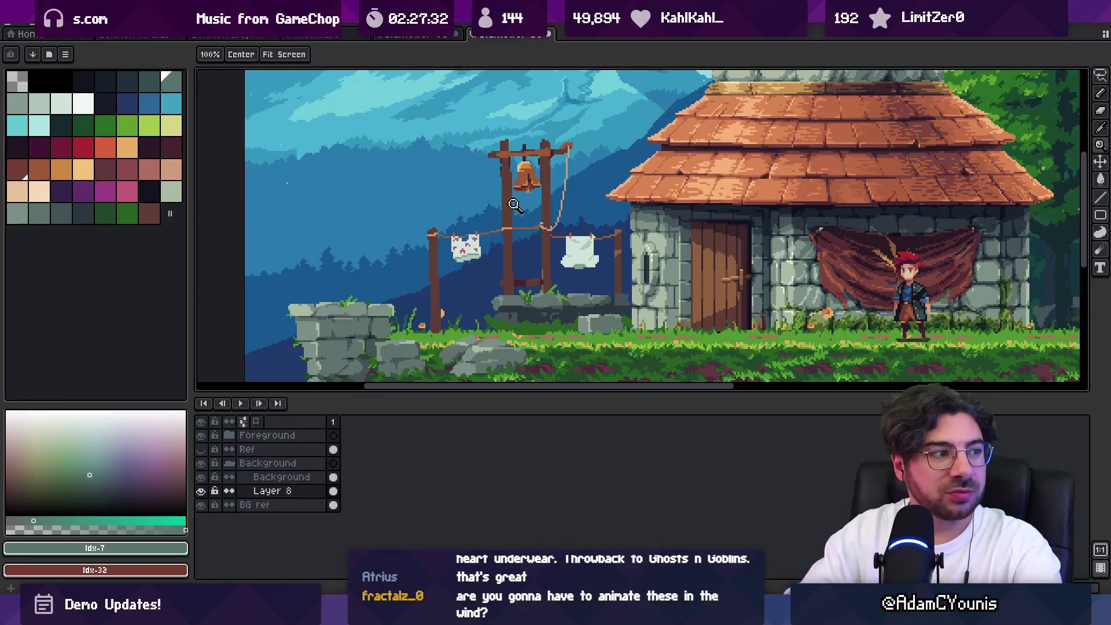
{"action": "scroll", "coordinate": [514, 205], "scroll_direction": "down", "scroll_amount": 2}
{"action": "scroll", "coordinate": [514, 254], "scroll_direction": "up", "scroll_amount": 2}
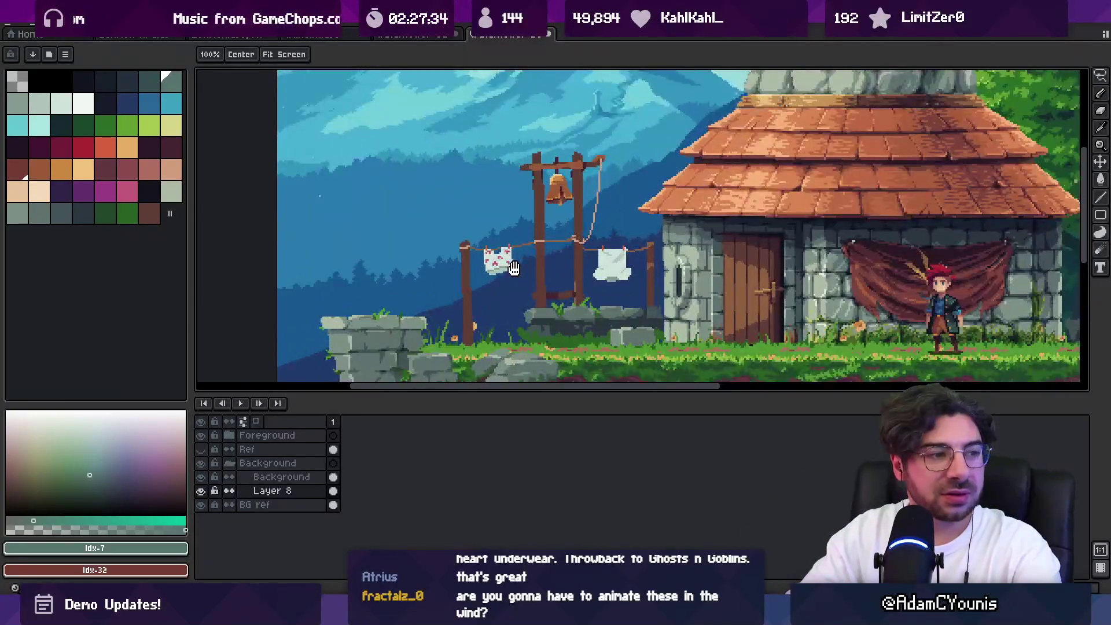
{"action": "scroll", "coordinate": [514, 268], "scroll_direction": "up", "scroll_amount": 1}
Outline the heart cloth and left post with the lasso, then deselect
{"action": "key", "text": "q"}
{"action": "left_click_drag", "start_coordinate": [459, 190], "coordinate": [458, 349]}
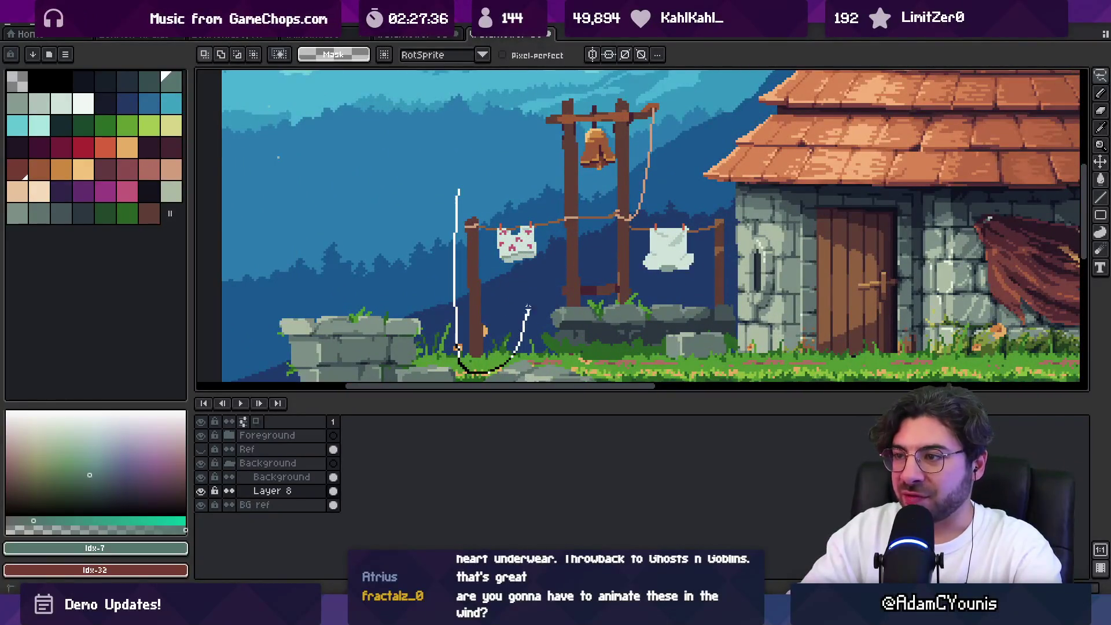
{"action": "left_click_drag", "start_coordinate": [547, 219], "coordinate": [460, 191]}
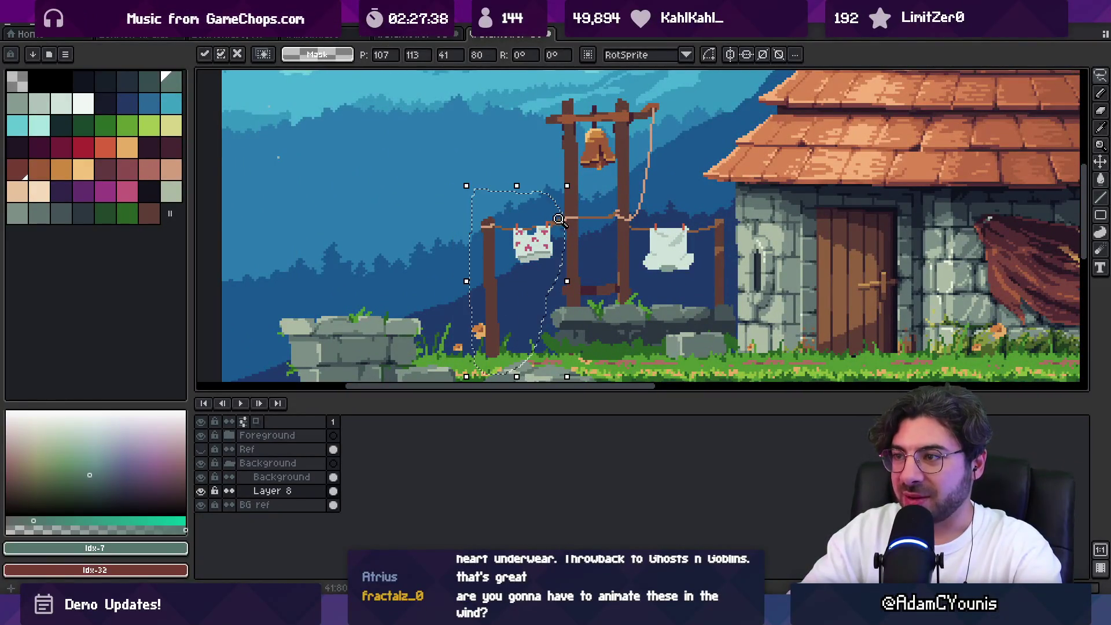
{"action": "scroll", "coordinate": [568, 221], "scroll_direction": "up", "scroll_amount": 3}
{"action": "key", "text": "ctrl+d"}
Add a brown pixel joining the rope to the post, undoing a stray large brown stroke
{"action": "key", "text": "b"}
{"action": "left_click", "coordinate": [590, 205]}
{"action": "left_click", "coordinate": [575, 219], "text": "alt"}
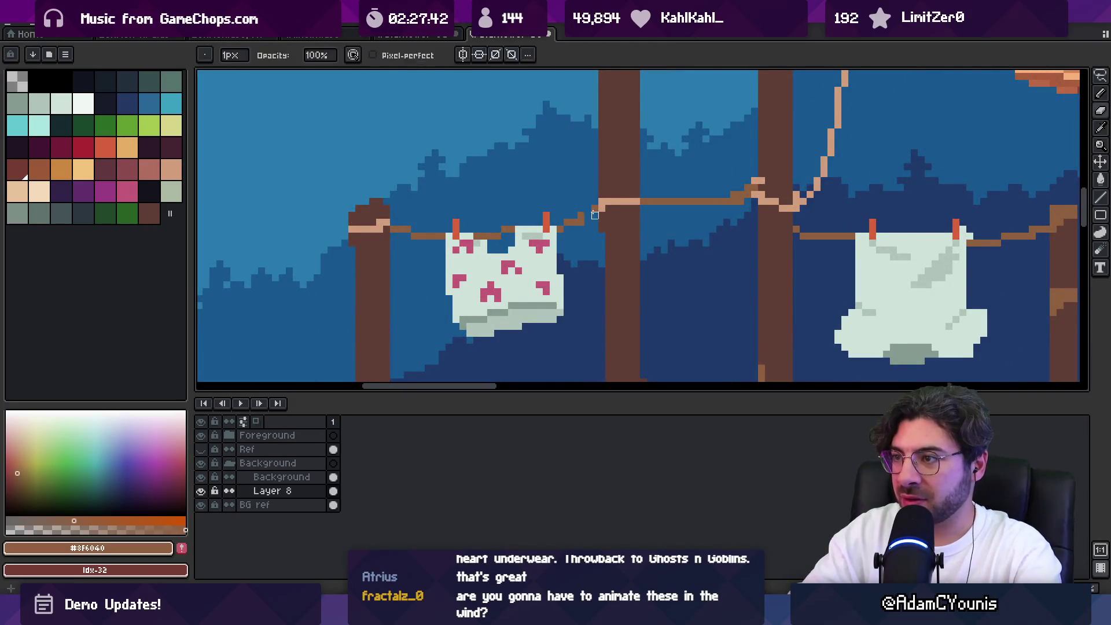
{"action": "left_click_drag", "start_coordinate": [719, 201], "coordinate": [652, 205]}
{"action": "key", "text": "ctrl+z"}
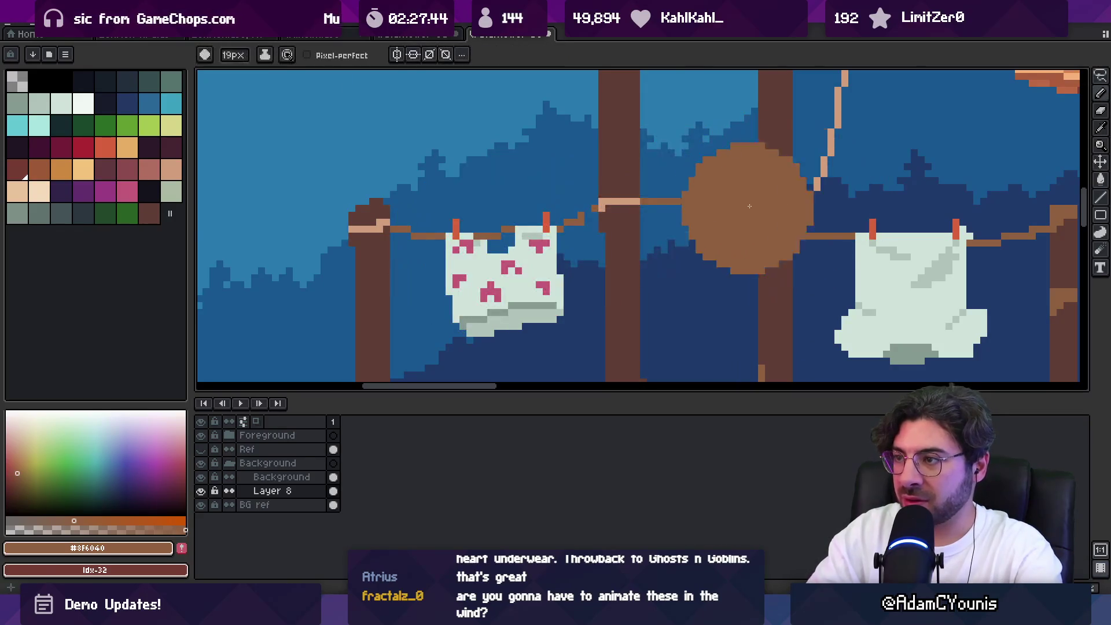
{"action": "key", "text": "ctrl+z"}
Pan across the scene and zoom in on the laundry line
{"action": "key", "text": "space"}
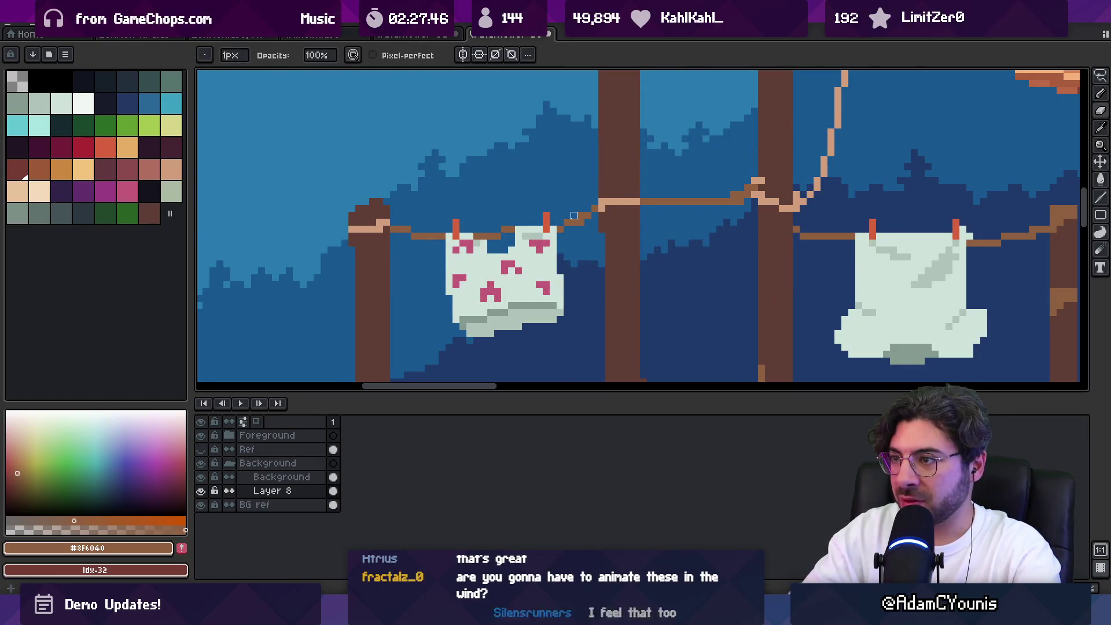
{"action": "scroll", "coordinate": [553, 225], "scroll_direction": "down", "scroll_amount": 5}
{"action": "scroll", "coordinate": [556, 231], "scroll_direction": "up", "scroll_amount": 5}
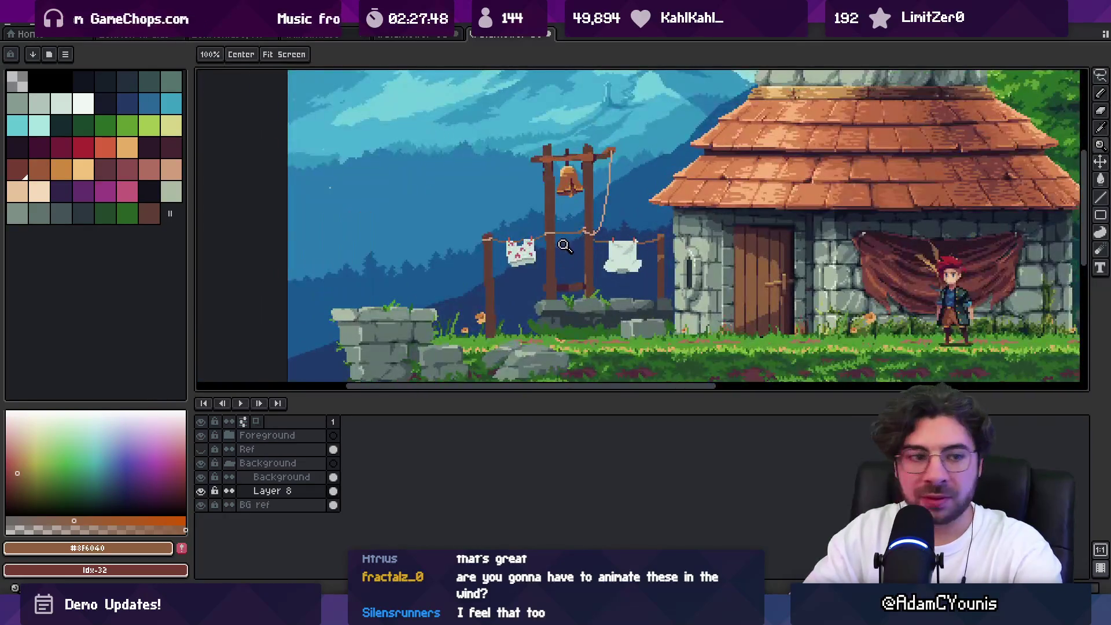
{"action": "scroll", "coordinate": [581, 193], "scroll_direction": "down", "scroll_amount": 4}
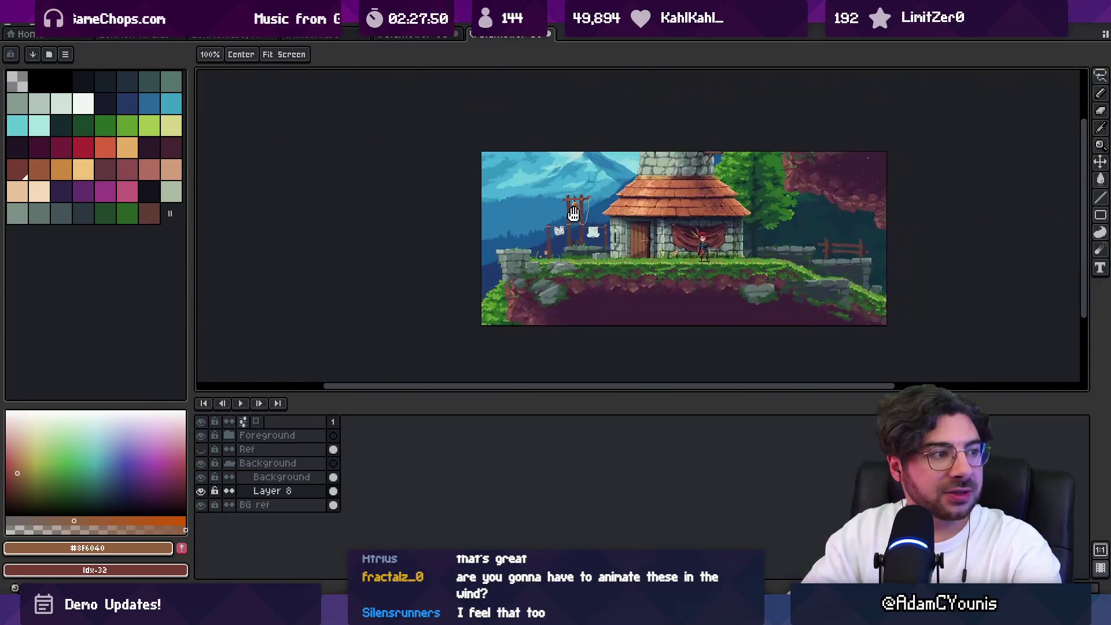
{"action": "scroll", "coordinate": [602, 197], "scroll_direction": "up", "scroll_amount": 3}
{"action": "mouse_move", "coordinate": [604, 215]}
{"action": "left_mouse_down"}
{"action": "mouse_move", "coordinate": [537, 232]}
{"action": "mouse_move", "coordinate": [554, 238]}
{"action": "left_mouse_up"}
{"action": "left_click", "coordinate": [544, 253]}
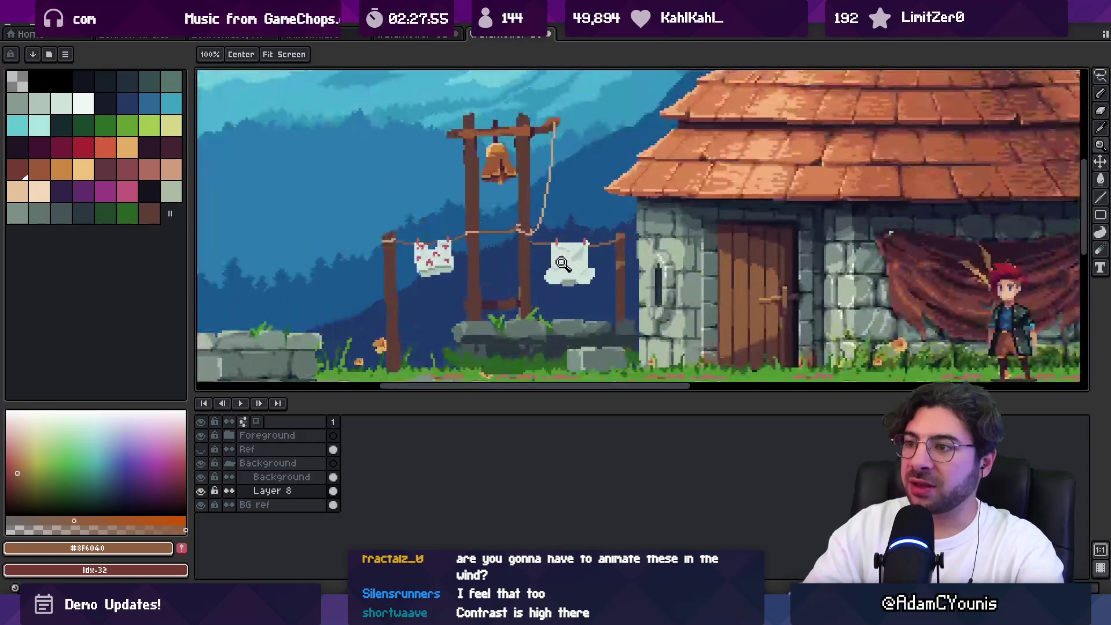